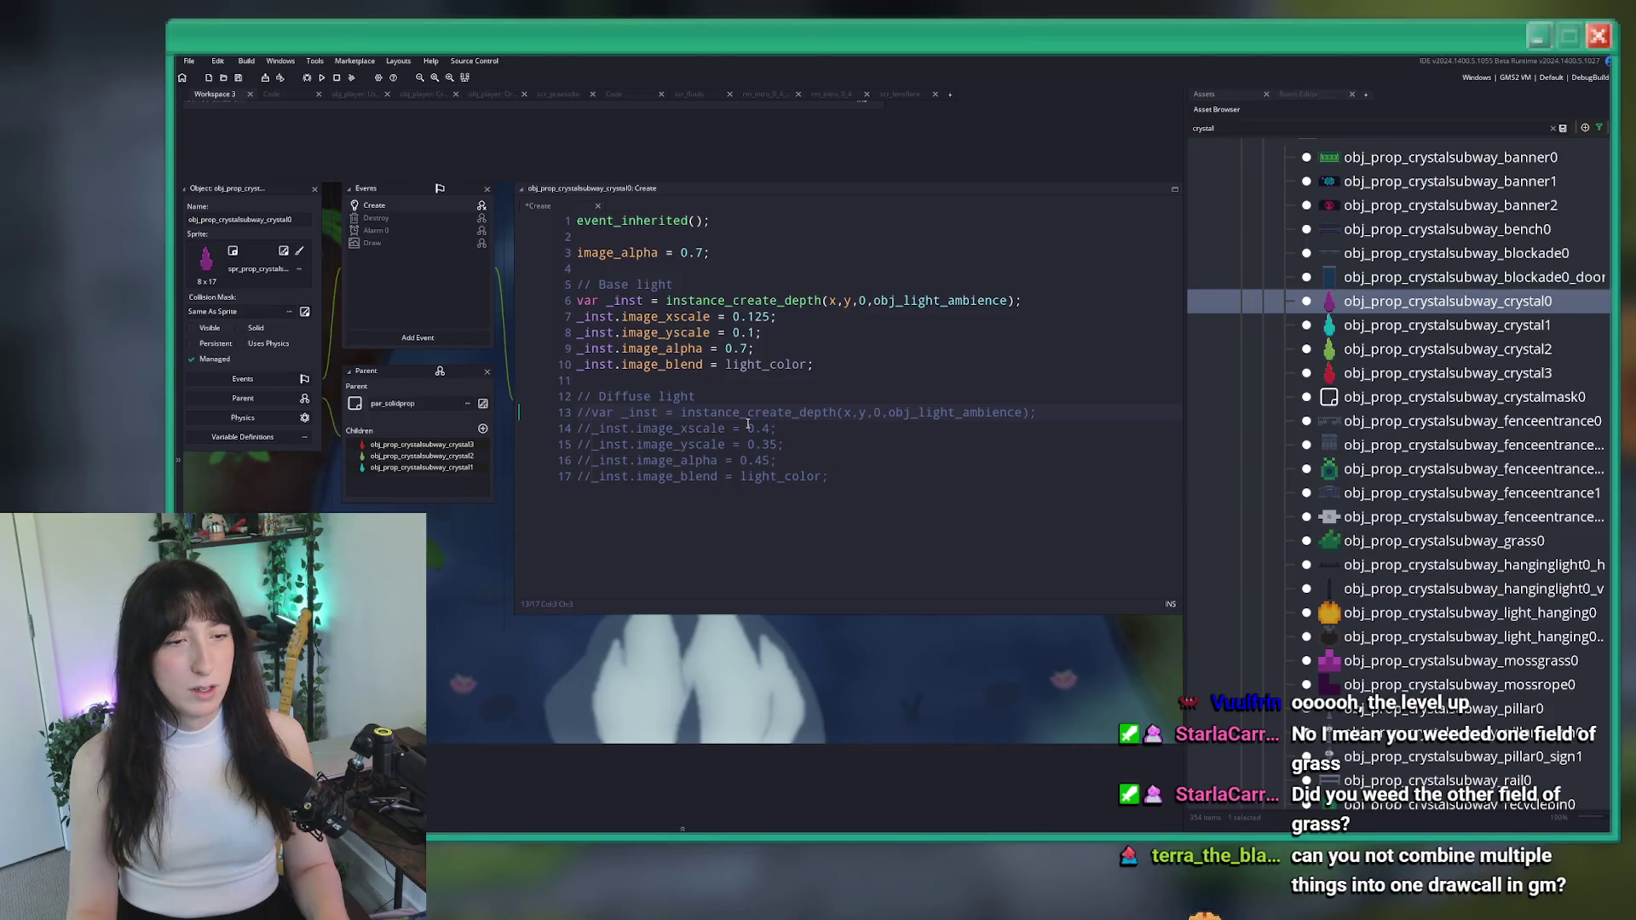
# Keep crystal0's Diffuse light block commented out, then save and build the game with F5
pyautogui.hotkey('ctrl', 'z')
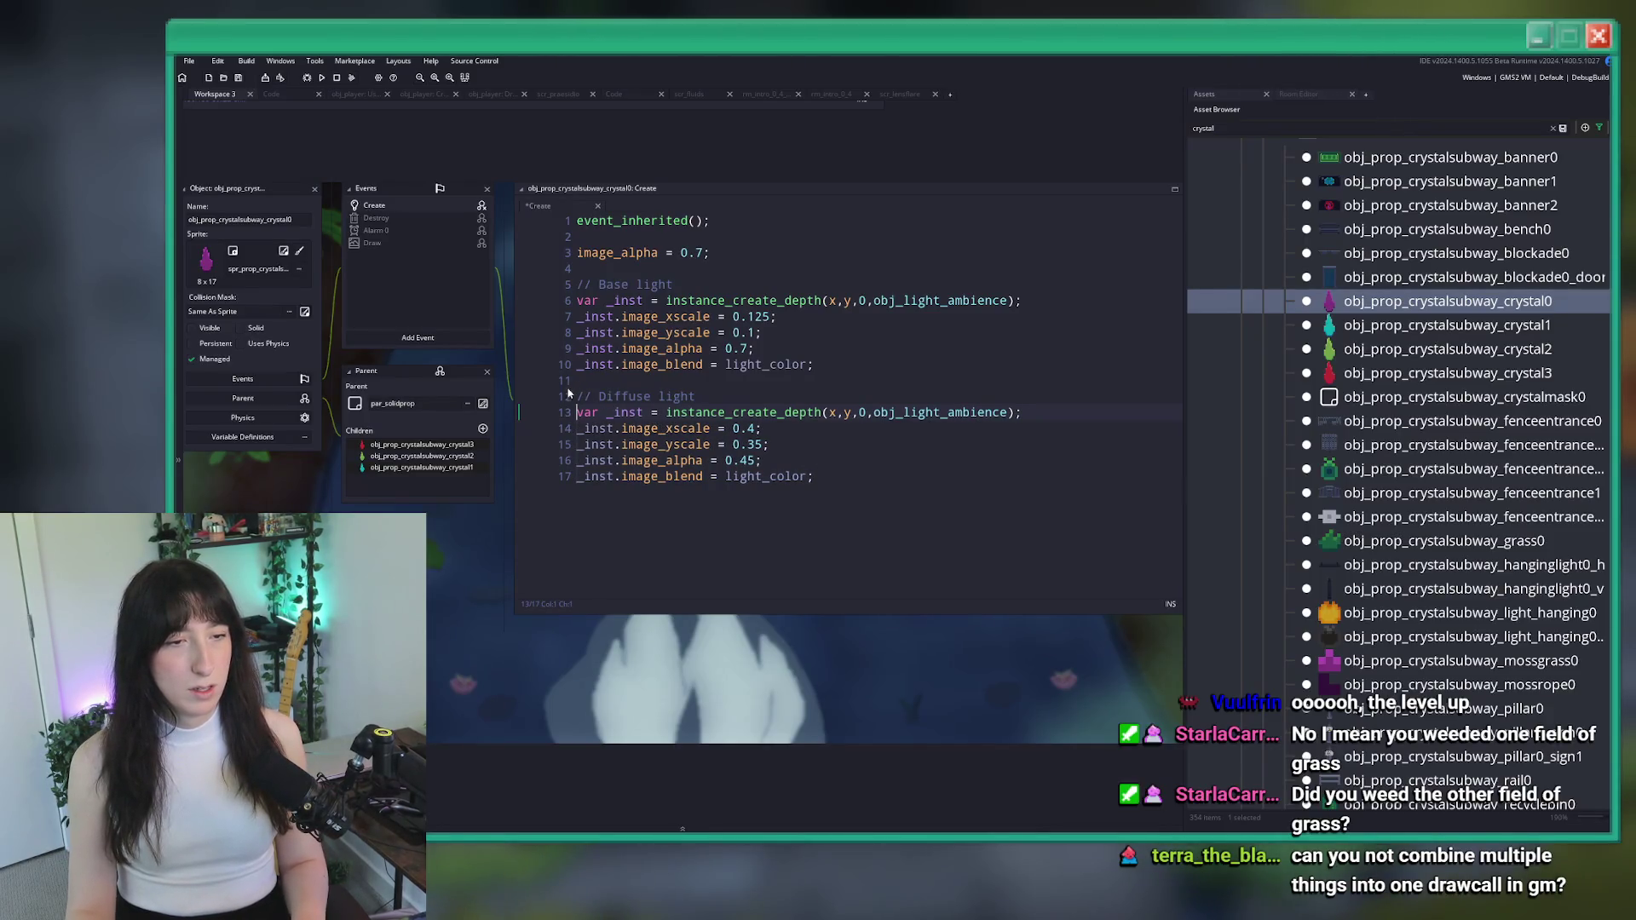
pyautogui.hotkey('ctrl', 'y')
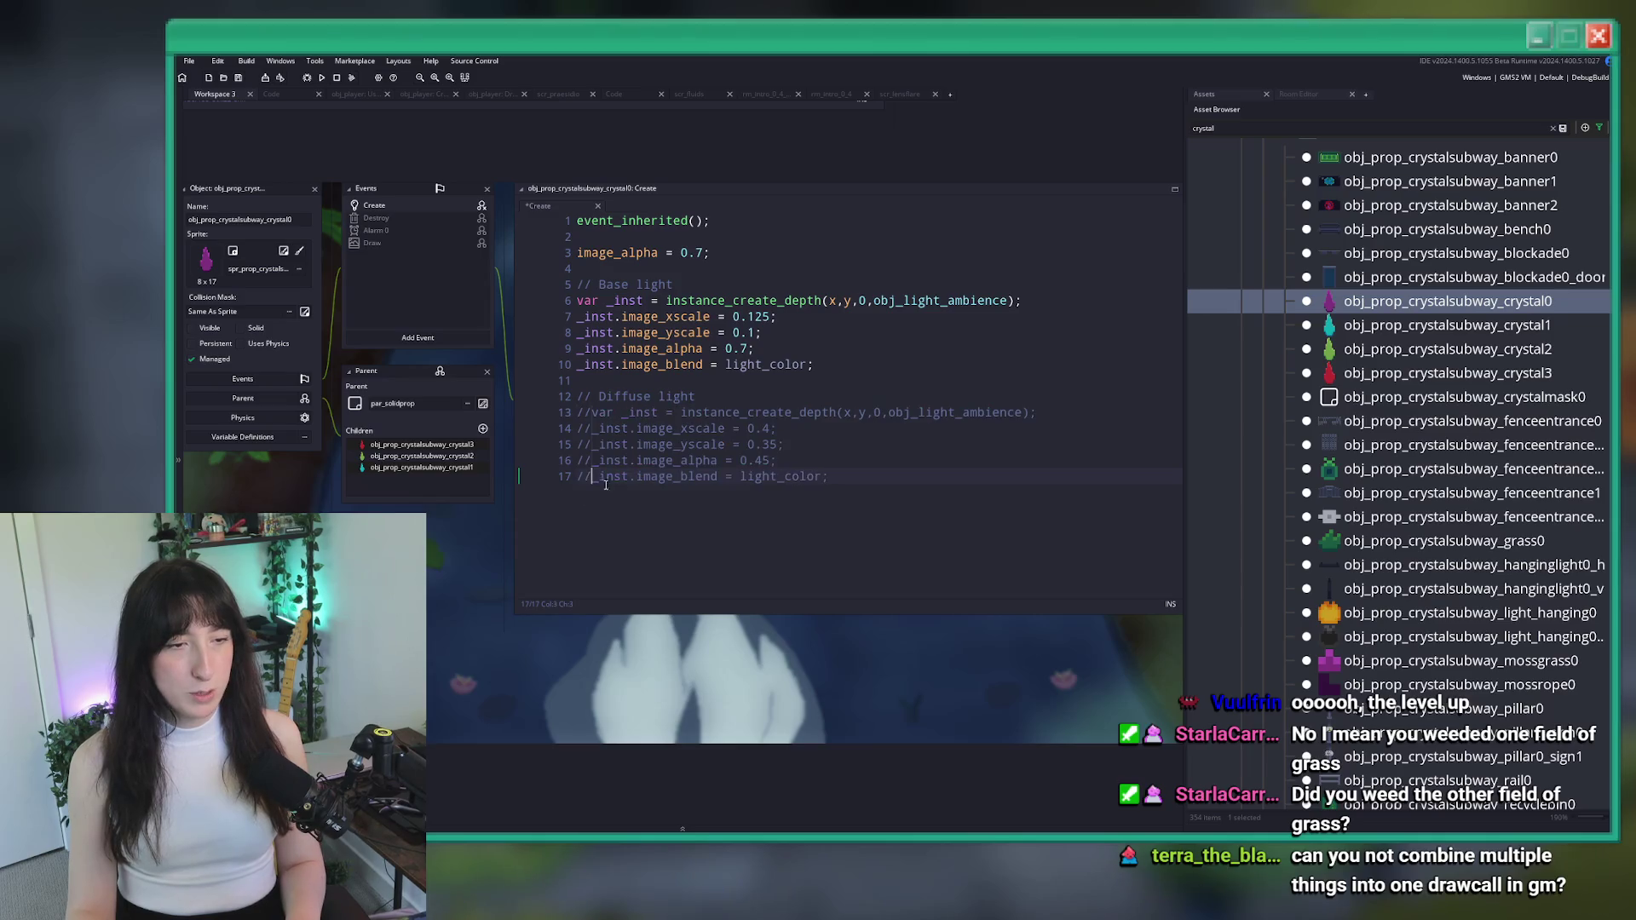
pyautogui.press('F5')
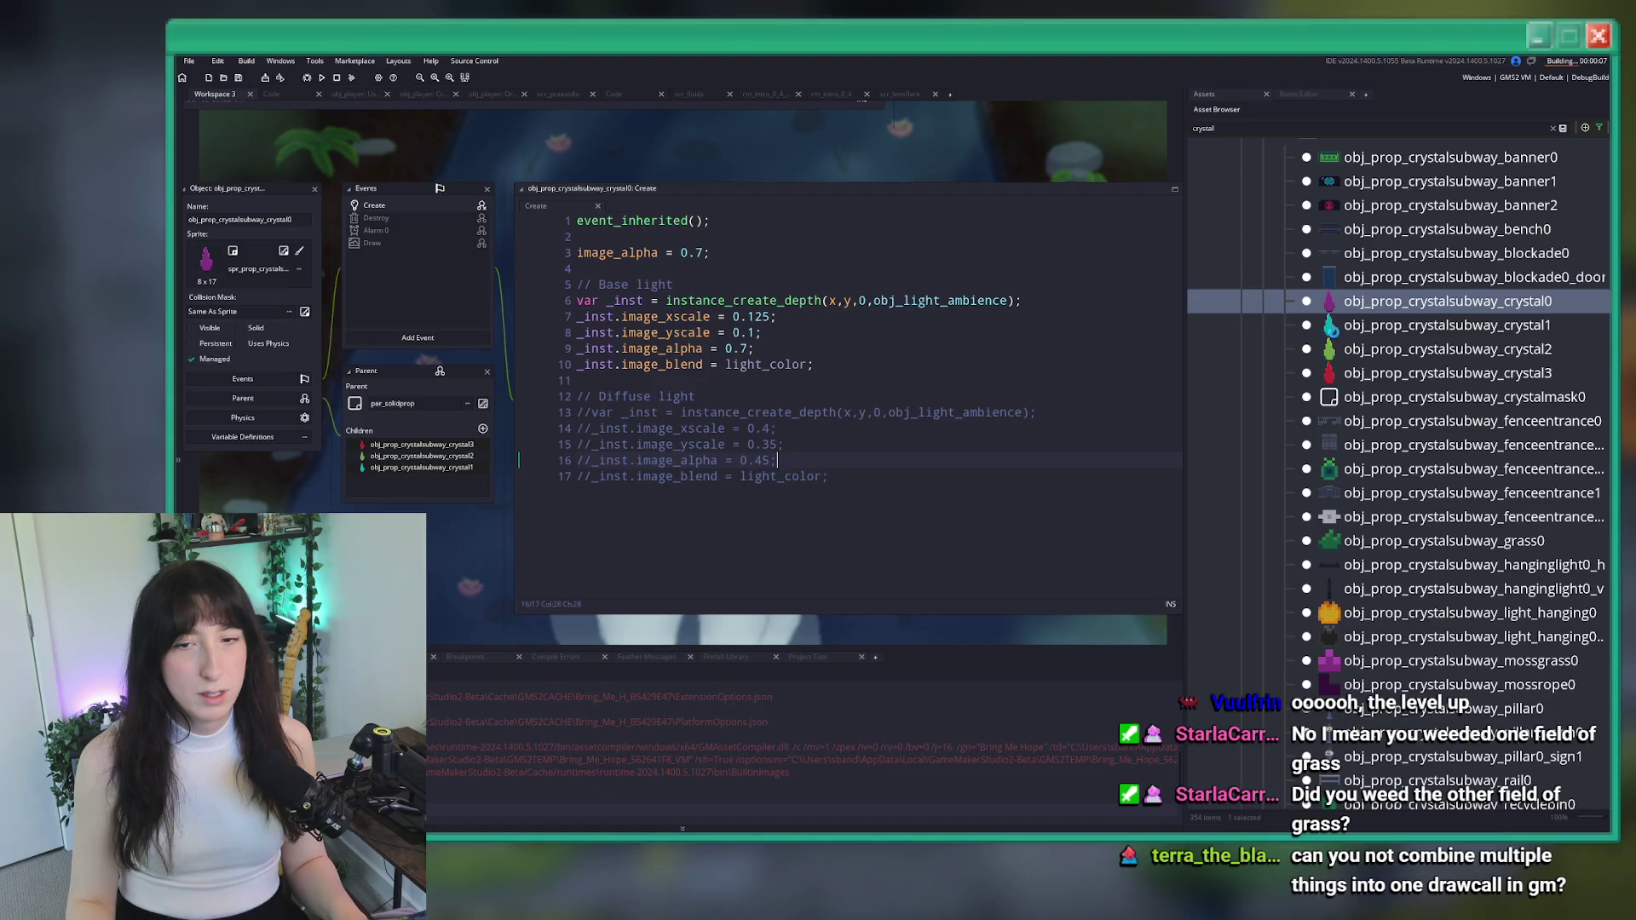
# Step through the crystal1 and crystal3 objects, close the object editor, and start Story mode
pyautogui.press('Down')
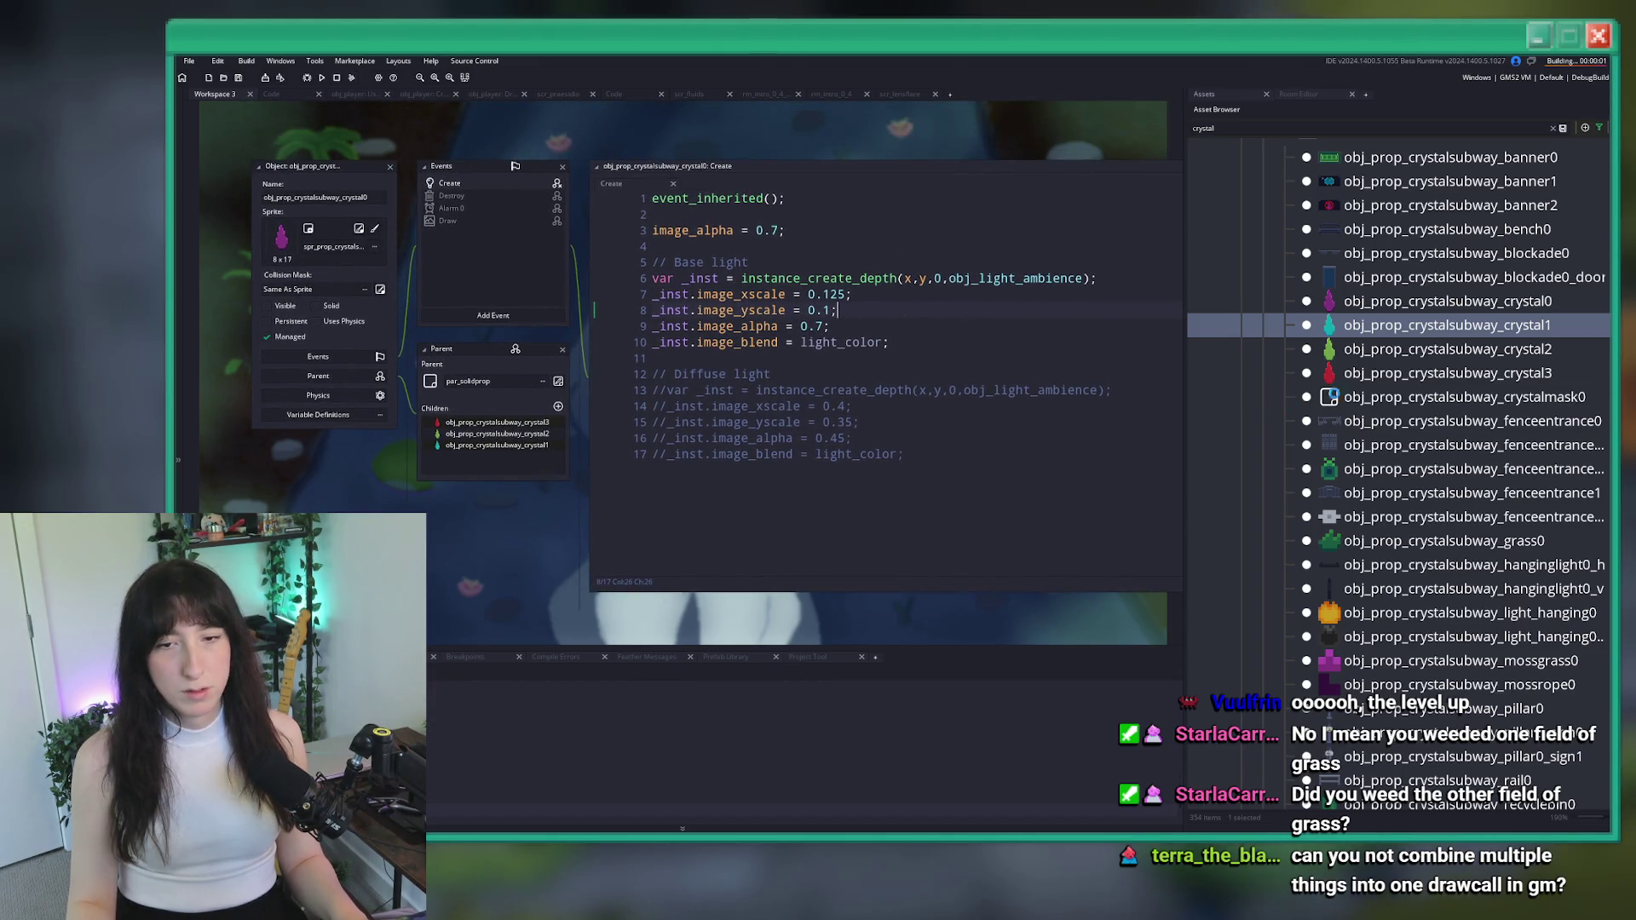
pyautogui.press('Down')
pyautogui.press('Down')
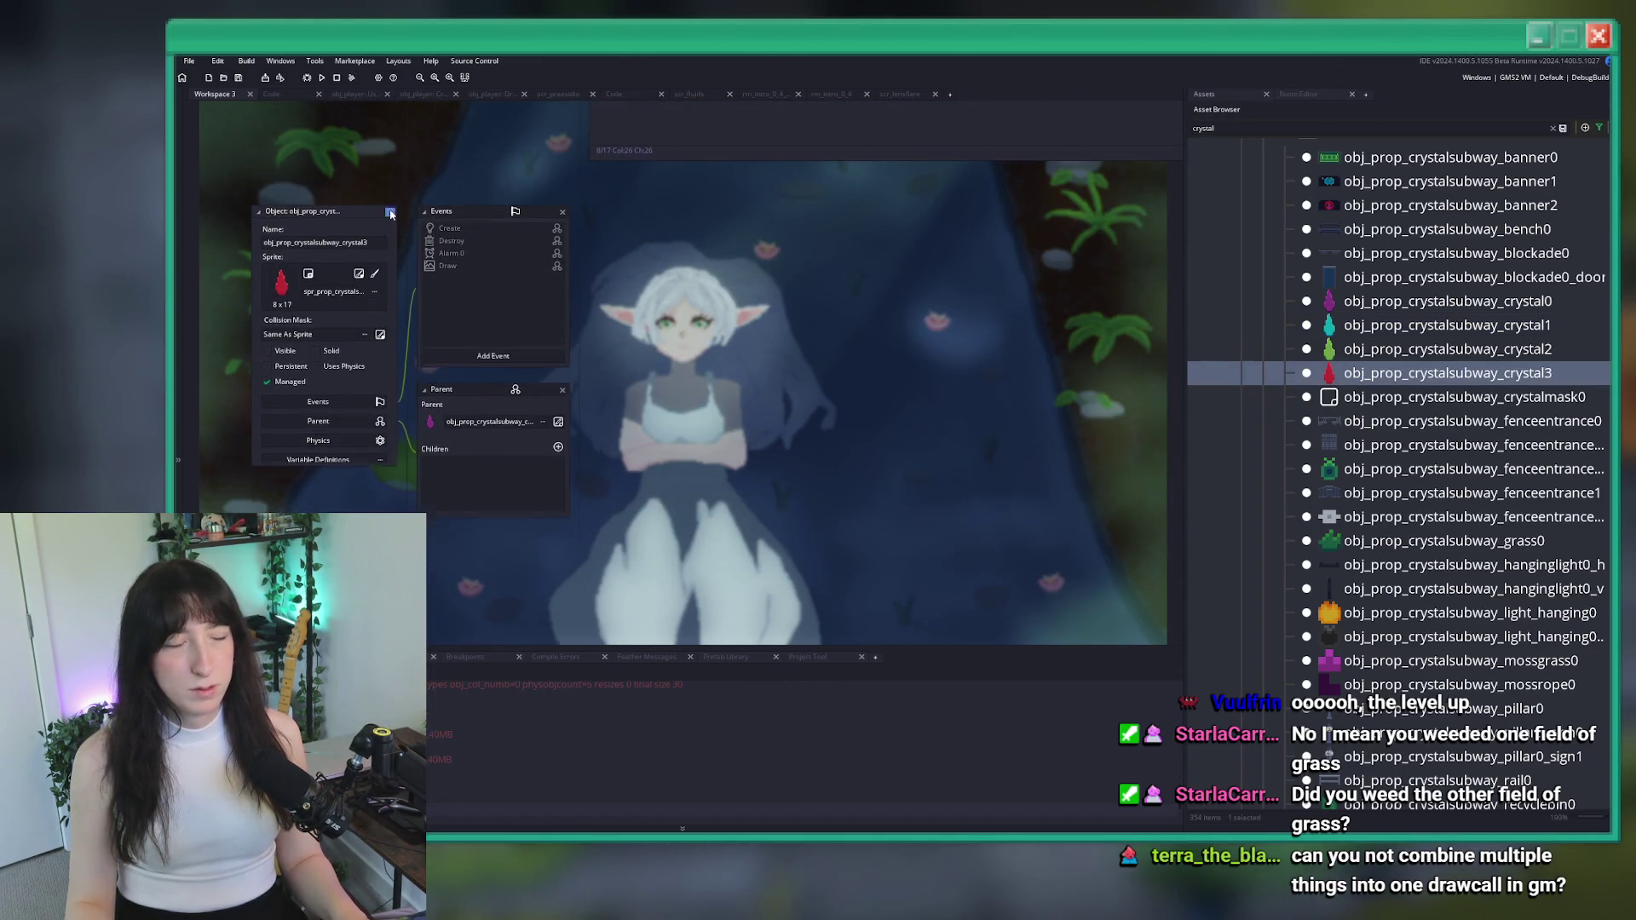
pyautogui.click(390, 212)
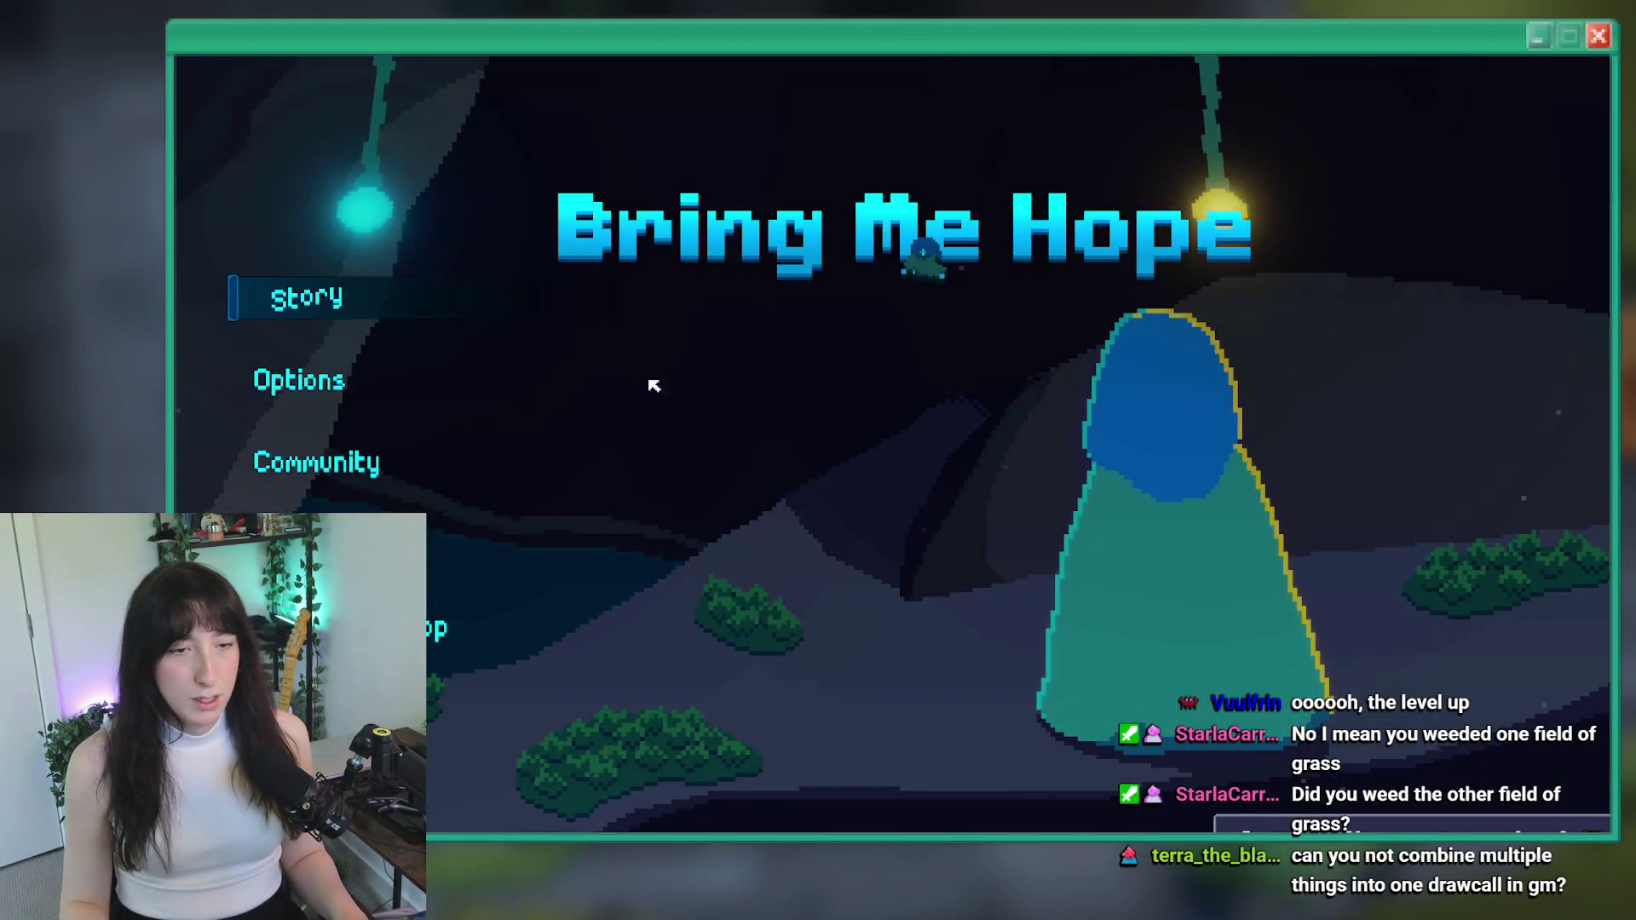
pyautogui.click(297, 294)
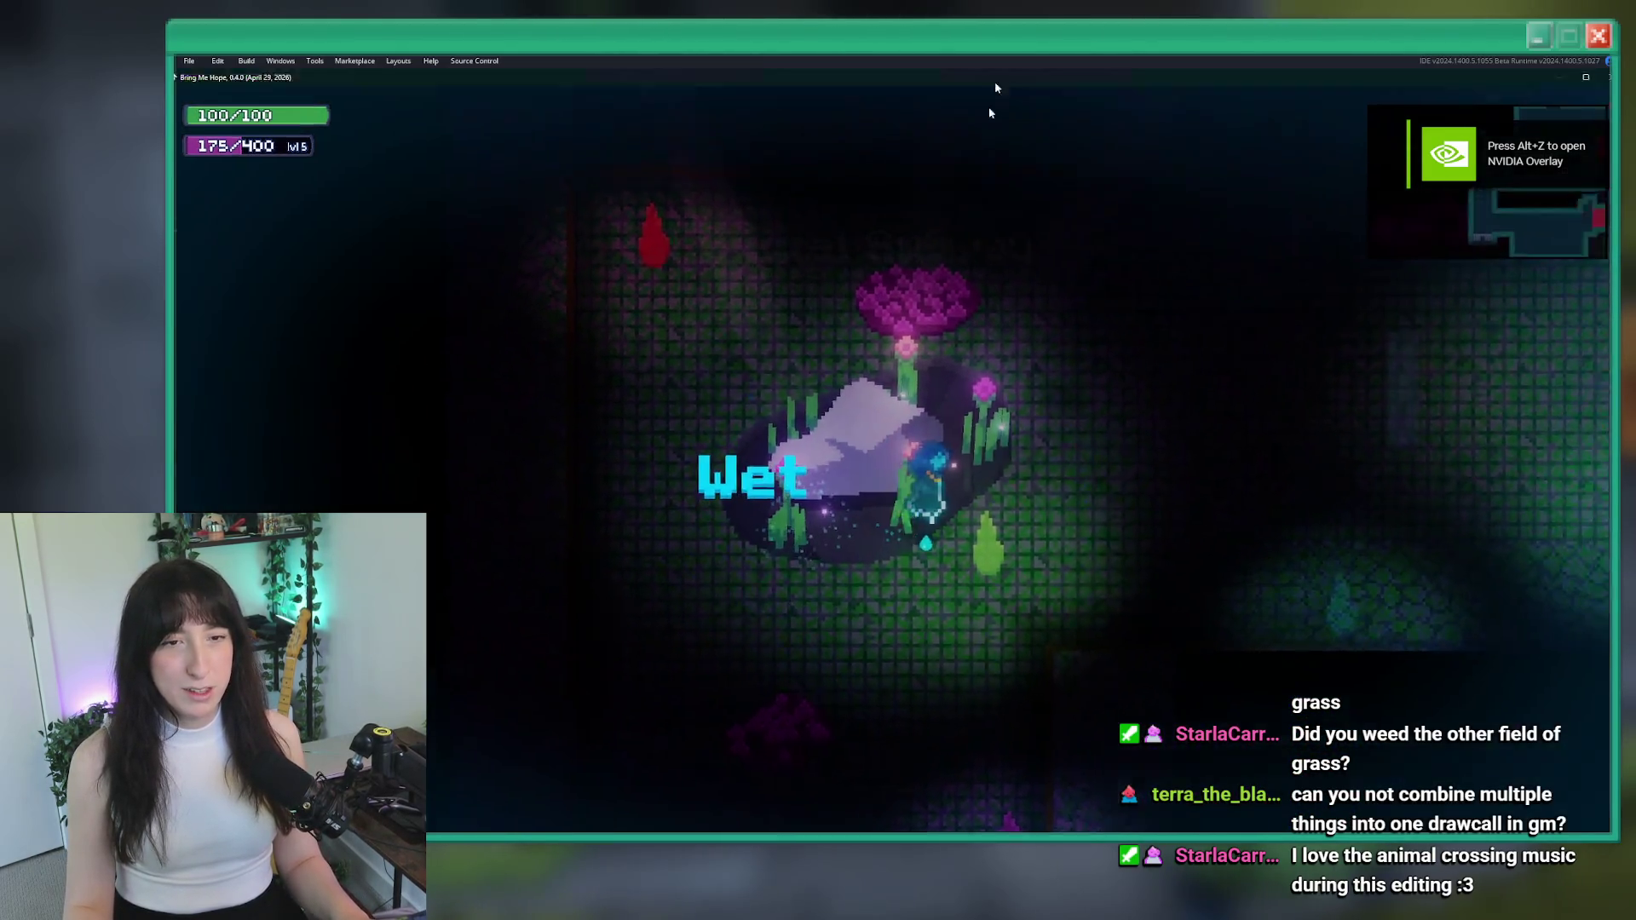
# Return to the running game, walk right through the level, and insert a battery into the offline machine
pyautogui.click(994, 80)
pyautogui.click(891, 707)
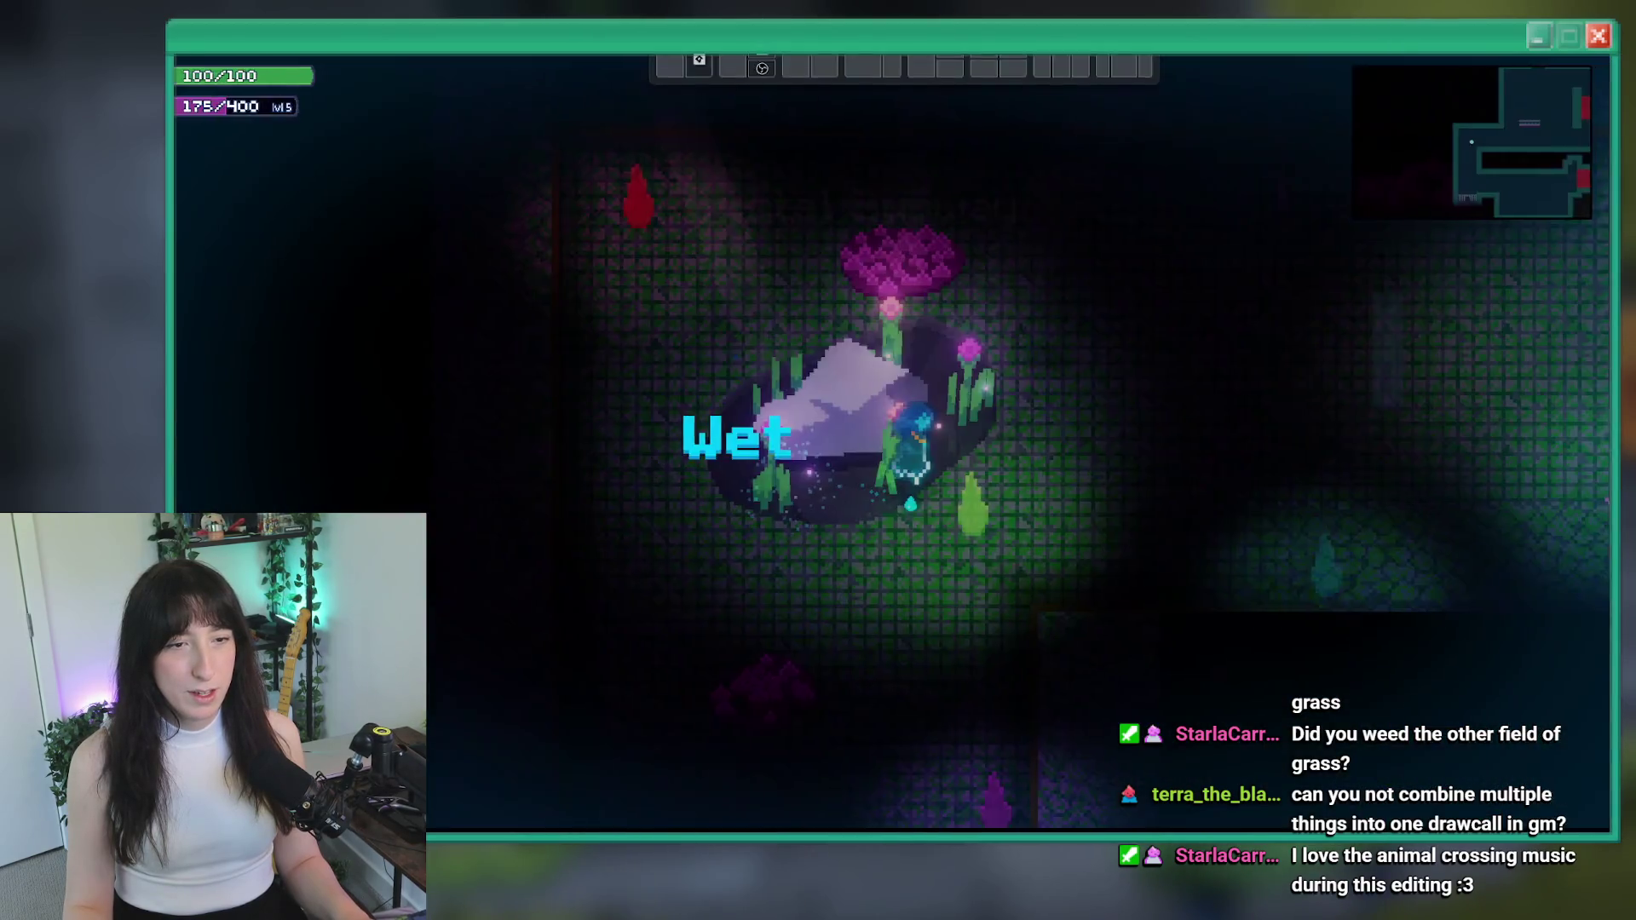
pyautogui.scroll(-3, 890, 443)
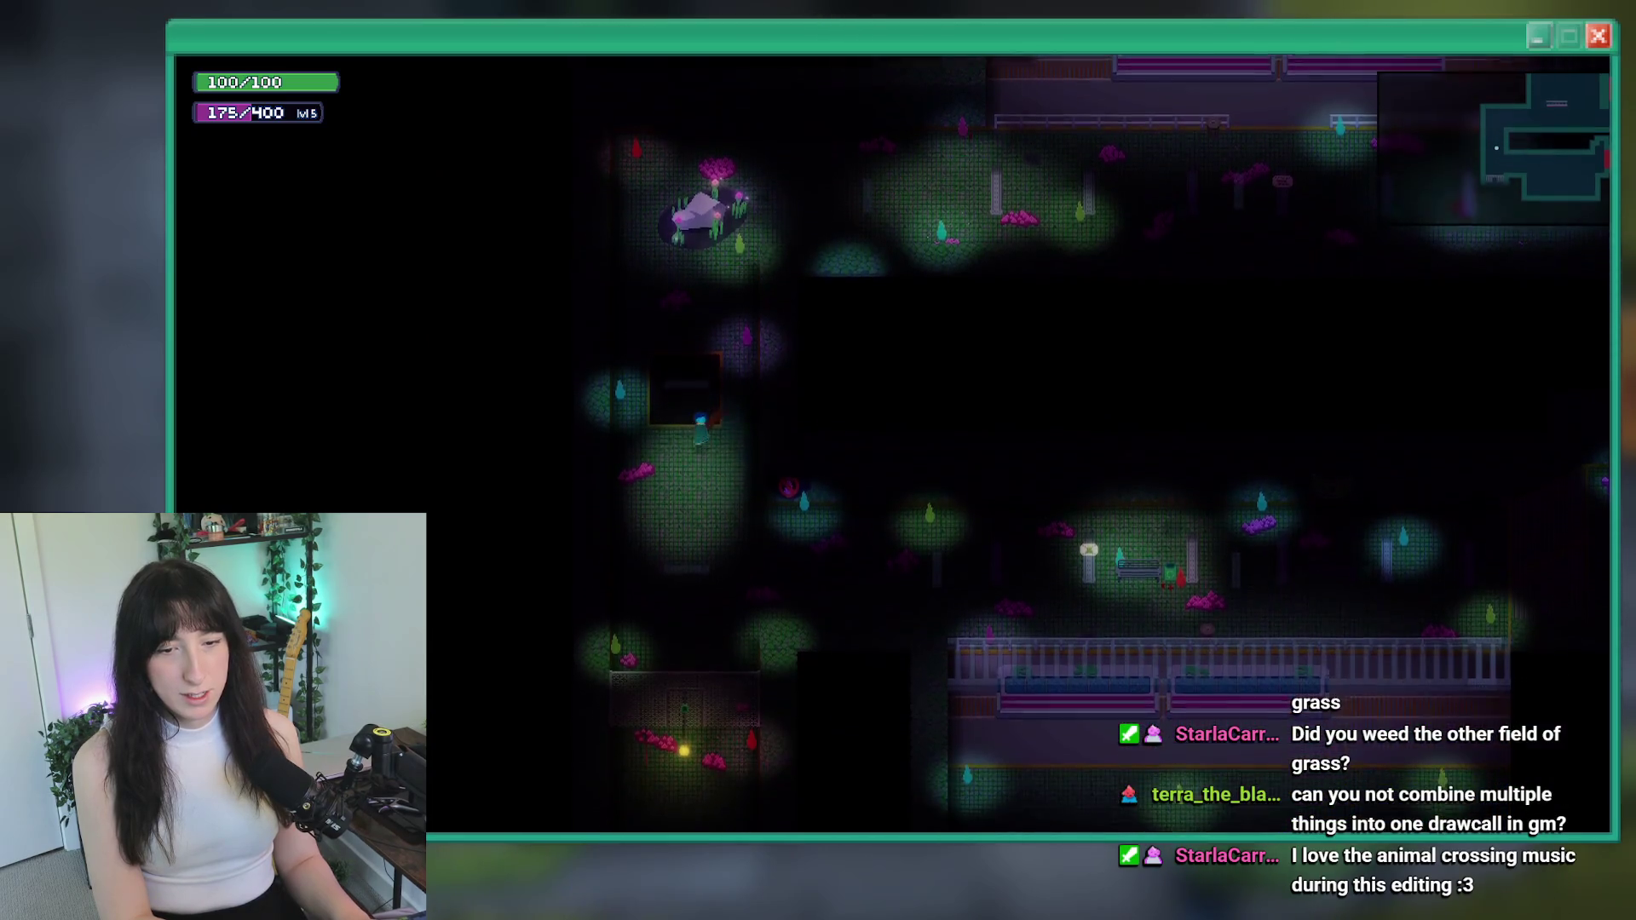
pyautogui.scroll(3, 890, 443)
pyautogui.press('d')
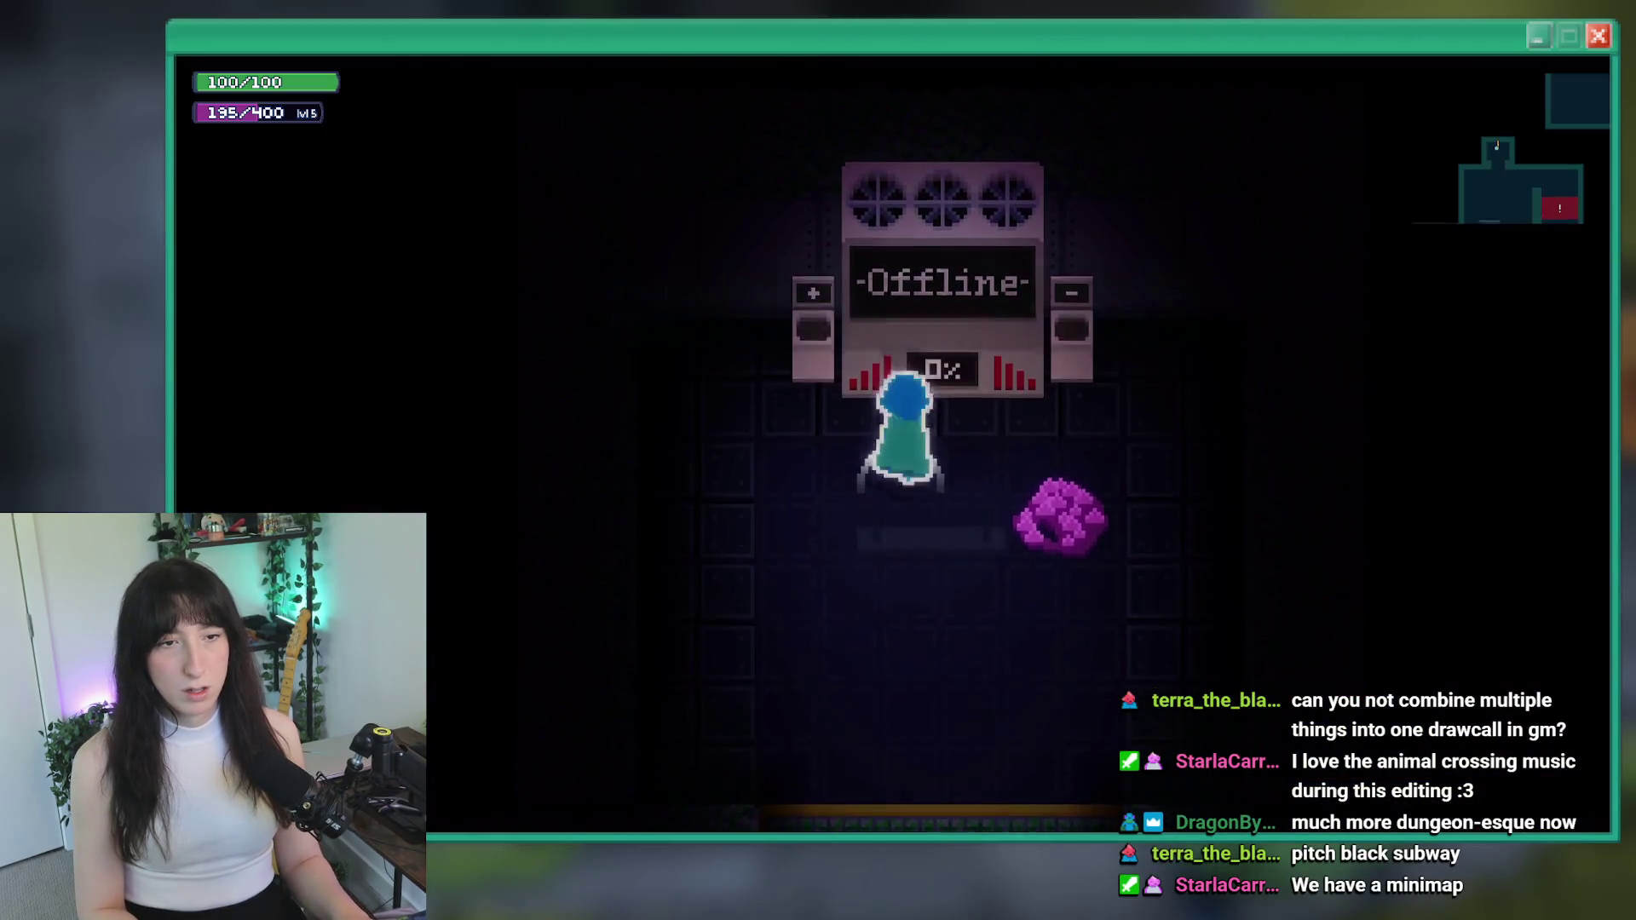
pyautogui.press('e')
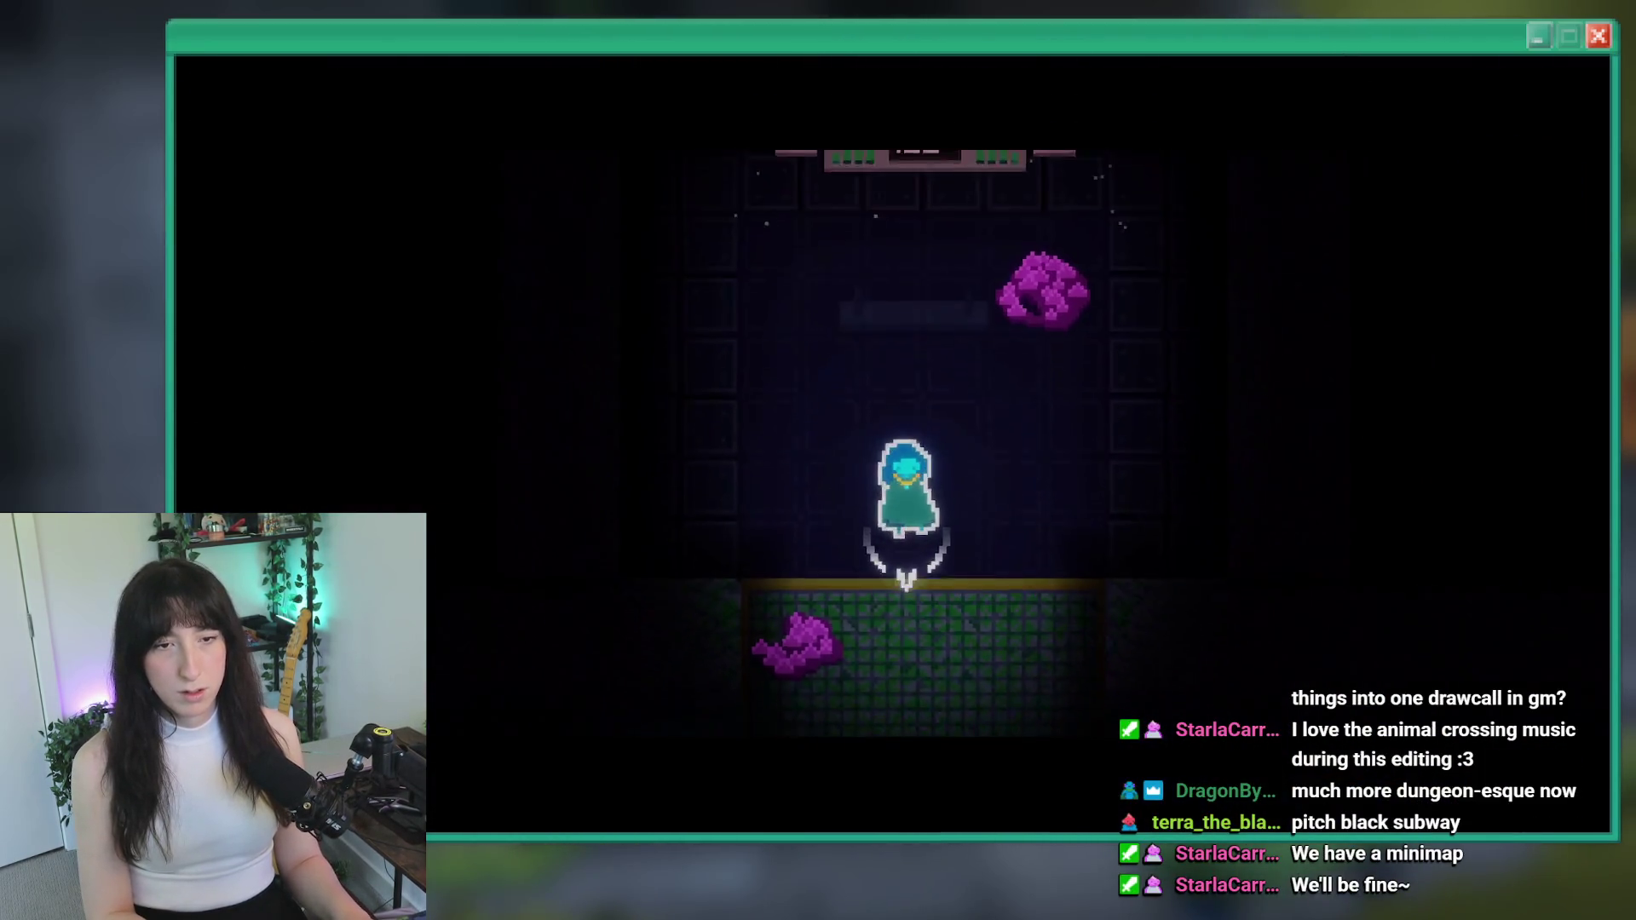
# Walk on through the pillar room, along the platform, into the pond room and the grassy room
pyautogui.press('Up')
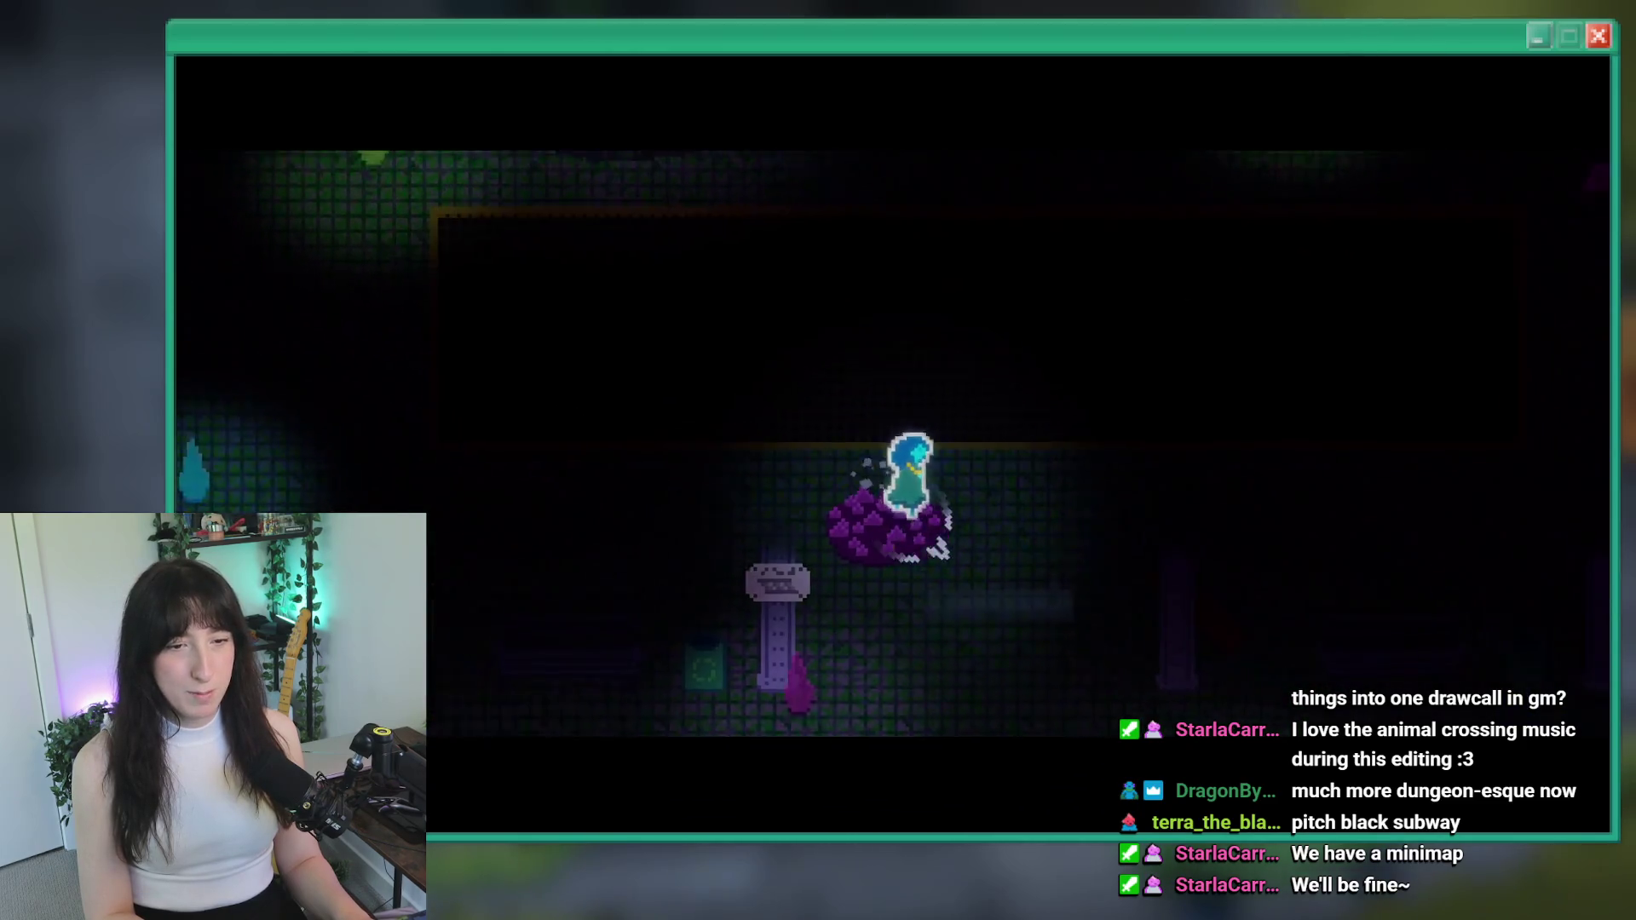
pyautogui.press('Down')
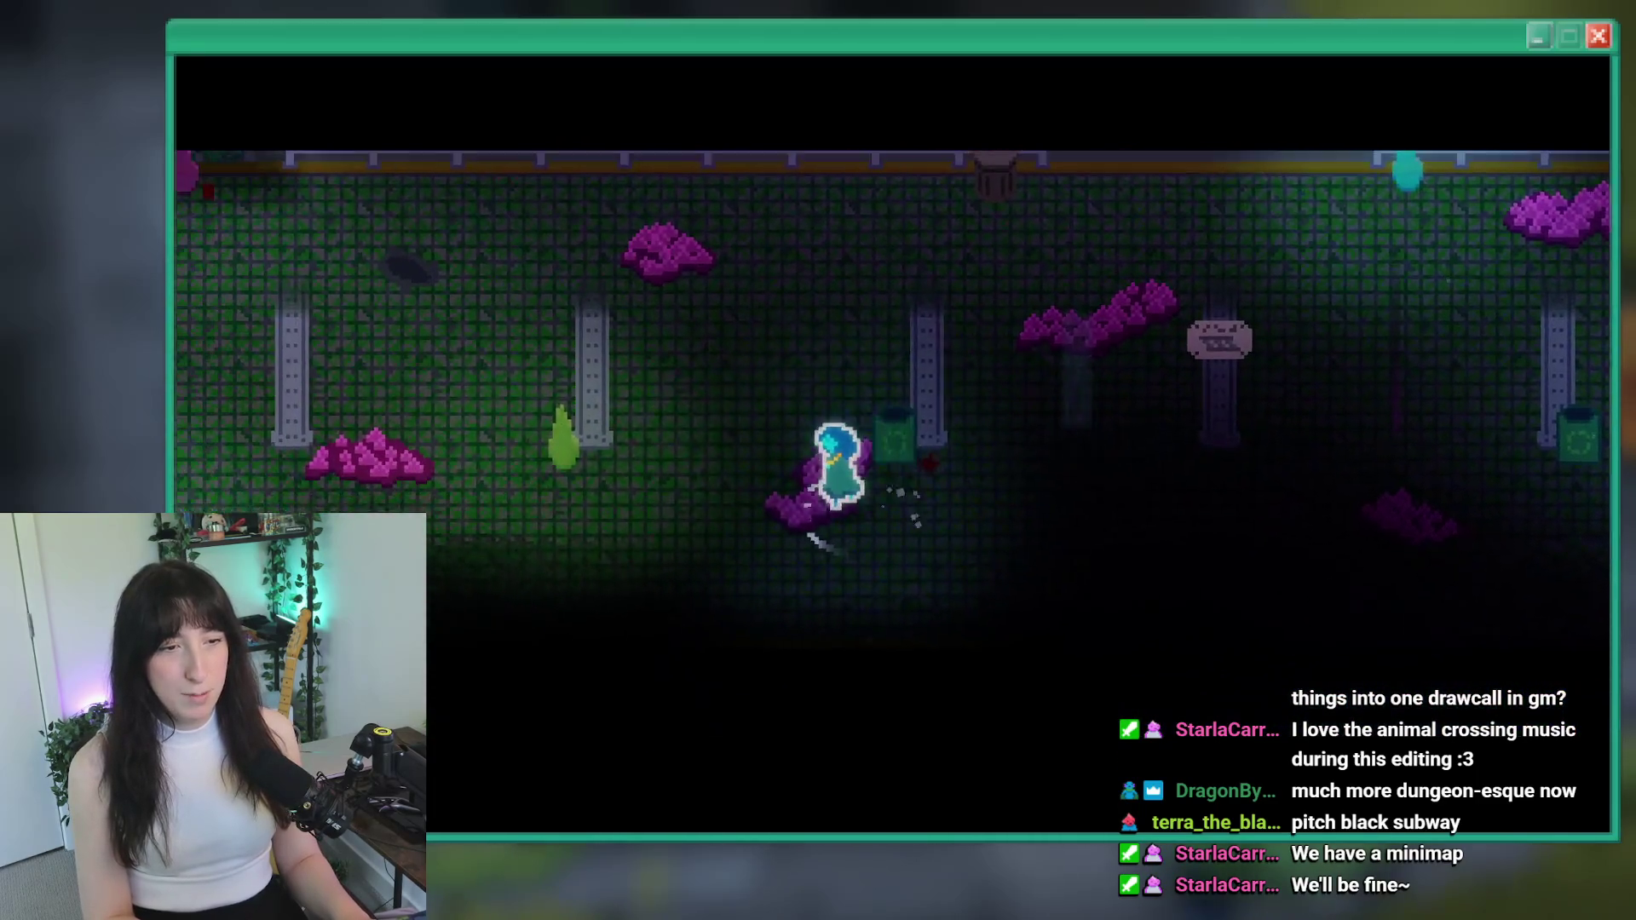
pyautogui.press('Up')
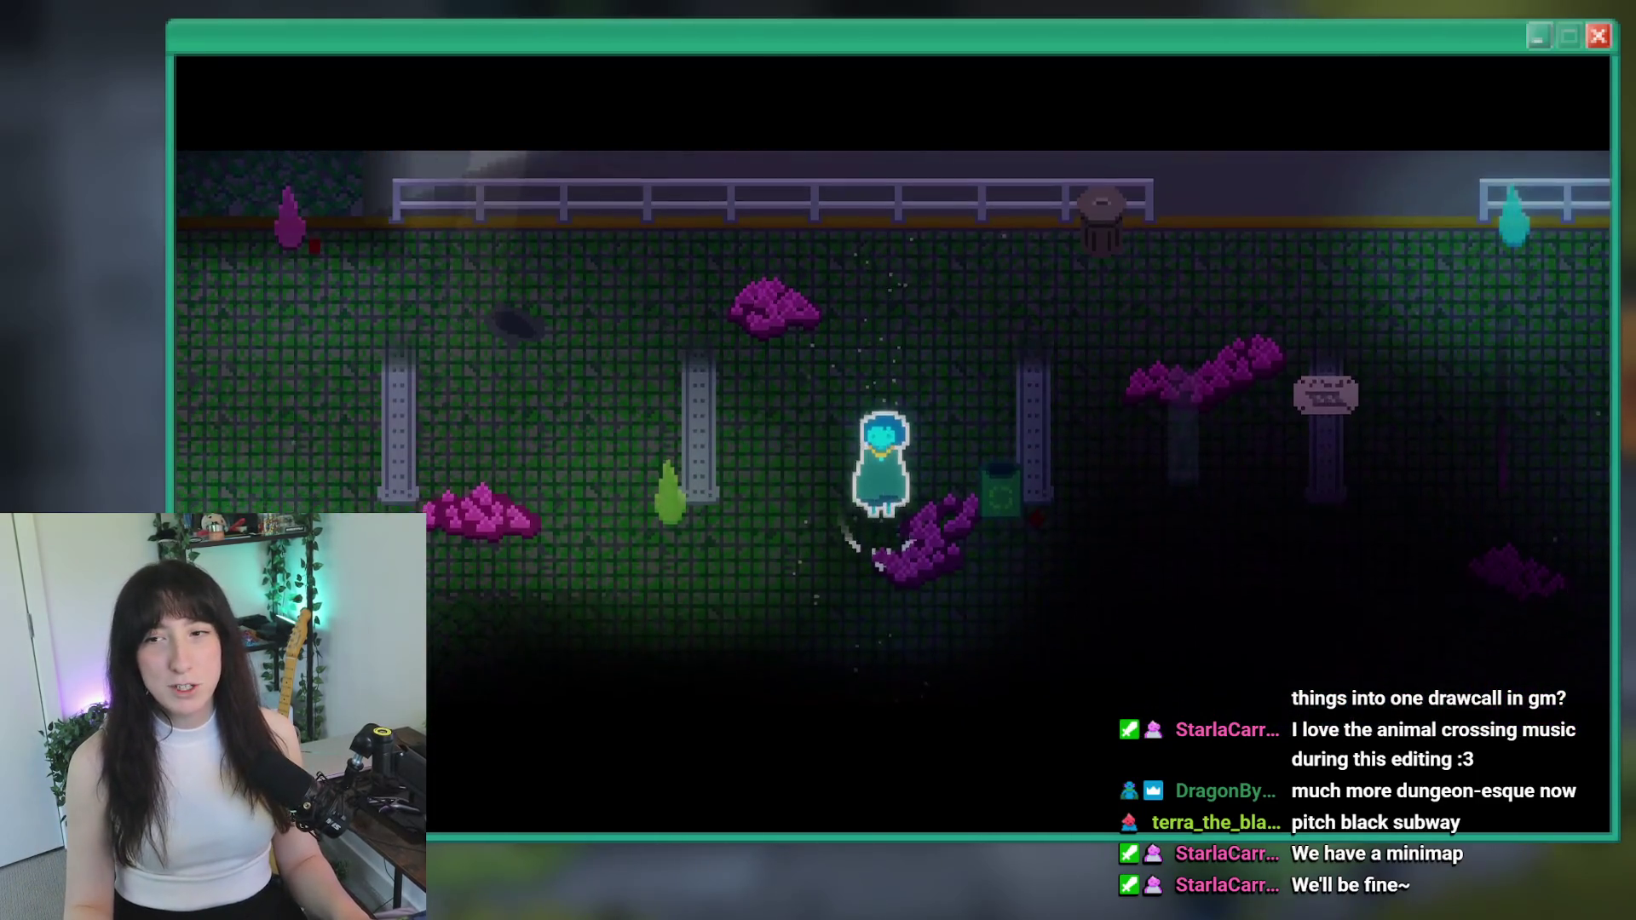
pyautogui.scroll(-3, 1269, 299)
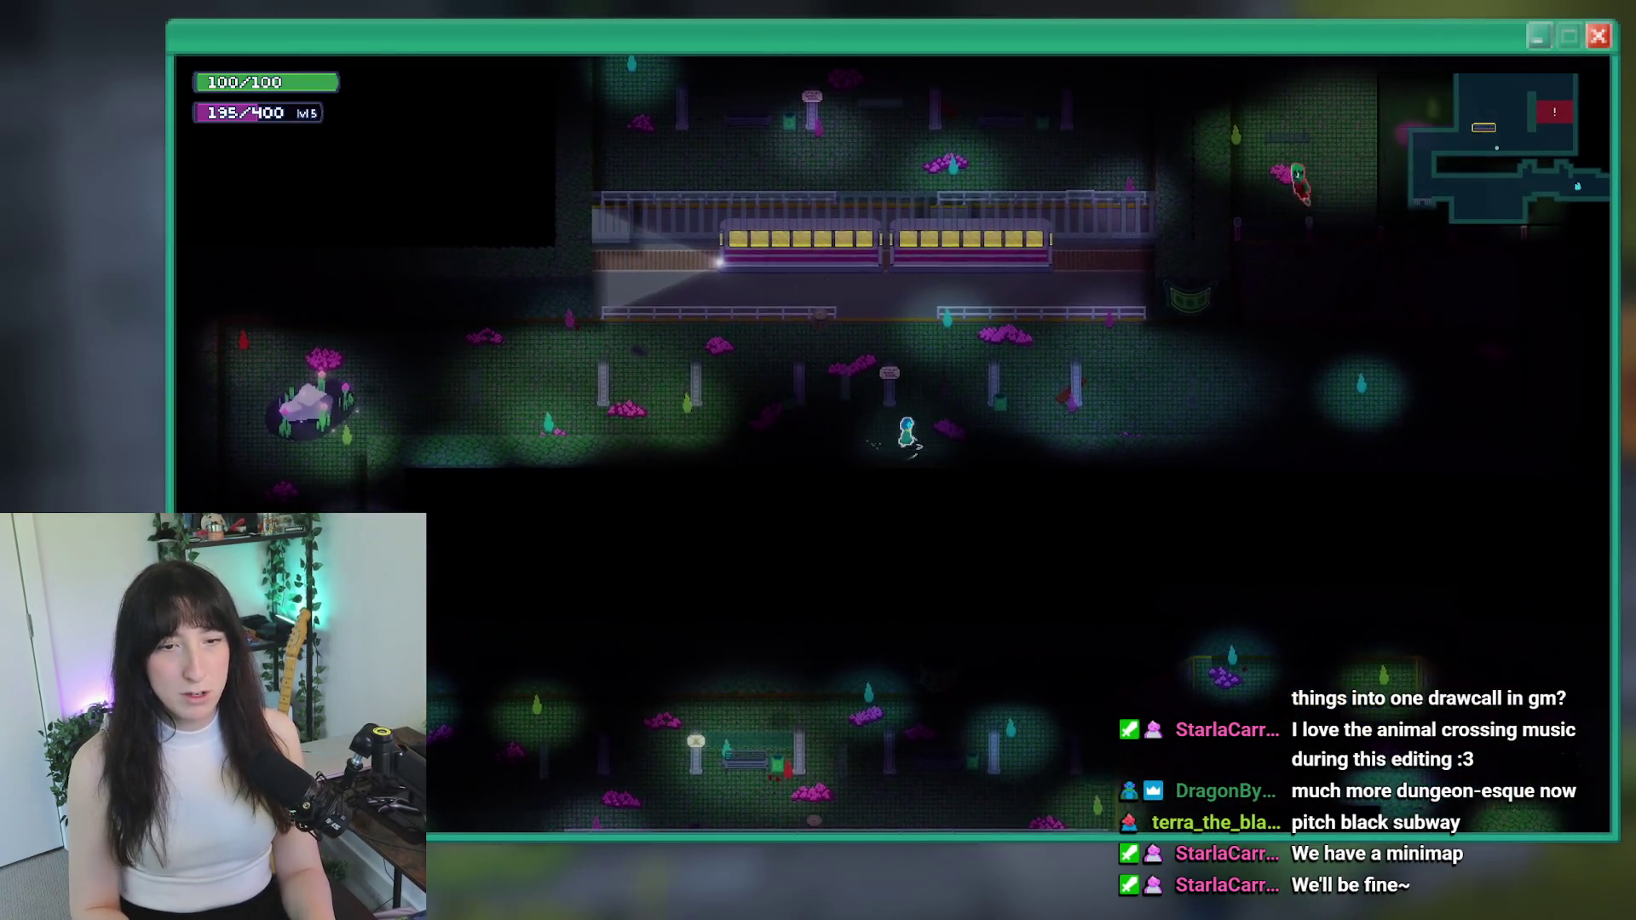
pyautogui.press('Right')
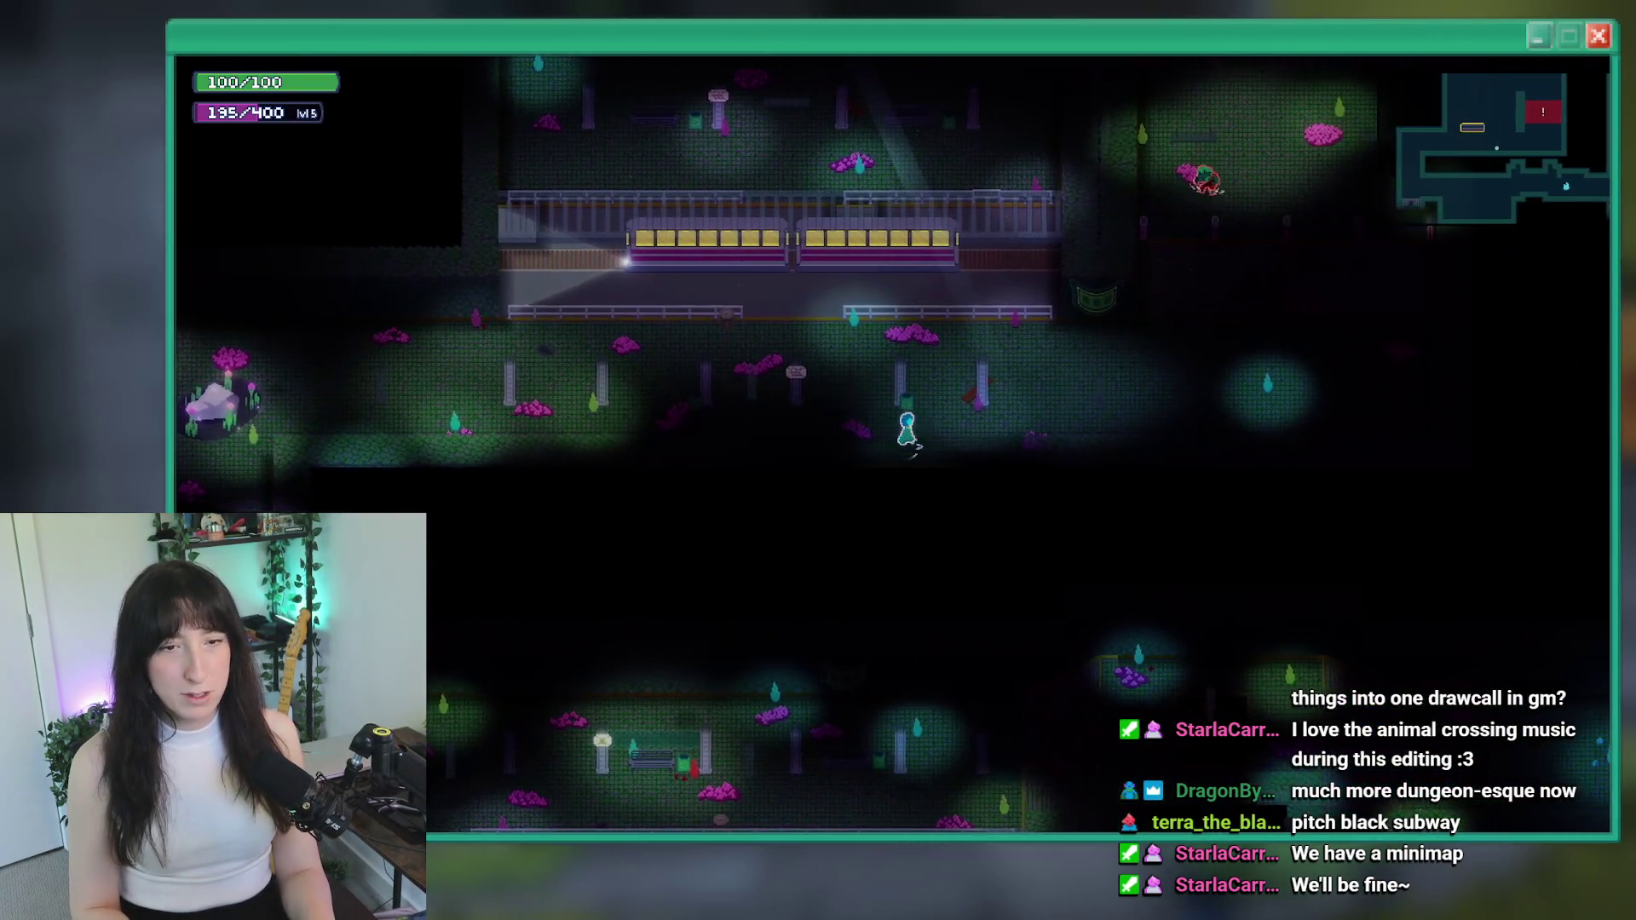
pyautogui.scroll(3, 892, 284)
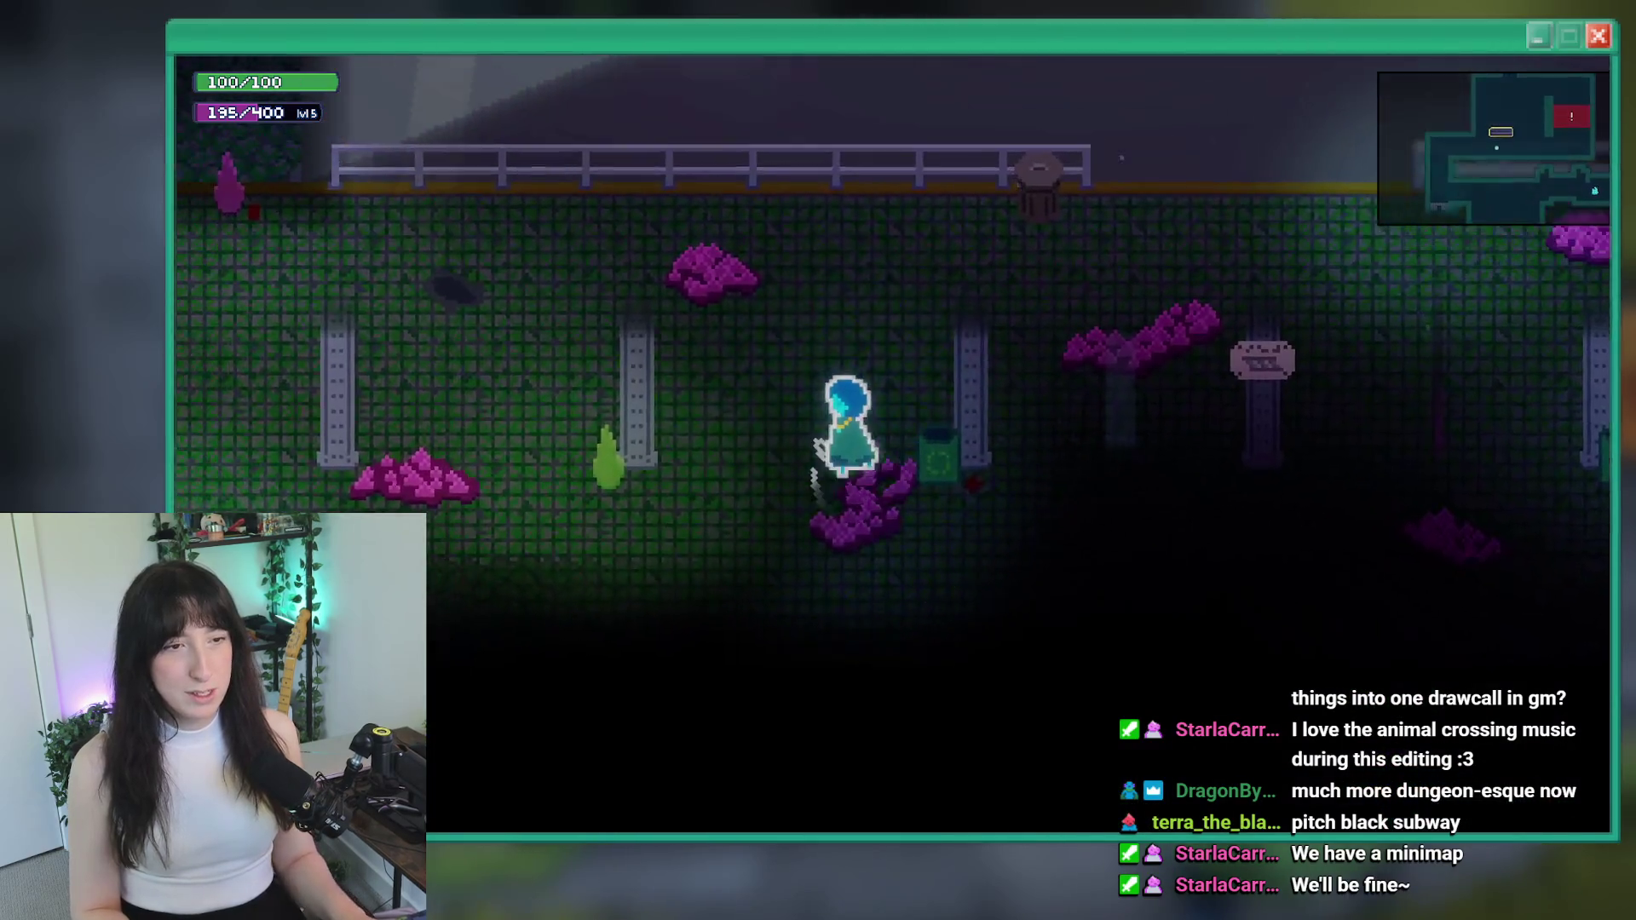
pyautogui.press('Left')
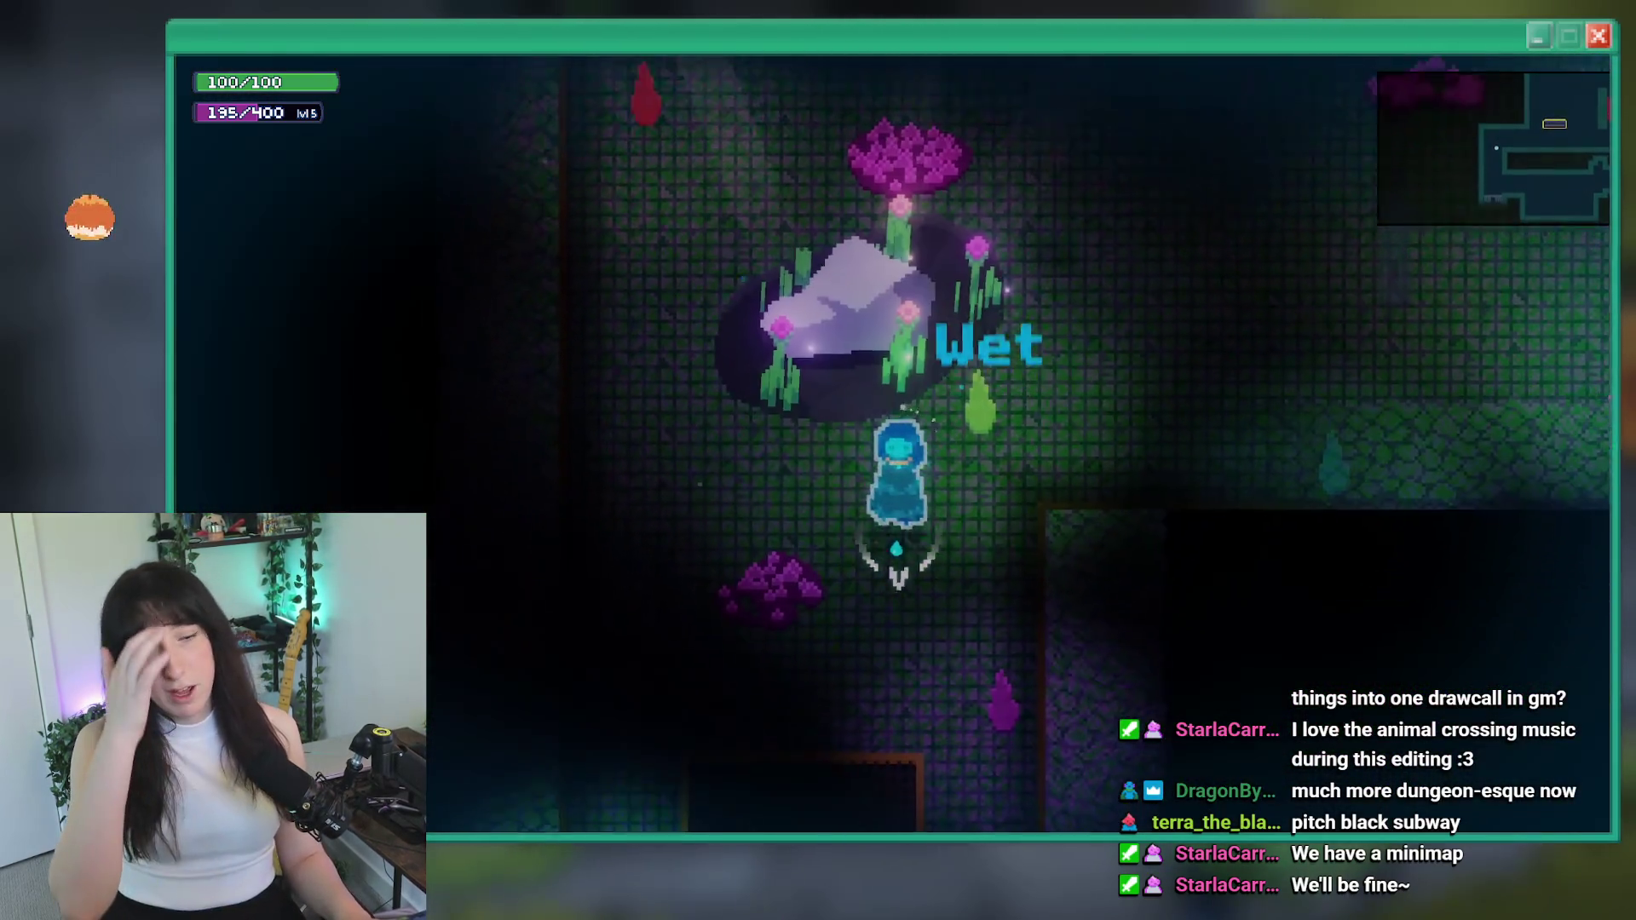
pyautogui.press('Down')
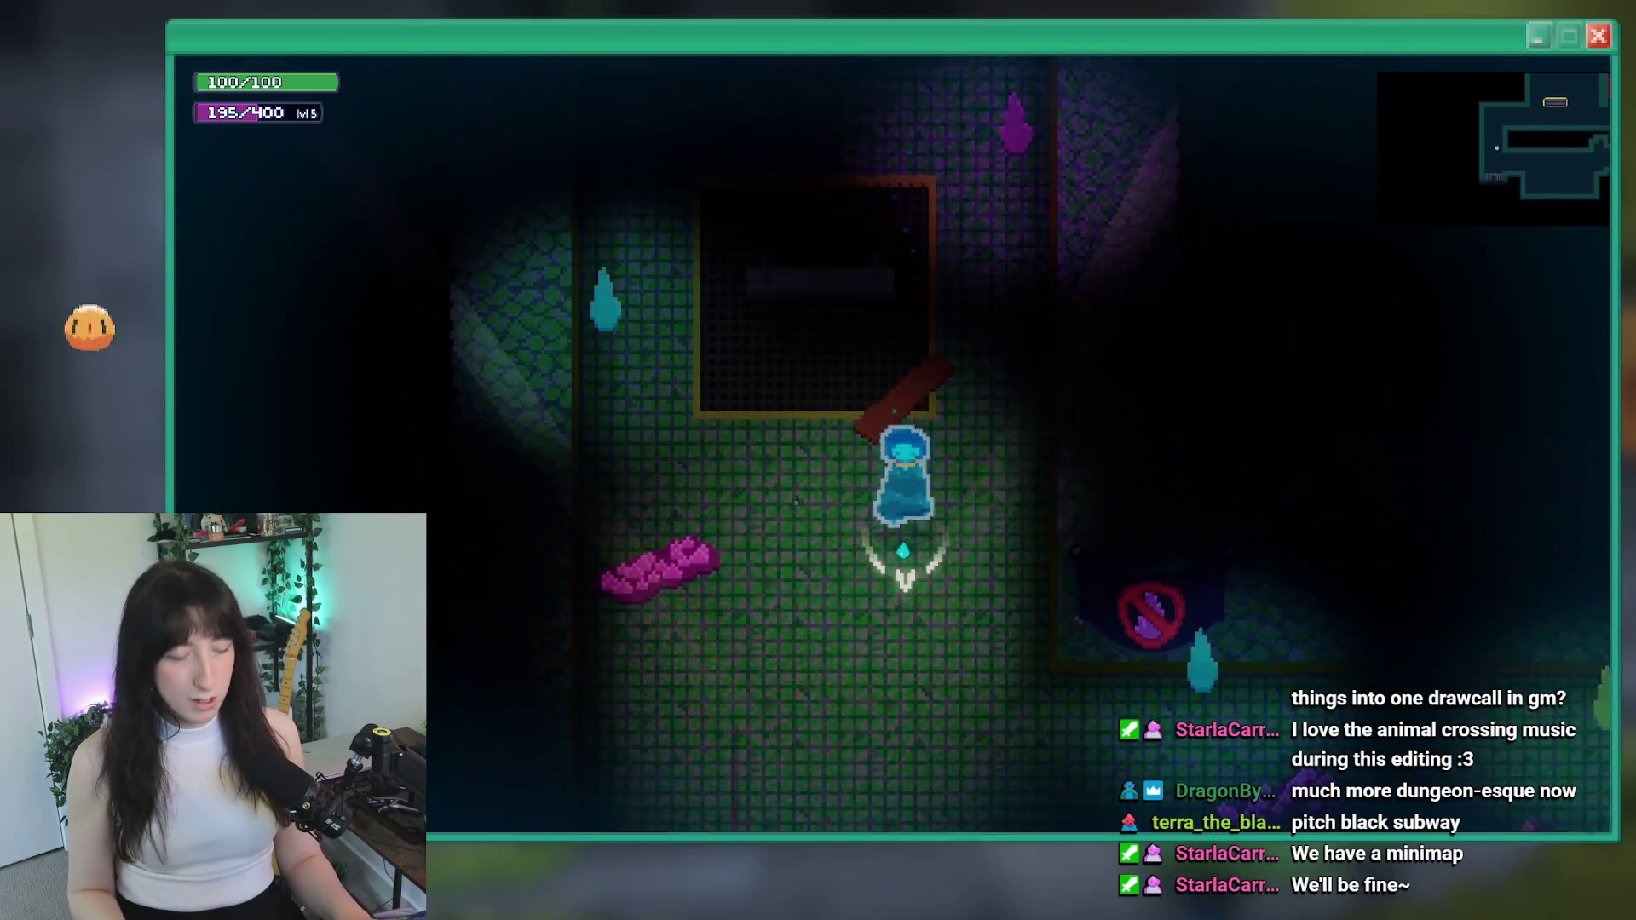
pyautogui.scroll(-3, 892, 443)
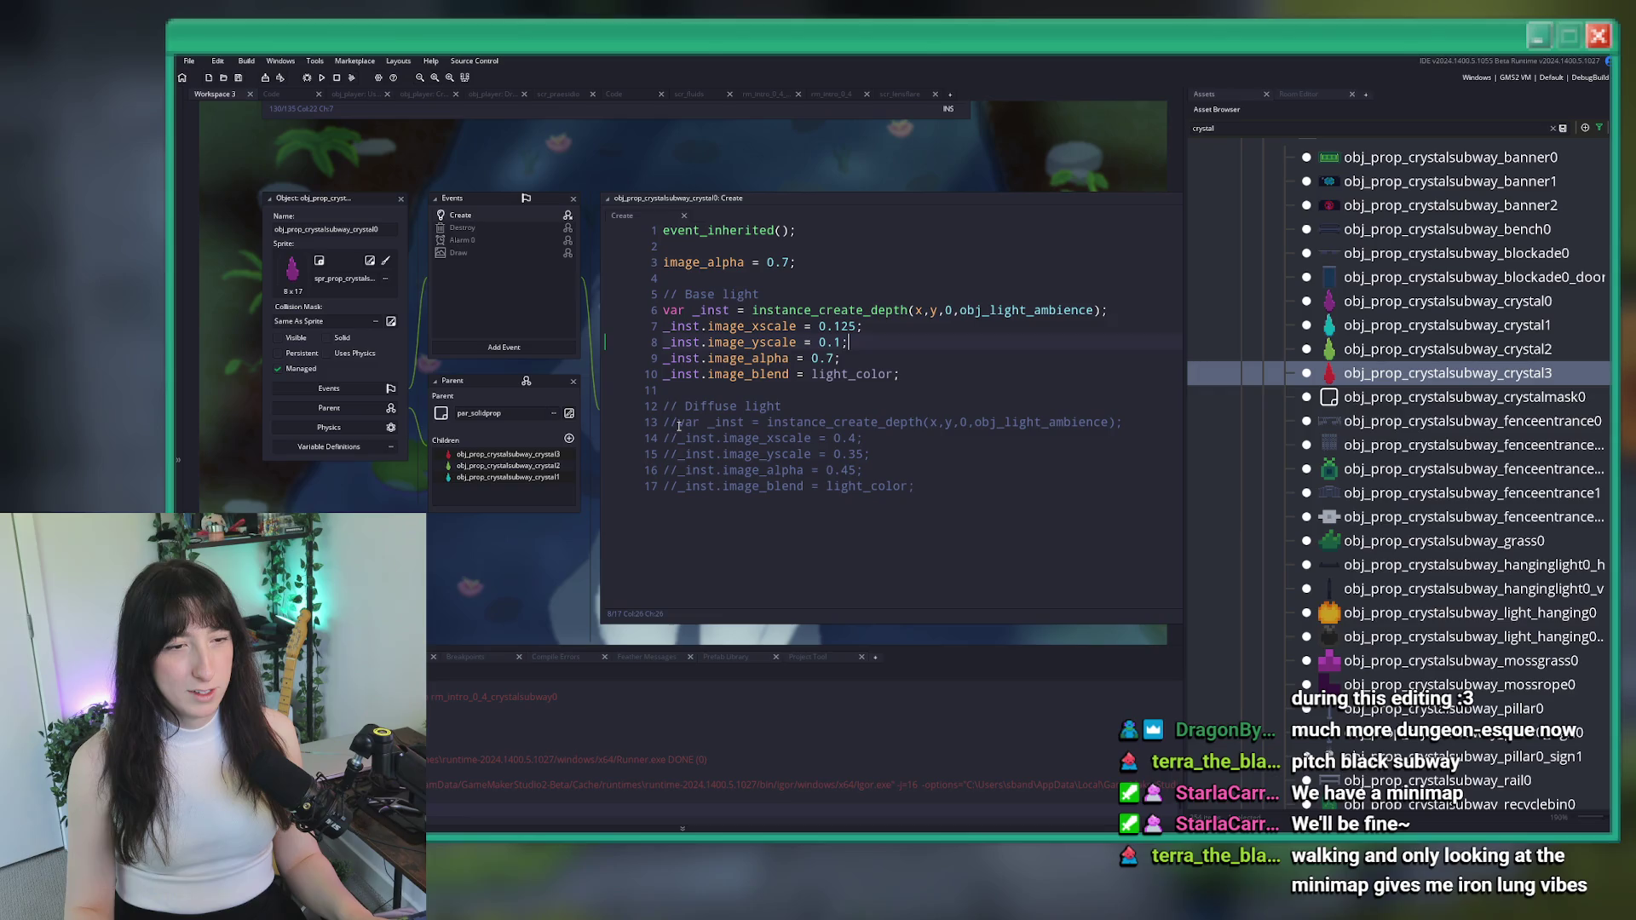
# Delete the commented Diffuse light block and close the crystal object editors
pyautogui.moveTo(971, 486)
pyautogui.mouseDown()
pyautogui.moveTo(656, 418)
pyautogui.moveTo(643, 390)
pyautogui.mouseUp()
pyautogui.press('BackSpace')
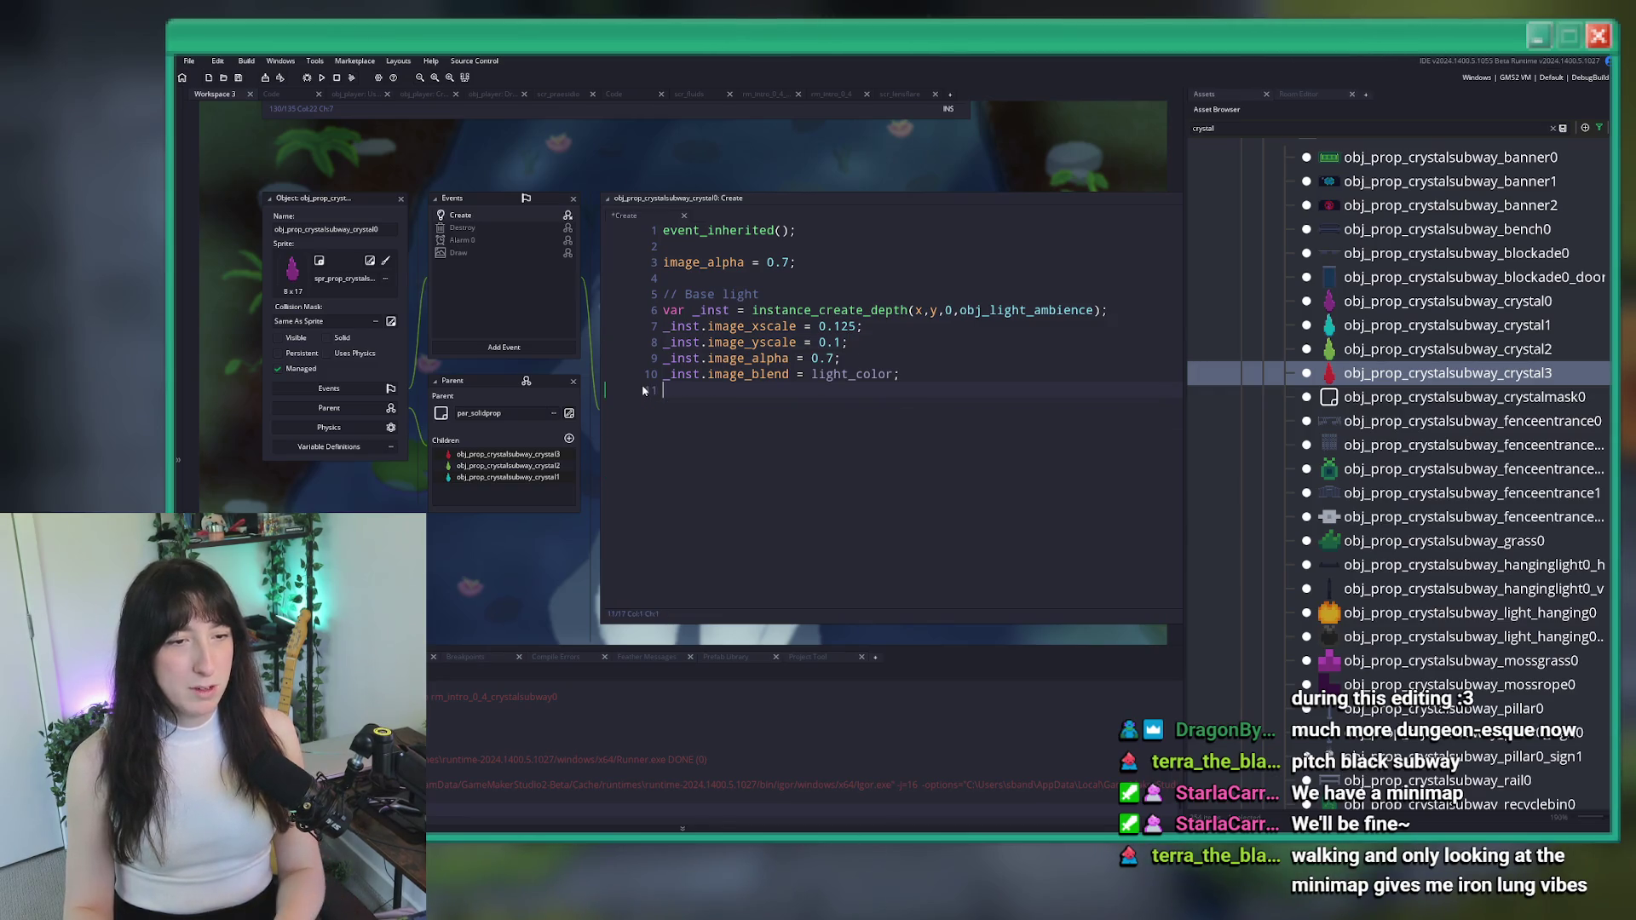
pyautogui.click(401, 201)
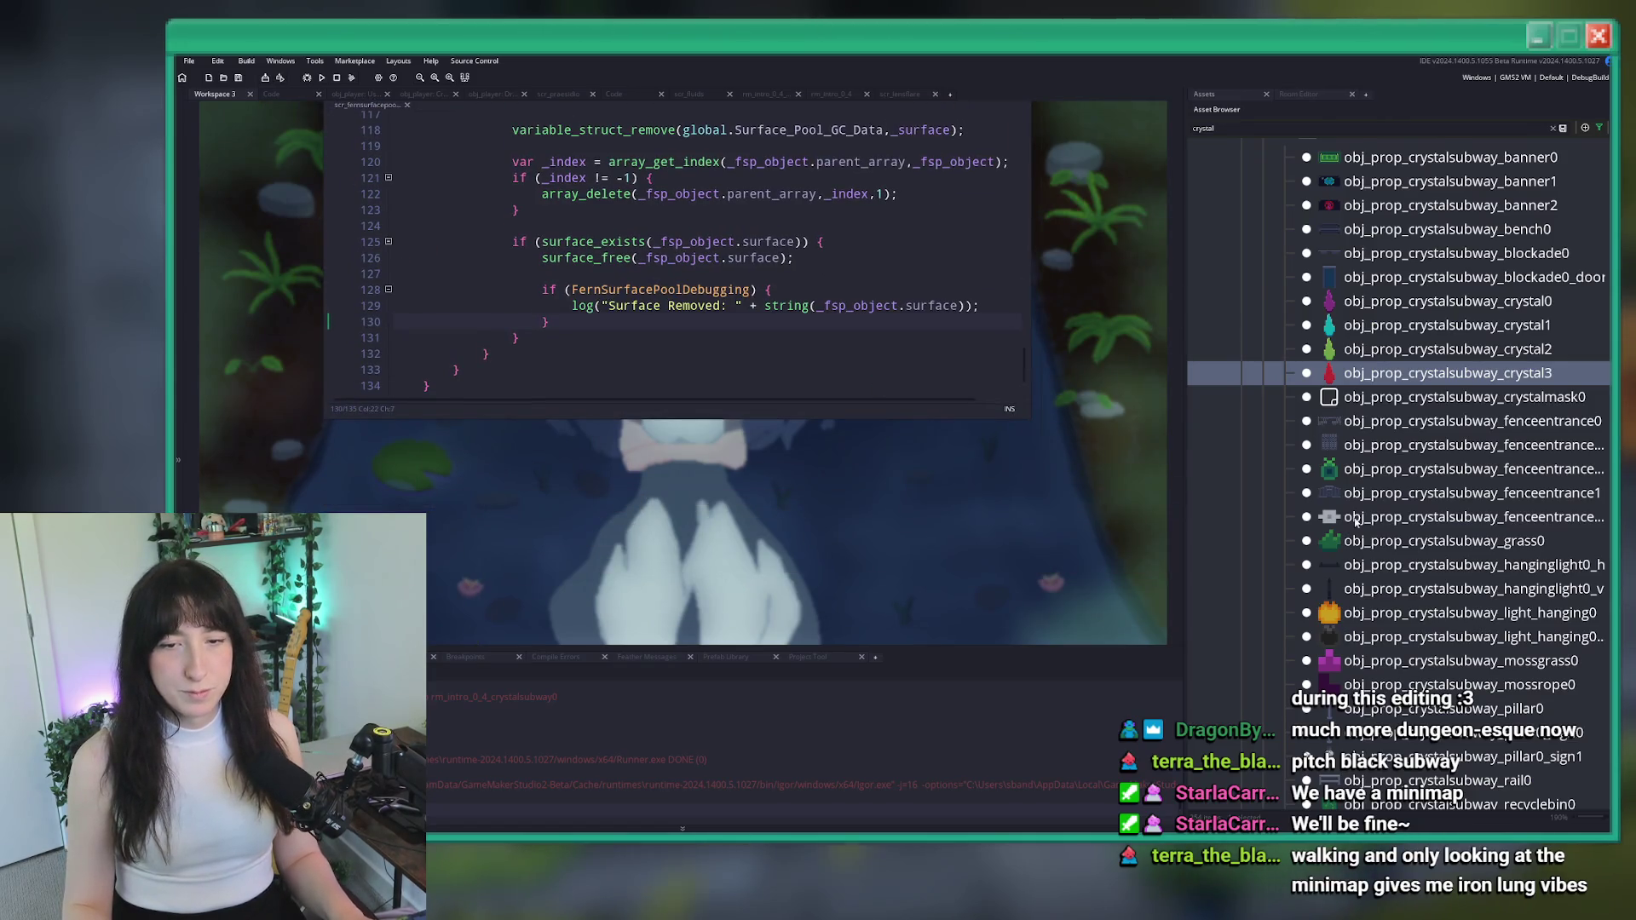
pyautogui.scroll(4, 1383, 563)
pyautogui.scroll(2, 1383, 562)
pyautogui.scroll(3, 317, 271)
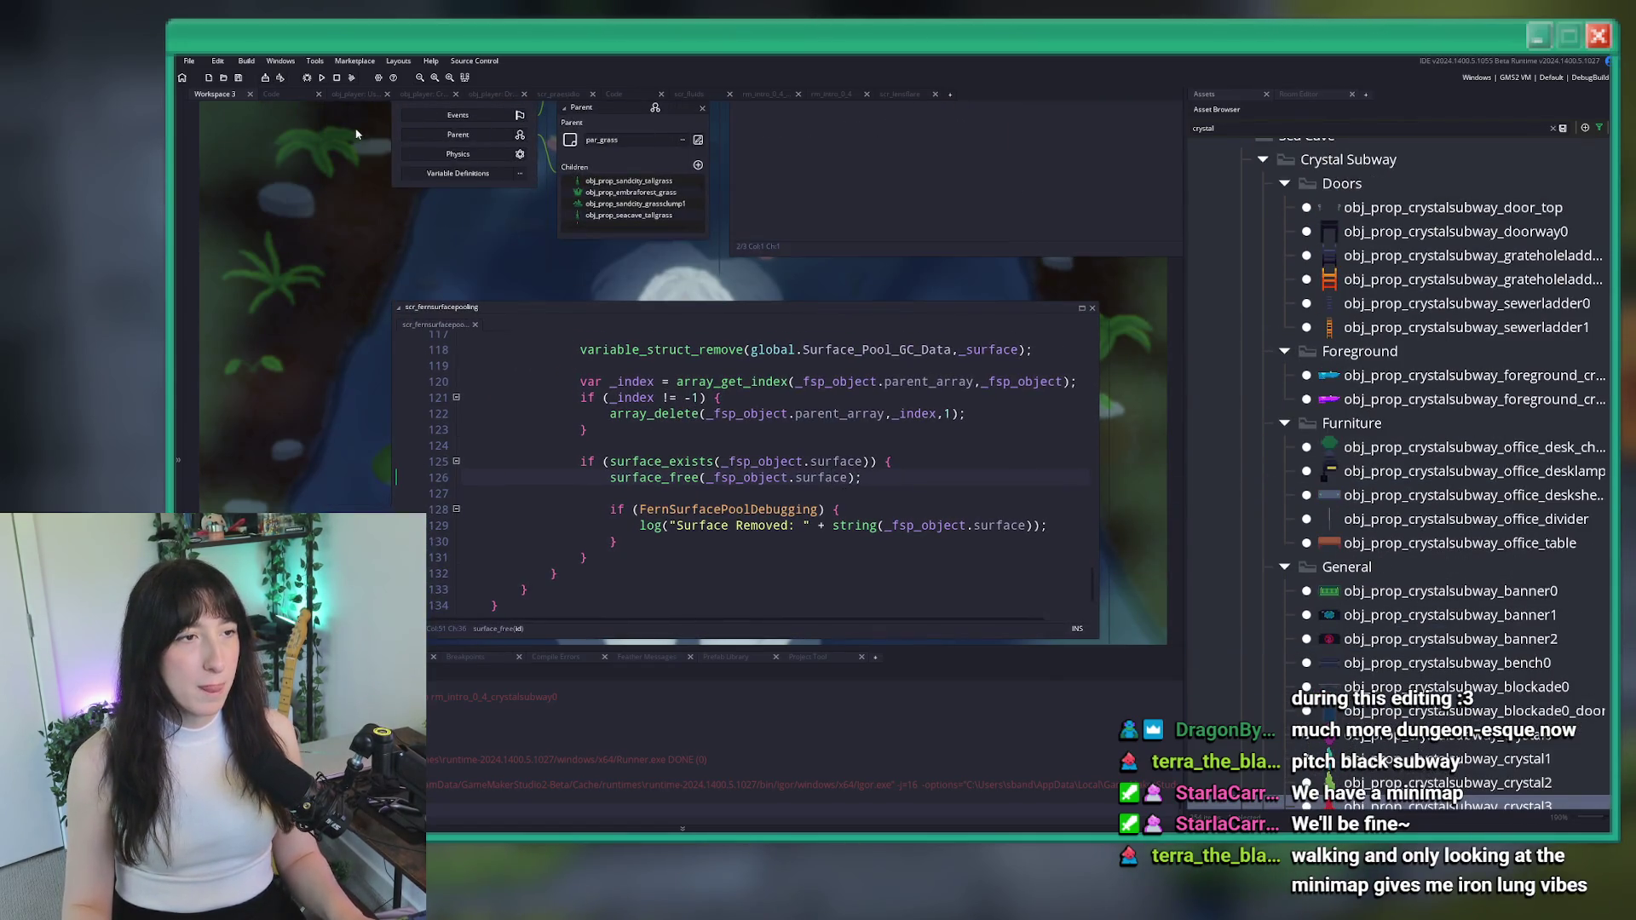
pyautogui.scroll(6, 317, 271)
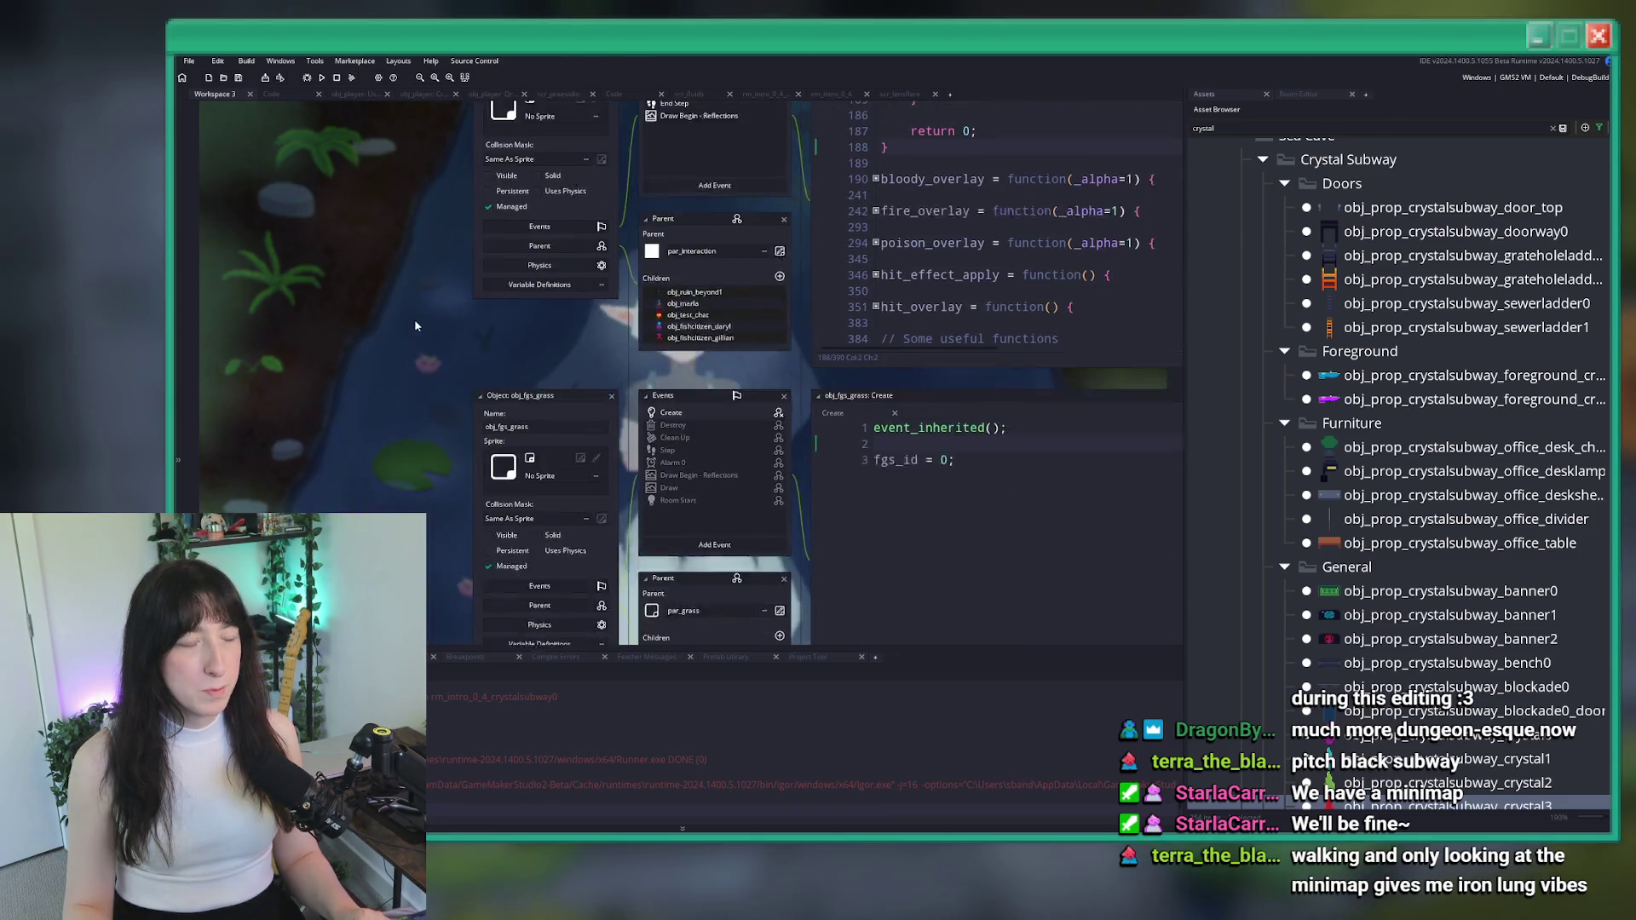
pyautogui.scroll(5, 613, 415)
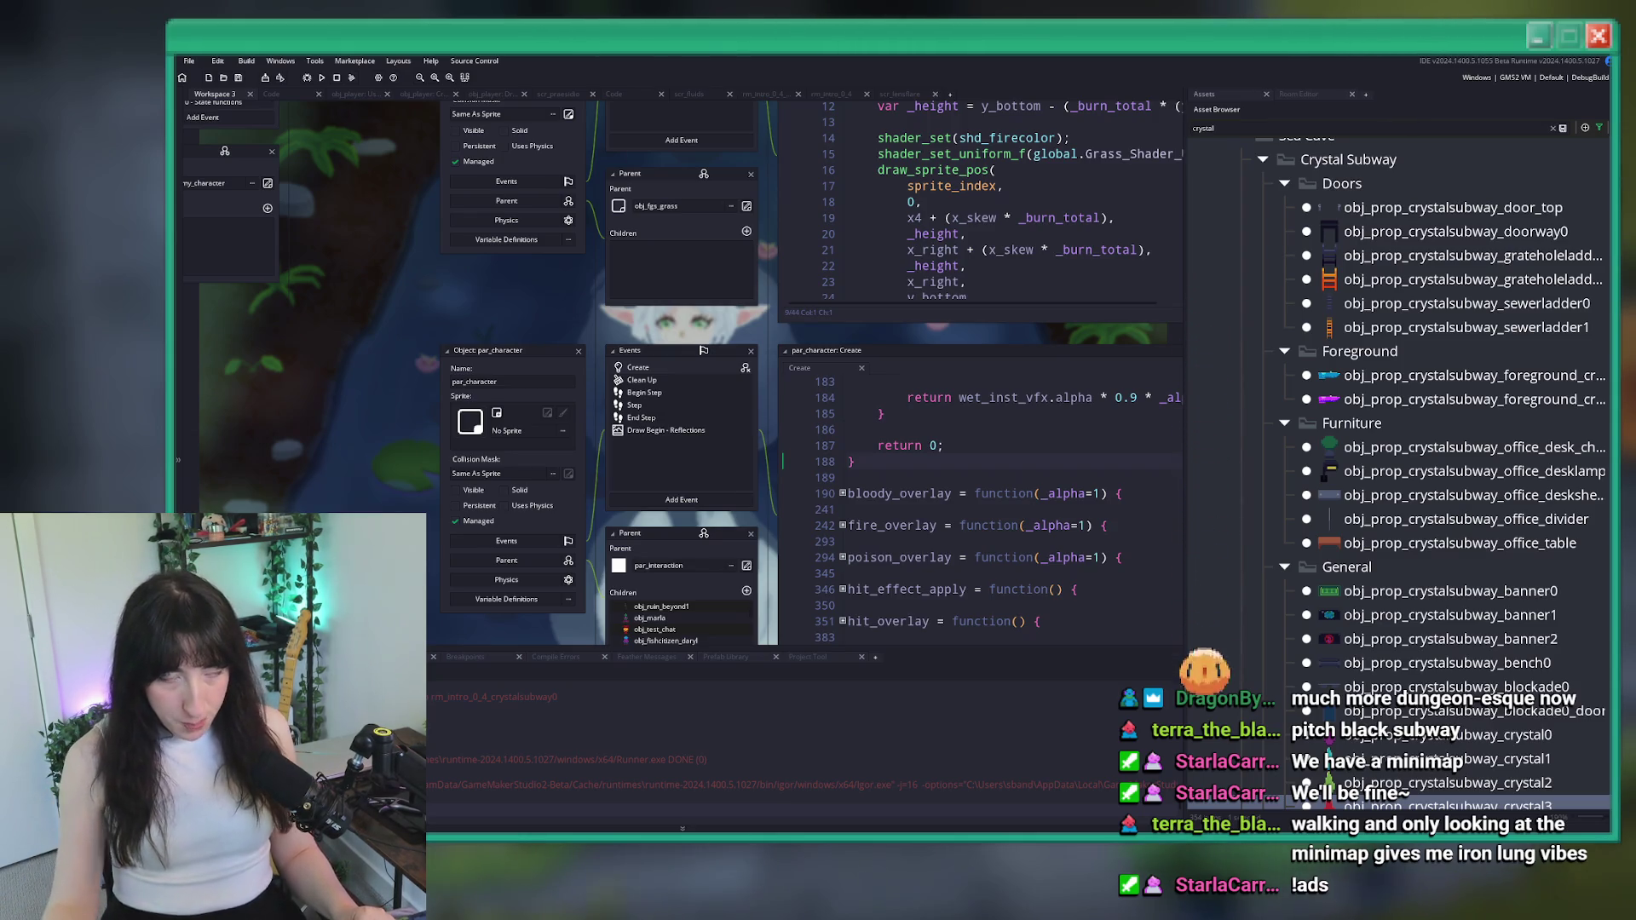
pyautogui.scroll(-5, 605, 314)
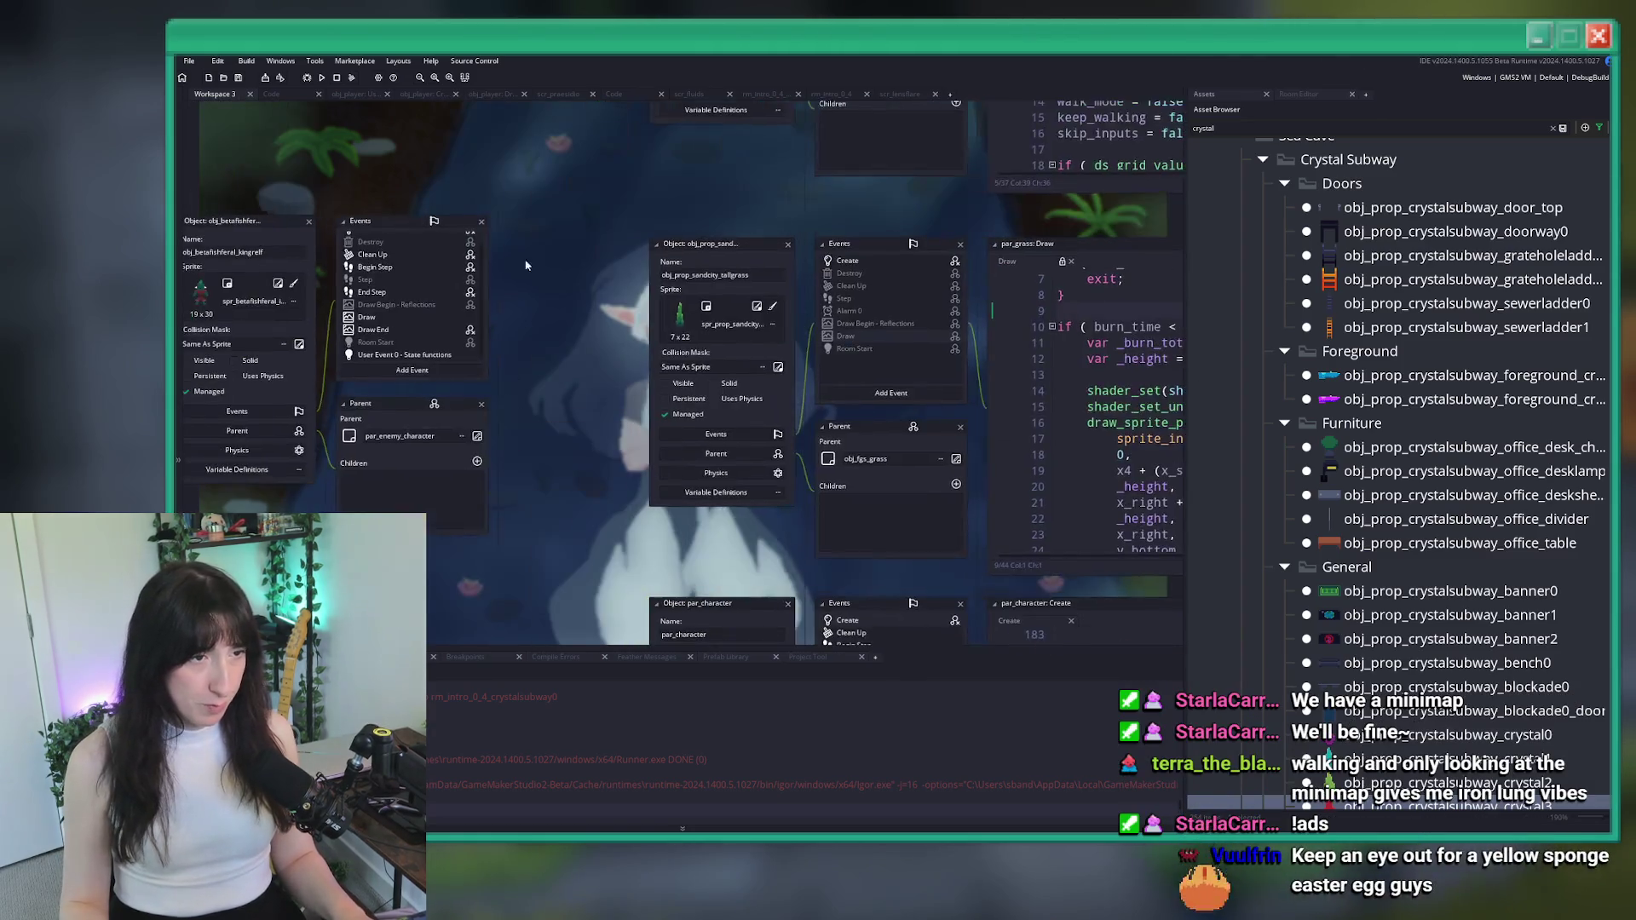
# Open obj_player through the asset search for 'player', then show the rm_intro_0_4 room
pyautogui.hotkey('ctrl', 't')
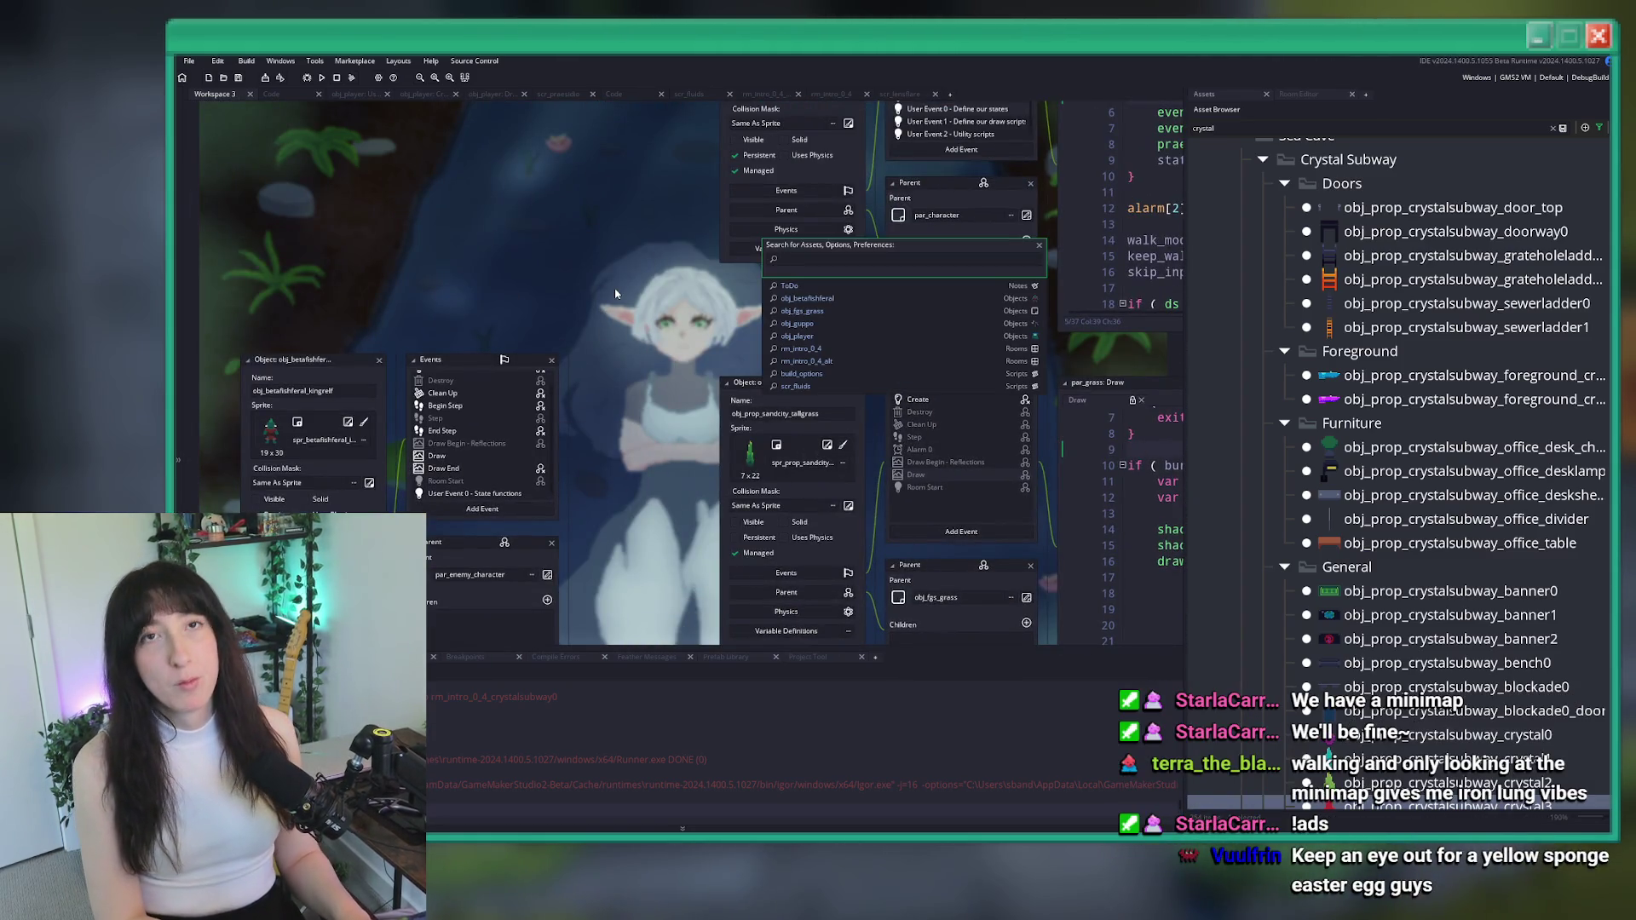
pyautogui.write('player')
pyautogui.press('Return')
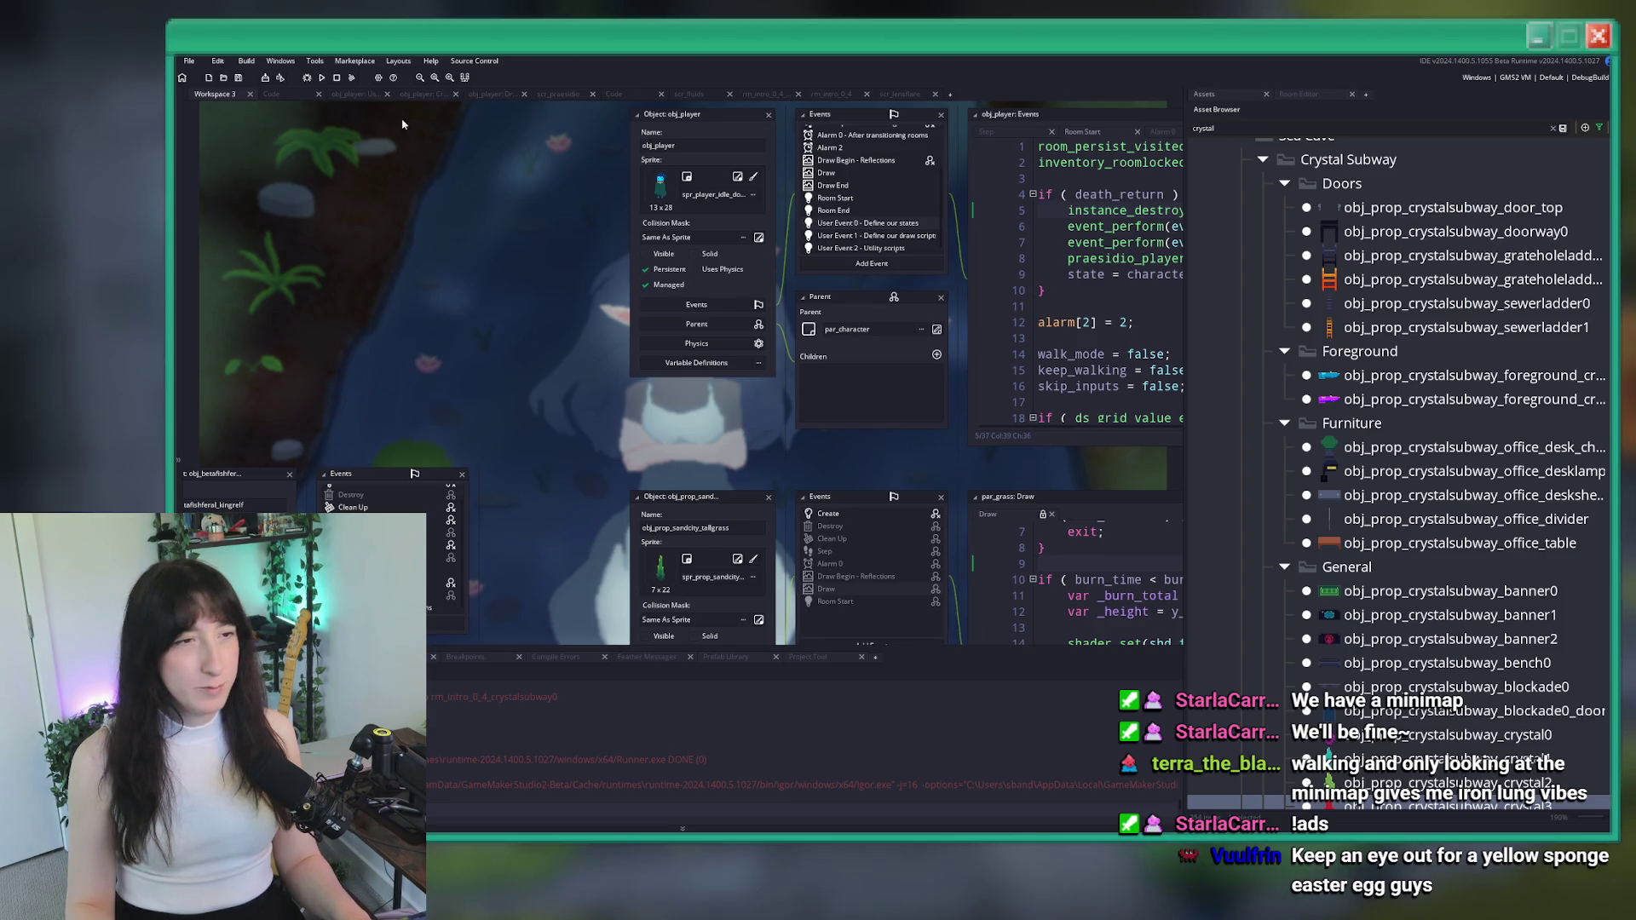
pyautogui.click(777, 95)
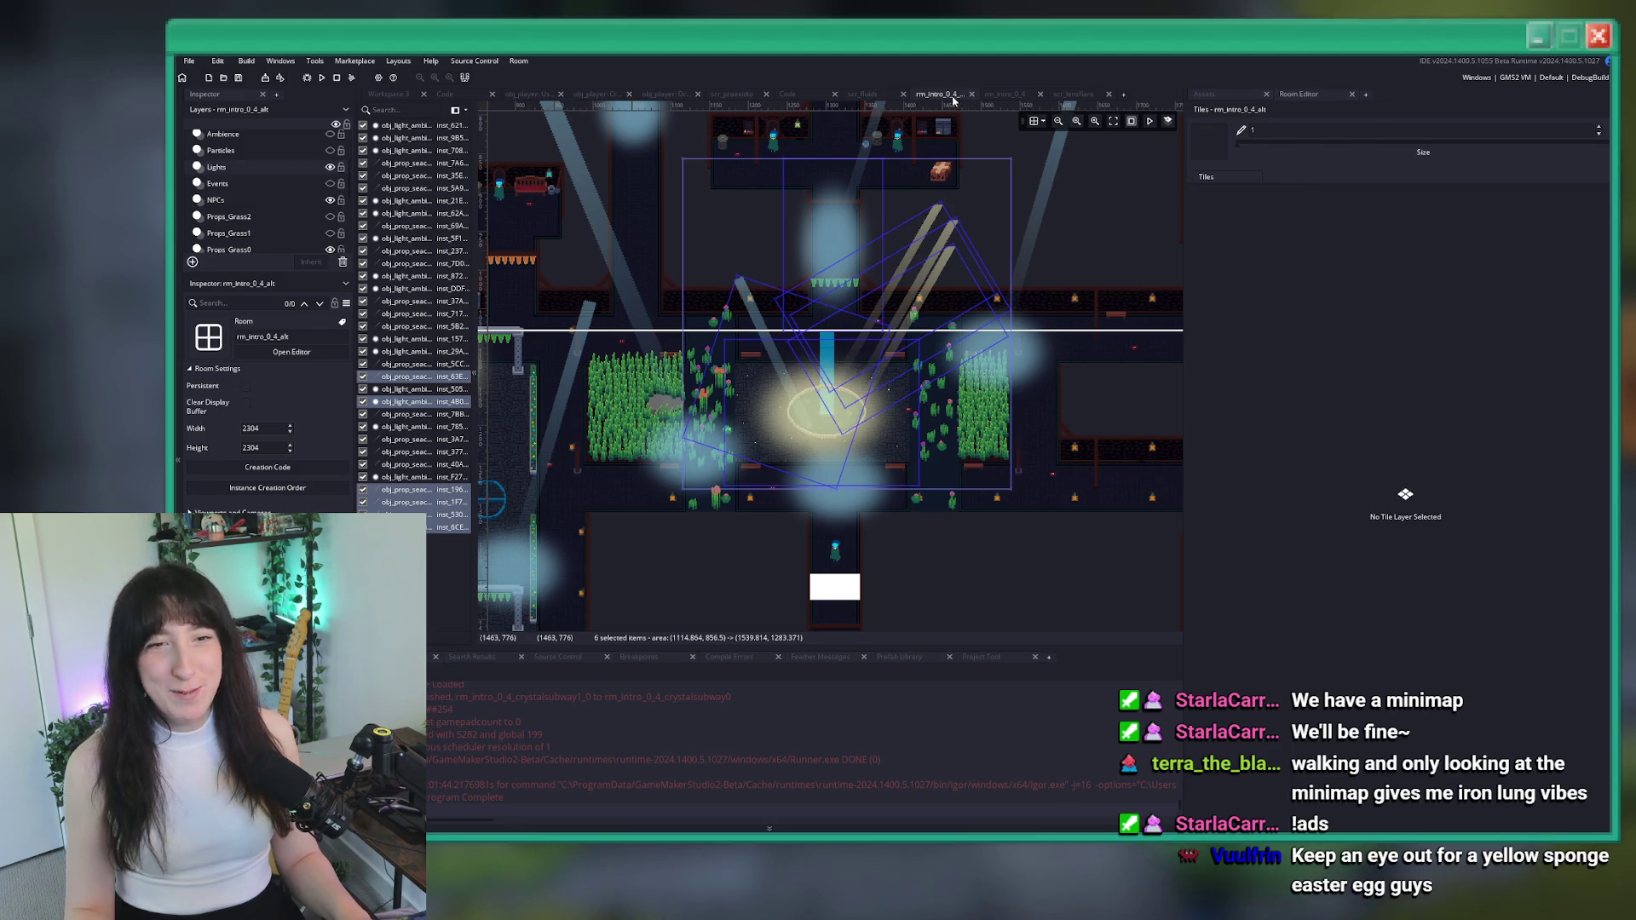
# Close both rm_intro_0_4 room views and open rm_intro_0_4_crystalsubway0 from the asset search
pyautogui.click(972, 94)
pyautogui.click(972, 93)
pyautogui.hotkey('ctrl', 't')
pyautogui.write('crstal')
pyautogui.press('BackSpace')
pyautogui.press('BackSpace')
pyautogui.press('BackSpace')
pyautogui.write('ystal')
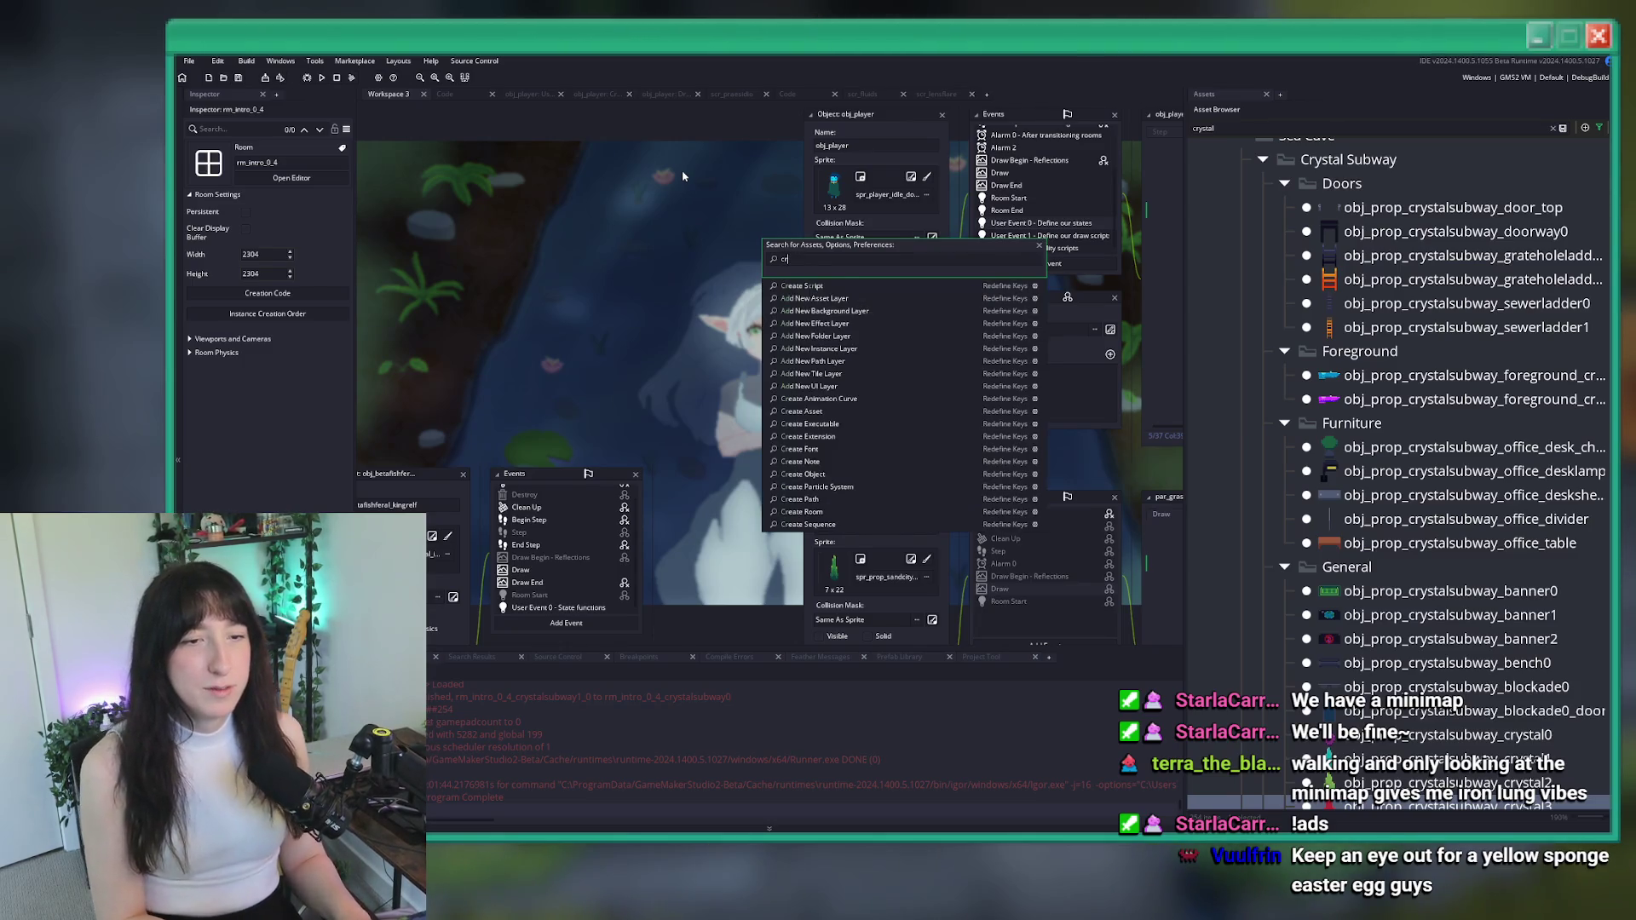
pyautogui.write('subway')
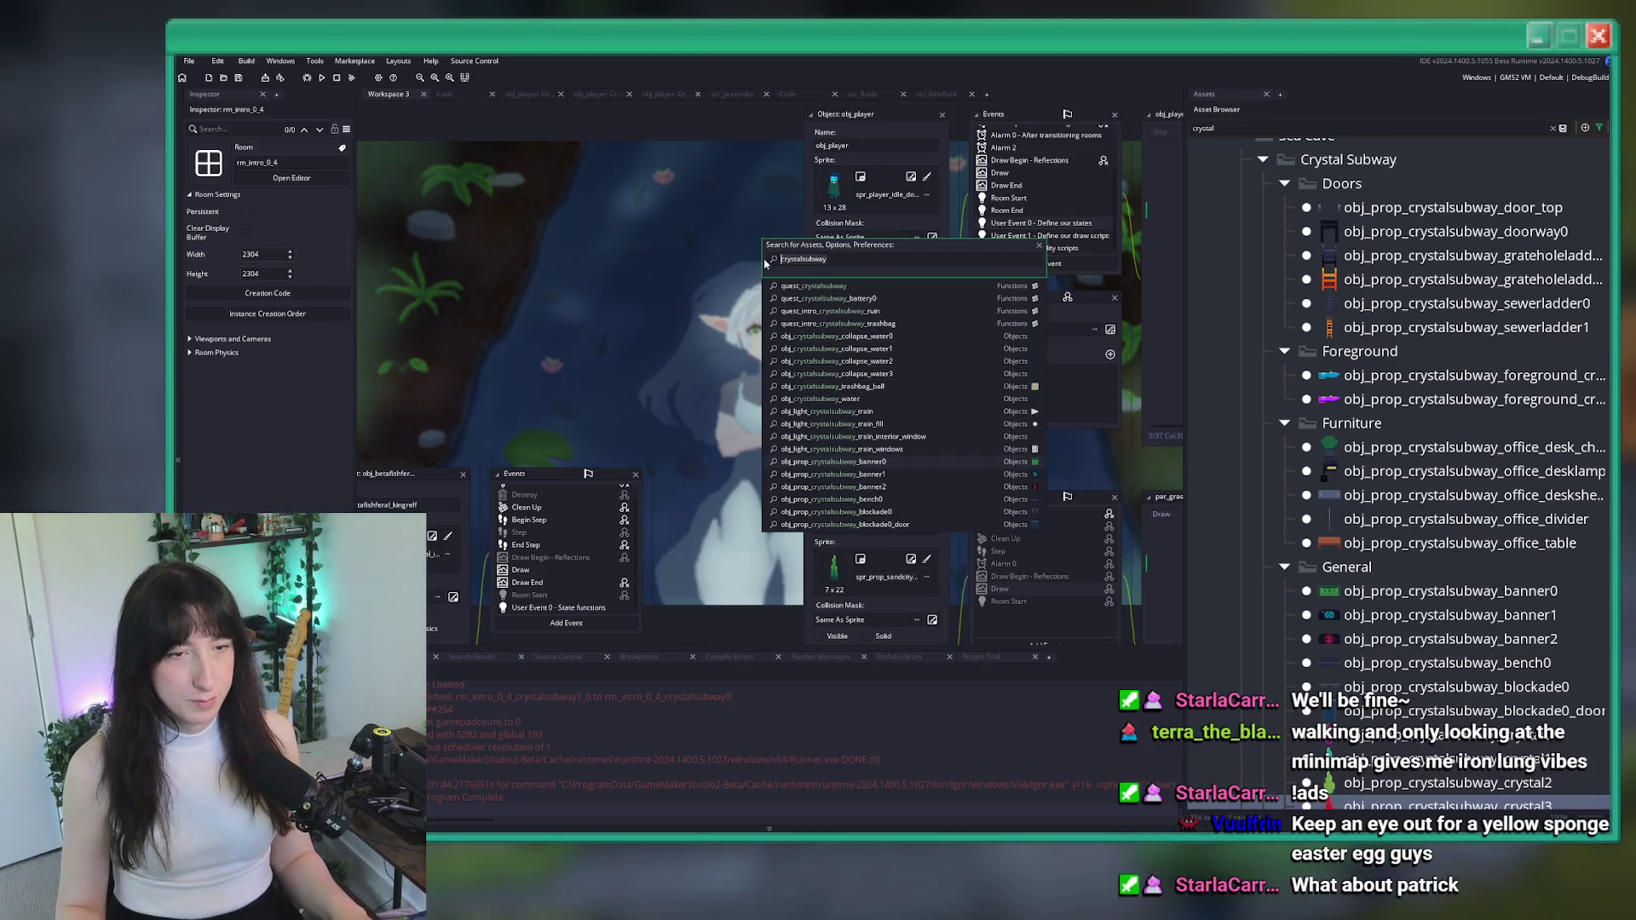
pyautogui.hotkey('ctrl', 'a')
pyautogui.write('rm_int')
pyautogui.write('o')
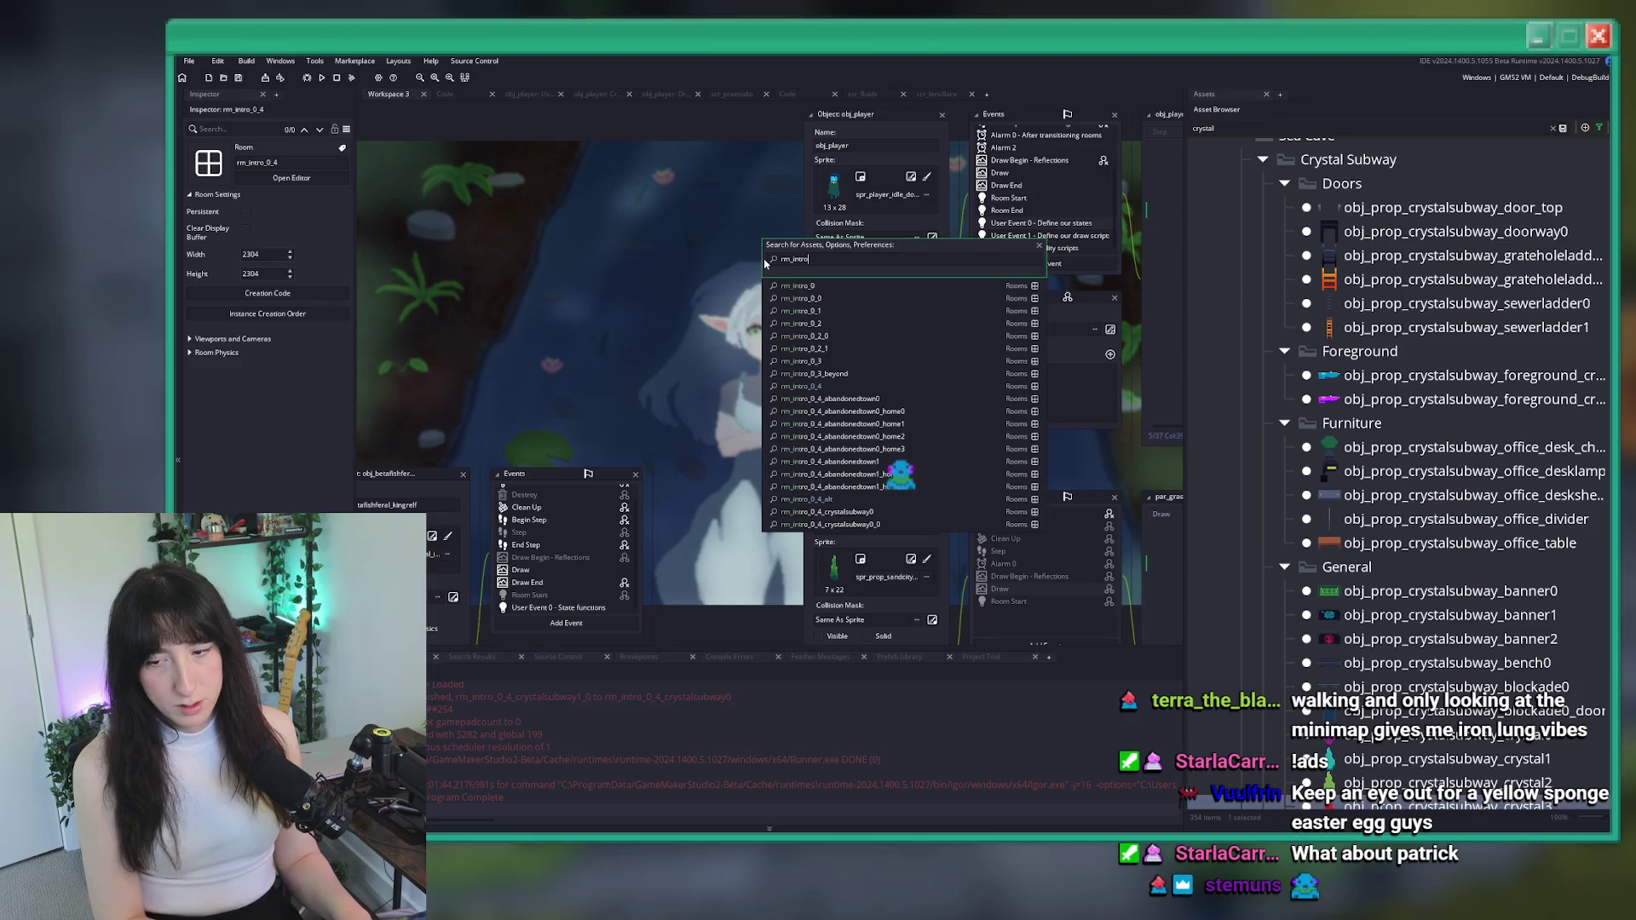
pyautogui.write('r4_')
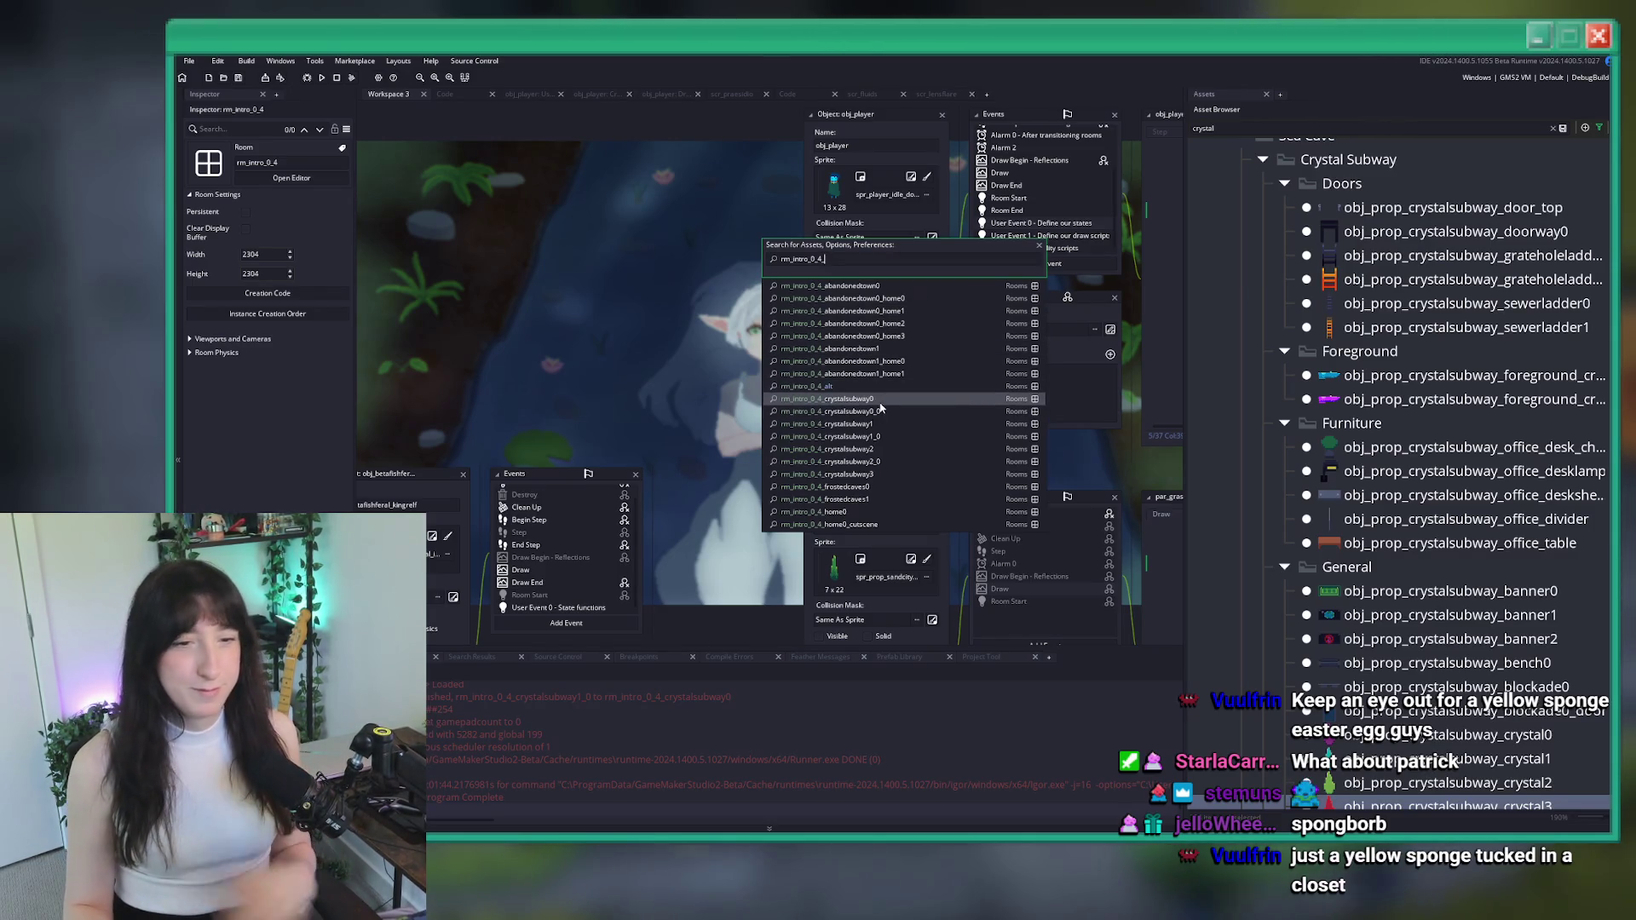
pyautogui.click(881, 402)
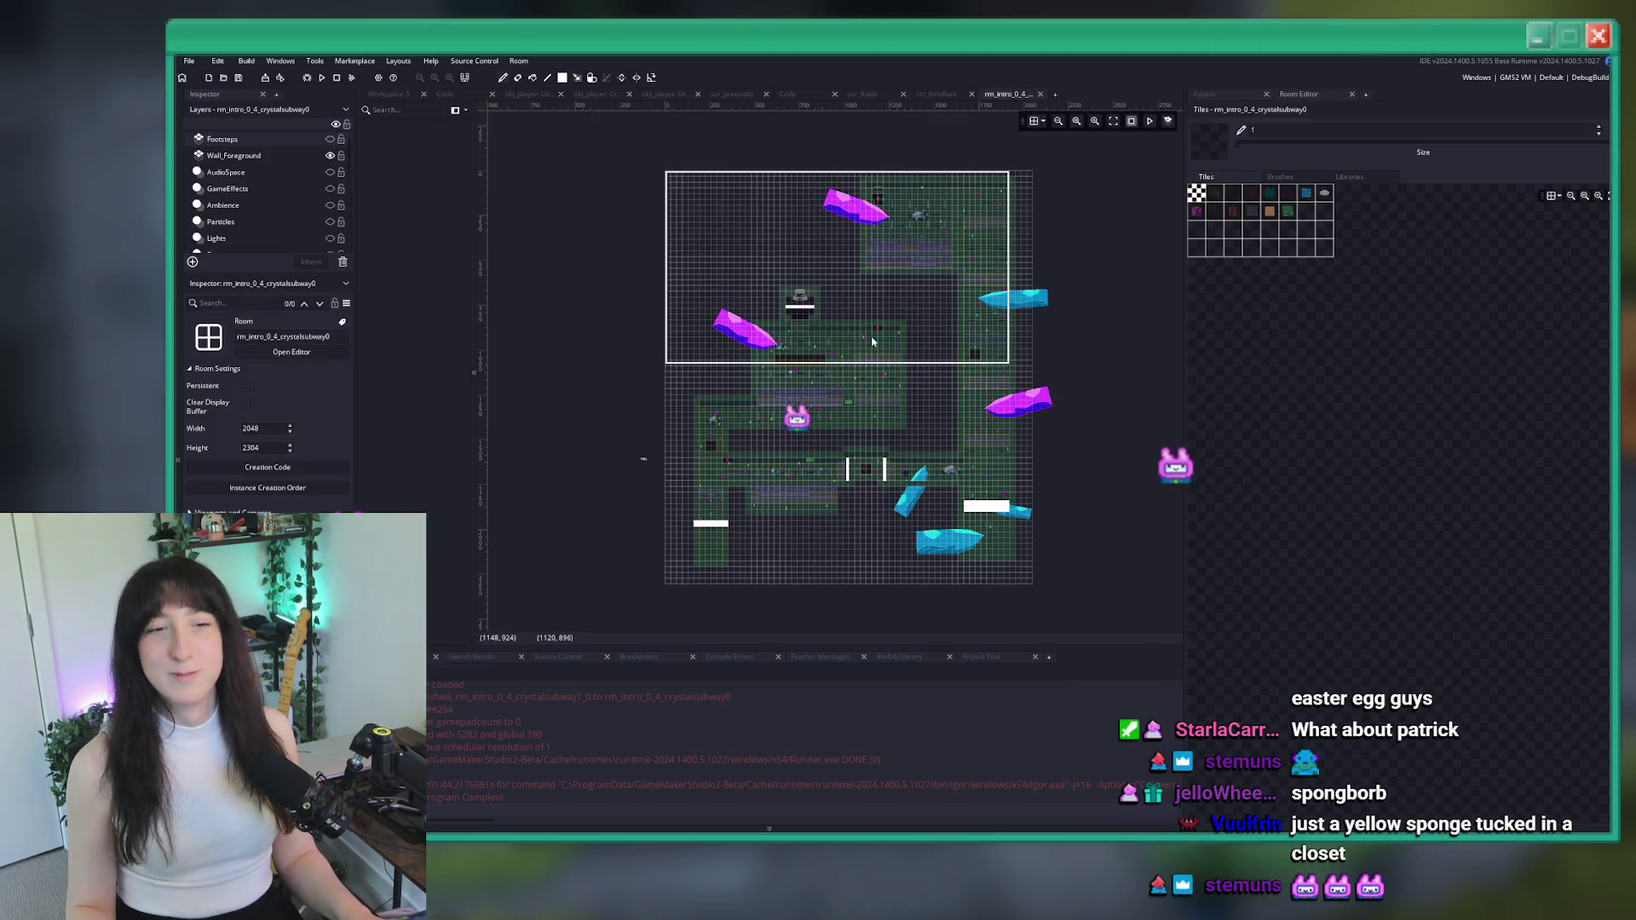
# Run a project-wide search for 'crystalsubway0'
pyautogui.scroll(4, 871, 342)
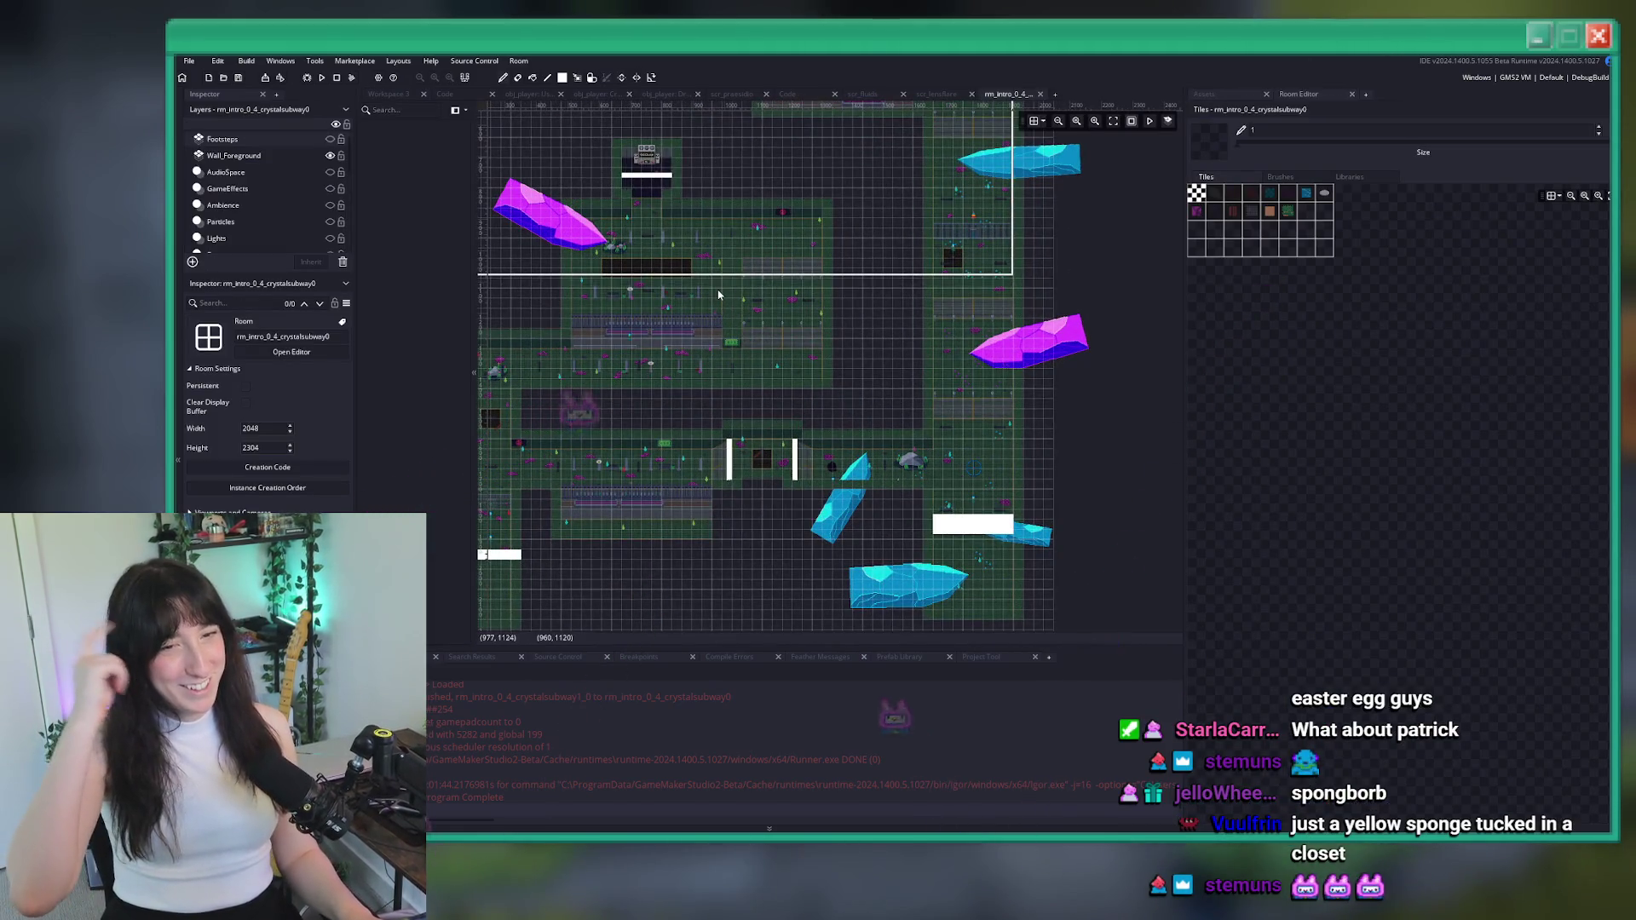
pyautogui.scroll(-1, 719, 294)
pyautogui.hotkey('ctrl', 't')
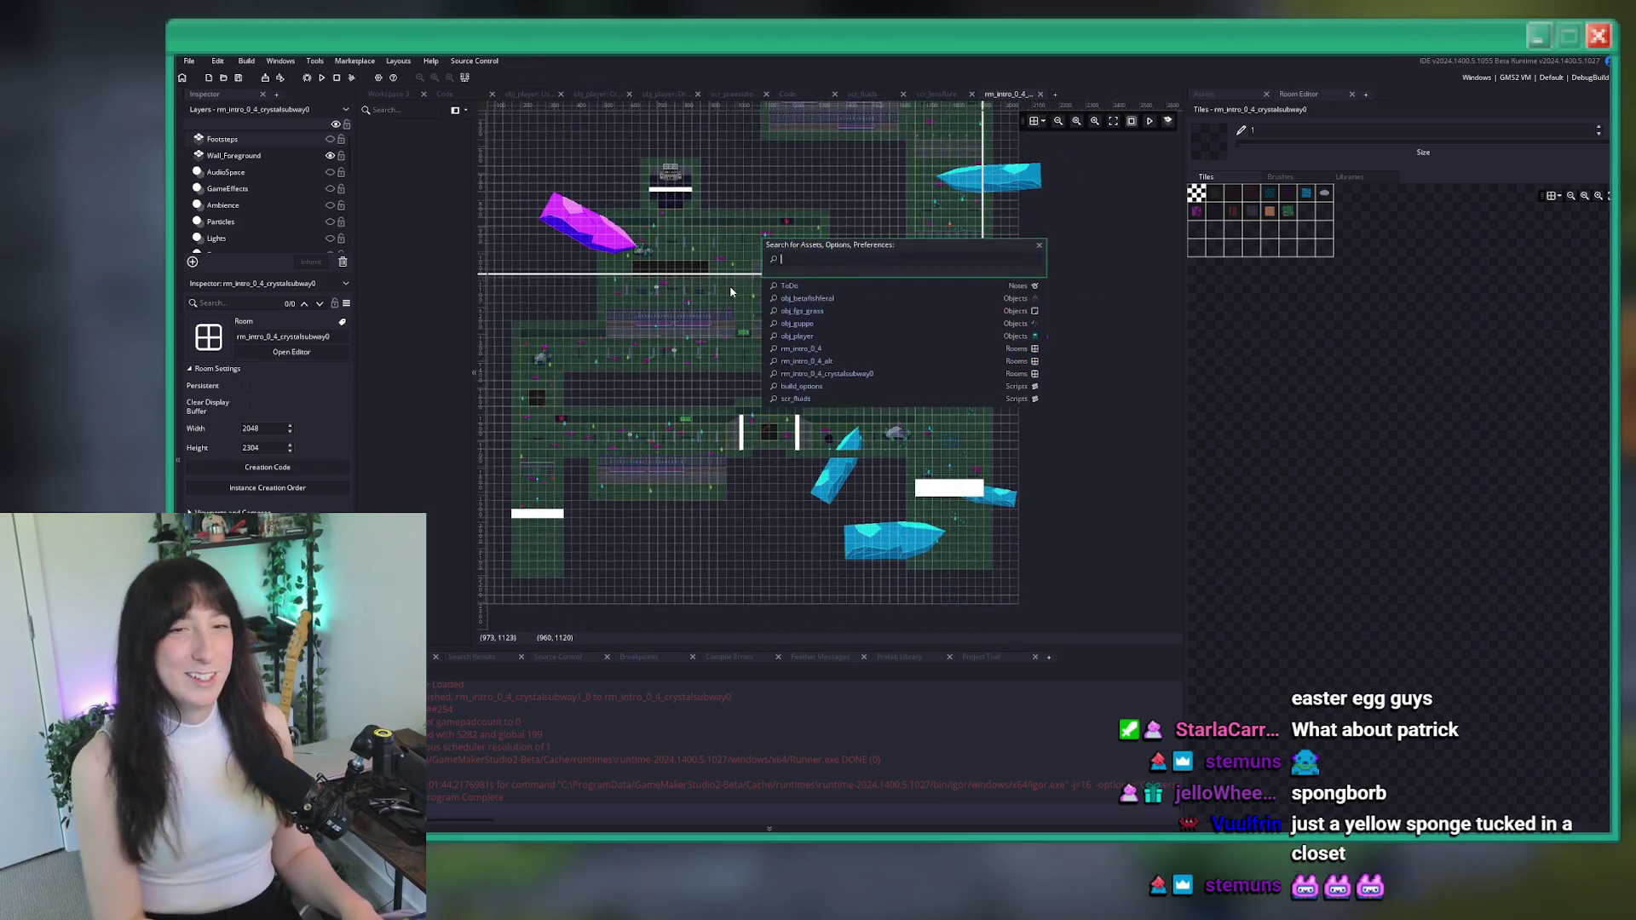
pyautogui.write('crystalsubway0')
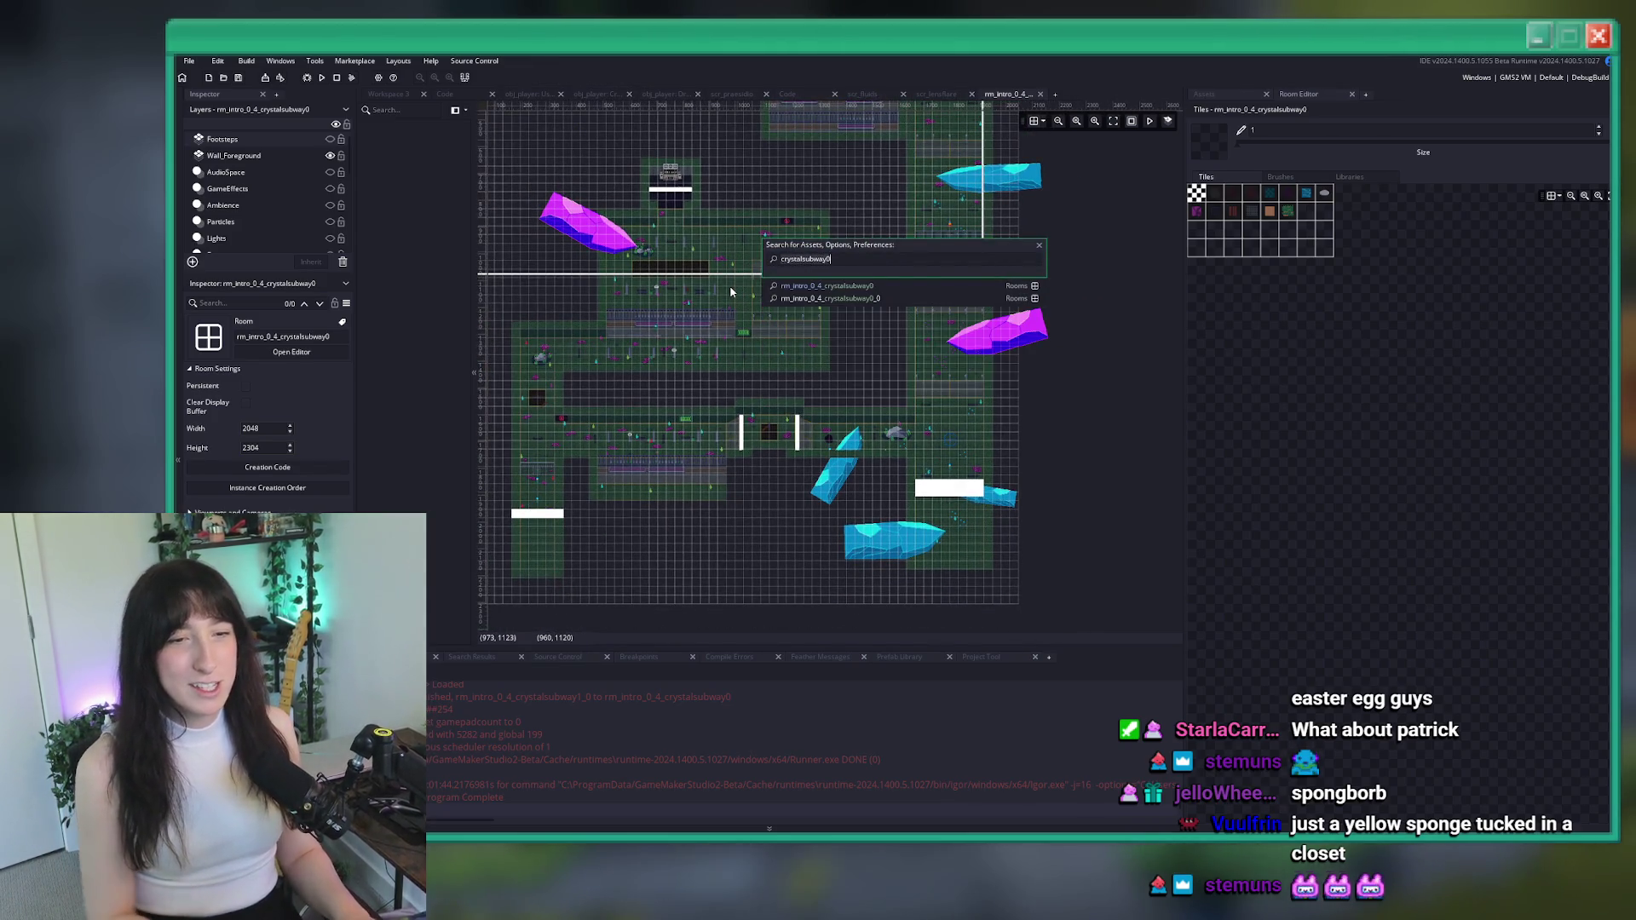
pyautogui.press('Escape')
pyautogui.hotkey('ctrl', 'shift', 'f')
pyautogui.press('Return')
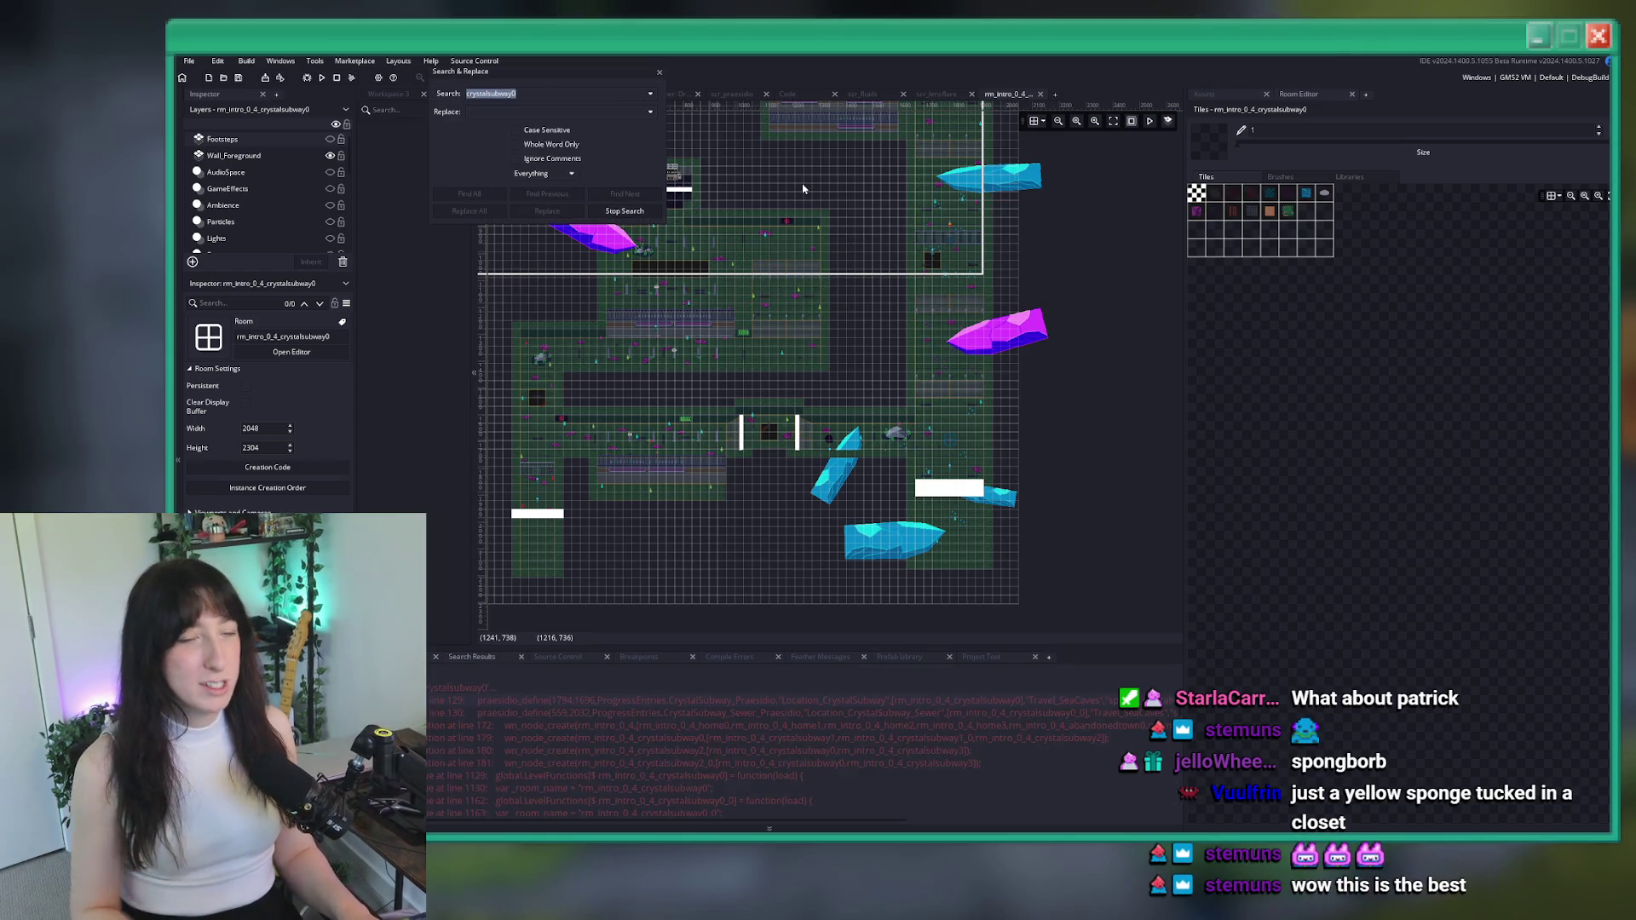
# Open the crystalsubway0 match in scr_audio_unique and dock it as a full editor
pyautogui.scroll(-5, 647, 716)
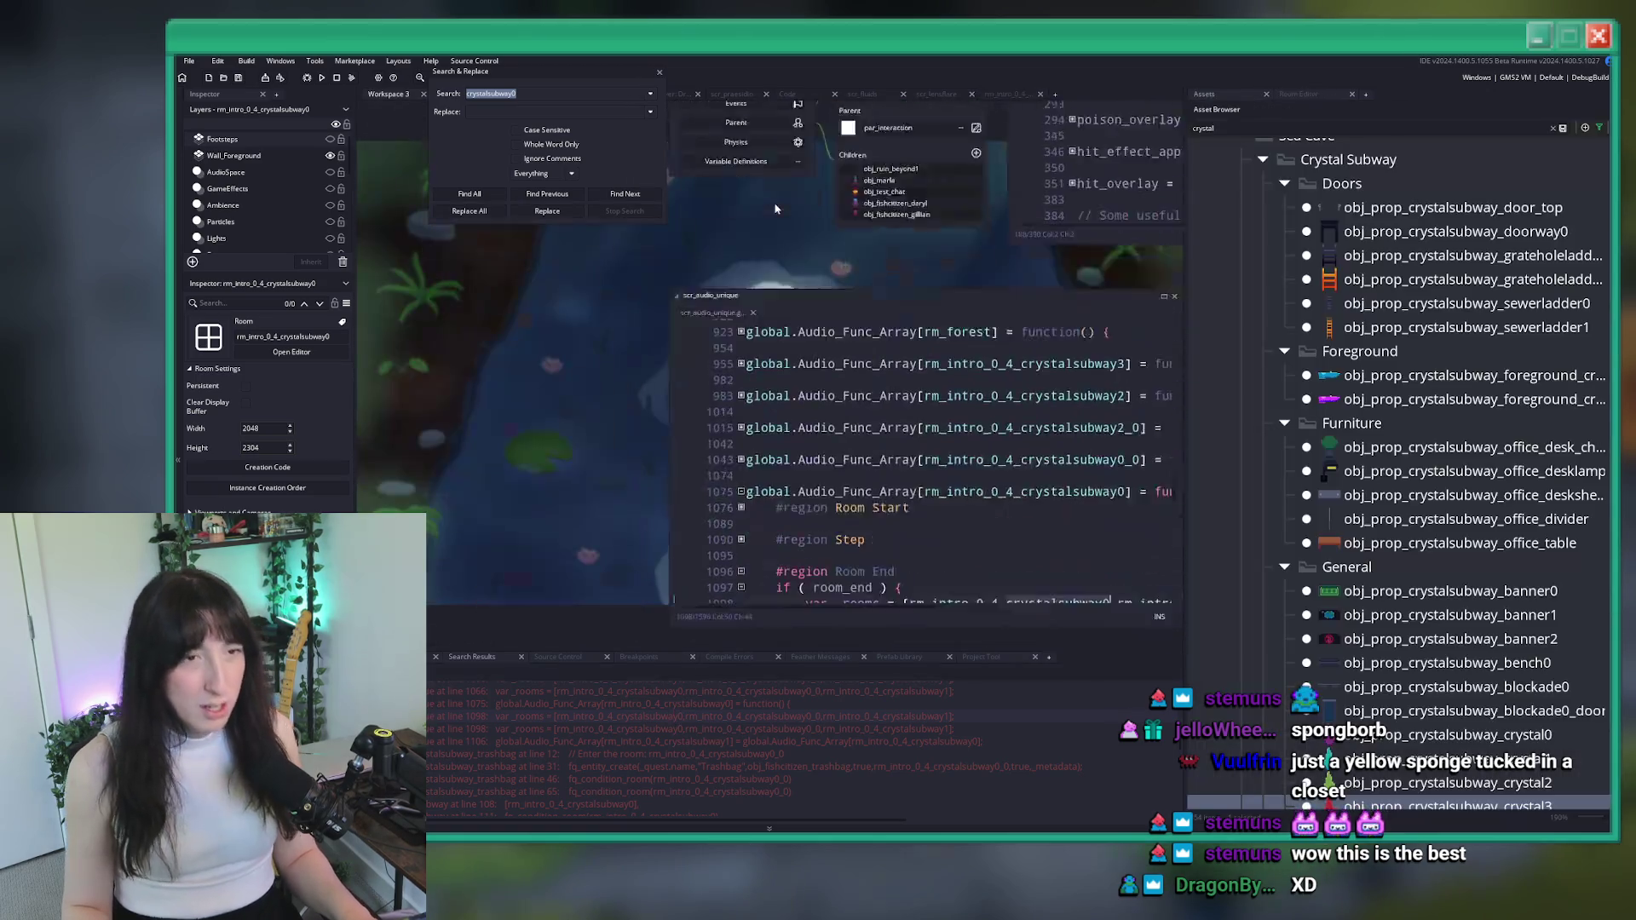
pyautogui.click(659, 75)
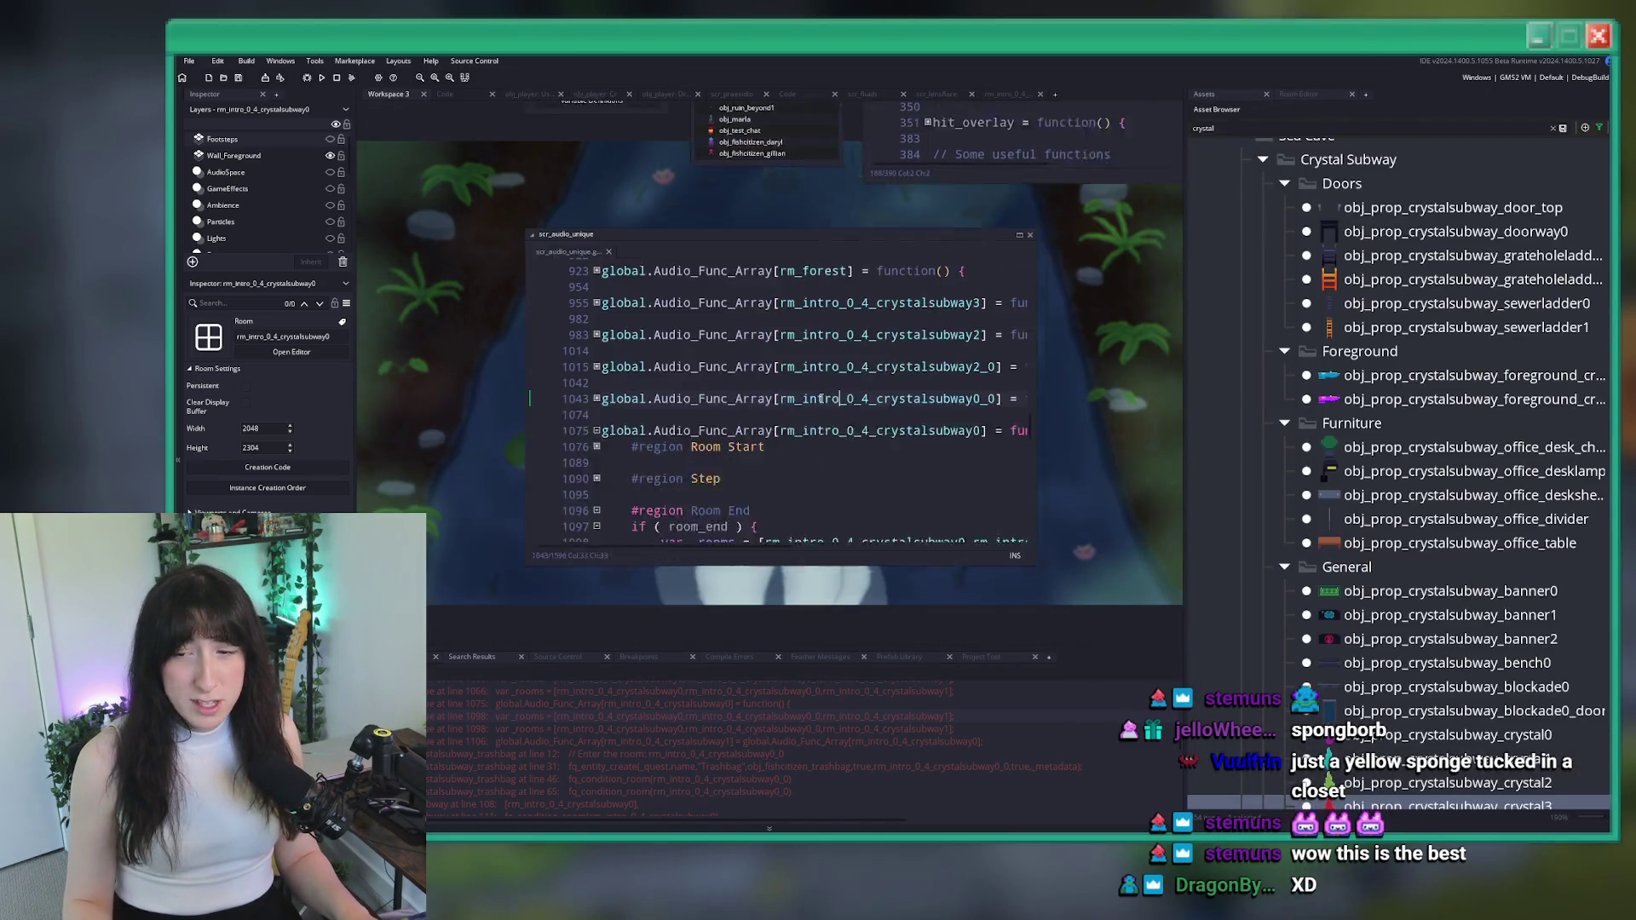
pyautogui.click(946, 253)
pyautogui.scroll(5, 403, 365)
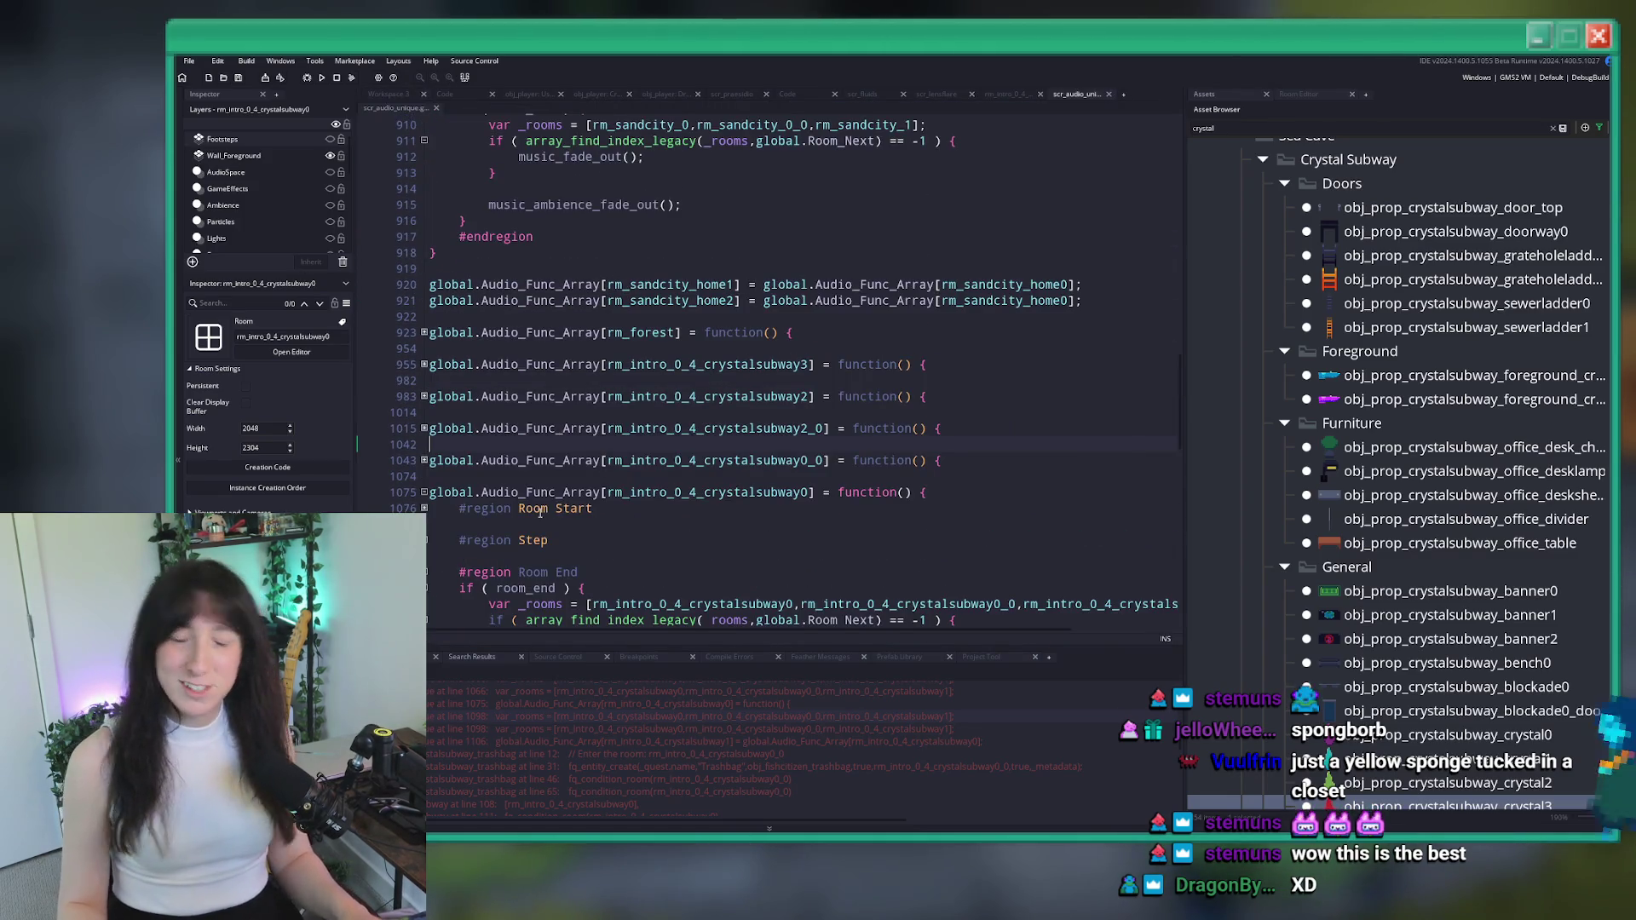
pyautogui.scroll(-3, 539, 511)
# Unfold the Step and Room Start regions, add then remove blank lines, and close the script
pyautogui.click(424, 403)
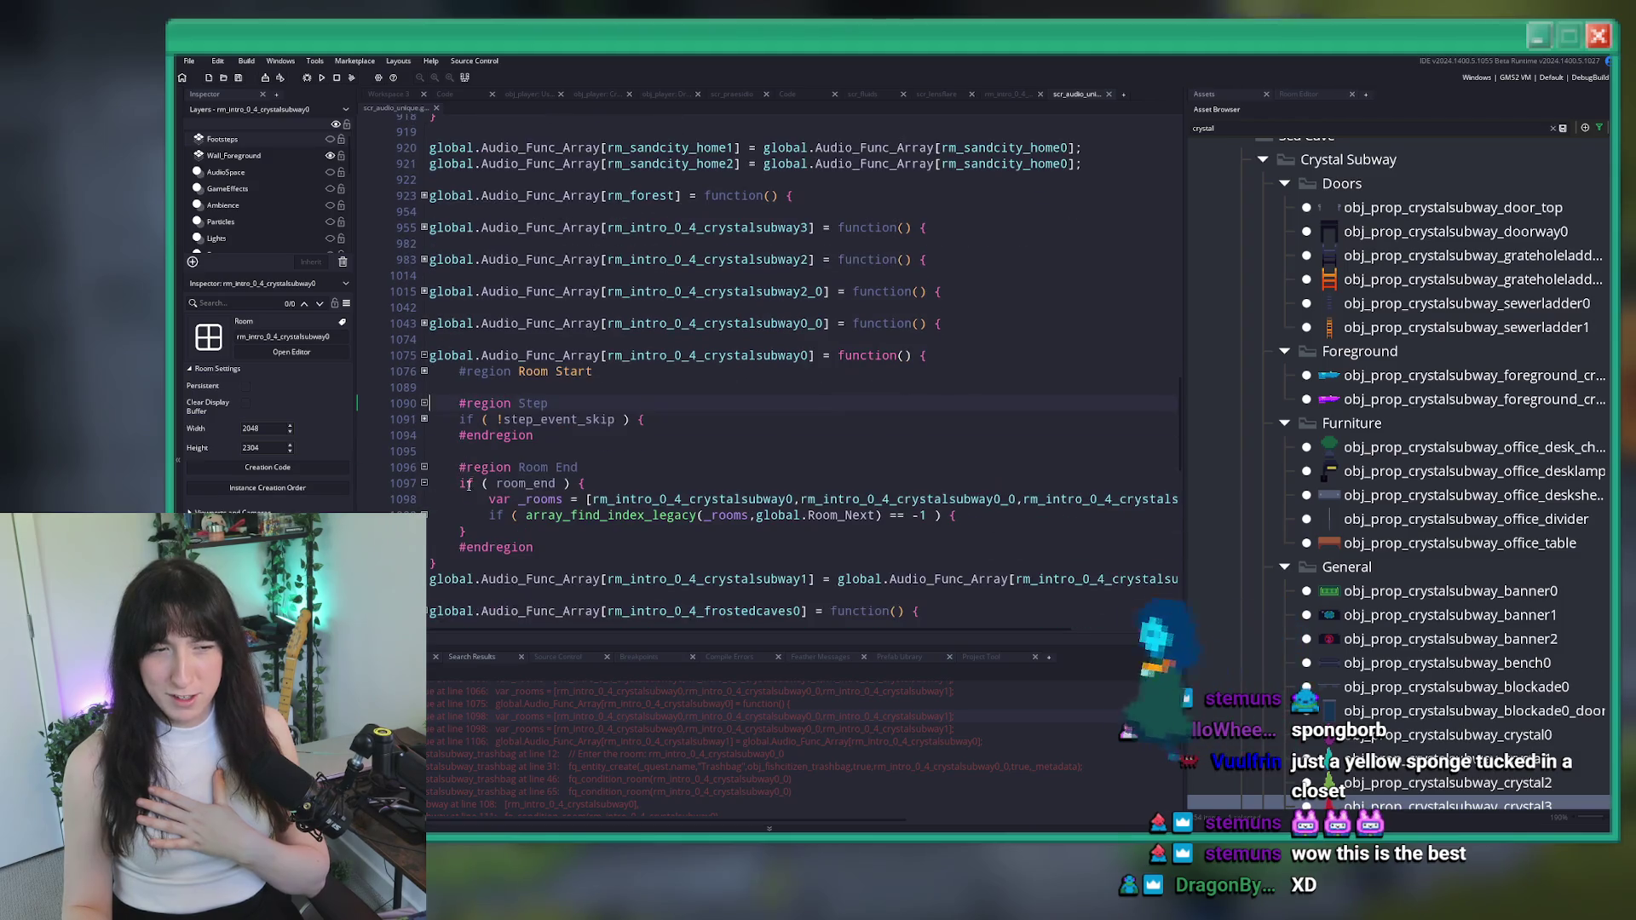
pyautogui.click(425, 420)
pyautogui.click(767, 434)
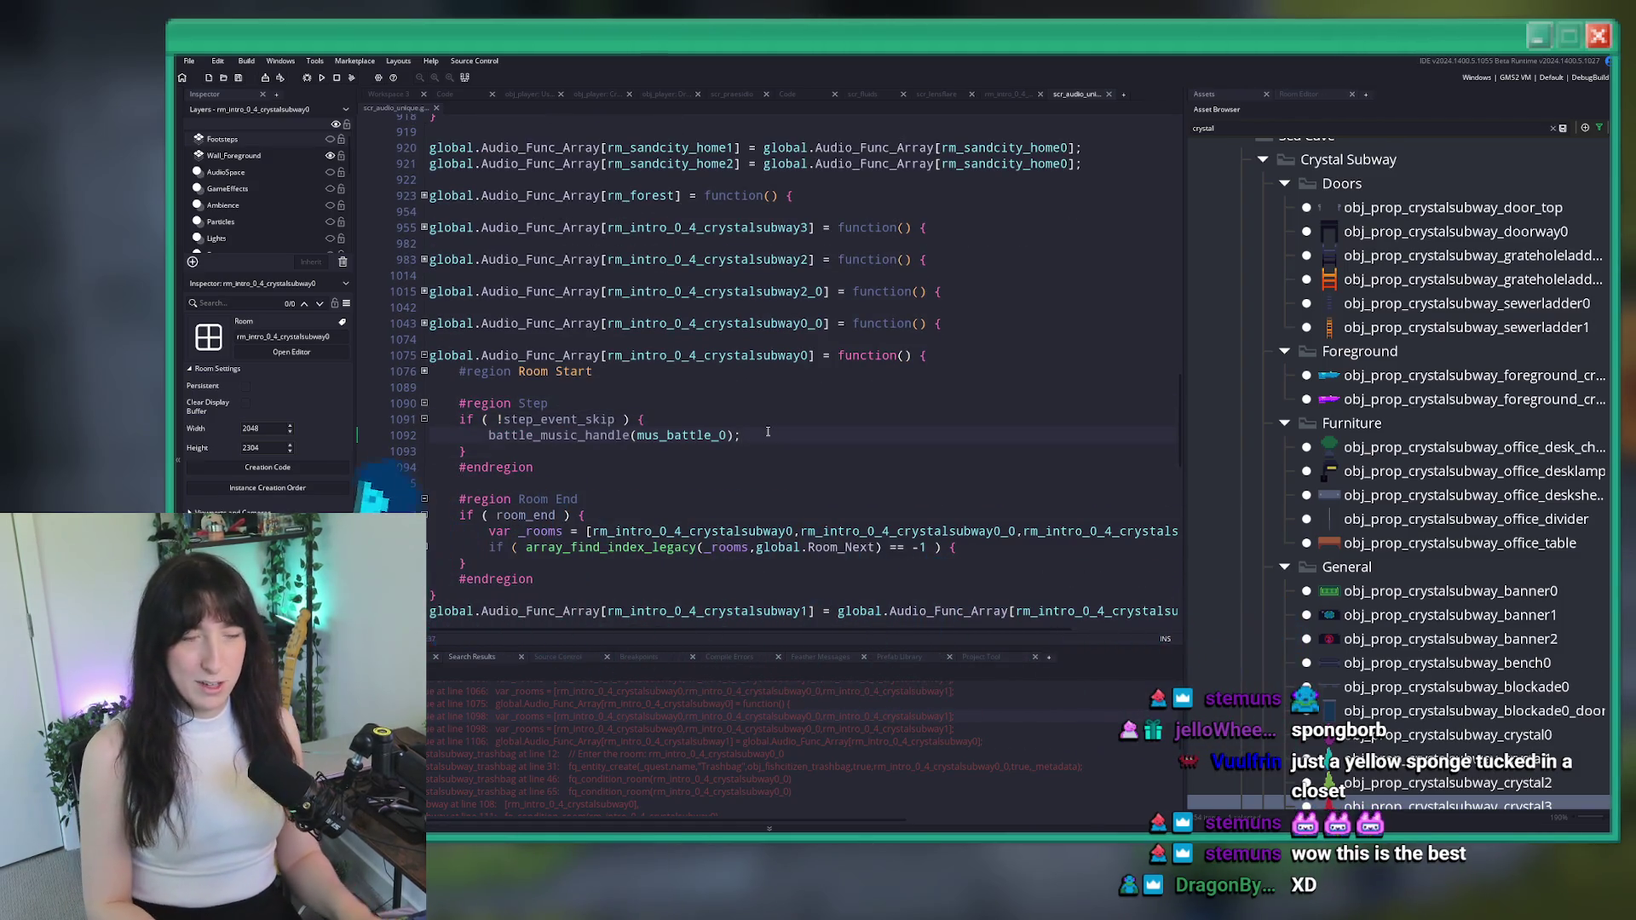
pyautogui.press('Return')
pyautogui.press('Return')
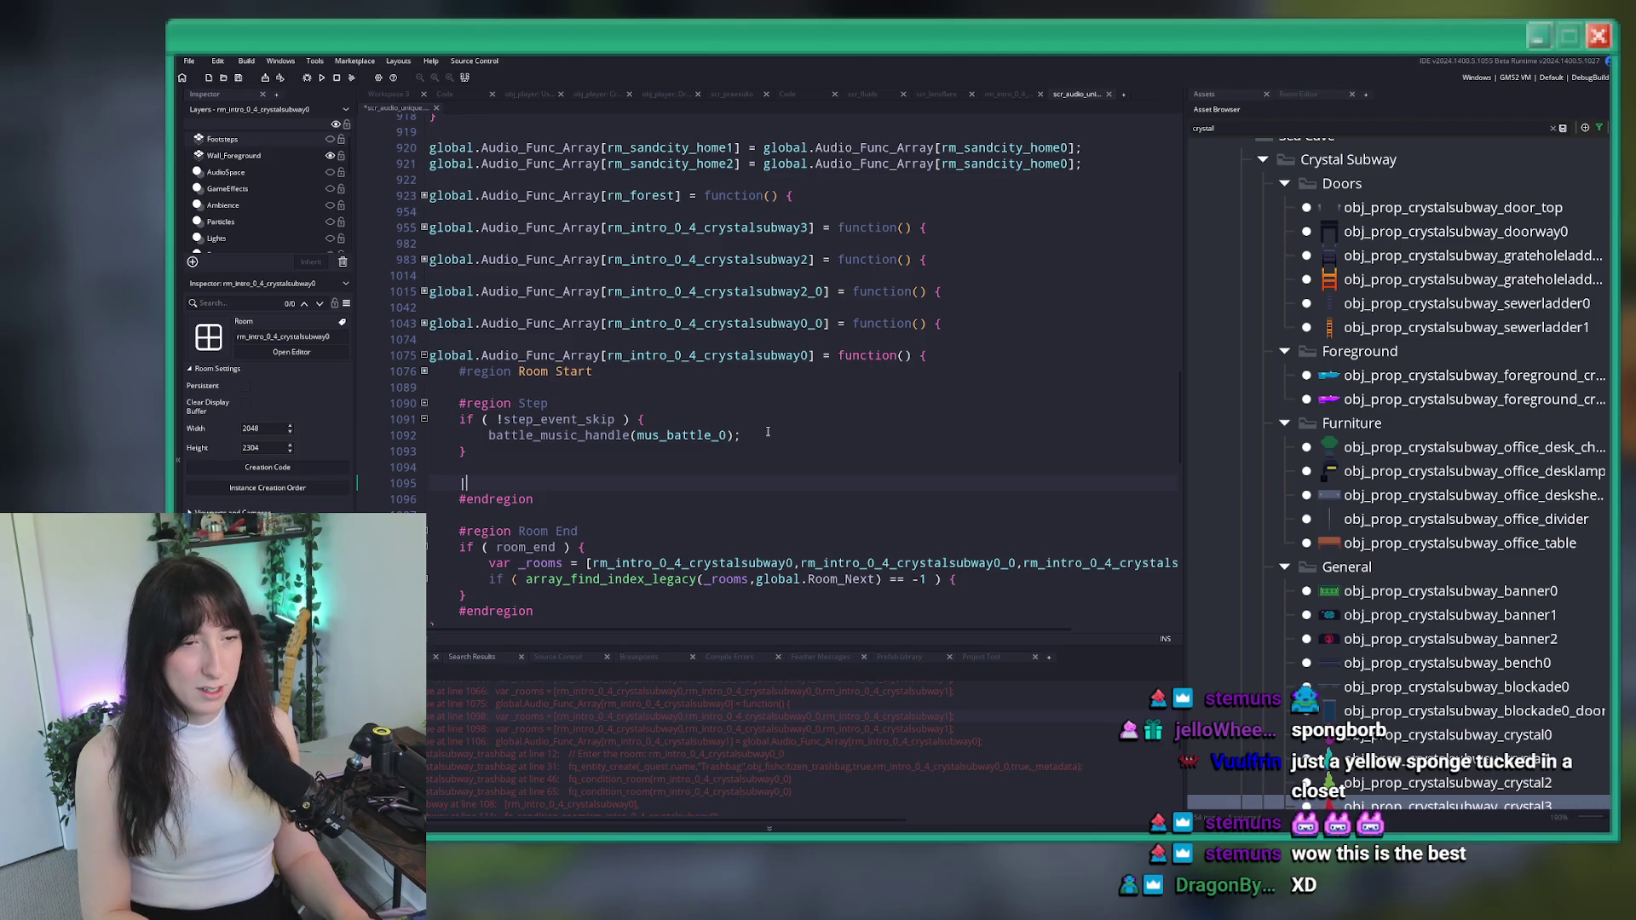
pyautogui.scroll(-2, 754, 286)
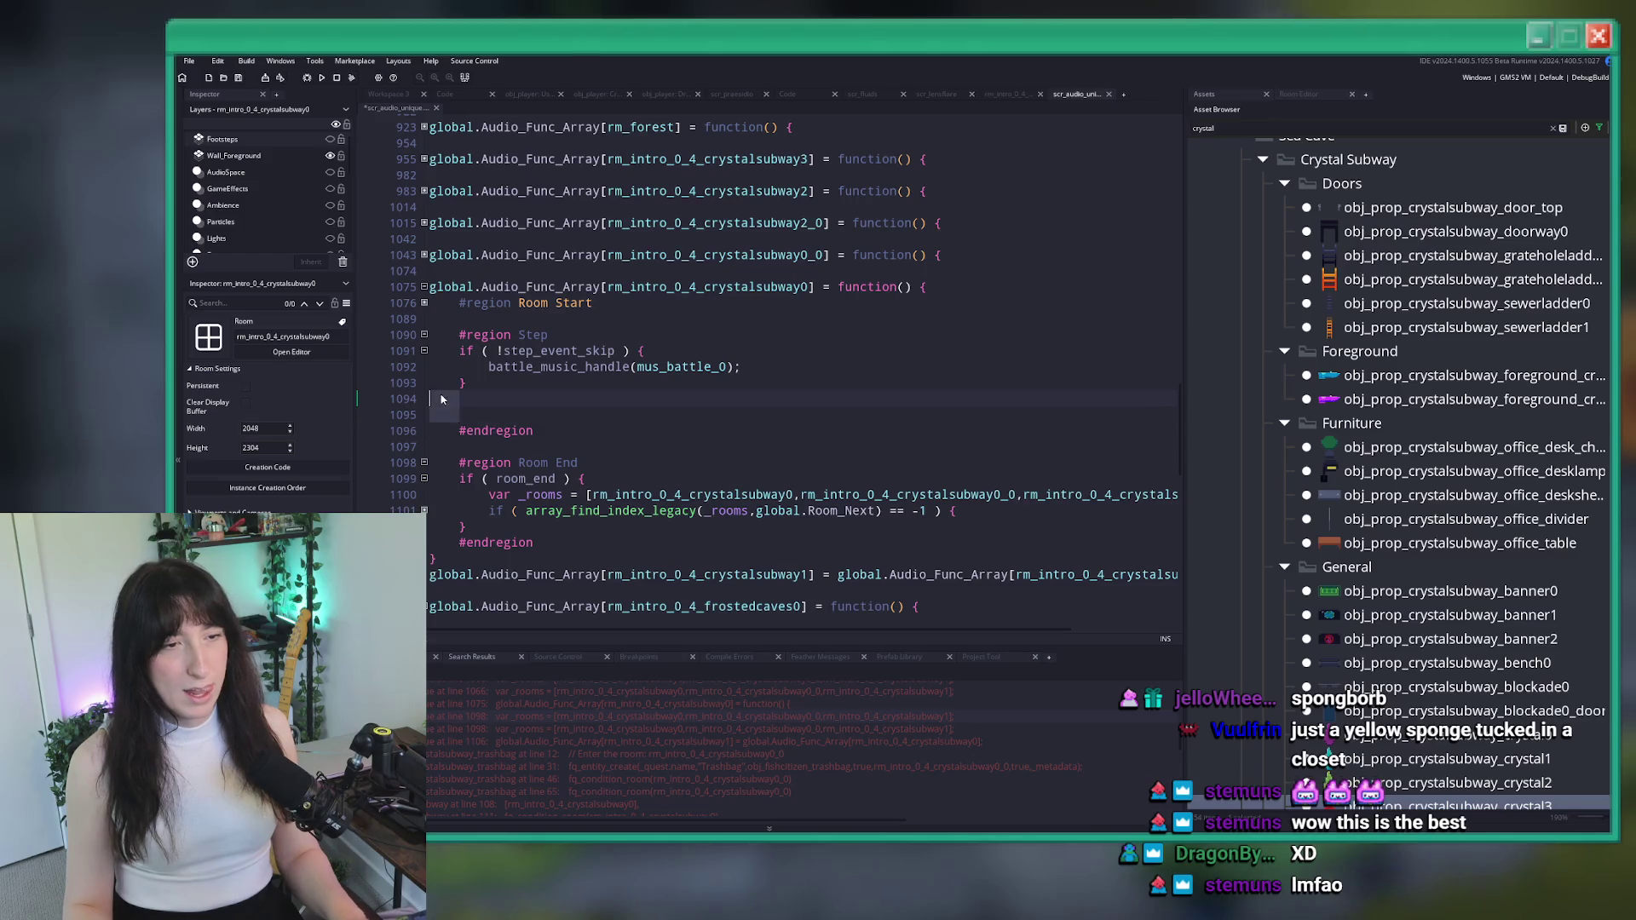
pyautogui.press('Delete')
pyautogui.press('Delete')
pyautogui.click(424, 303)
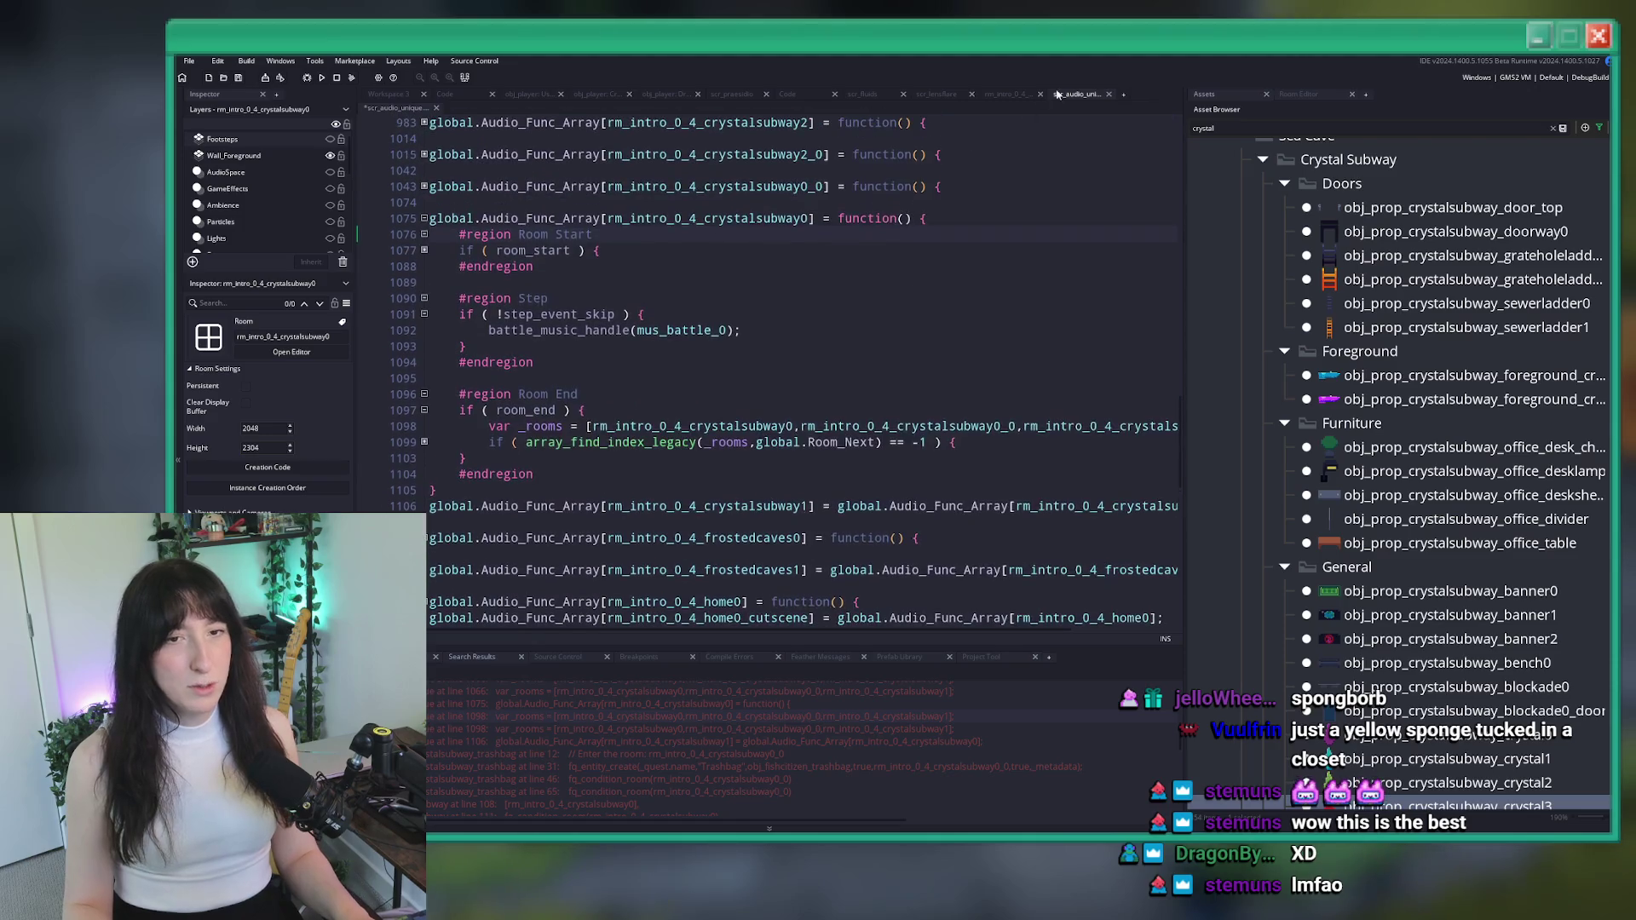
pyautogui.middleClick(1087, 92)
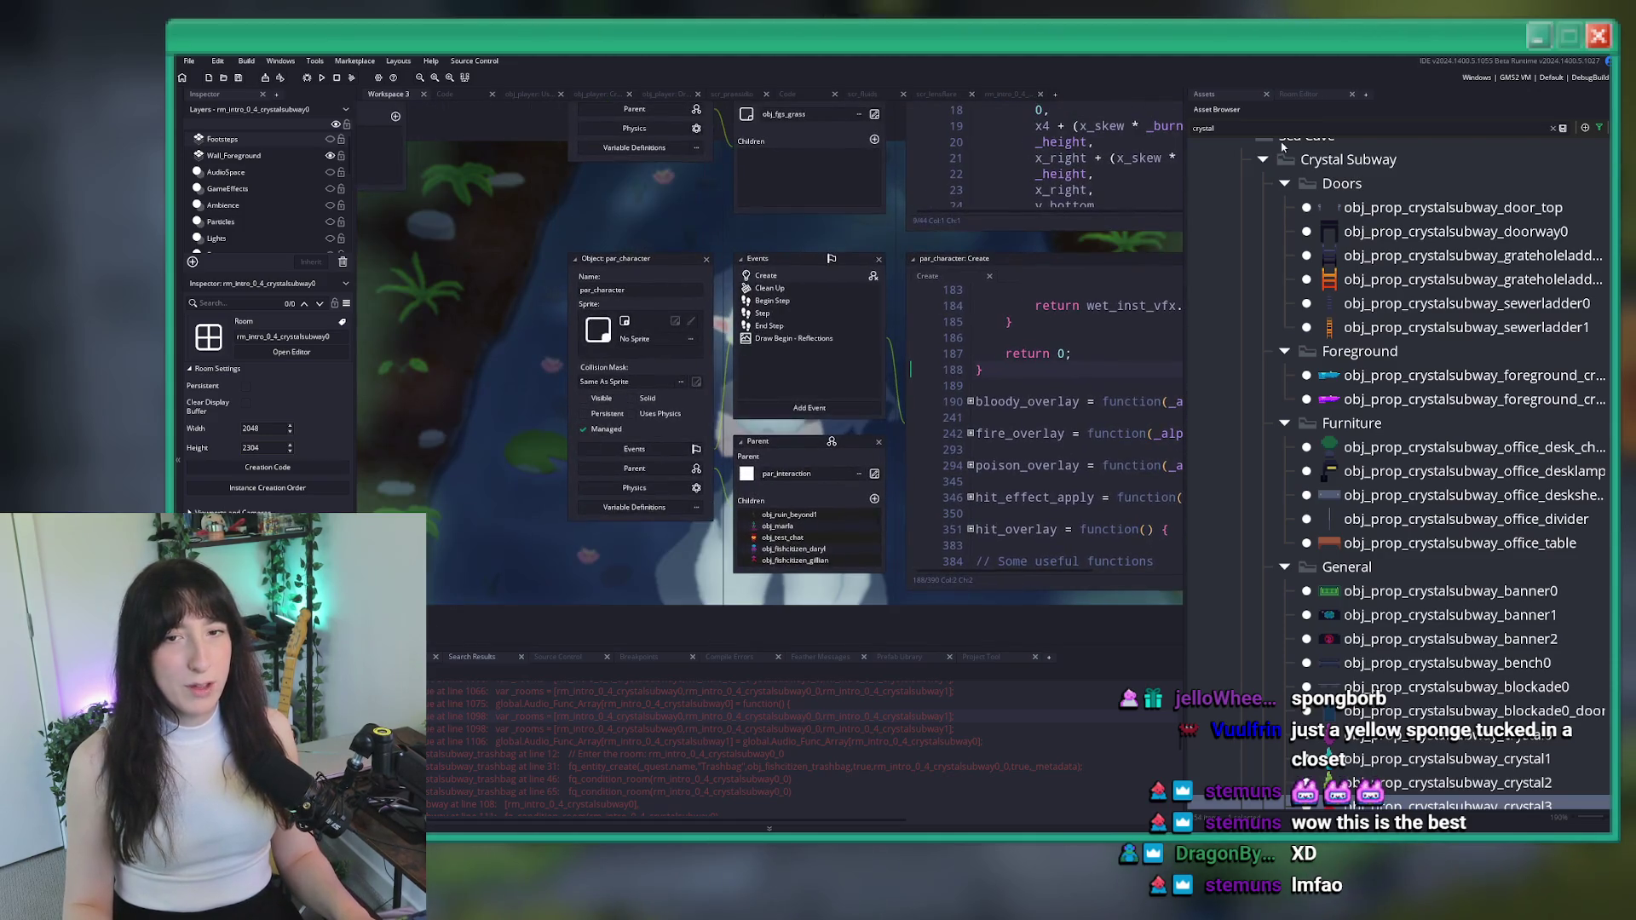
# Clear the asset filter and expand the Sea Cave > Crystal Subway > Misc folders
pyautogui.scroll(3, 1584, 149)
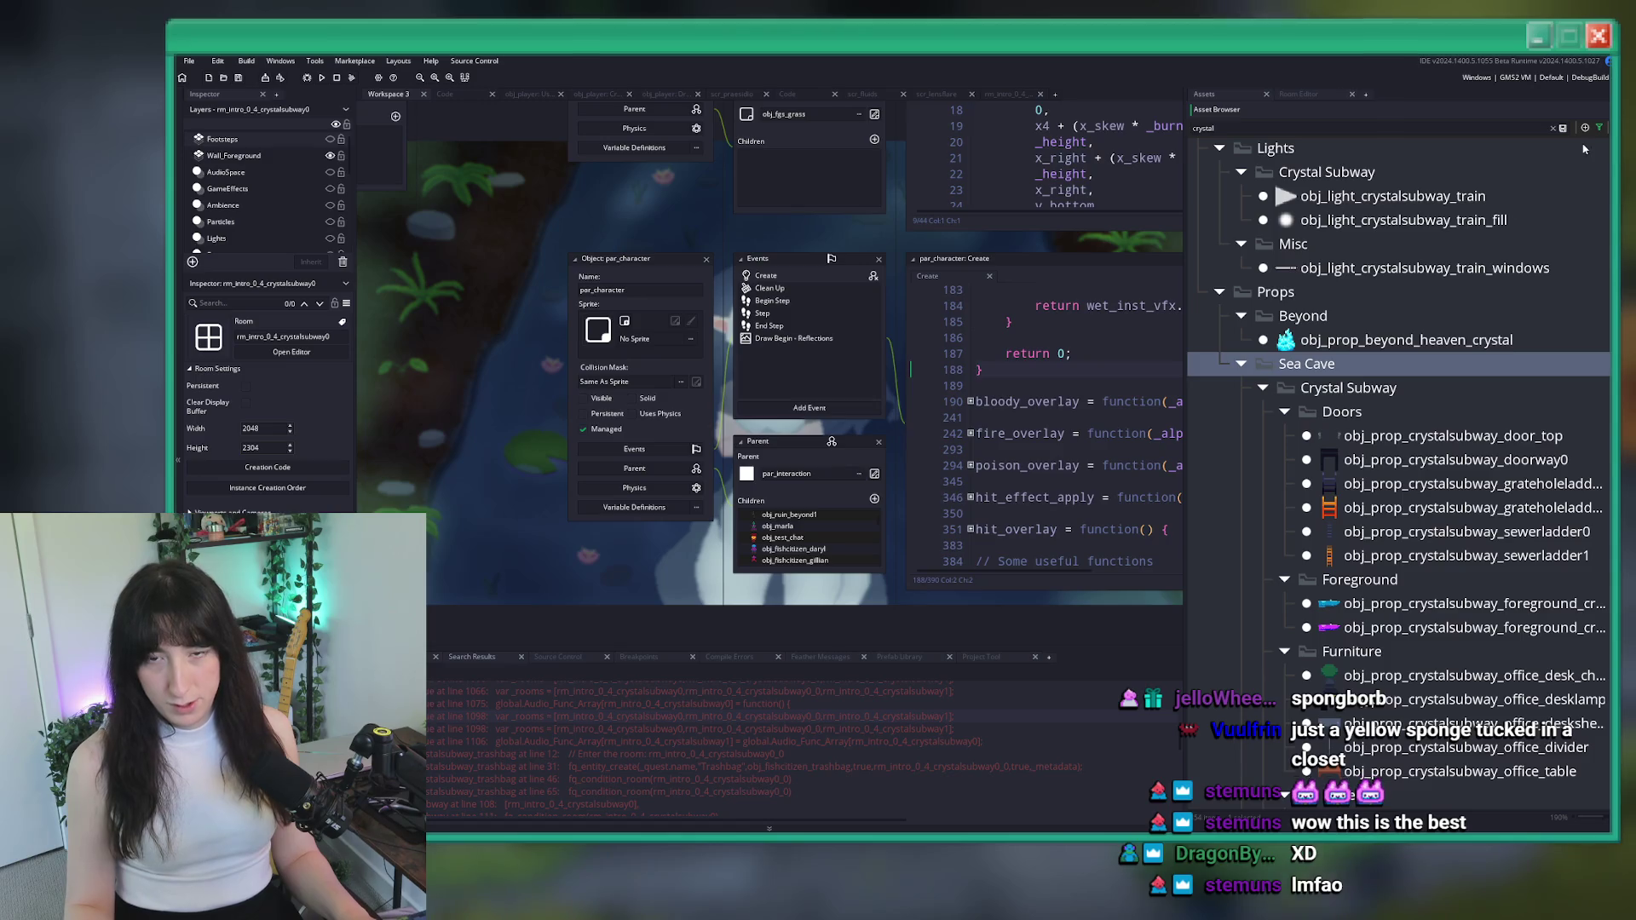
pyautogui.click(1556, 128)
pyautogui.doubleClick(1307, 365)
pyautogui.doubleClick(1307, 365)
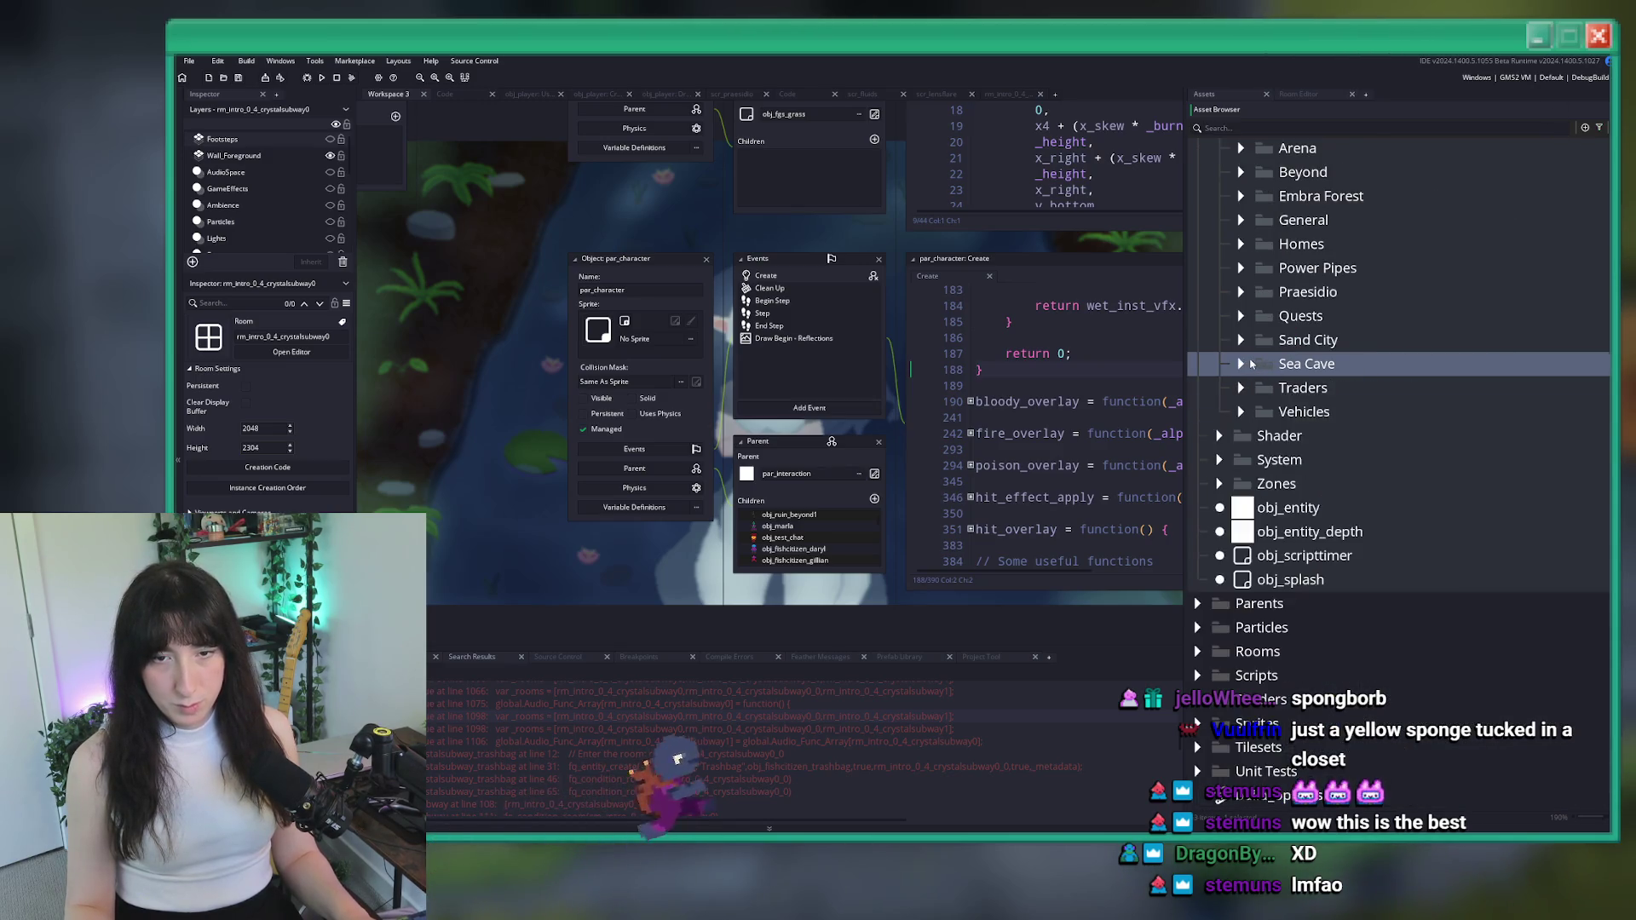
pyautogui.scroll(3, 1259, 362)
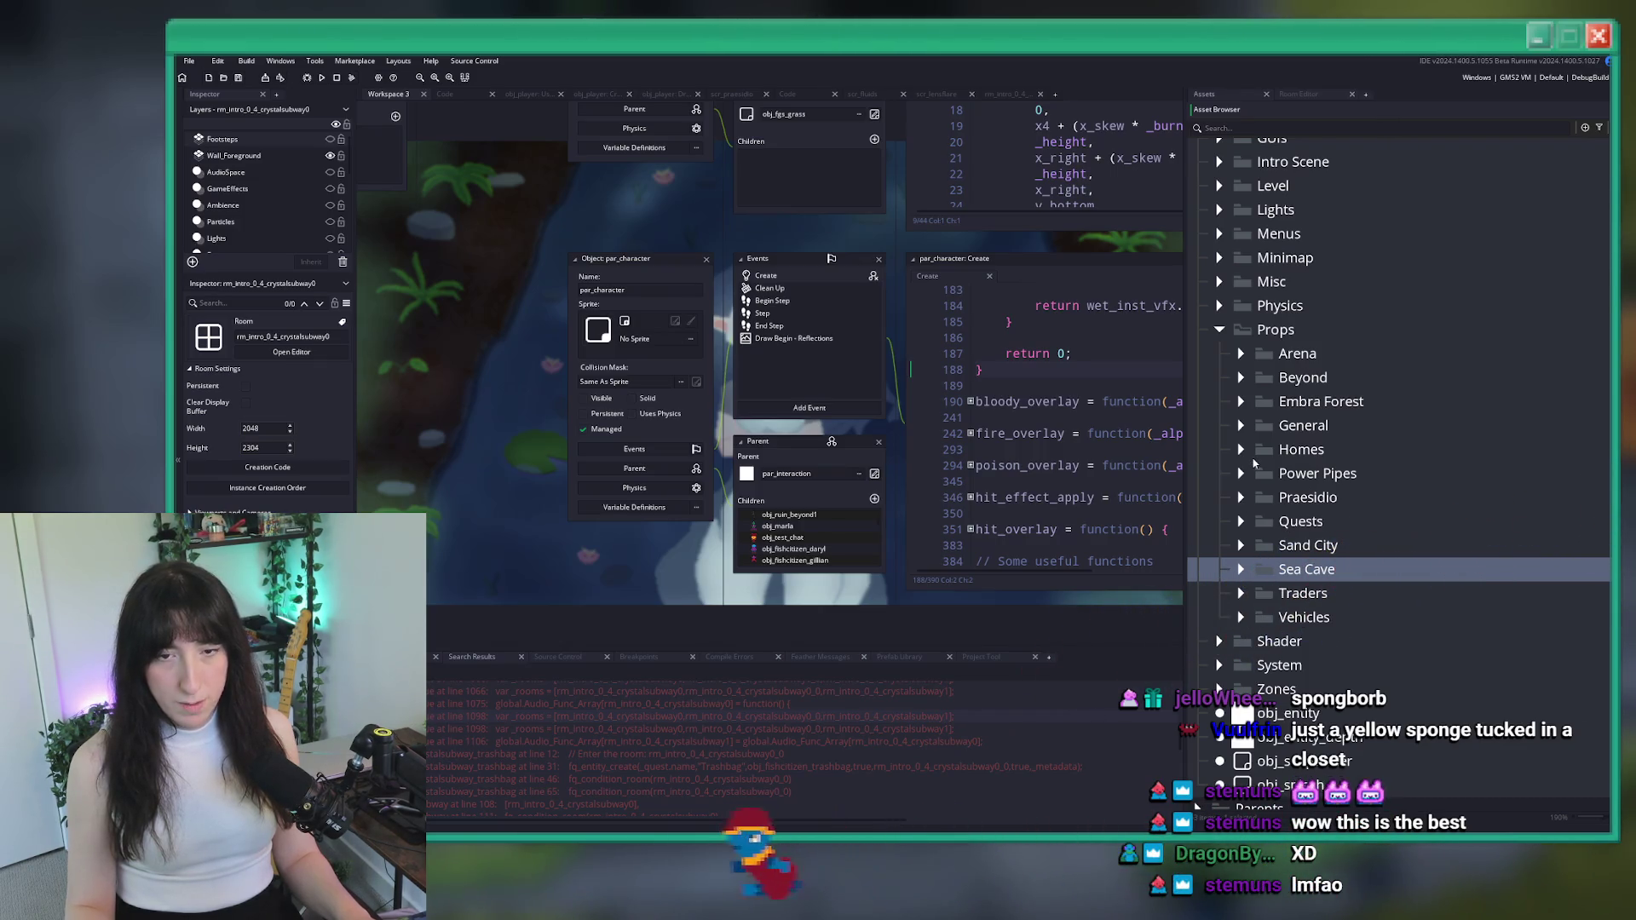
pyautogui.click(1240, 570)
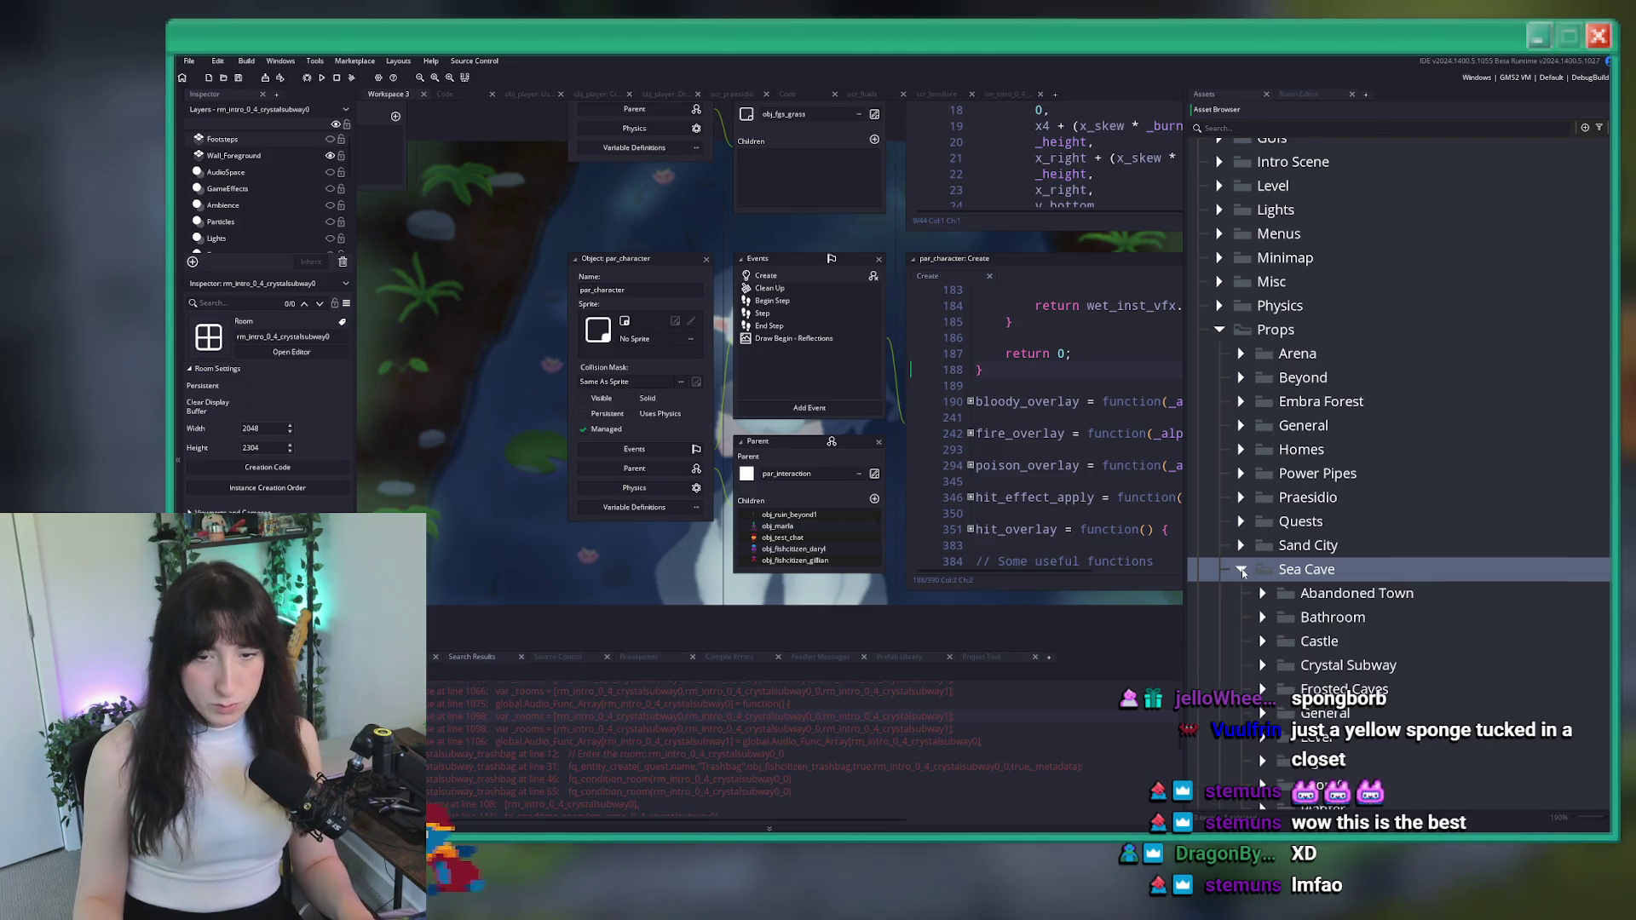
pyautogui.scroll(-3, 1249, 598)
pyautogui.doubleClick(1314, 413)
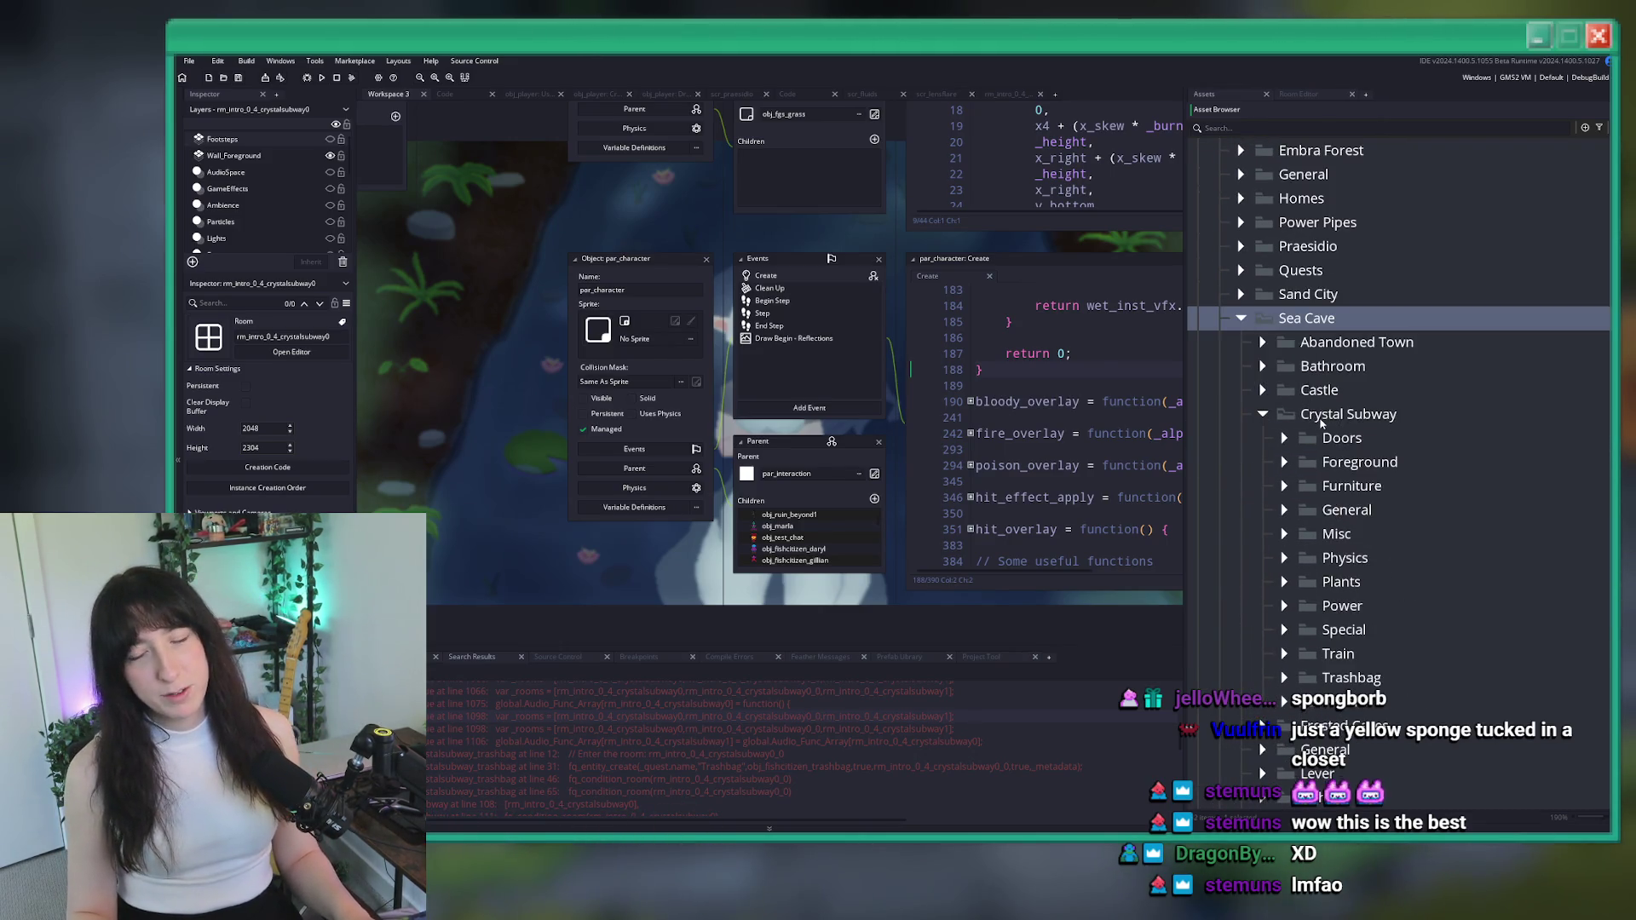
pyautogui.doubleClick(1336, 534)
pyautogui.scroll(-2, 1407, 596)
# Duplicate the last trashbag door object and rename it obj_prop_crystalsubway_lighting_manager
pyautogui.click(1449, 635)
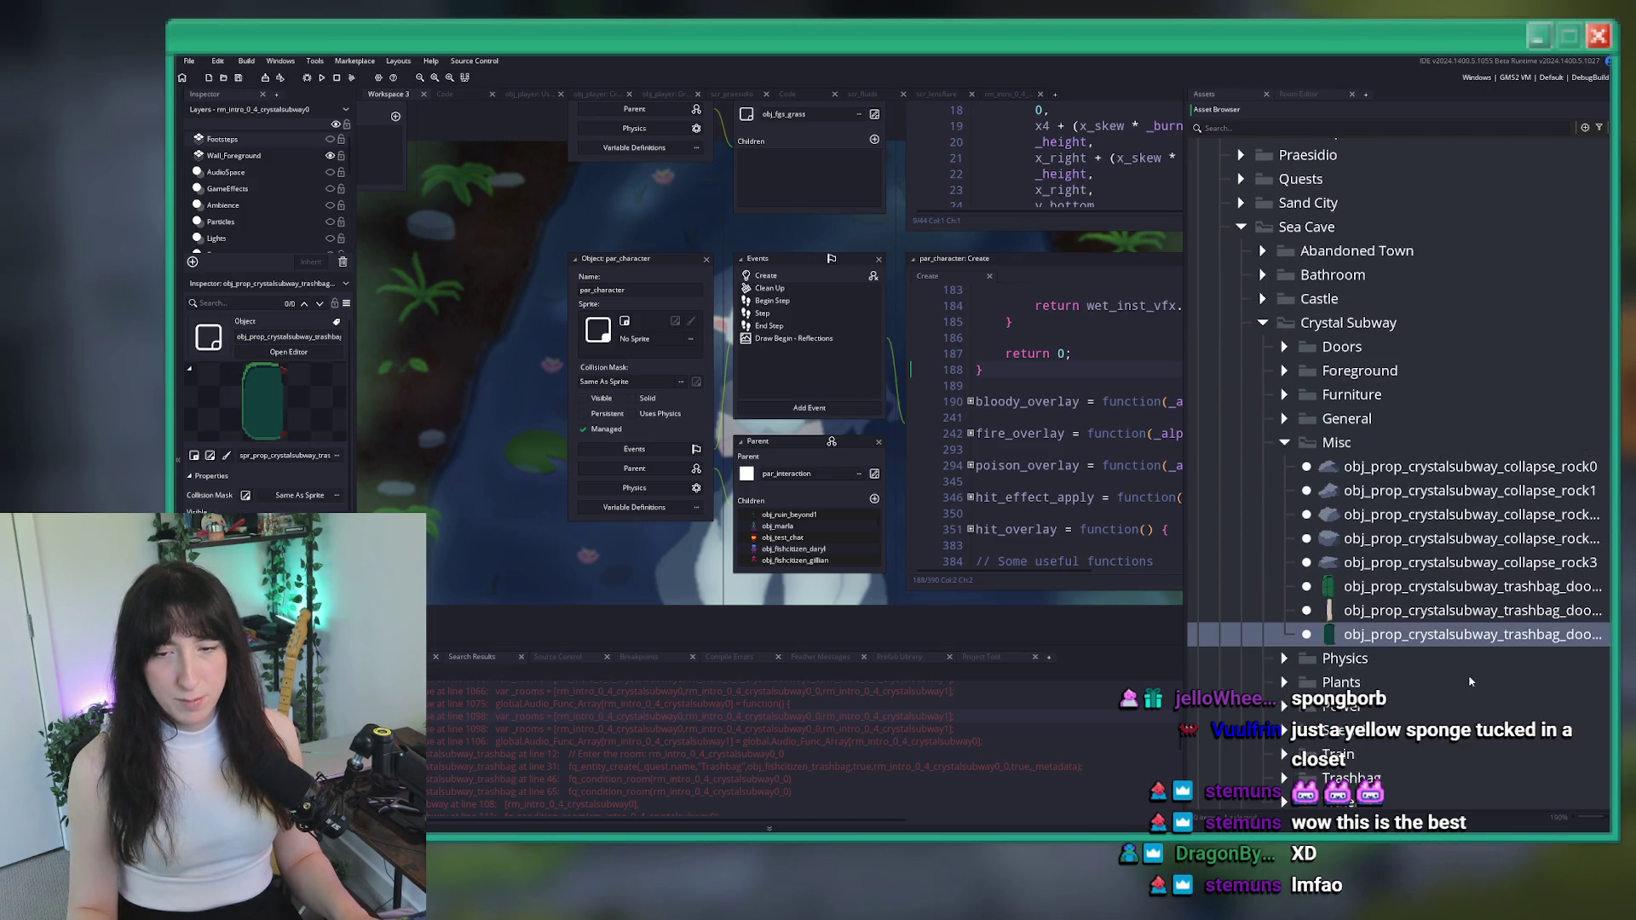
pyautogui.hotkey('ctrl', 'd')
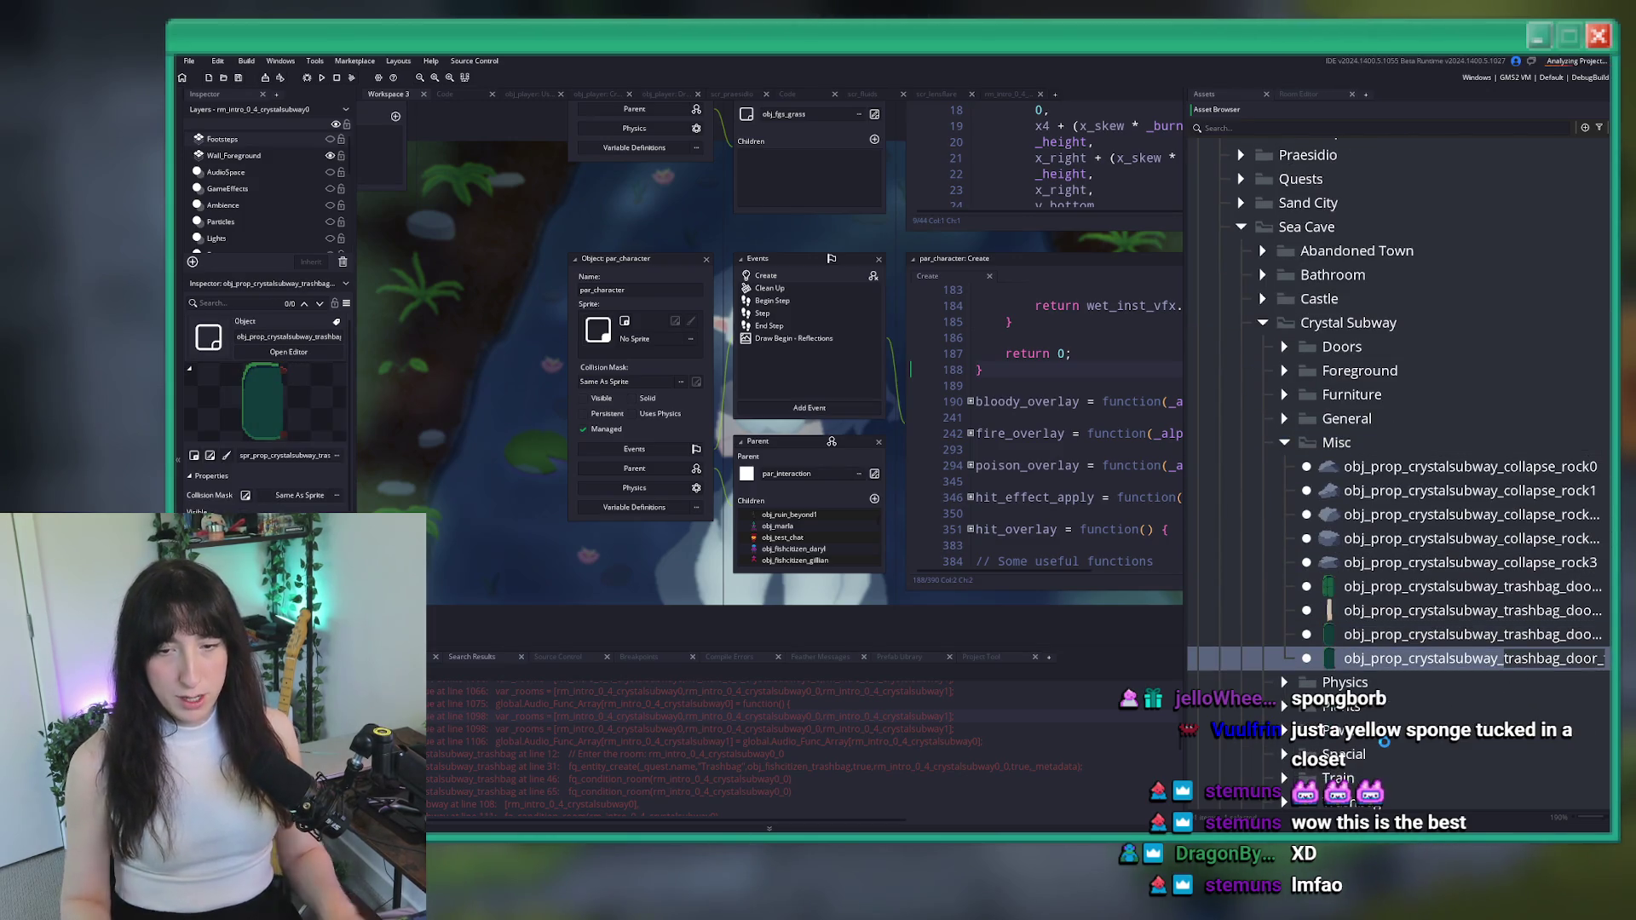
pyautogui.press('BackSpace')
pyautogui.write('lightingk')
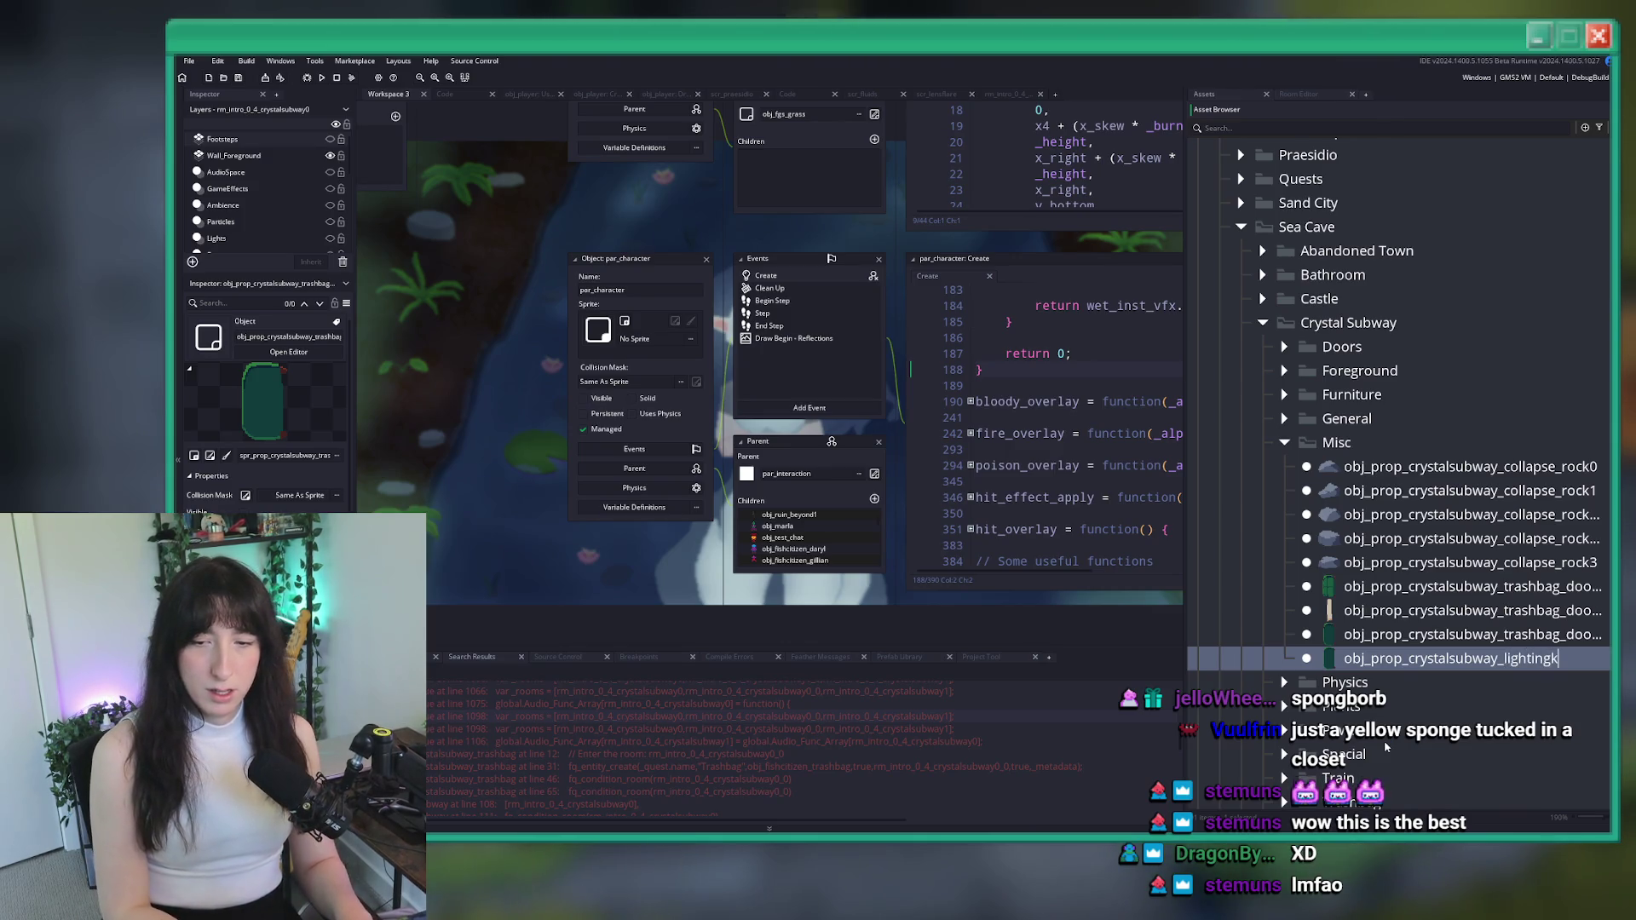
pyautogui.press('BackSpace')
pyautogui.write('_manage')
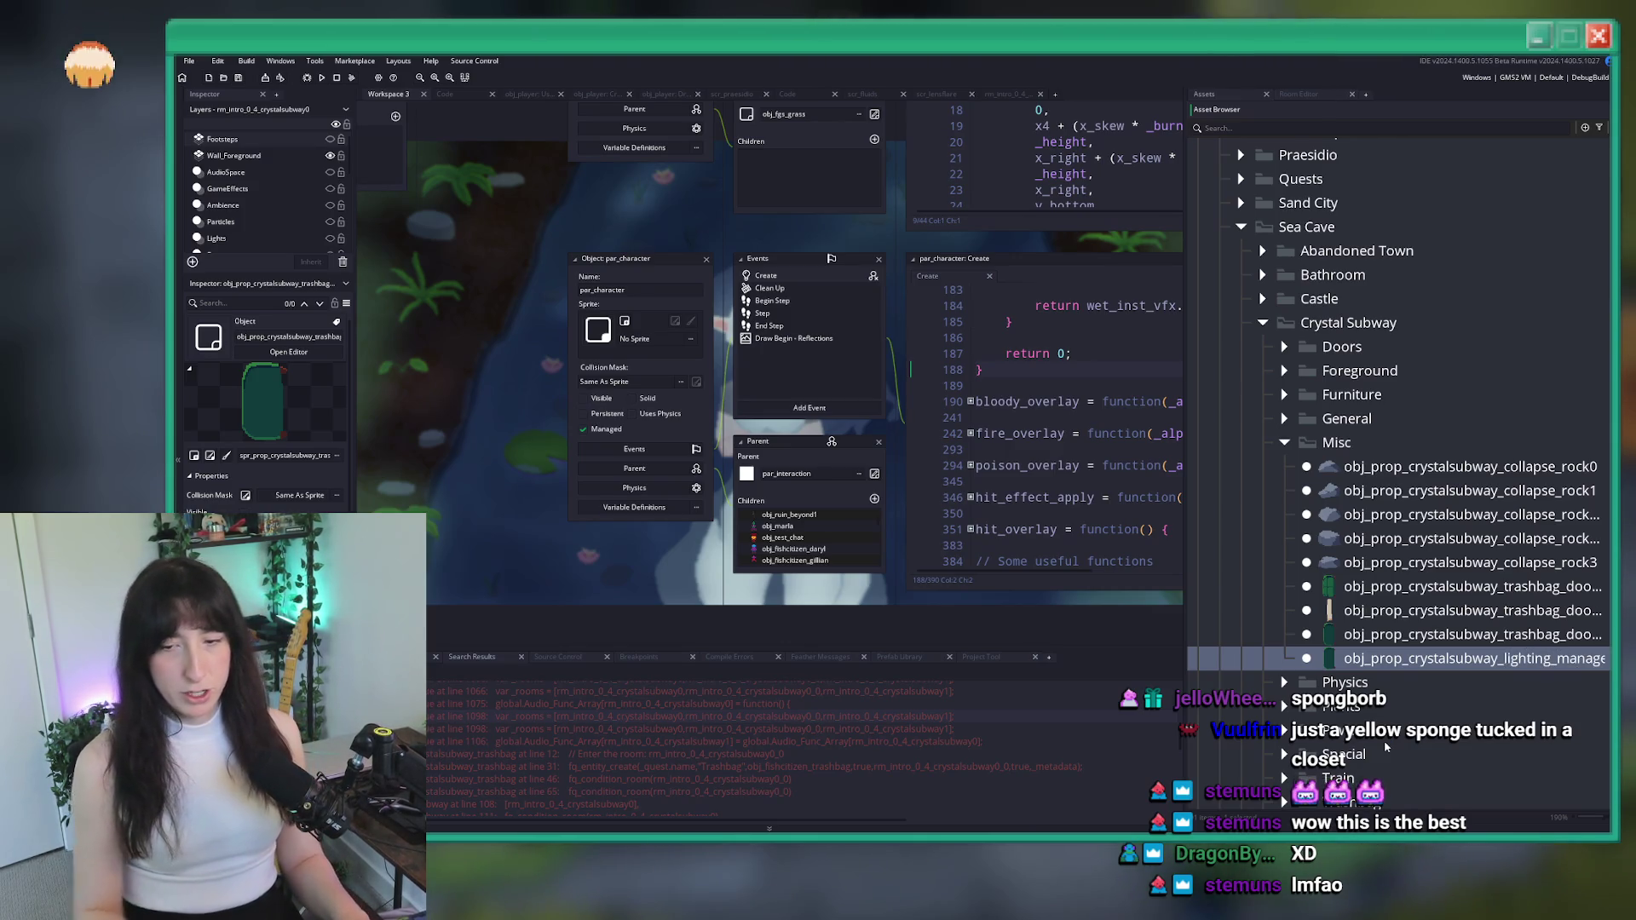
pyautogui.write('r')
pyautogui.press('Return')
pyautogui.hotkey('ctrl', 't')
# Open scr_levels_unique, unfold the Crystal Subway aura lighting setup, and select its blend and alpha lines
pyautogui.write('levels_un')
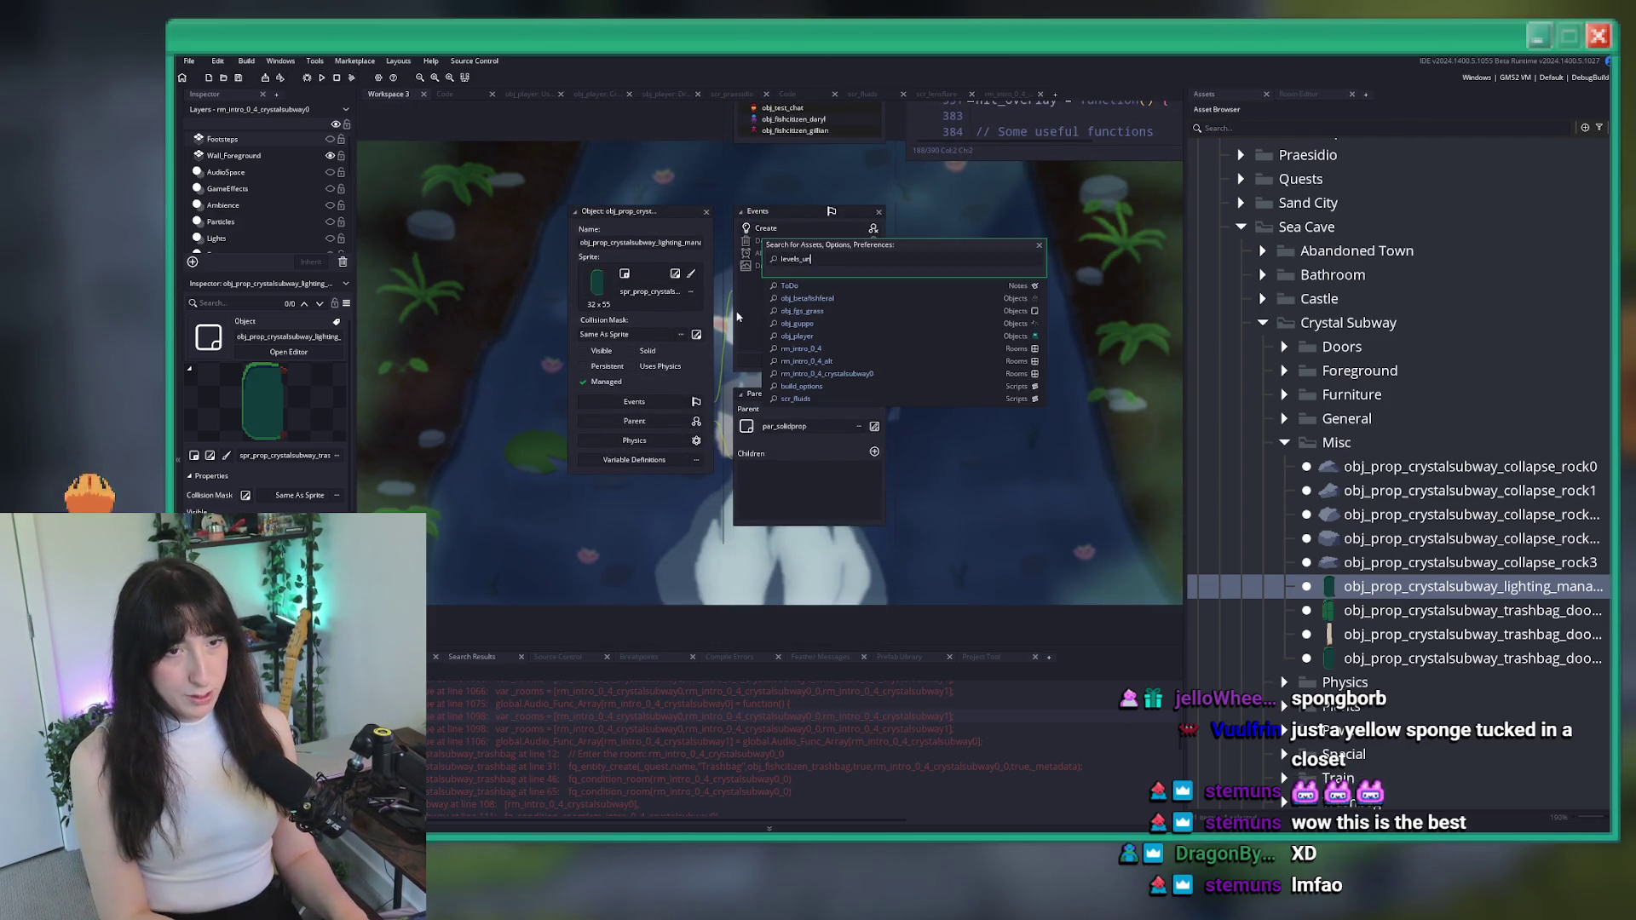
pyautogui.press('Return')
pyautogui.hotkey('ctrl', 'f')
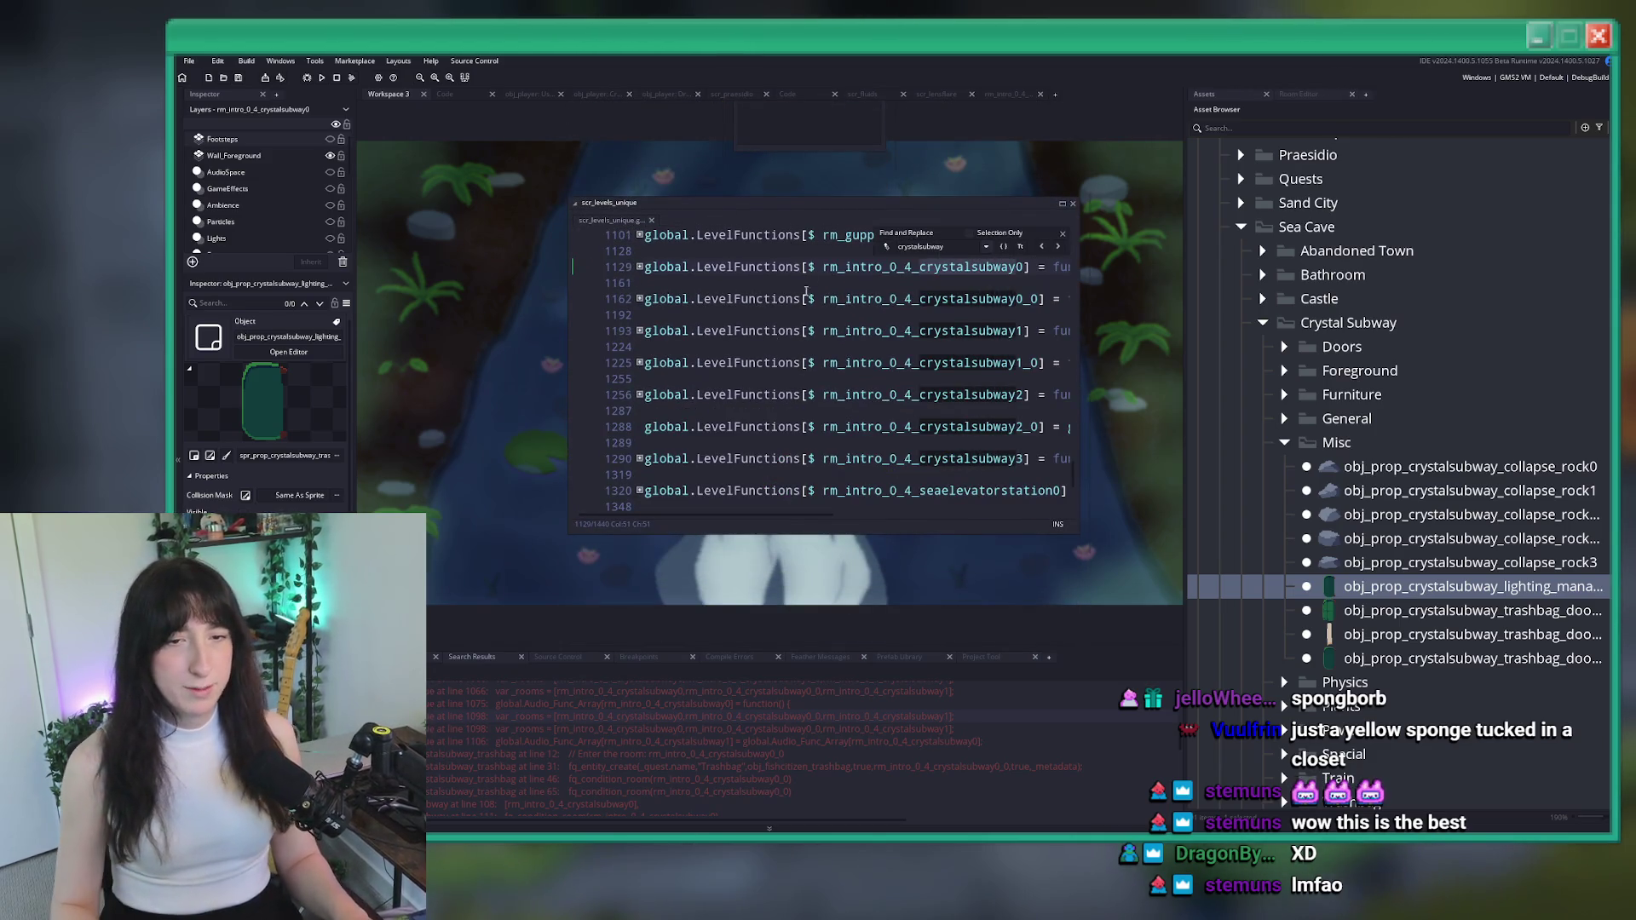
pyautogui.click(640, 267)
pyautogui.scroll(-2, 719, 410)
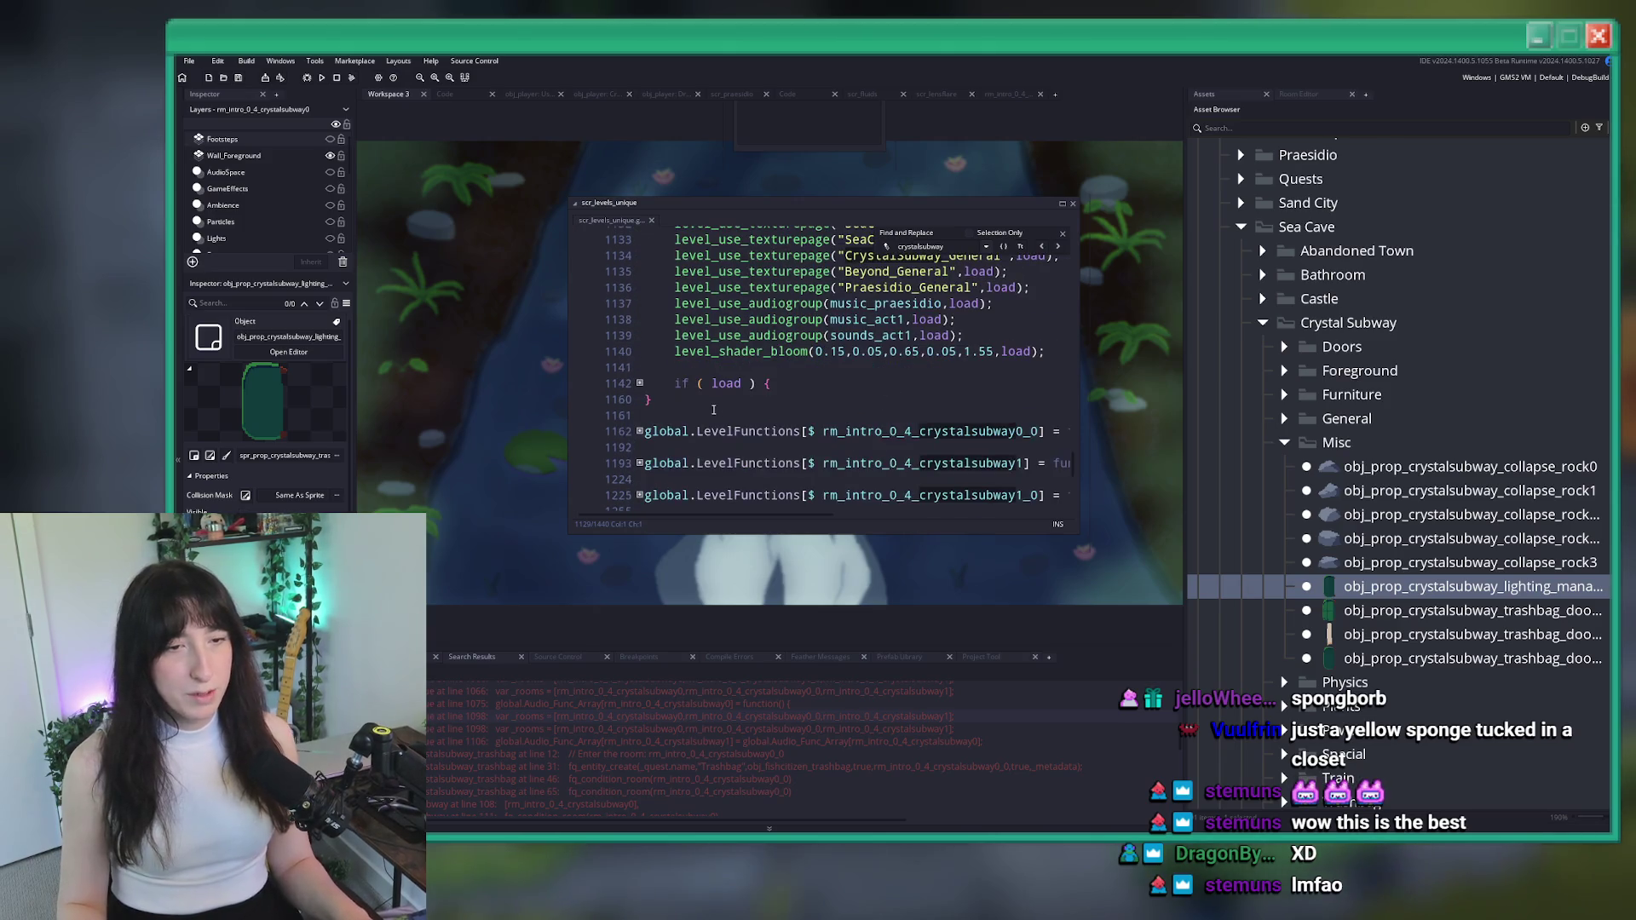
pyautogui.click(640, 384)
pyautogui.scroll(-2, 640, 383)
pyautogui.click(640, 324)
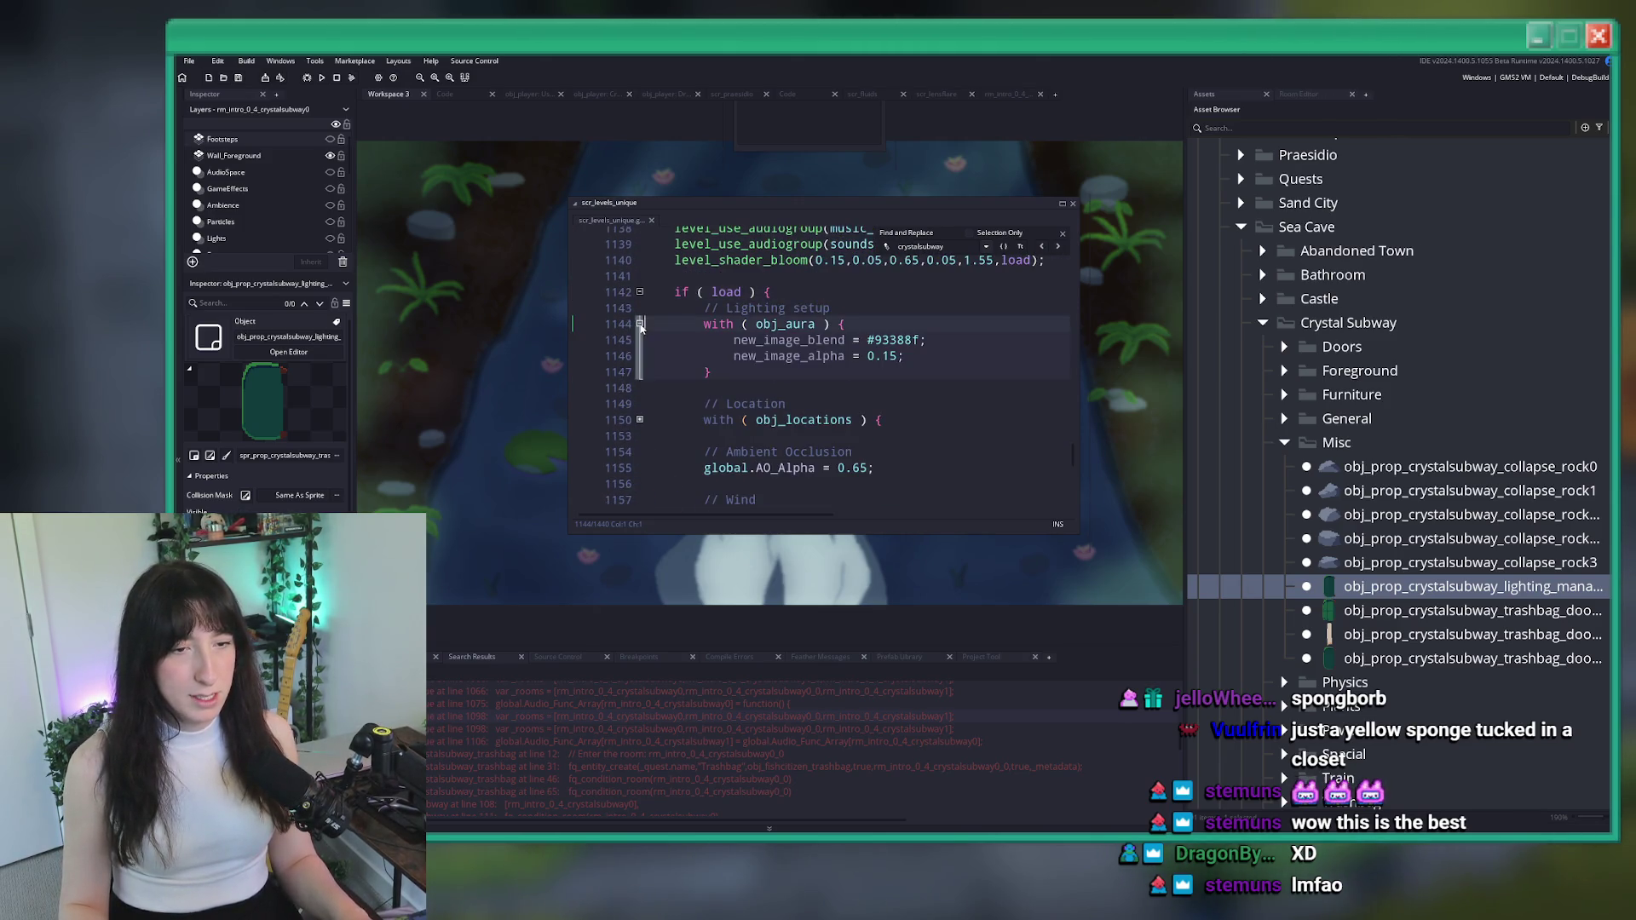
pyautogui.moveTo(905, 356); pyautogui.dragTo(734, 340)
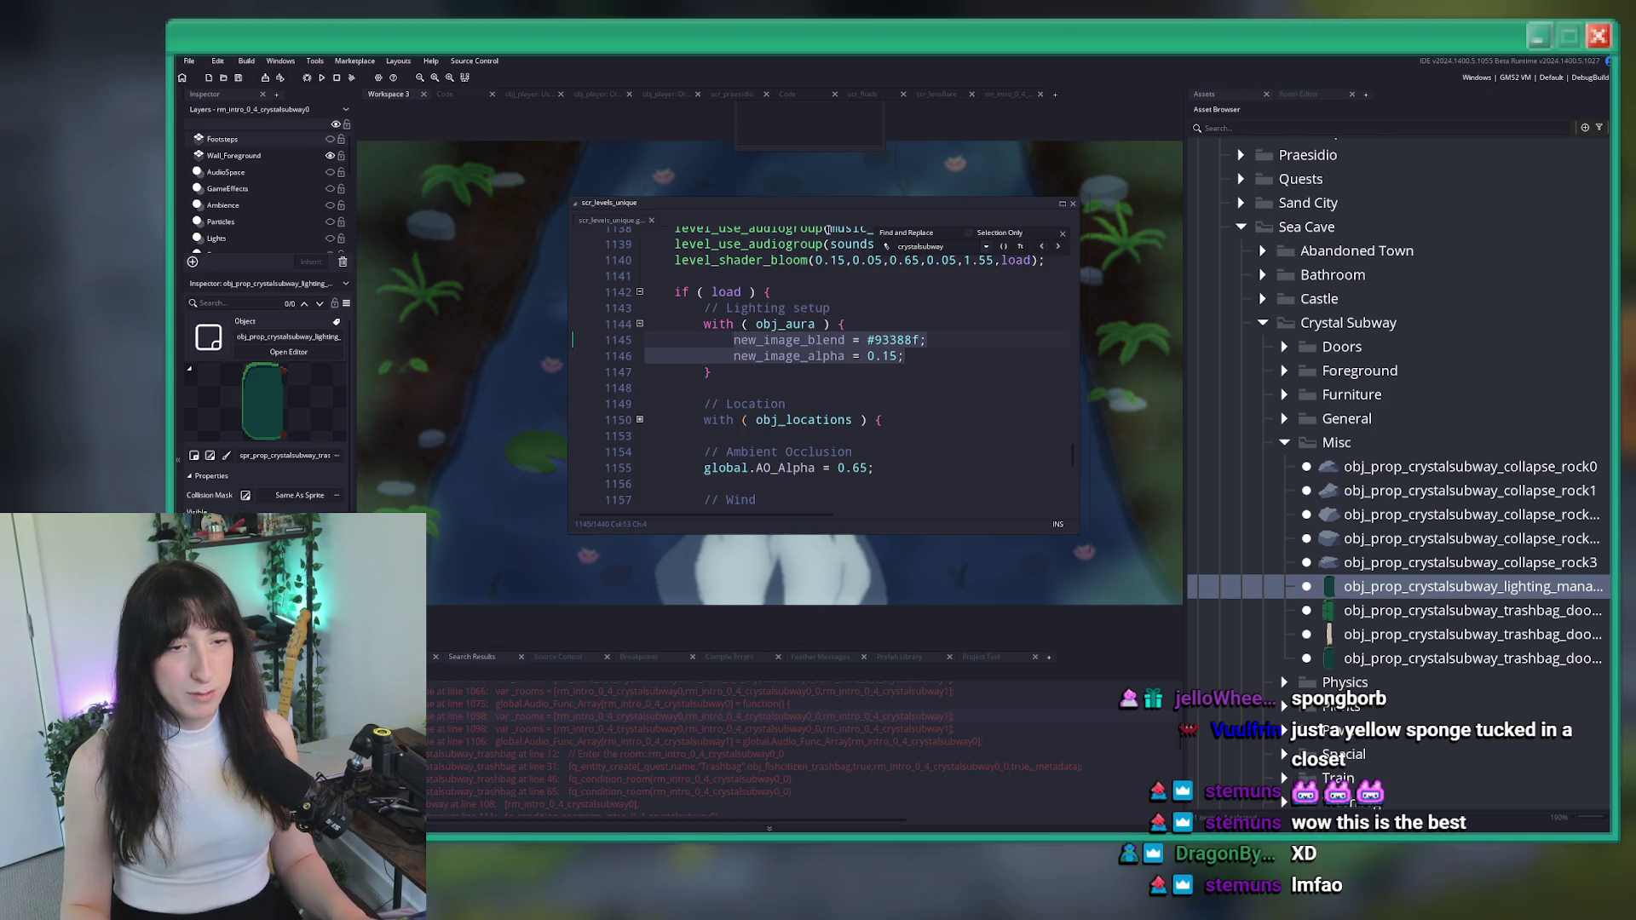
pyautogui.scroll(-3, 715, 436)
pyautogui.scroll(10, 715, 436)
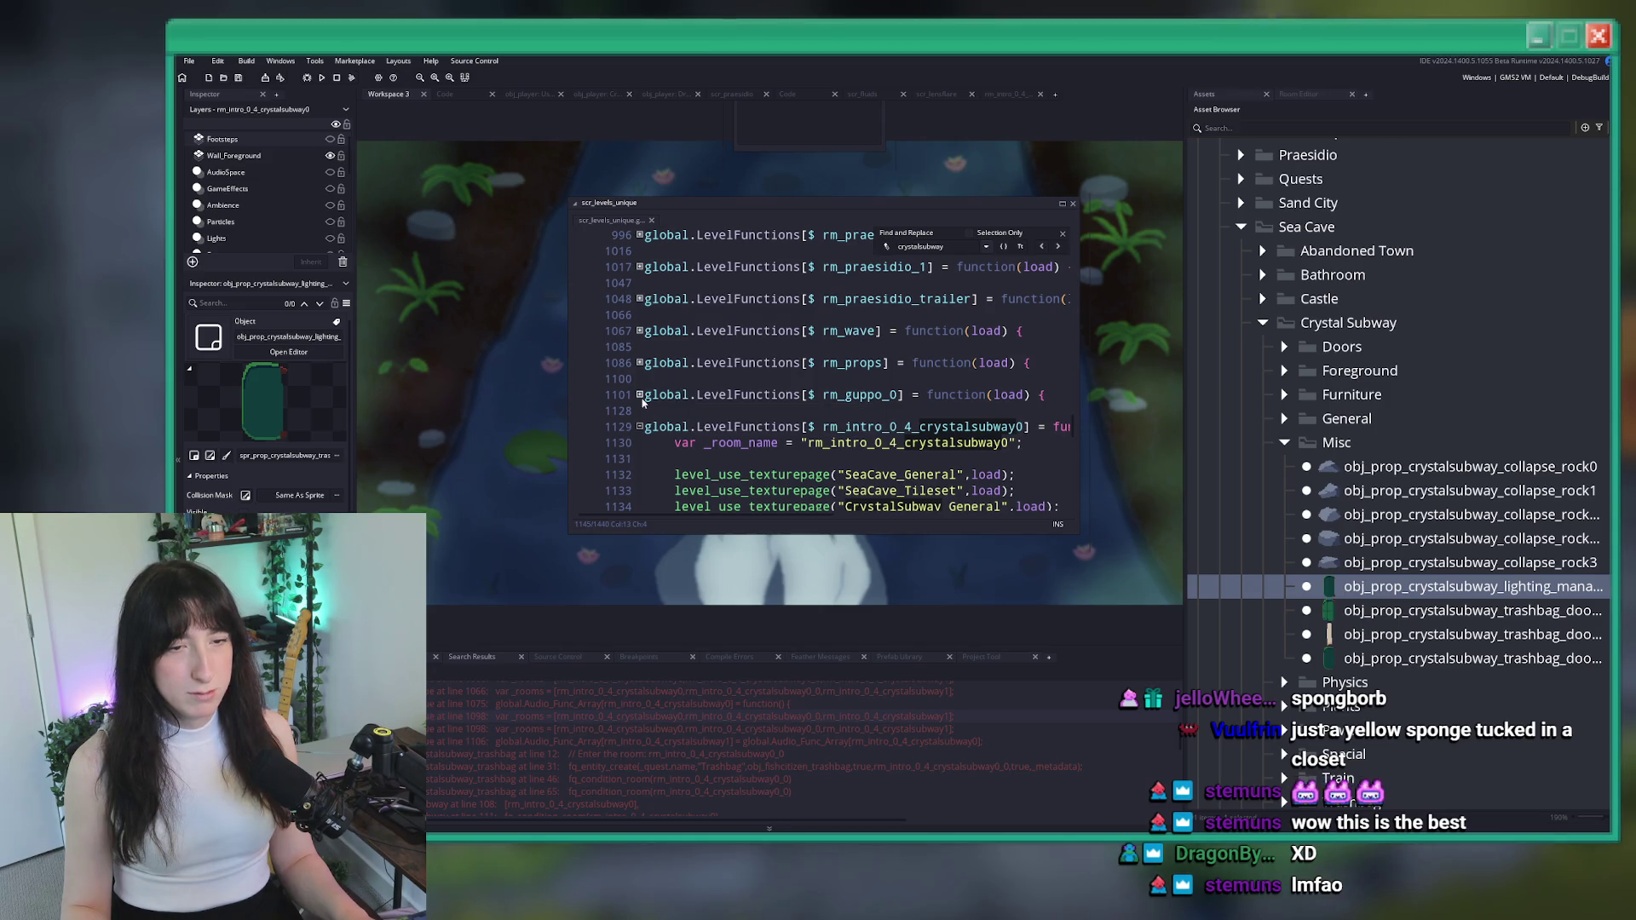
# Unfold the rm_guppo_0 level's aura lighting values for comparison, then put the script away
pyautogui.click(640, 396)
pyautogui.scroll(-4, 640, 358)
pyautogui.click(639, 331)
pyautogui.click(639, 363)
pyautogui.scroll(-1, 834, 384)
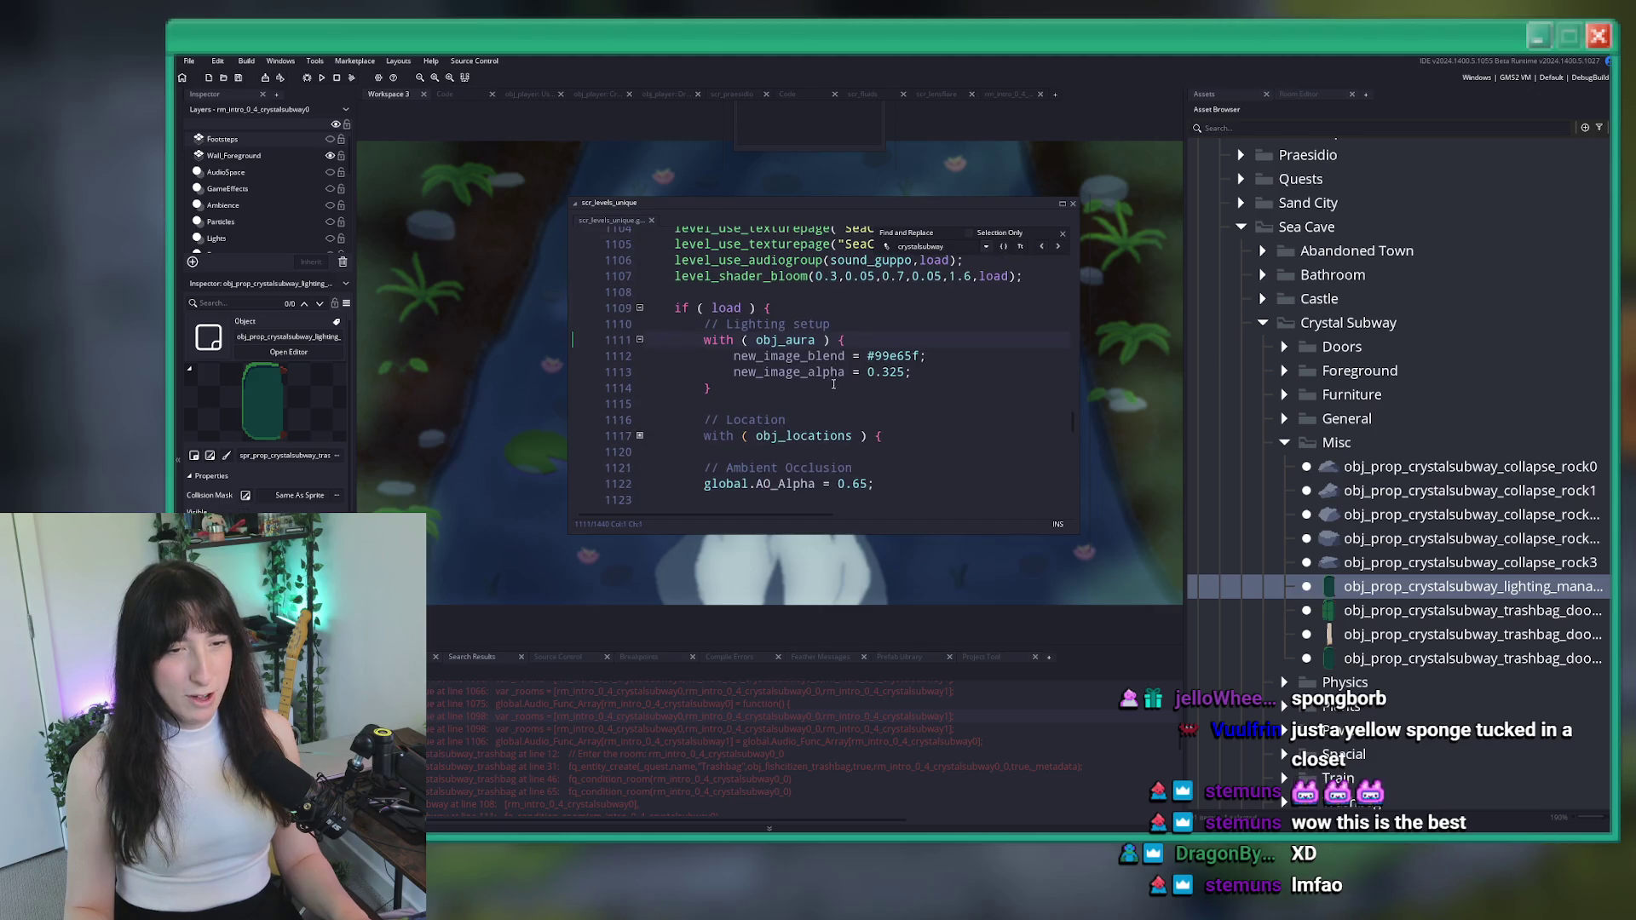
pyautogui.click(288, 352)
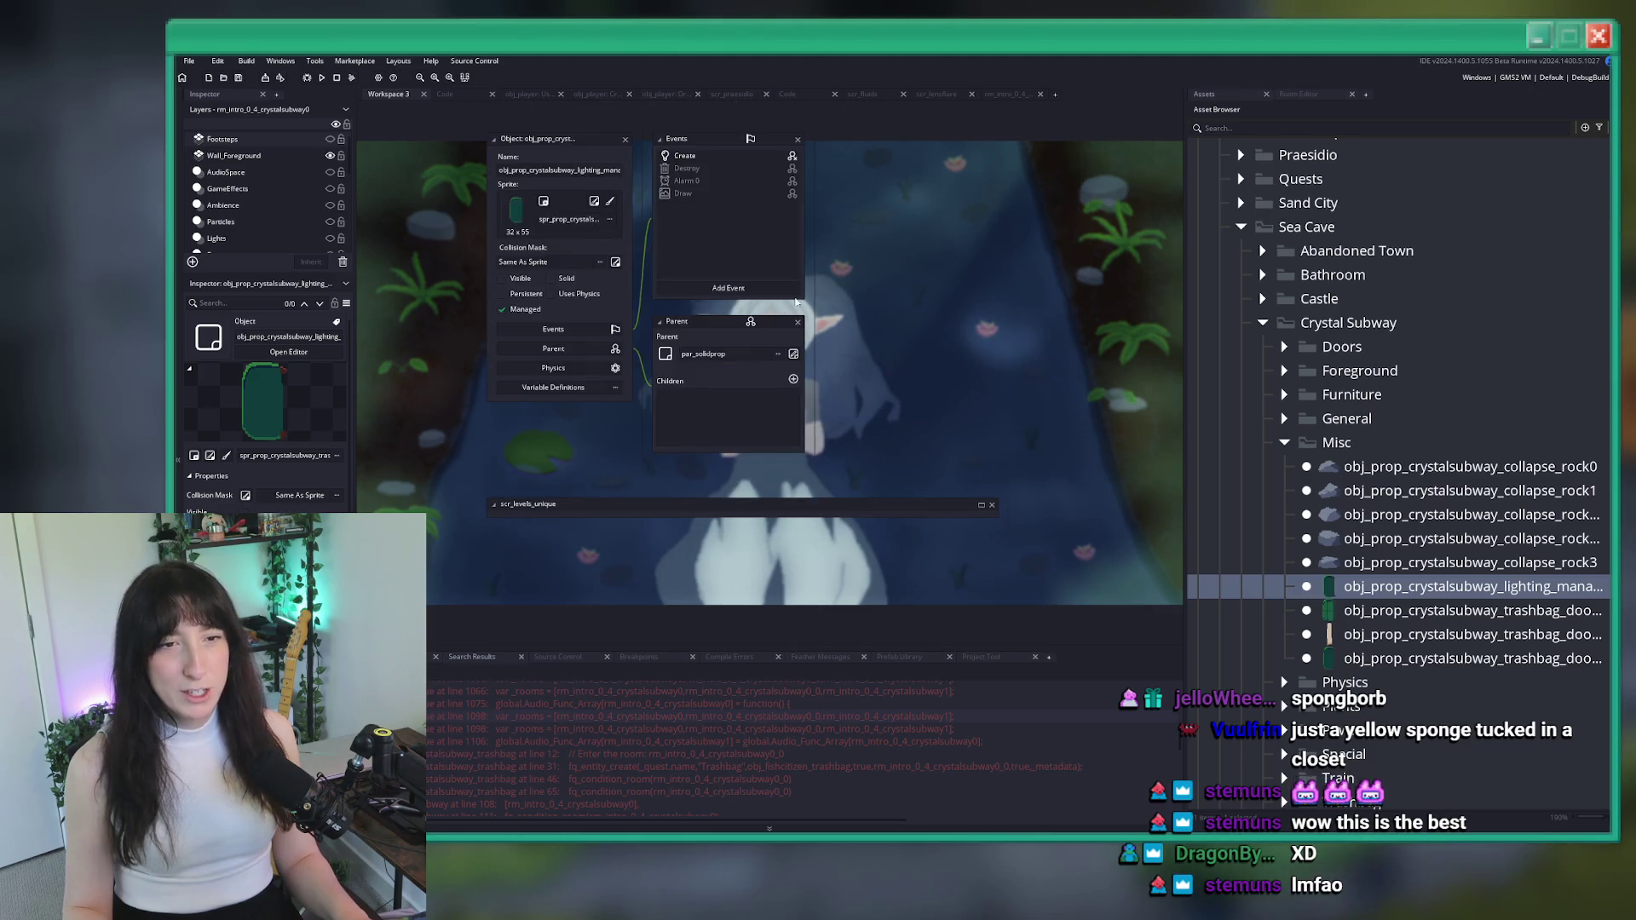
pyautogui.scroll(6, 785, 317)
pyautogui.scroll(-5, 897, 631)
pyautogui.scroll(5, 836, 499)
pyautogui.scroll(2, 836, 499)
# Reopen scr_levels_unique, change the Crystal Subway aura alpha from 0.15 to 0.25, and save
pyautogui.hotkey('ctrl', 't')
pyautogui.write('scr_leve')
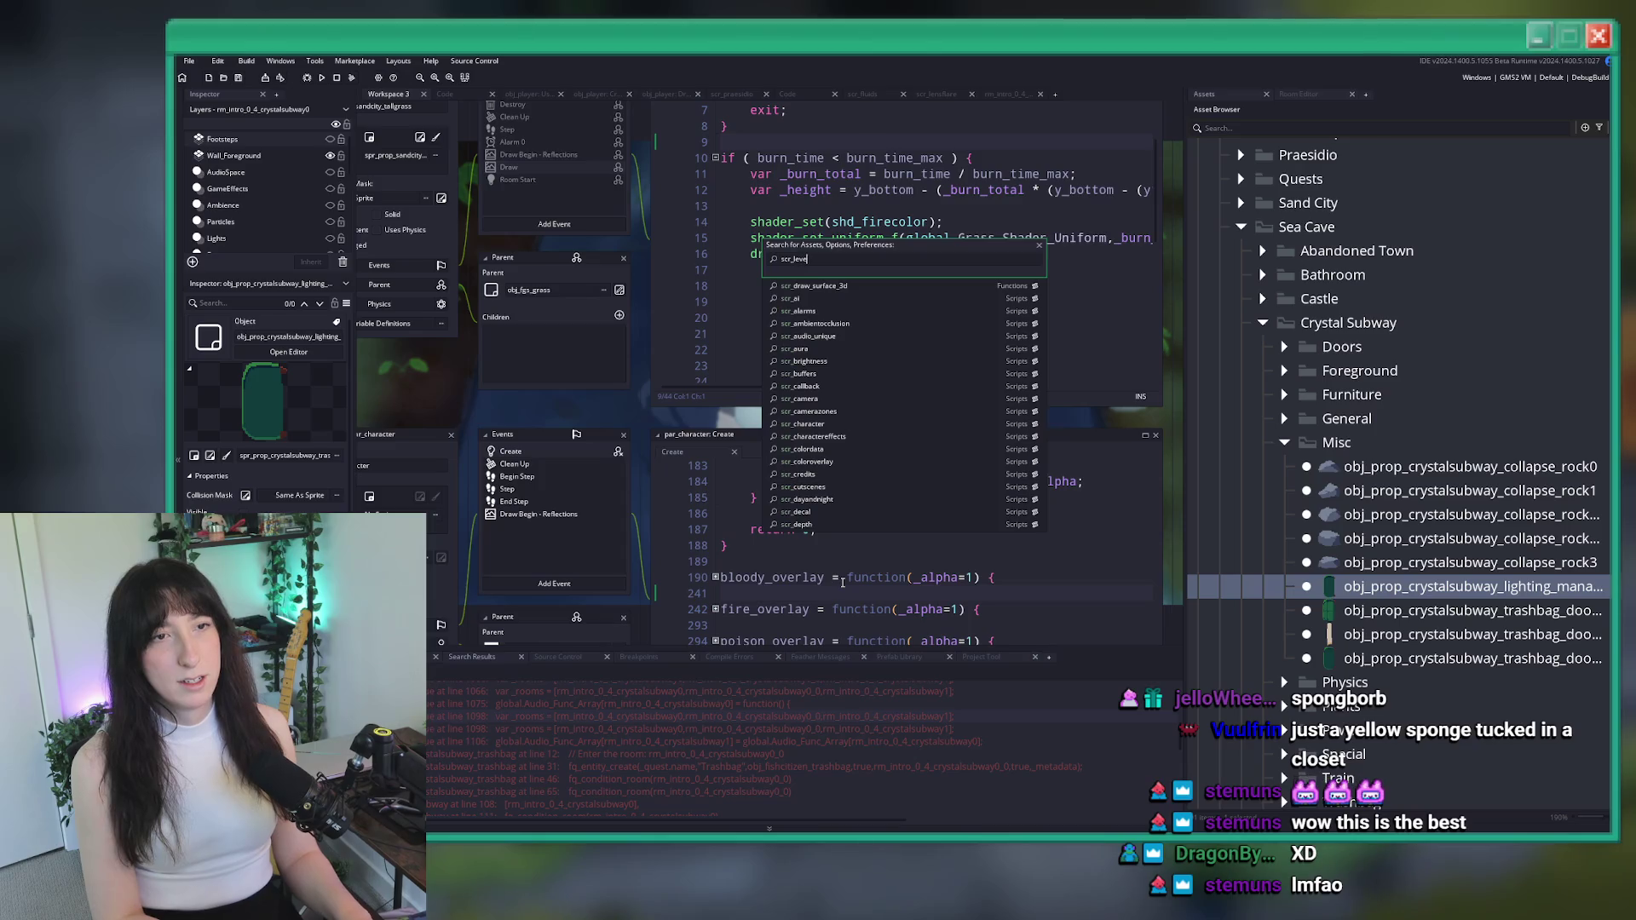
pyautogui.write('ls')
pyautogui.click(863, 300)
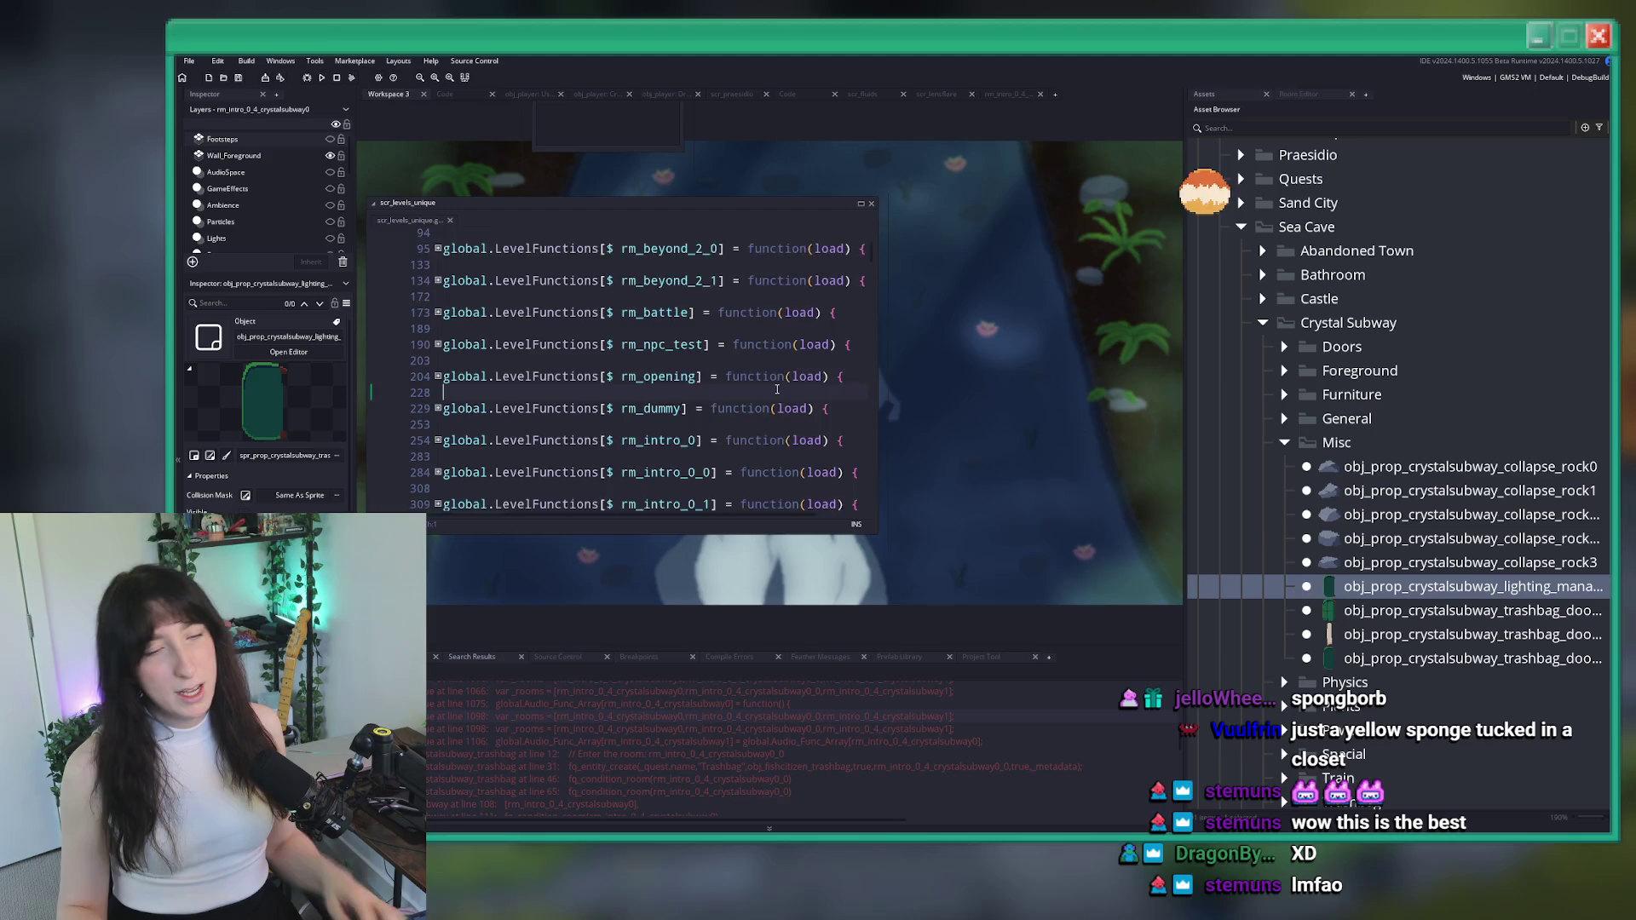
pyautogui.hotkey('ctrl', 'f')
pyautogui.write('image_blend = #93388f')
pyautogui.scroll(3, 736, 399)
pyautogui.scroll(-4, 737, 400)
pyautogui.click(691, 443)
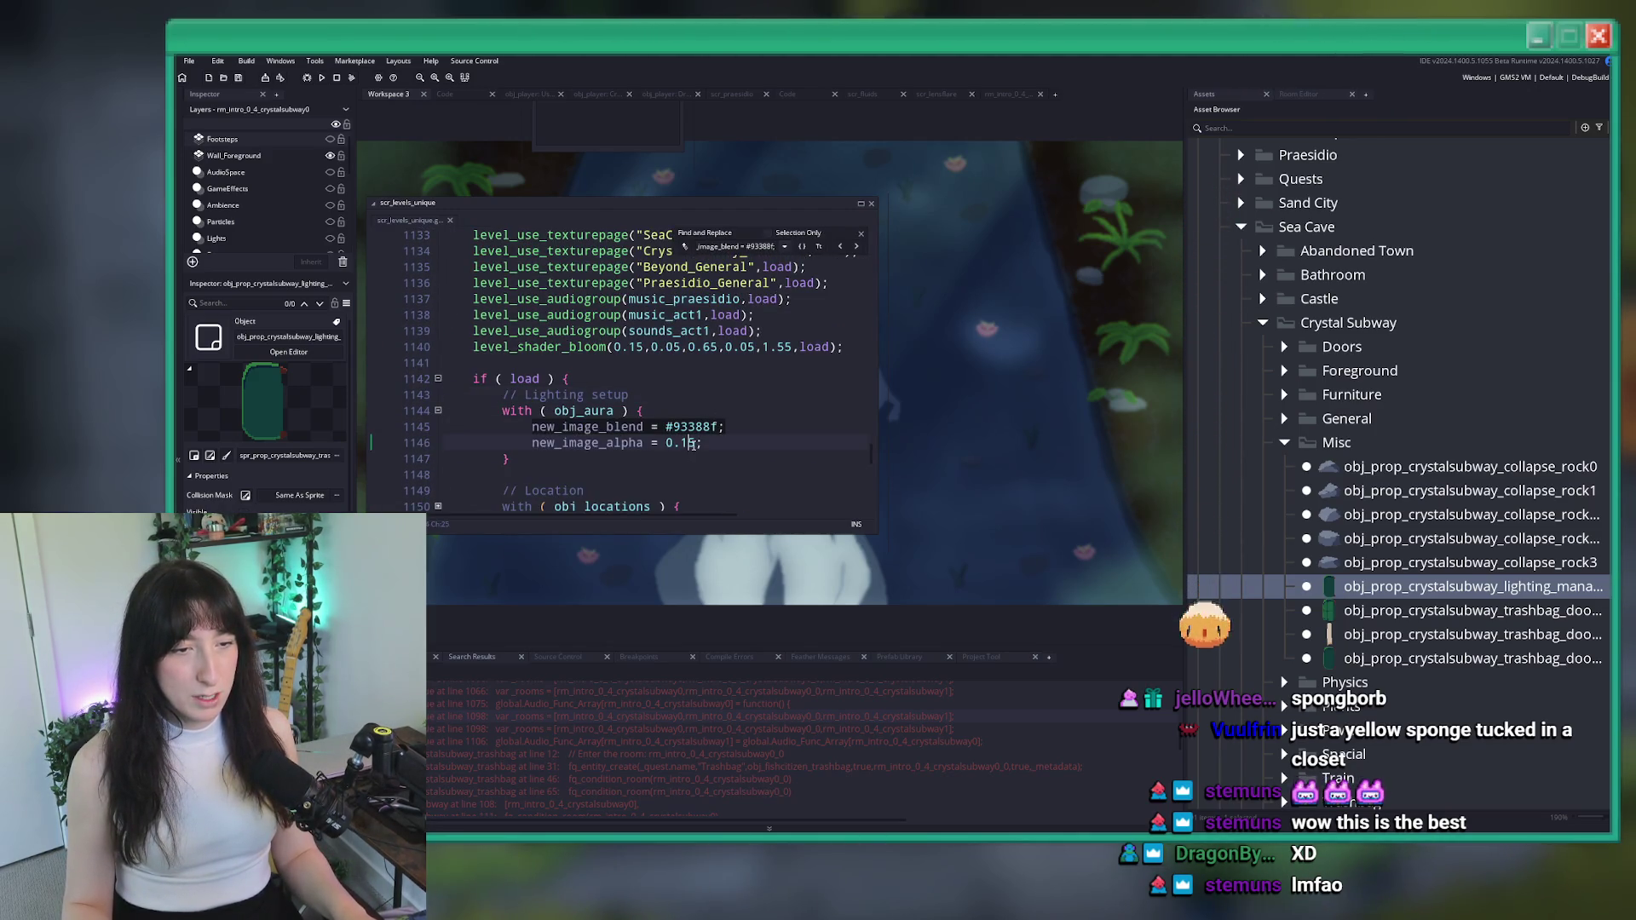
pyautogui.press('BackSpace')
pyautogui.write('2')
pyautogui.hotkey('ctrl', 's')
pyautogui.moveTo(702, 443); pyautogui.dragTo(563, 426)
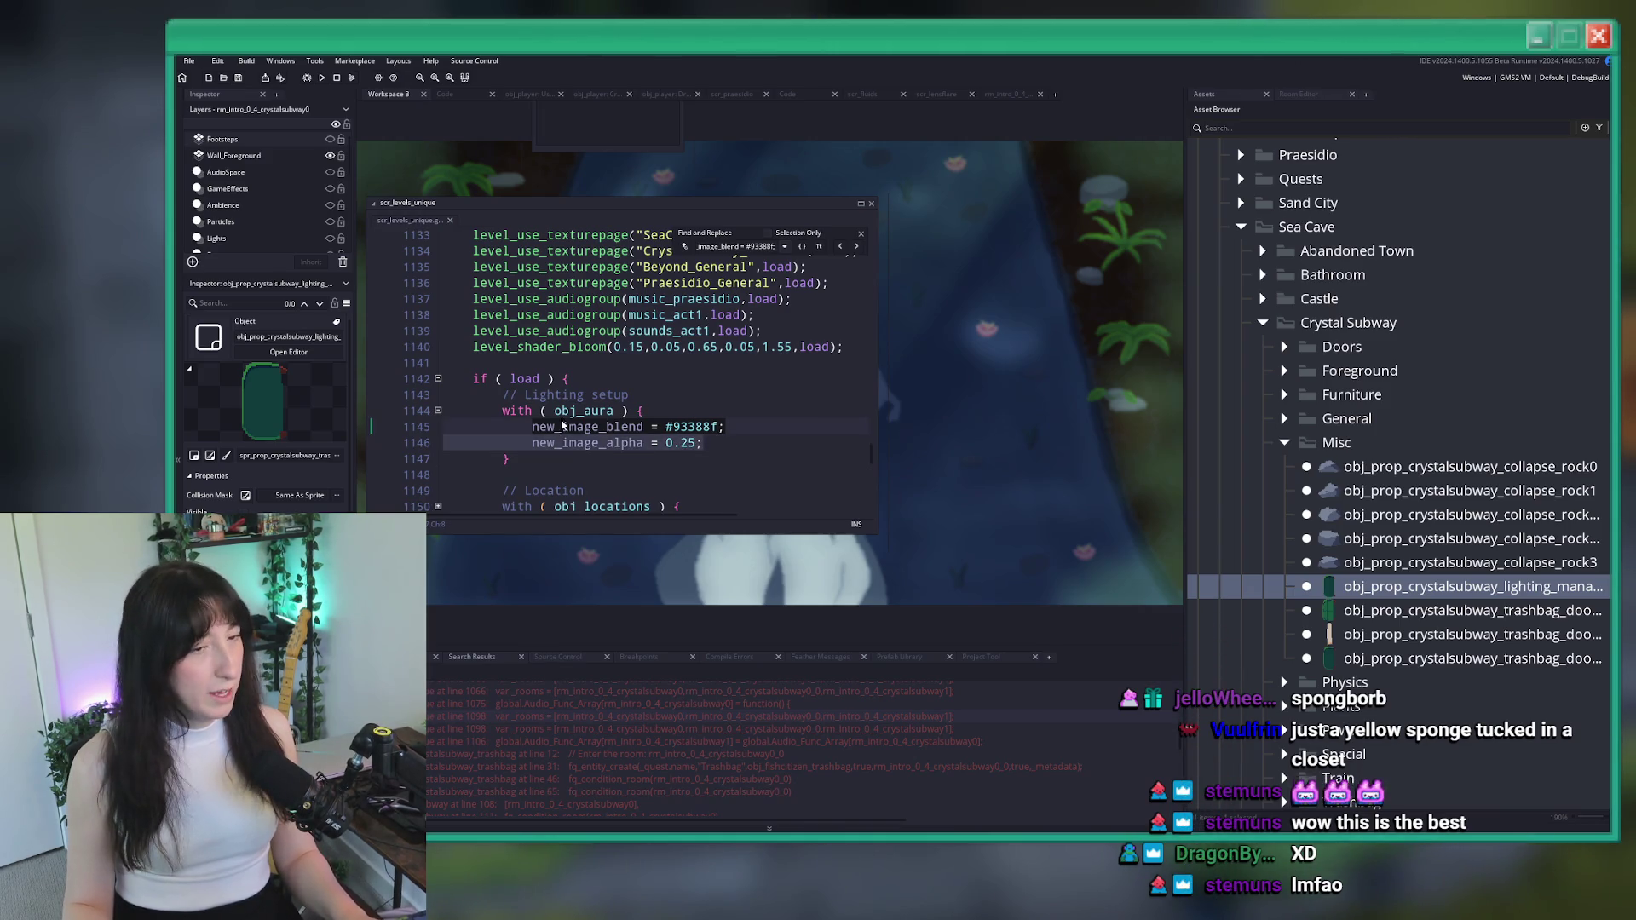
# Close the level script and set the lighting manager's sprite to none
pyautogui.click(871, 203)
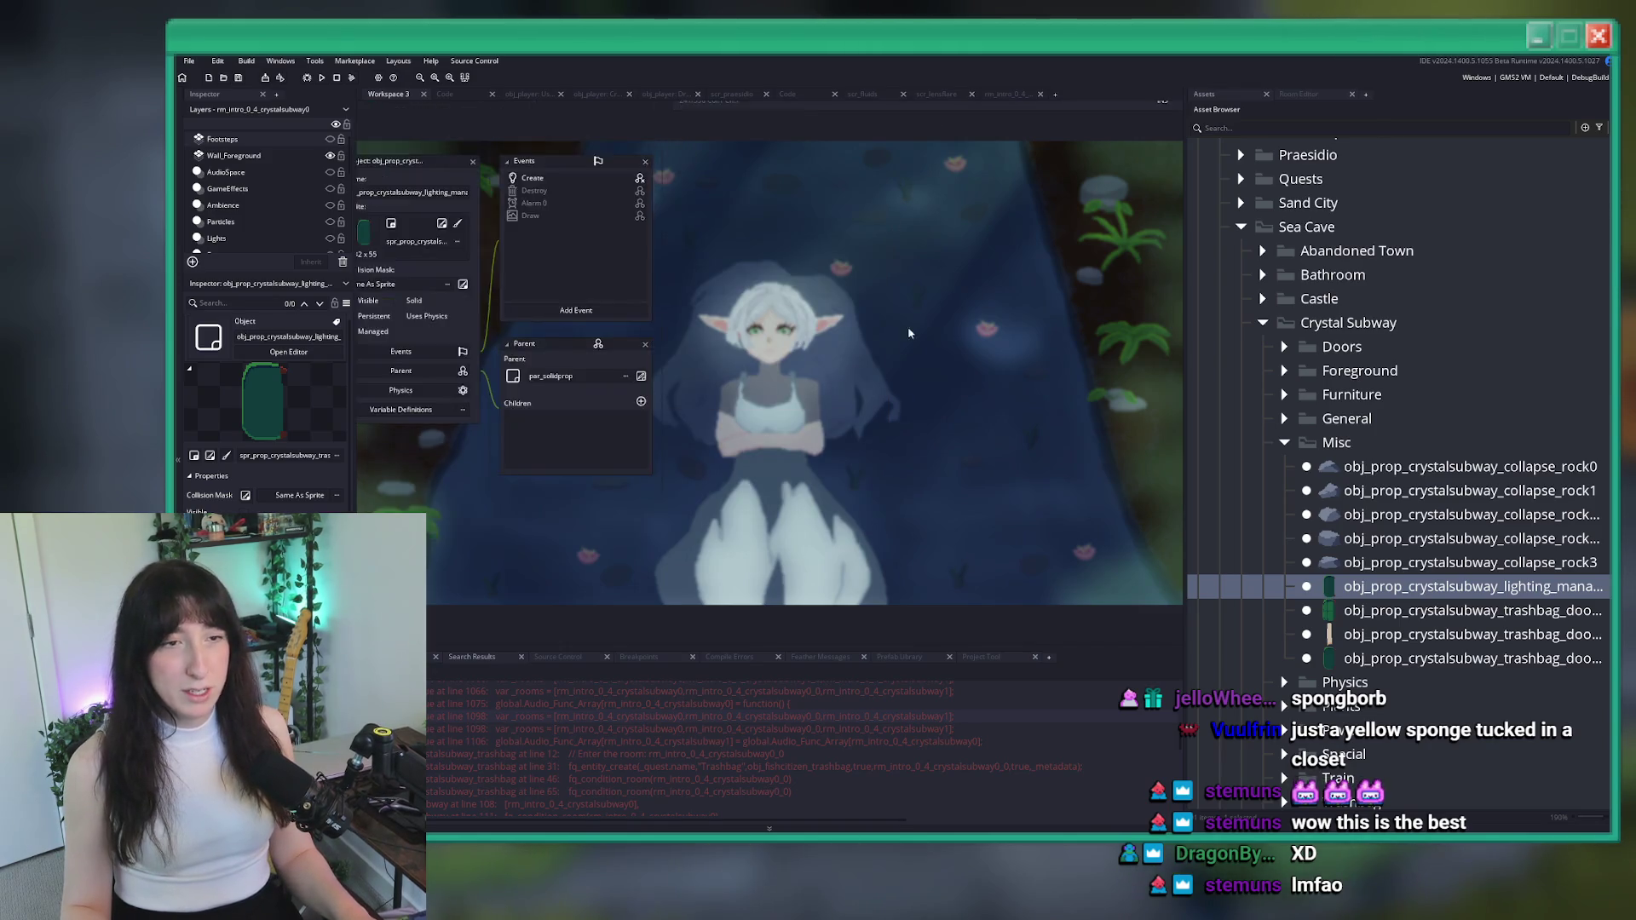
pyautogui.scroll(3, 909, 335)
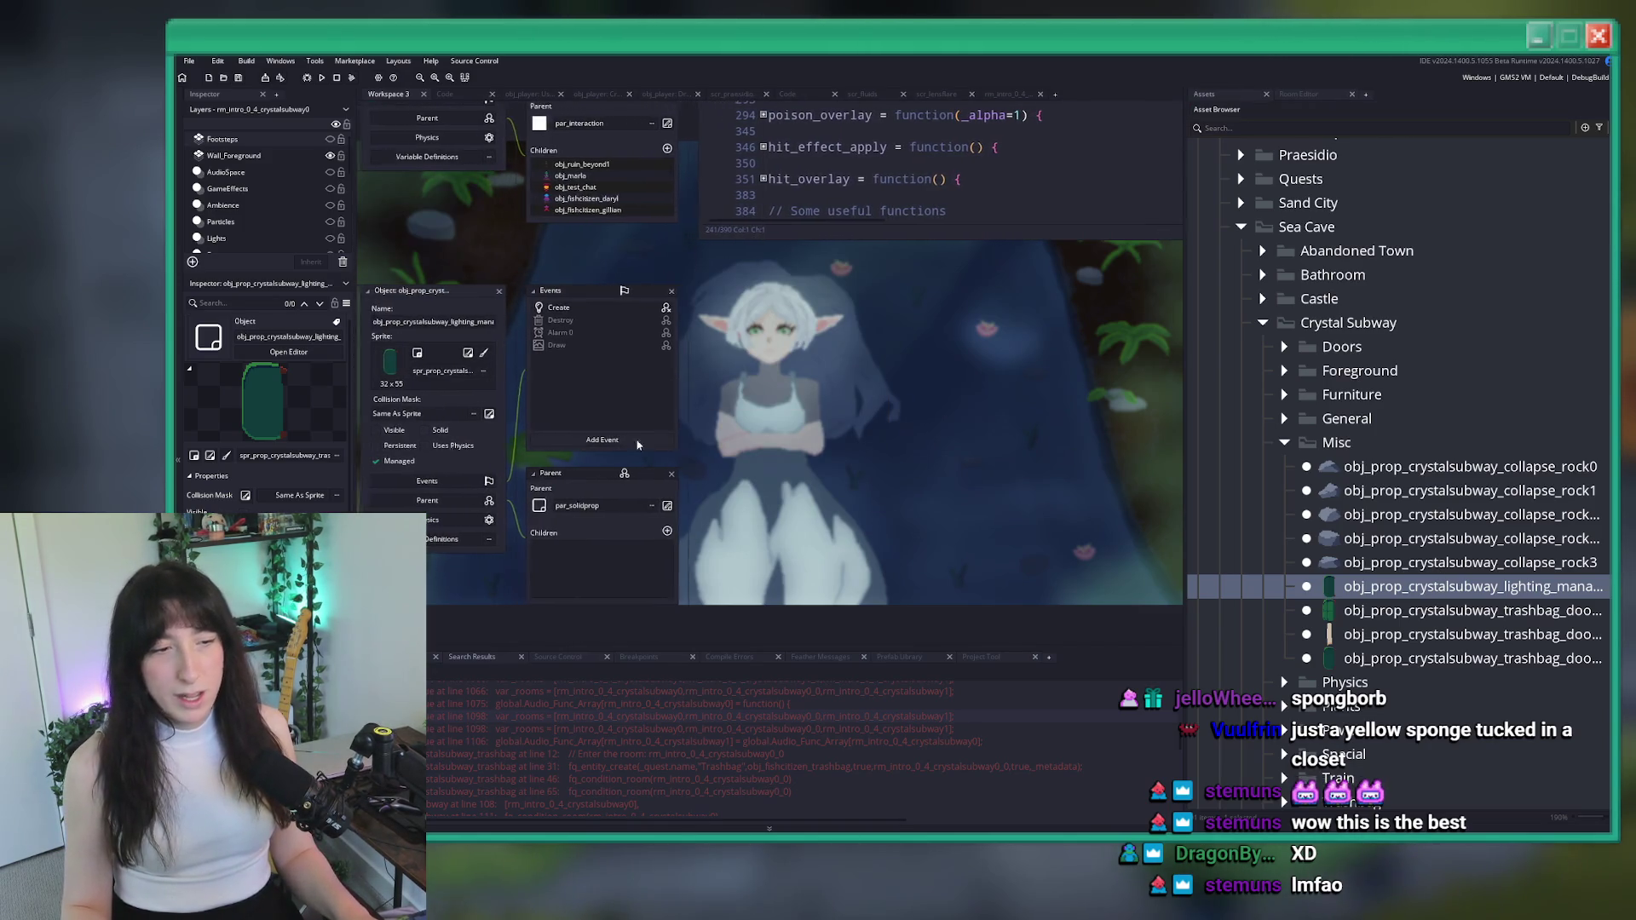
pyautogui.click(442, 370)
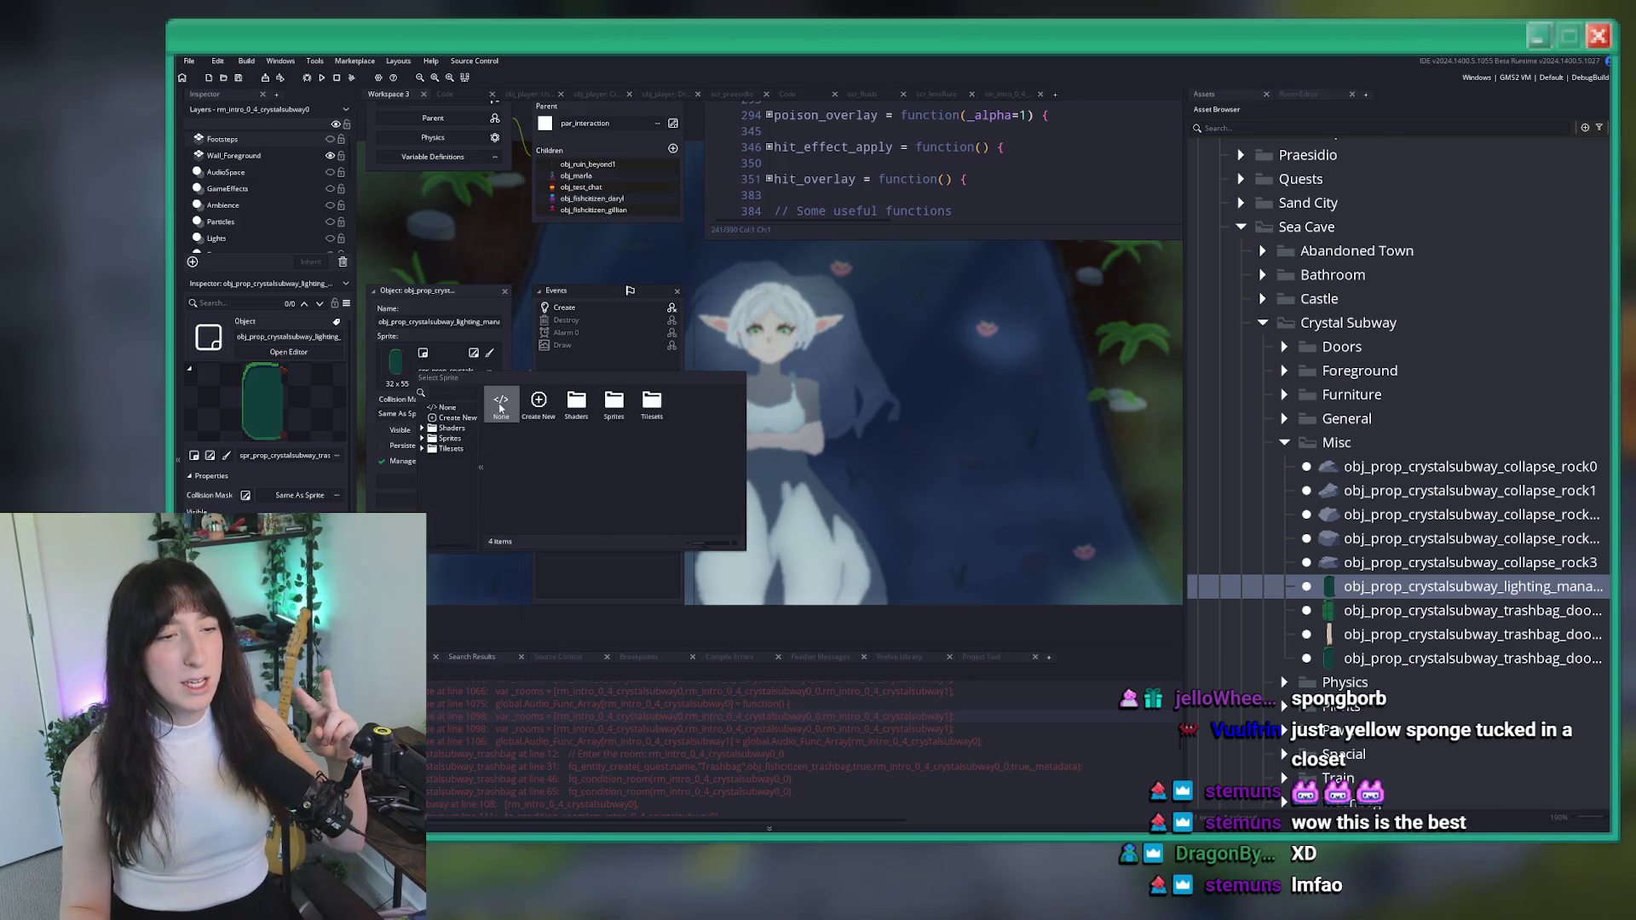
pyautogui.click(500, 407)
# Delete the lighting manager's own Create event
pyautogui.click(595, 317)
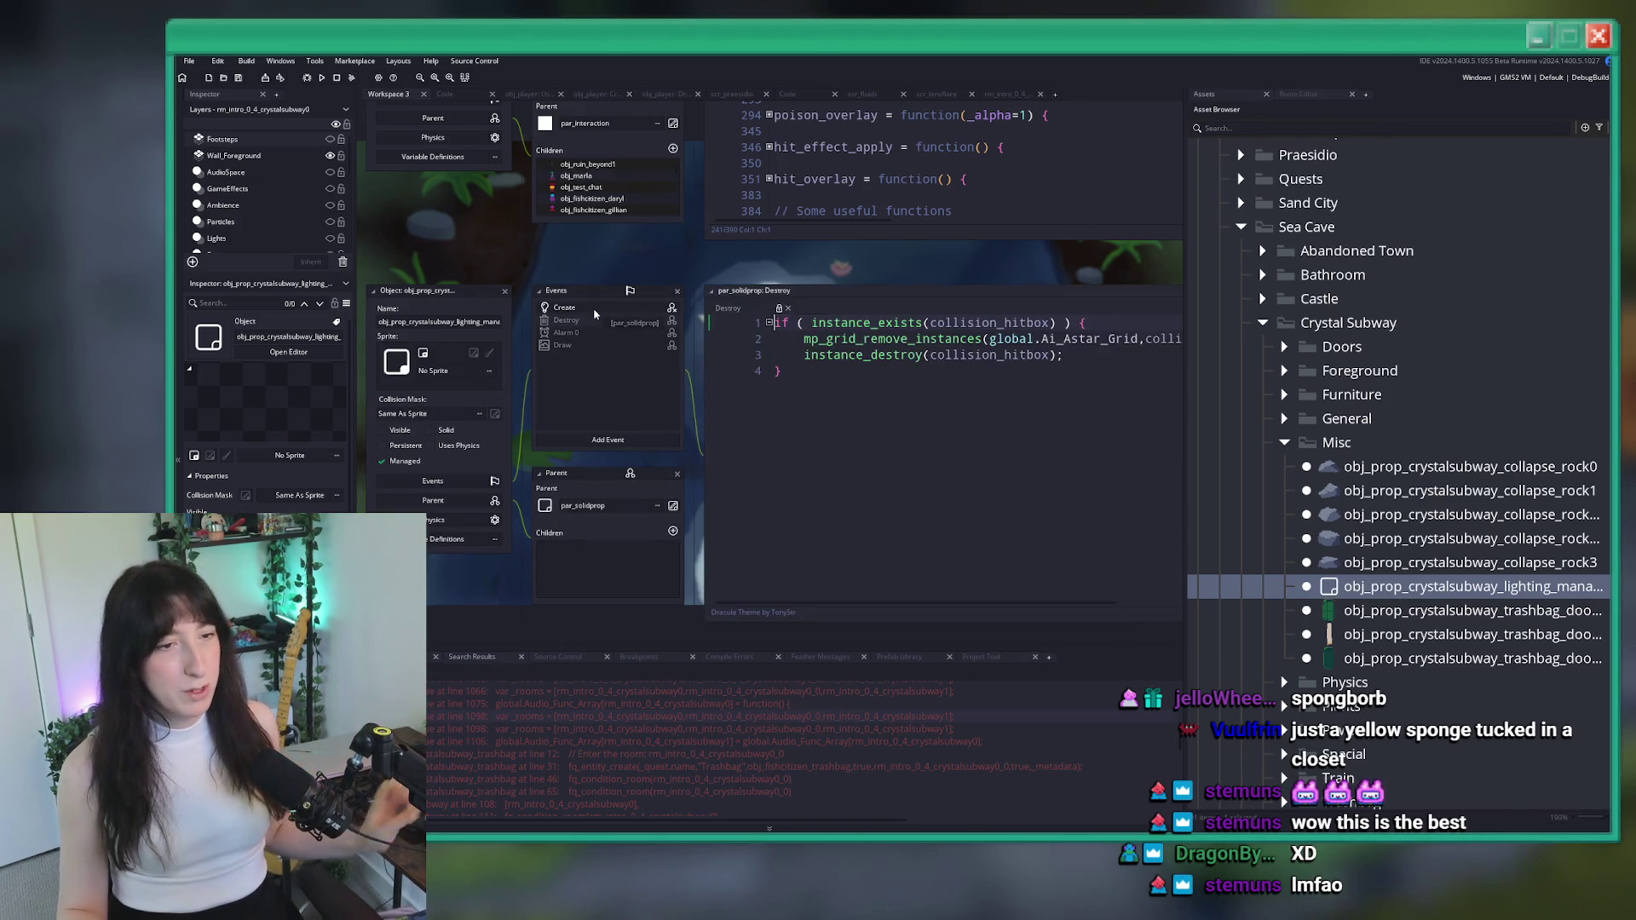
pyautogui.click(595, 309)
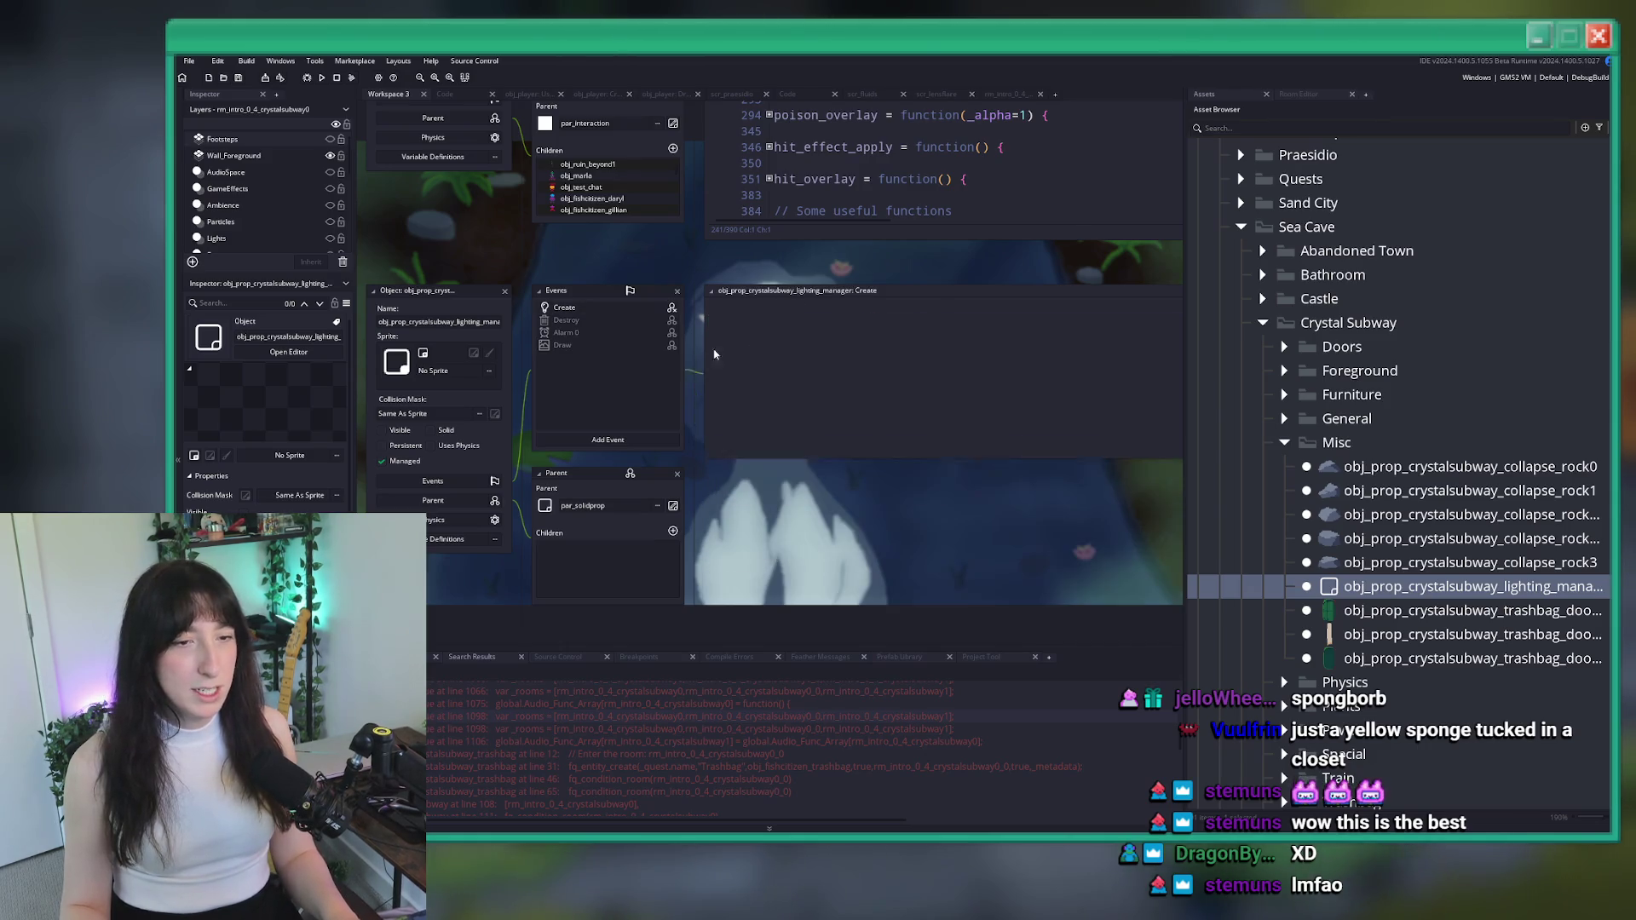
pyautogui.rightClick(619, 309)
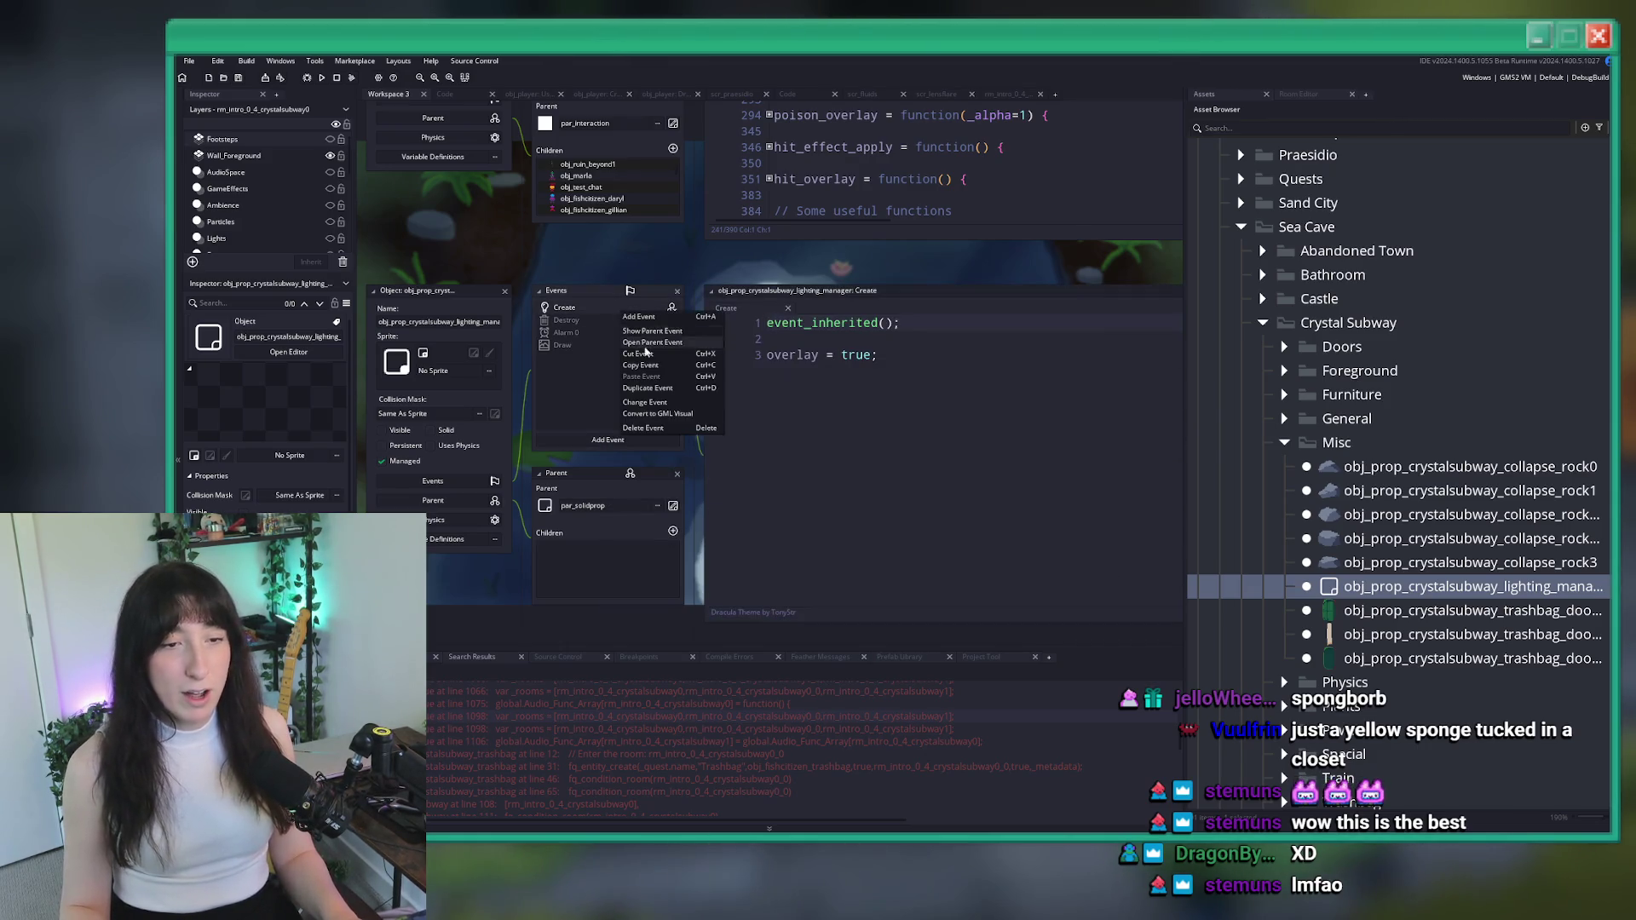
pyautogui.click(643, 427)
pyautogui.click(929, 463)
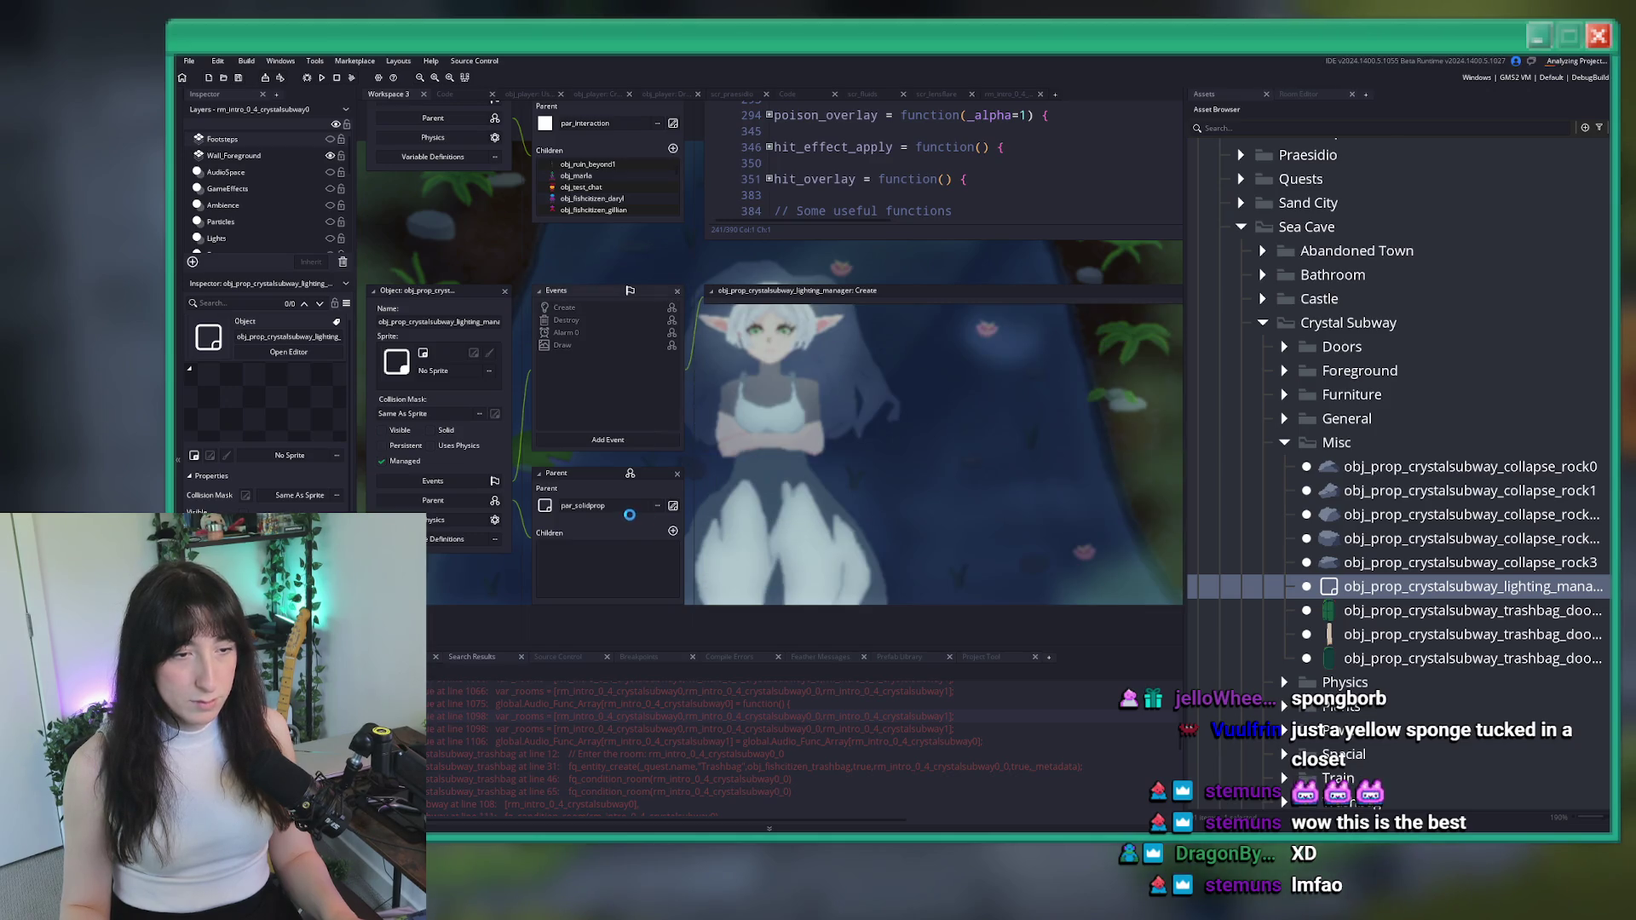
# Set the parent to No Object and add a Step event with the blend #93388f and alpha 0.25 lines
pyautogui.click(634, 508)
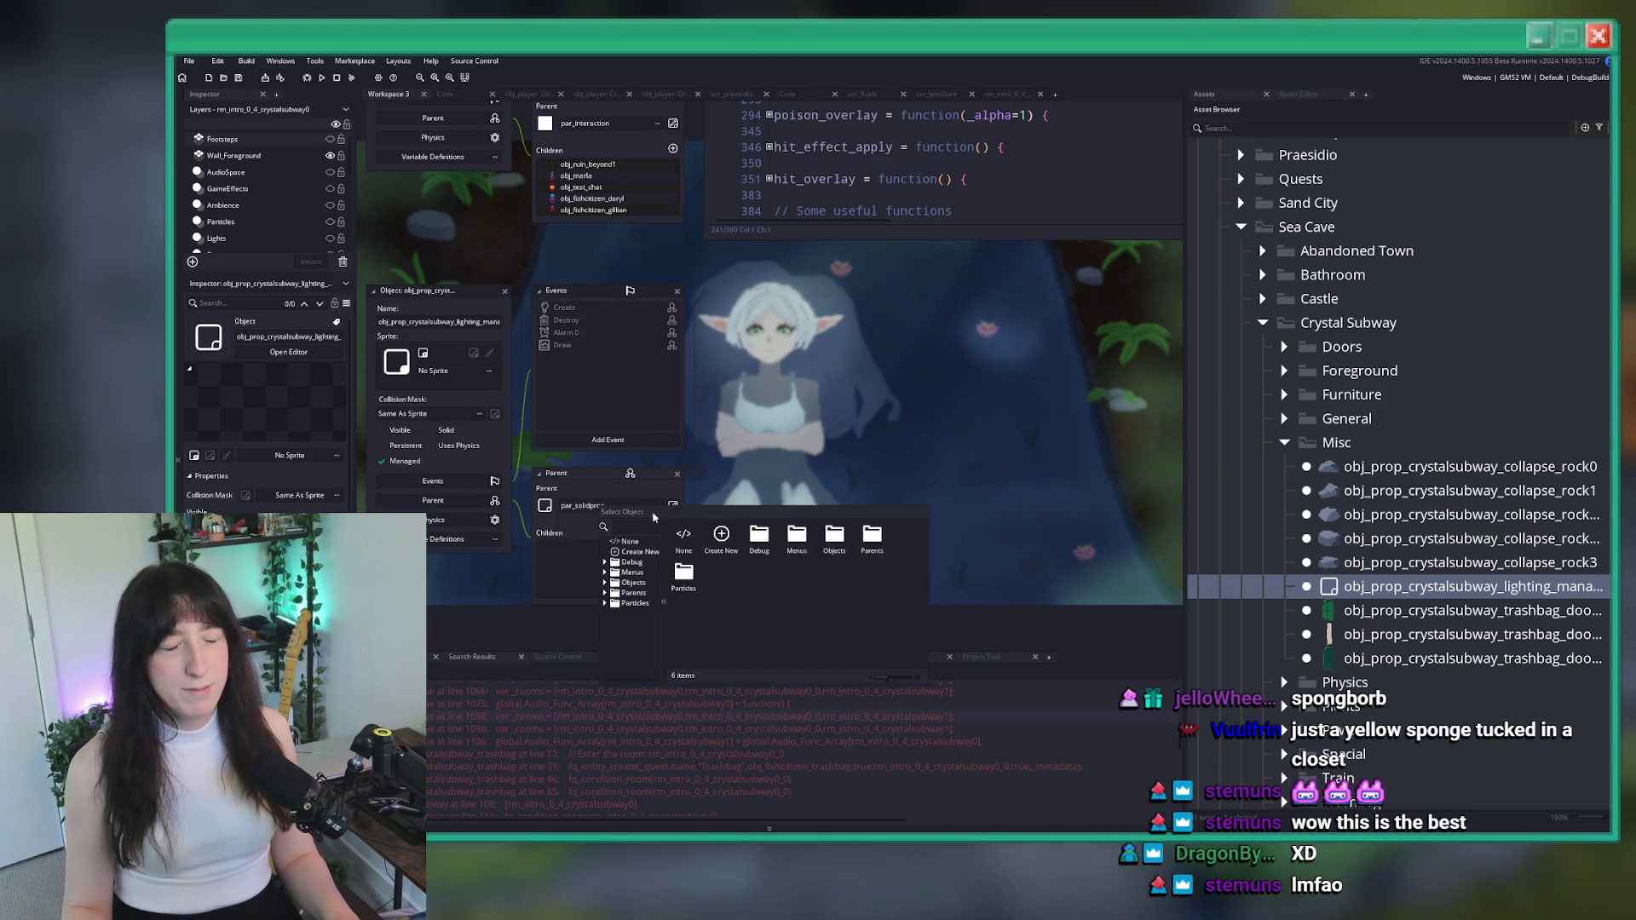
pyautogui.click(684, 537)
pyautogui.click(623, 440)
pyautogui.moveTo(659, 496)
pyautogui.click(716, 492)
pyautogui.write('new_image_blend = #93388f; \t\t\tnew_image_alpha = 0.25;')
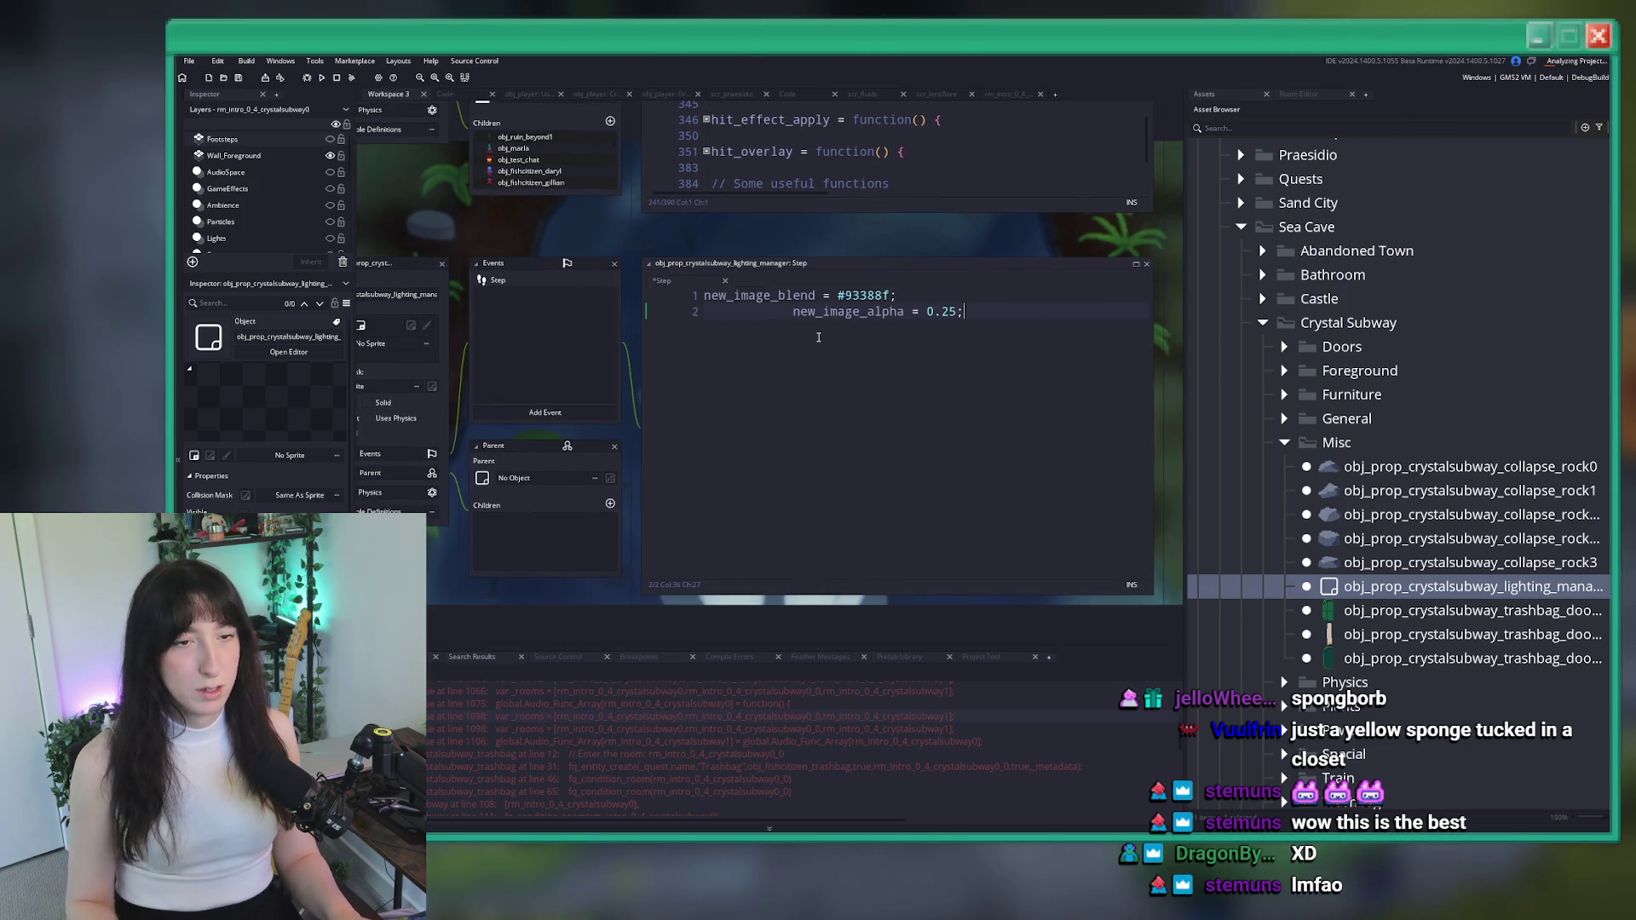
# Wrap the blend and alpha lines in if (event_read(ProgressEntries.CrystalSubway_PowerOn))
pyautogui.hotkey('ctrl', 'a')
pyautogui.write('ur')
pyautogui.press('BackSpace')
pyautogui.press('BackSpace')
pyautogui.write('if ( event_rea')
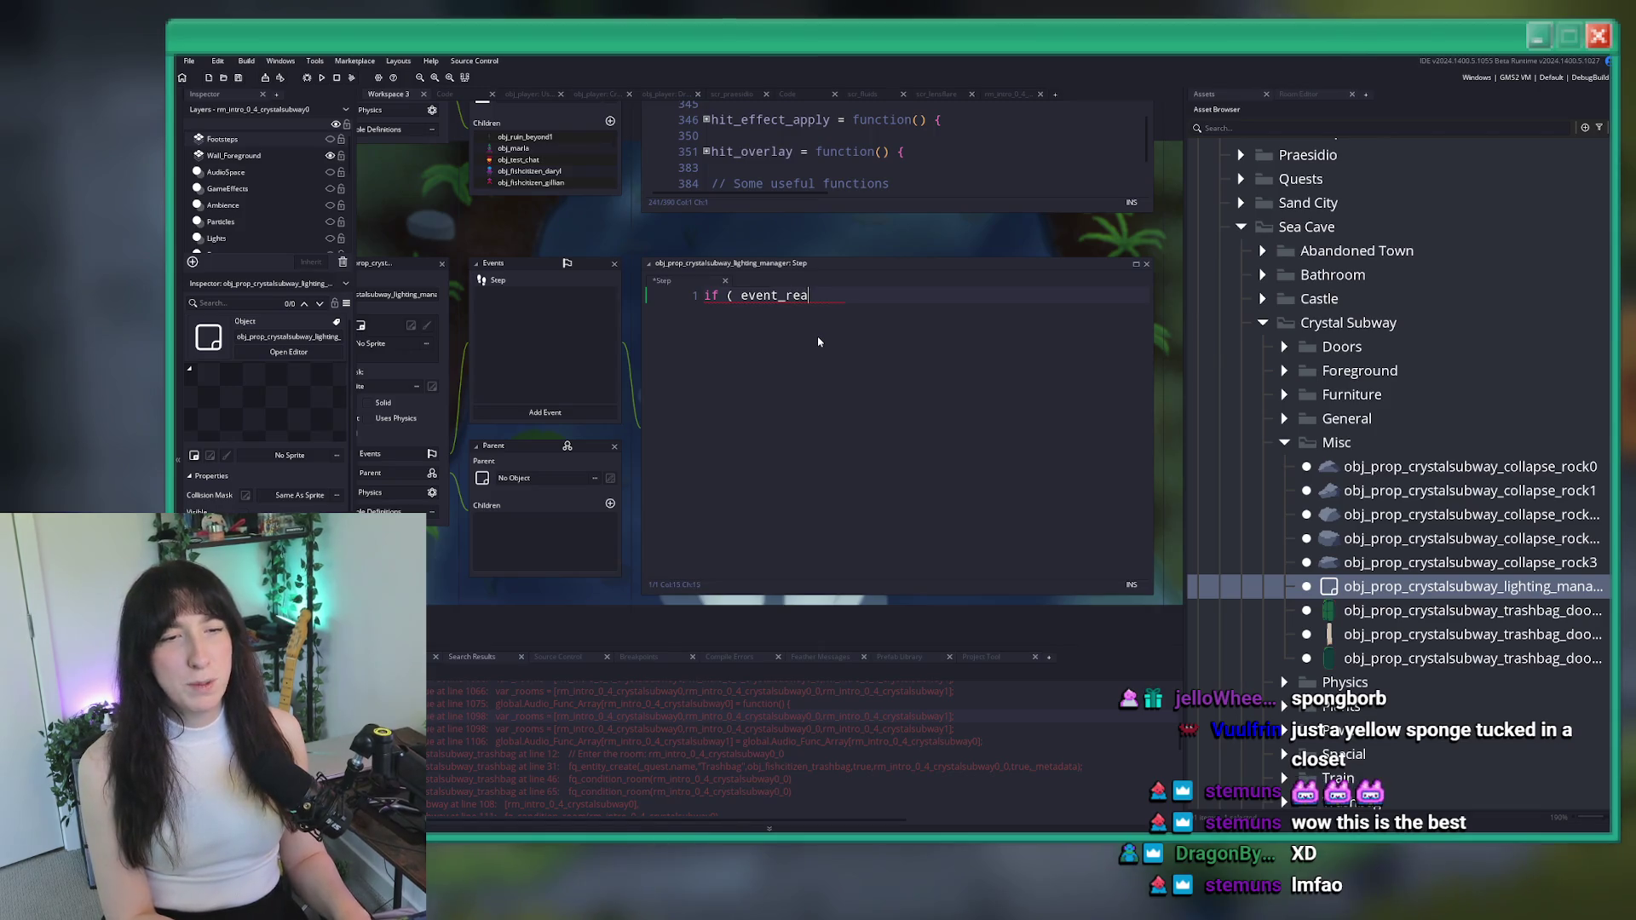
pyautogui.write('d(d')
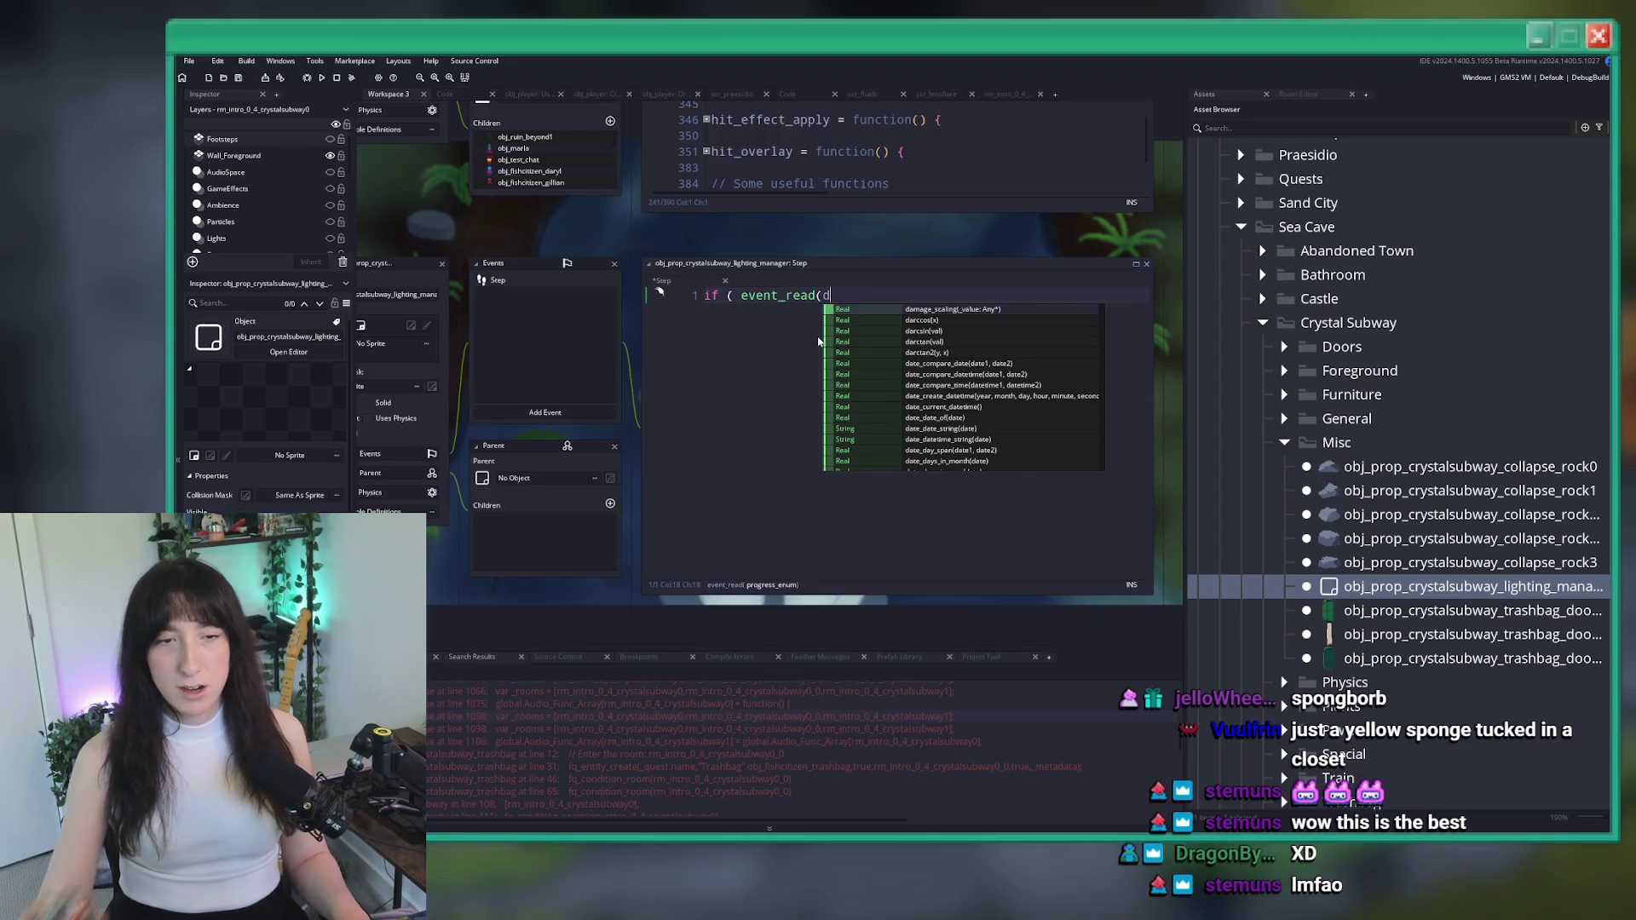
pyautogui.press('BackSpace')
pyautogui.write('Pr')
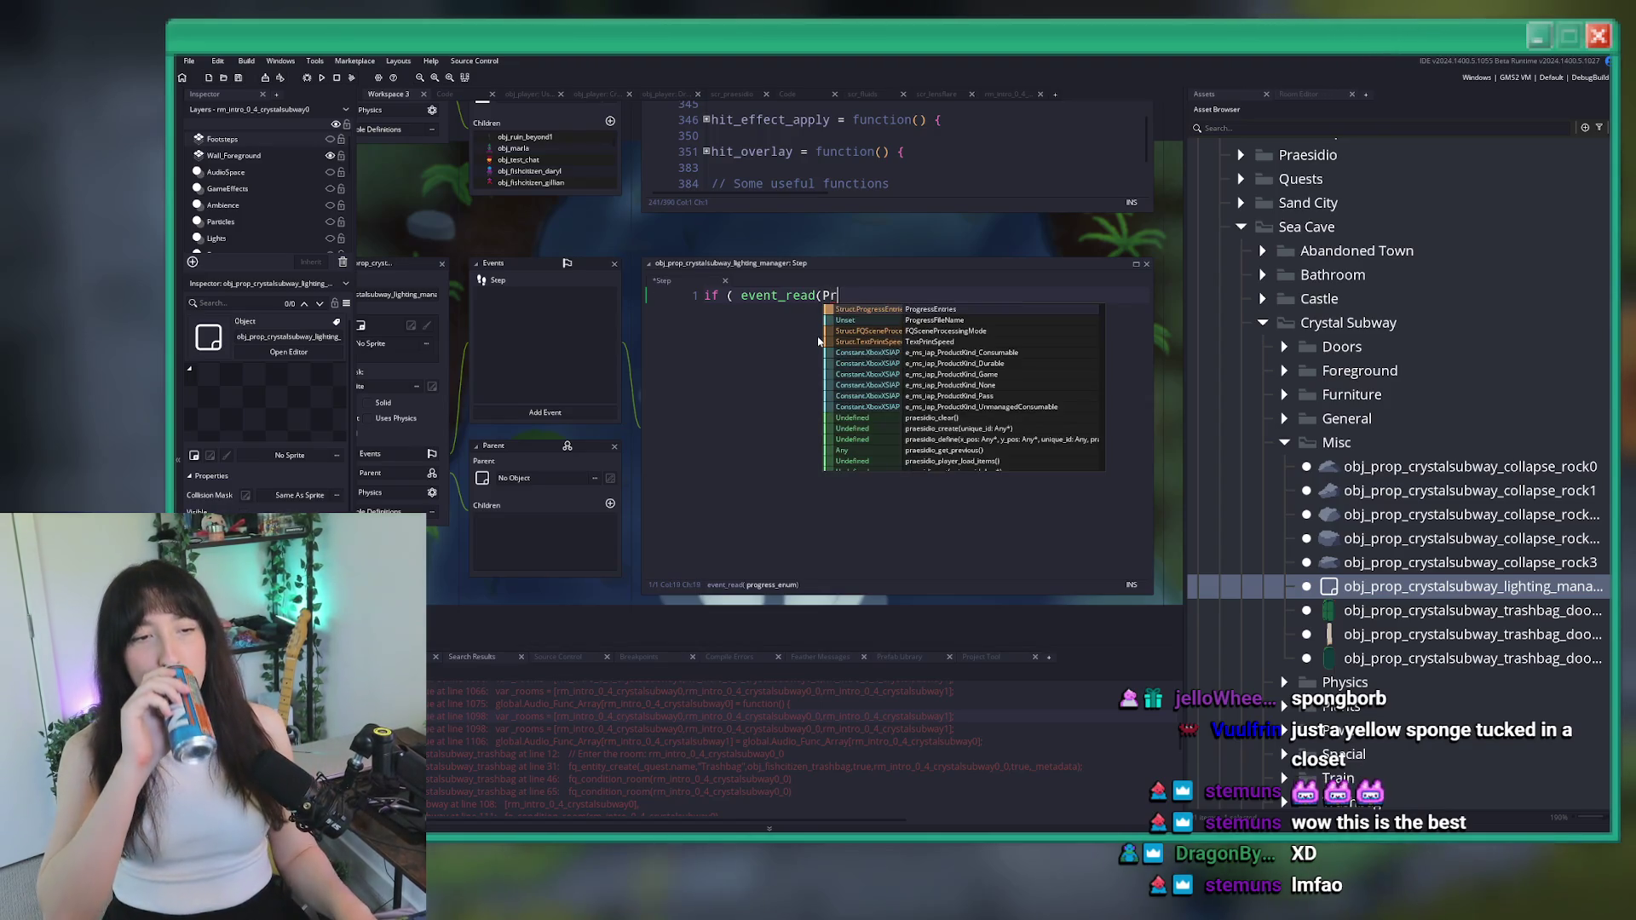
pyautogui.press('Return')
pyautogui.write('.')
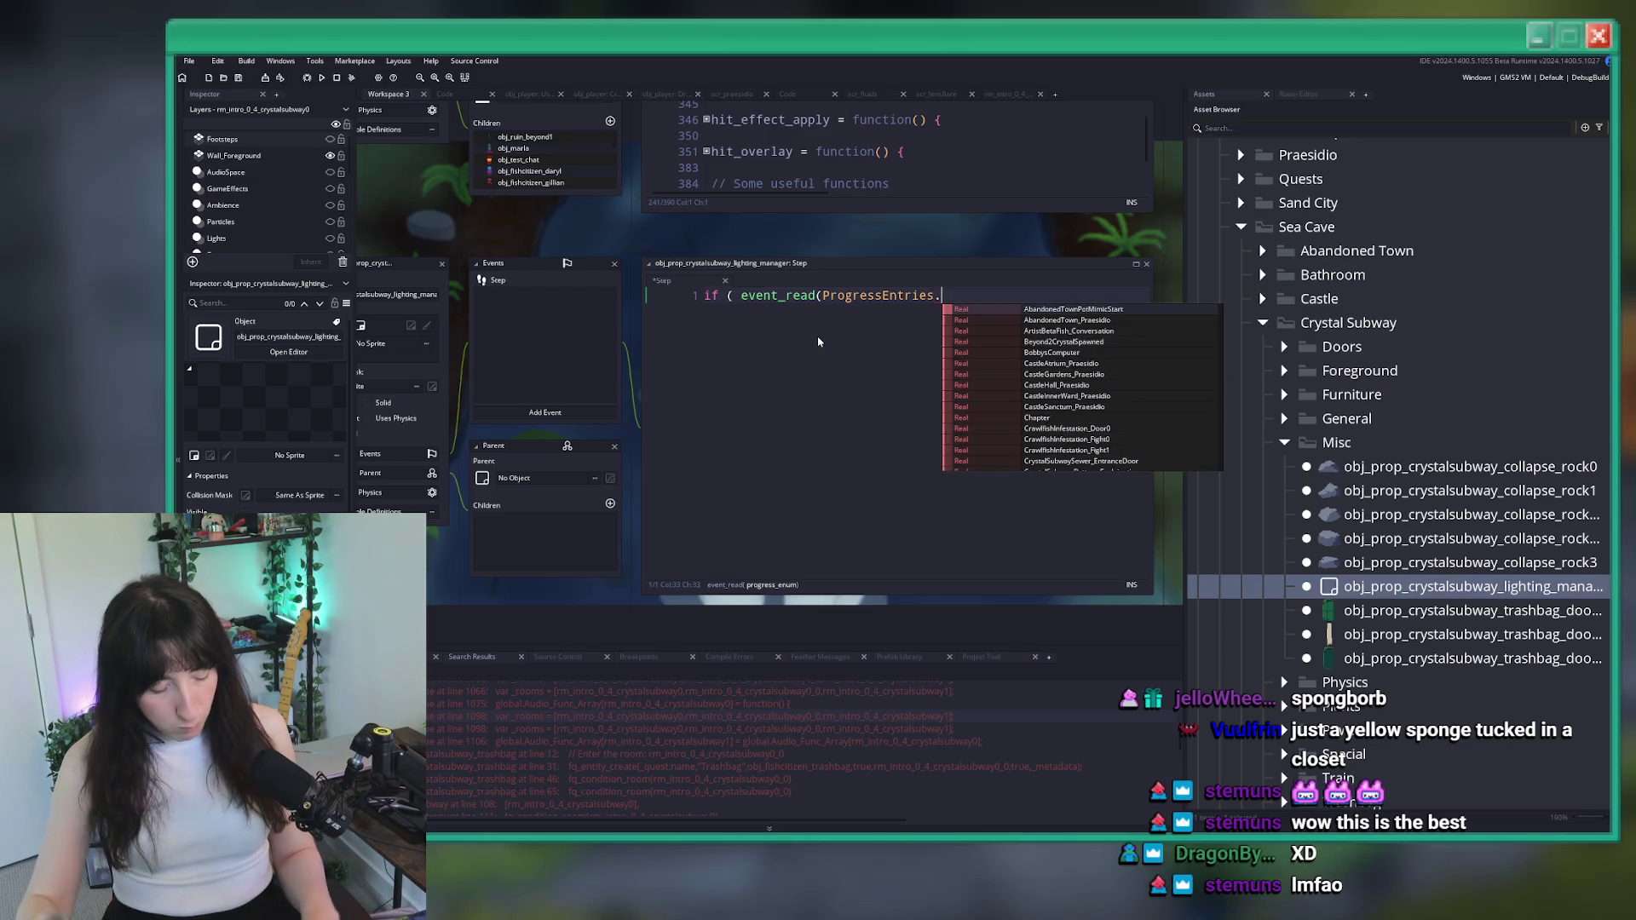
pyautogui.write('Crys')
pyautogui.press('Down')
pyautogui.press('Down')
pyautogui.press('Return')
pyautogui.write(') )')
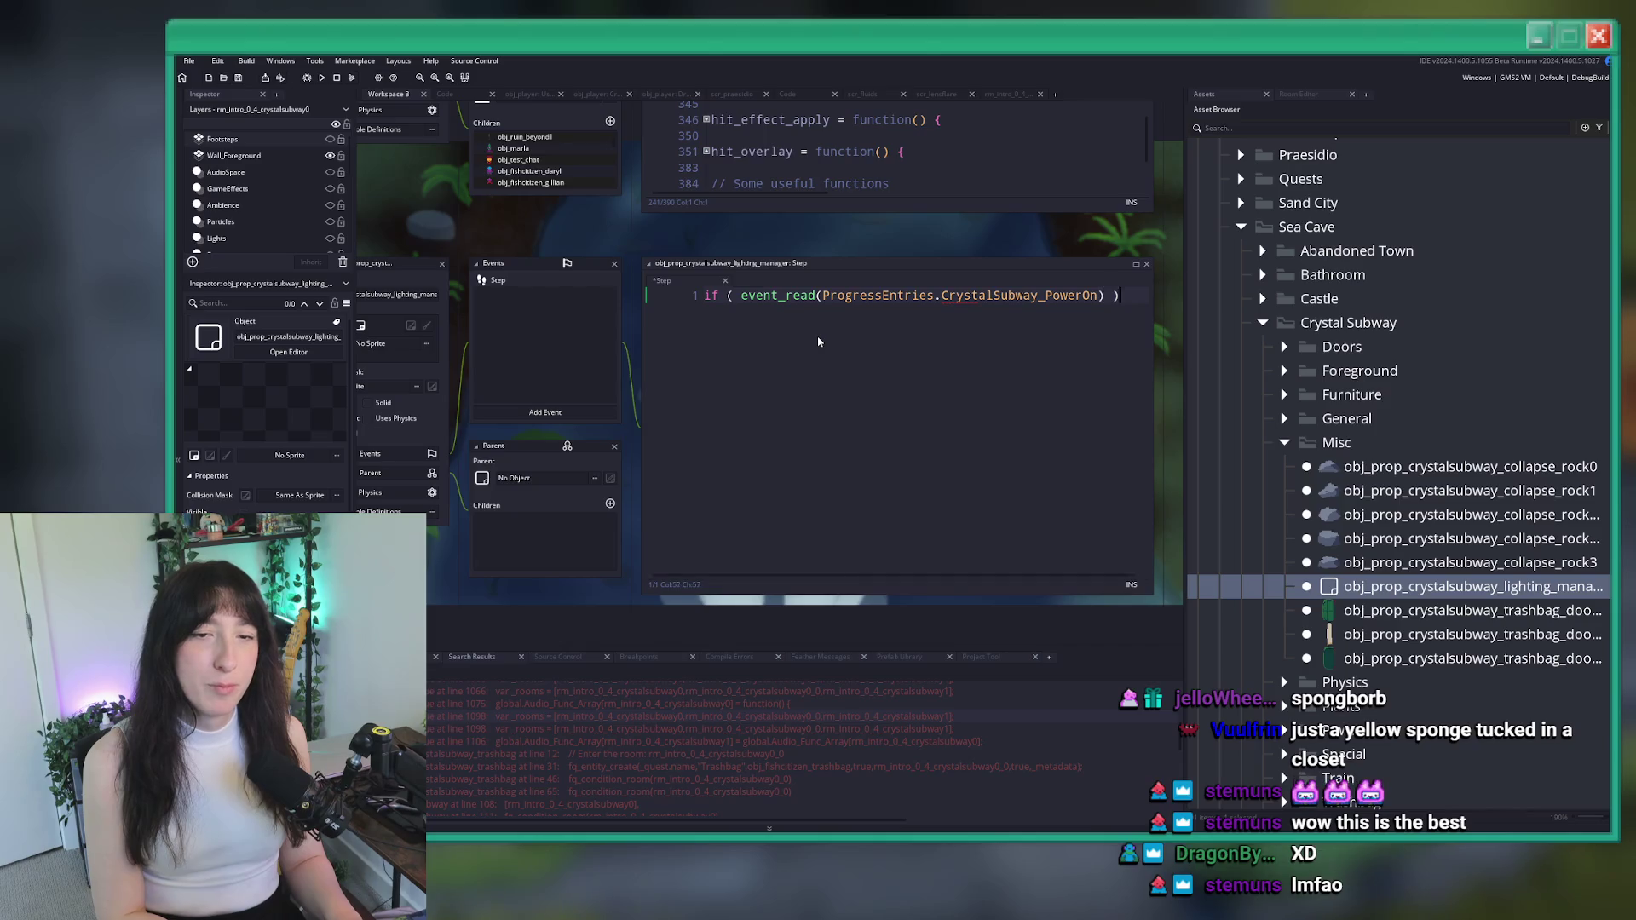
pyautogui.write(' {')
pyautogui.press('Return')
pyautogui.hotkey('ctrl', 'v')
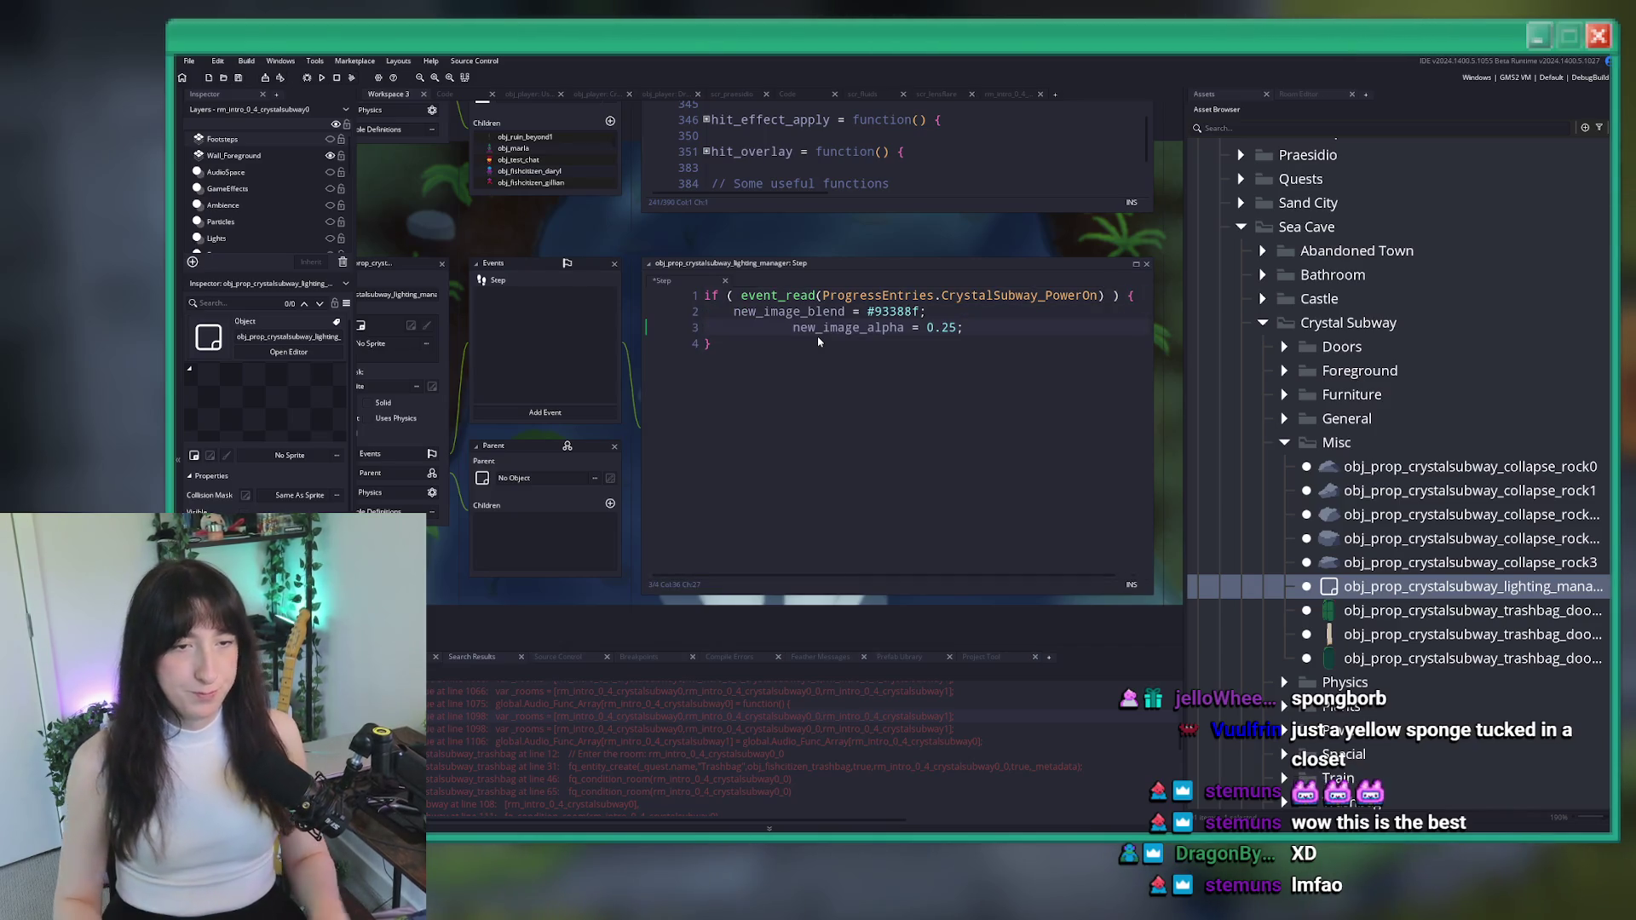
# Nest the blend and alpha lines in an indented with (obj_aura) block, then switch to Aseprite
pyautogui.press('Home')
pyautogui.hotkey('shift', 'Tab')
pyautogui.press('Up')
pyautogui.press('End')
pyautogui.press('Return')
pyautogui.write('with ( obj_aura ) {')
pyautogui.press('Down')
pyautogui.press('Down')
pyautogui.press('End')
pyautogui.press('Return')
pyautogui.write('}')
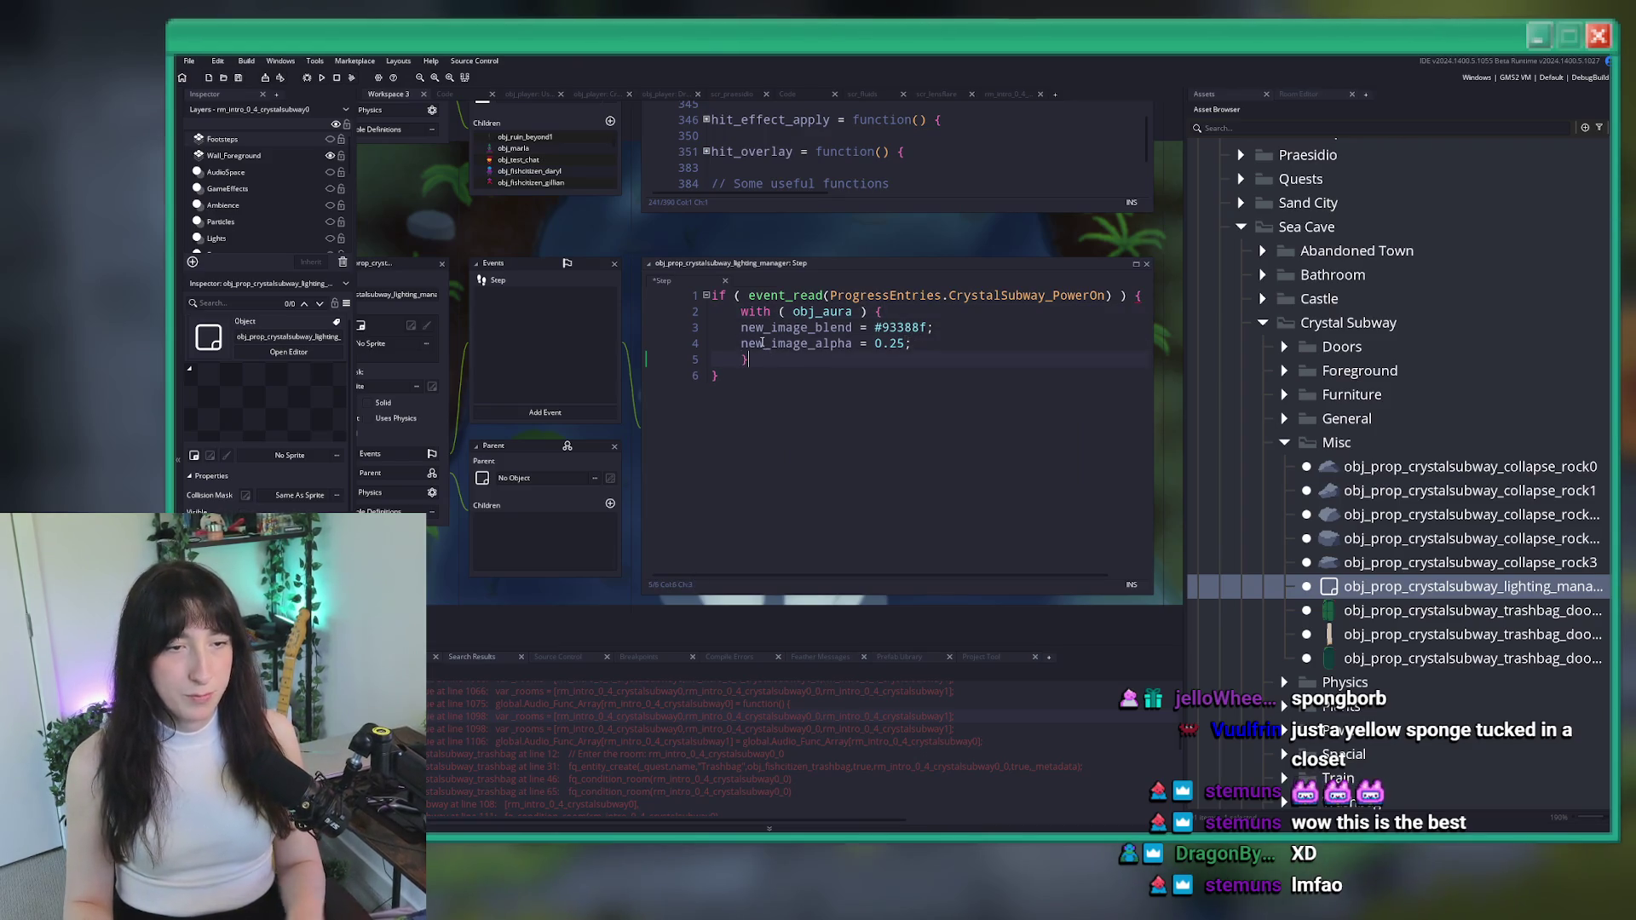
pyautogui.moveTo(762, 343); pyautogui.dragTo(756, 327)
pyautogui.press('Tab')
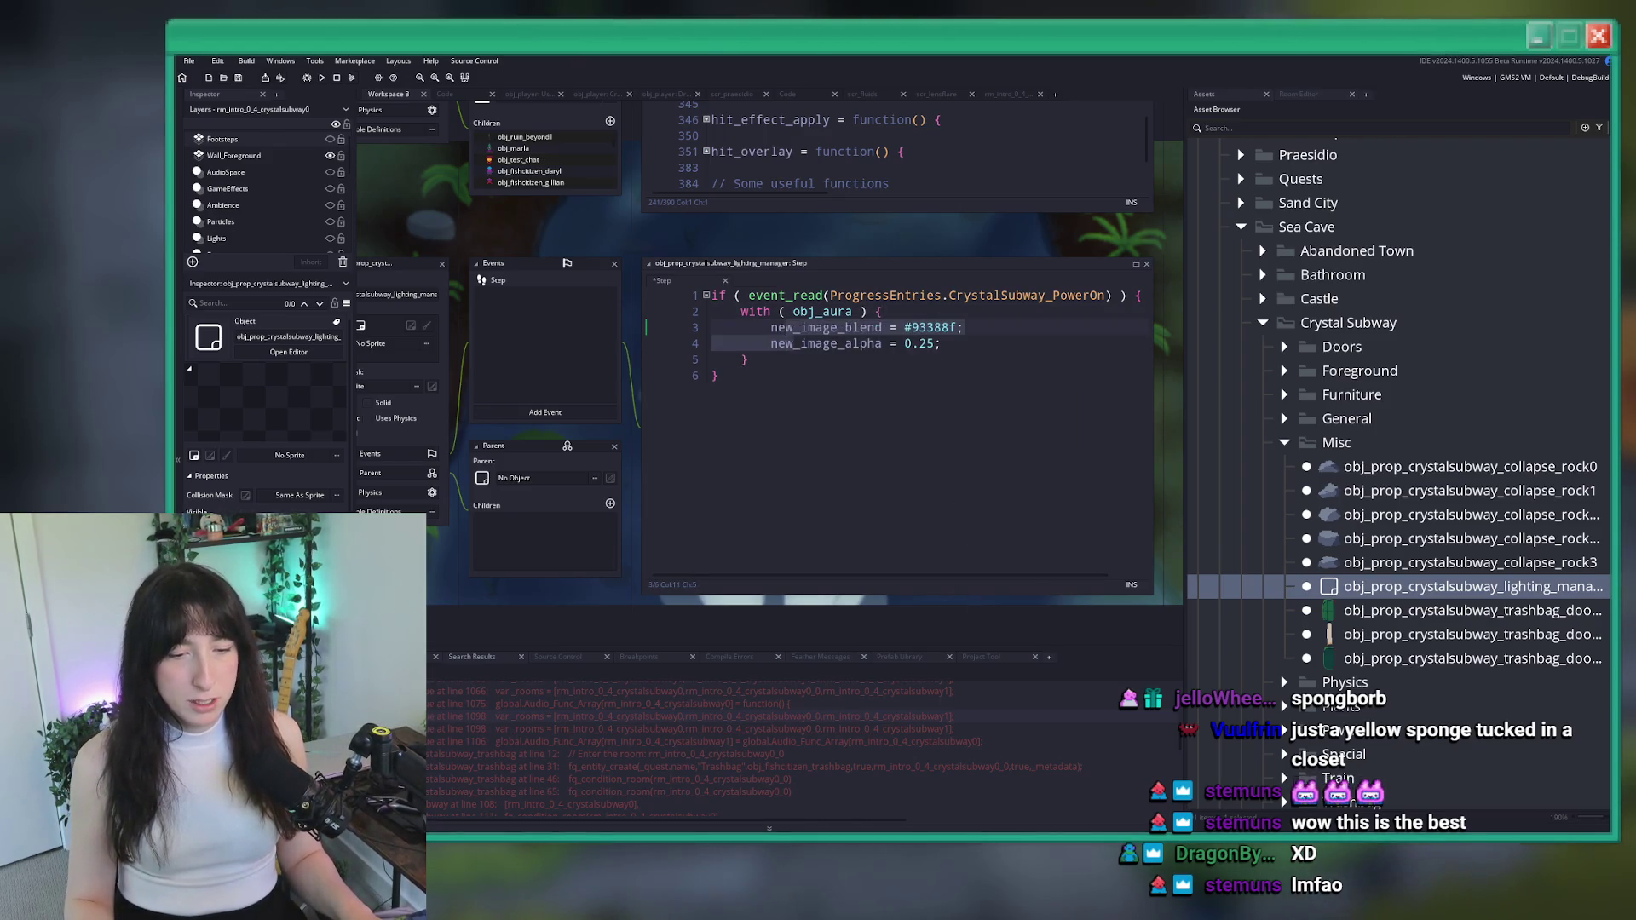
pyautogui.hotkey('alt', 'Tab')
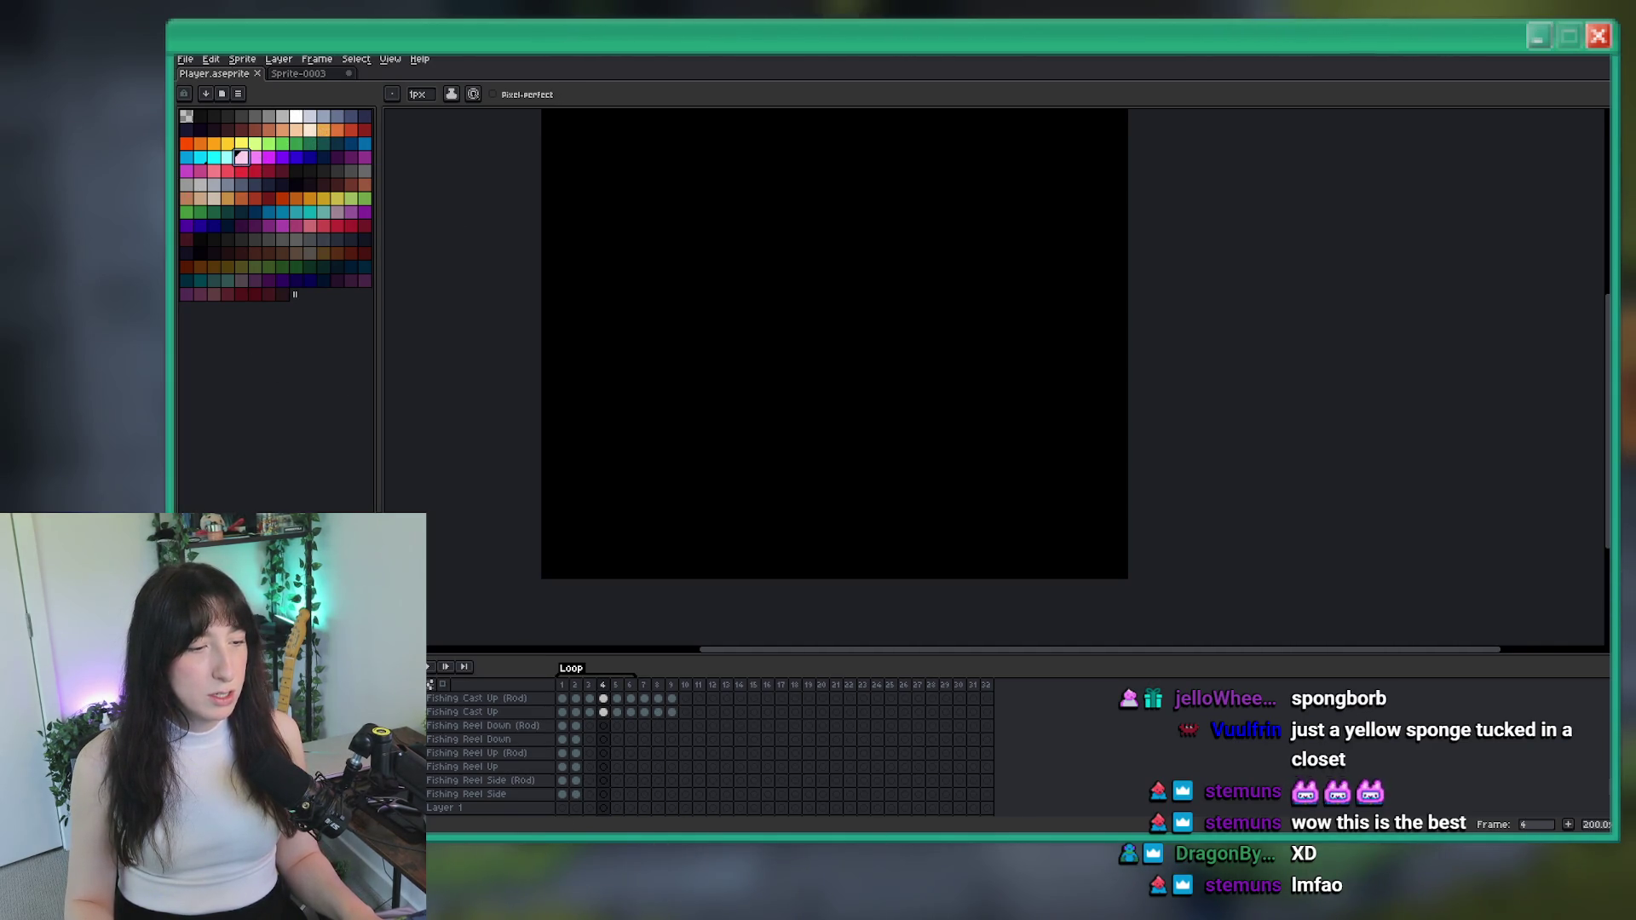
# Check the pale pink 253, 210, 237 in Aseprite's palette and paste #fdd2ed as the blend
pyautogui.click(277, 797)
pyautogui.click(284, 151)
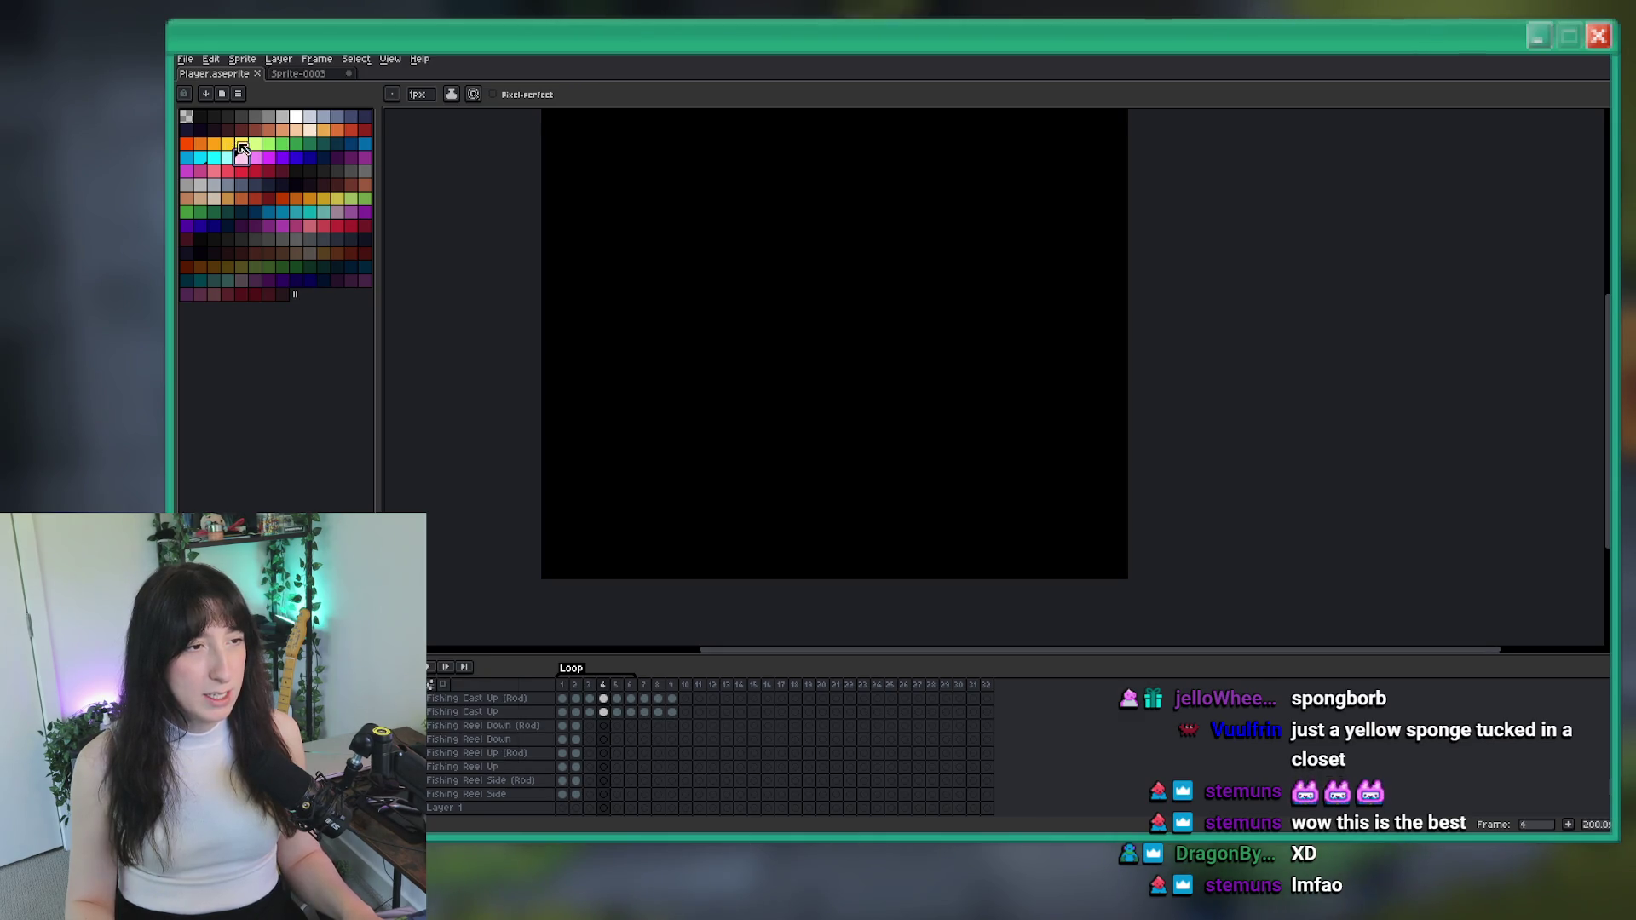
pyautogui.click(310, 129)
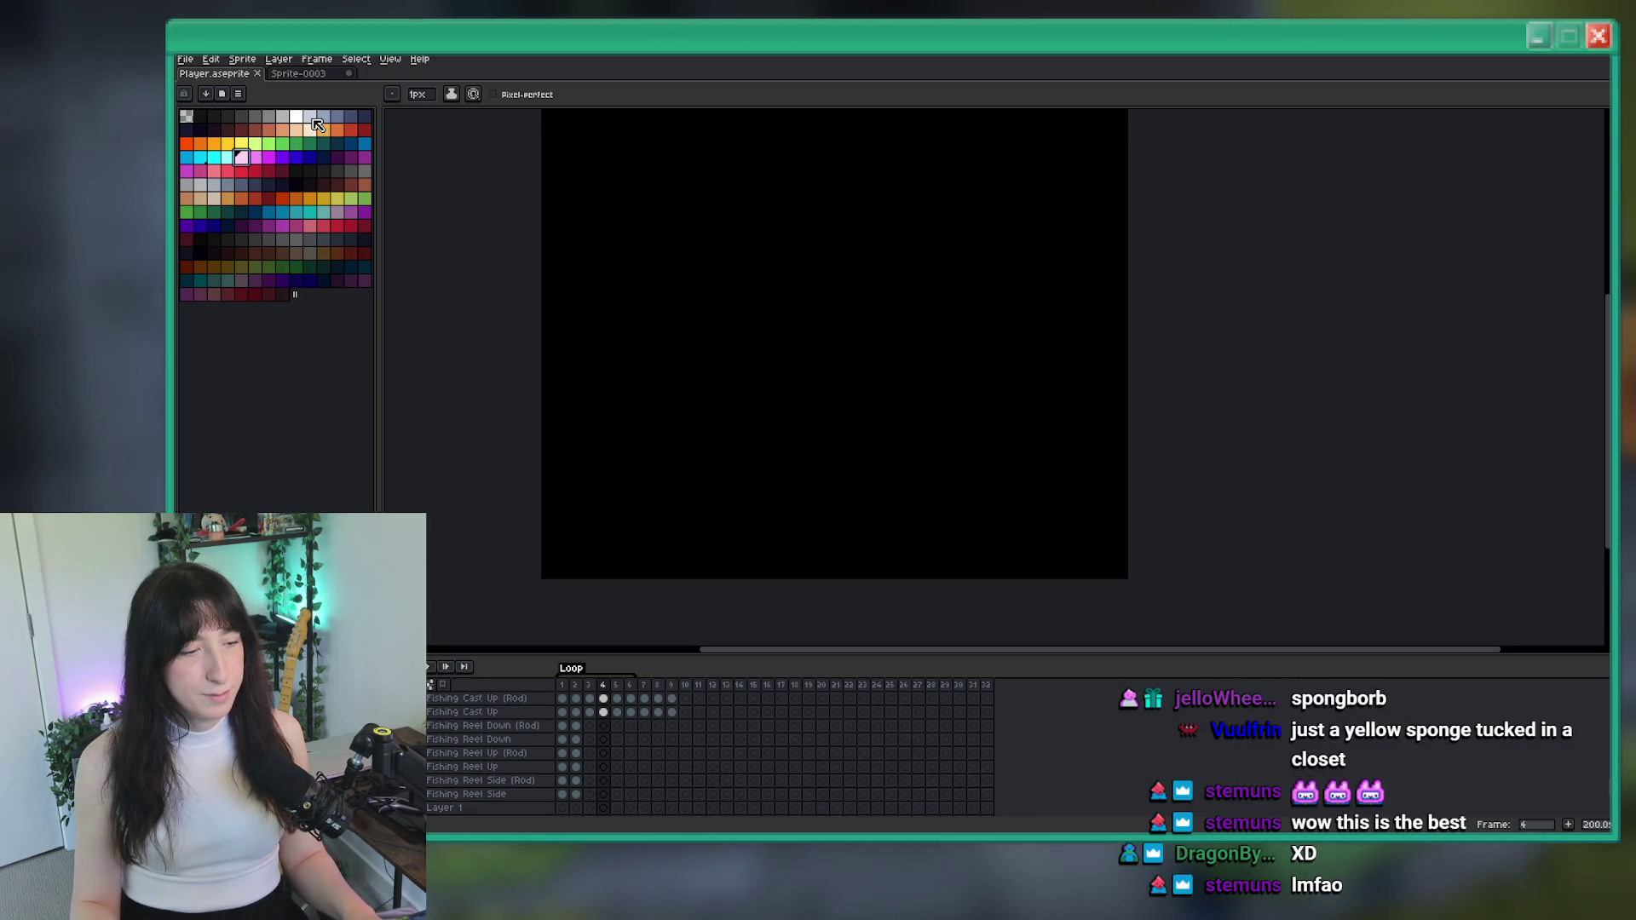
pyautogui.click(273, 788)
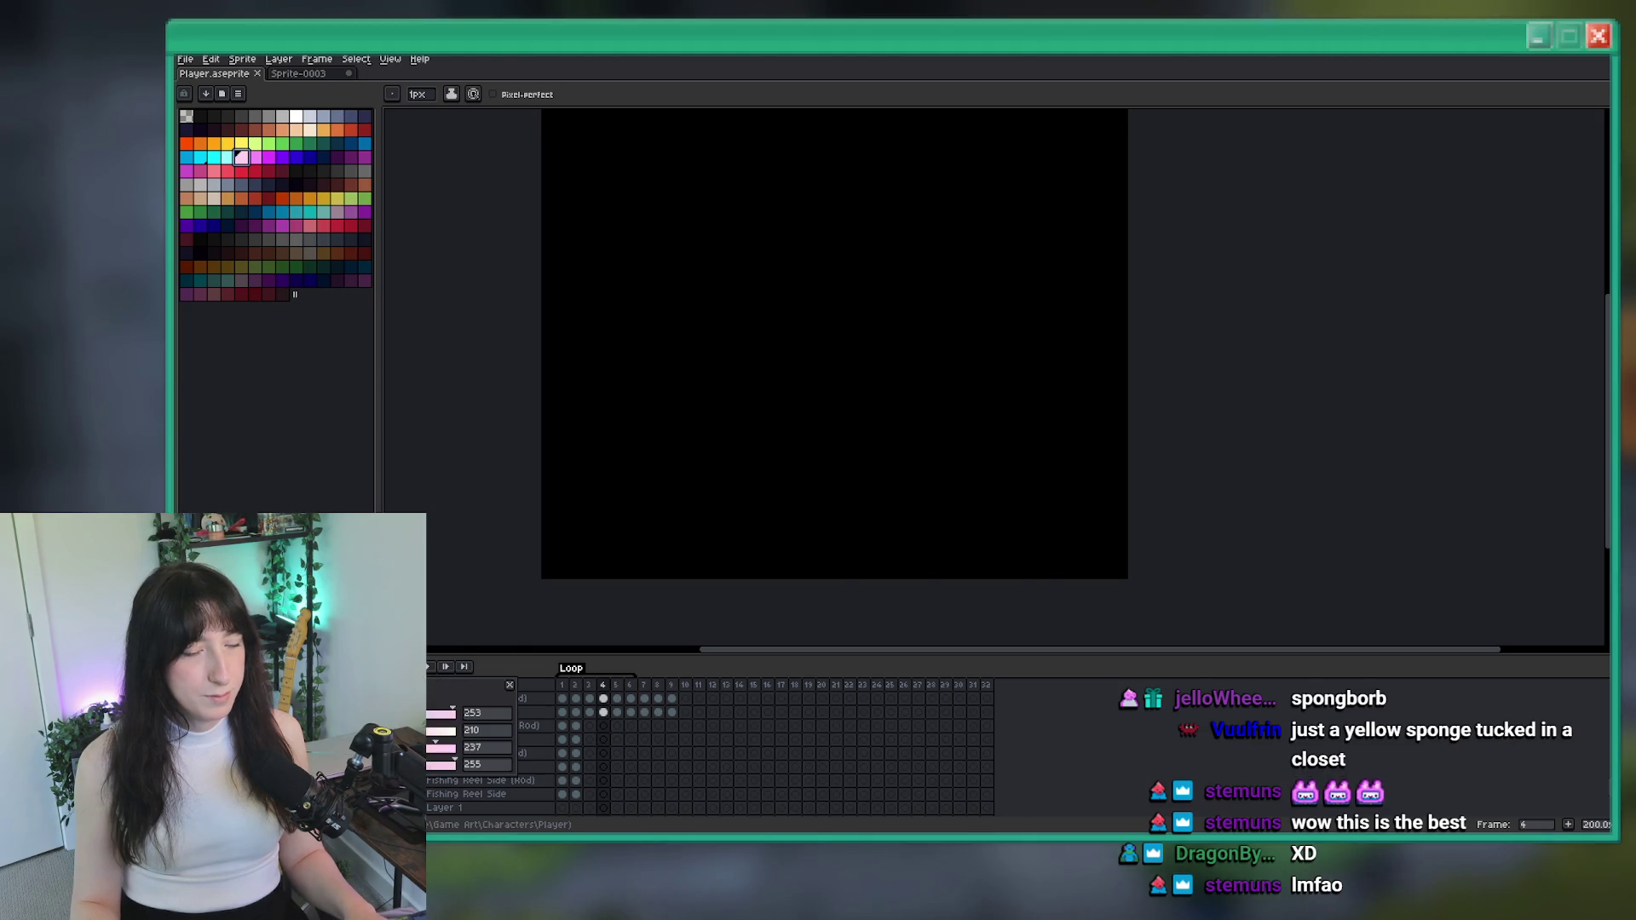
pyautogui.hotkey('alt', 'Tab')
pyautogui.hotkey('ctrl', 'v')
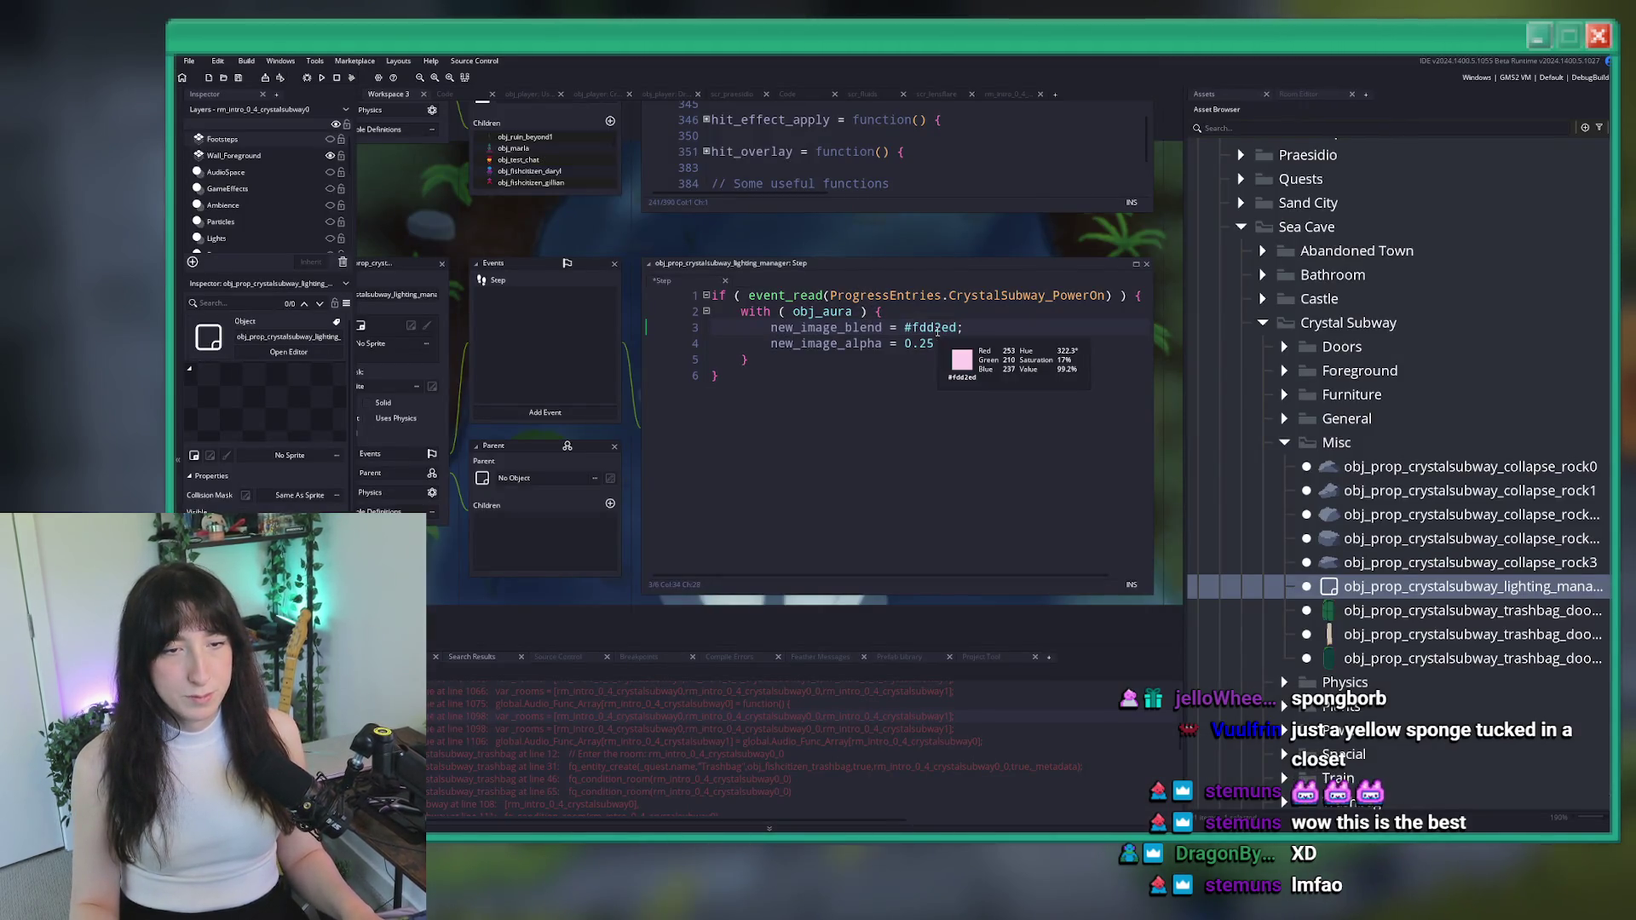
# Change the aura alpha from 0.25 to 0.4
pyautogui.click(925, 343)
pyautogui.press('Delete')
pyautogui.press('Delete')
pyautogui.write('4')
pyautogui.hotkey('ctrl', 'a')
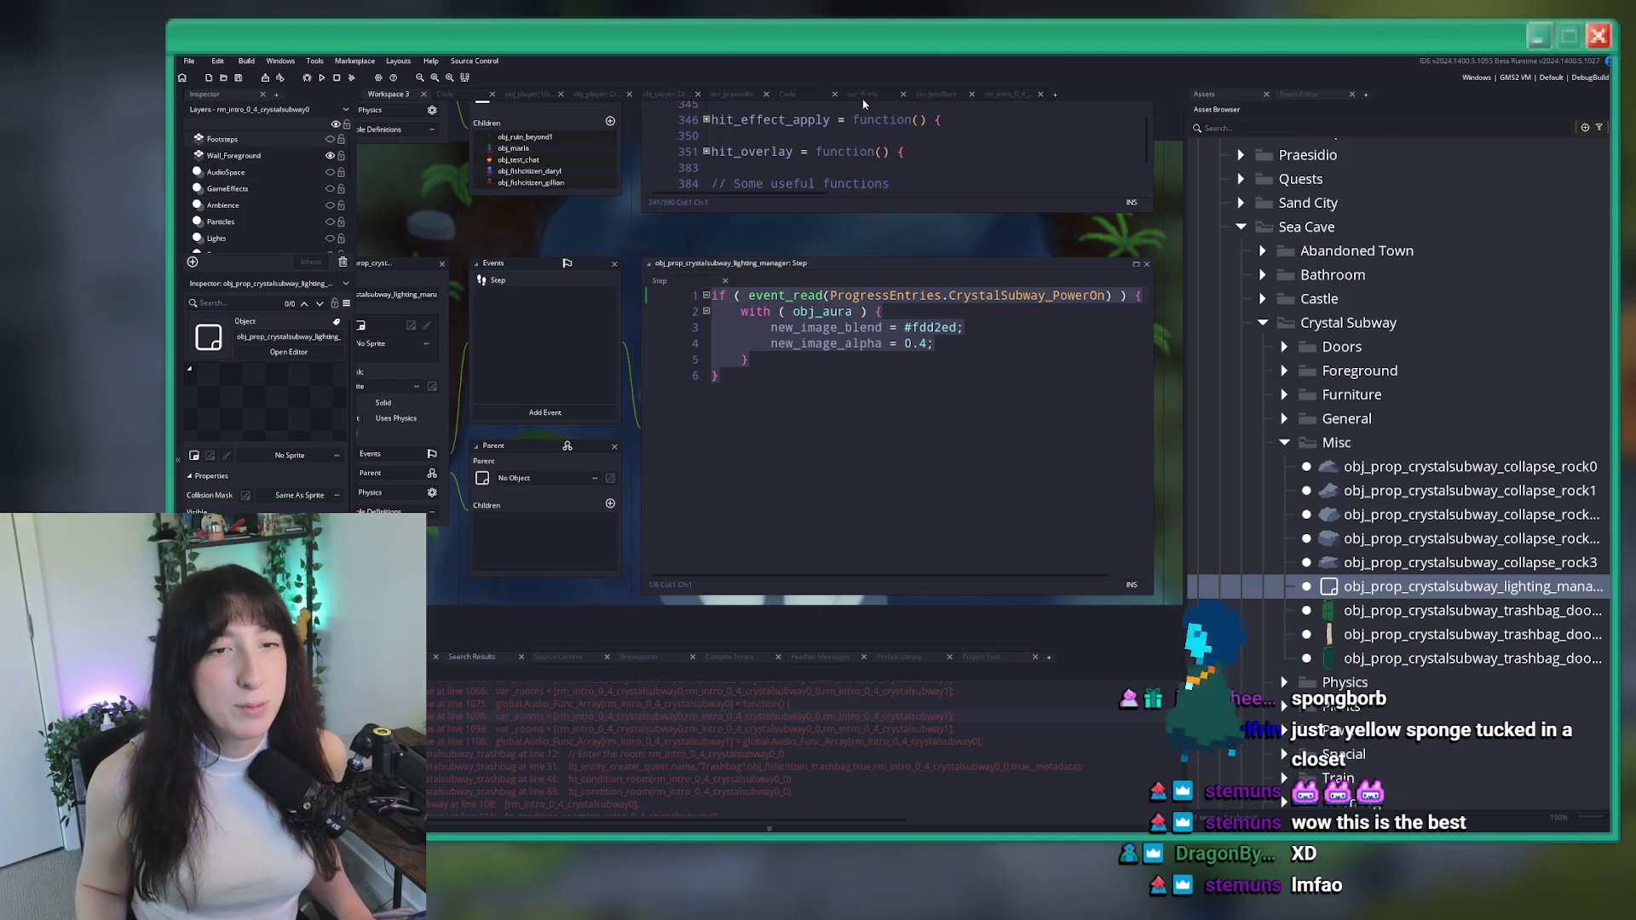
# Place a lighting manager instance on rm_intro_0_4_crystalsubway0's Ambience layer and run the game
pyautogui.click(1010, 94)
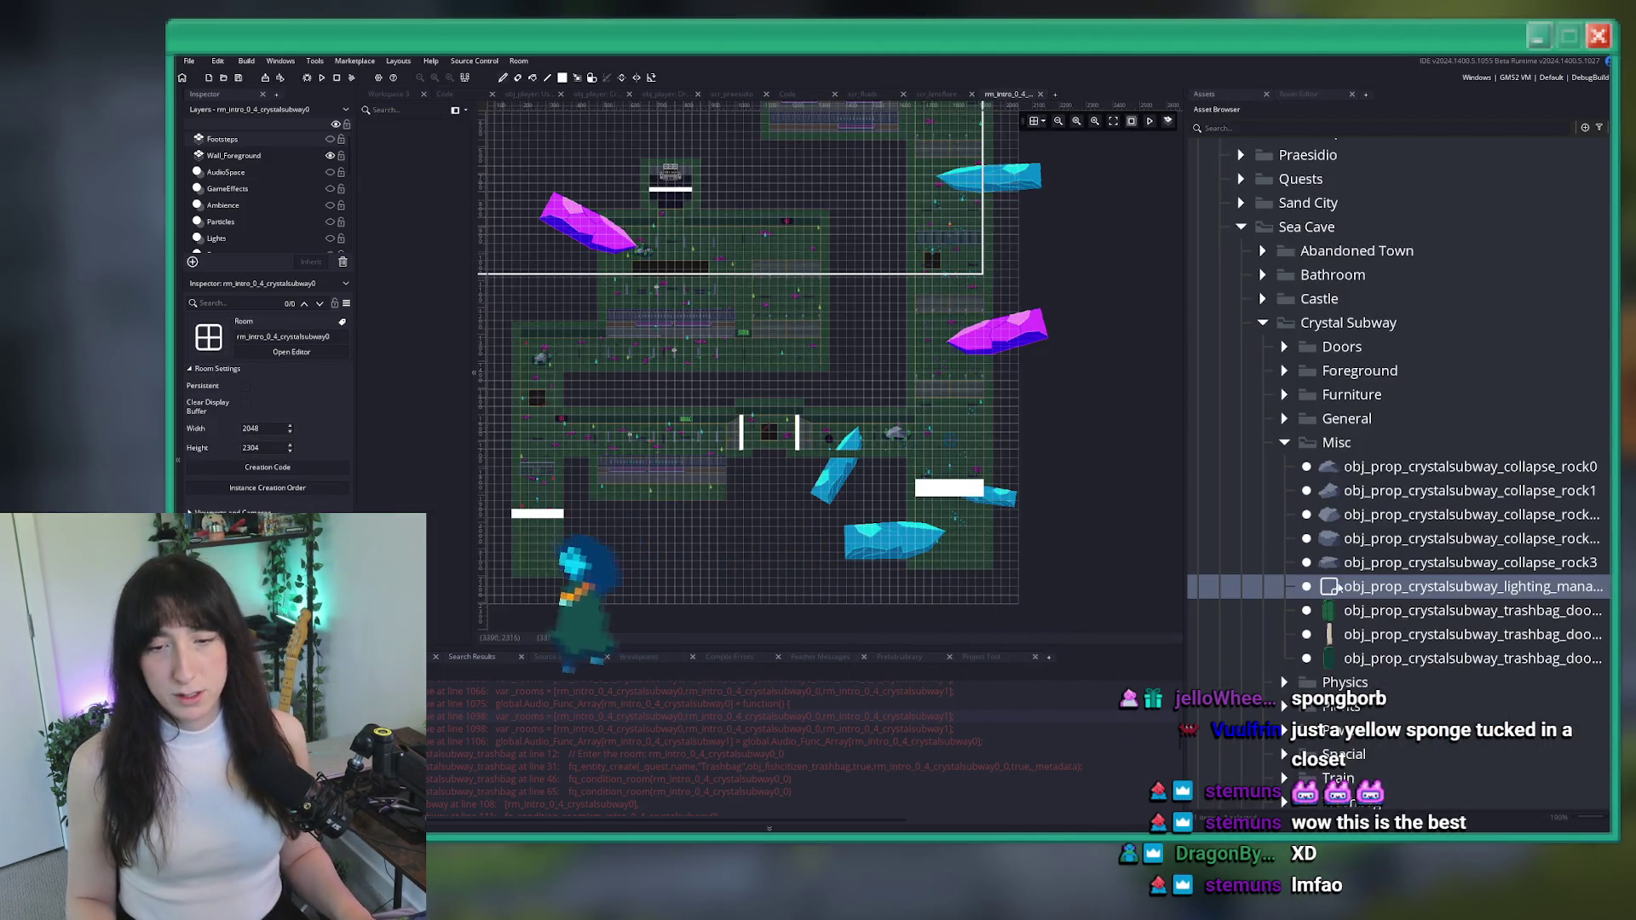
pyautogui.click(230, 189)
pyautogui.scroll(-1, 248, 157)
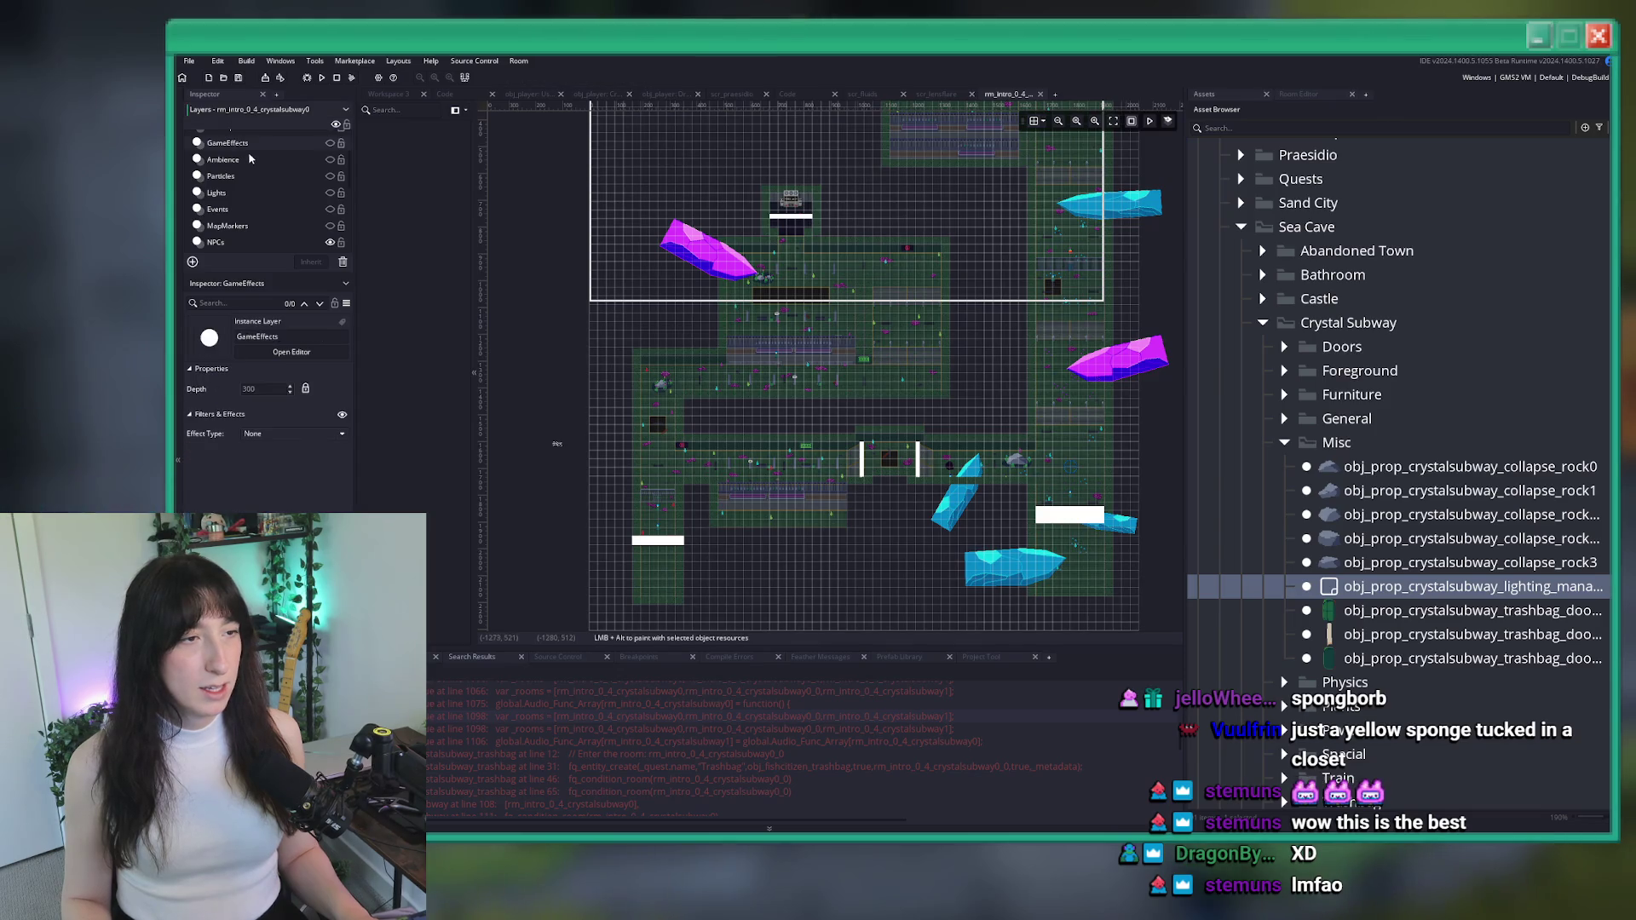
pyautogui.click(225, 159)
pyautogui.scroll(3, 818, 243)
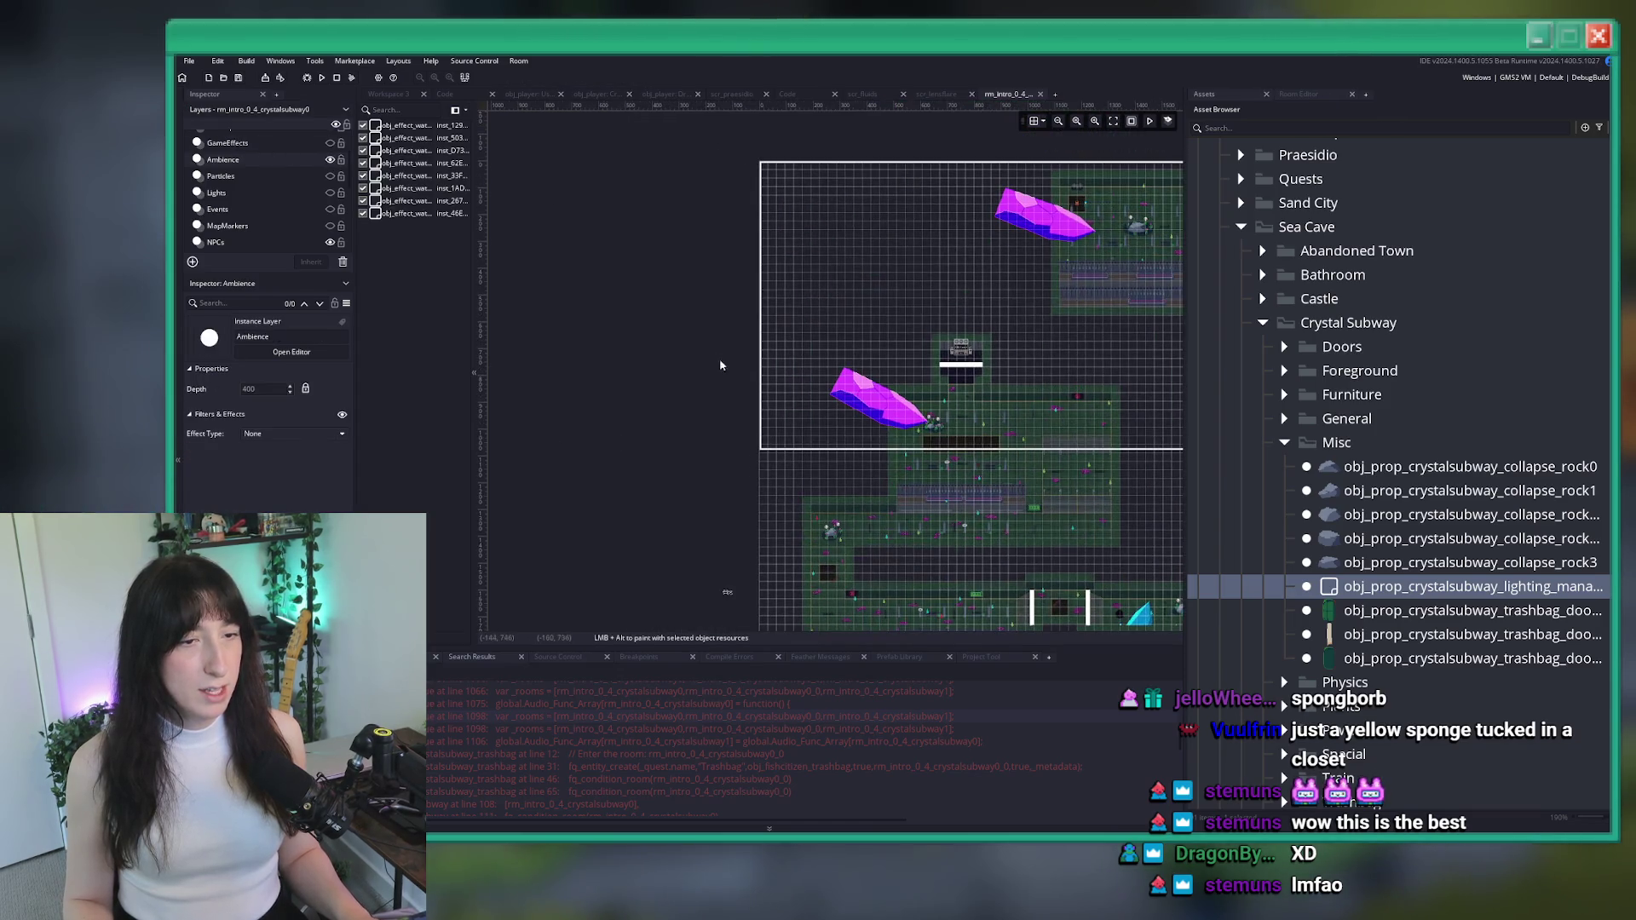
pyautogui.keyDown('alt'); pyautogui.click(818, 243); pyautogui.keyUp('alt')
pyautogui.press('F5')
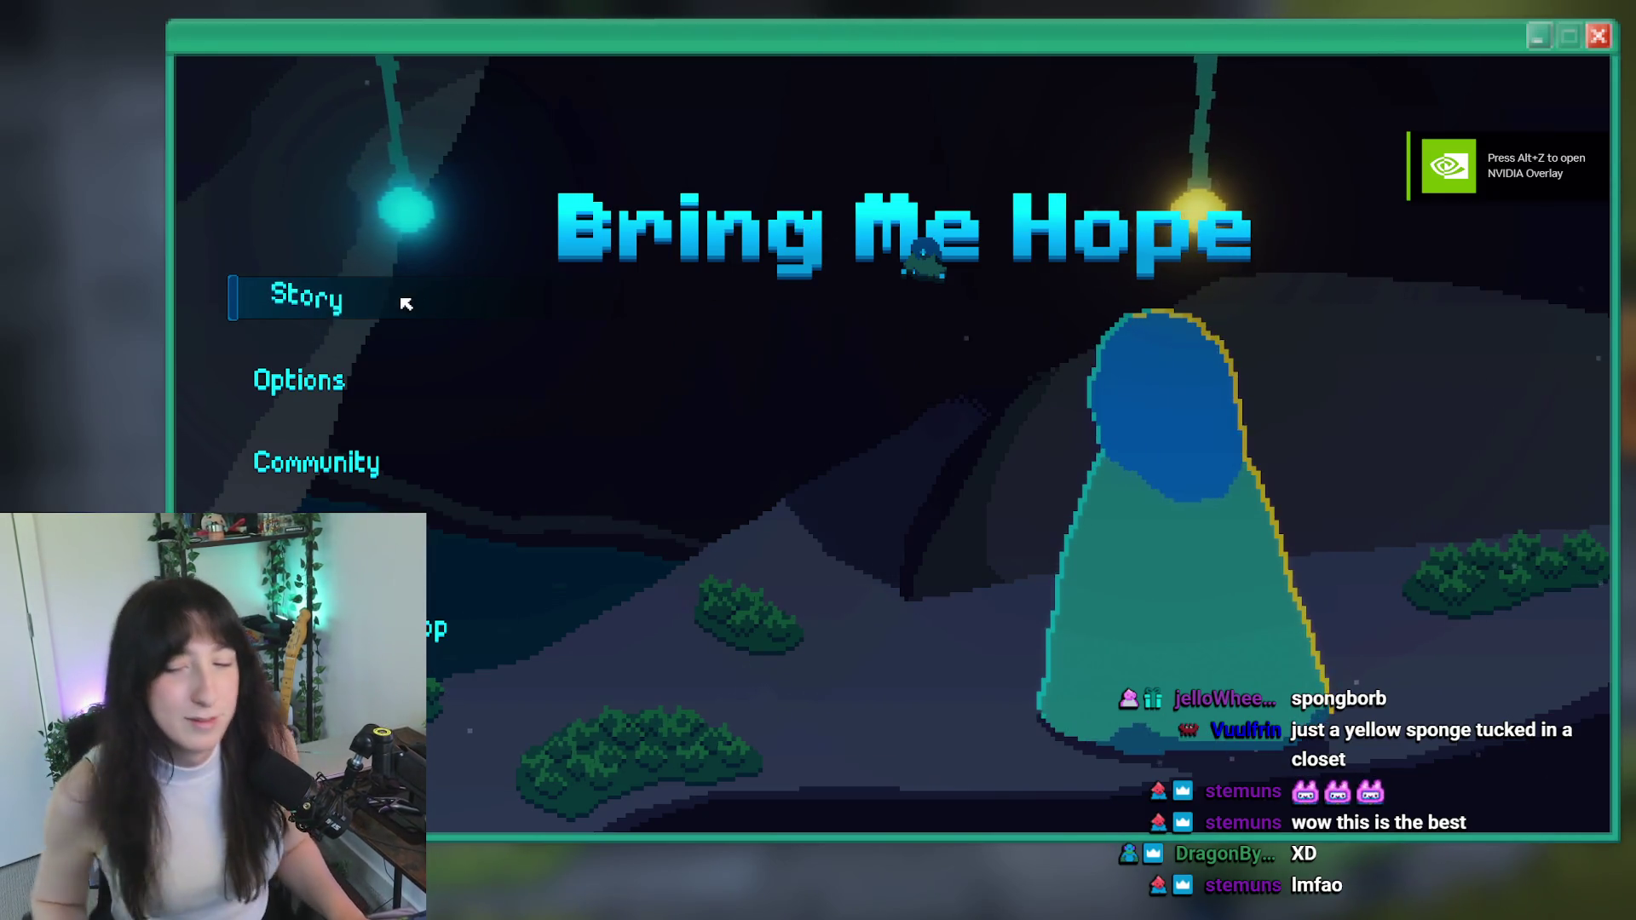
# Start a Story playthrough from Bring Me Hope's title screen
pyautogui.click(336, 299)
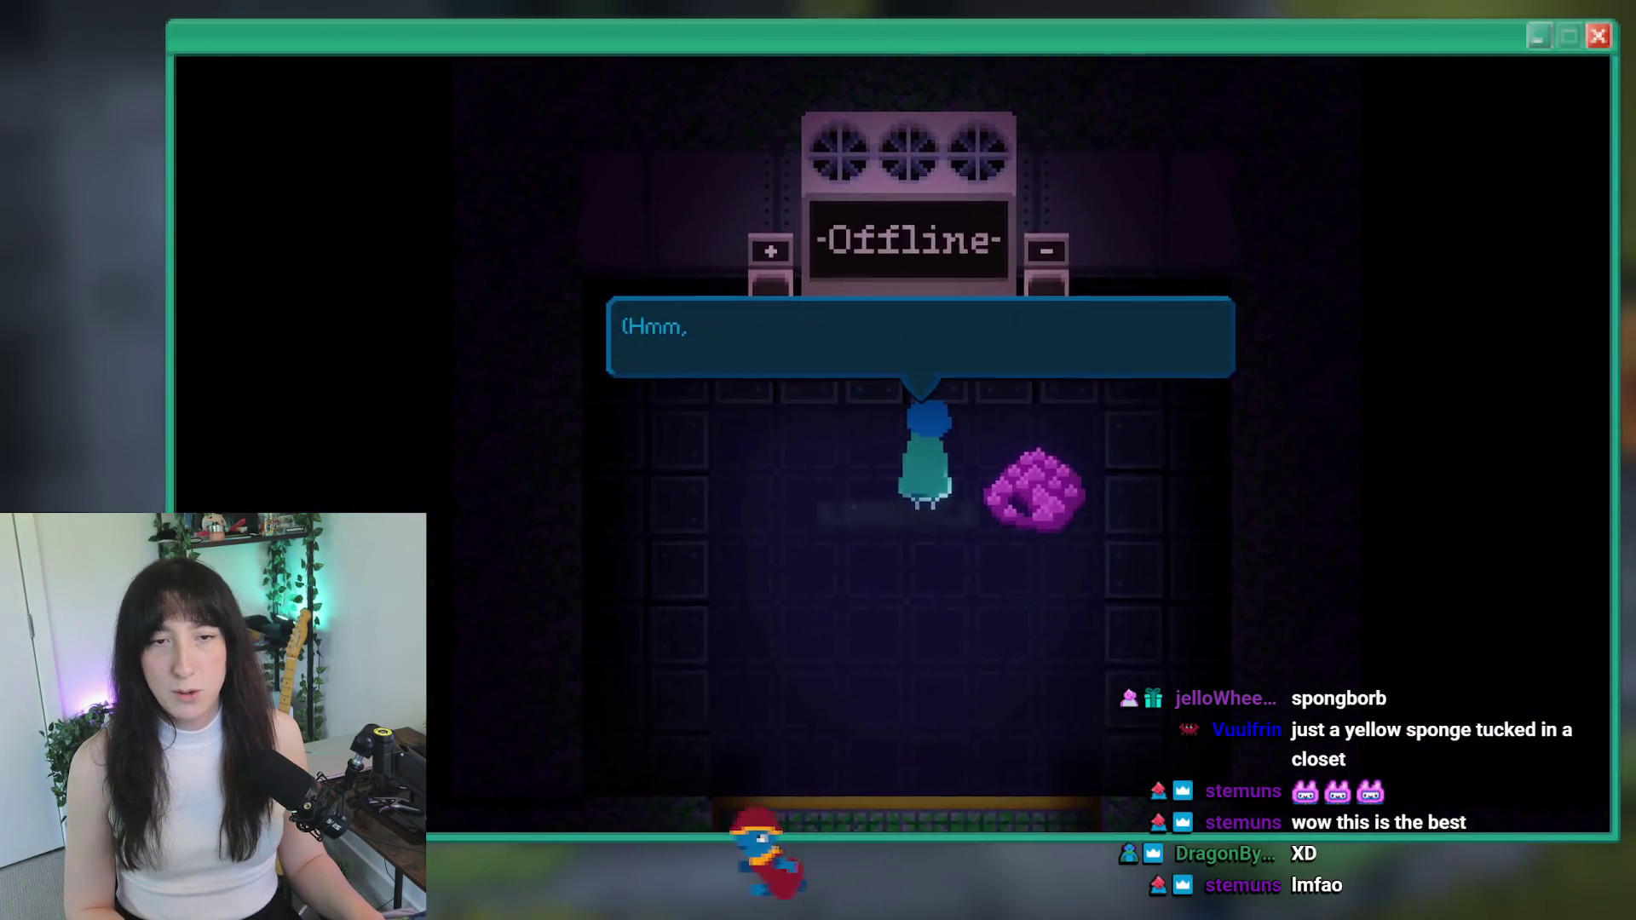
# Dismiss the dialogue, walk the character through the subway into the Wet room, then close the game
pyautogui.press('z')
pyautogui.press('z')
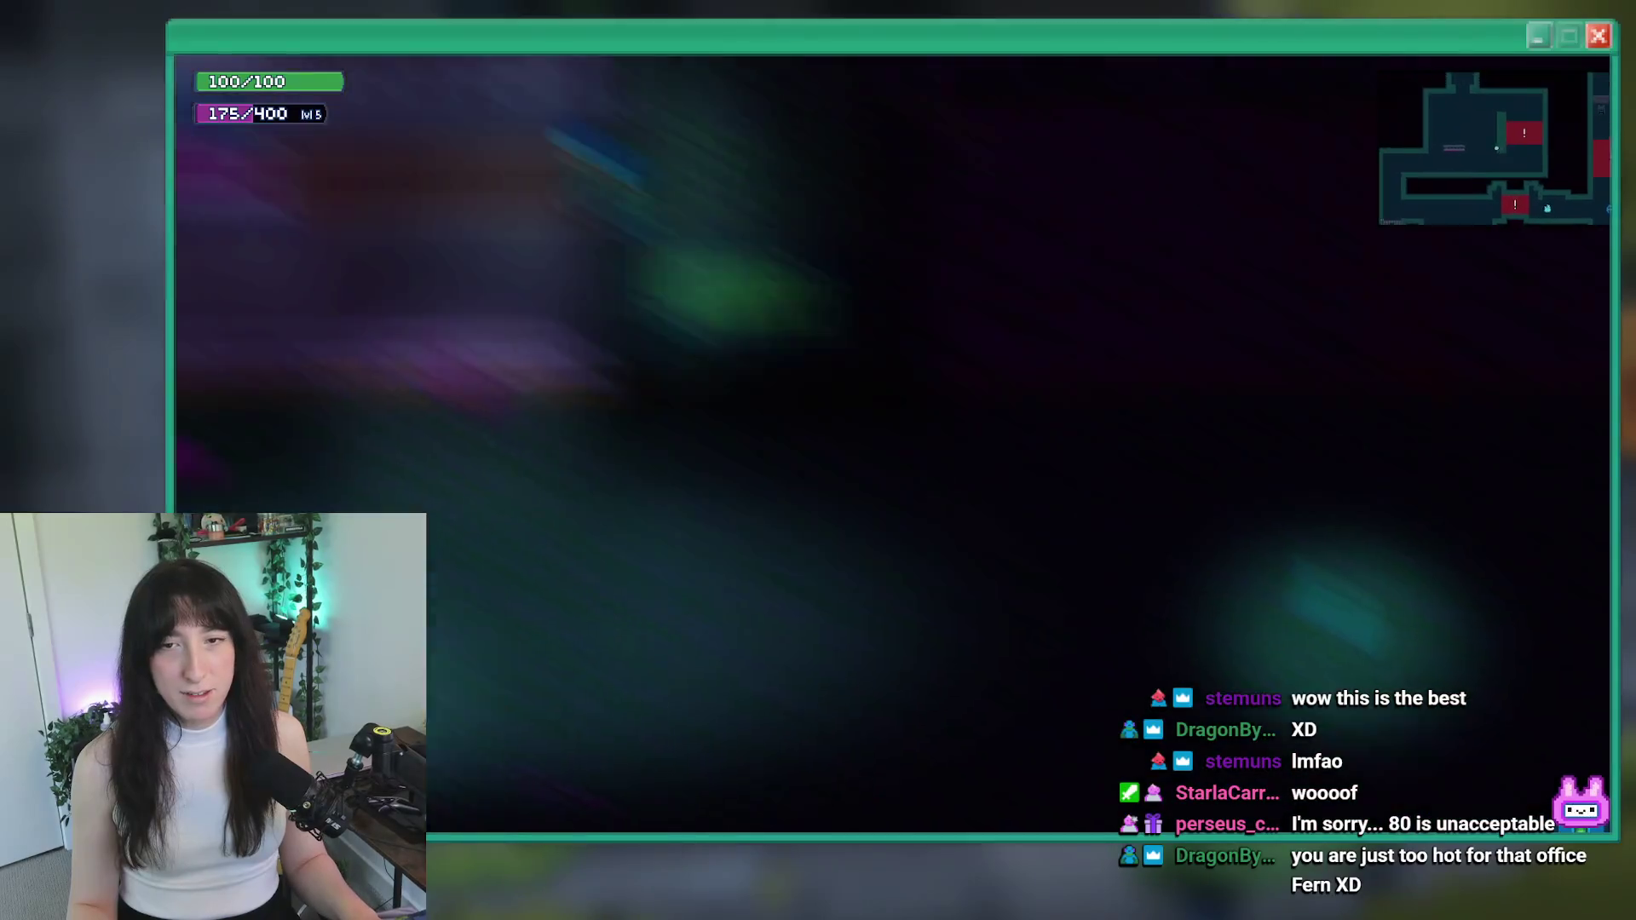
pyautogui.press('w')
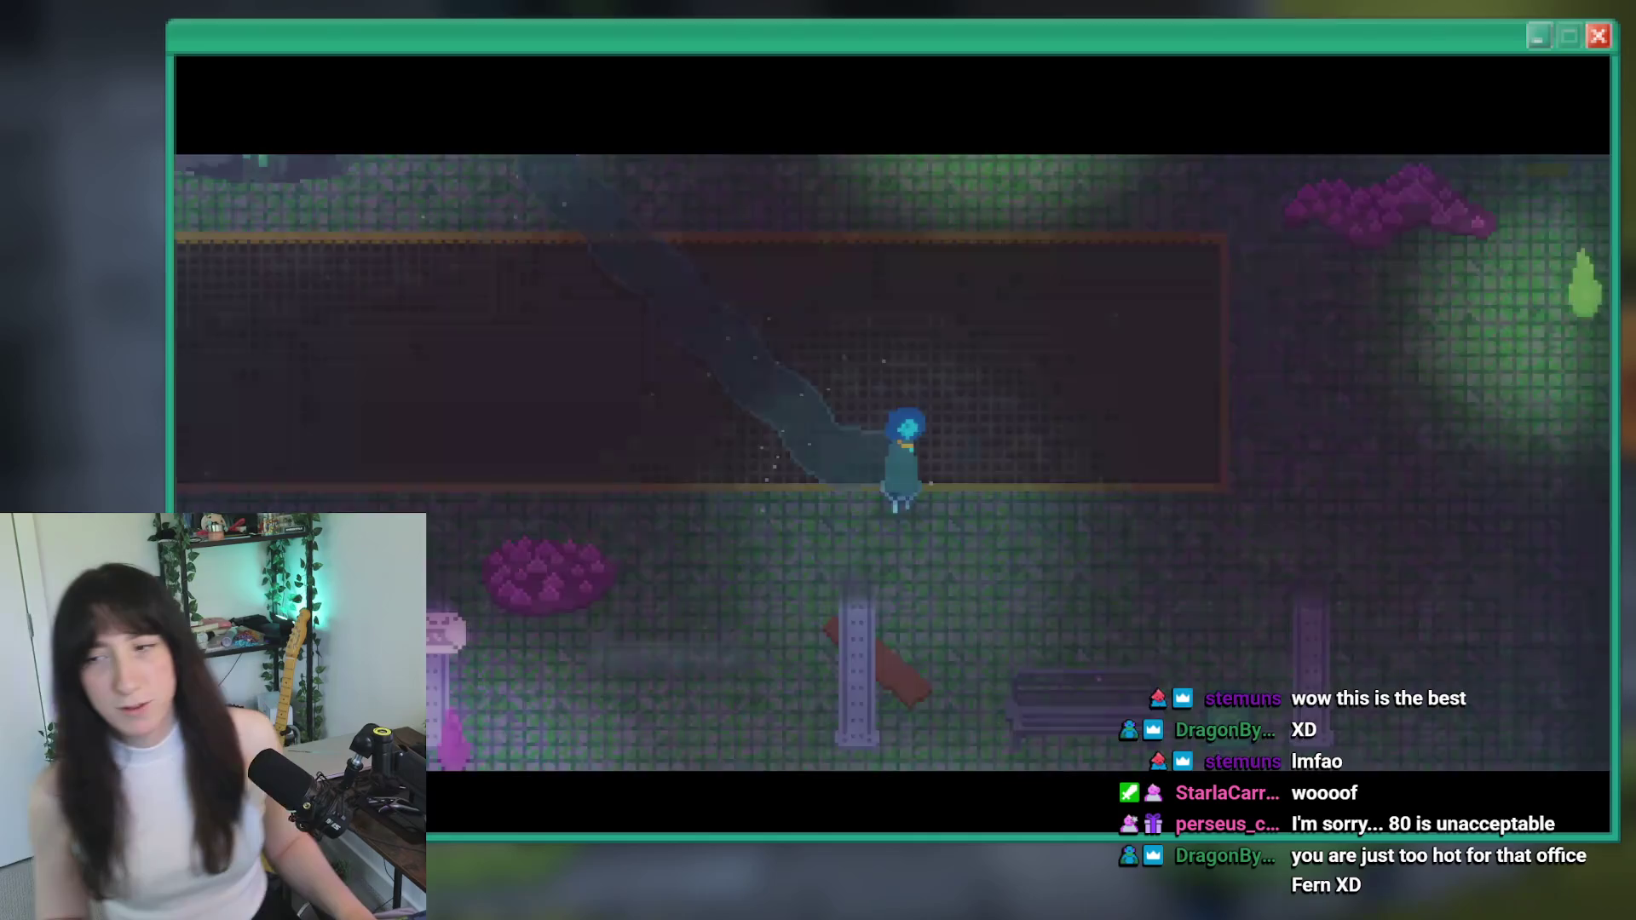
pyautogui.press('s')
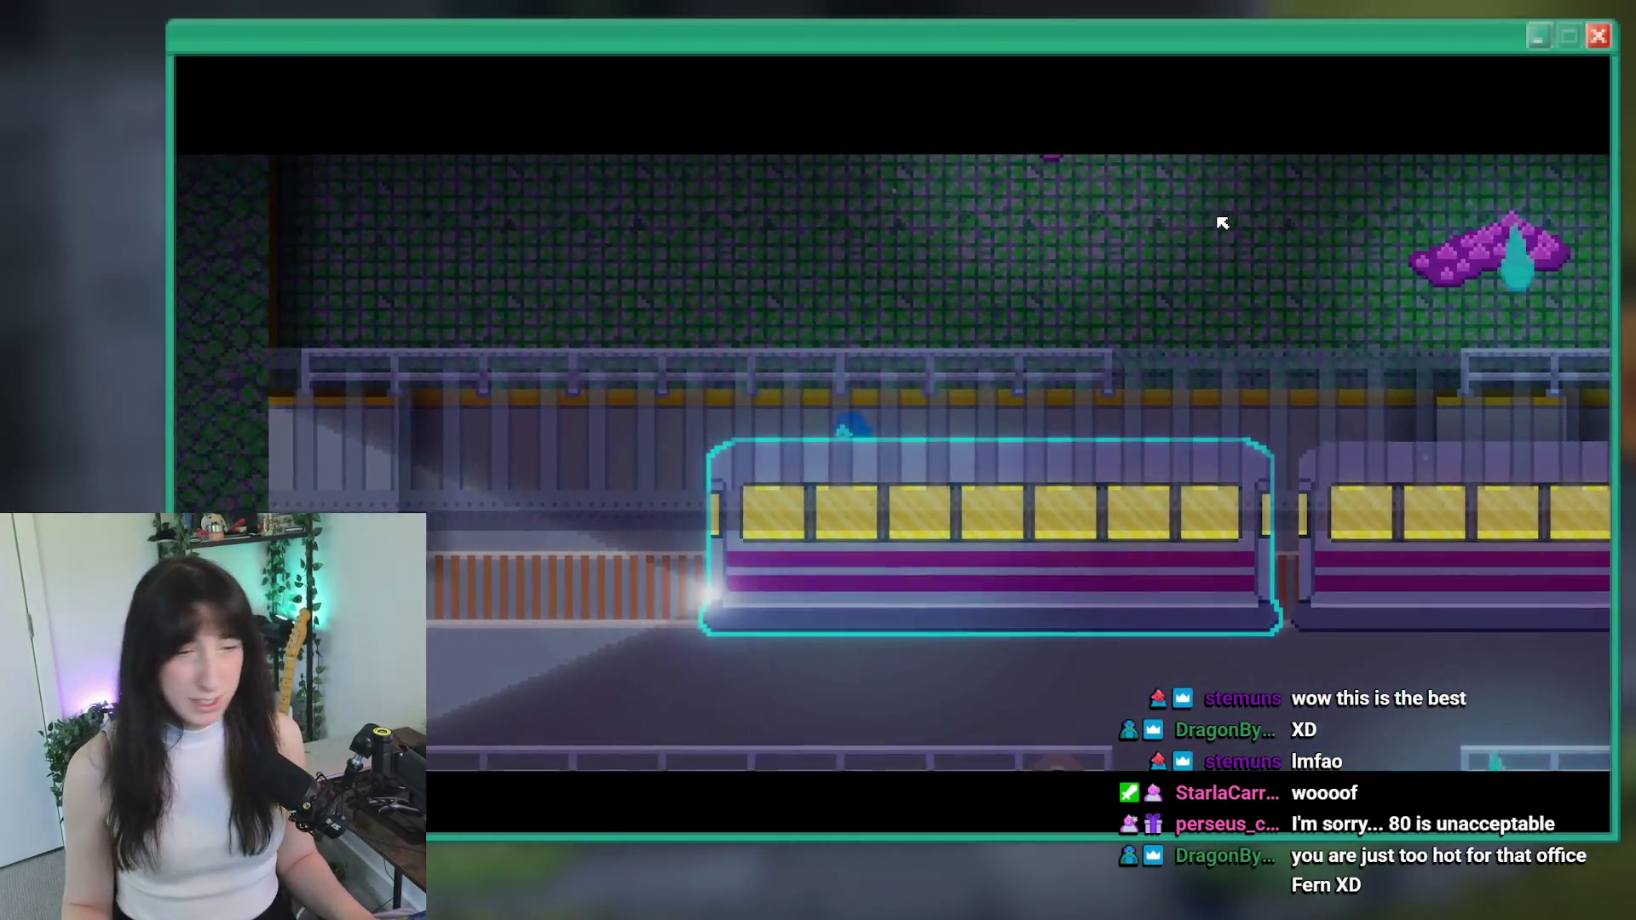
pyautogui.press('s')
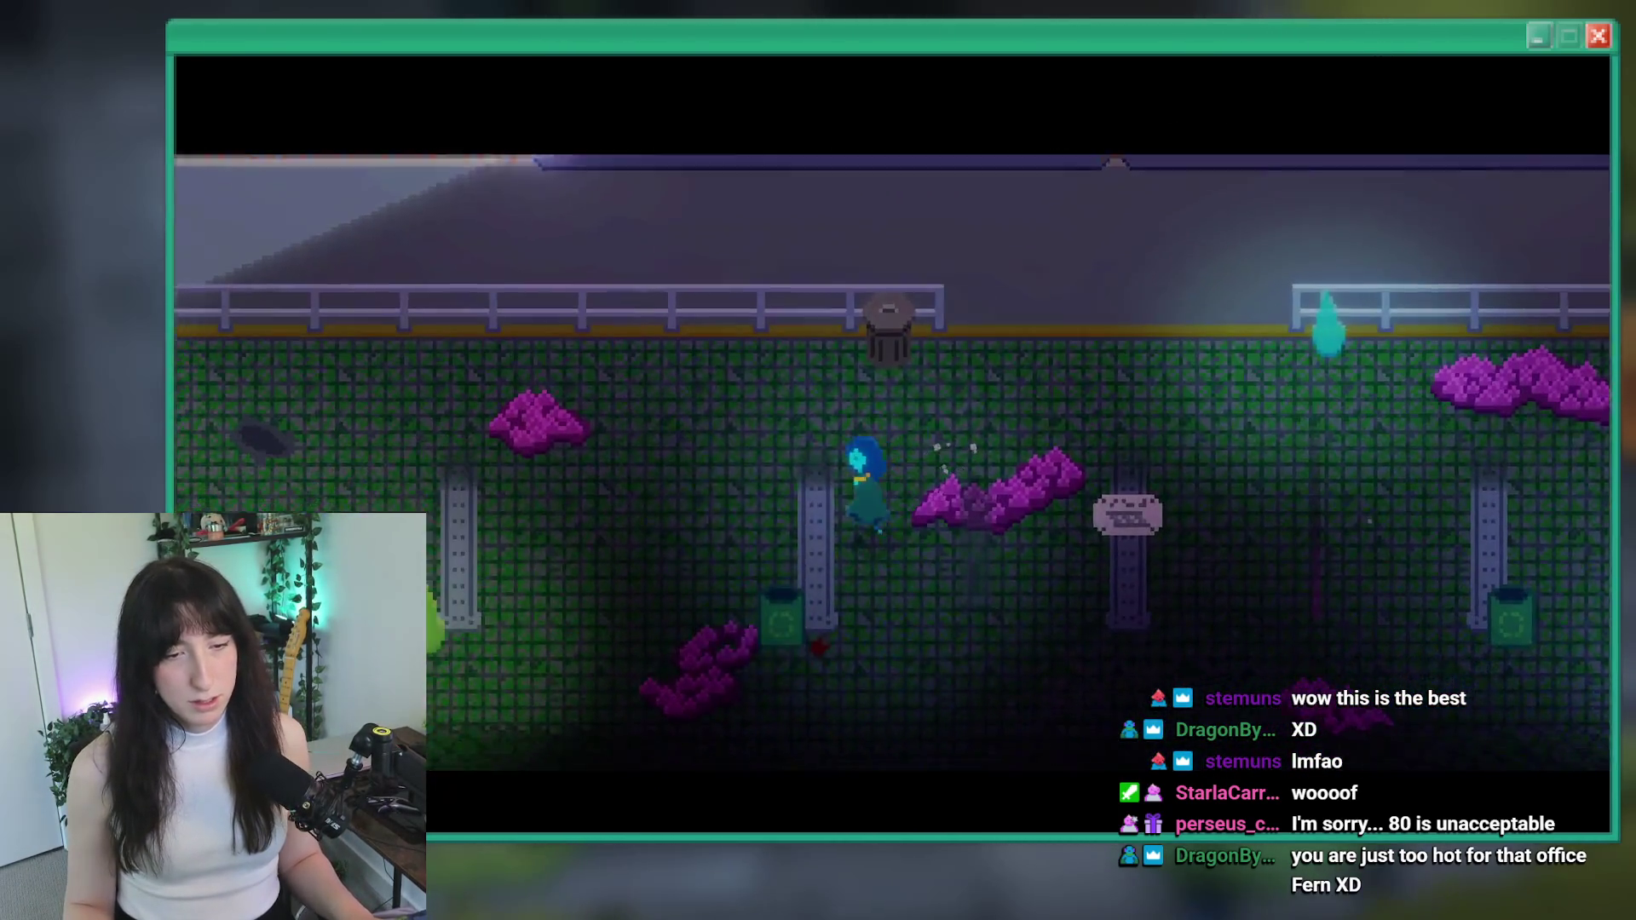
pyautogui.press('a')
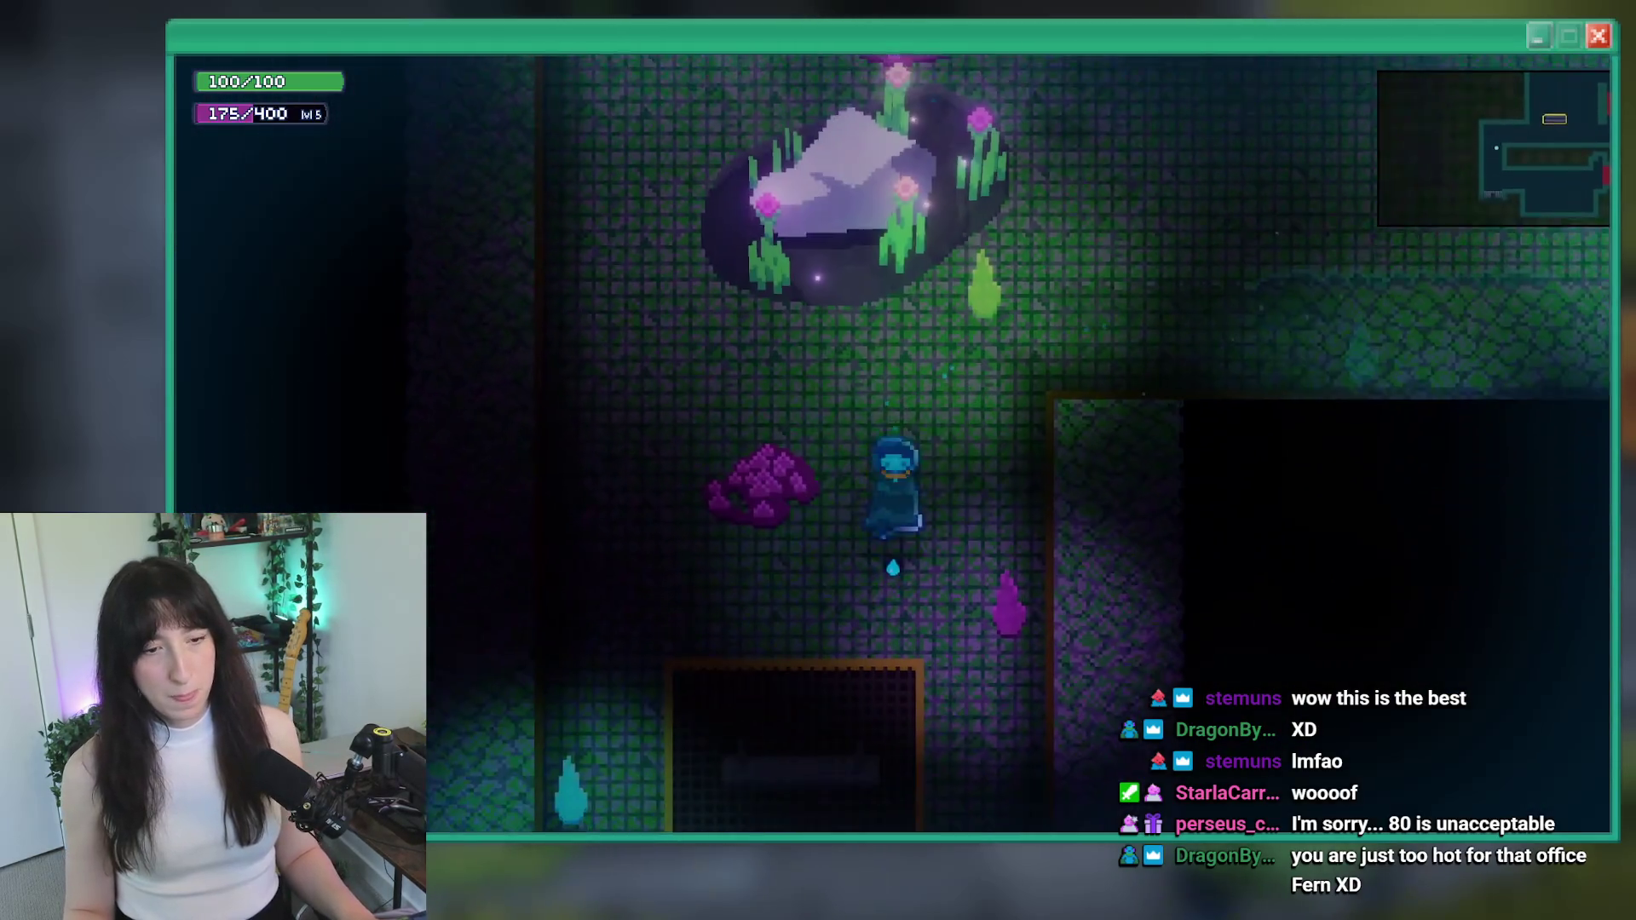
pyautogui.press('s')
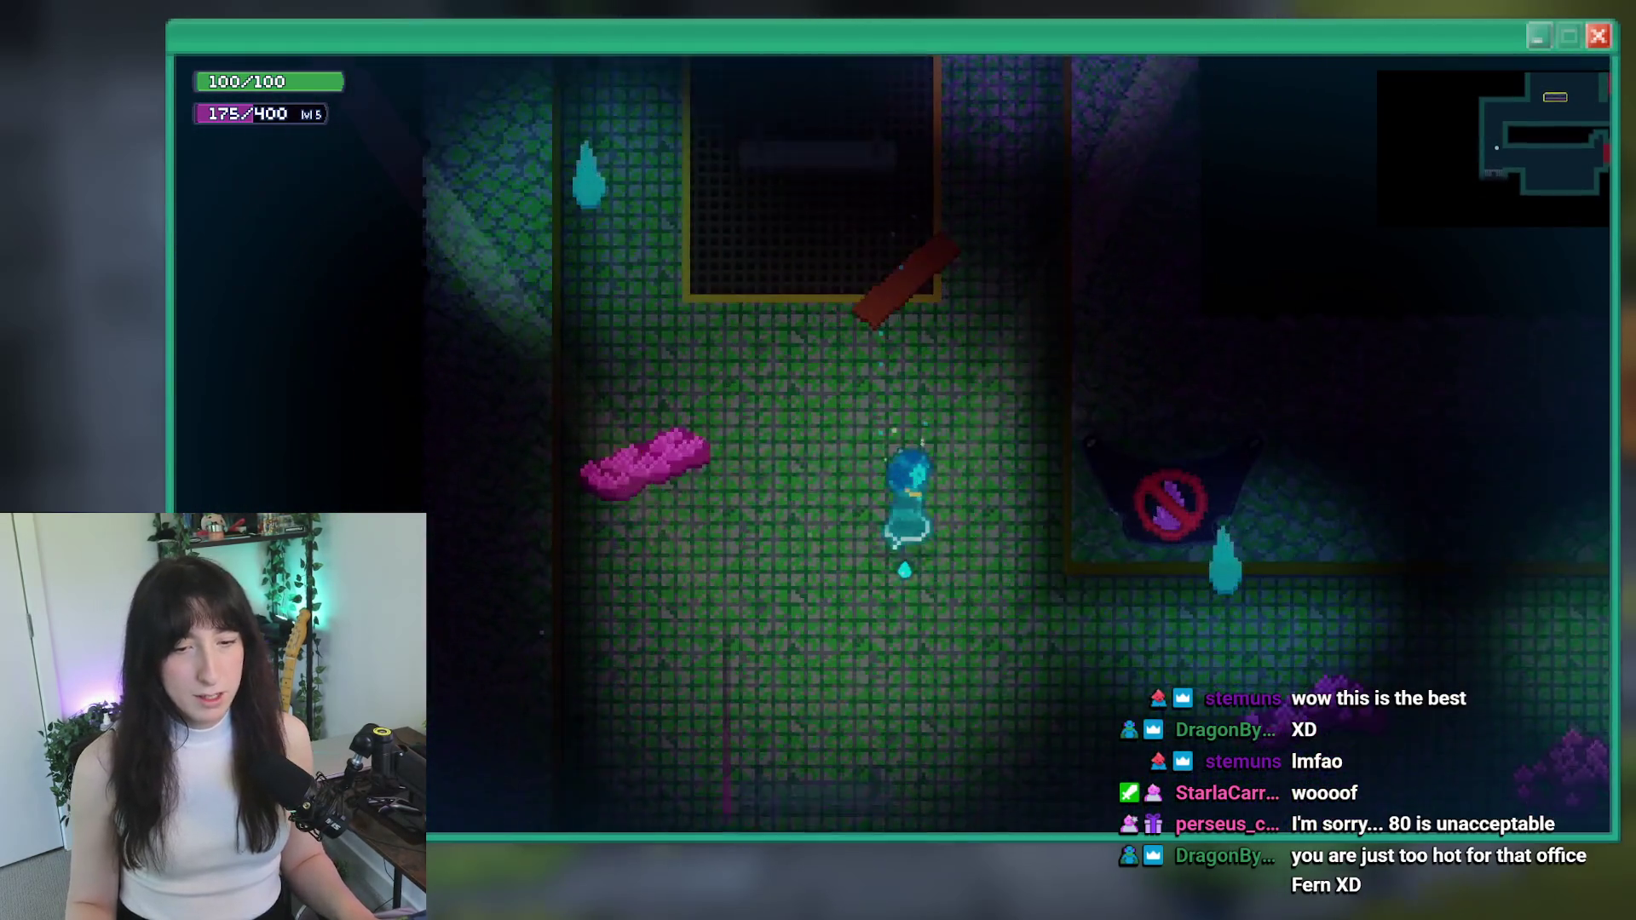
pyautogui.press('d')
pyautogui.press('d')
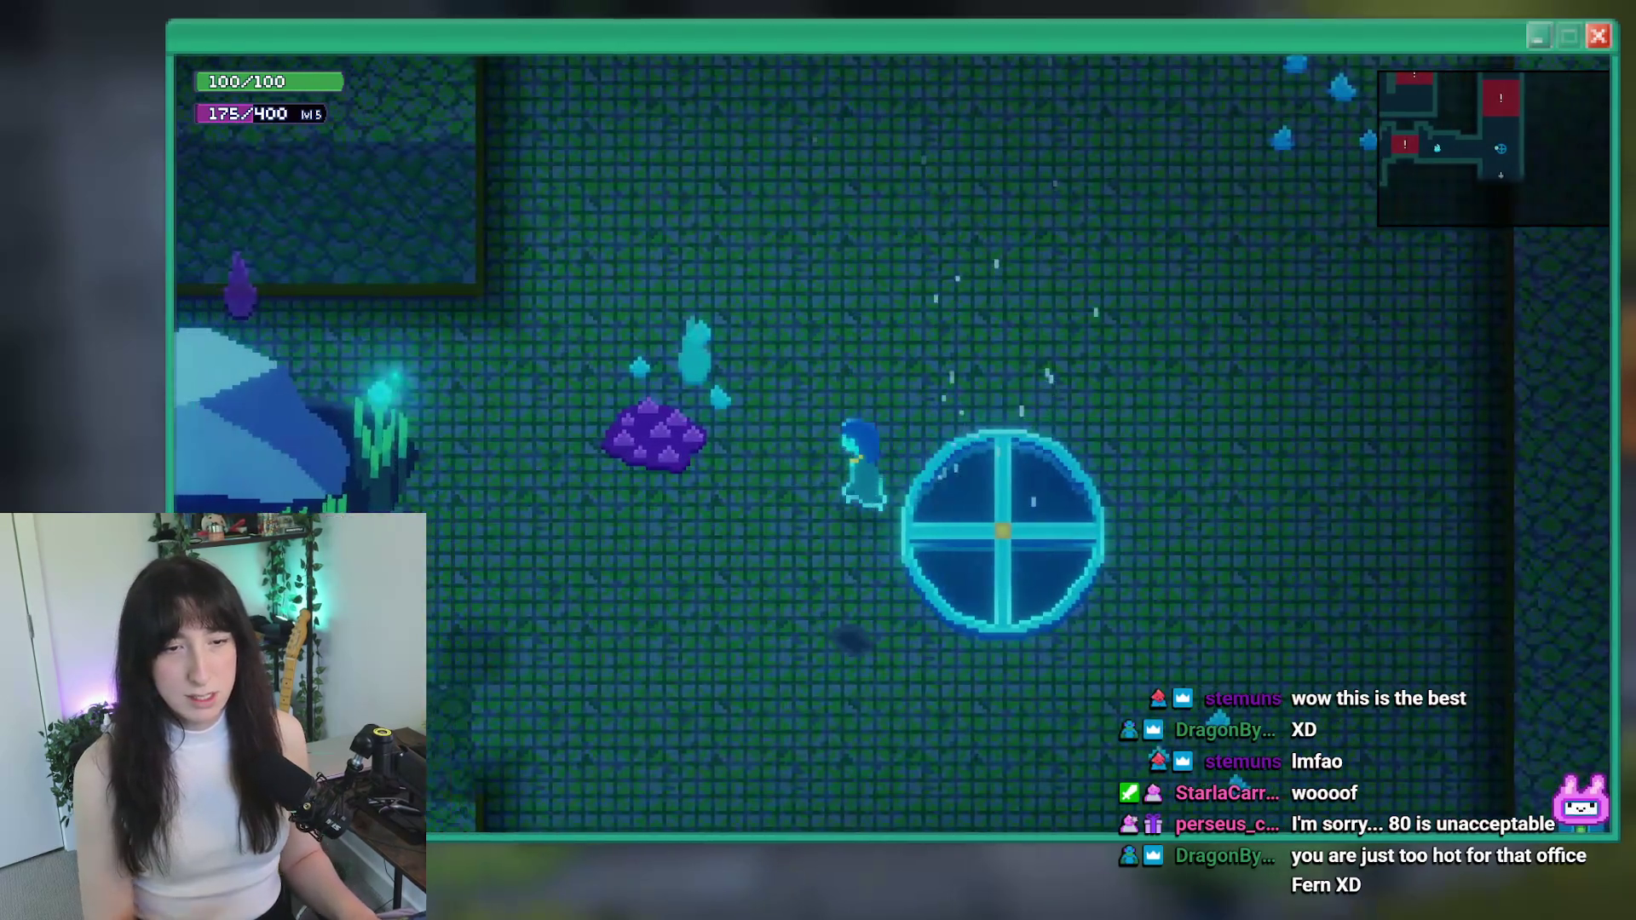
pyautogui.press('a')
pyautogui.hotkey('alt', 'F4')
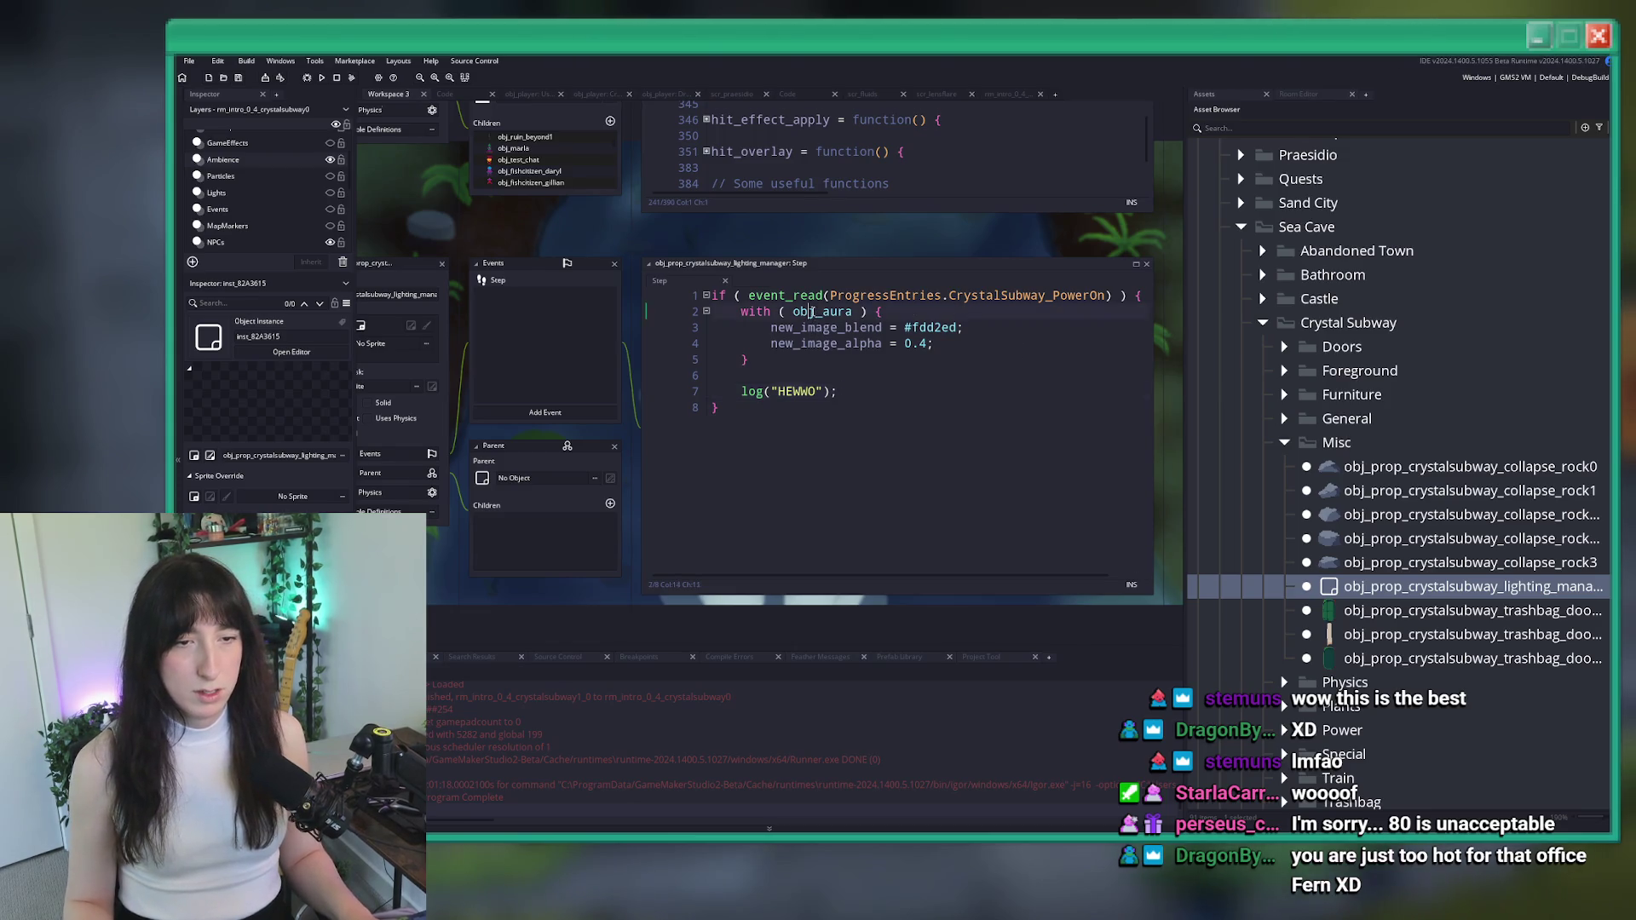
# Inspect obj_aura, strip the new_ prefixes from image_blend and image_alpha, and rebuild the game
pyautogui.middleClick(812, 312)
pyautogui.click(606, 288)
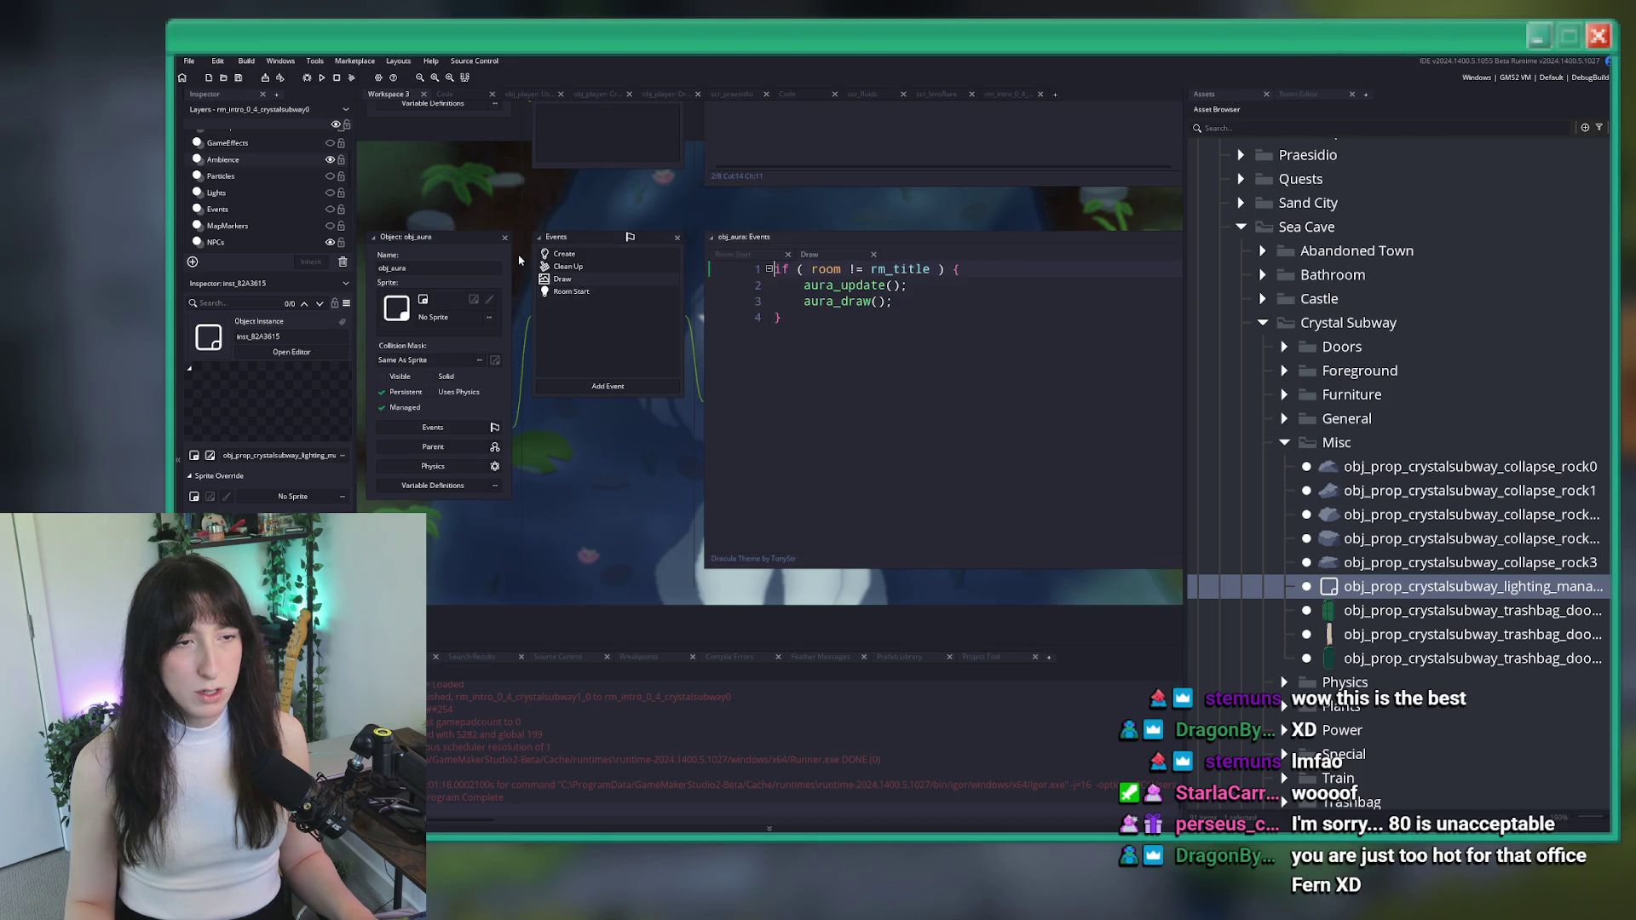
pyautogui.click(505, 237)
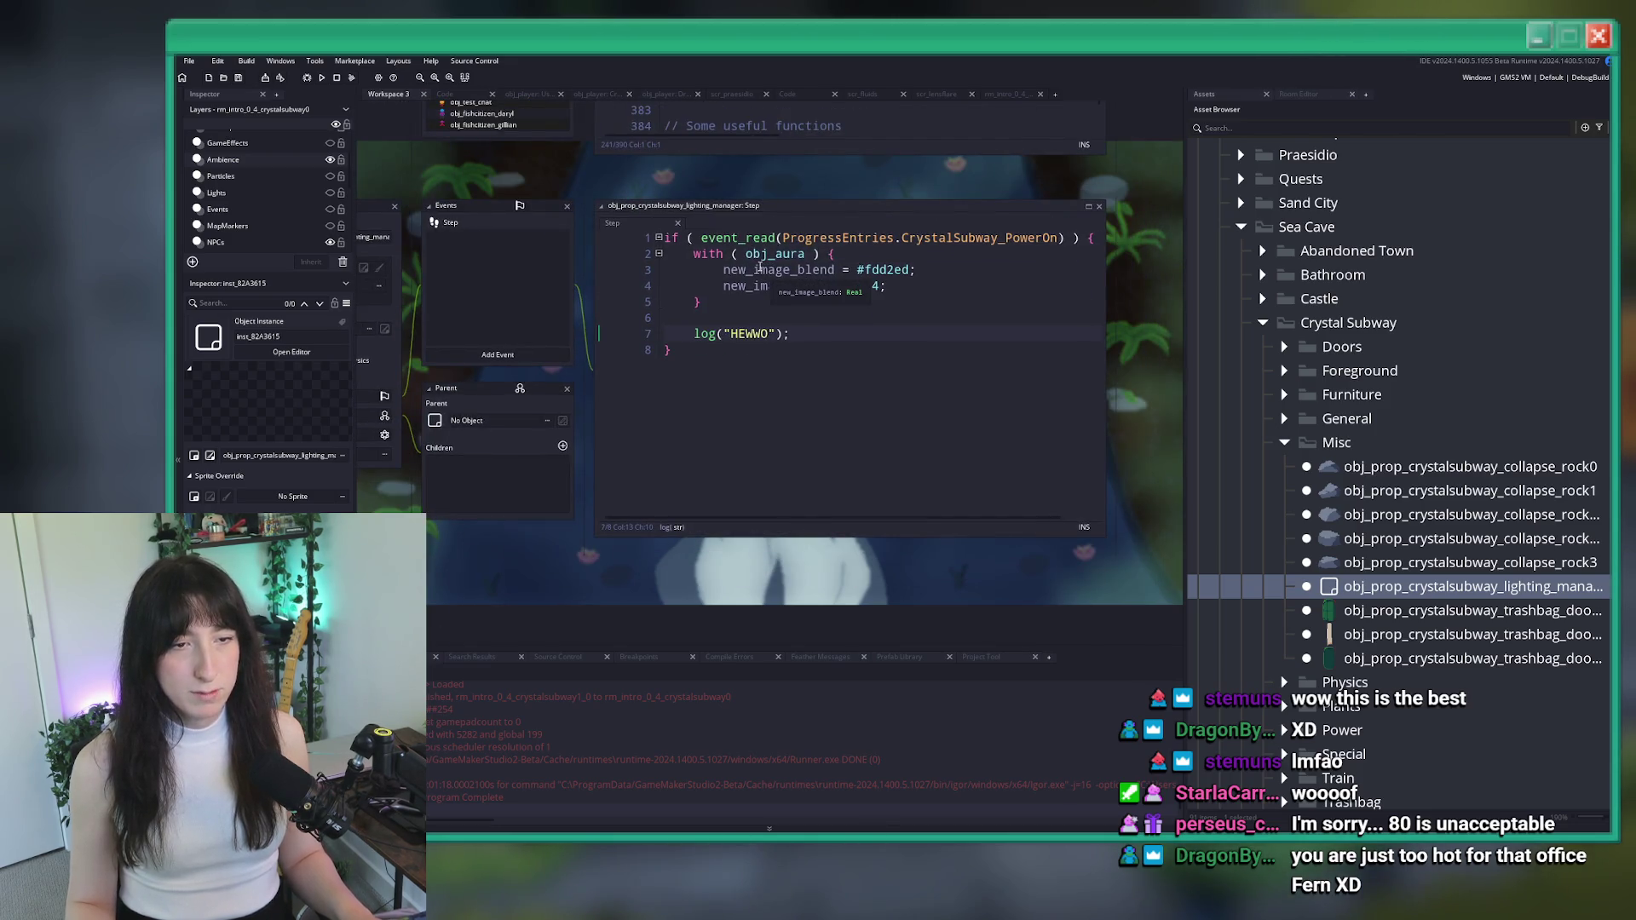
pyautogui.press('BackSpace')
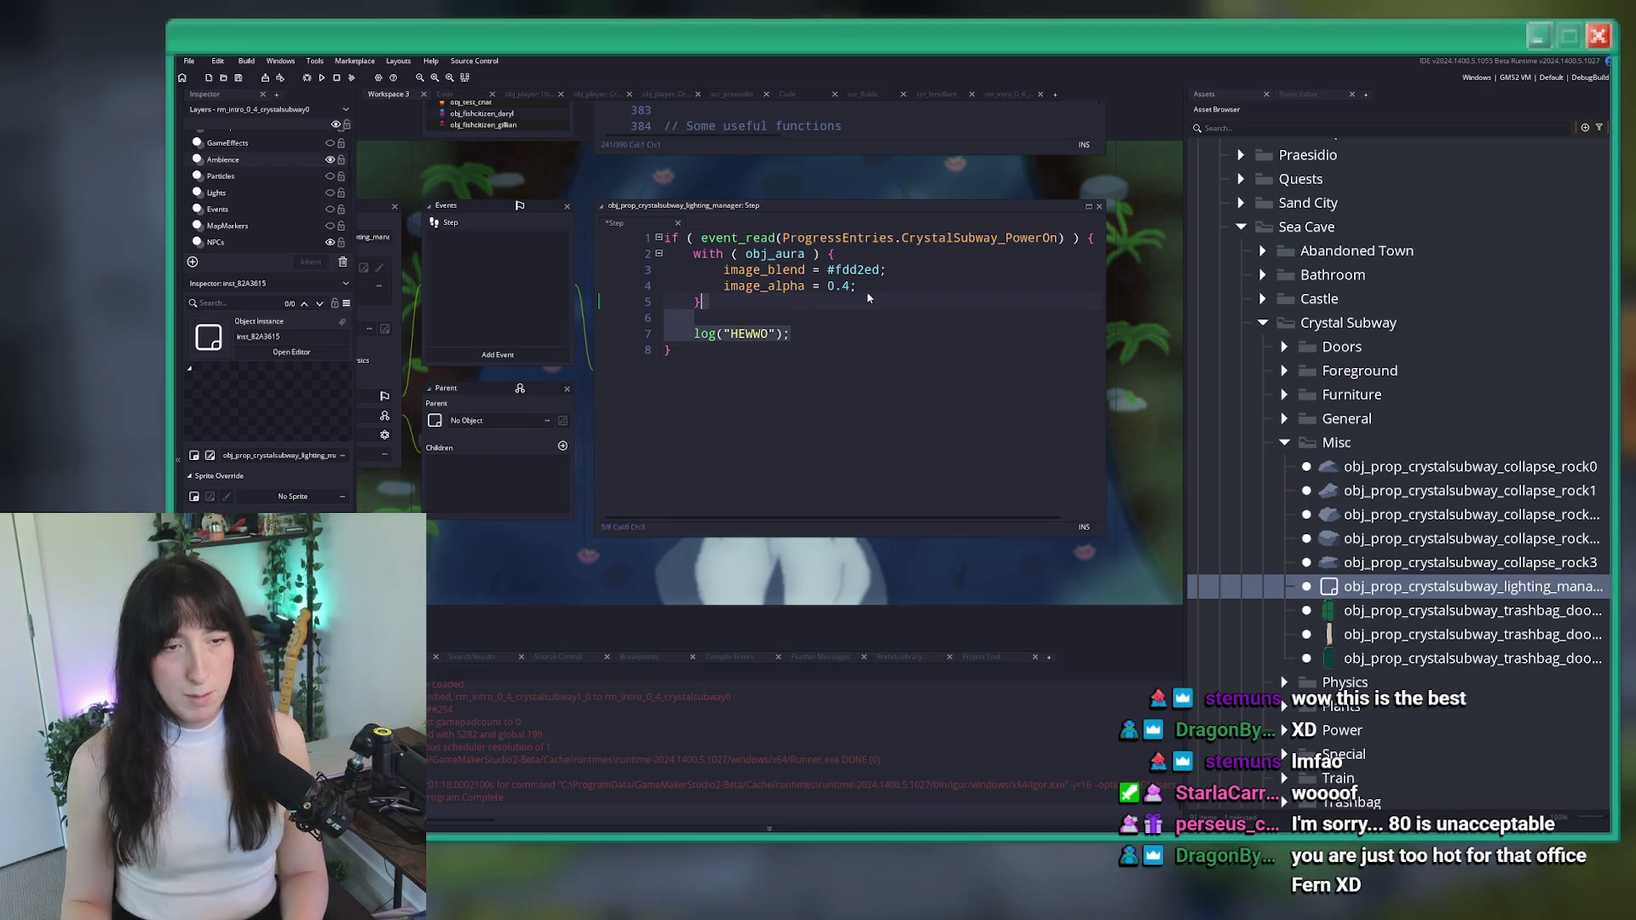
pyautogui.press('F5')
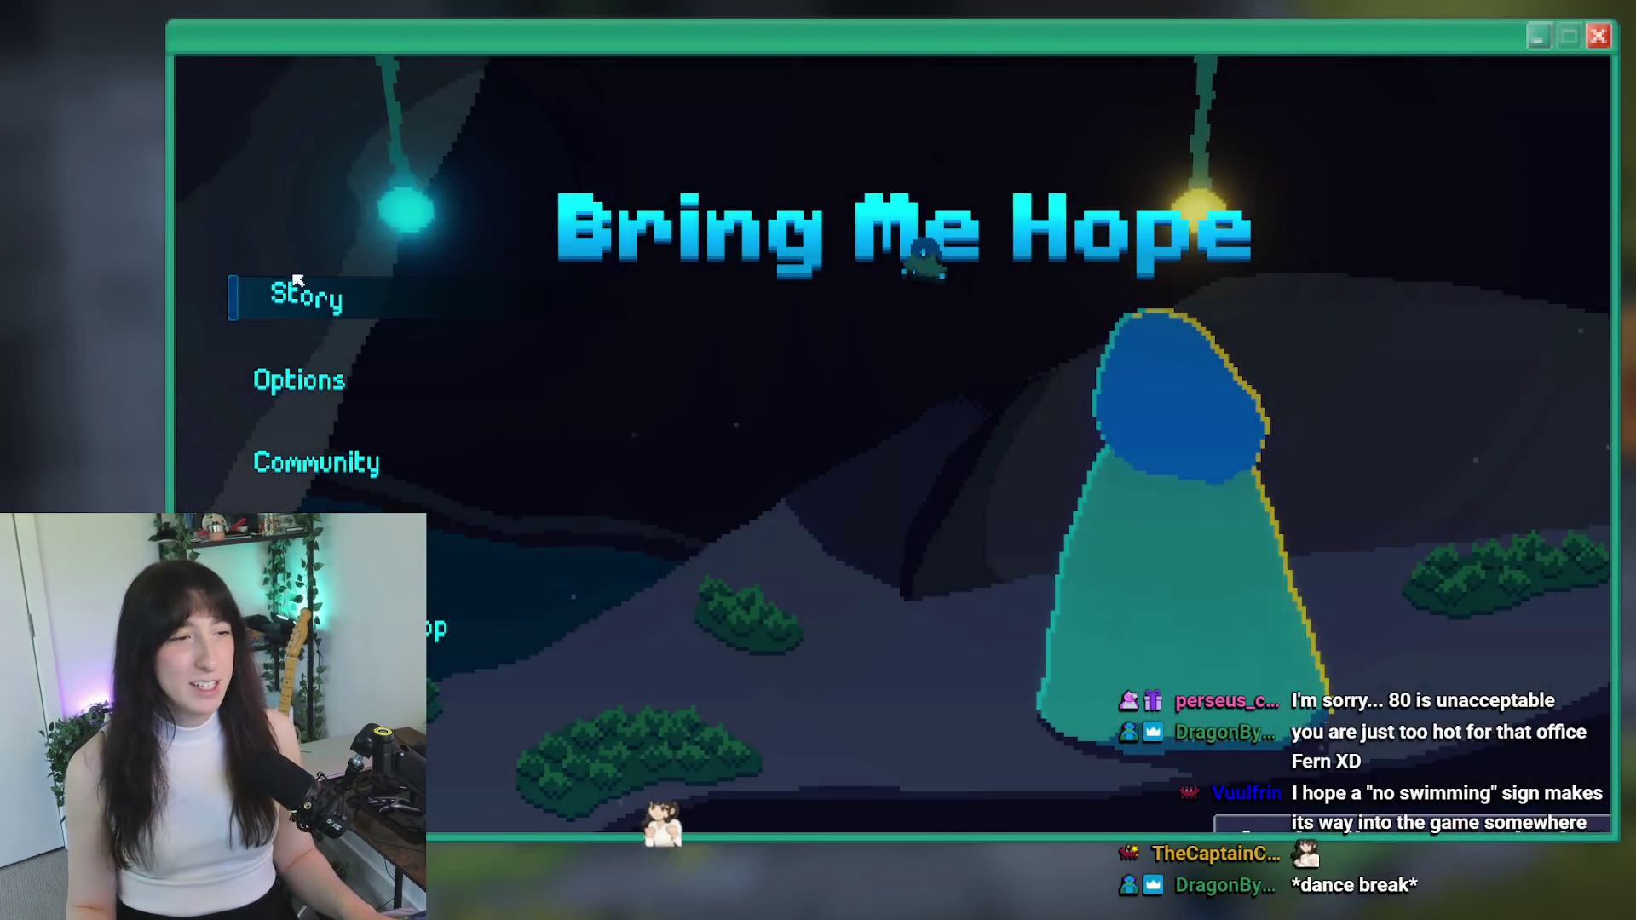
# Start Story mode and walk the character onto the Crystal Subway train platform
pyautogui.click(296, 281)
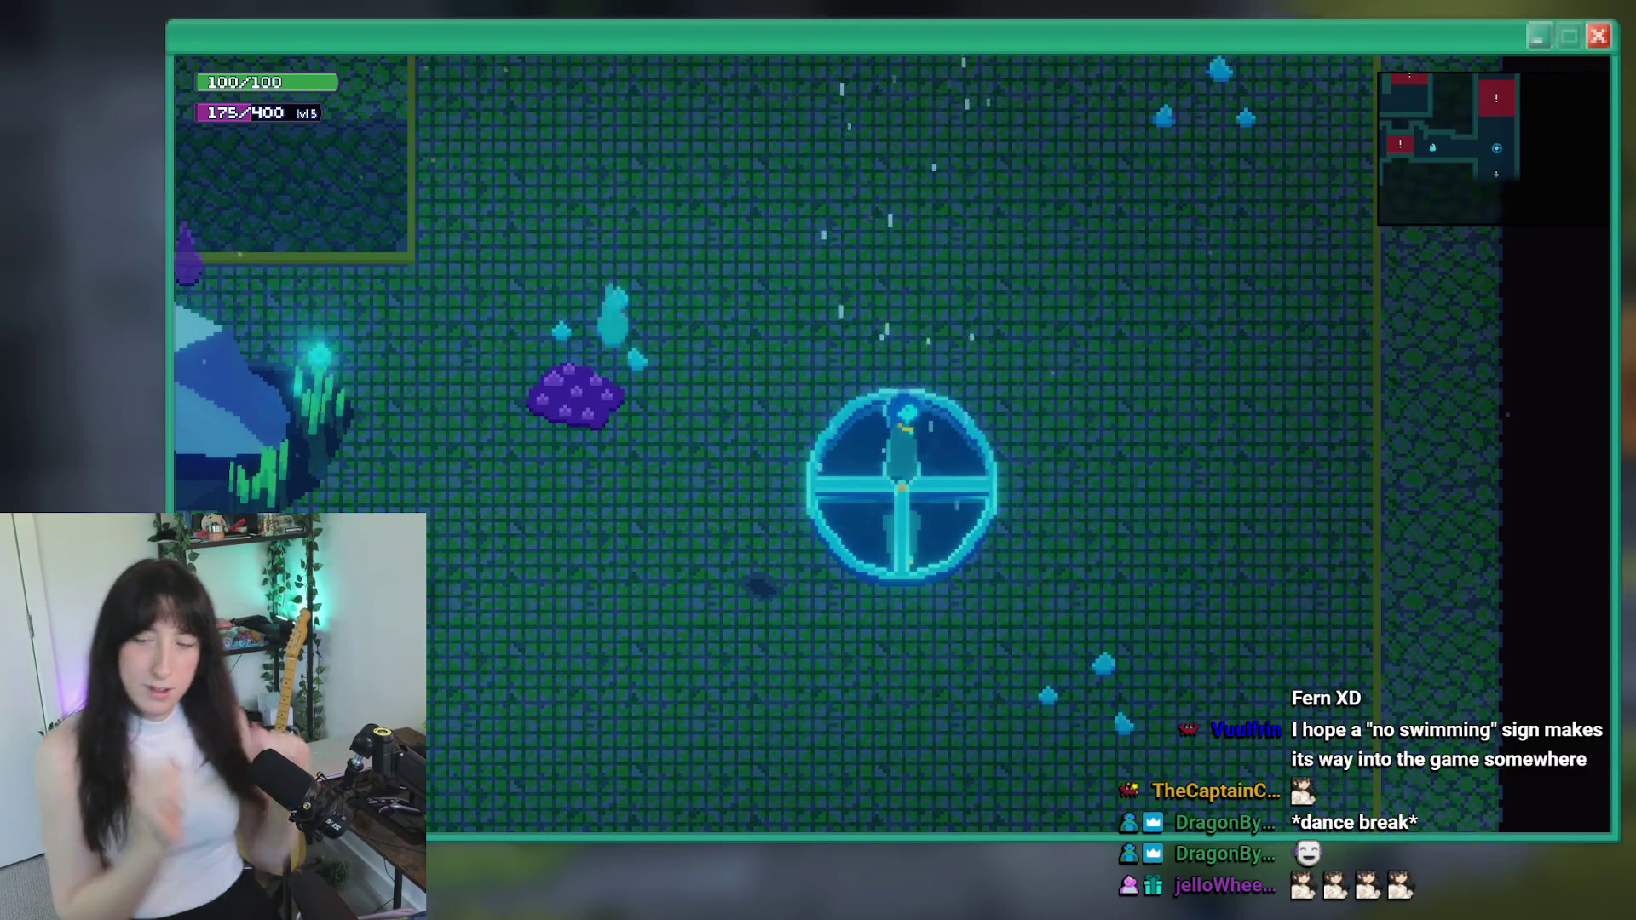
pyautogui.press('w')
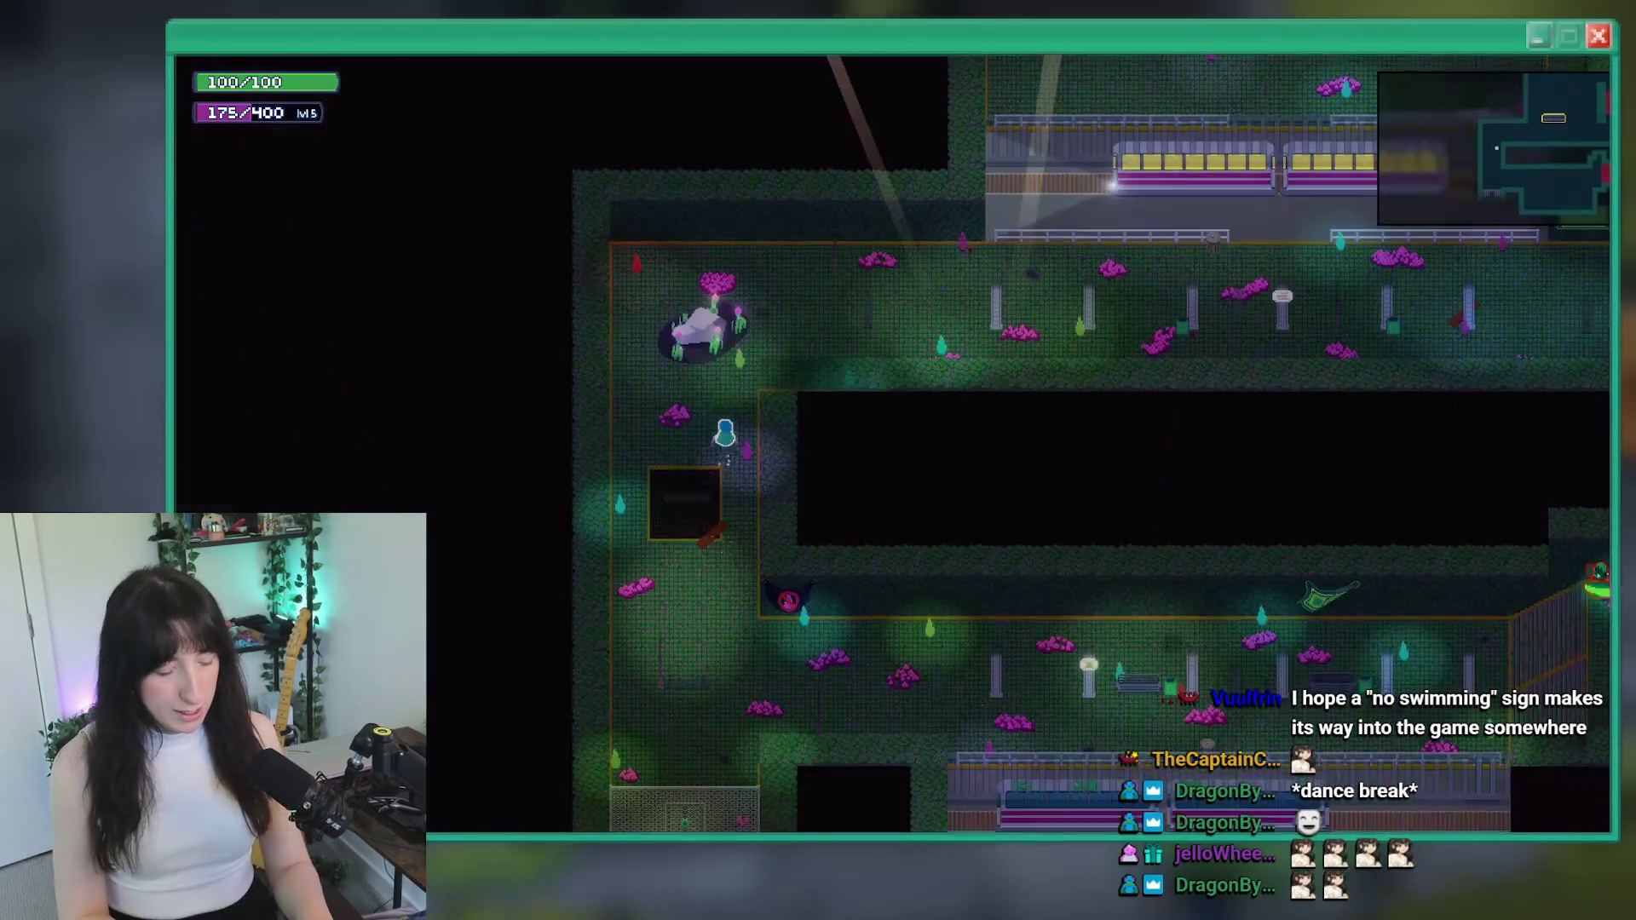
pyautogui.press('d')
pyautogui.press('w')
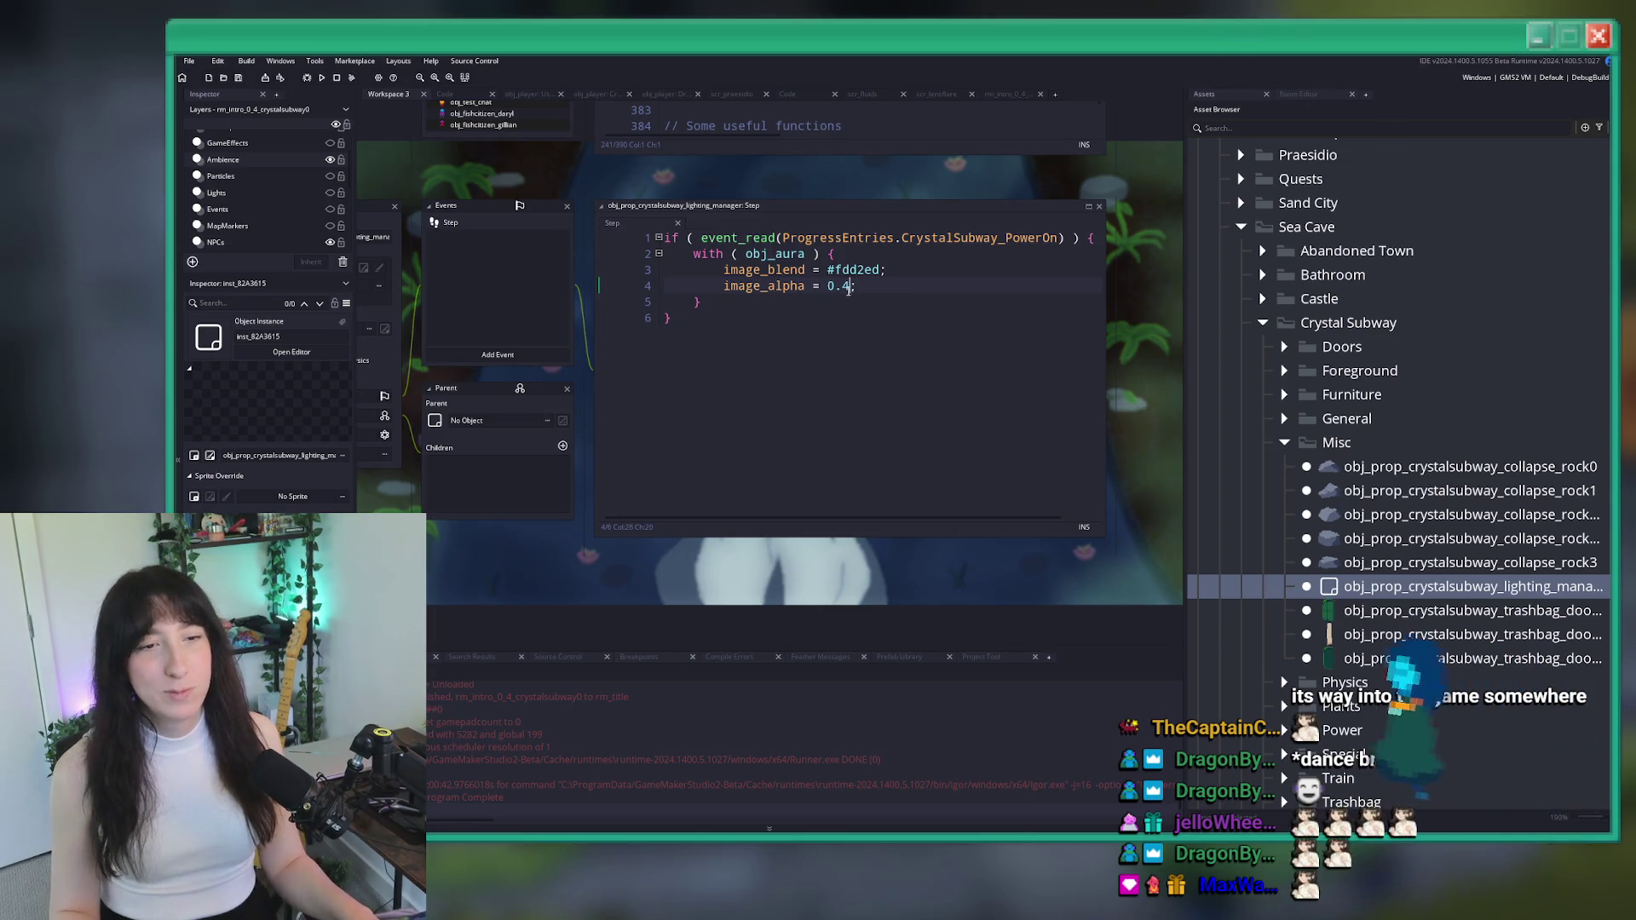
# Lower the aura alpha to 0.3 and save the code
pyautogui.doubleClick(842, 286)
pyautogui.write('3')
pyautogui.click(908, 294)
pyautogui.hotkey('ctrl', 's')
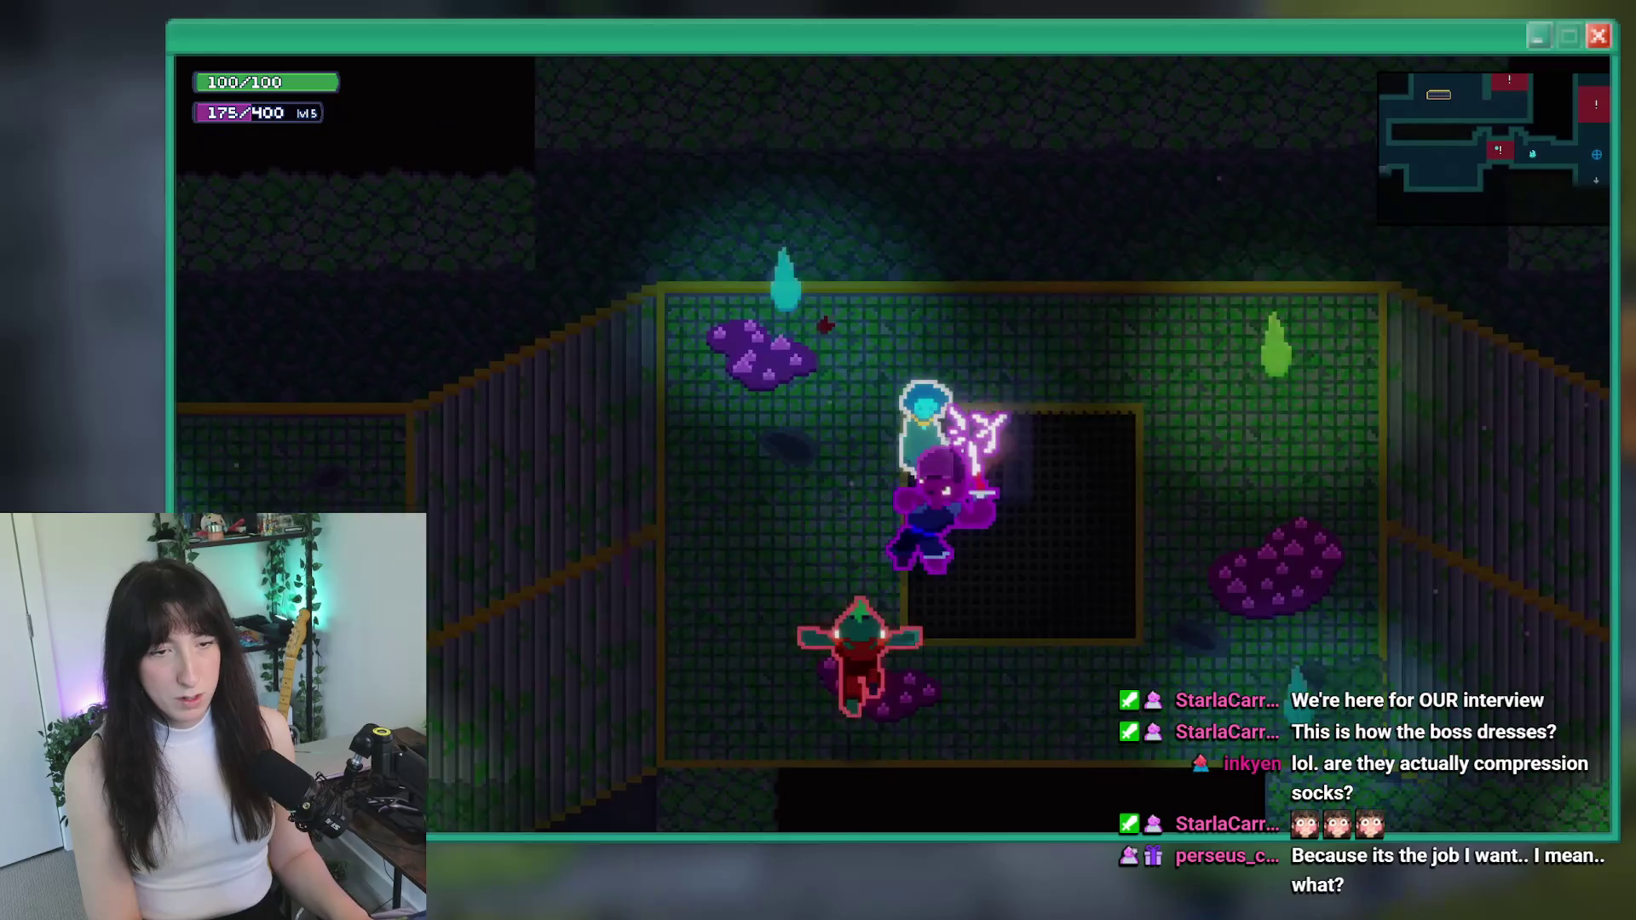
# Open the in-game inventory, then return to the lighting manager's code in GameMaker
pyautogui.press('Tab')
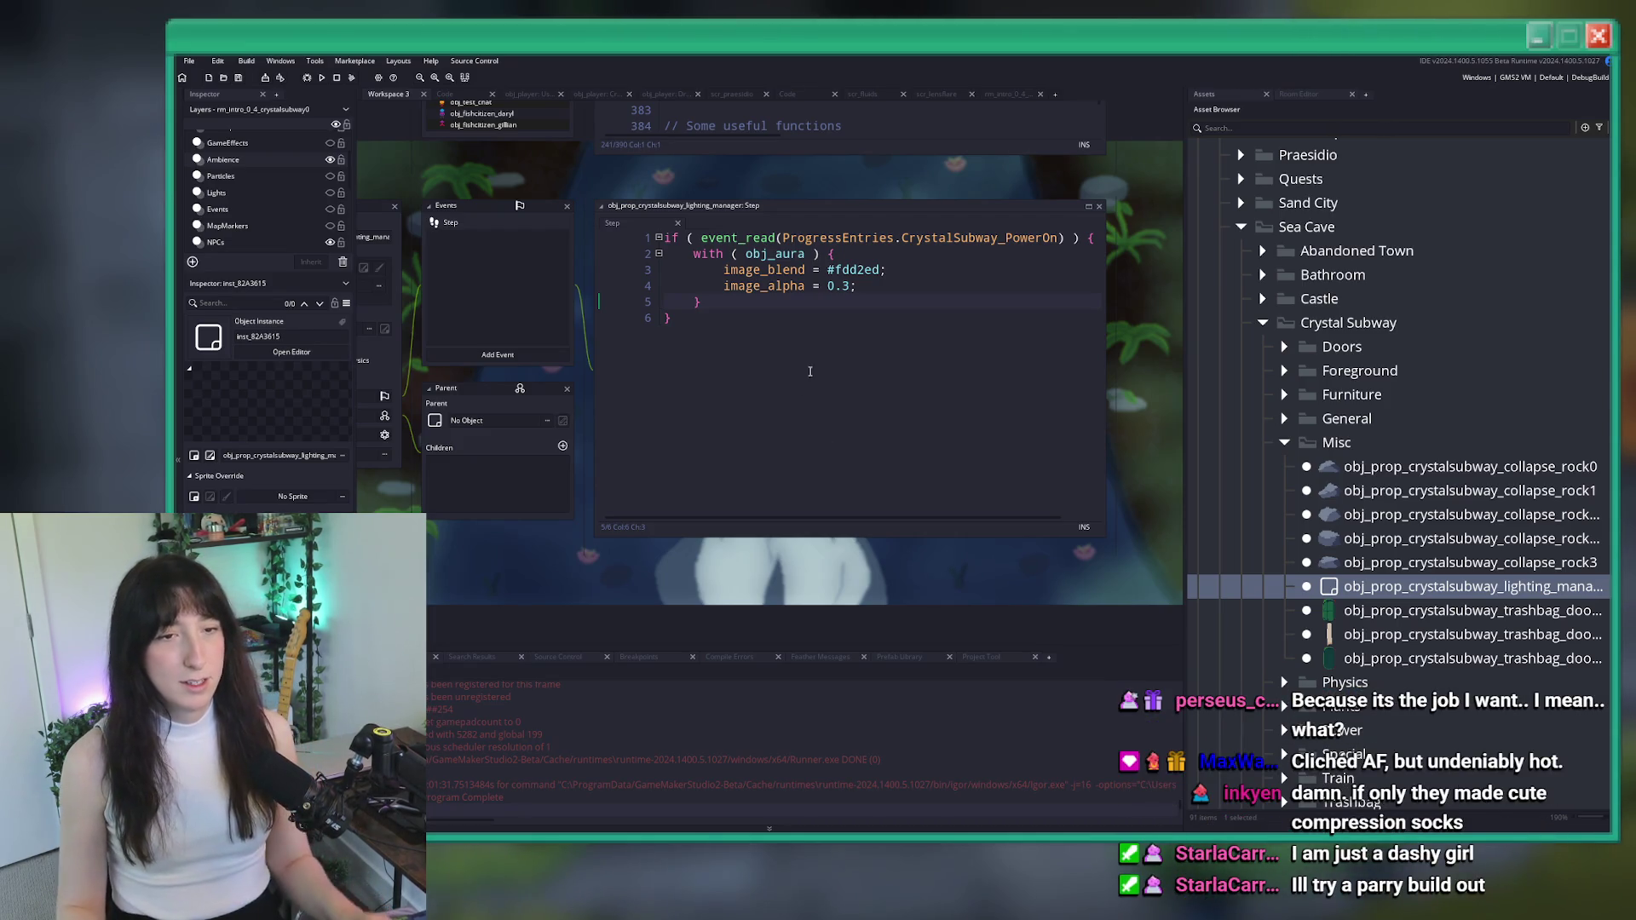
pyautogui.click(674, 317)
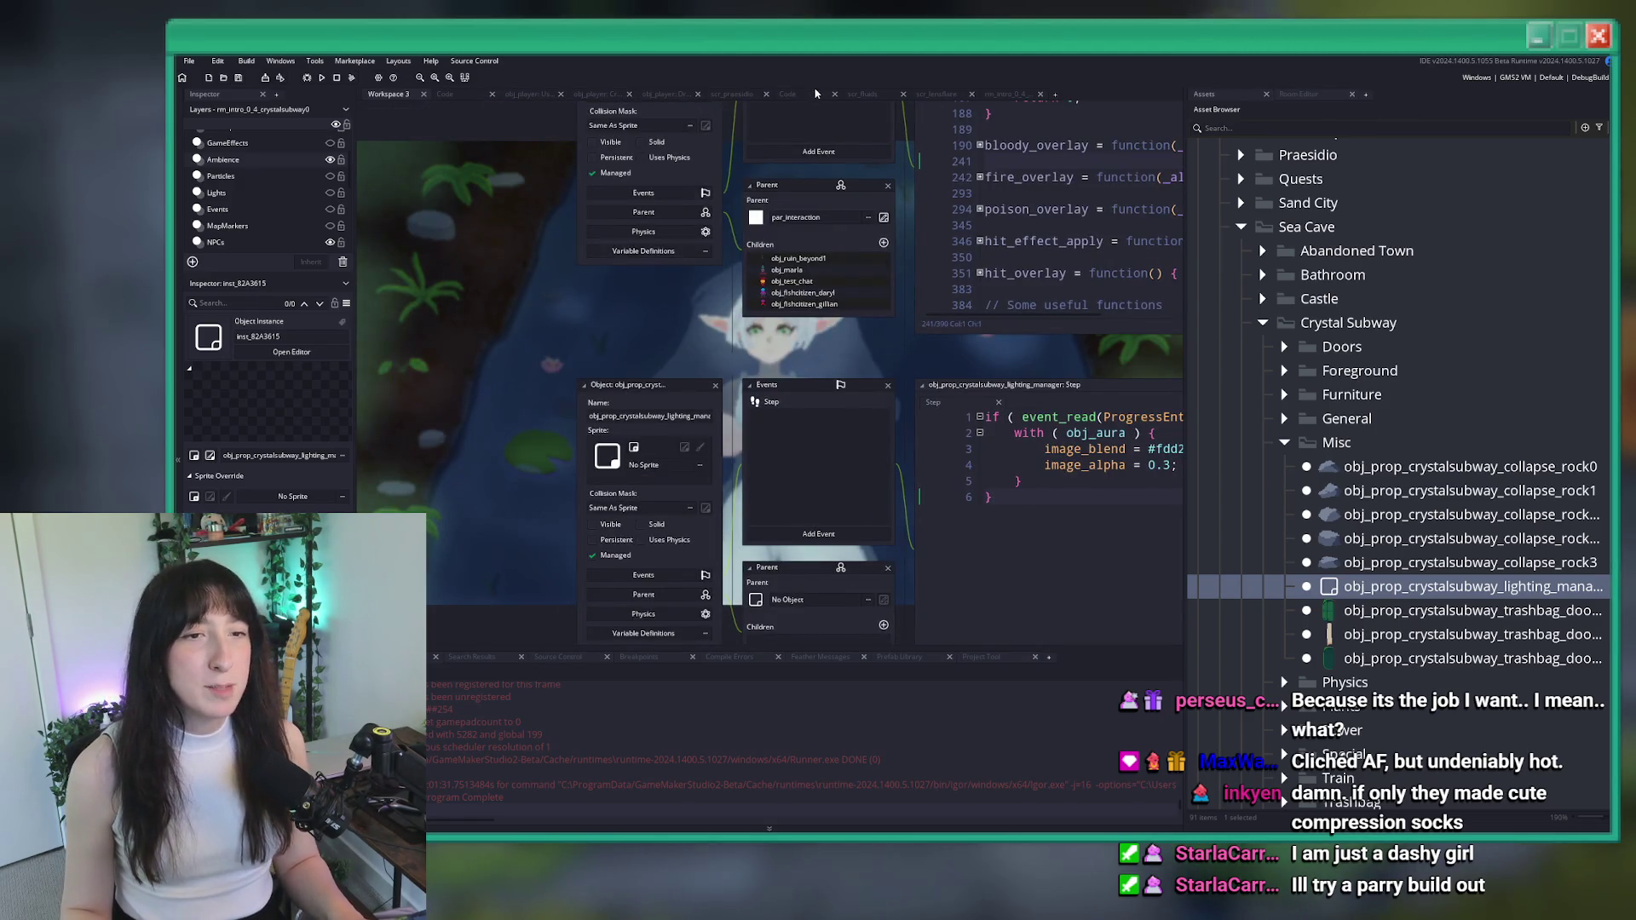
# Open rm_intro_0_4_crystalsubway0, select lighting manager instance inst_82A3615, and search assets for crystalsub
pyautogui.click(1204, 94)
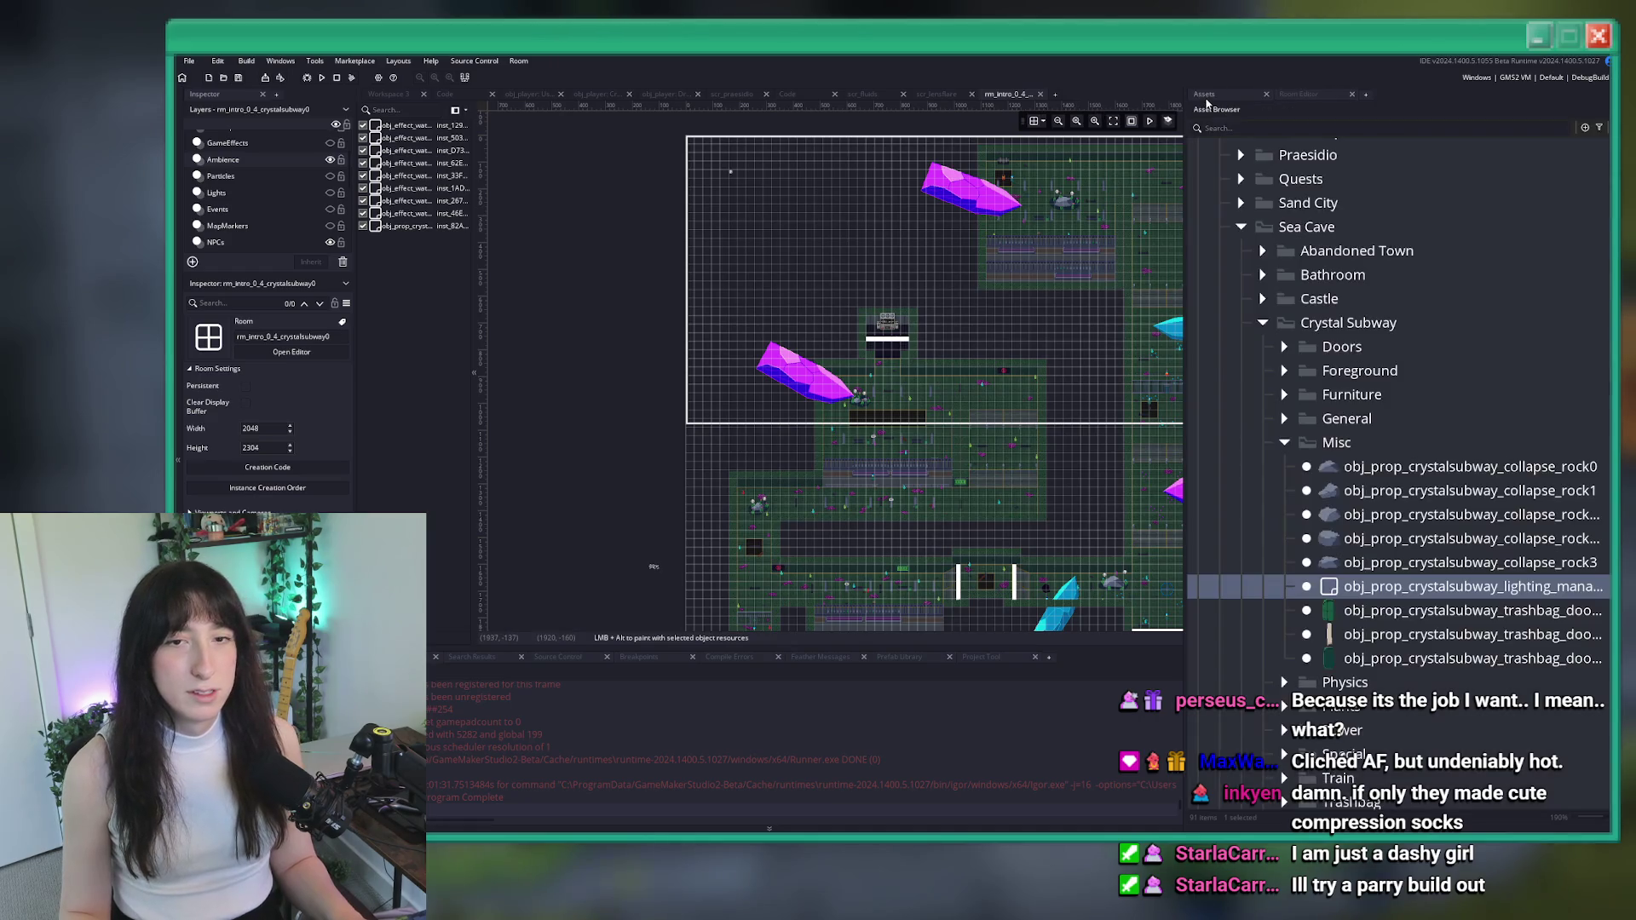
pyautogui.scroll(5, 729, 437)
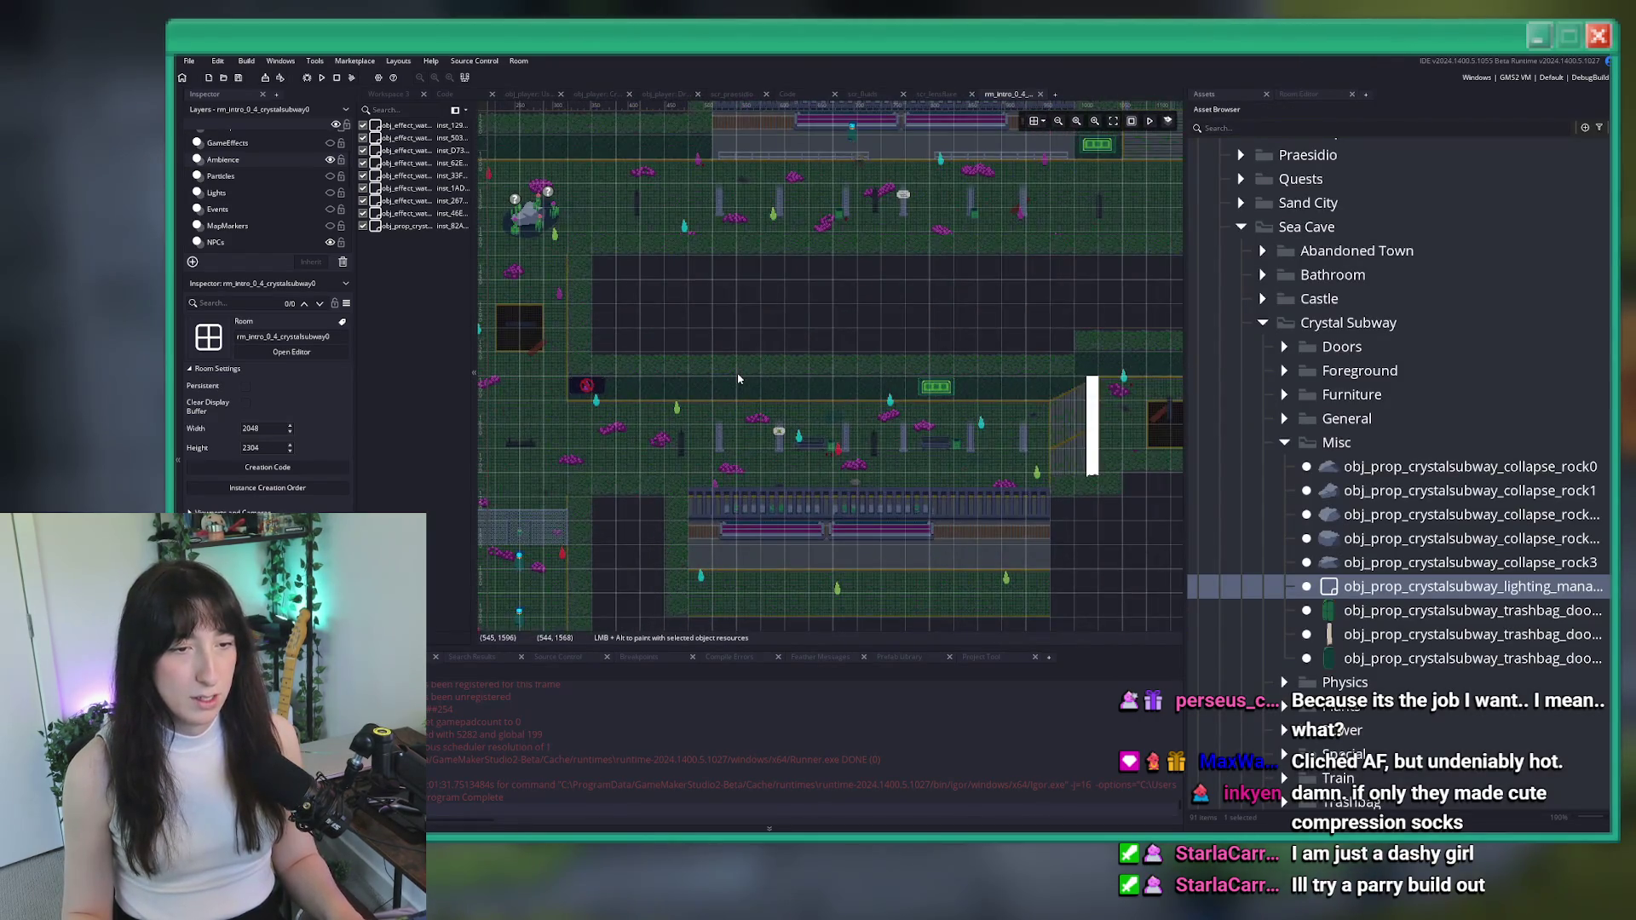
pyautogui.hscroll(-2, 829, 367)
pyautogui.click(419, 225)
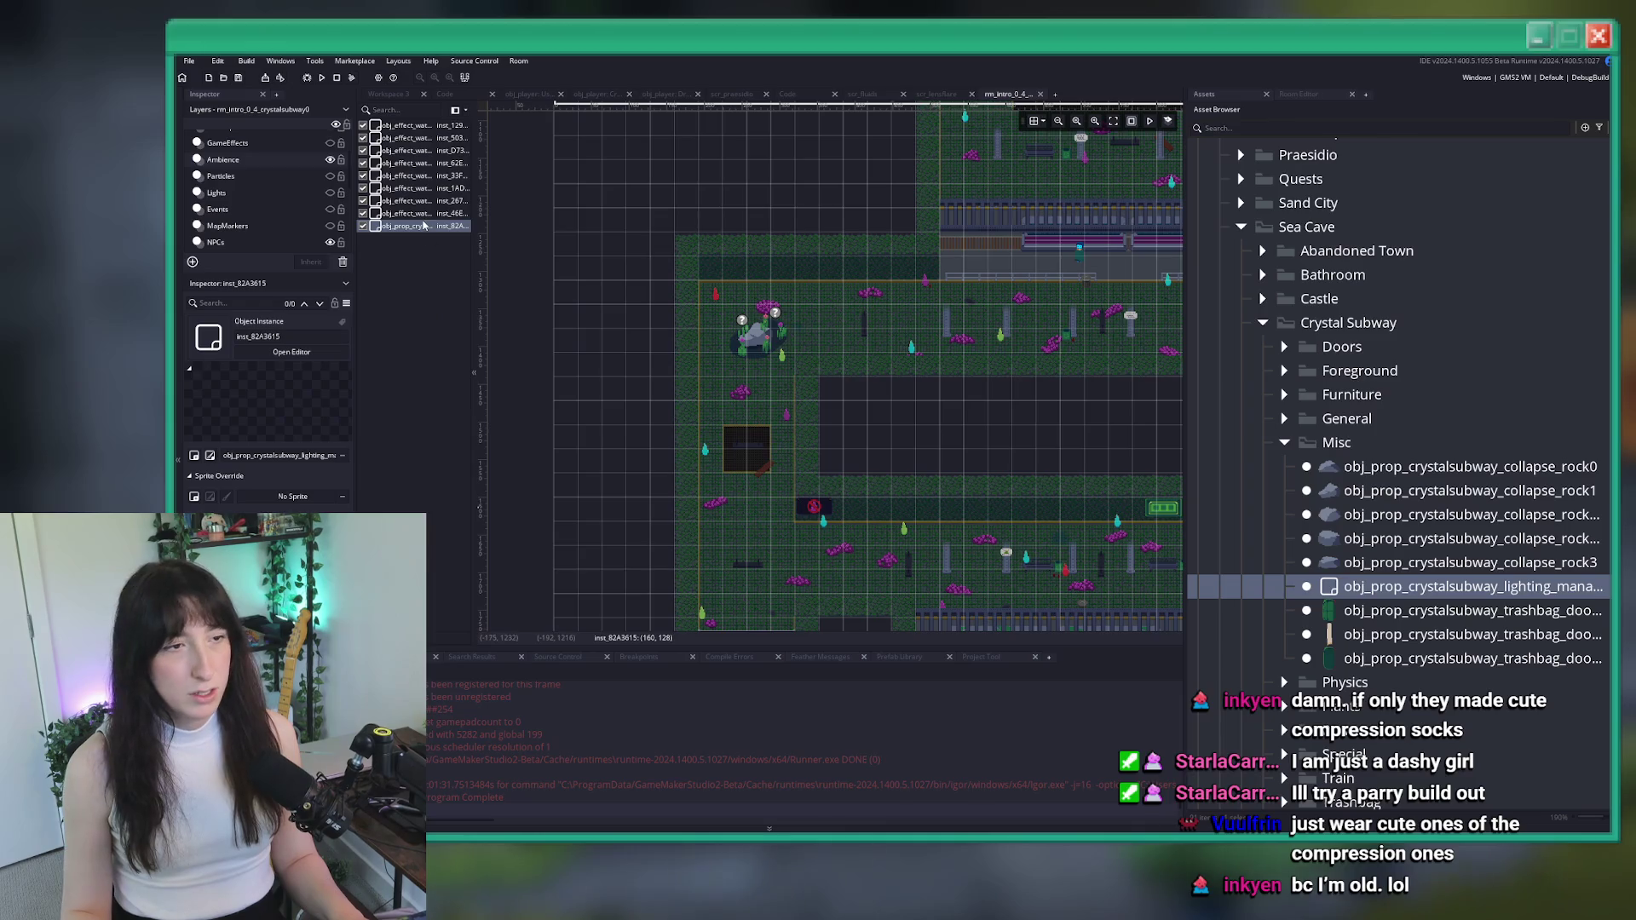
pyautogui.scroll(-3, 751, 403)
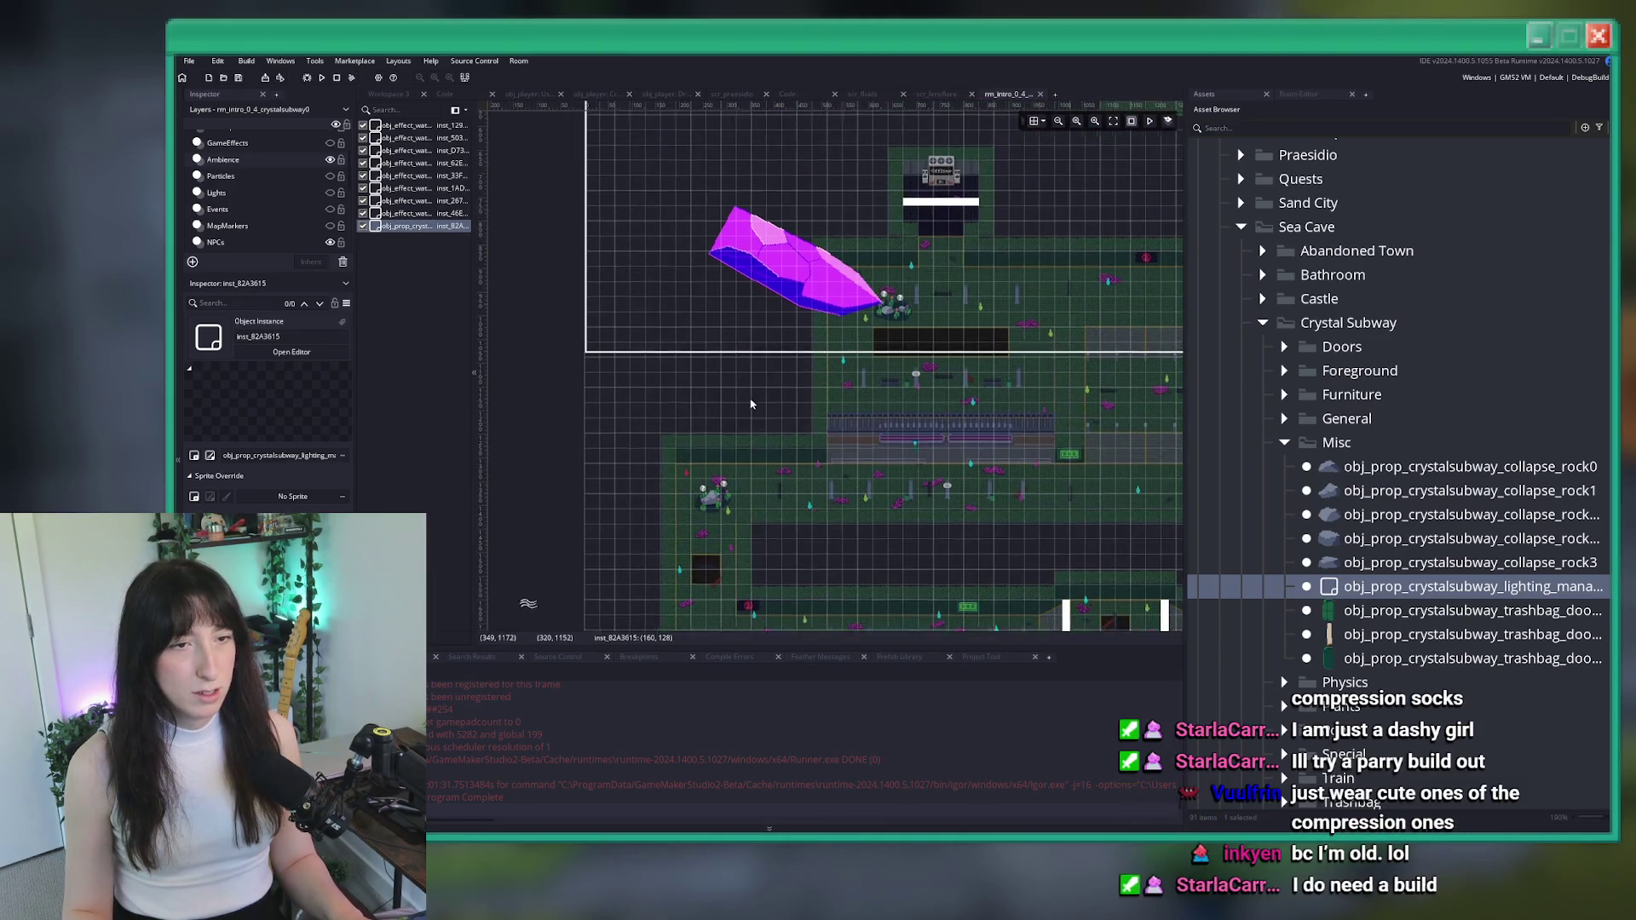
pyautogui.hotkey('ctrl', 't')
pyautogui.write('crystalsub')
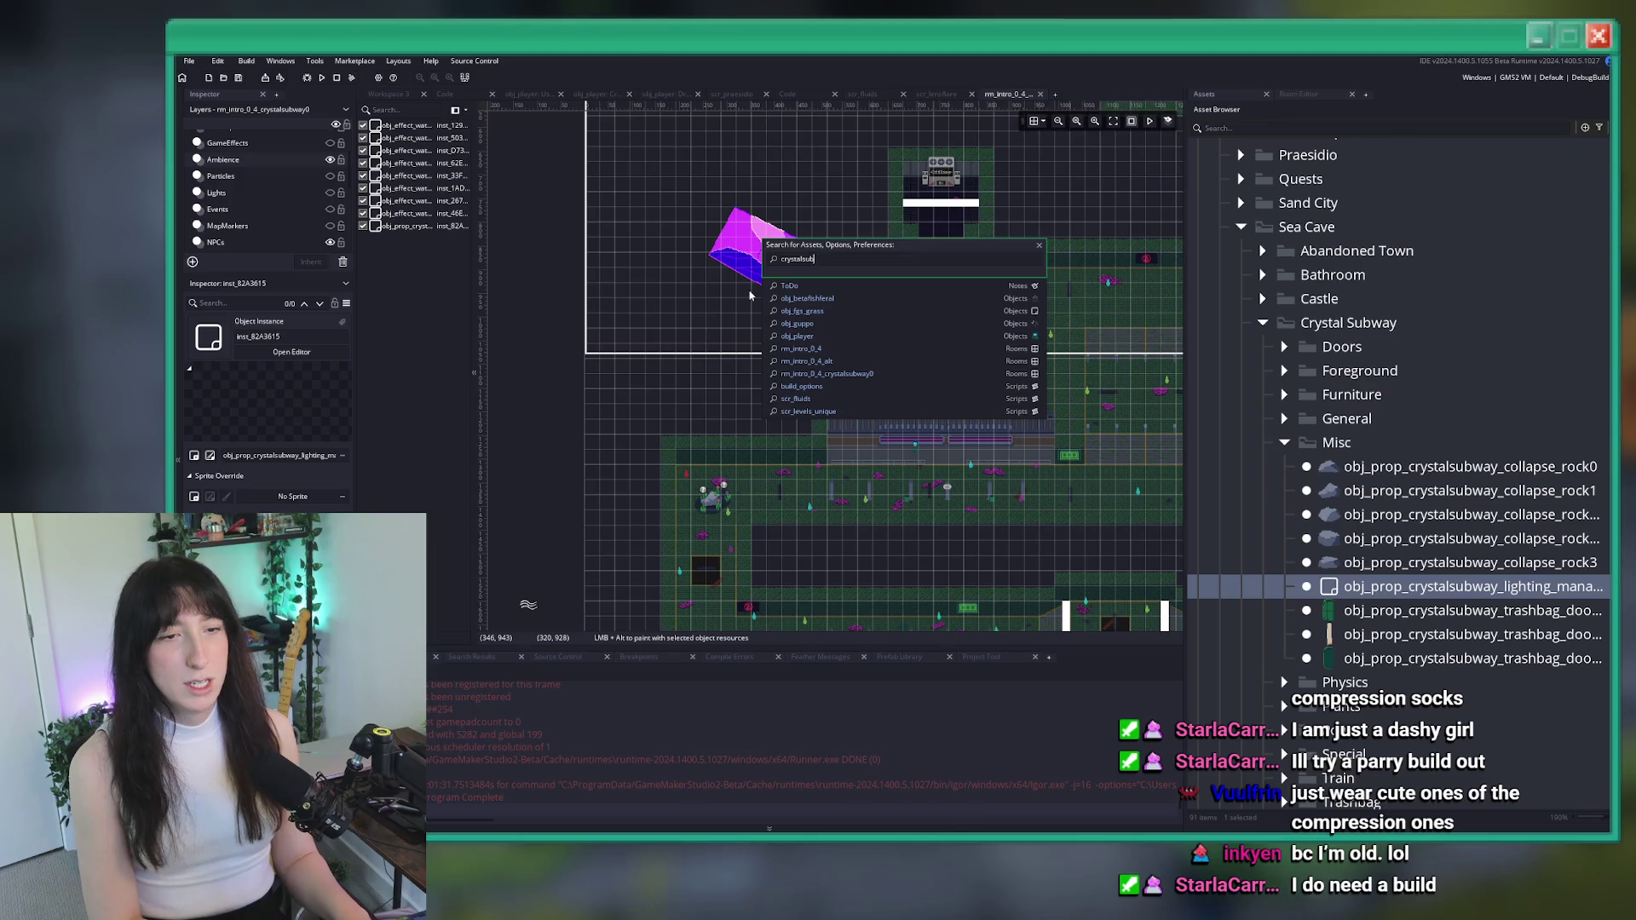
# Open rm_intro_0_4_crystalsubway1 and place a lighting manager instance on its Lights layer
pyautogui.press('Return')
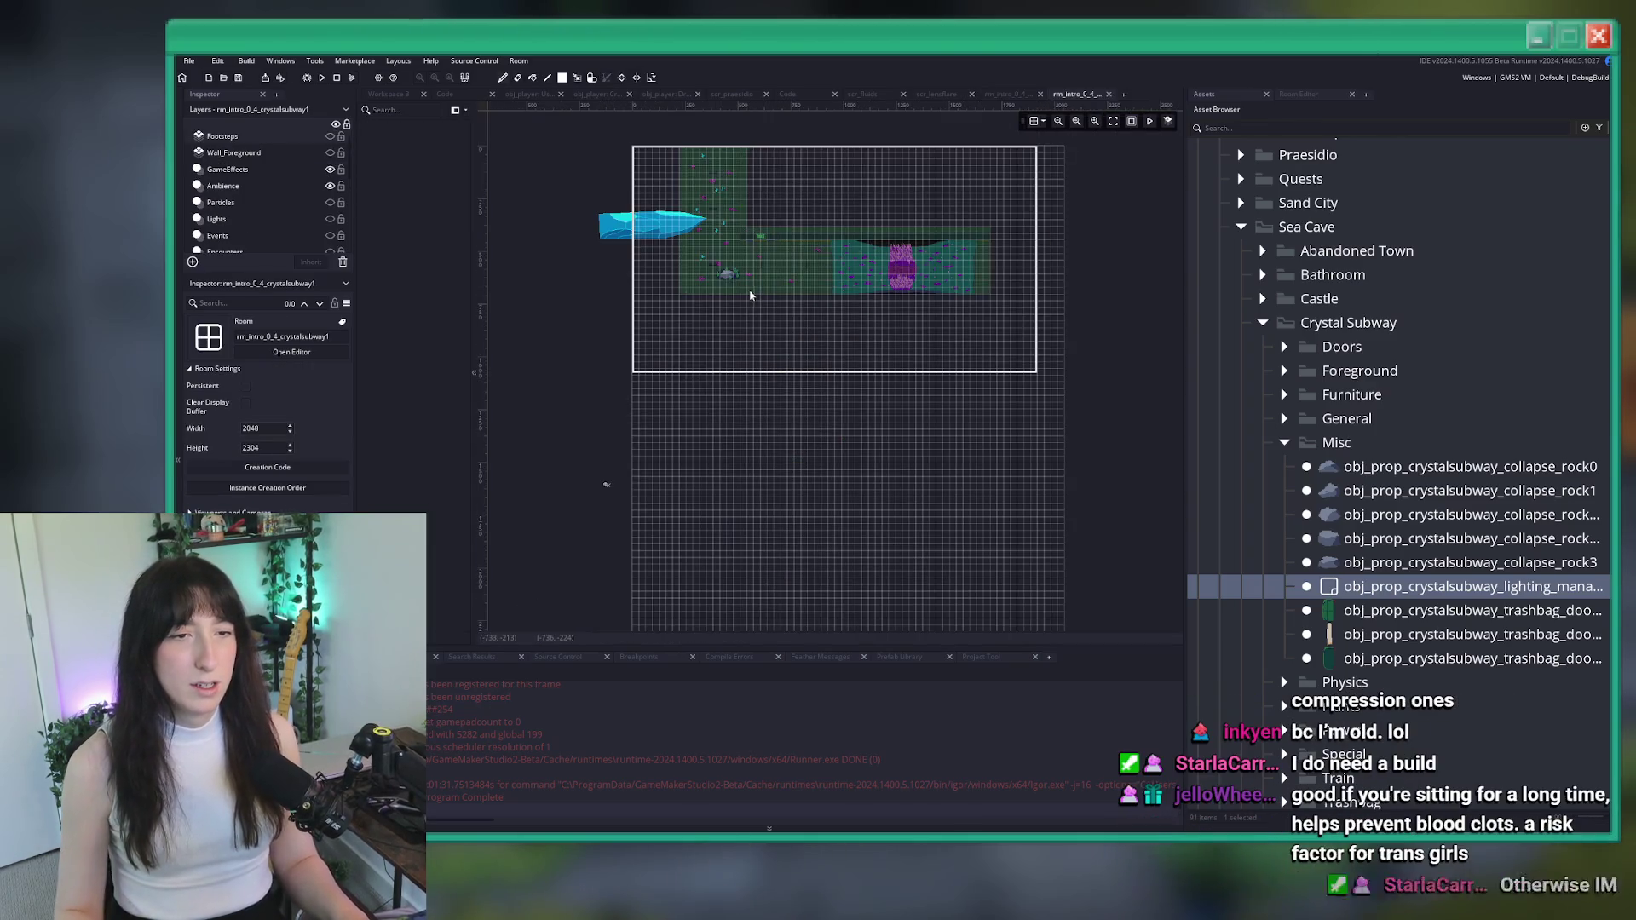
pyautogui.scroll(2, 767, 273)
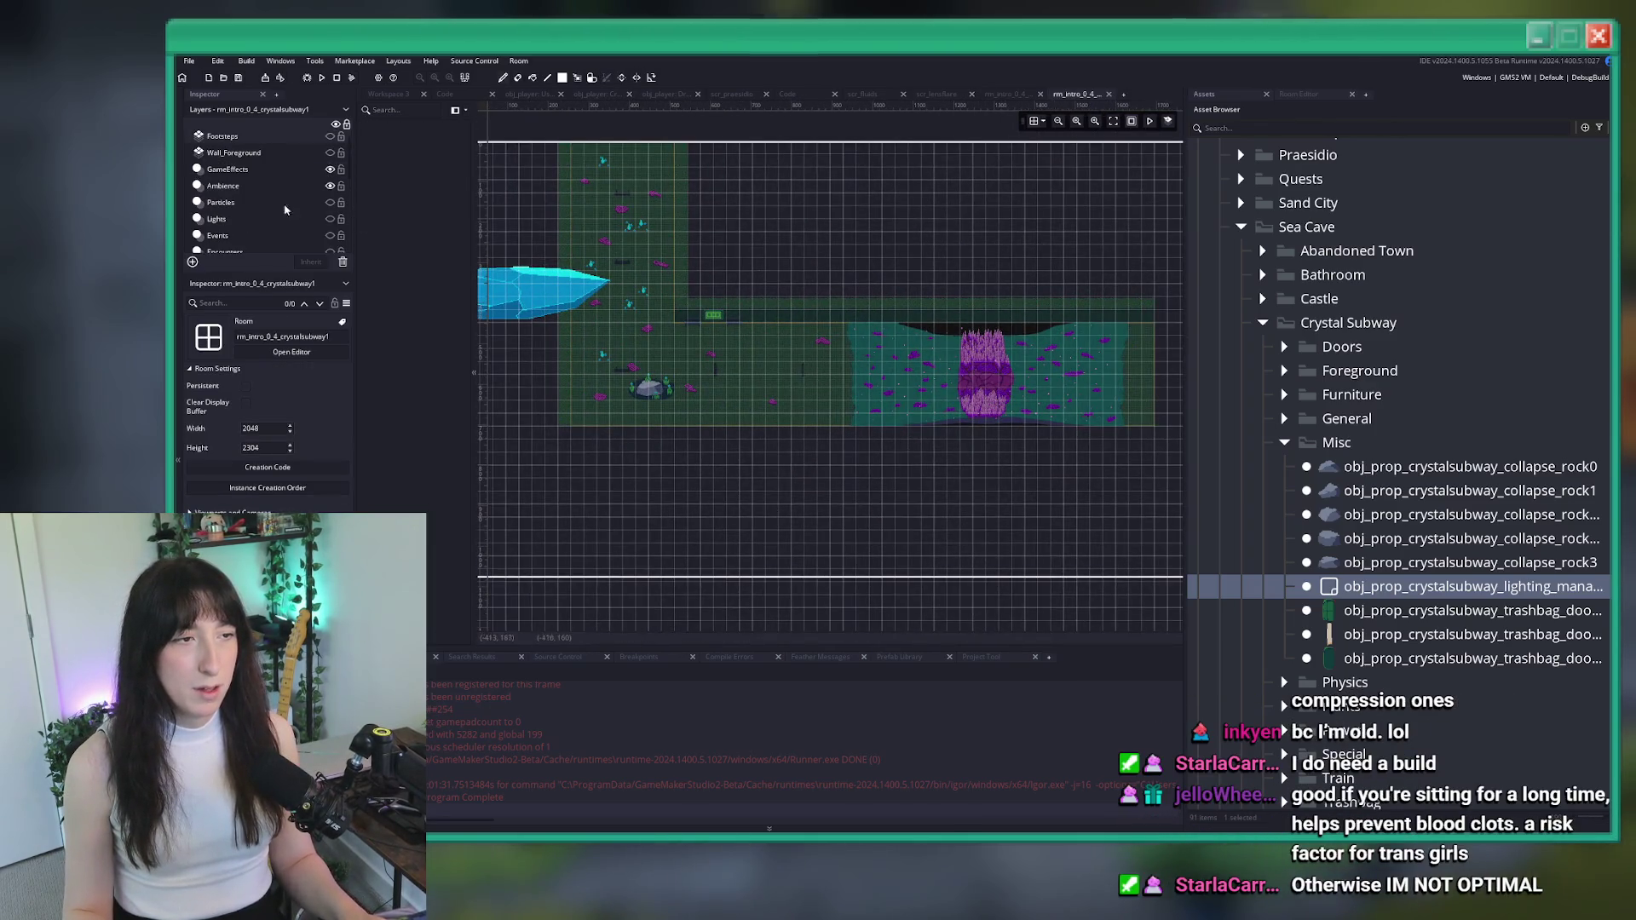
pyautogui.click(303, 217)
pyautogui.keyDown('alt'); pyautogui.click(535, 196); pyautogui.keyUp('alt')
# Find rm_intro_0_4_crystalsubway1_0, place a lighting manager instance in it, and close it
pyautogui.hotkey('ctrl', 't')
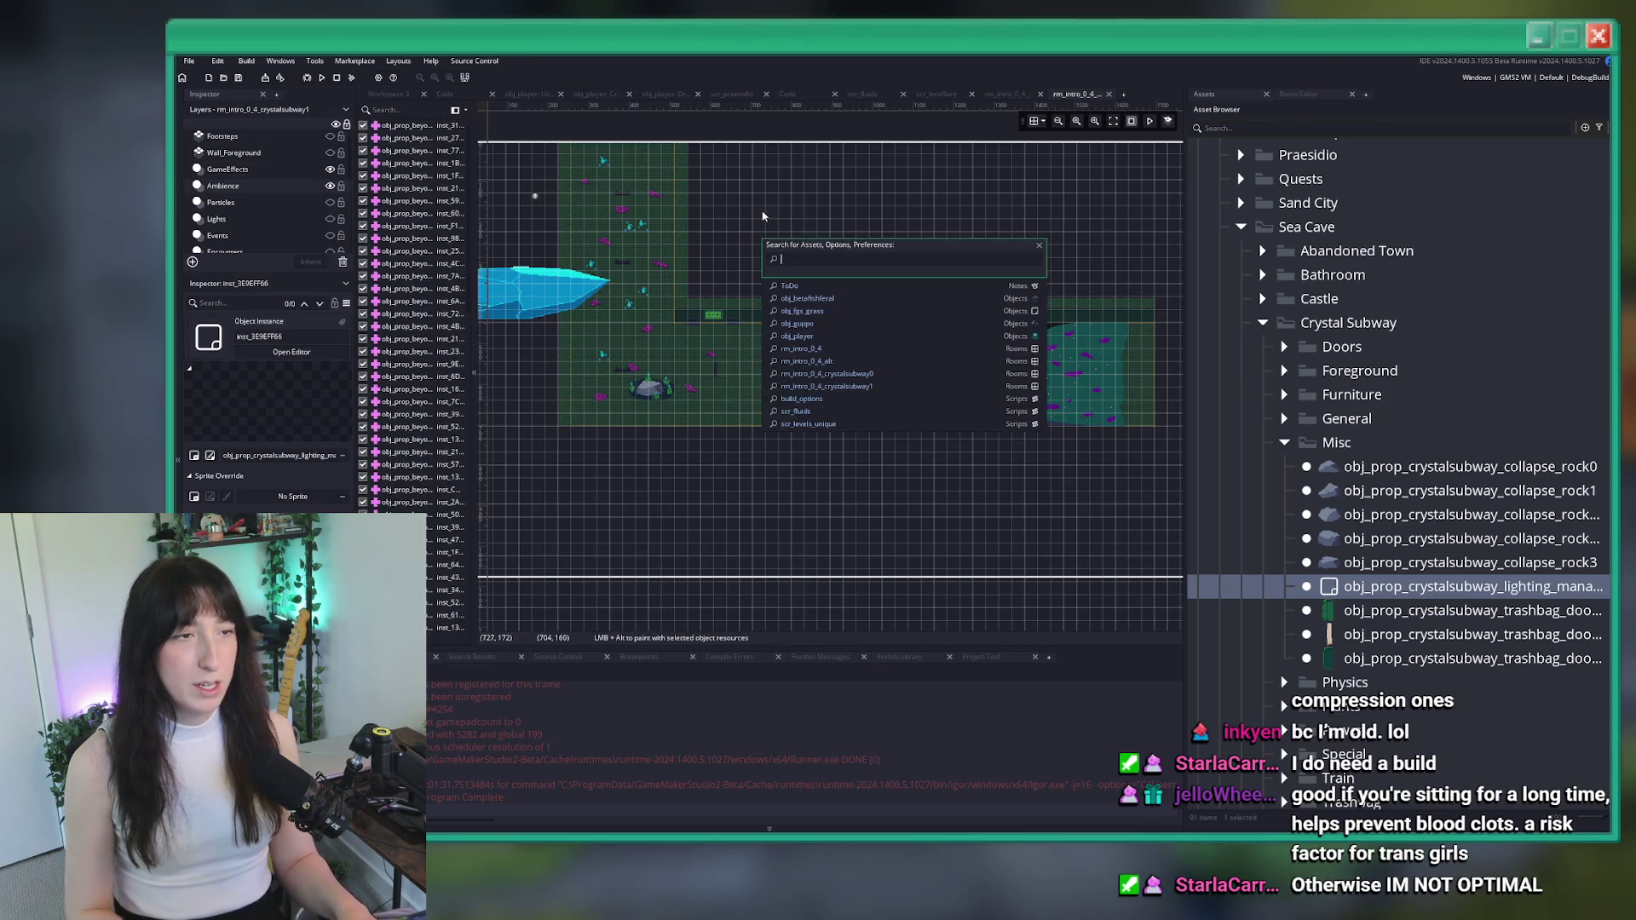
pyautogui.write('crystalsubway1')
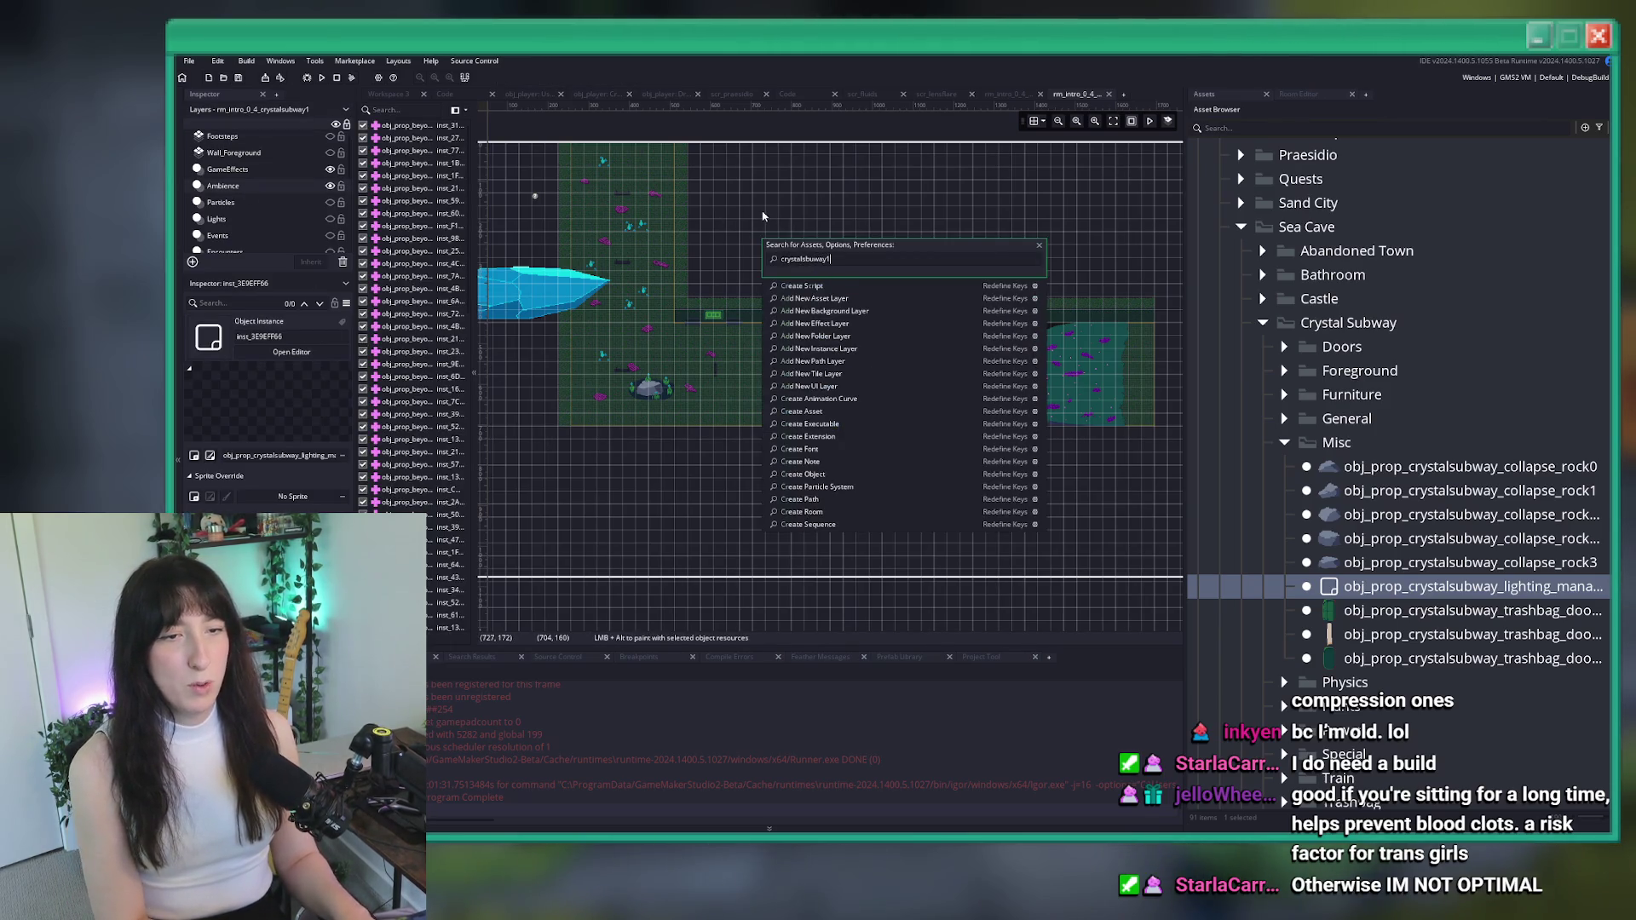
pyautogui.press('BackSpace')
pyautogui.press('BackSpace')
pyautogui.press('BackSpace')
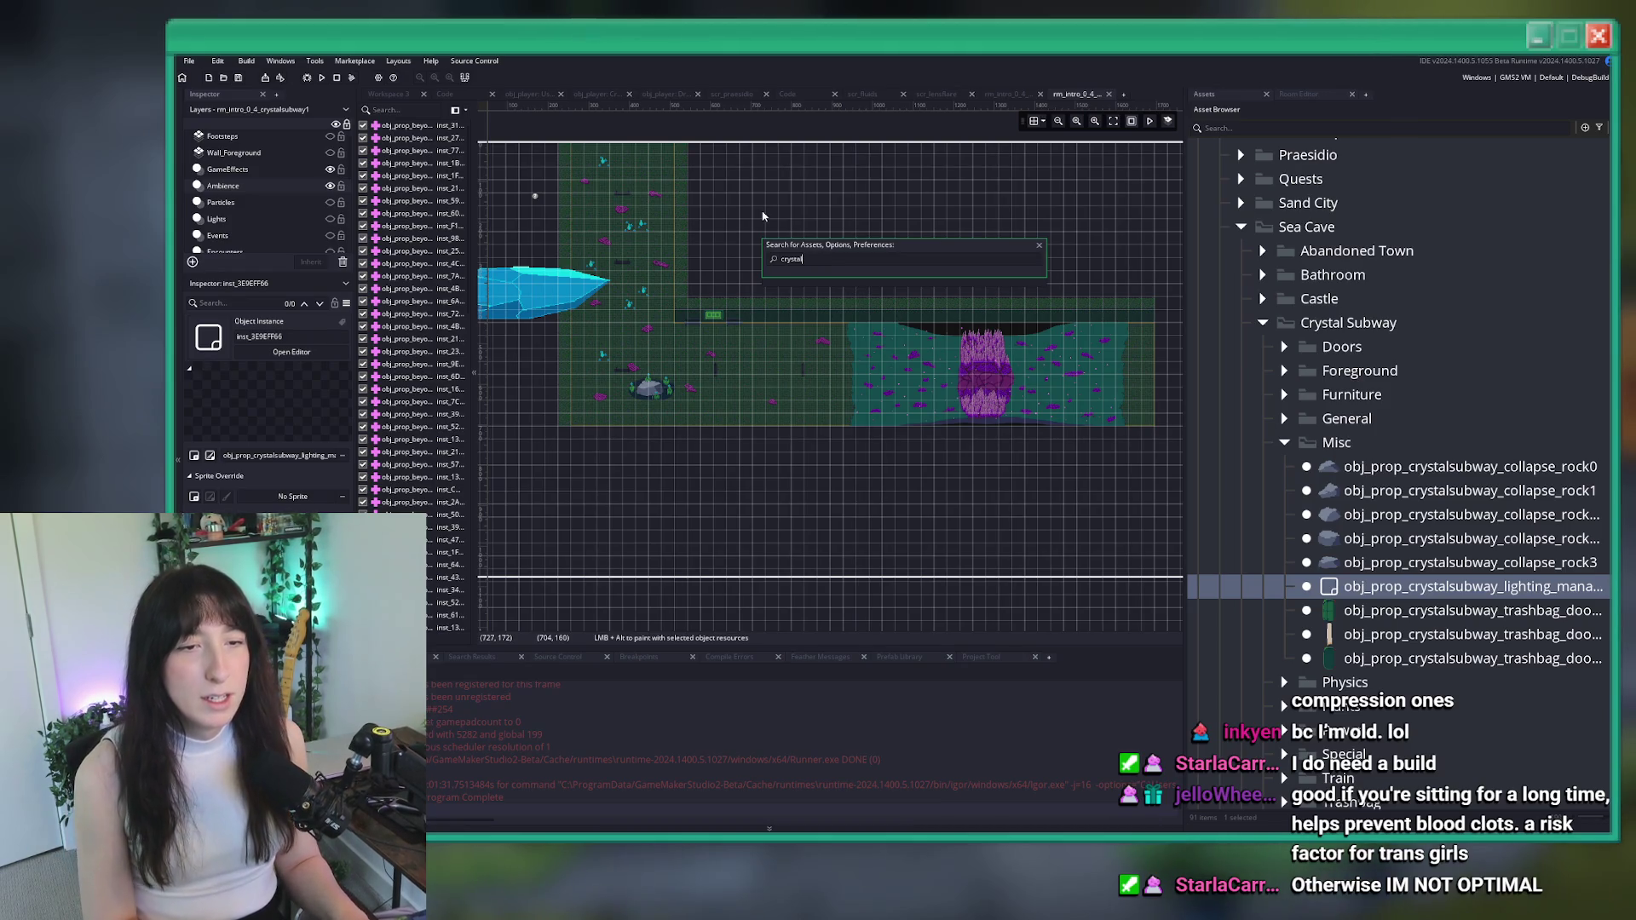
pyautogui.write('s')
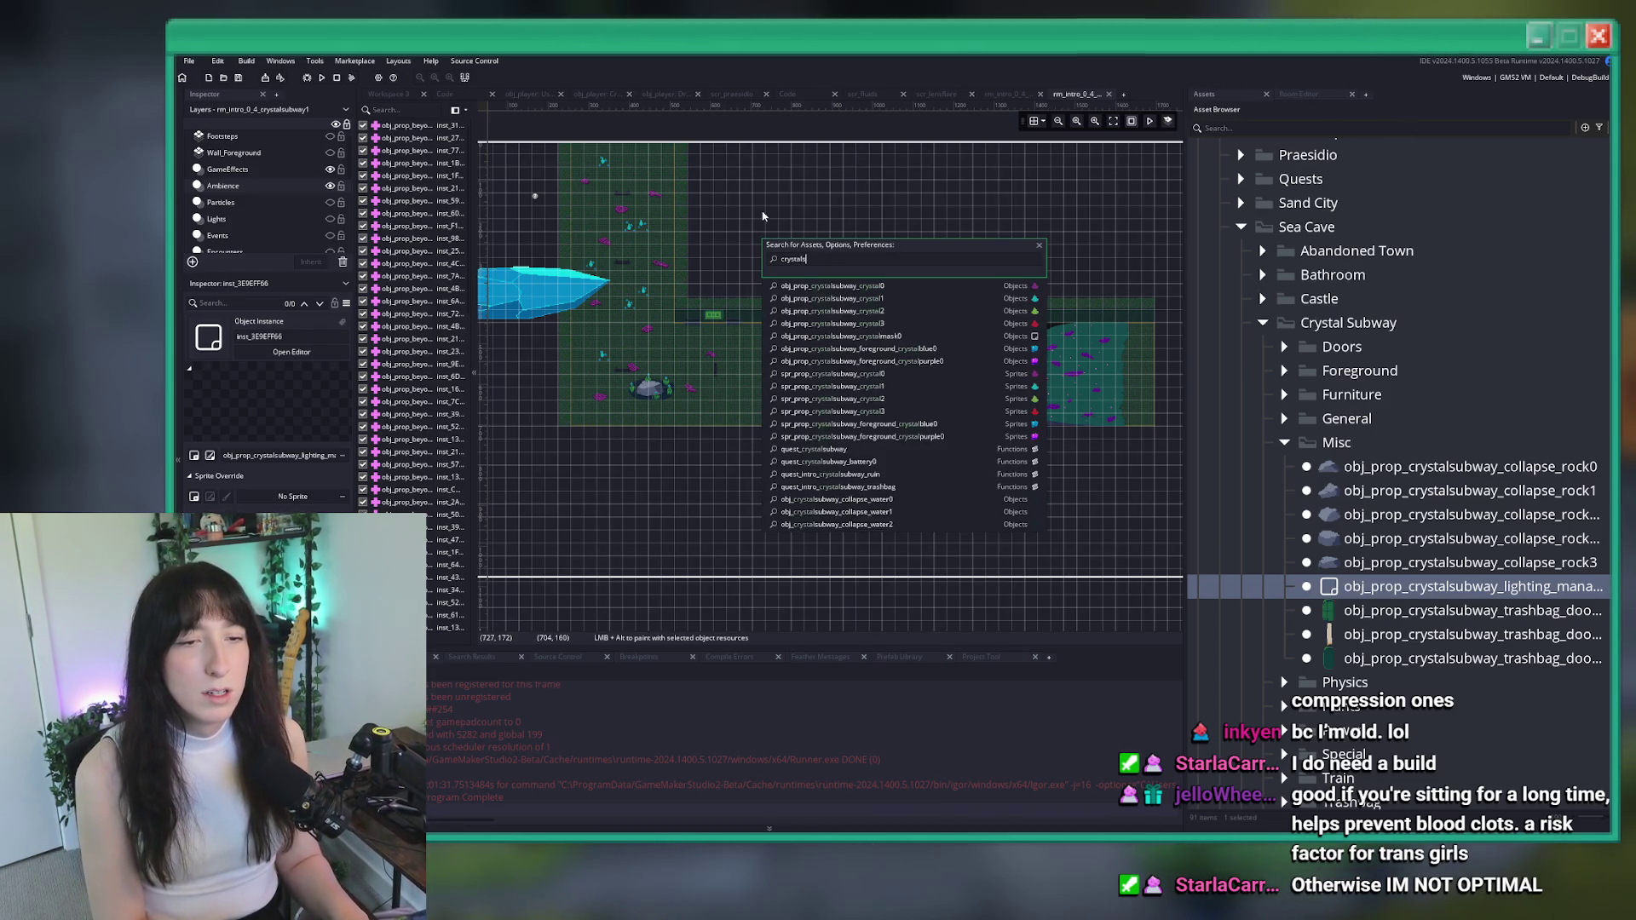
pyautogui.write('ubway1')
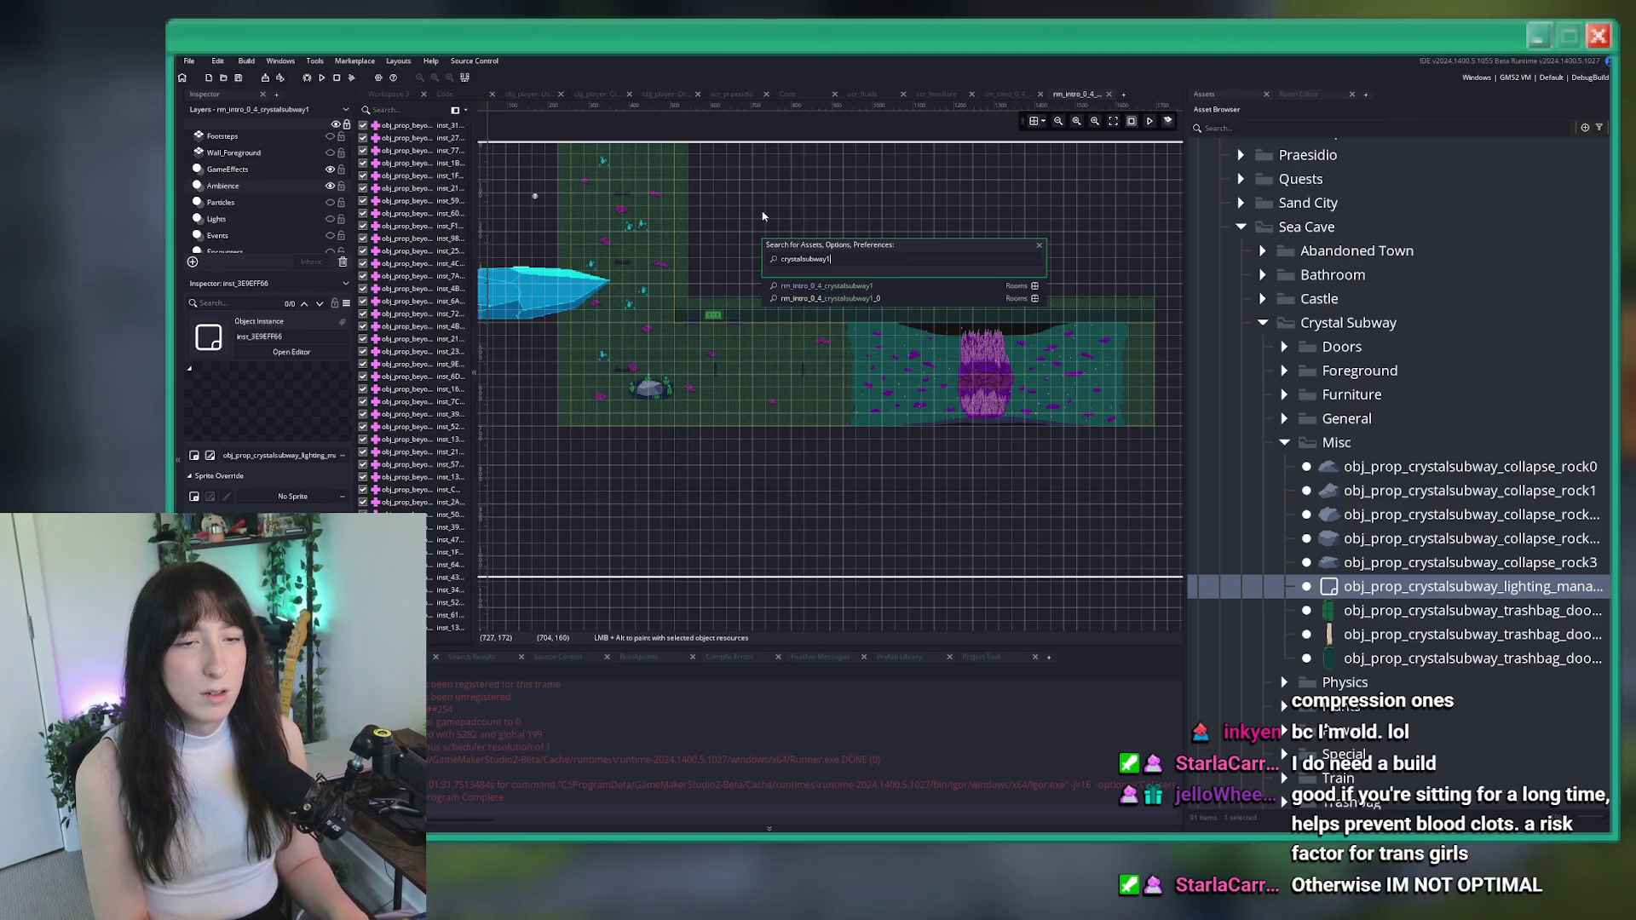
pyautogui.click(818, 298)
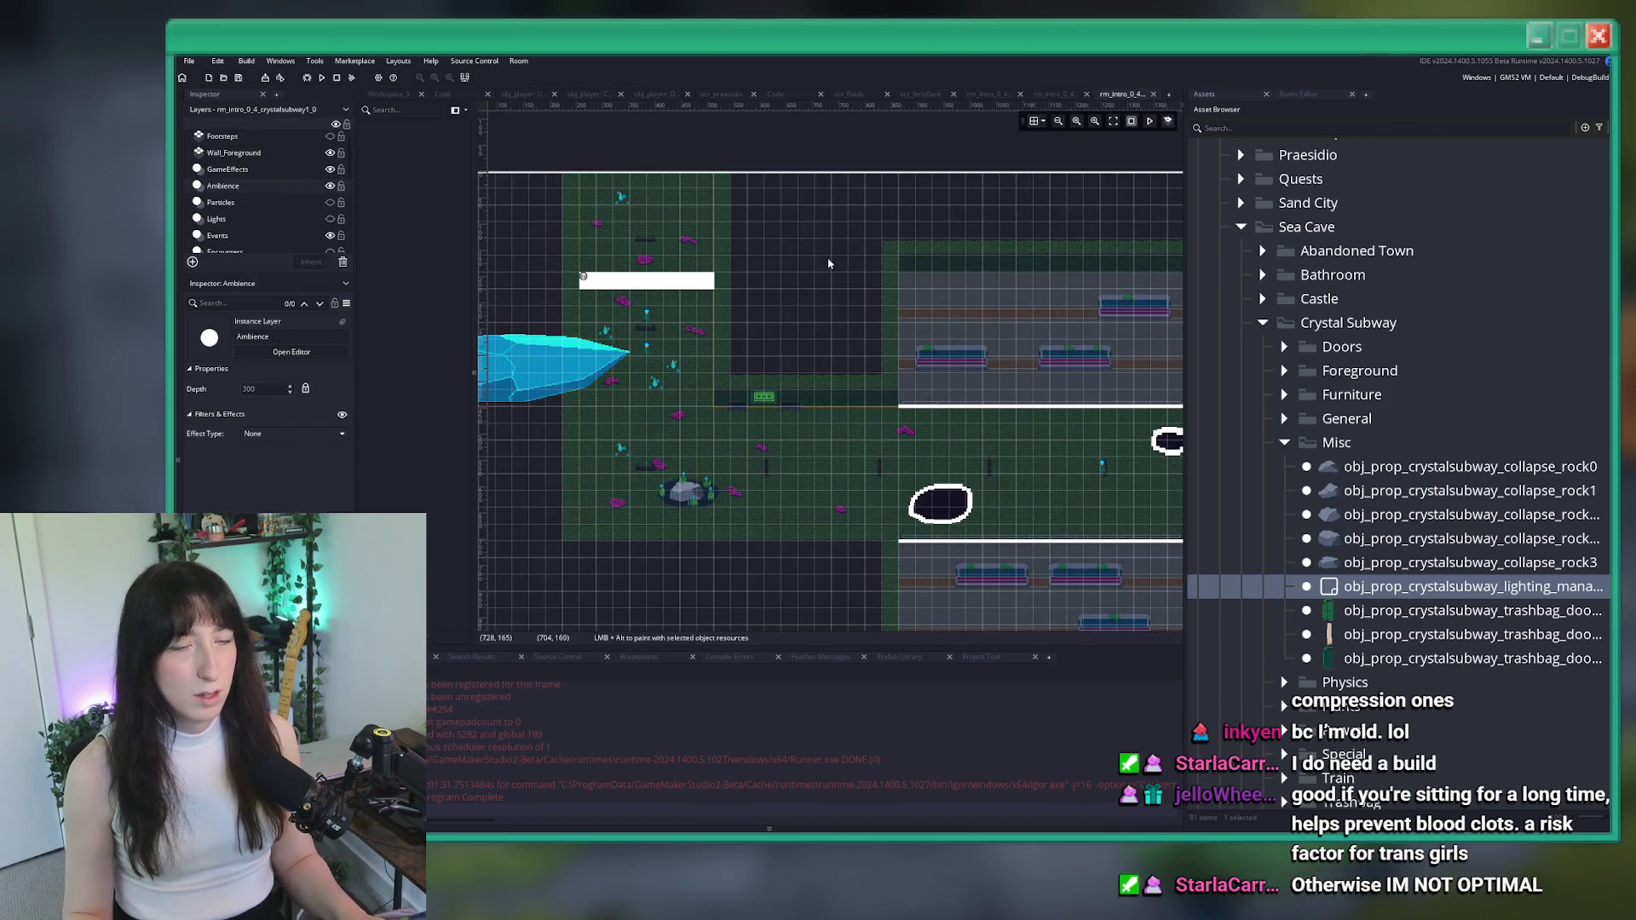
pyautogui.keyDown('alt'); pyautogui.click(533, 243); pyautogui.keyUp('alt')
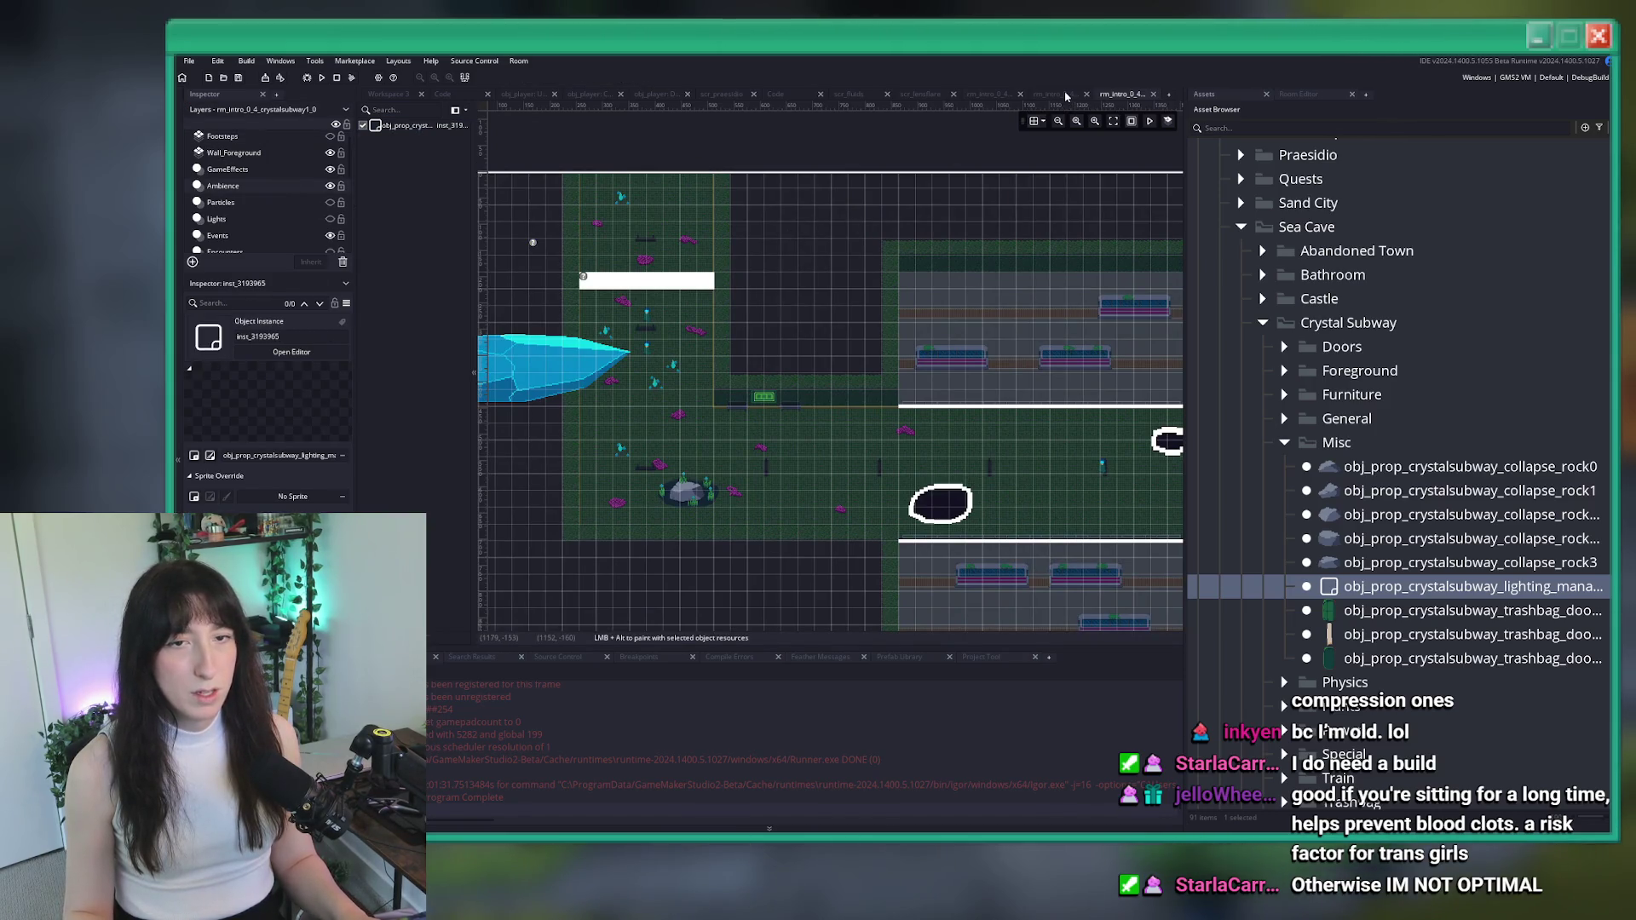
pyautogui.click(1066, 96)
# Open rm_intro_0_4_crystalsubway3, select its Ambience layer, then close the room editors
pyautogui.hotkey('ctrl', 't')
pyautogui.write('crystalsubway2')
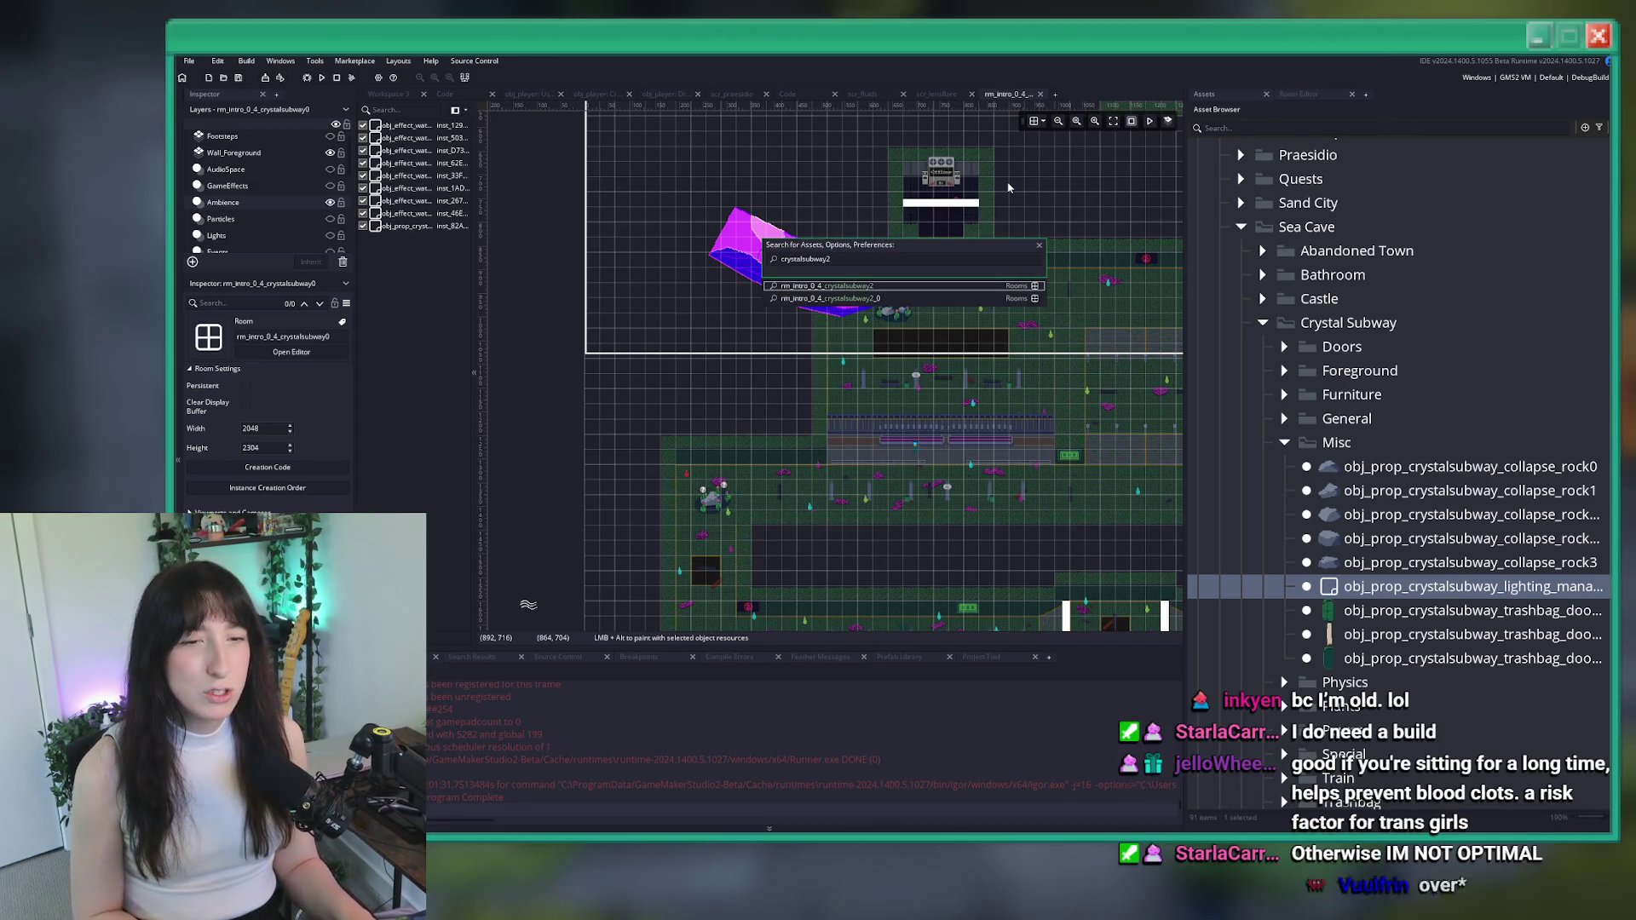
pyautogui.press('BackSpace')
pyautogui.write('3')
pyautogui.click(870, 292)
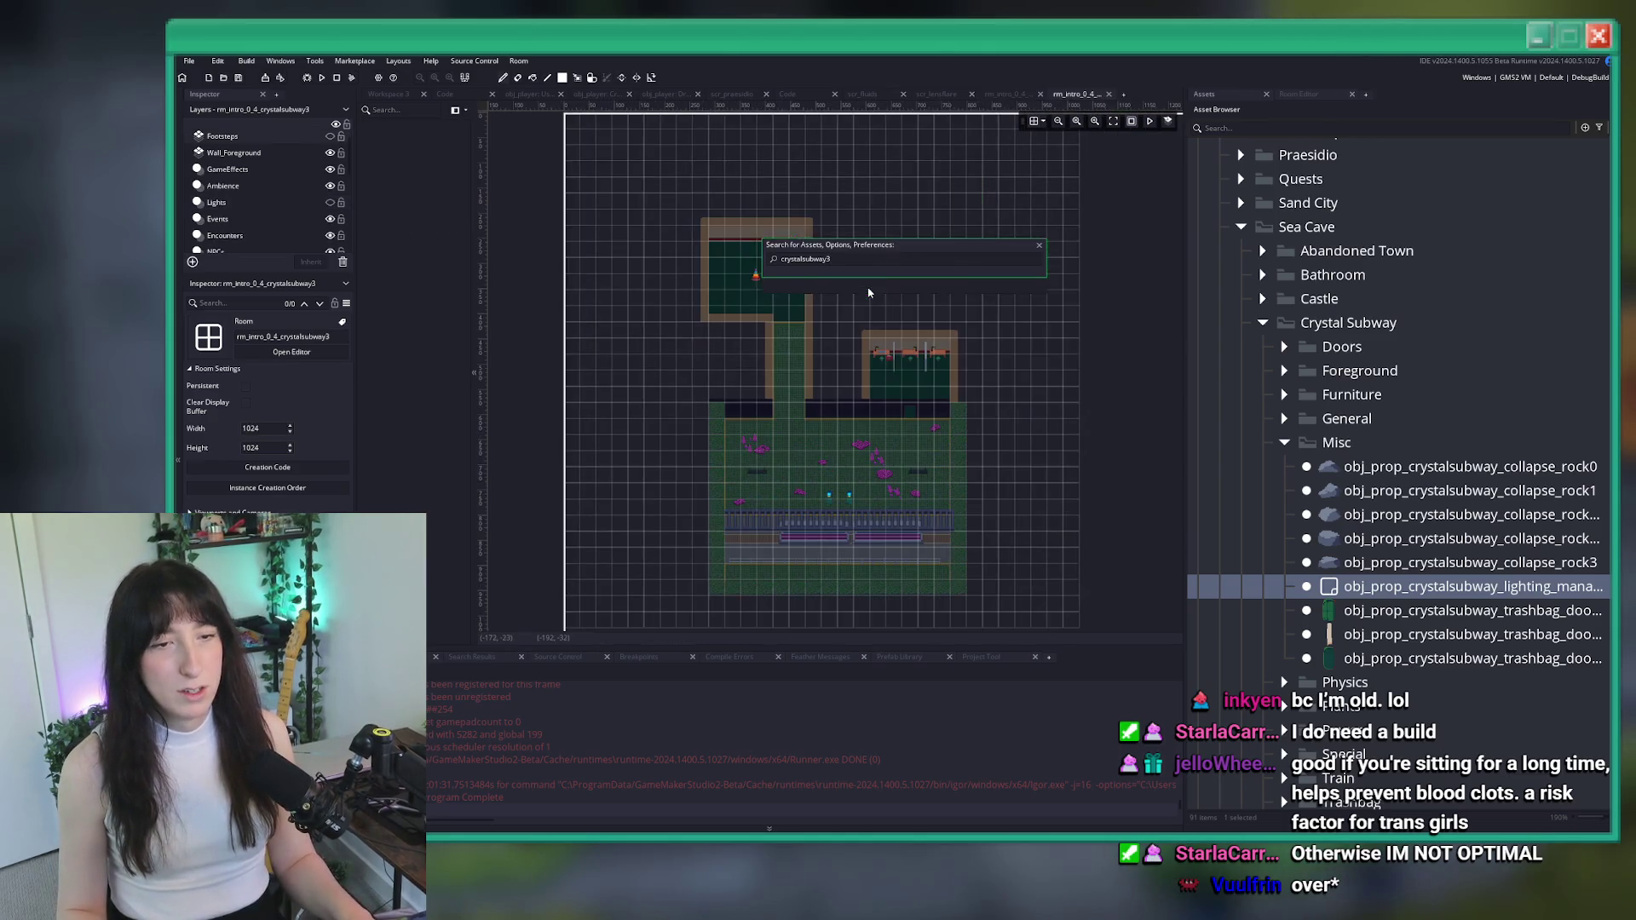
pyautogui.scroll(4, 665, 477)
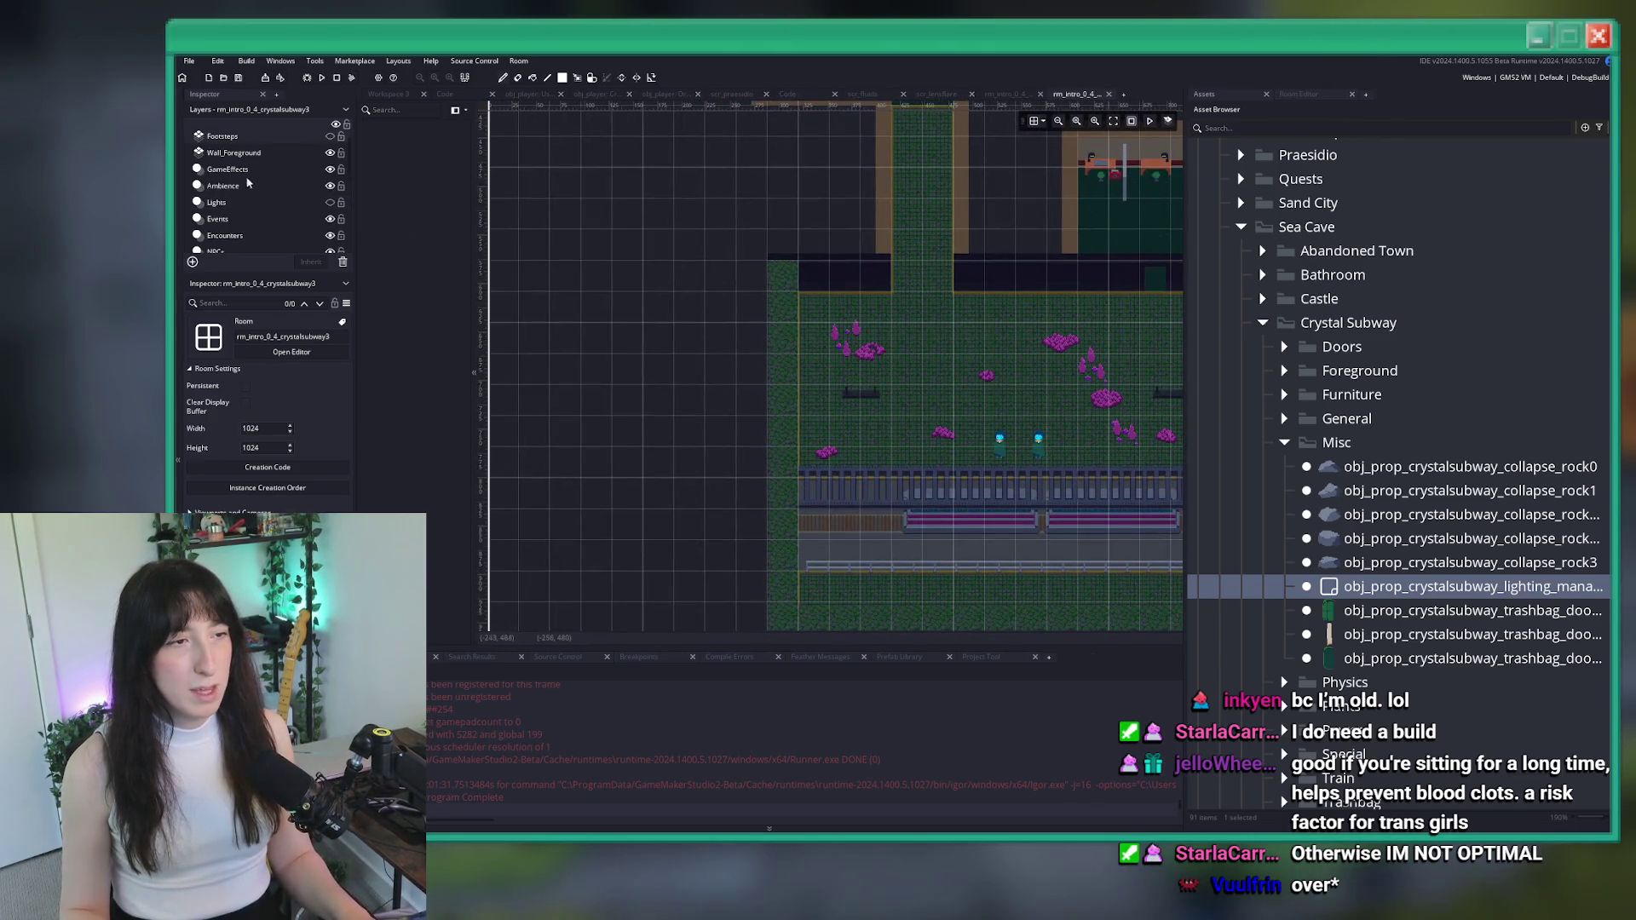
pyautogui.click(224, 185)
pyautogui.scroll(-2, 921, 248)
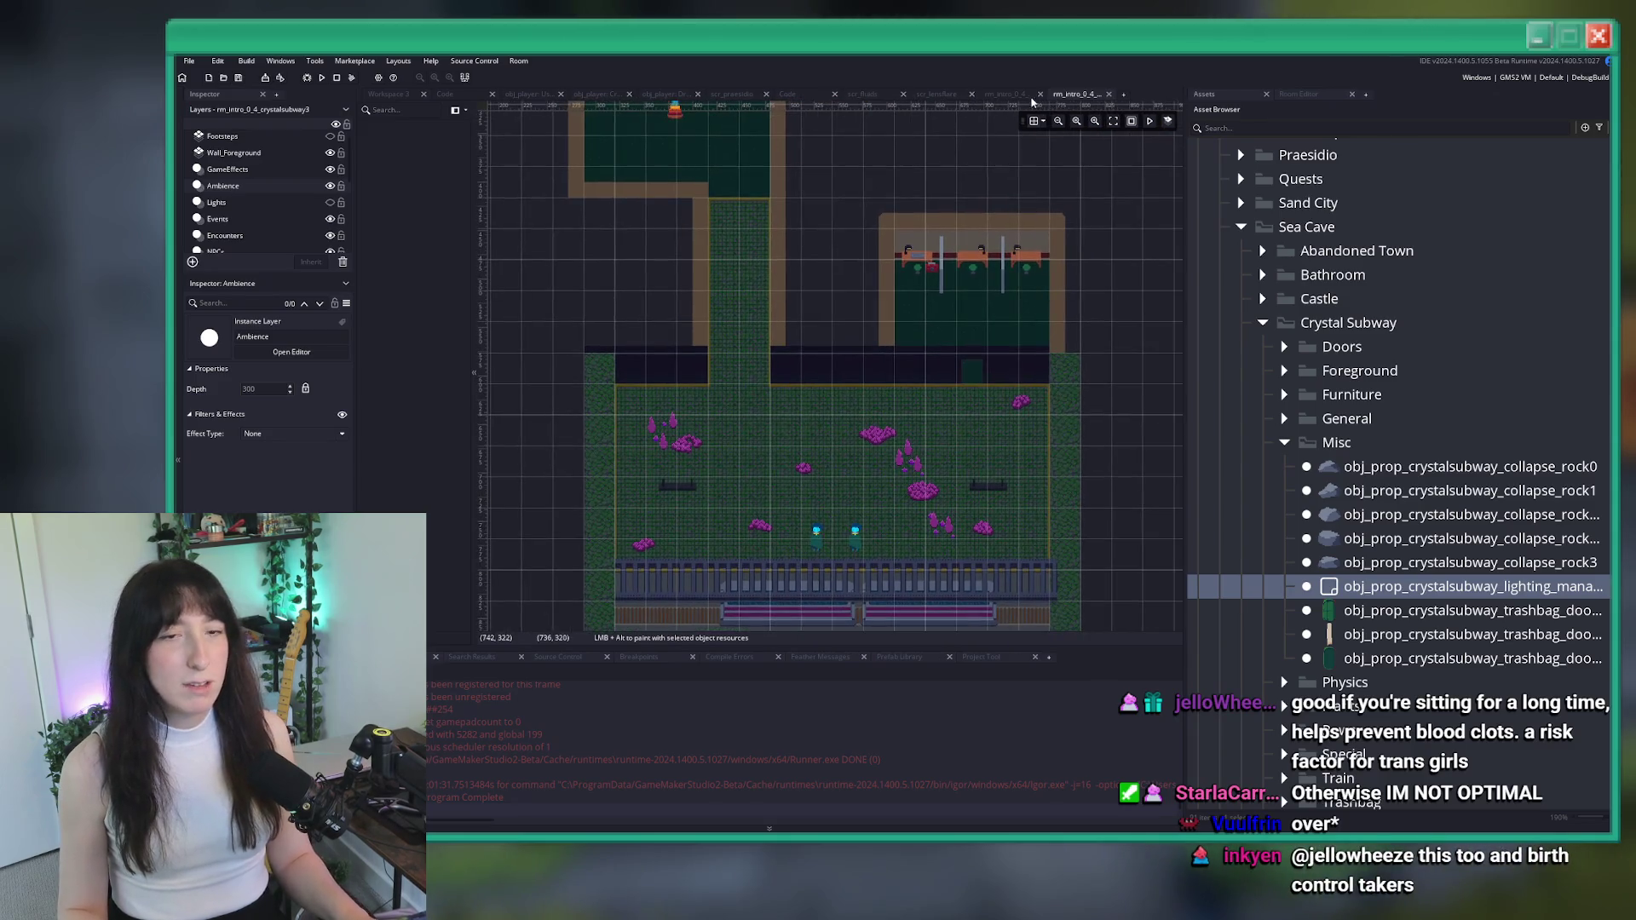
pyautogui.click(1040, 94)
pyautogui.click(1040, 94)
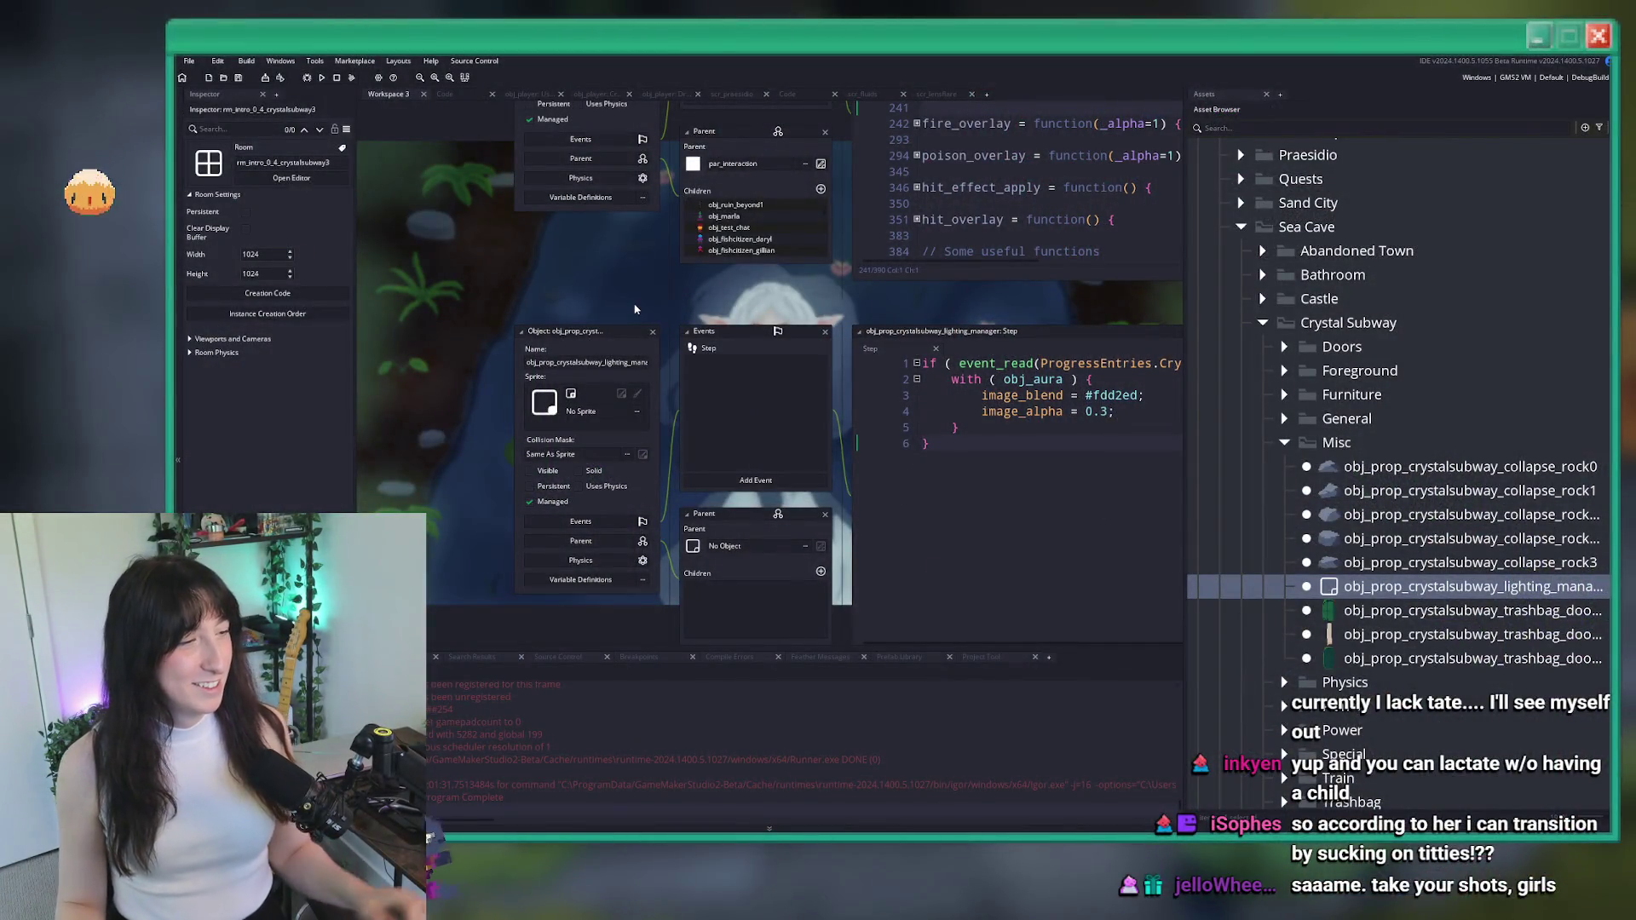
# Scroll the lighting manager's Step code that tints obj_aura #fdd2ed at alpha 0.3
pyautogui.scroll(-3, 569, 291)
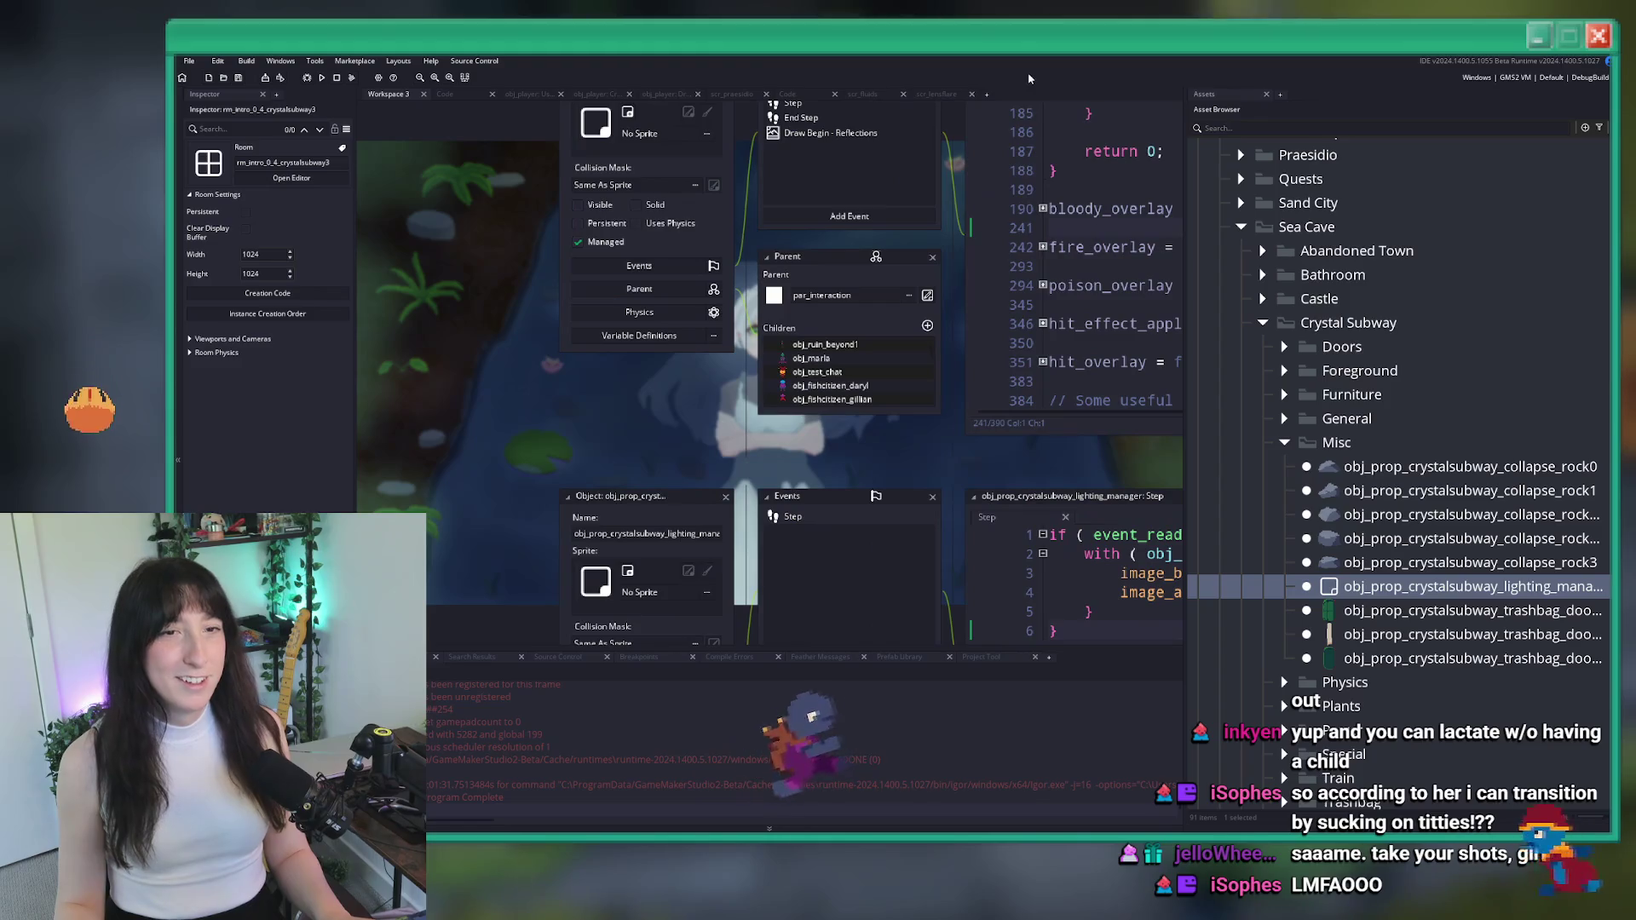
# Add a new workspace in first position named Workspace 1 and show the ToDo.txt notes
pyautogui.click(988, 93)
pyautogui.moveTo(1004, 94); pyautogui.dragTo(402, 94)
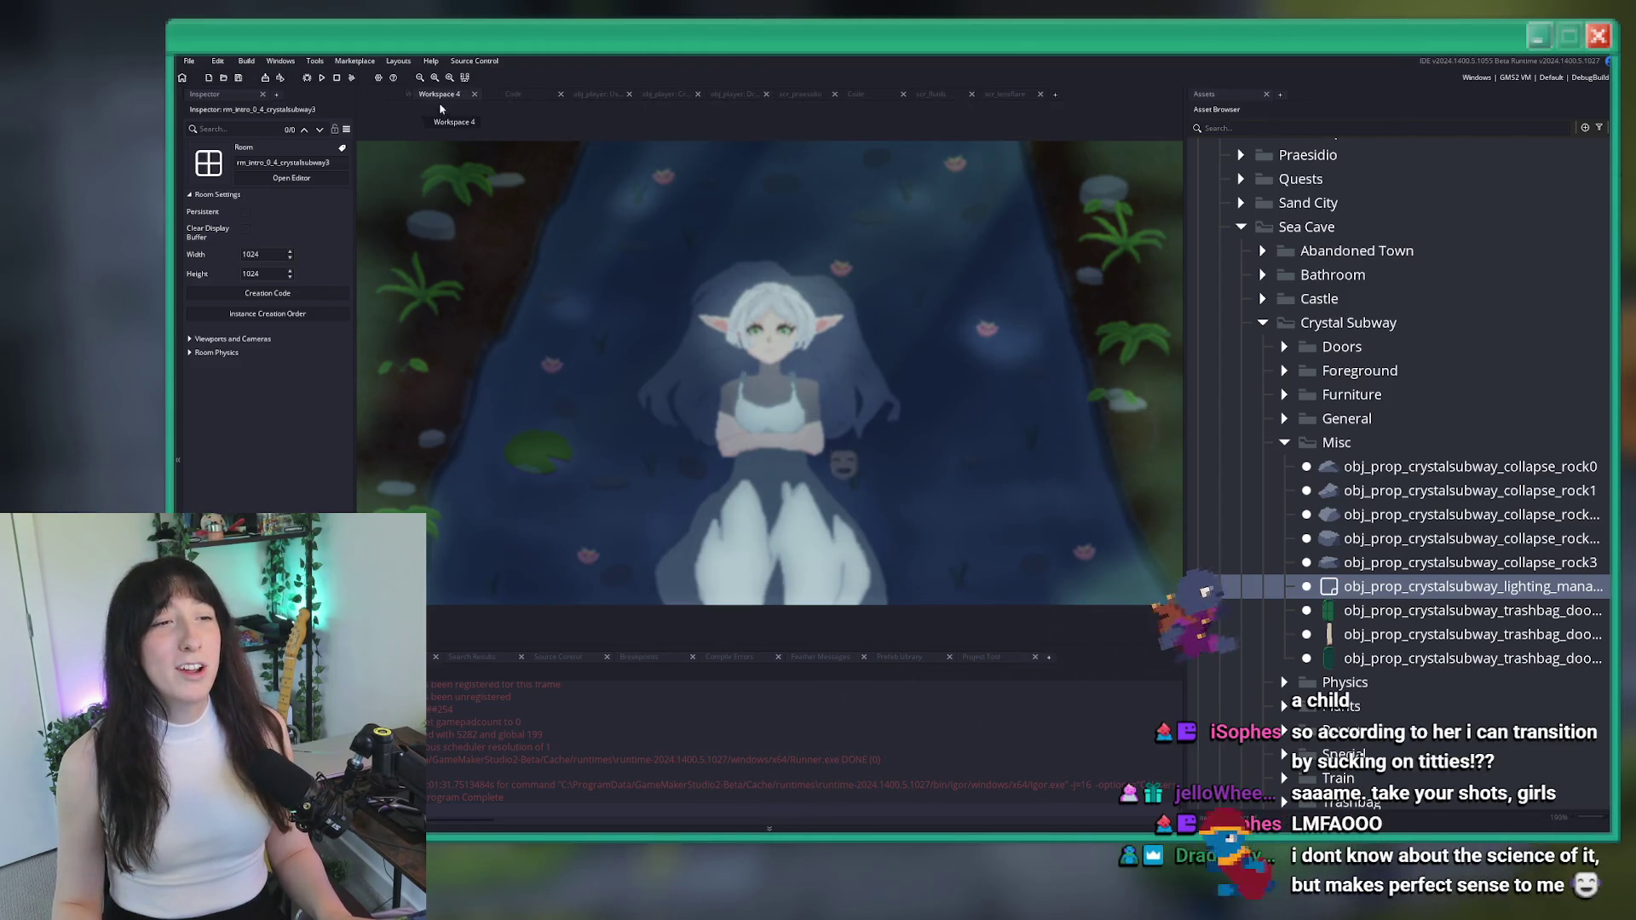
pyautogui.press('BackSpace')
pyautogui.write('1')
pyautogui.press('Return')
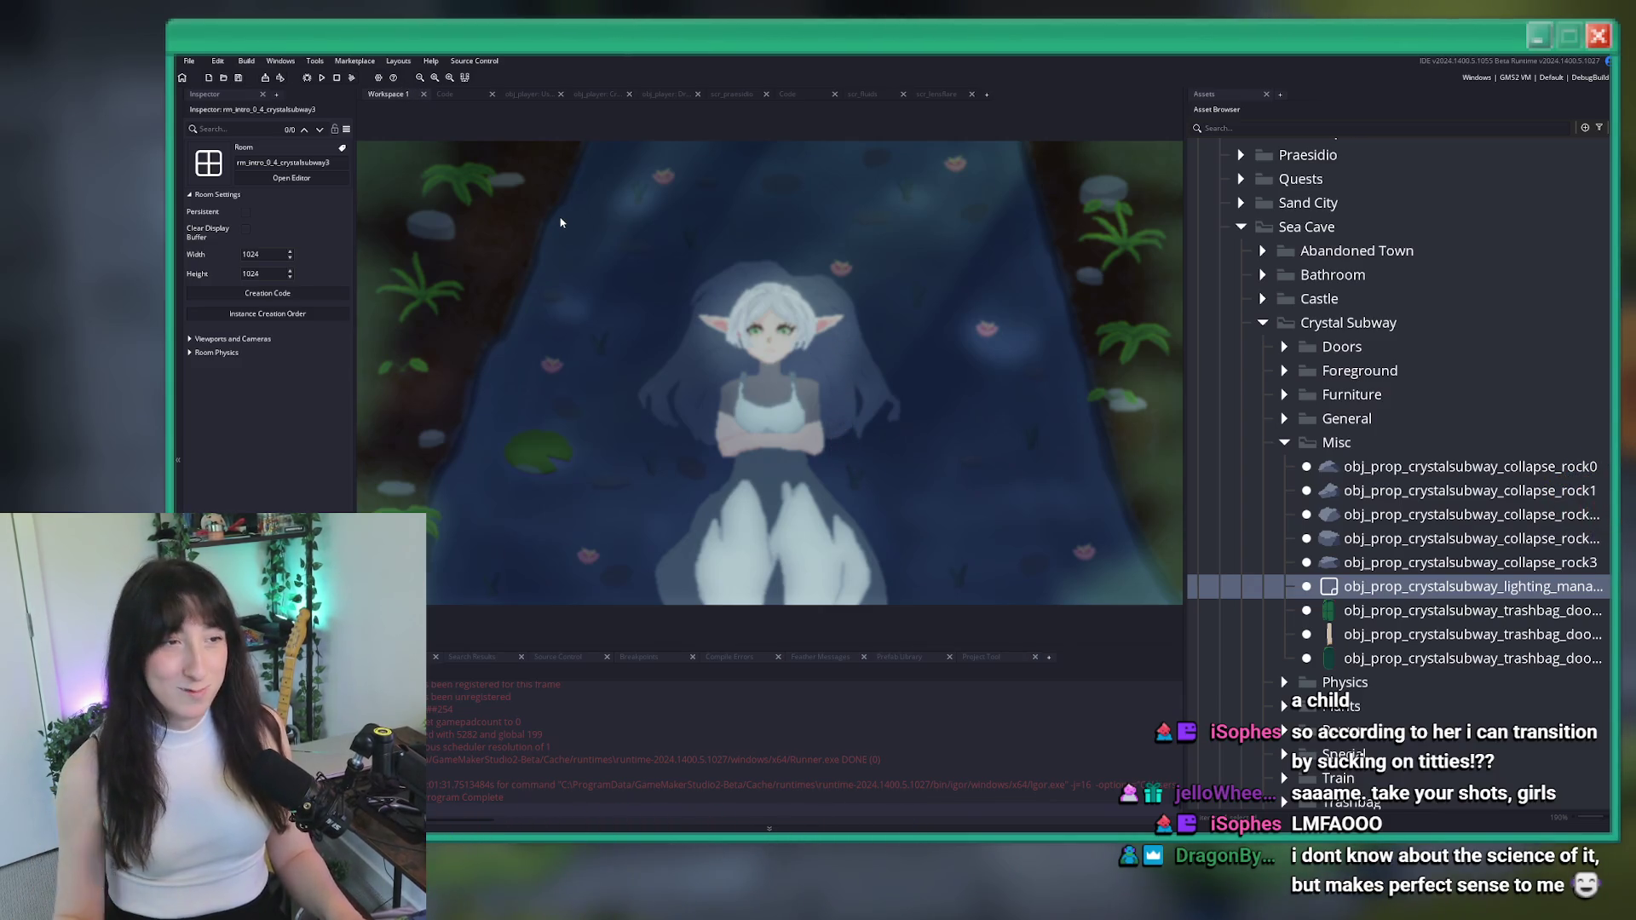
pyautogui.click(442, 97)
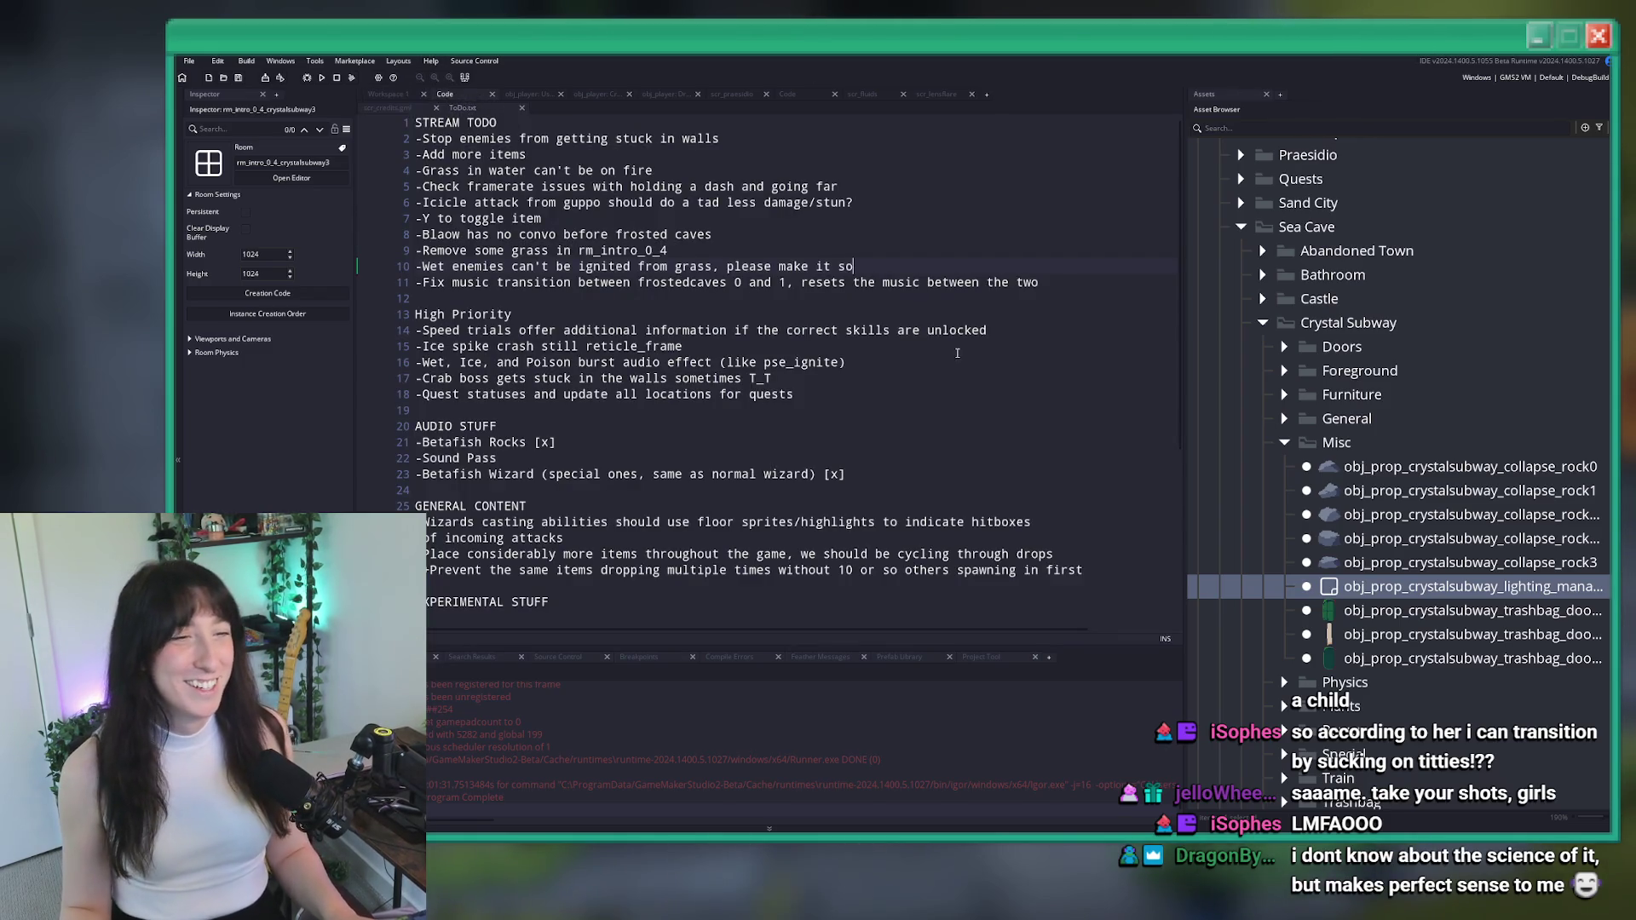
pyautogui.click(897, 267)
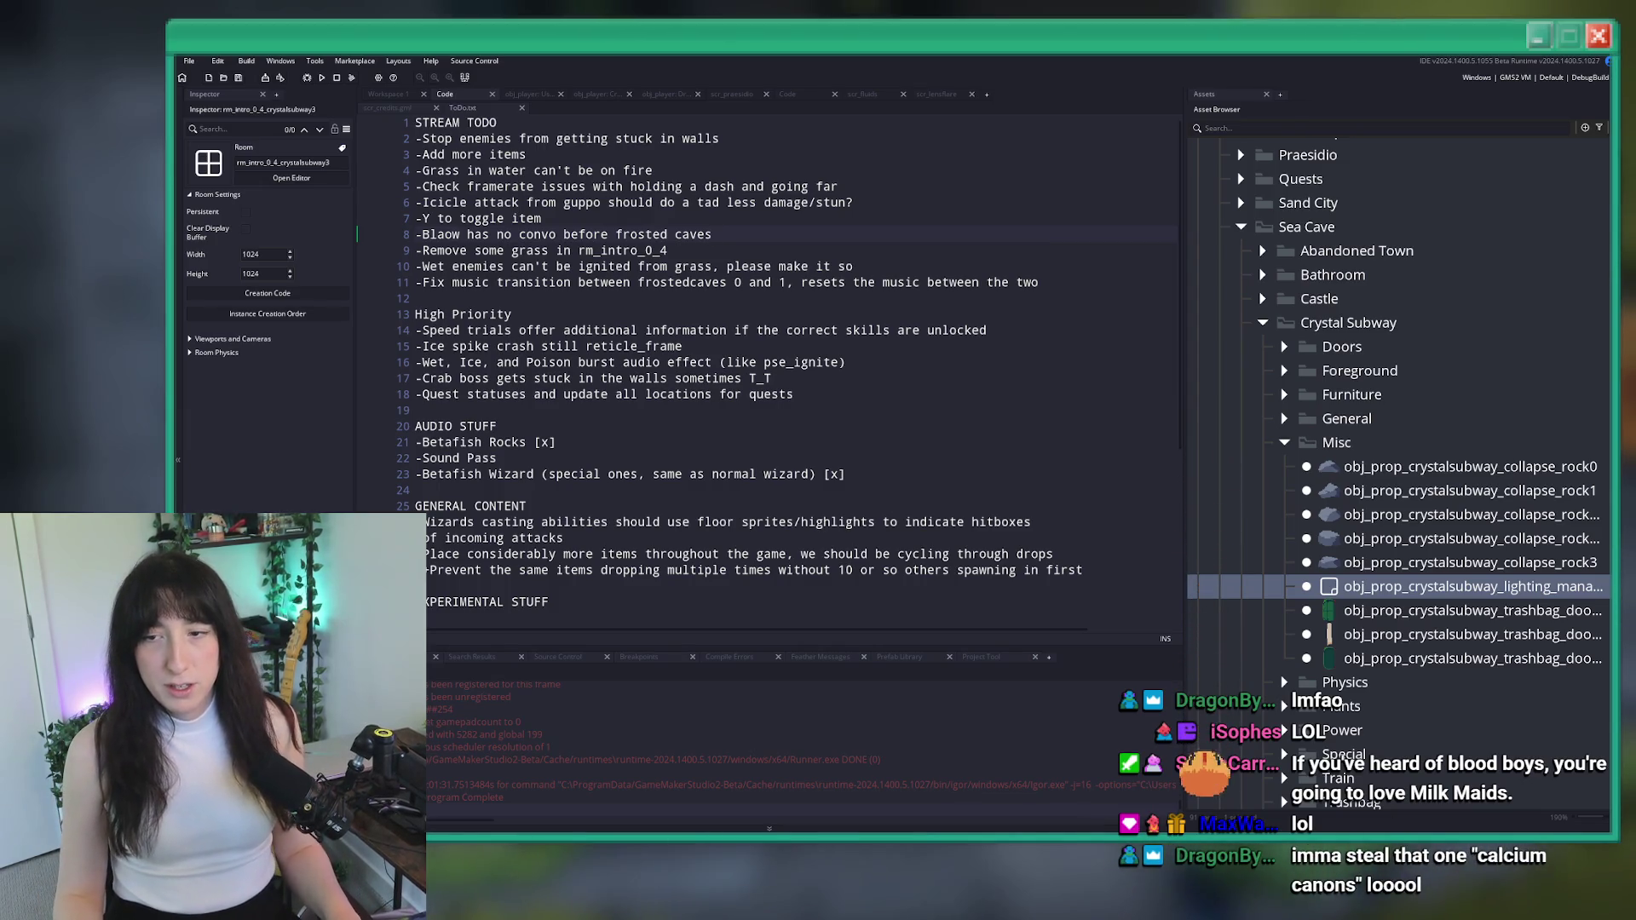
pyautogui.hotkey('alt', 'Tab')
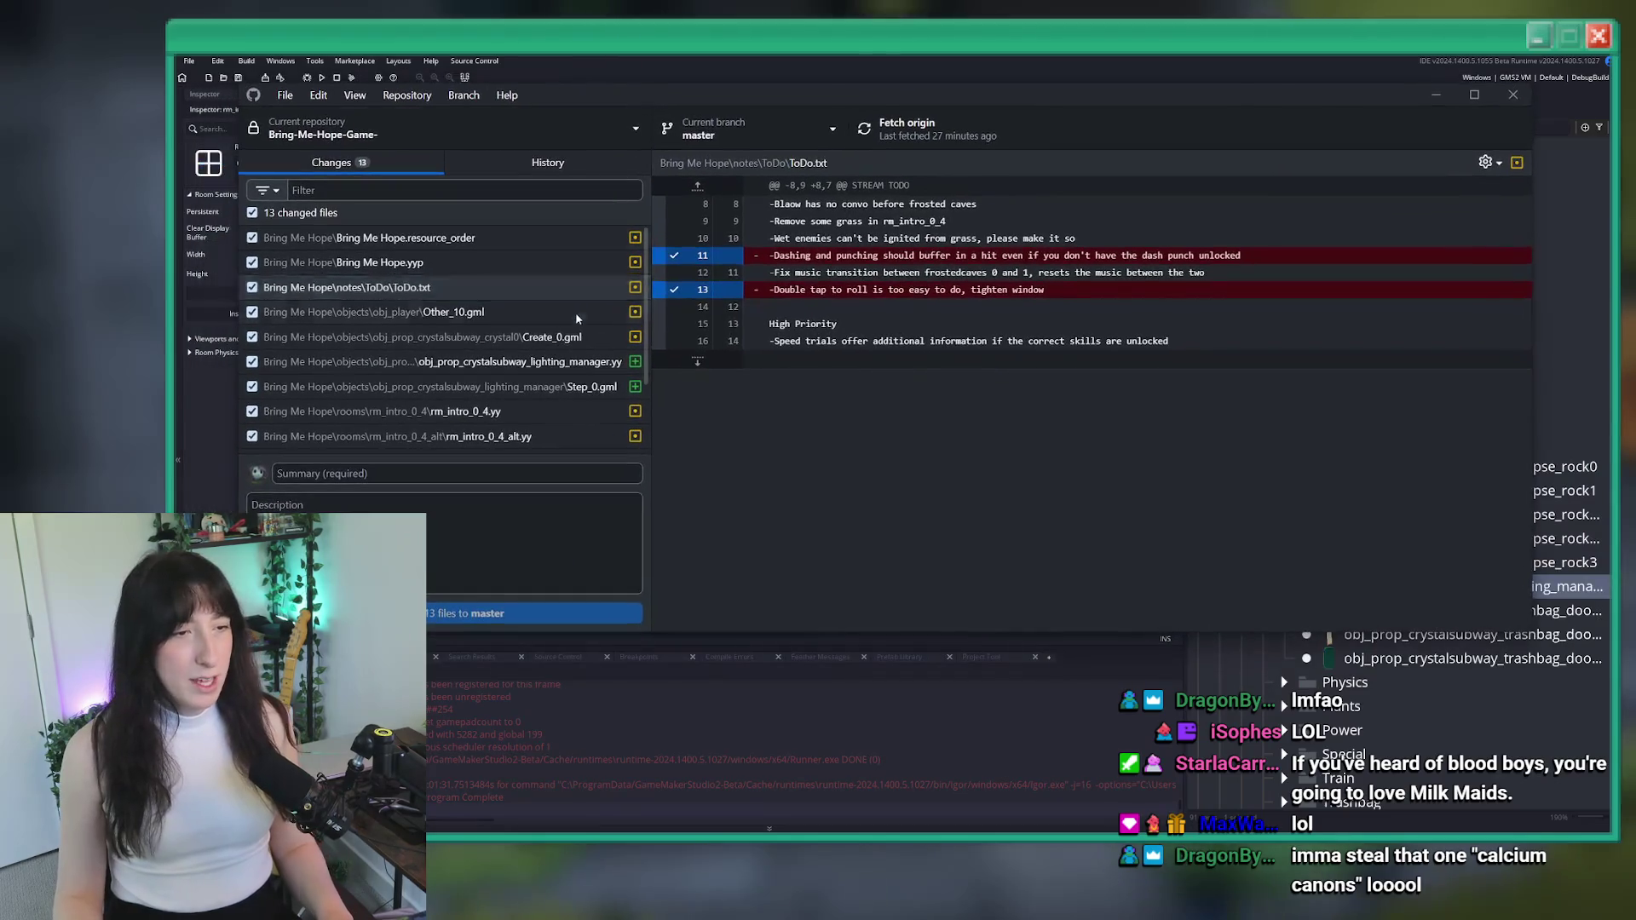
# Review the Create_0.gml and Other_10.gml diffs and commit as 'Dashing and performance improvements'
pyautogui.click(520, 334)
pyautogui.click(511, 312)
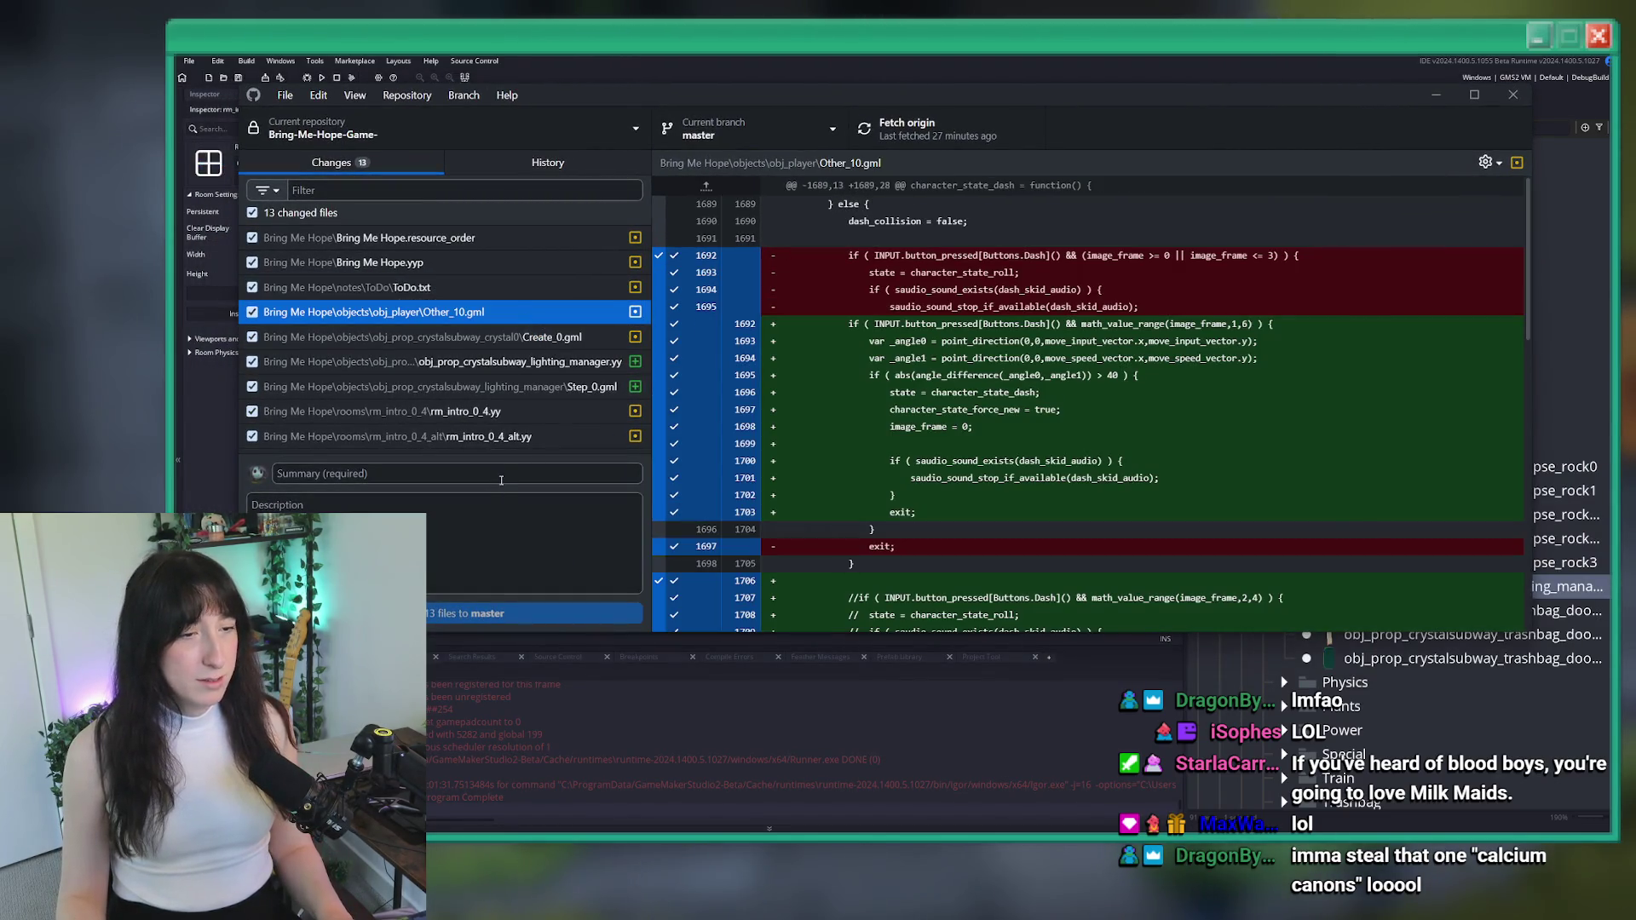
pyautogui.click(505, 468)
pyautogui.write('ur')
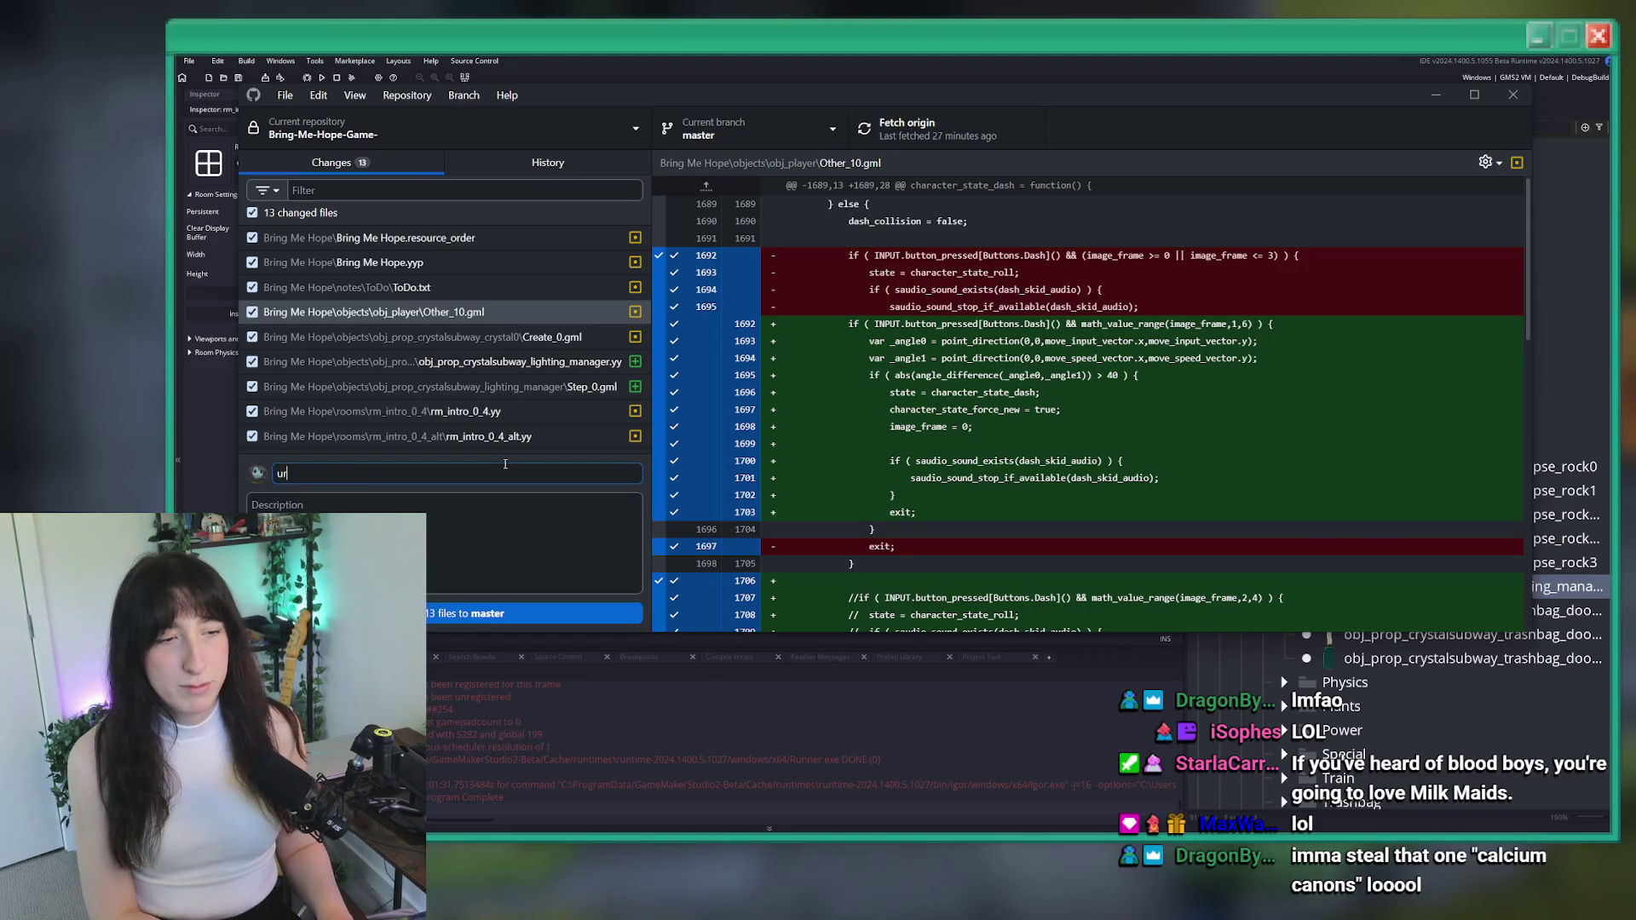
pyautogui.write(' and ')
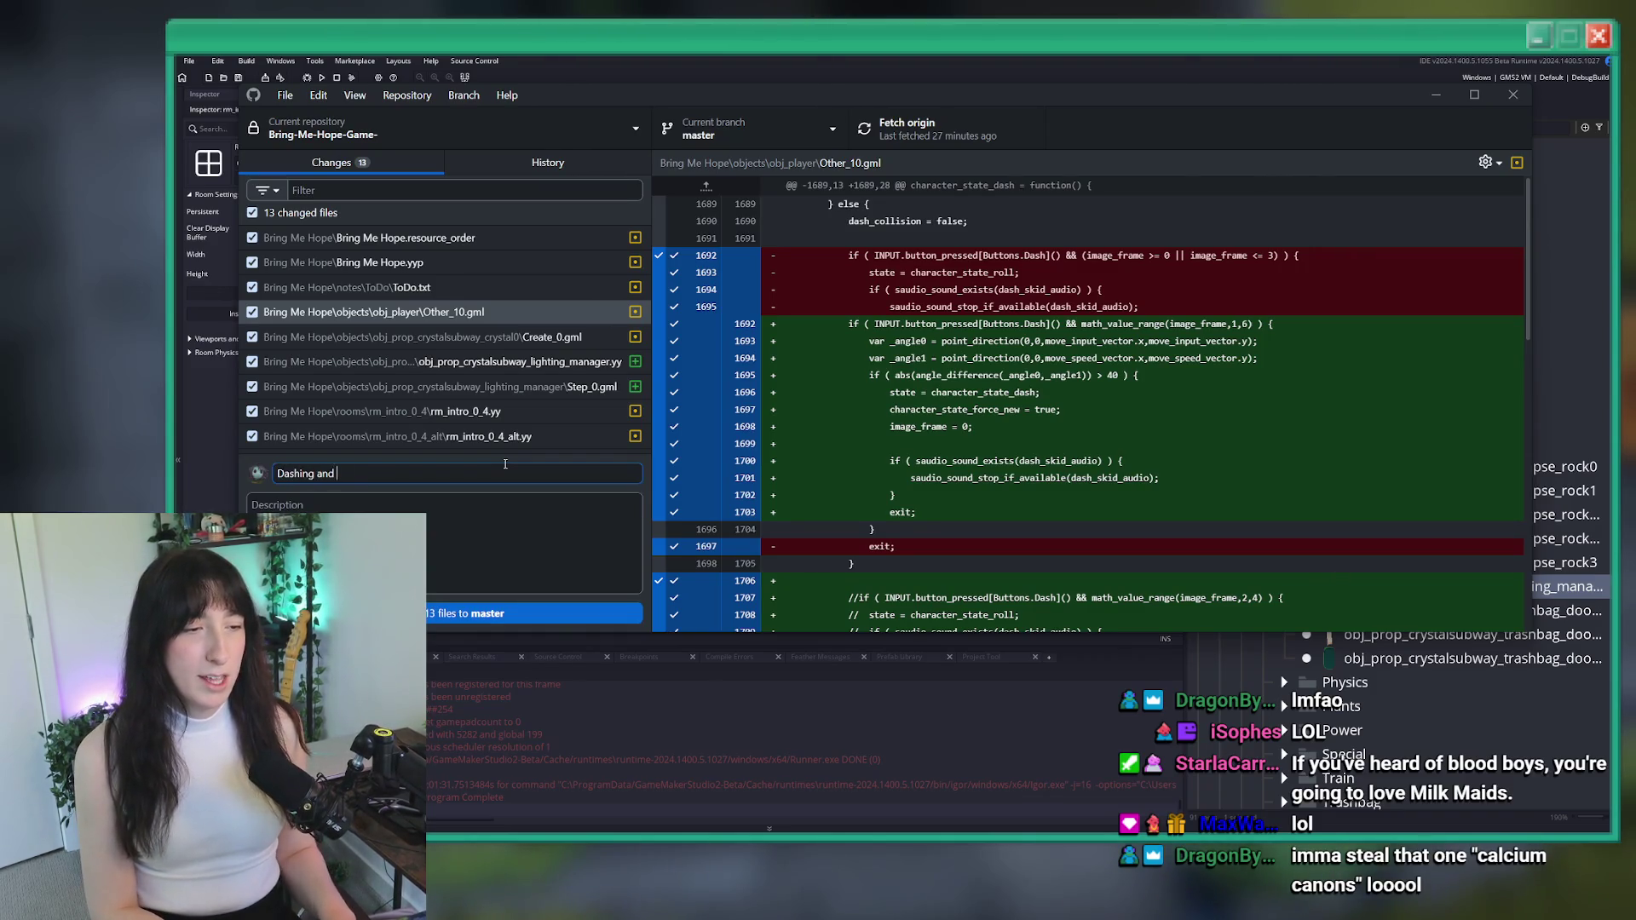
pyautogui.write('performance improvements')
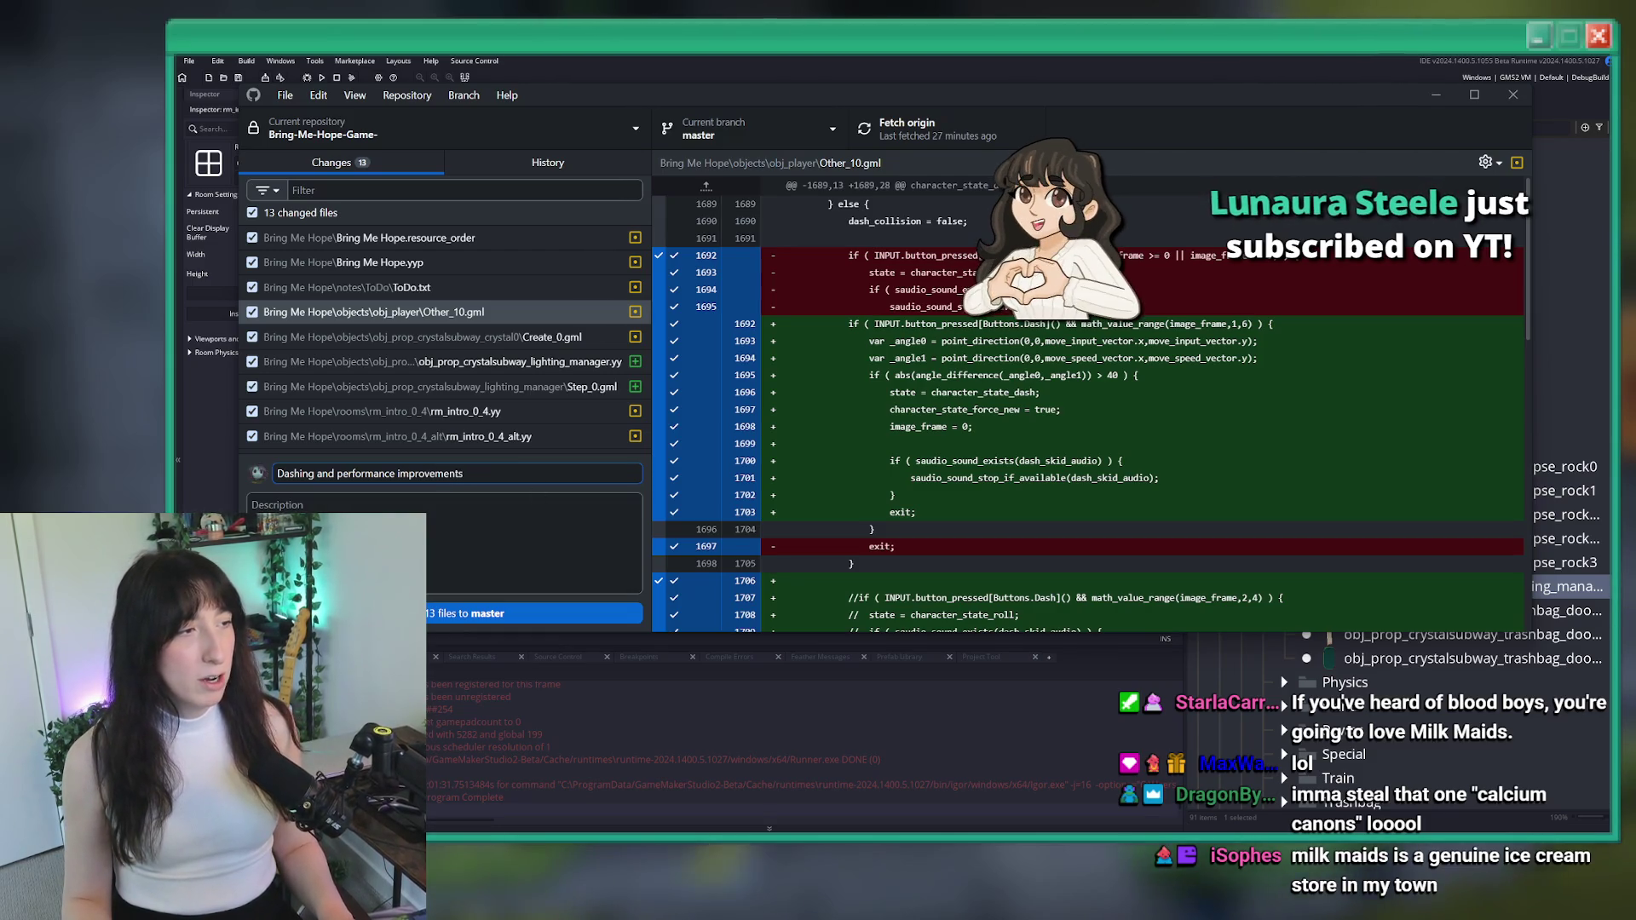
pyautogui.hotkey('ctrl', 'Return')
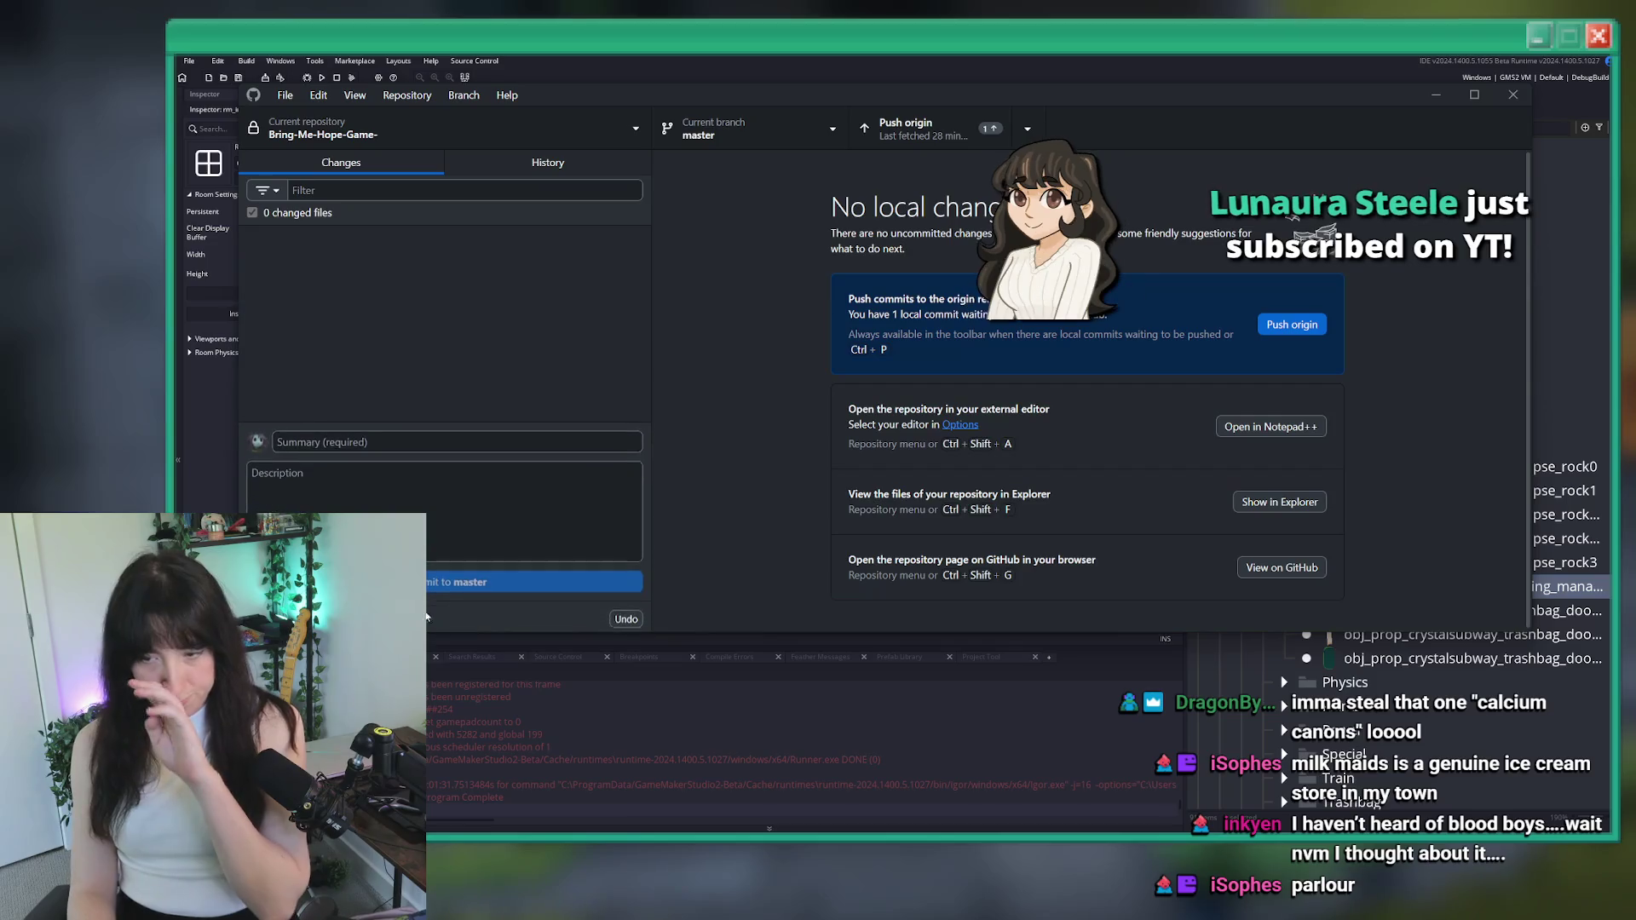
# Push the commit to origin, view the history, and return to GameMaker
pyautogui.hotkey('ctrl', 'p')
pyautogui.hotkey('ctrl', '2')
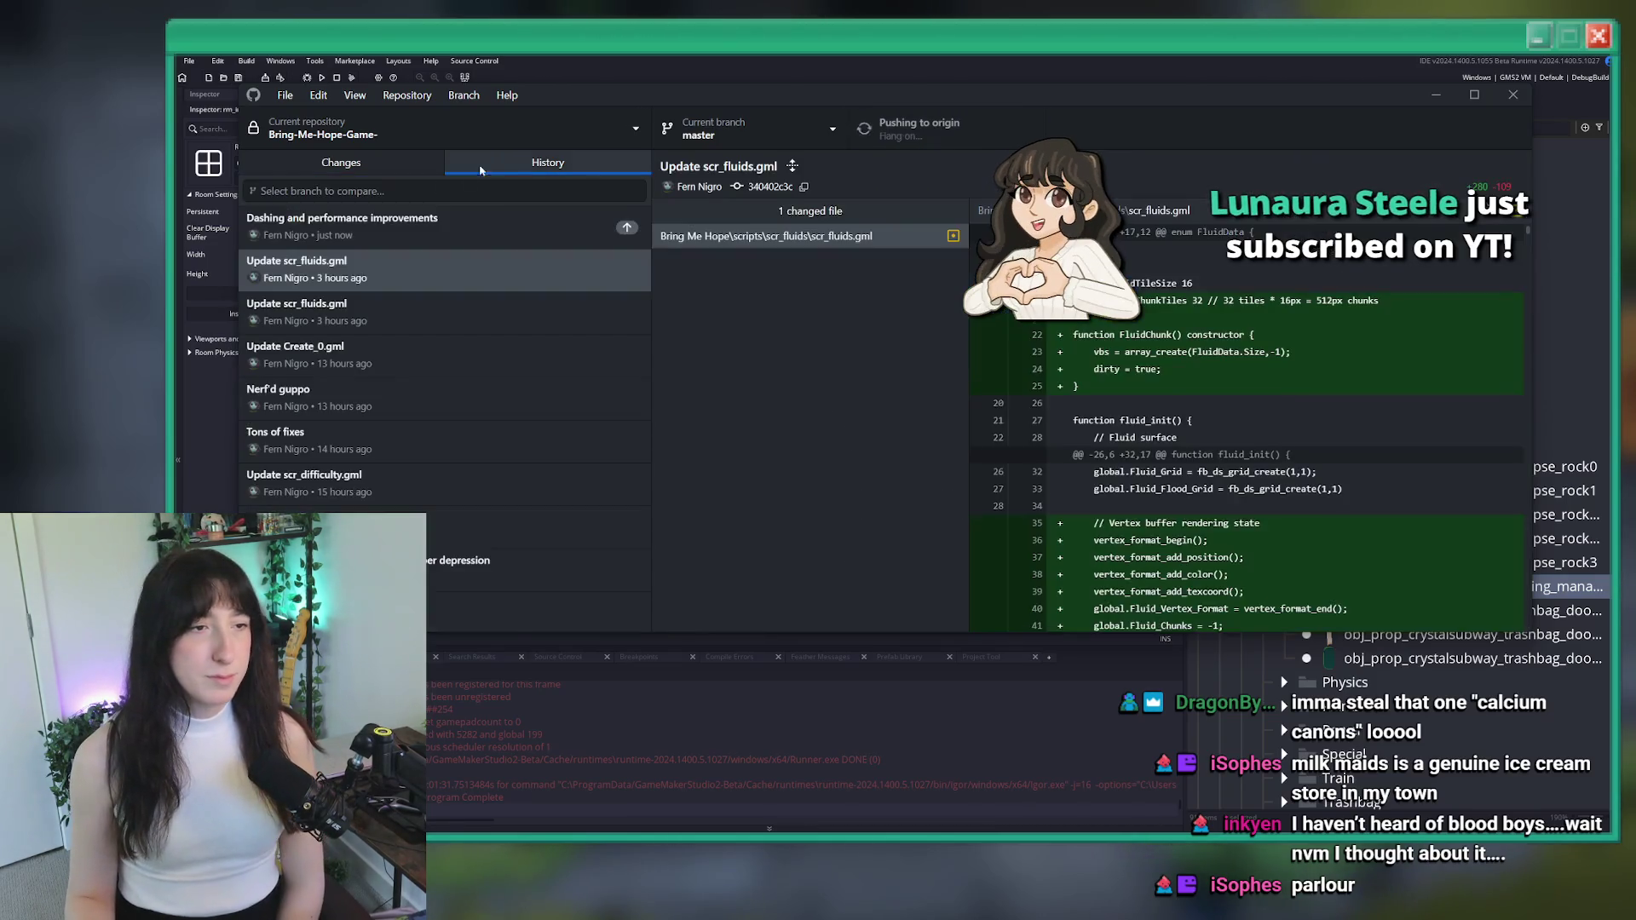
pyautogui.press('super+Down')
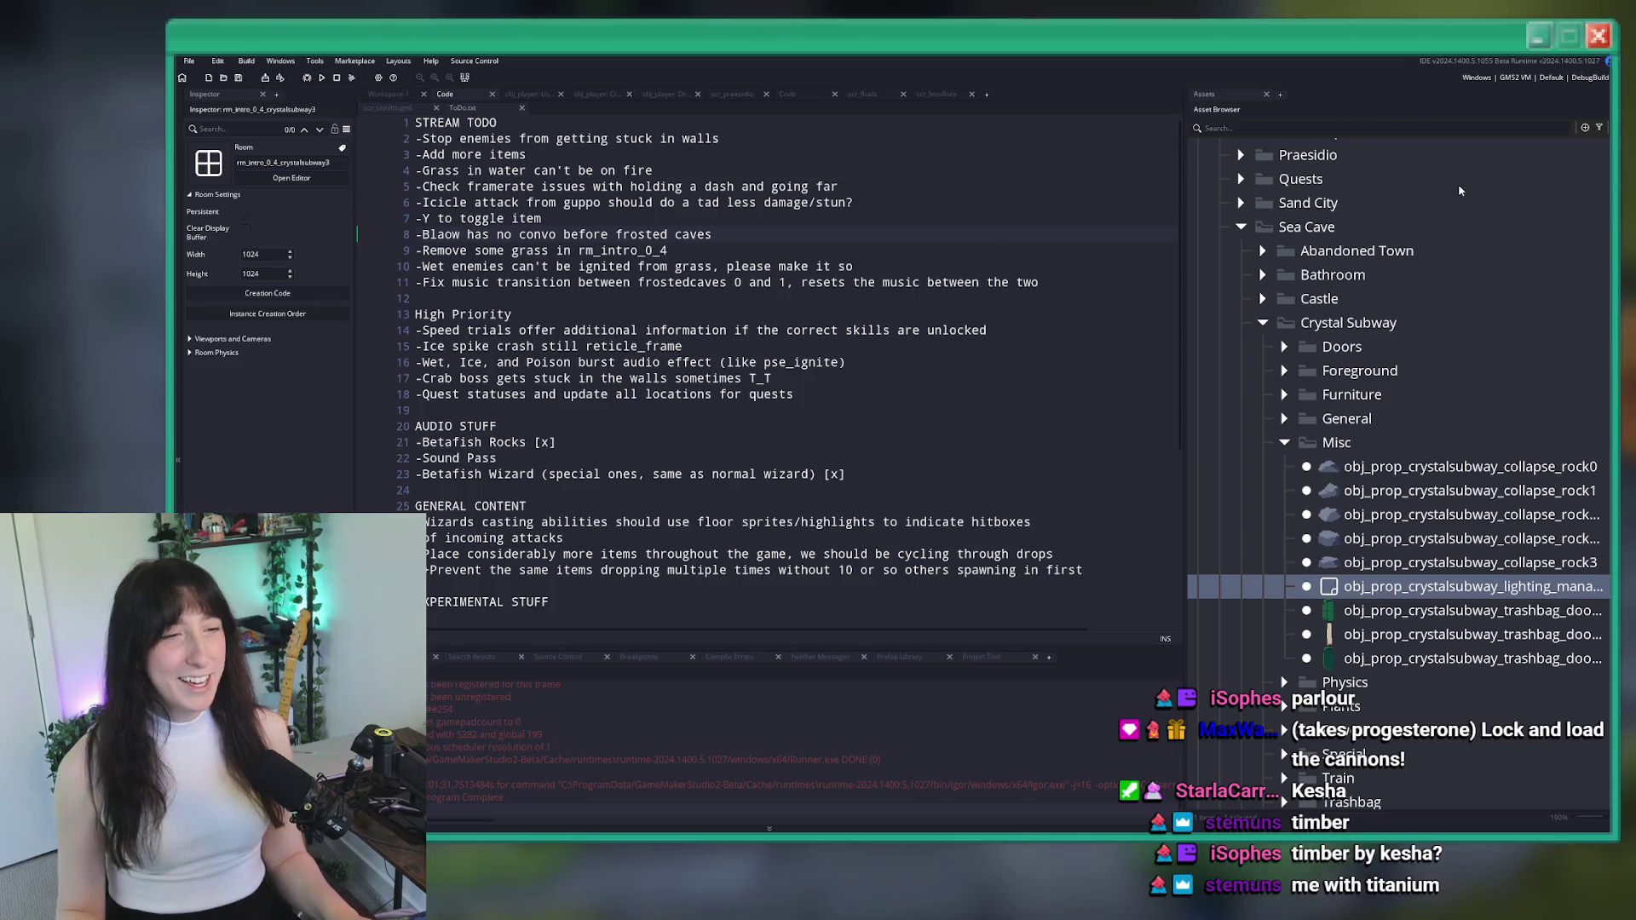
# Place the cursor at the end of ToDo.txt line 8, then switch to the browser's search results
pyautogui.click(854, 233)
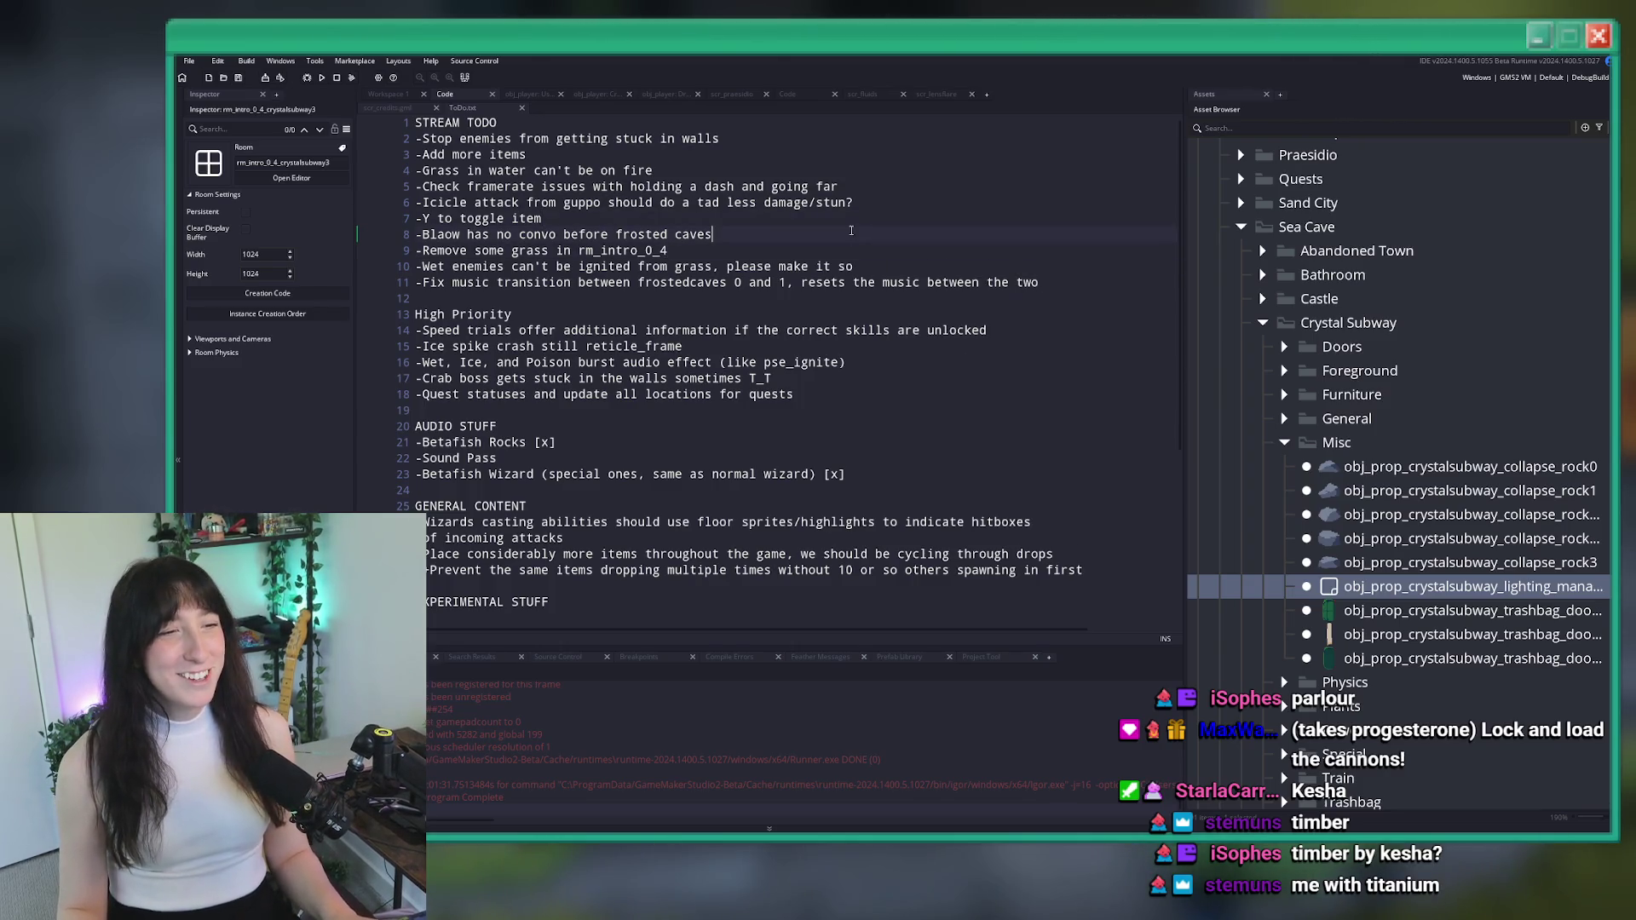
pyautogui.click(791, 233)
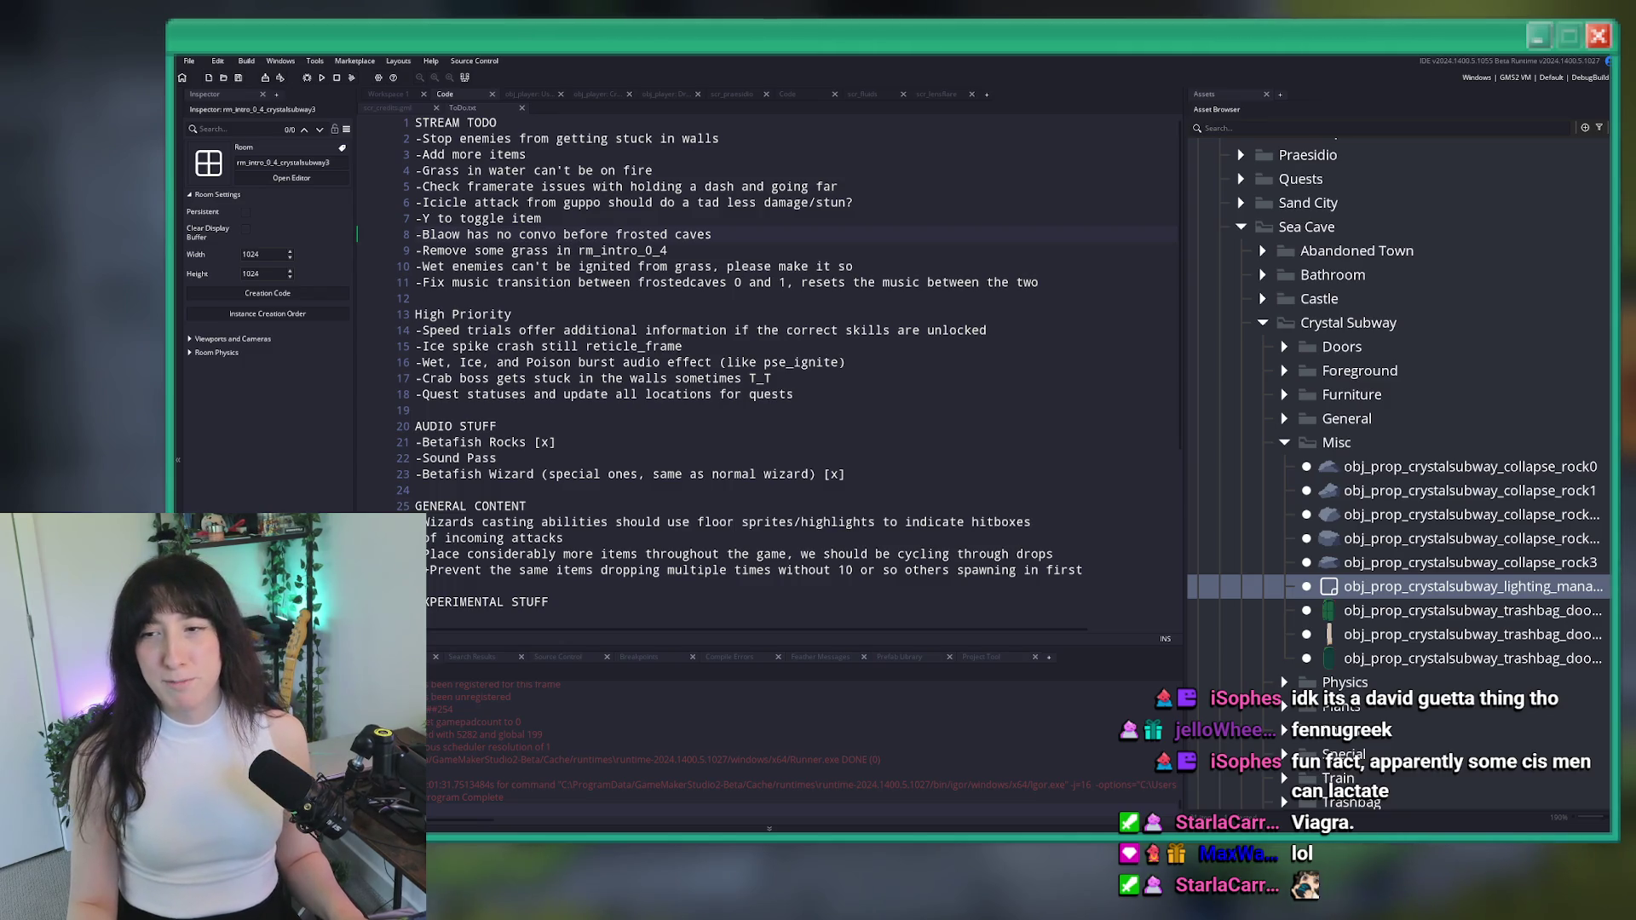
pyautogui.hotkey('alt', 'Tab')
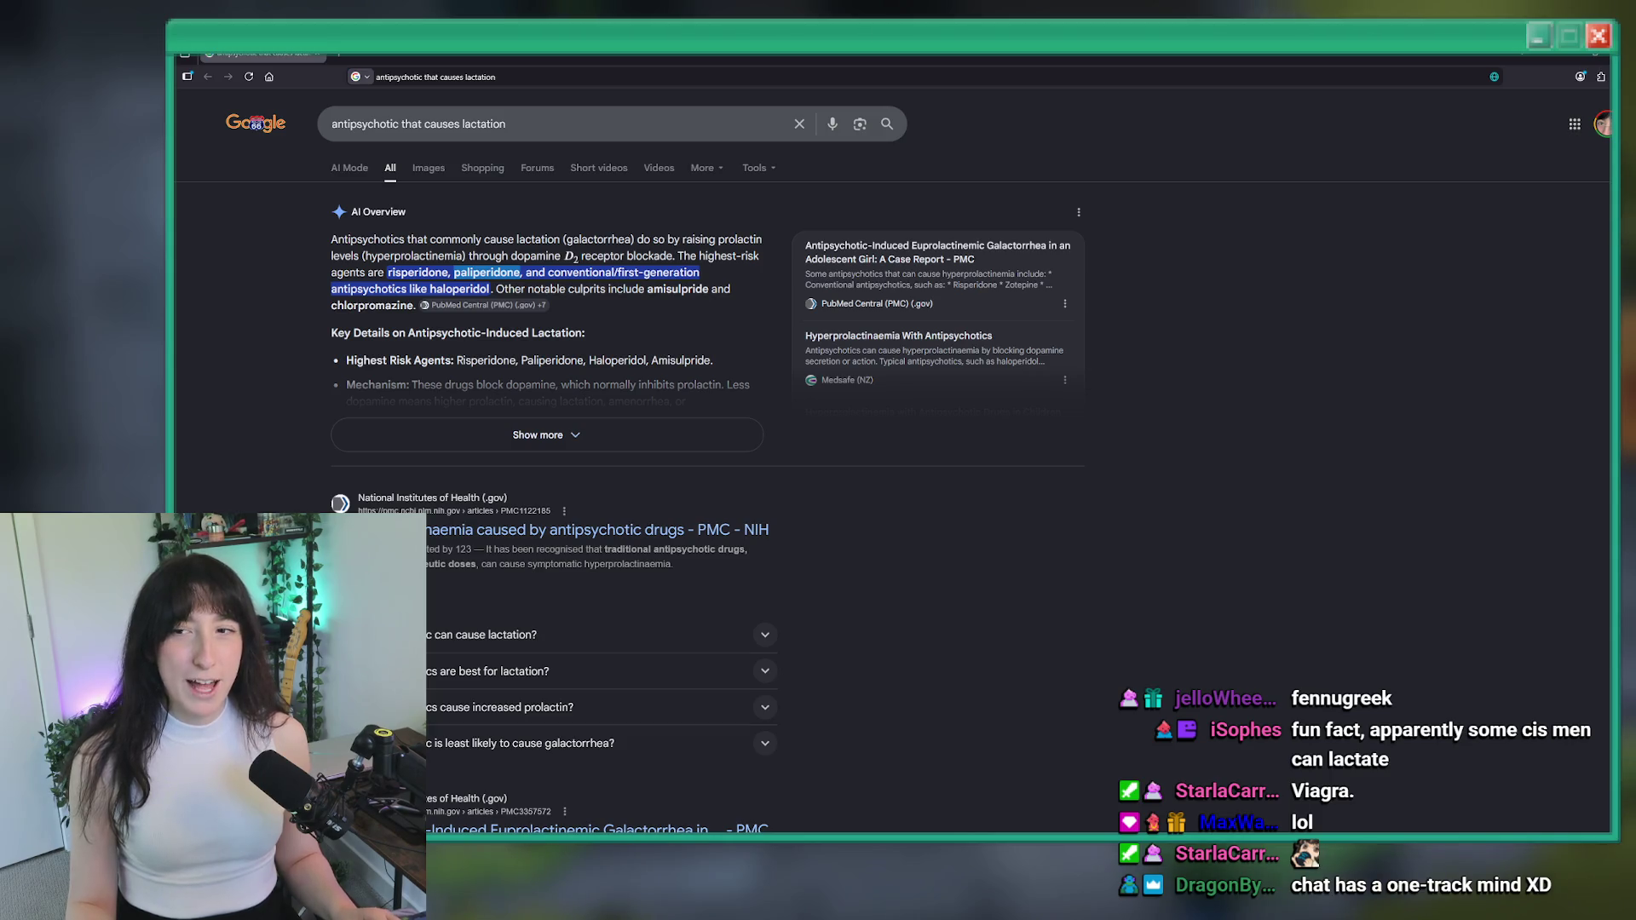
# Expand and read the Google AI Overview, then switch back to the GameMaker project
pyautogui.click(503, 436)
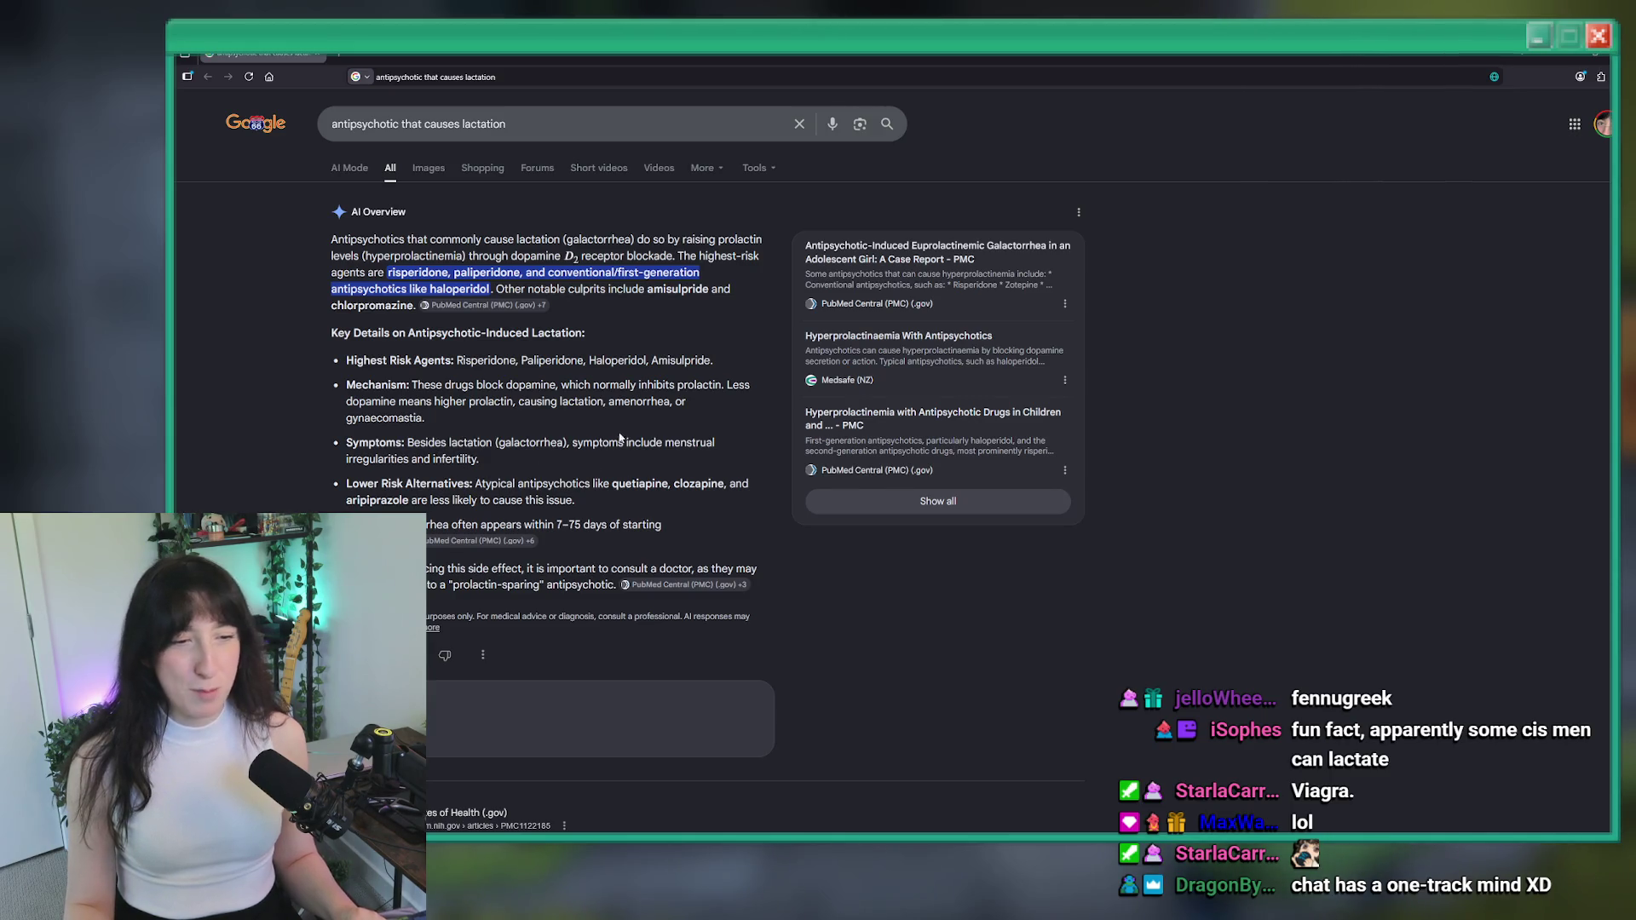
pyautogui.scroll(-4, 980, 655)
pyautogui.hotkey('alt', 'Tab')
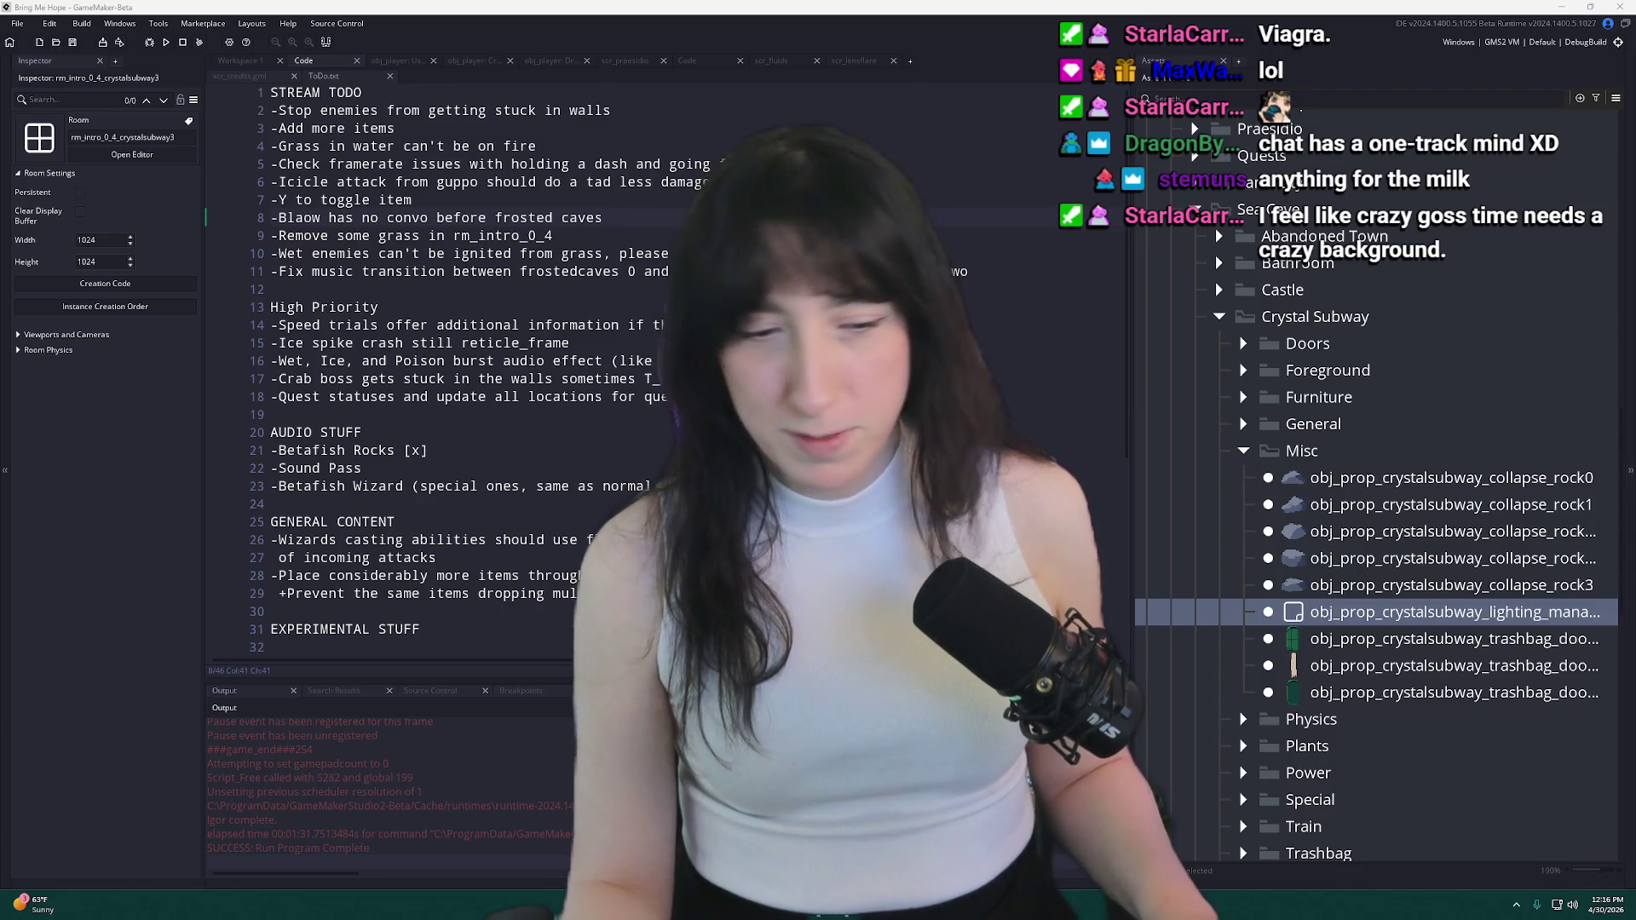
# Switch to Aseprite and create a new sprite from the clipboard café photo, then zoom in
pyautogui.hotkey('alt', 'Tab')
pyautogui.click(13, 20)
pyautogui.click(34, 37)
pyautogui.click(466, 237)
pyautogui.scroll(4, 1023, 379)
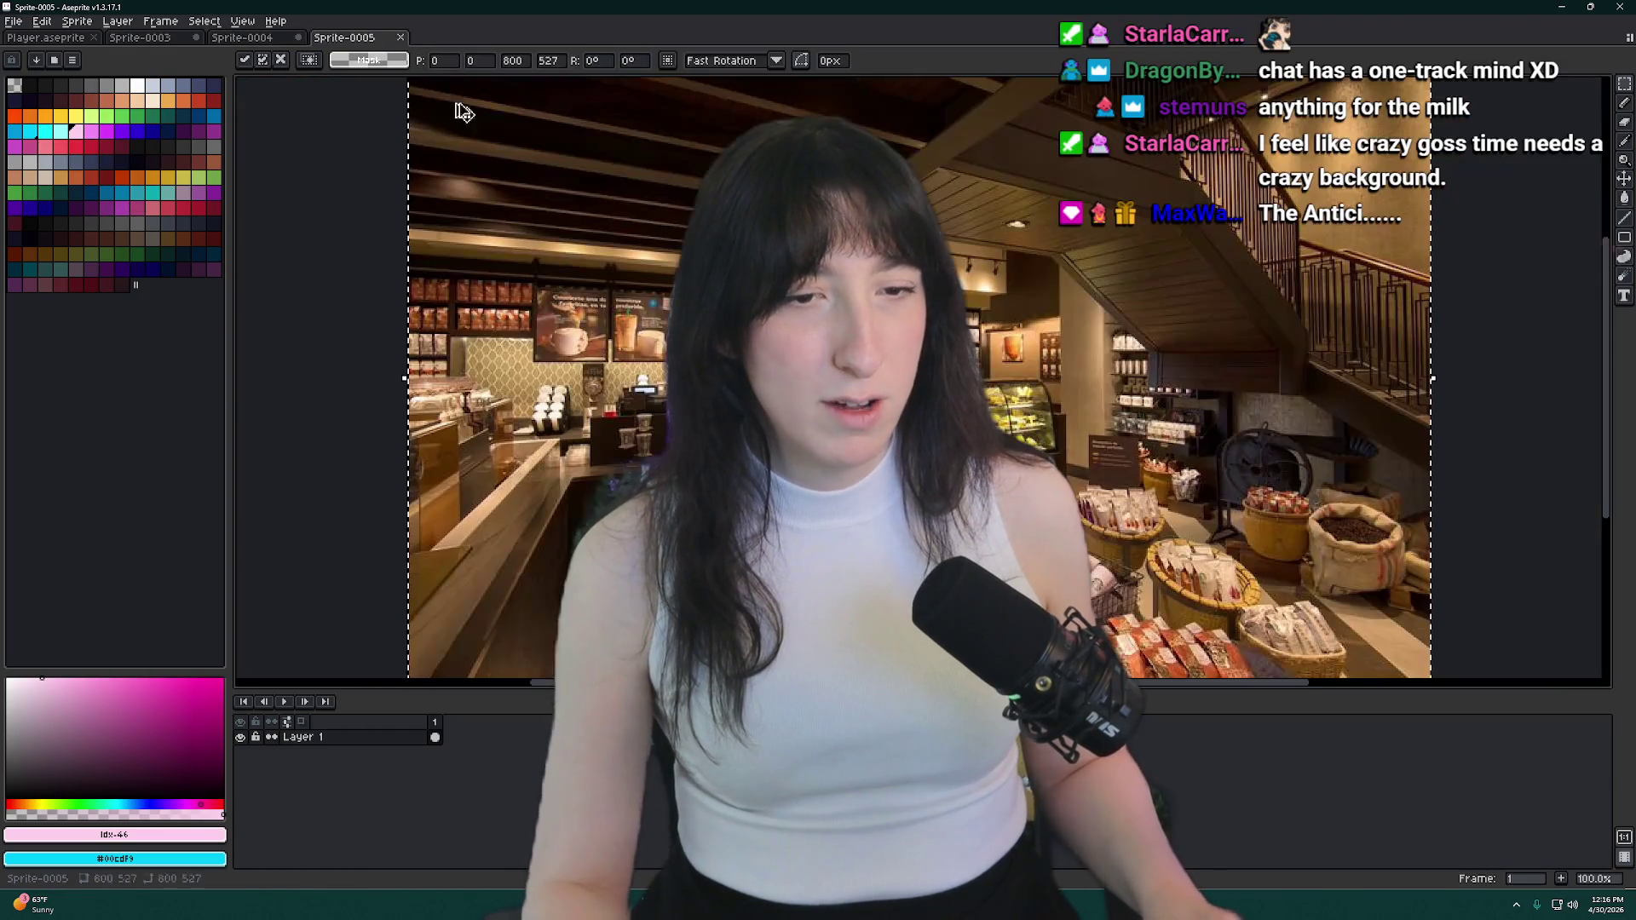
# Paste another café image as a sprite, then close Sprite-0004 and Sprite-0005 without saving
pyautogui.click(256, 38)
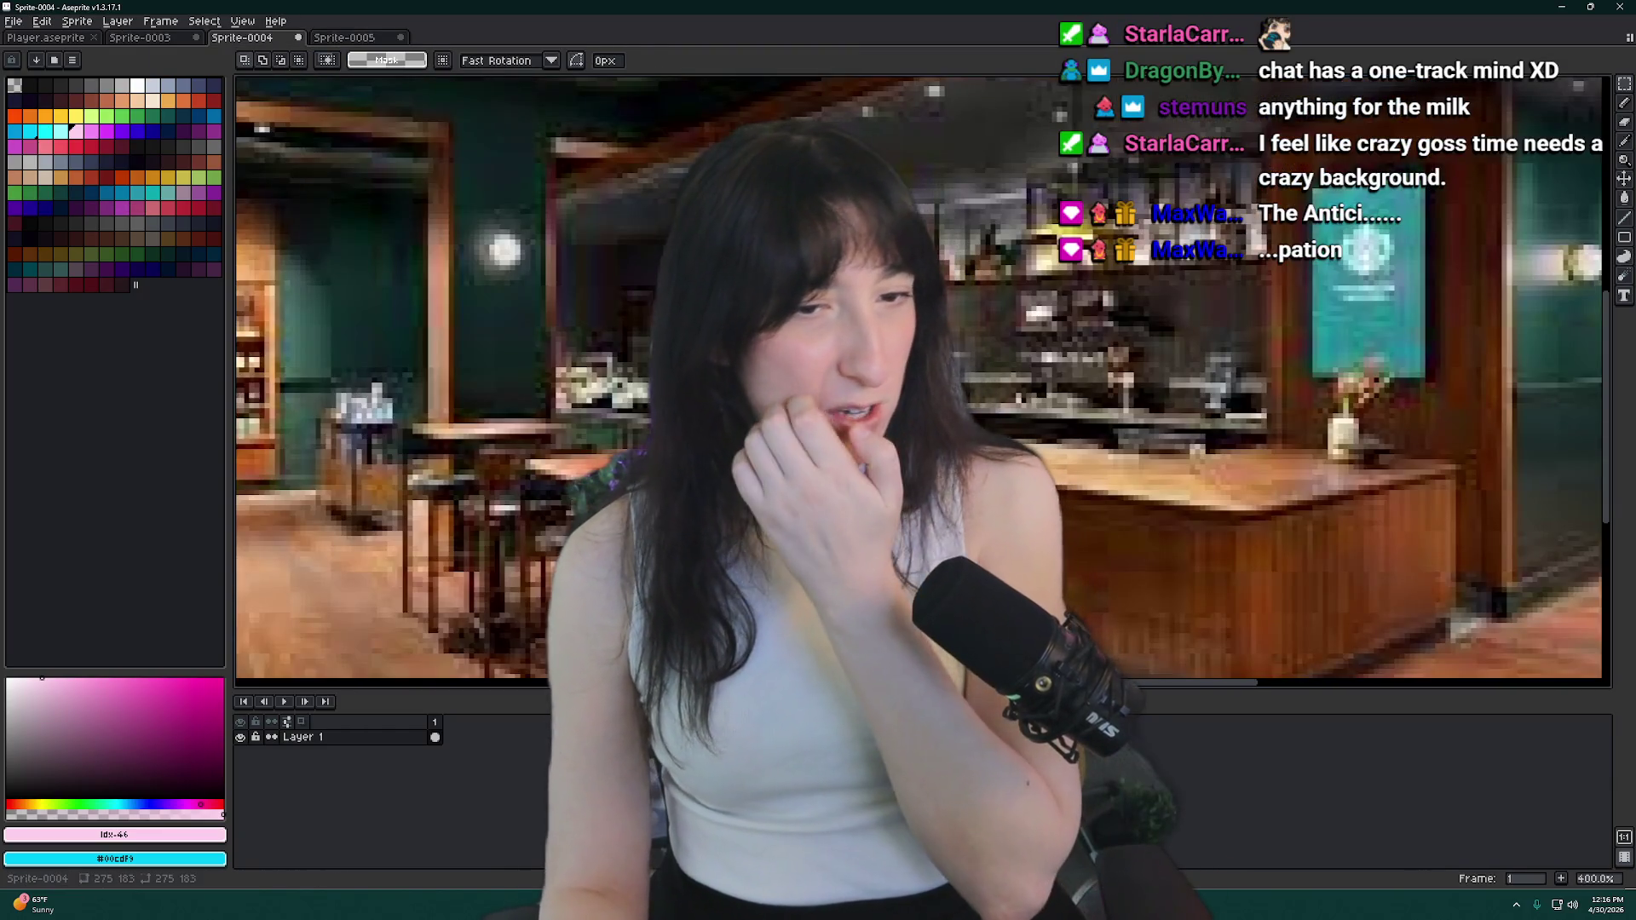
pyautogui.hotkey('ctrl', 'w')
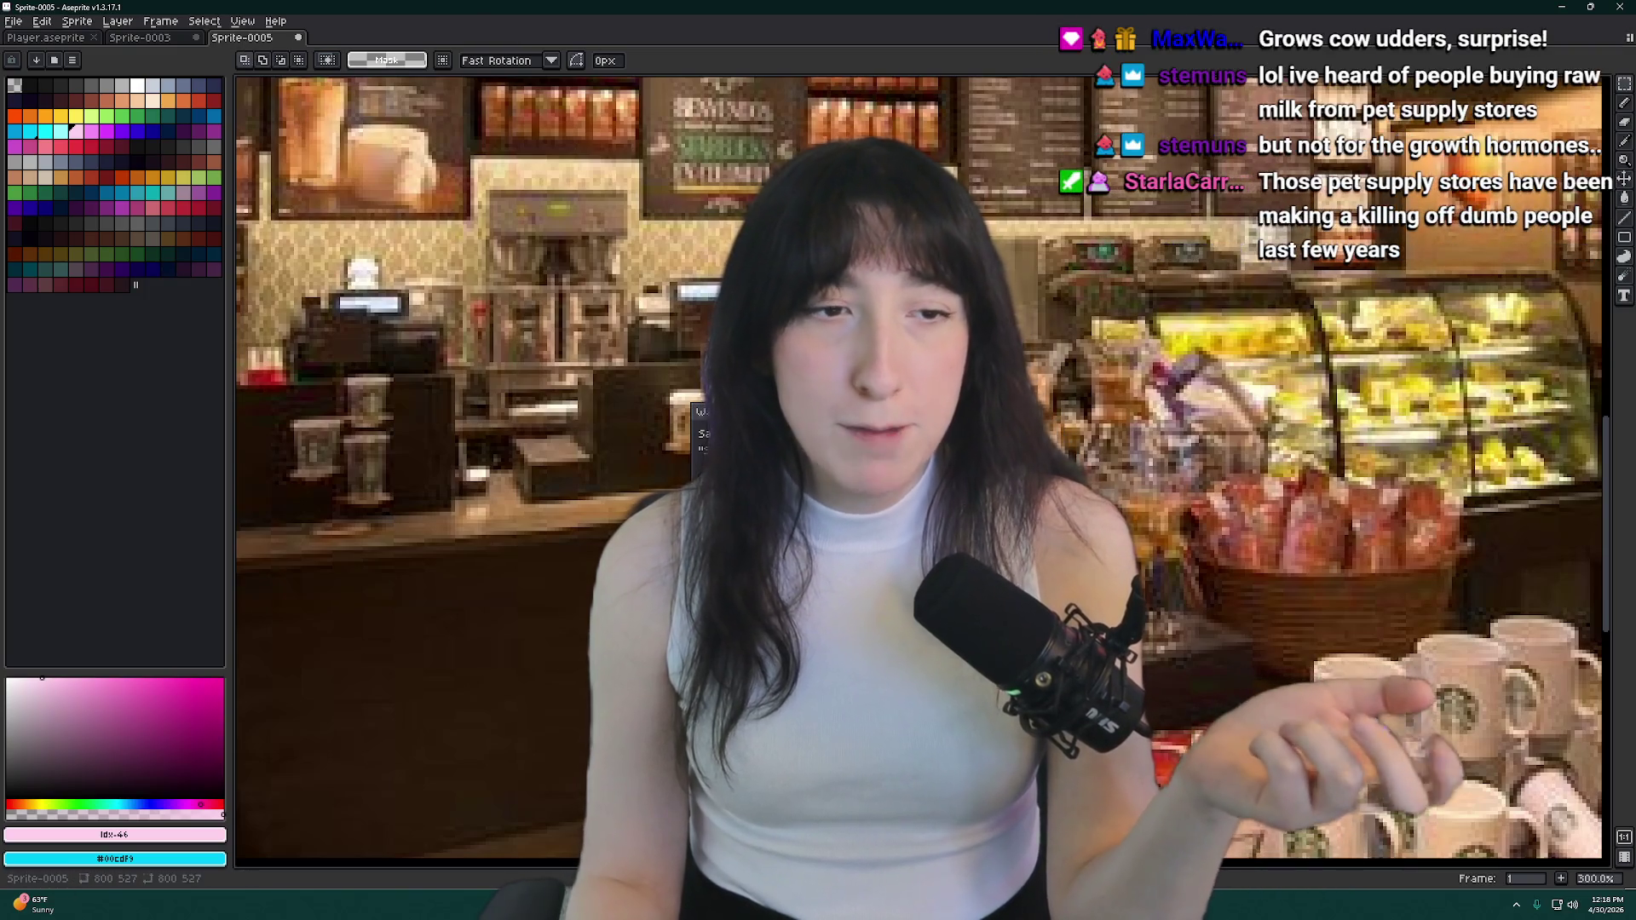
pyautogui.press('n')
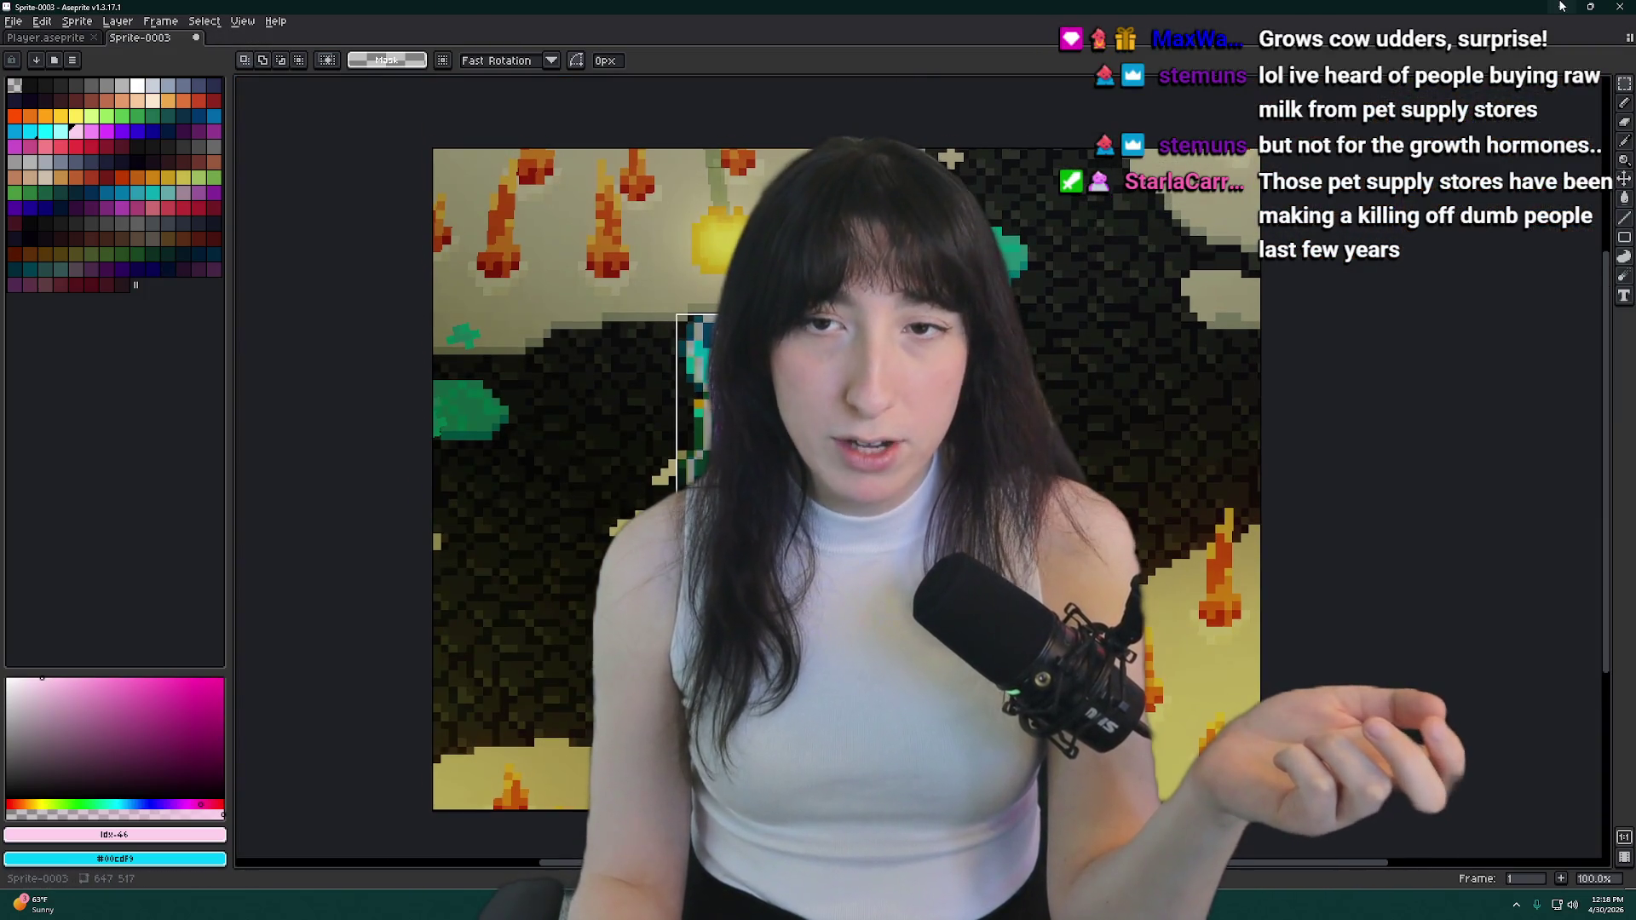
# Close the Player sprite file without saving and bring Spotify to the front
pyautogui.click(1619, 6)
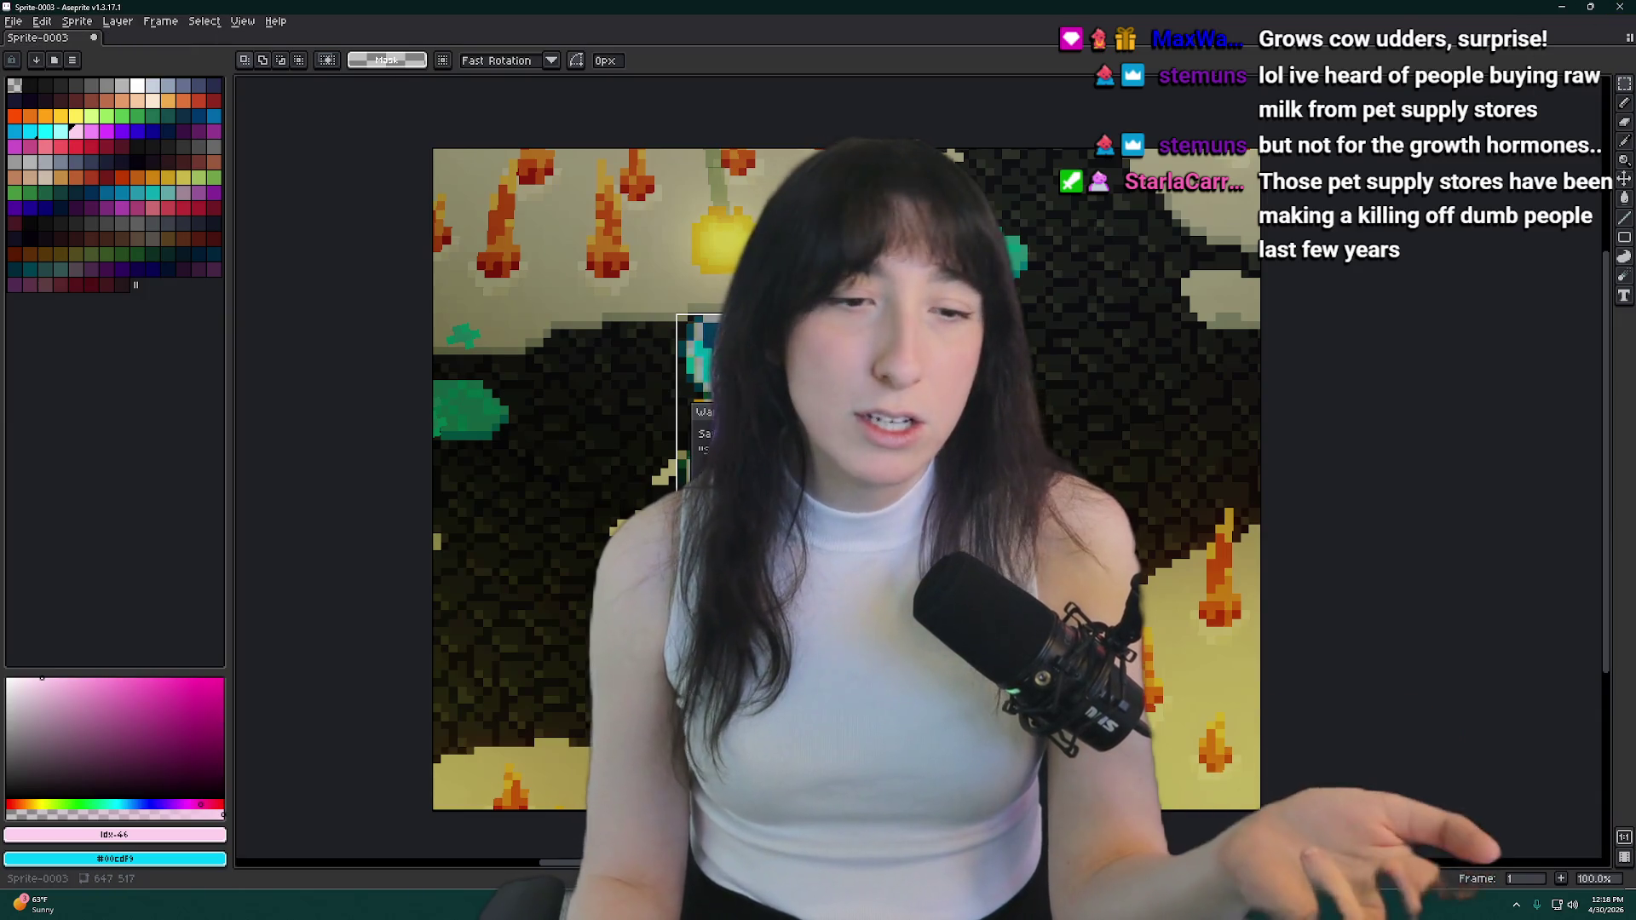
pyautogui.press('n')
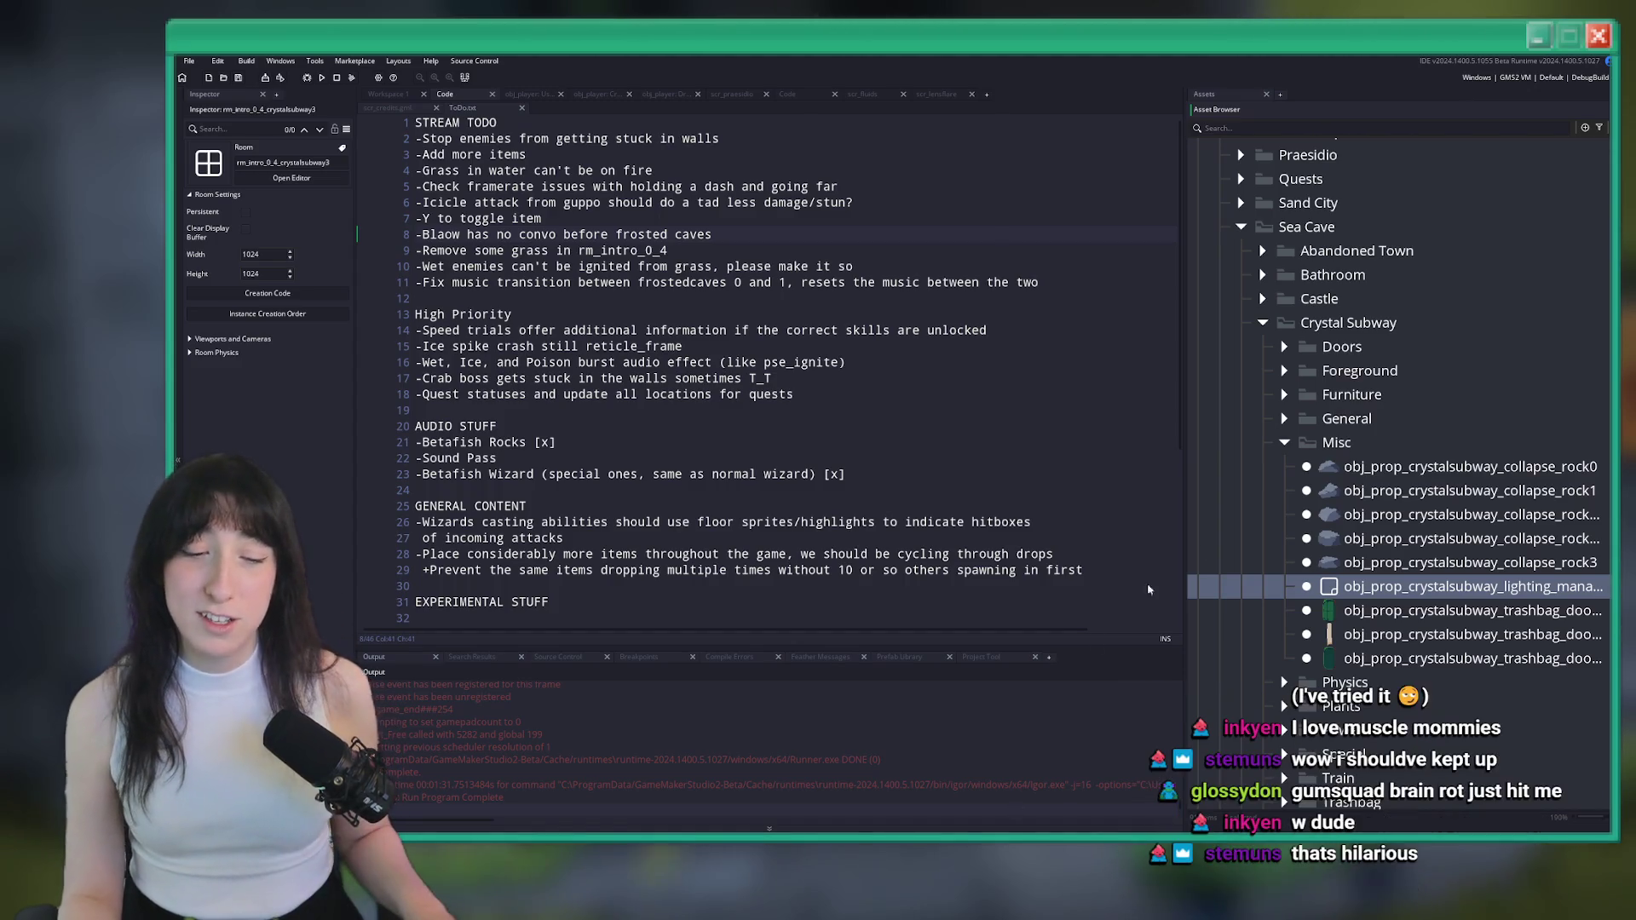
pyautogui.hotkey('alt', 'Tab')
# Search Spotify for 'gum squad' and open the Gum Squad soundtrack album
pyautogui.click(934, 65)
pyautogui.write('gum squad')
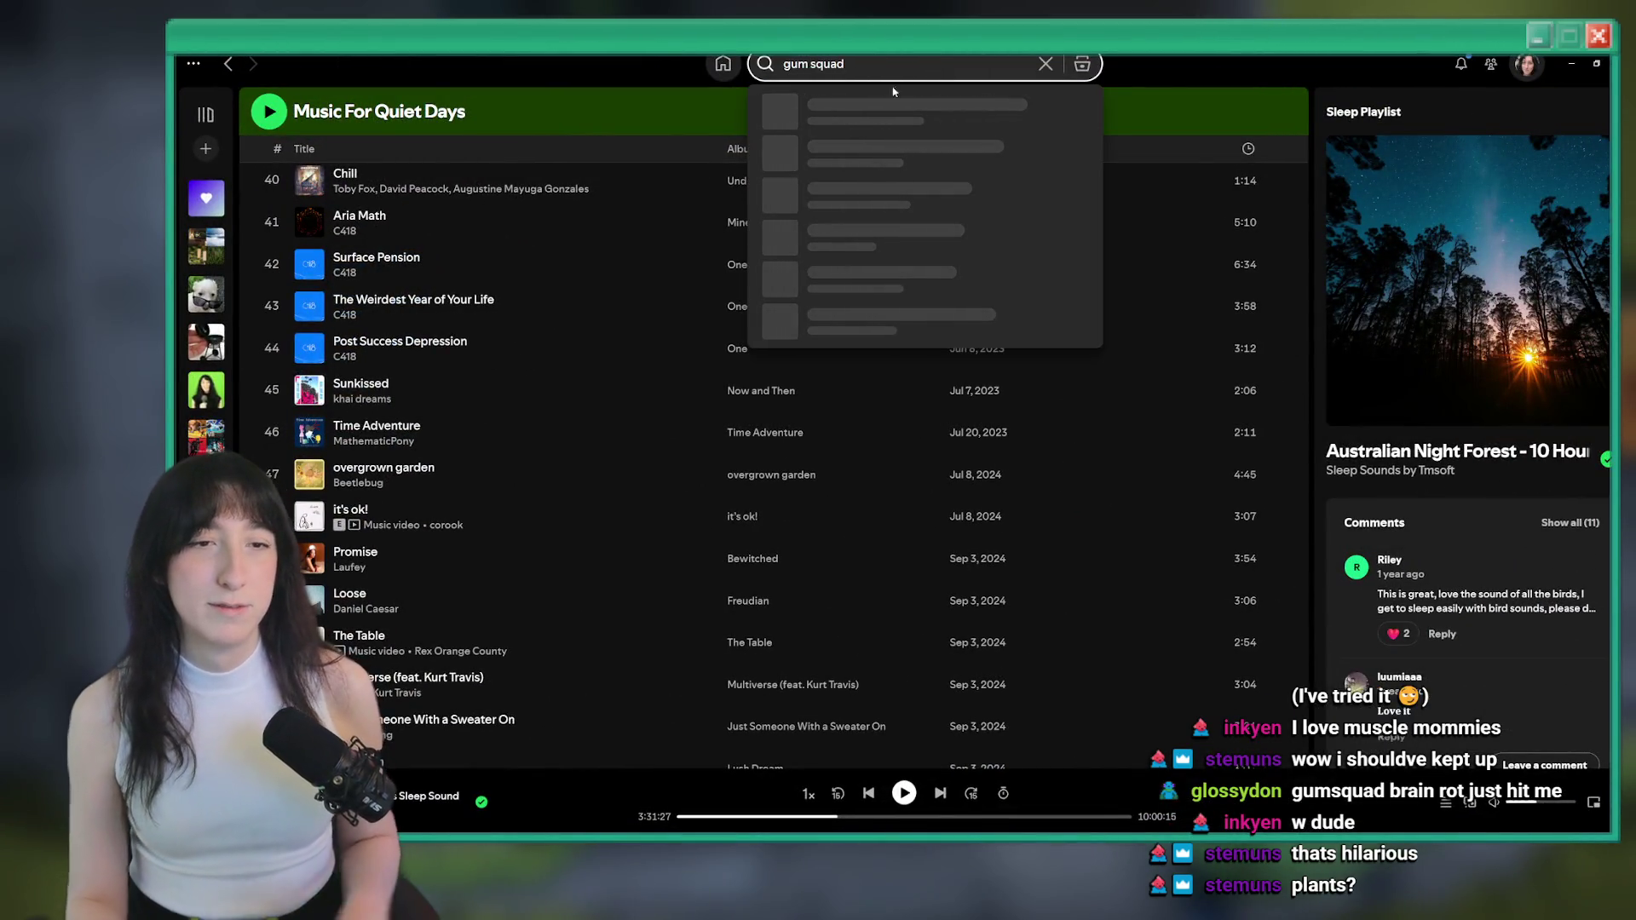
pyautogui.click(857, 300)
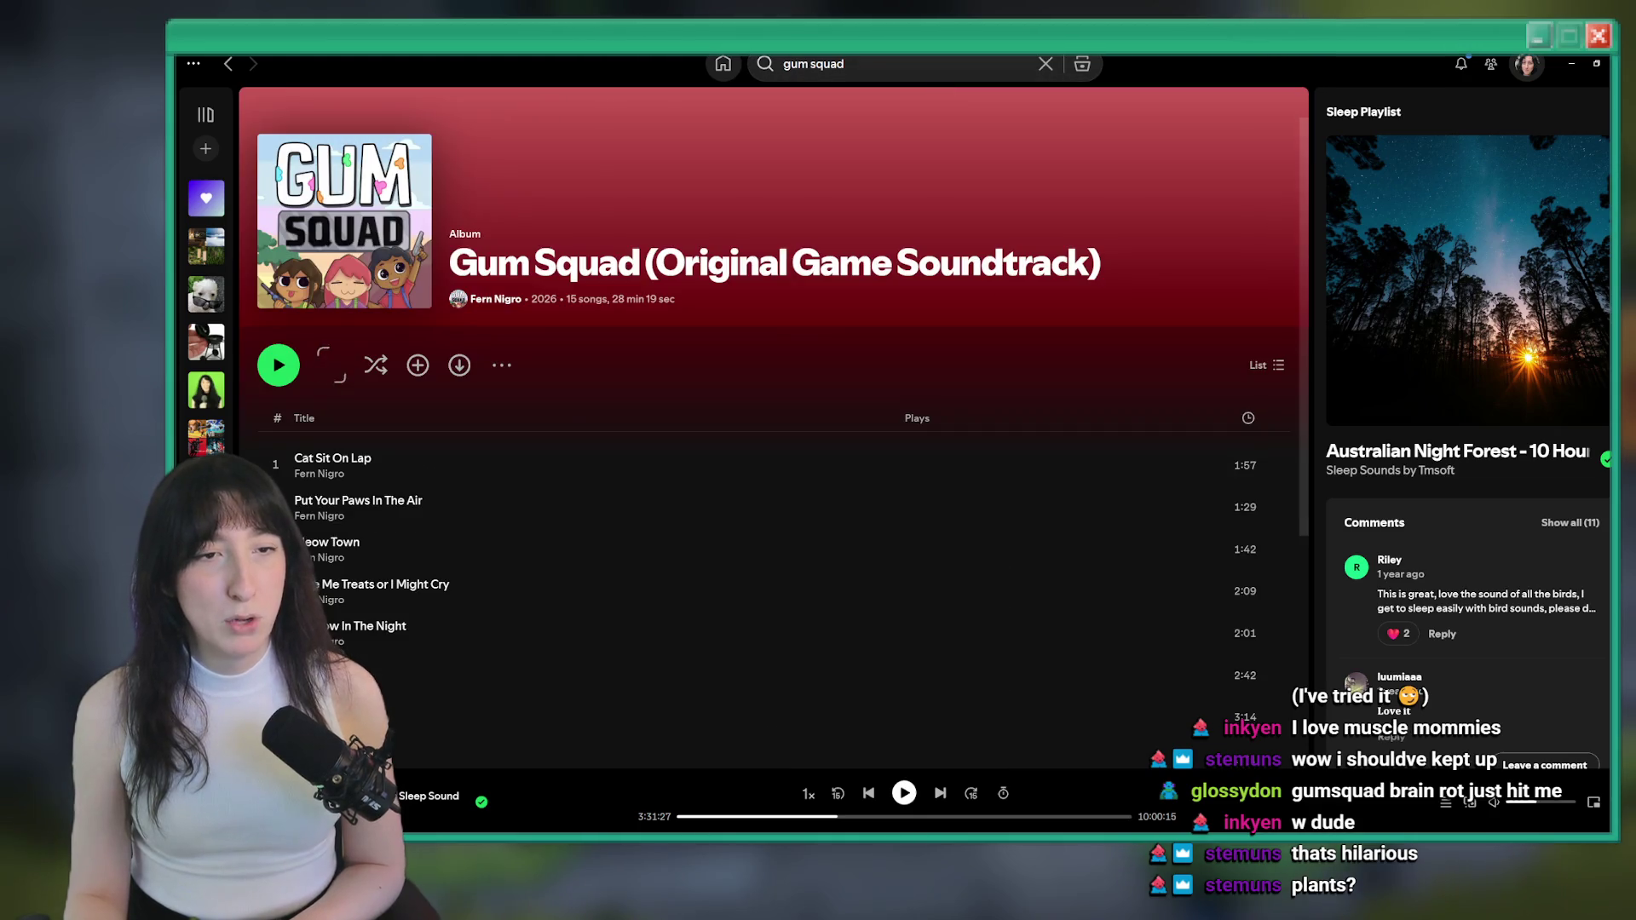
# Play the track 'Cat Sit On Lap' and raise the playback volume
pyautogui.scroll(-2, 524, 375)
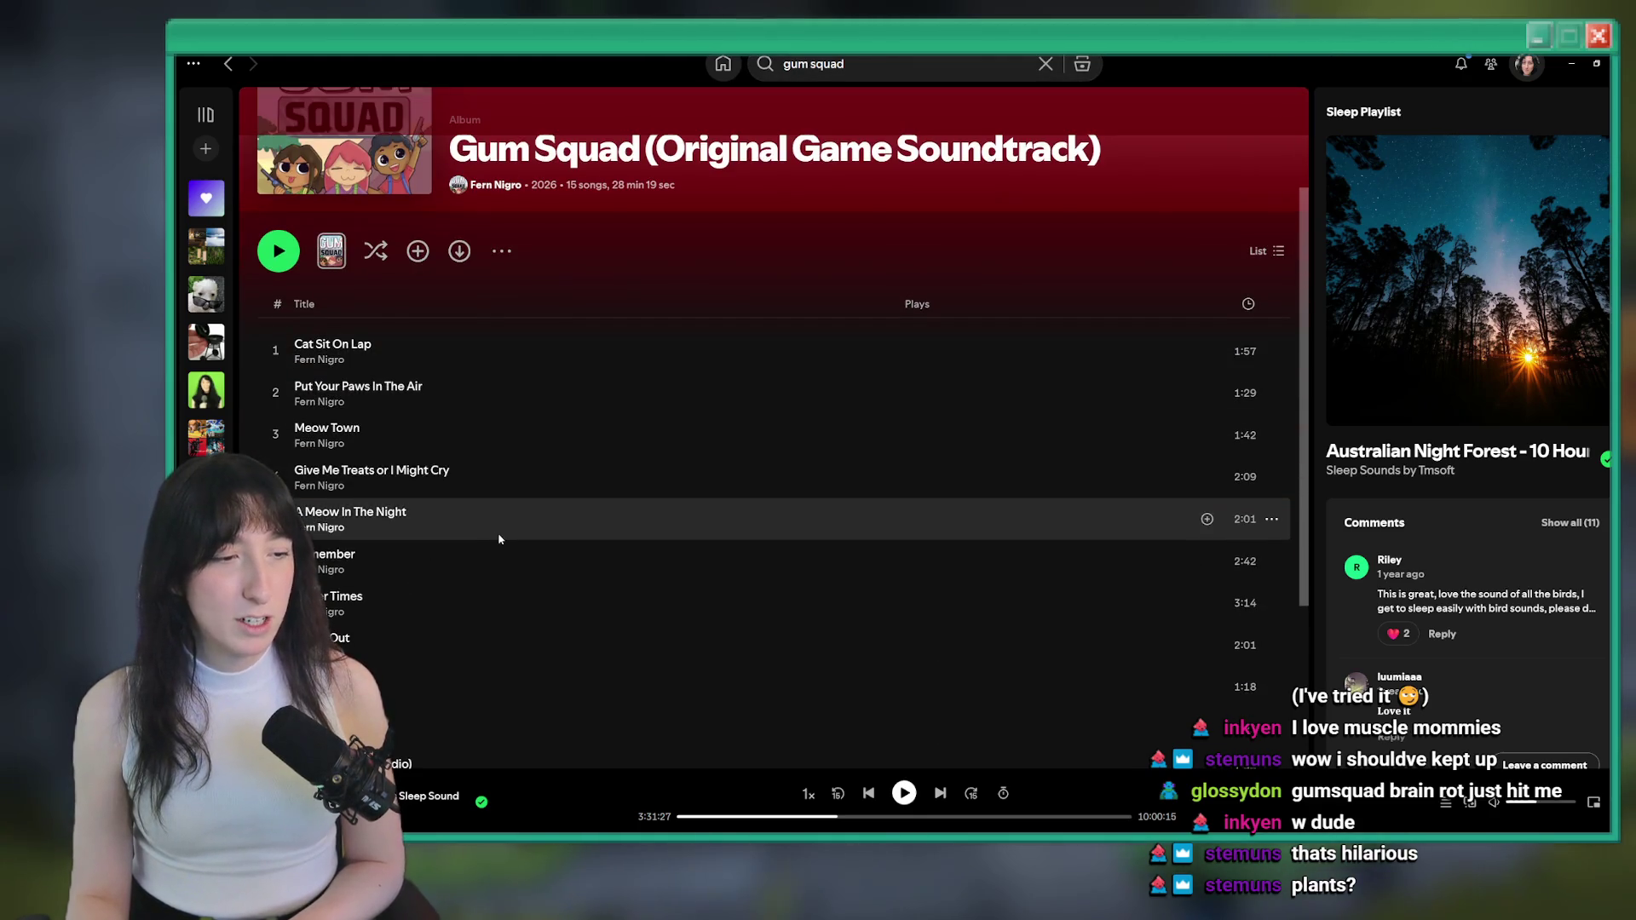
pyautogui.scroll(-2, 540, 438)
pyautogui.scroll(3, 525, 400)
pyautogui.doubleClick(528, 465)
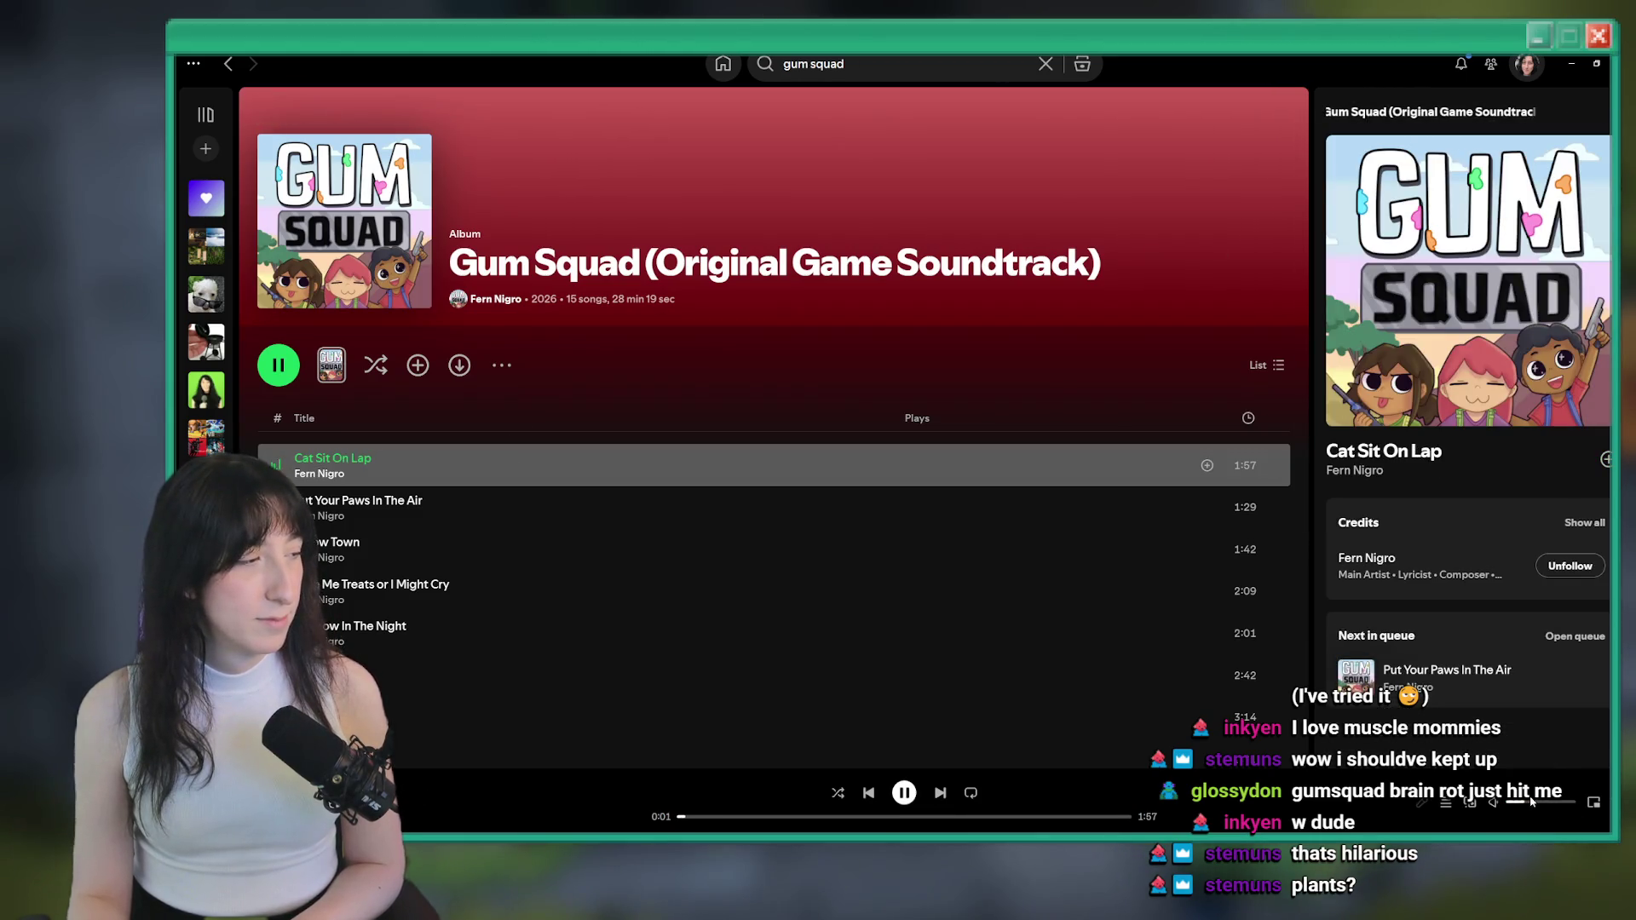
pyautogui.click(1041, 801)
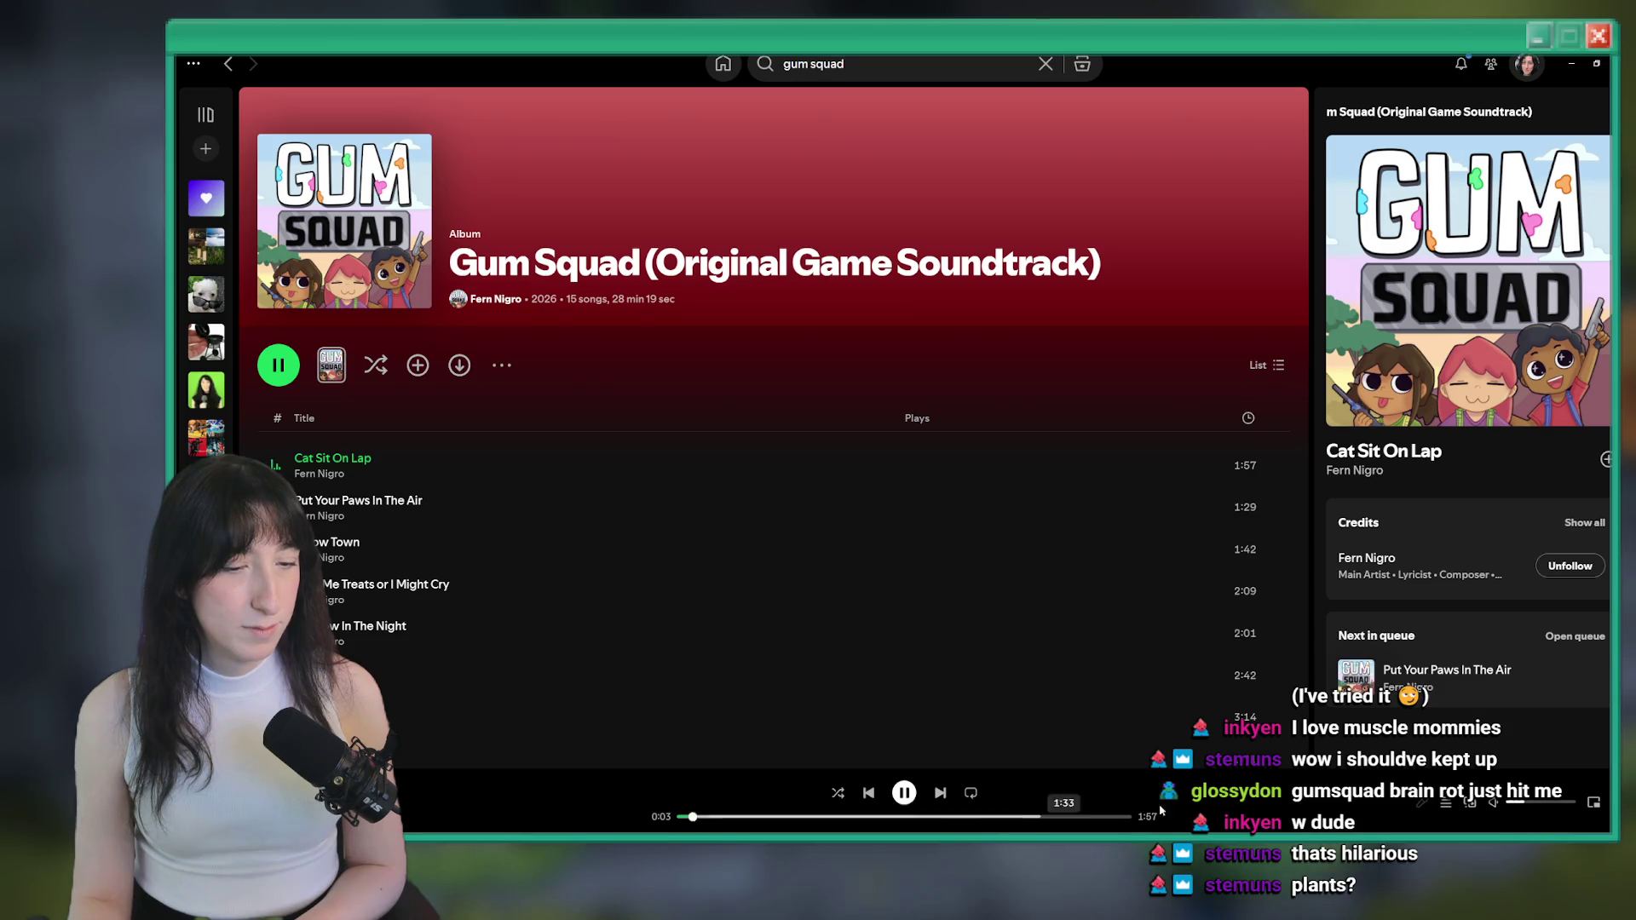
pyautogui.click(1562, 803)
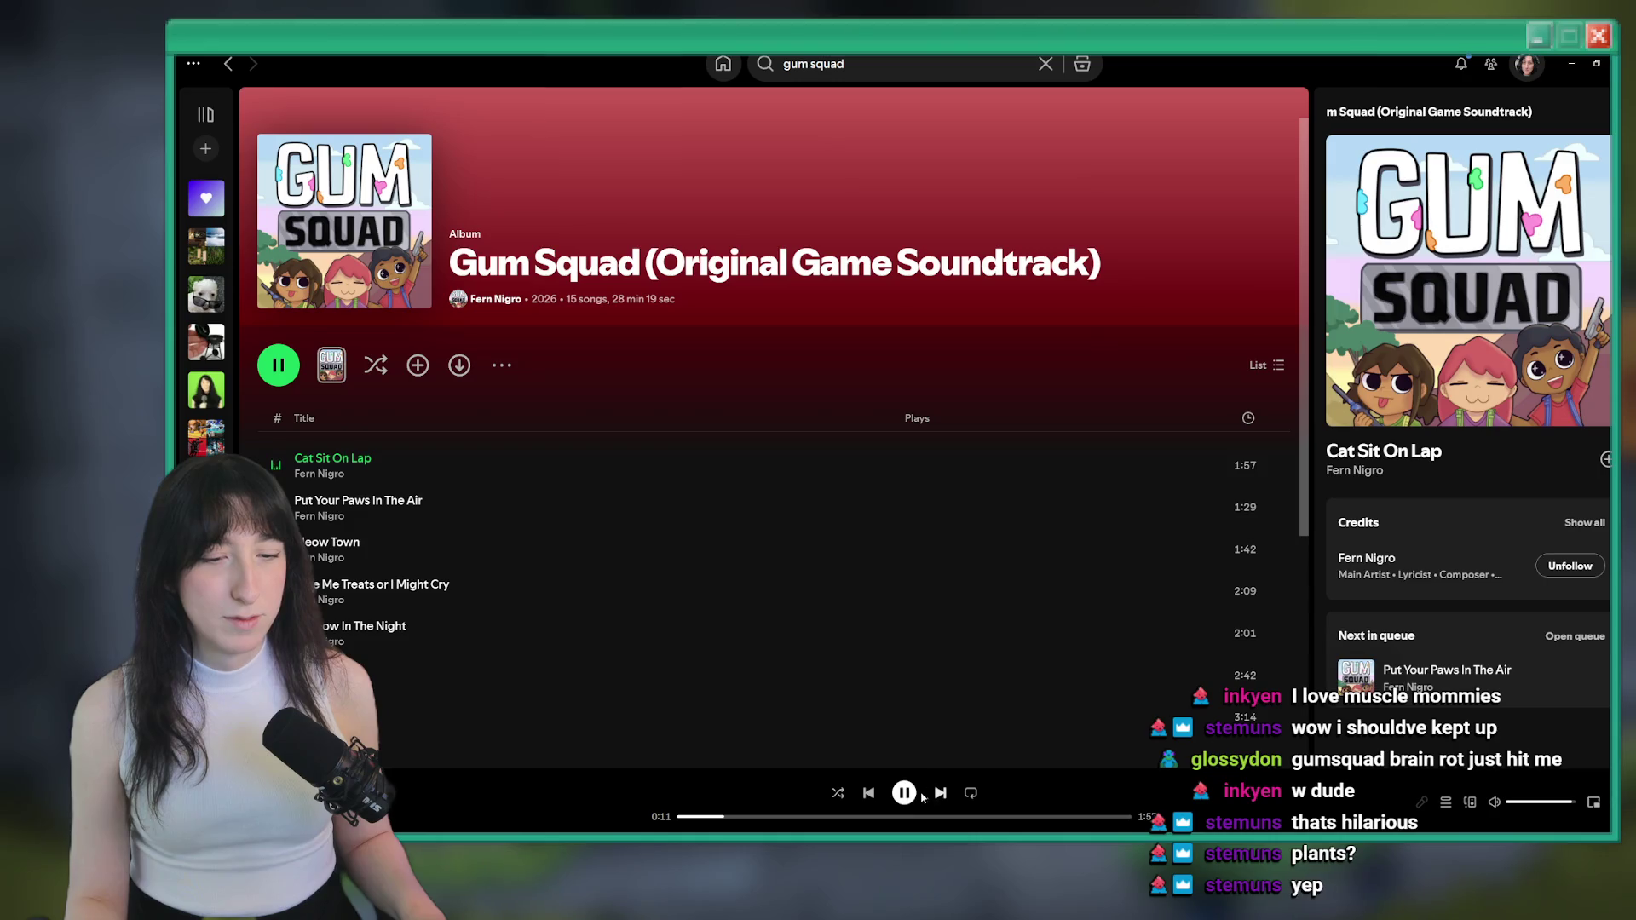
# Pause playback, copy the album's share link, and switch back to GameMaker
pyautogui.press('space')
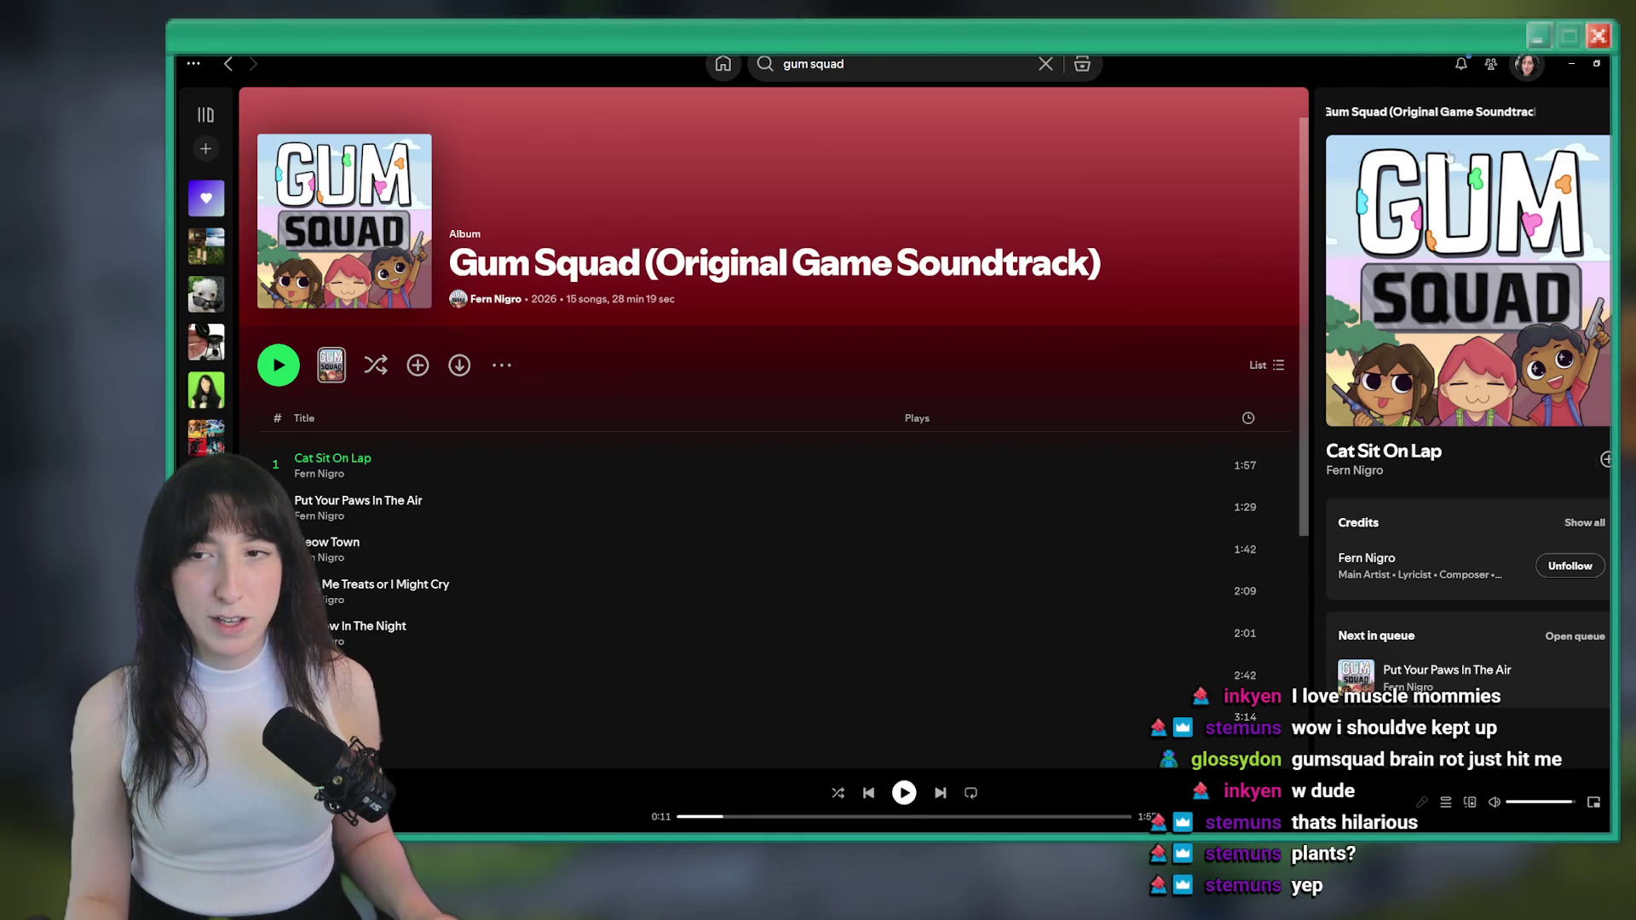
pyautogui.rightClick(1001, 288)
pyautogui.moveTo(1084, 461)
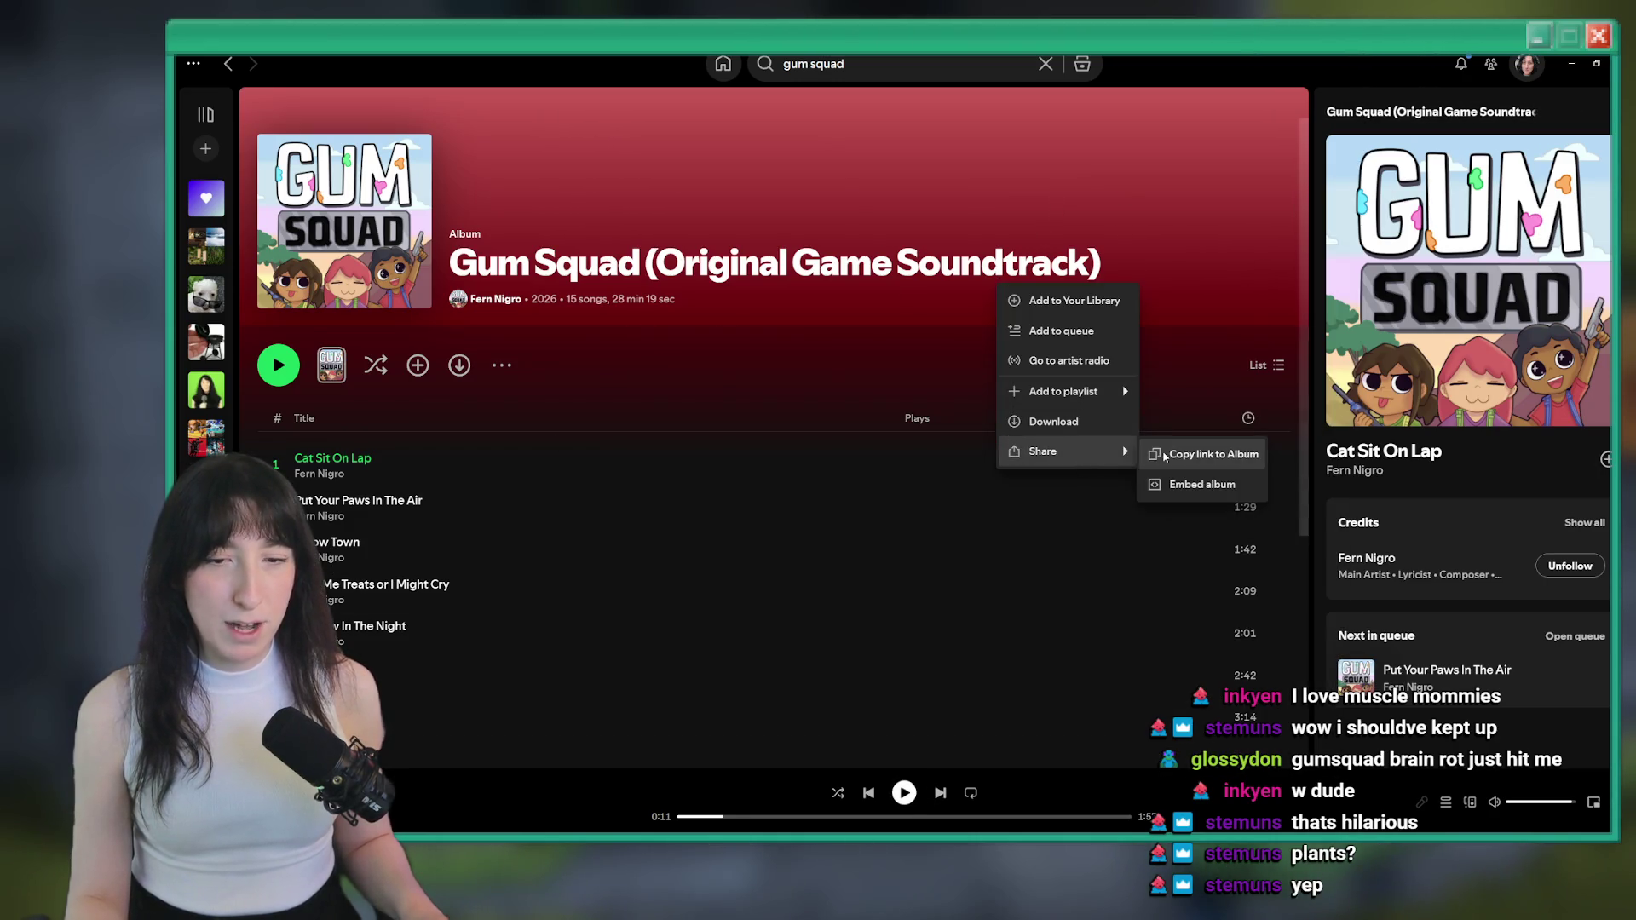
pyautogui.click(1206, 454)
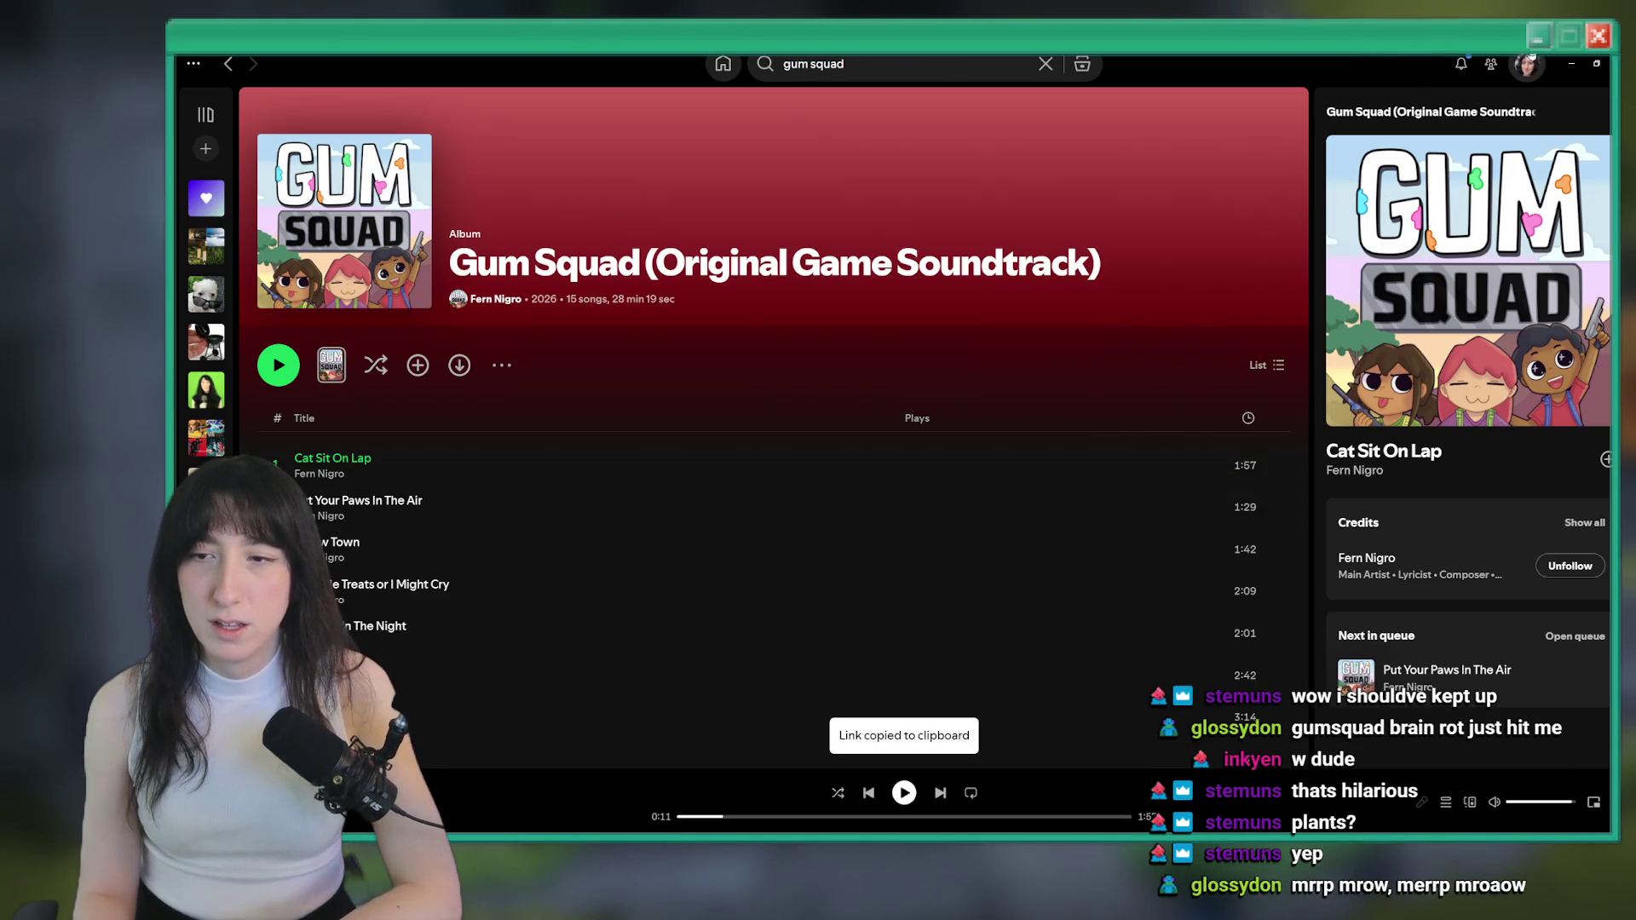
pyautogui.hotkey('alt', 'Tab')
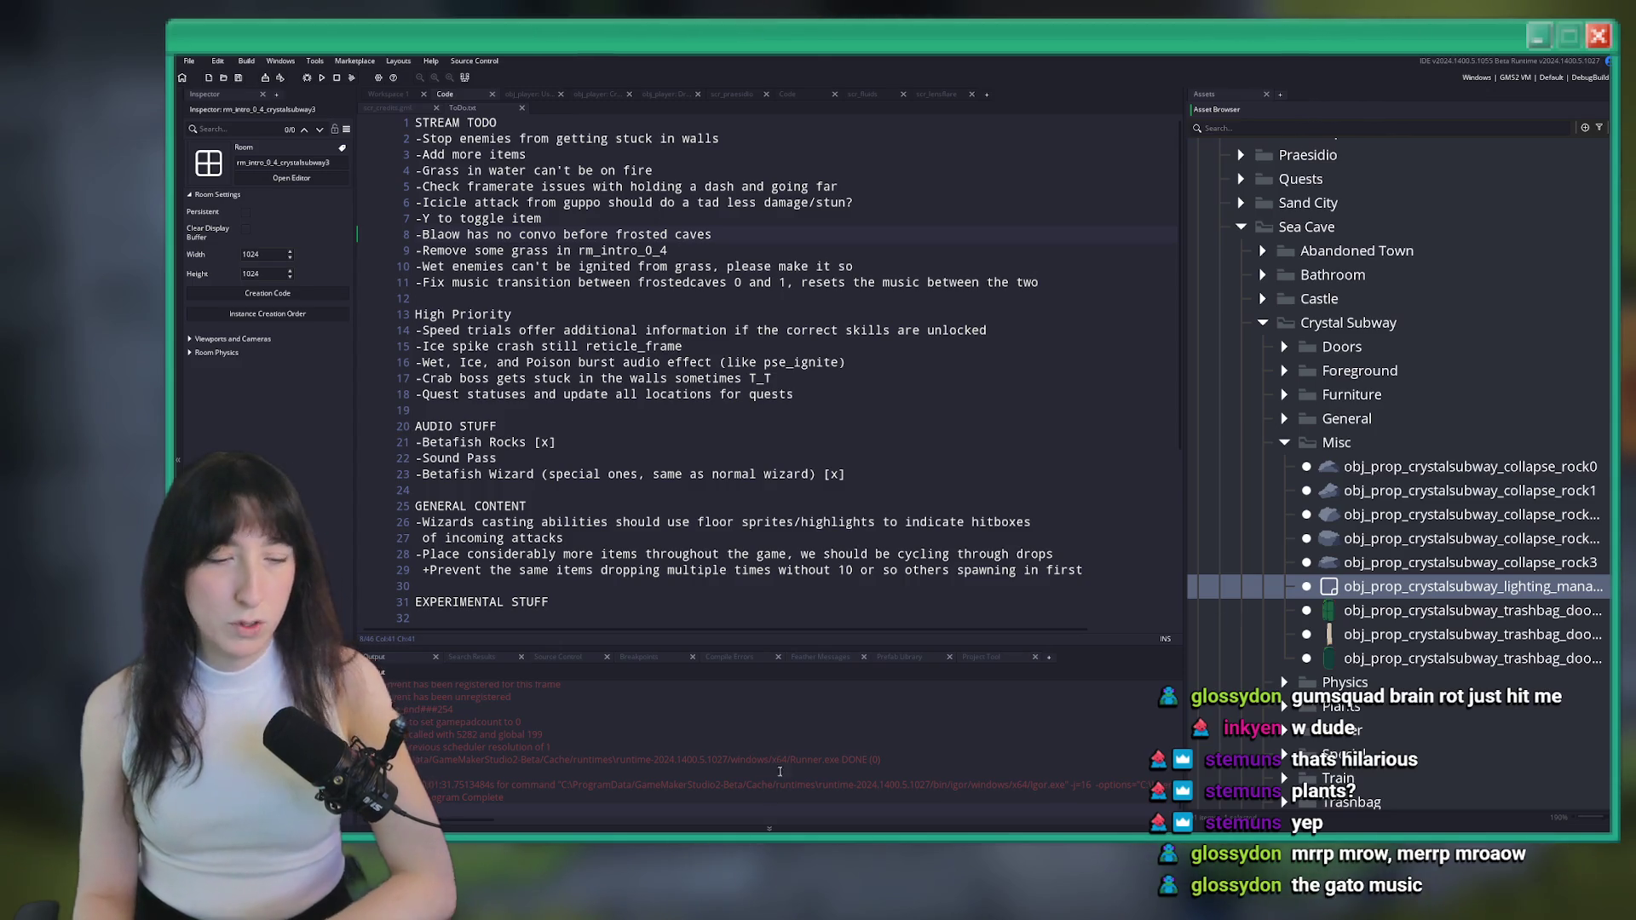
pyautogui.hotkey('alt', 'Tab')
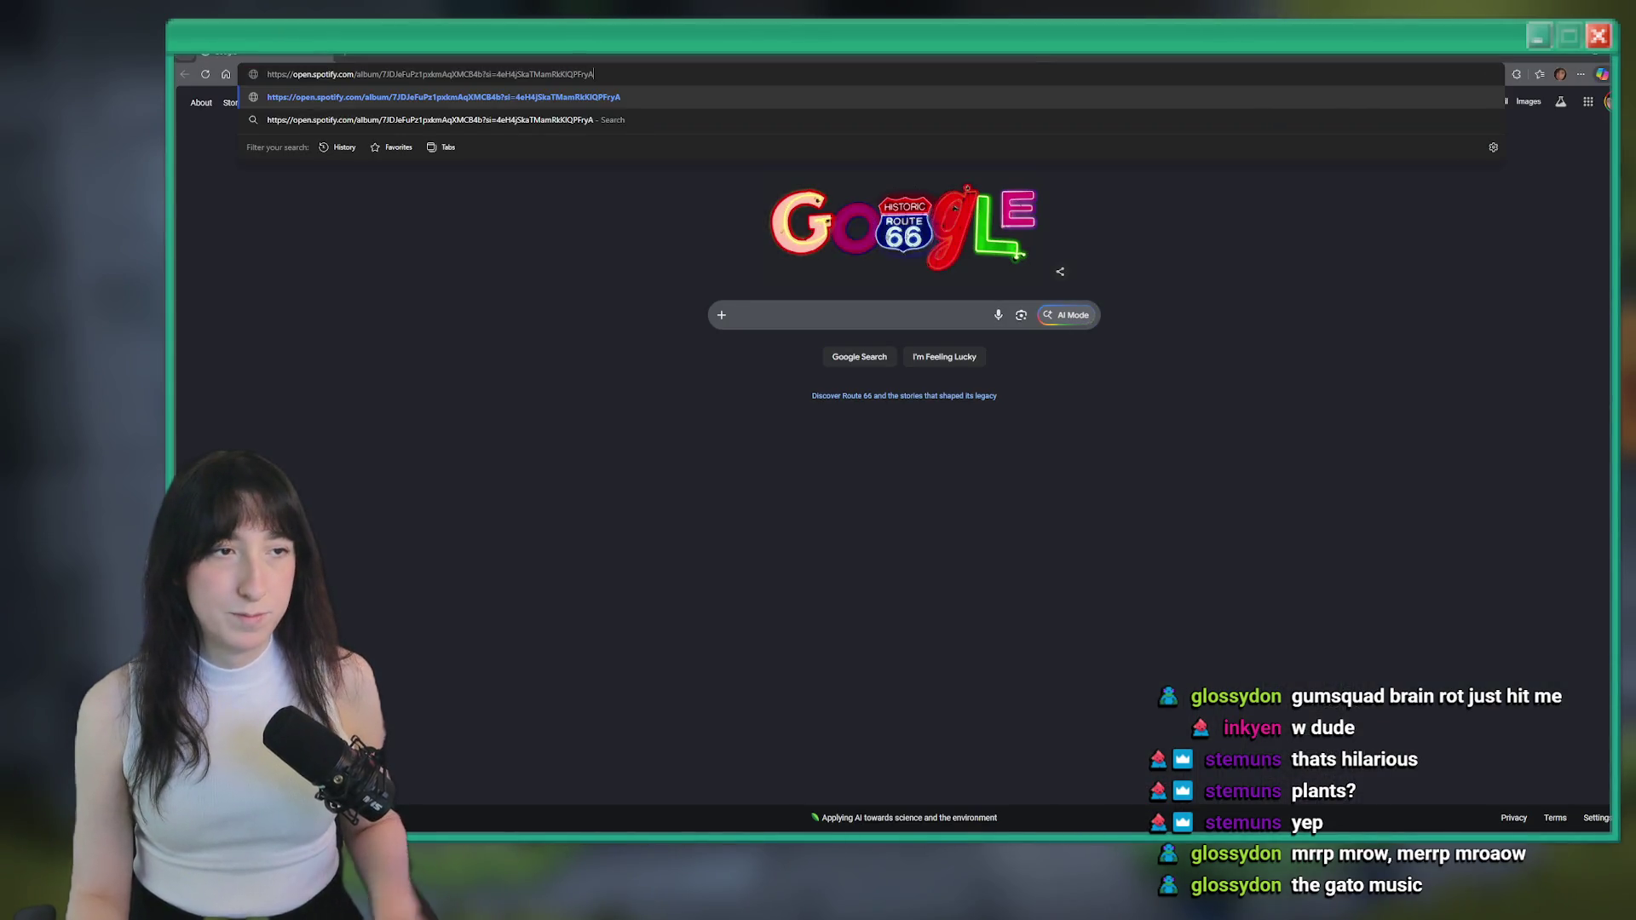
pyautogui.hotkey('alt', 'Tab')
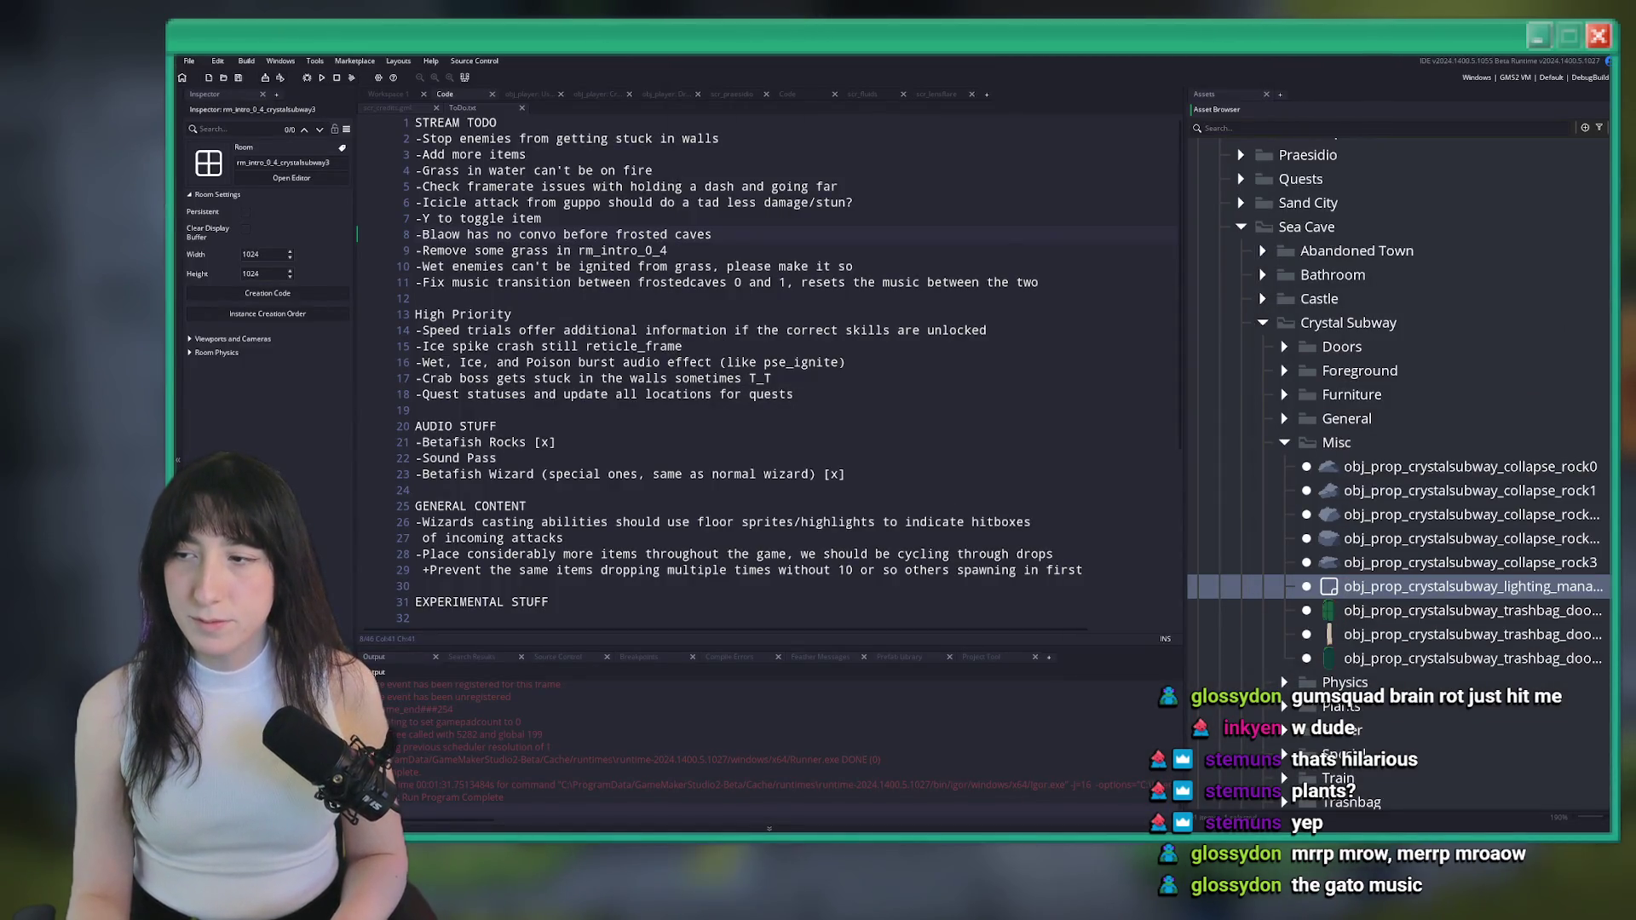
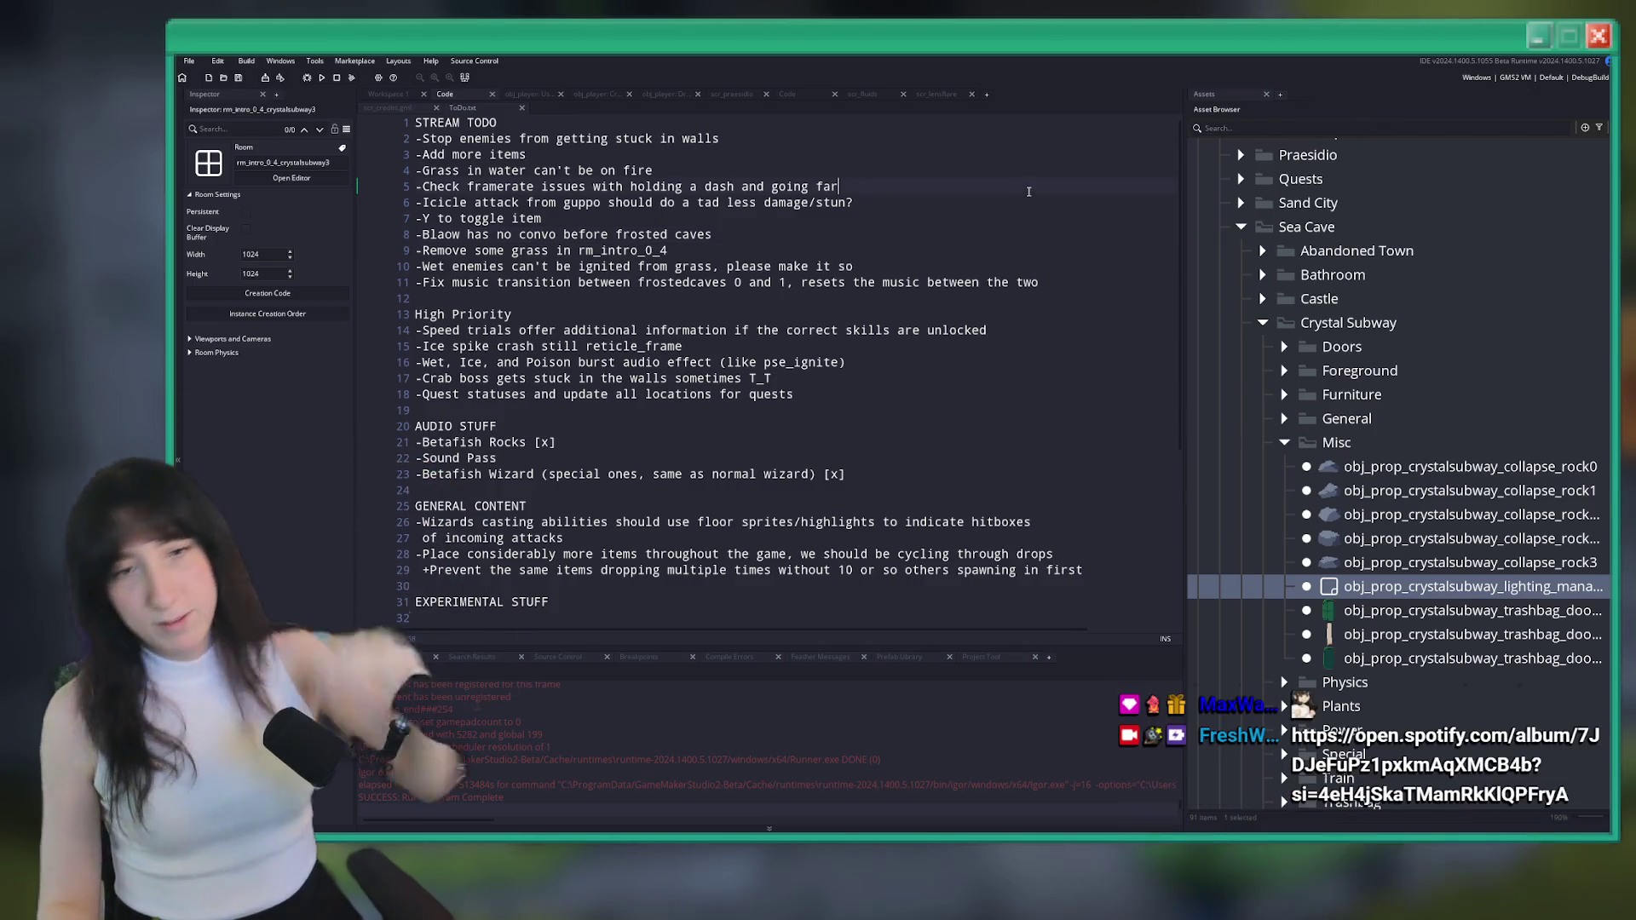
# Open obj_player's User Event 0 code and fold it into its function outline
pyautogui.click(1038, 187)
pyautogui.hotkey('ctrl', 't')
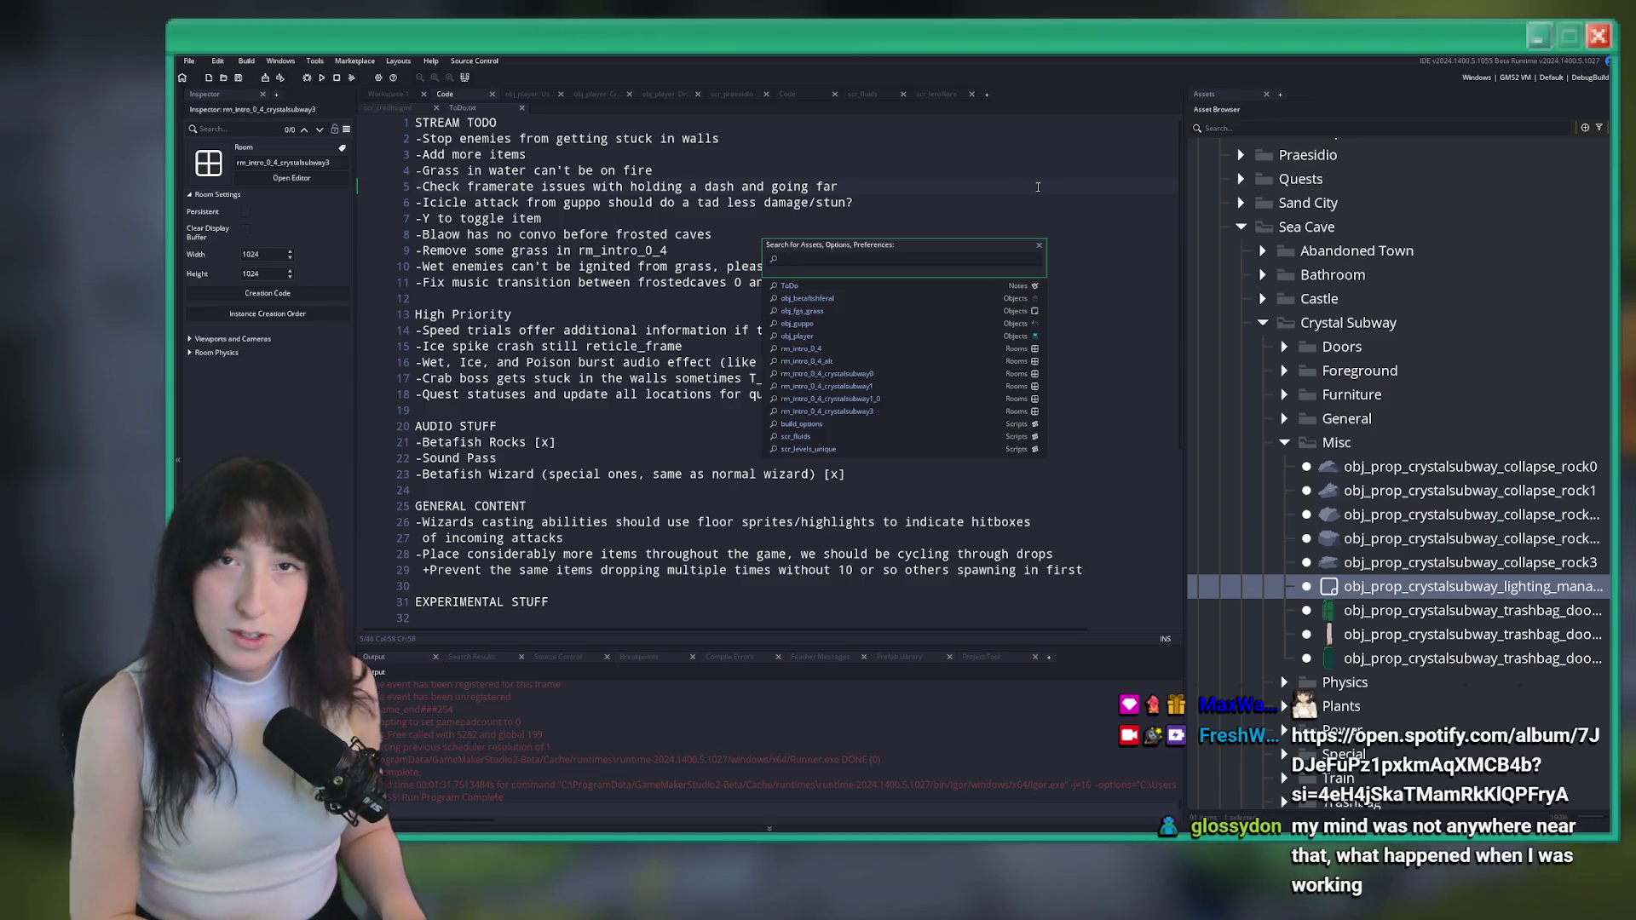
pyautogui.write('obj_pla')
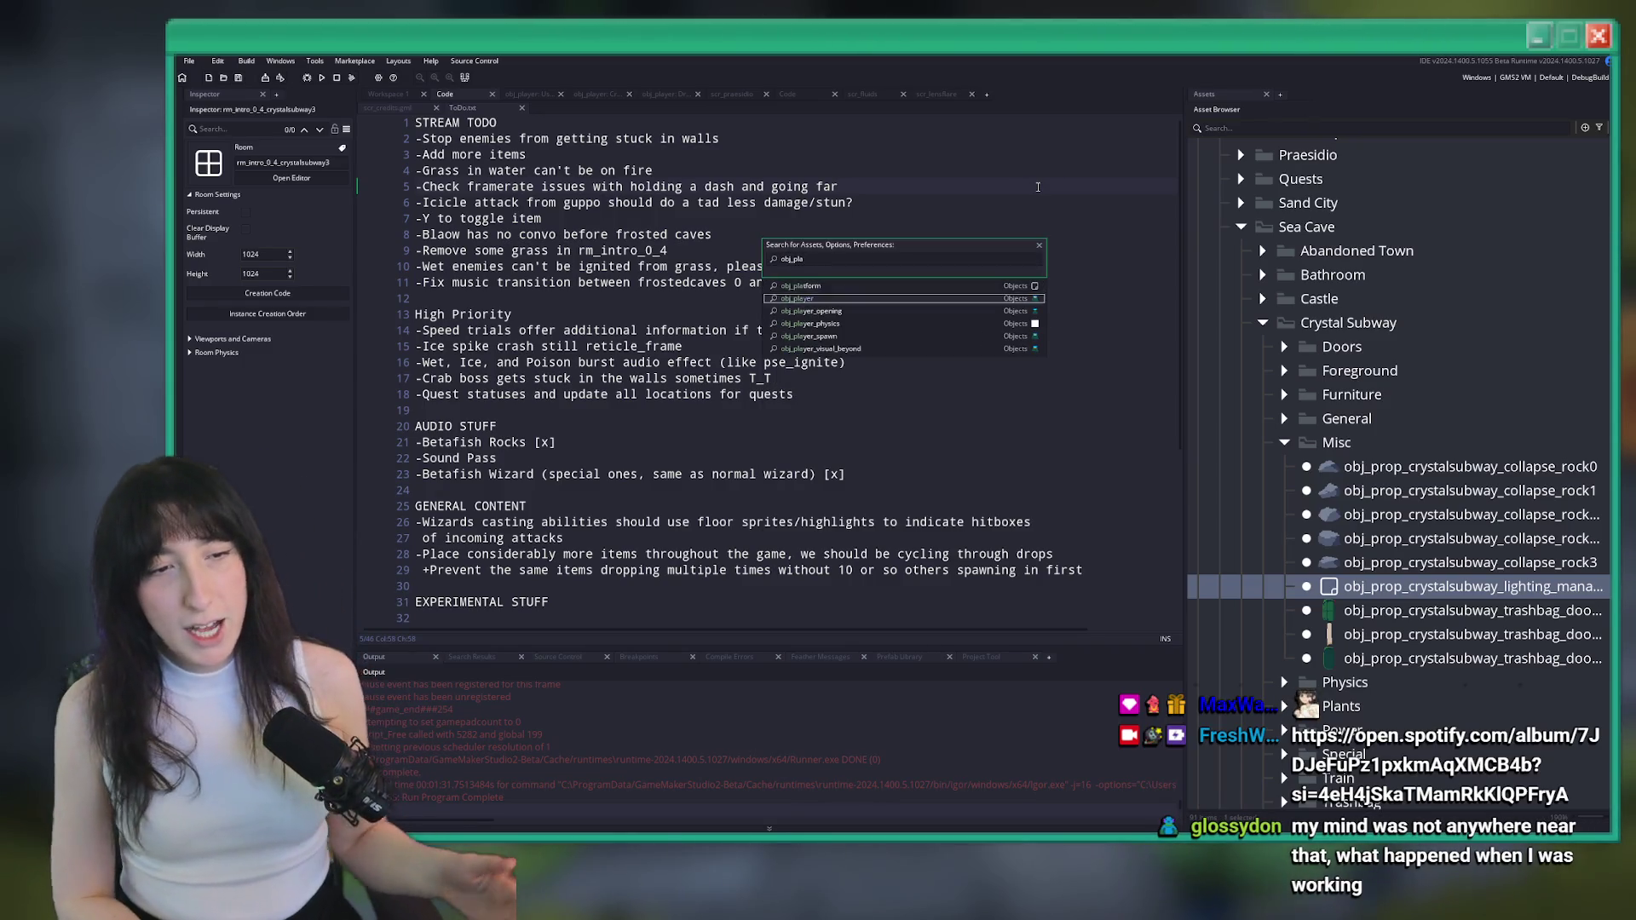
pyautogui.press('Return')
pyautogui.scroll(-3, 818, 282)
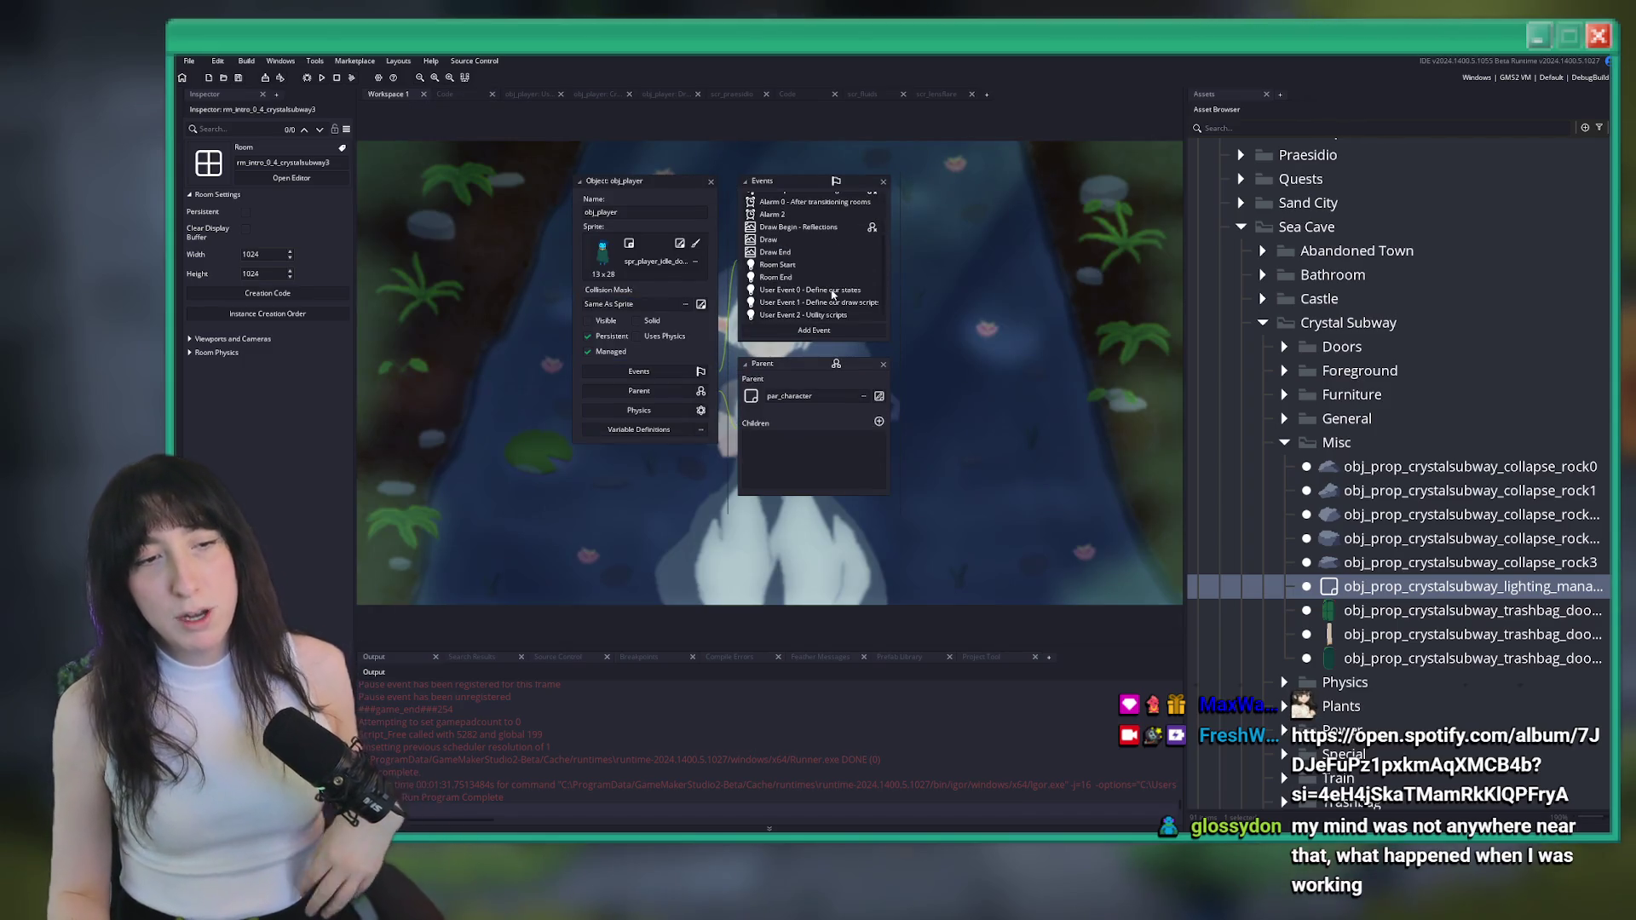
pyautogui.doubleClick(826, 303)
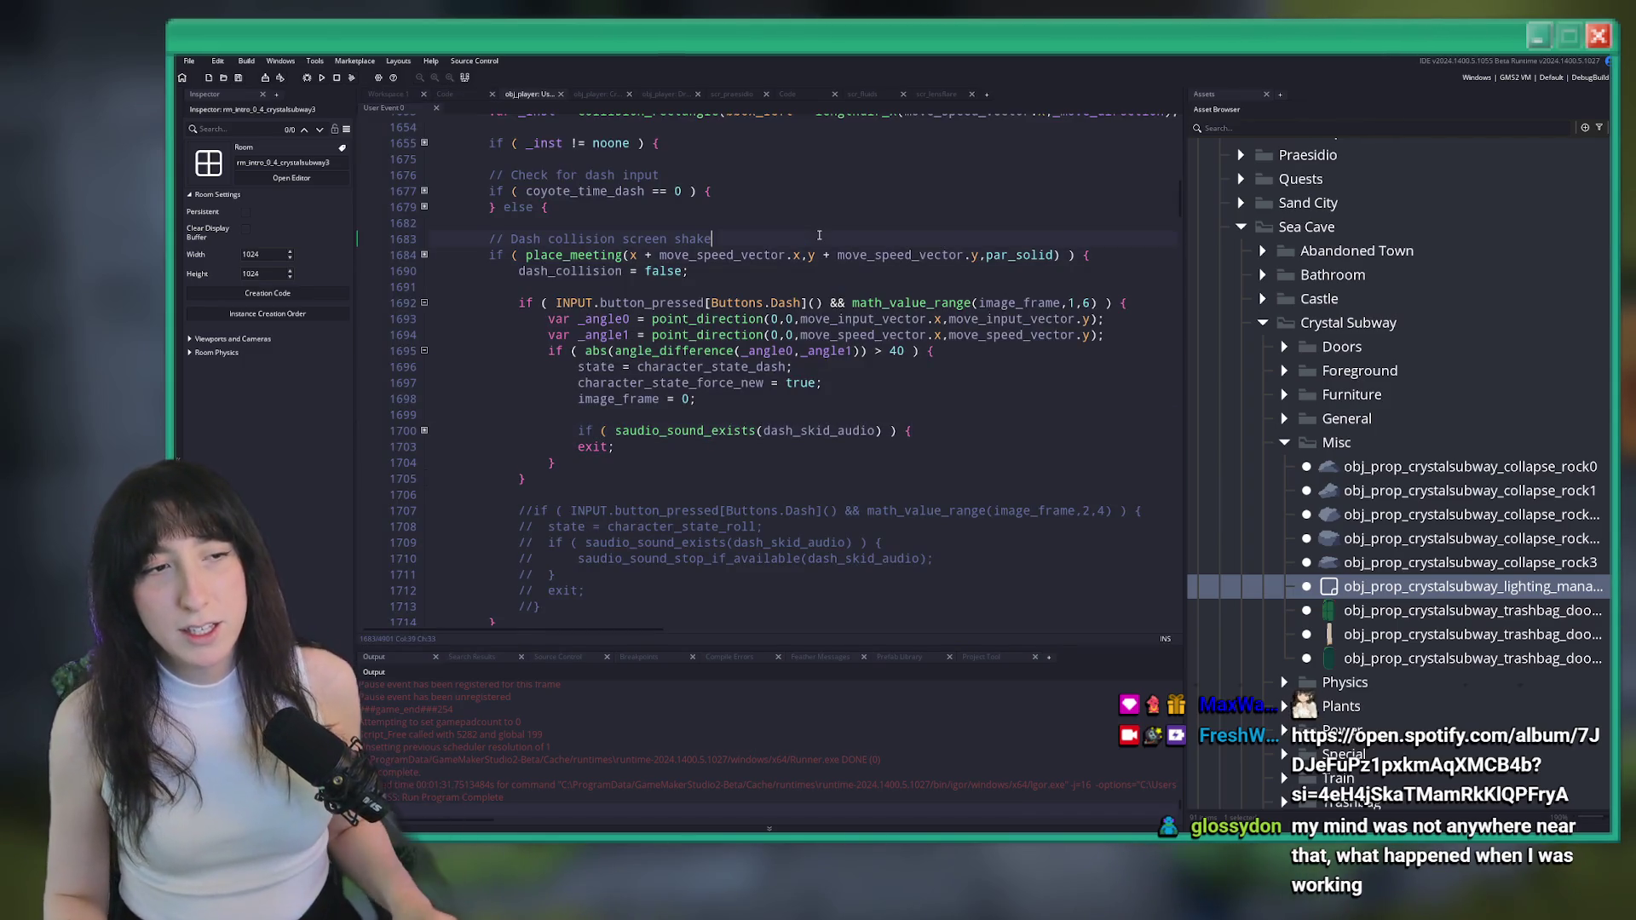
pyautogui.scroll(10, 761, 256)
pyautogui.click(424, 122)
# Search the code for 'dash', then for 'zoom'
pyautogui.click(761, 186)
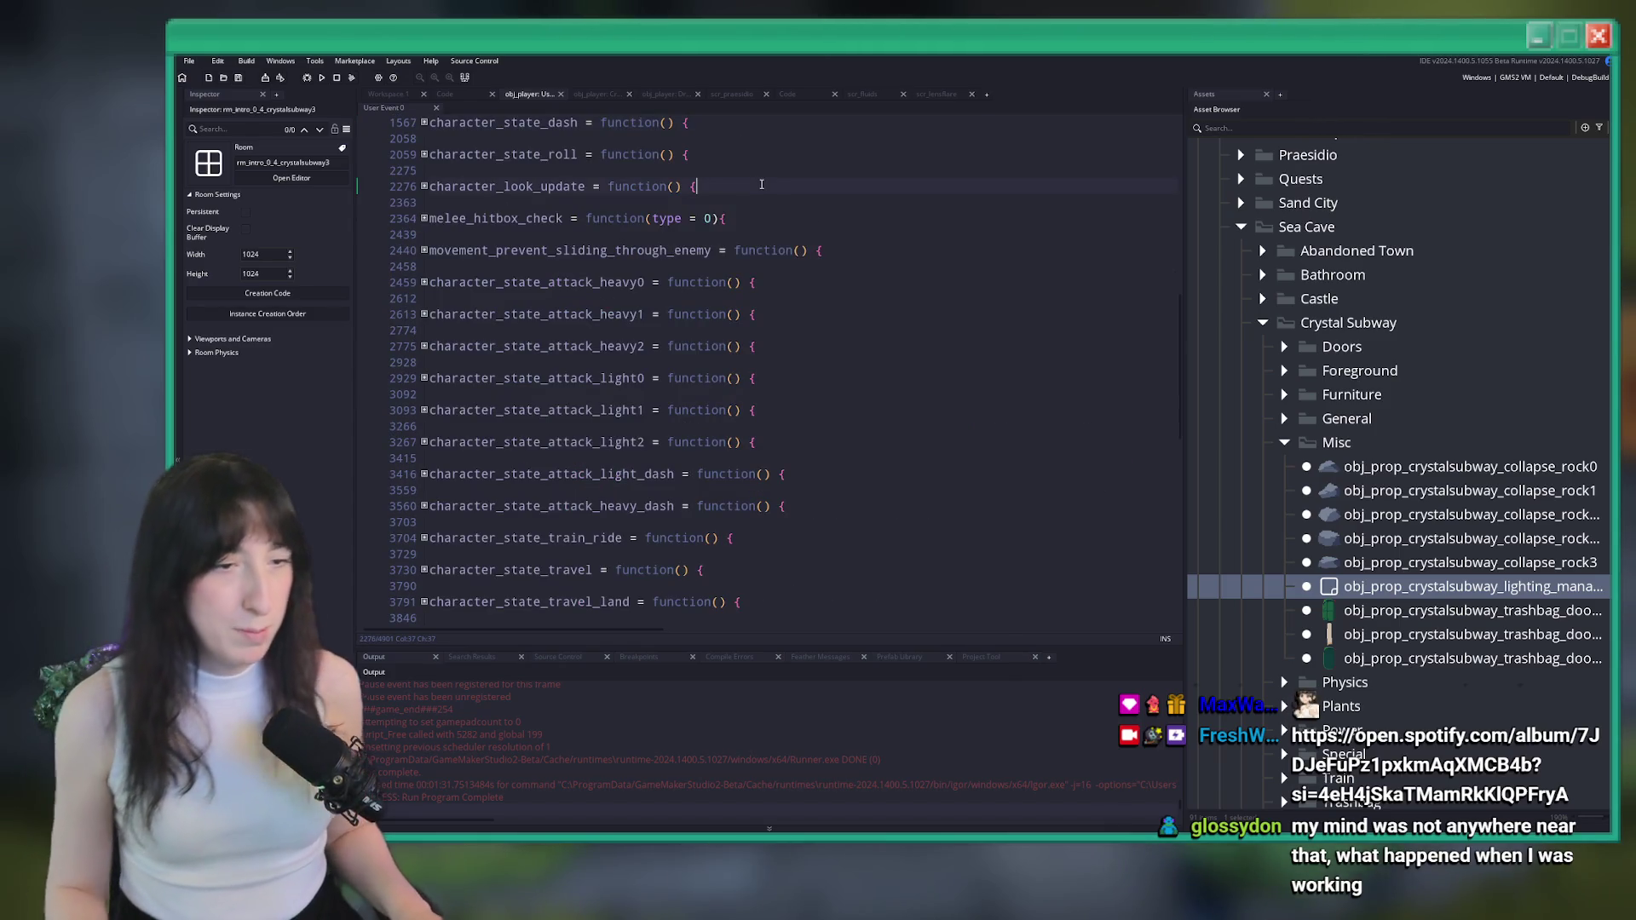
pyautogui.write('dash')
pyautogui.press('Return')
pyautogui.press('Return')
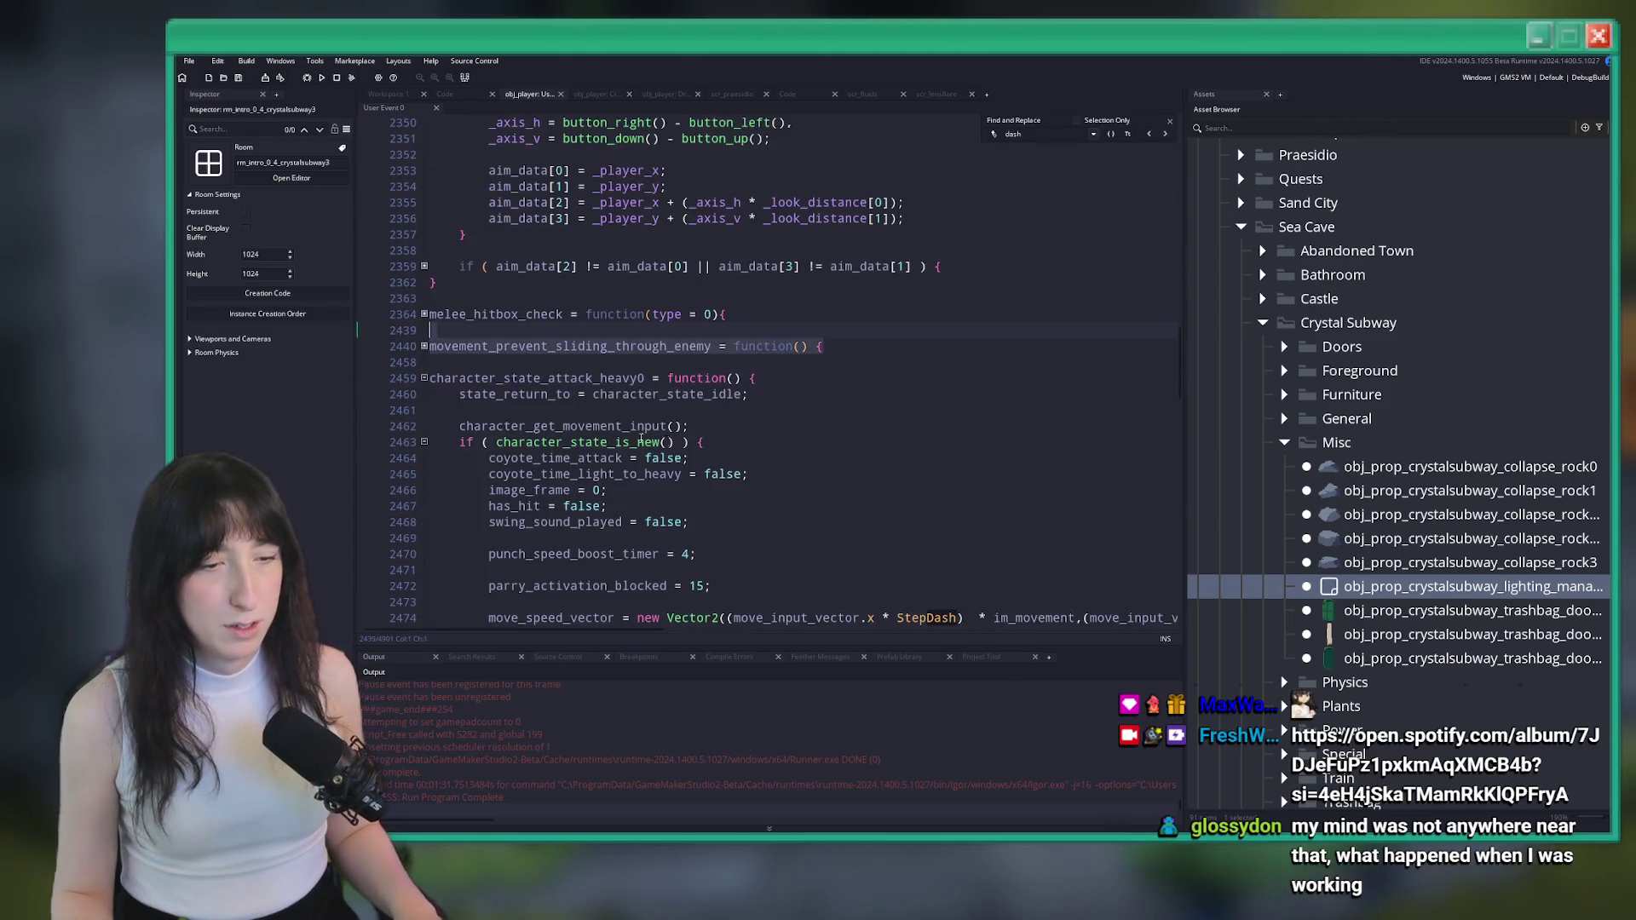
pyautogui.write('zoom')
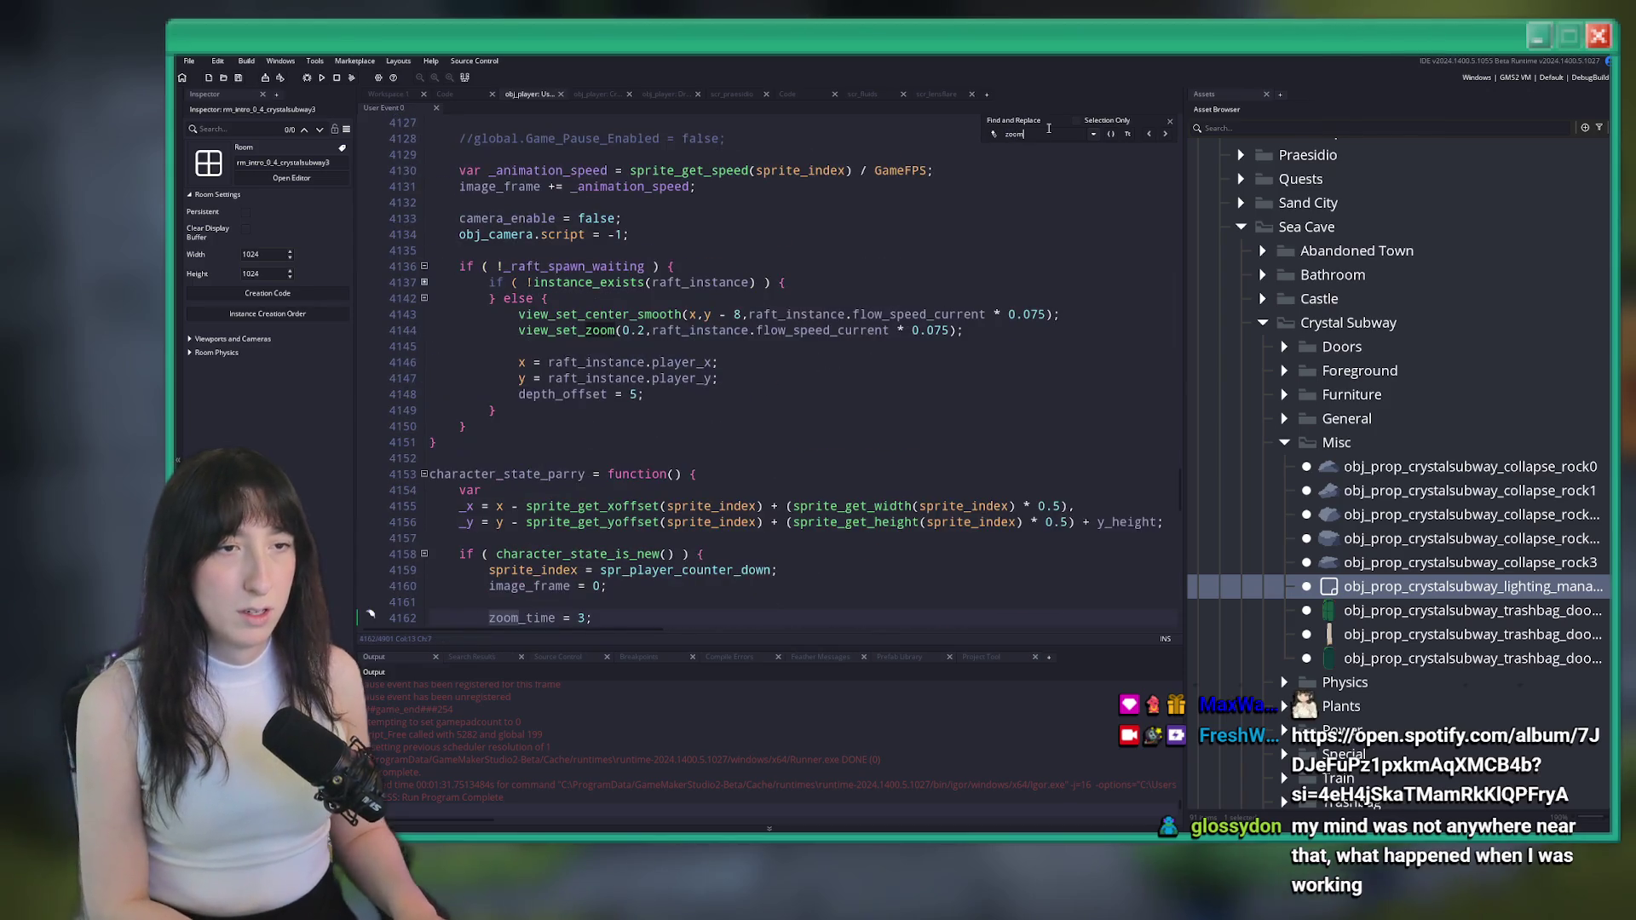
pyautogui.press('Return')
# Step through the zoom matches to dash_looping_zoom = 0 in character_state_dash
pyautogui.scroll(2, 883, 338)
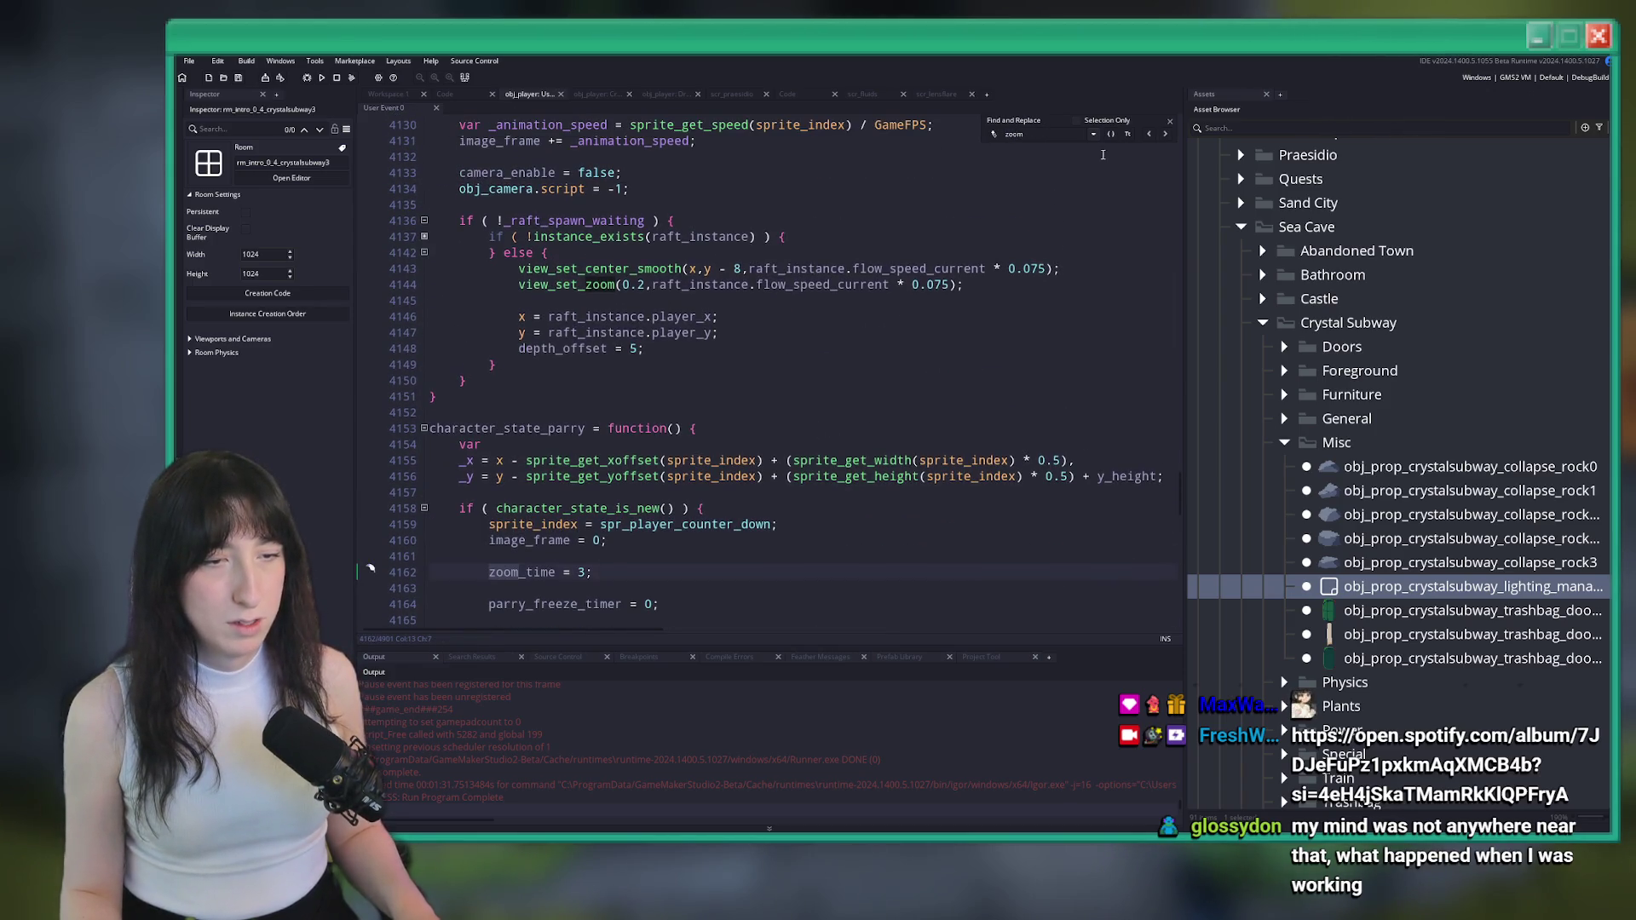
pyautogui.click(1149, 136)
pyautogui.click(1167, 137)
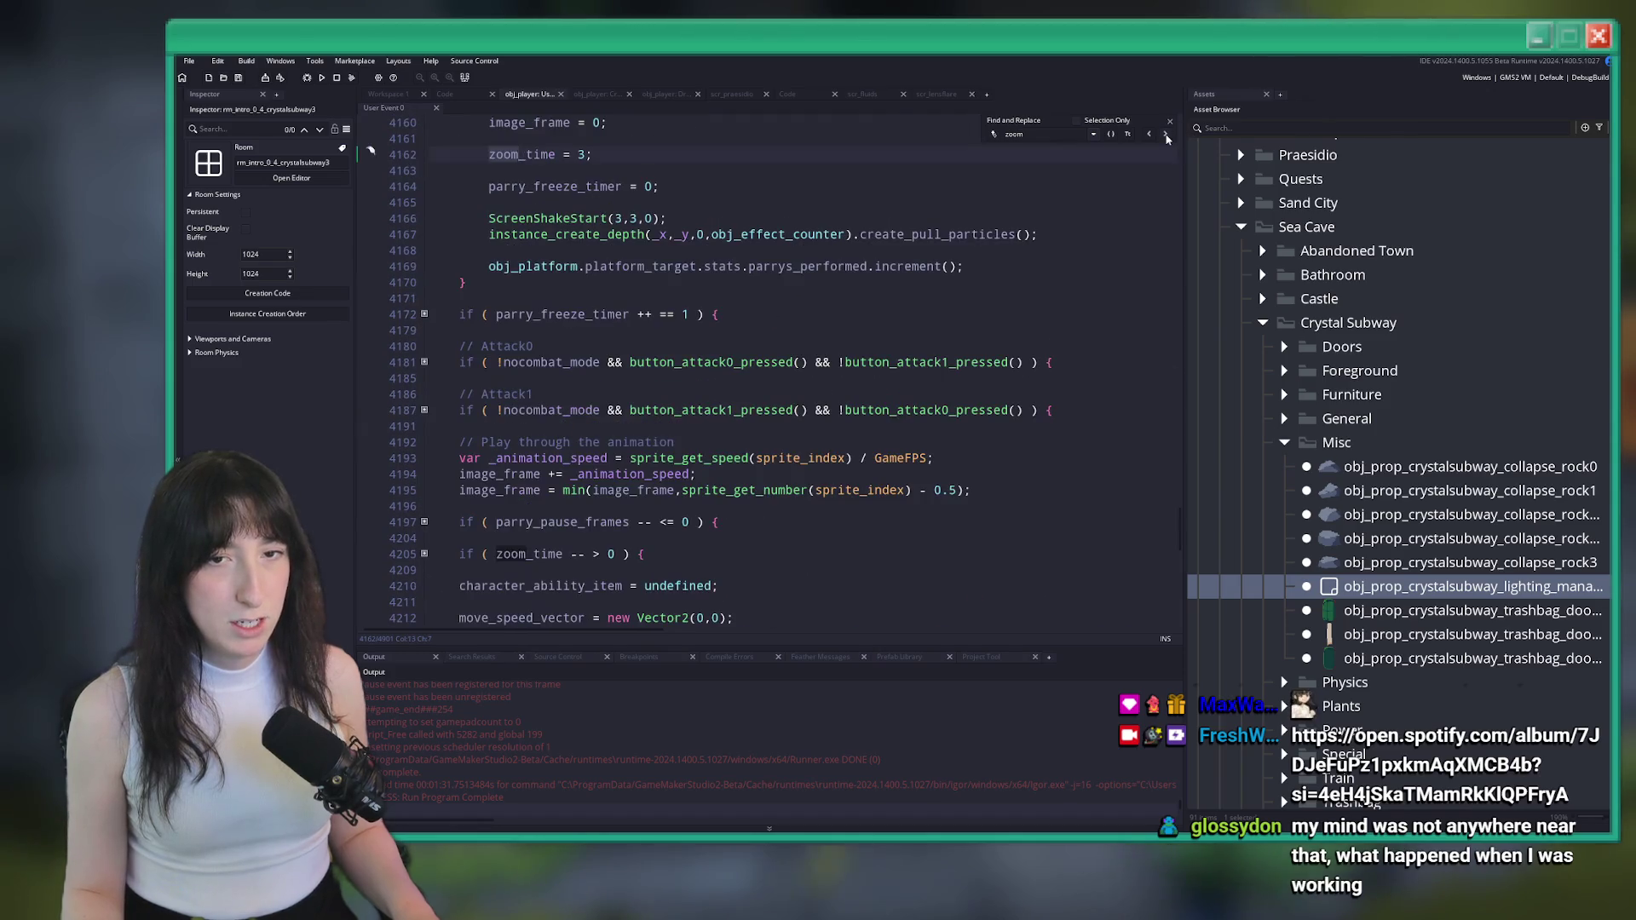
pyautogui.click(1166, 136)
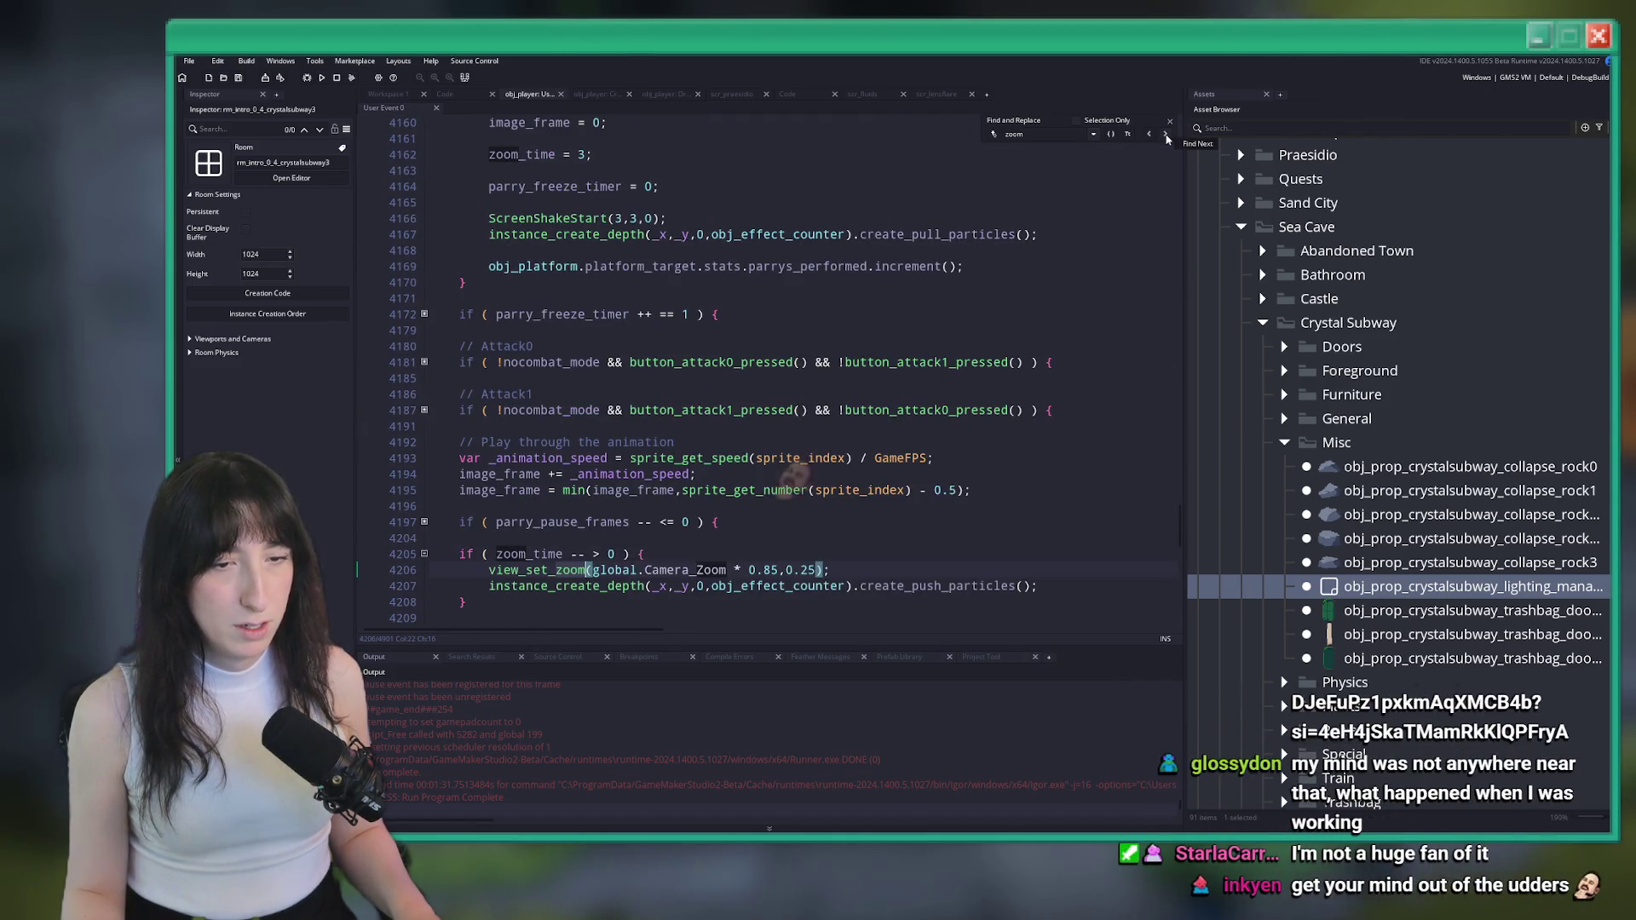
pyautogui.click(1166, 137)
pyautogui.click(1167, 137)
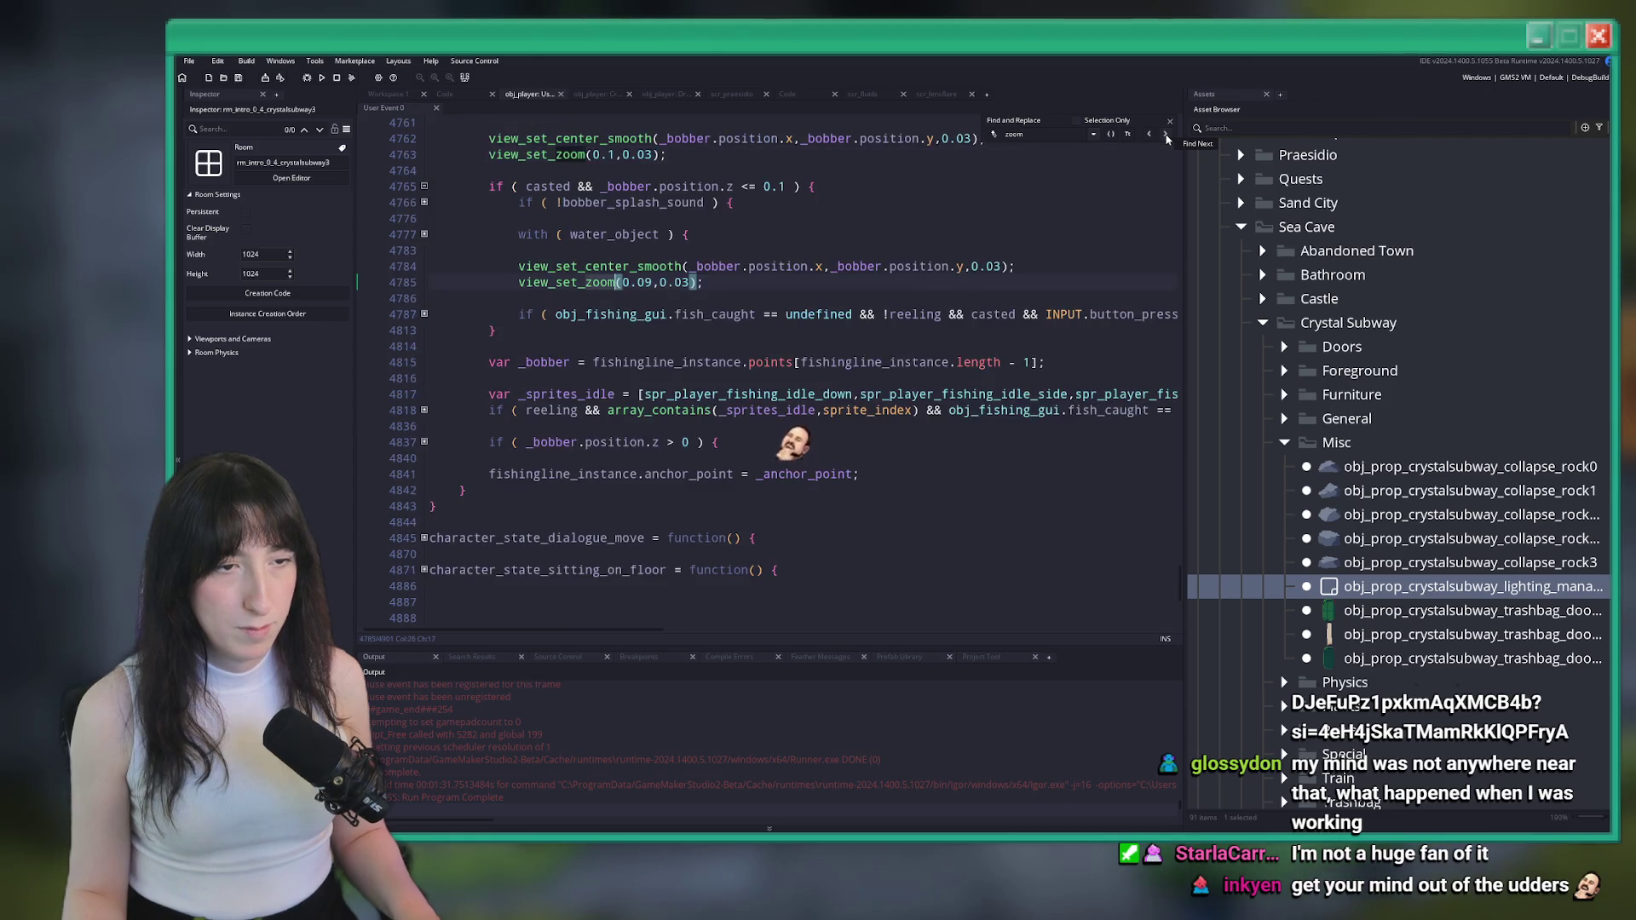
pyautogui.click(1167, 137)
pyautogui.click(1167, 136)
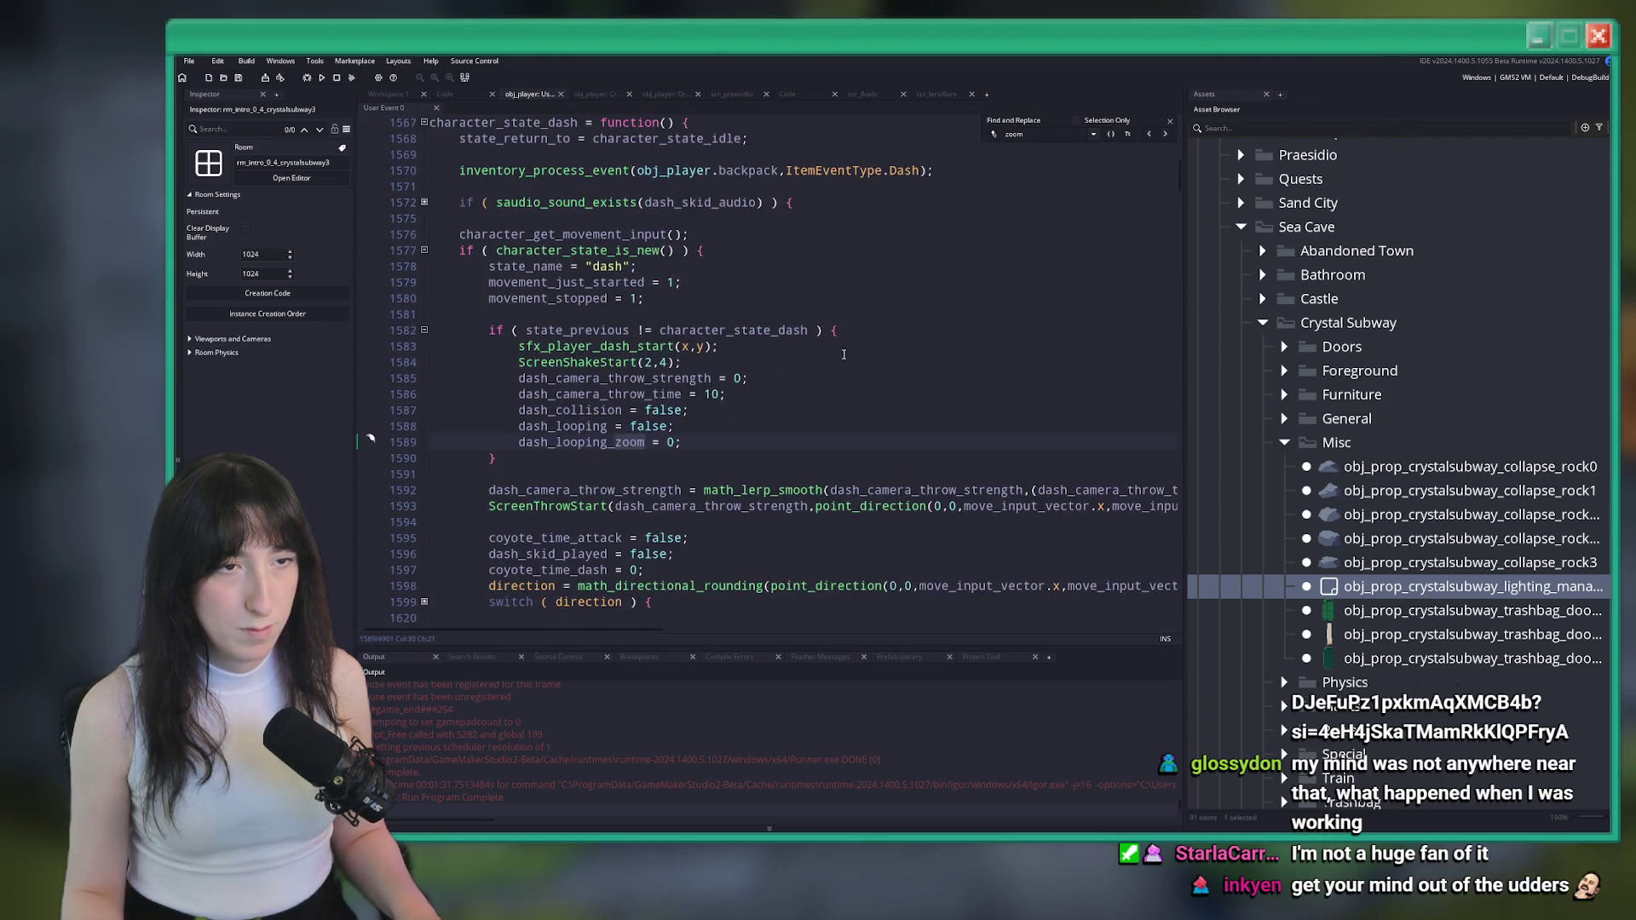
pyautogui.scroll(-2, 844, 354)
pyautogui.scroll(-1, 632, 357)
pyautogui.scroll(-4, 632, 357)
pyautogui.scroll(3, 632, 357)
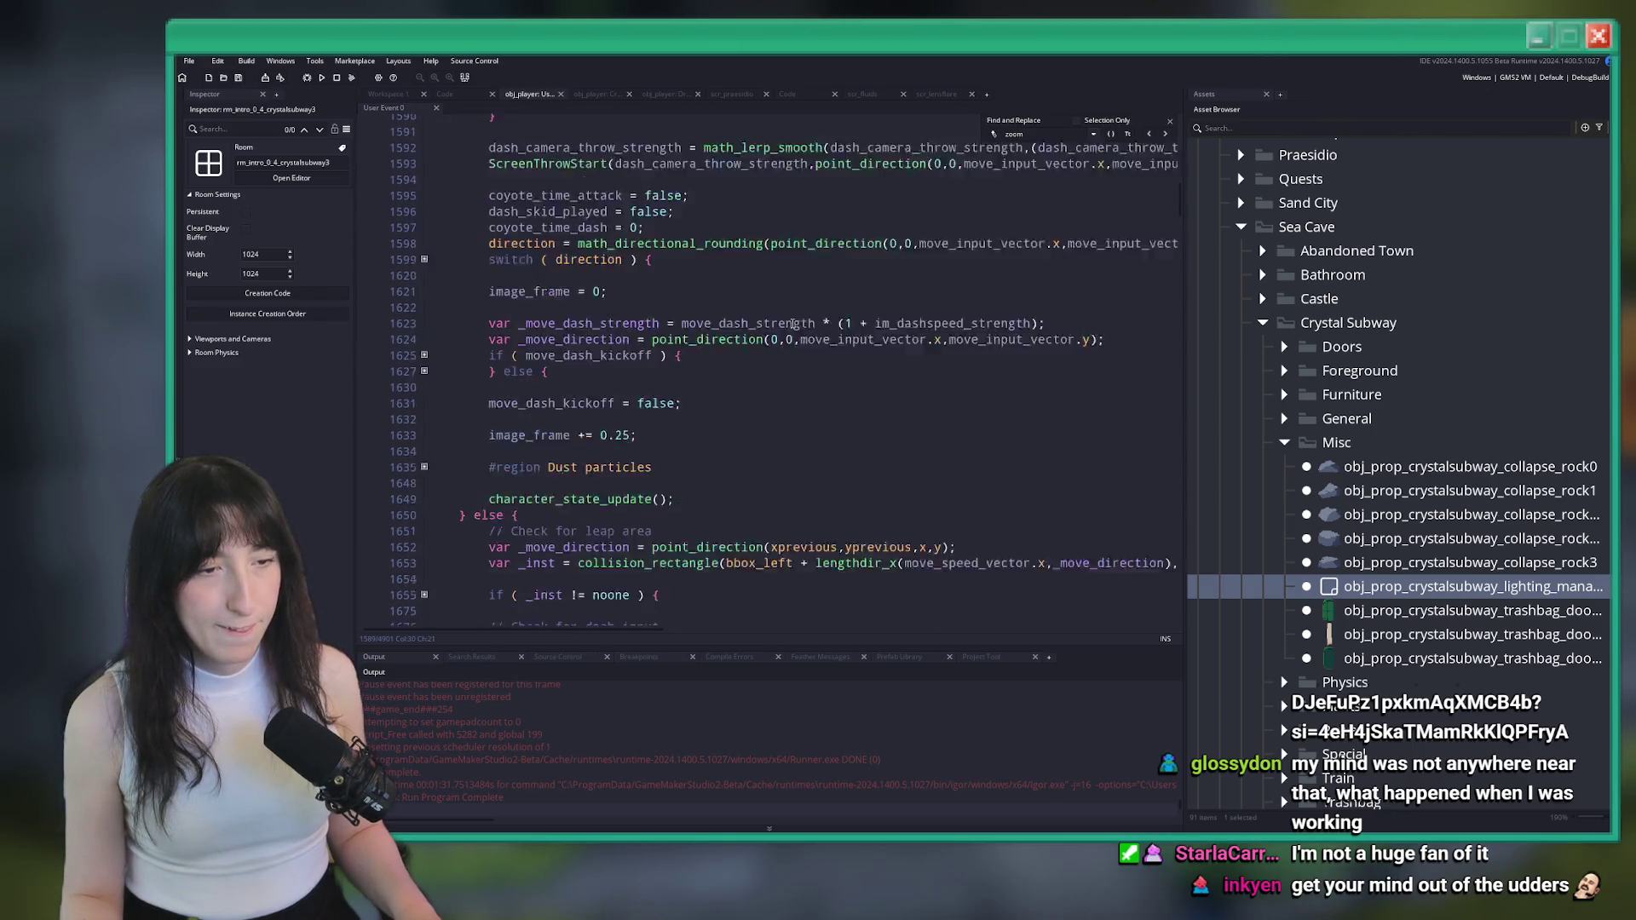
pyautogui.click(1167, 138)
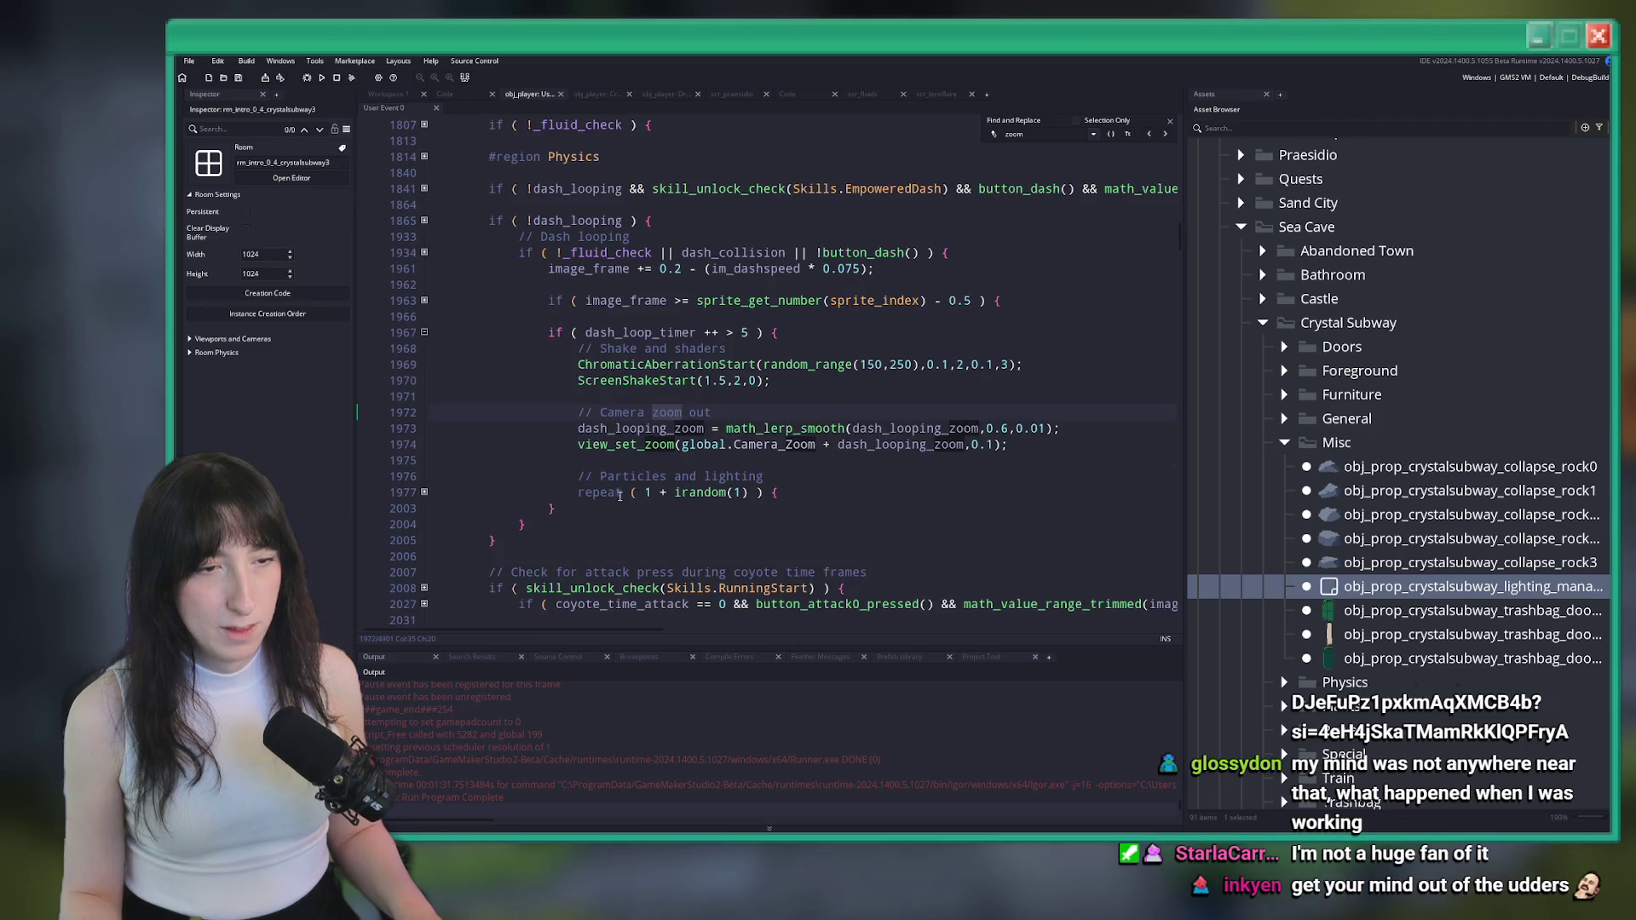
# Comment out the view_set_zoom call on line 1974 with // and build and run the game
pyautogui.click(578, 441)
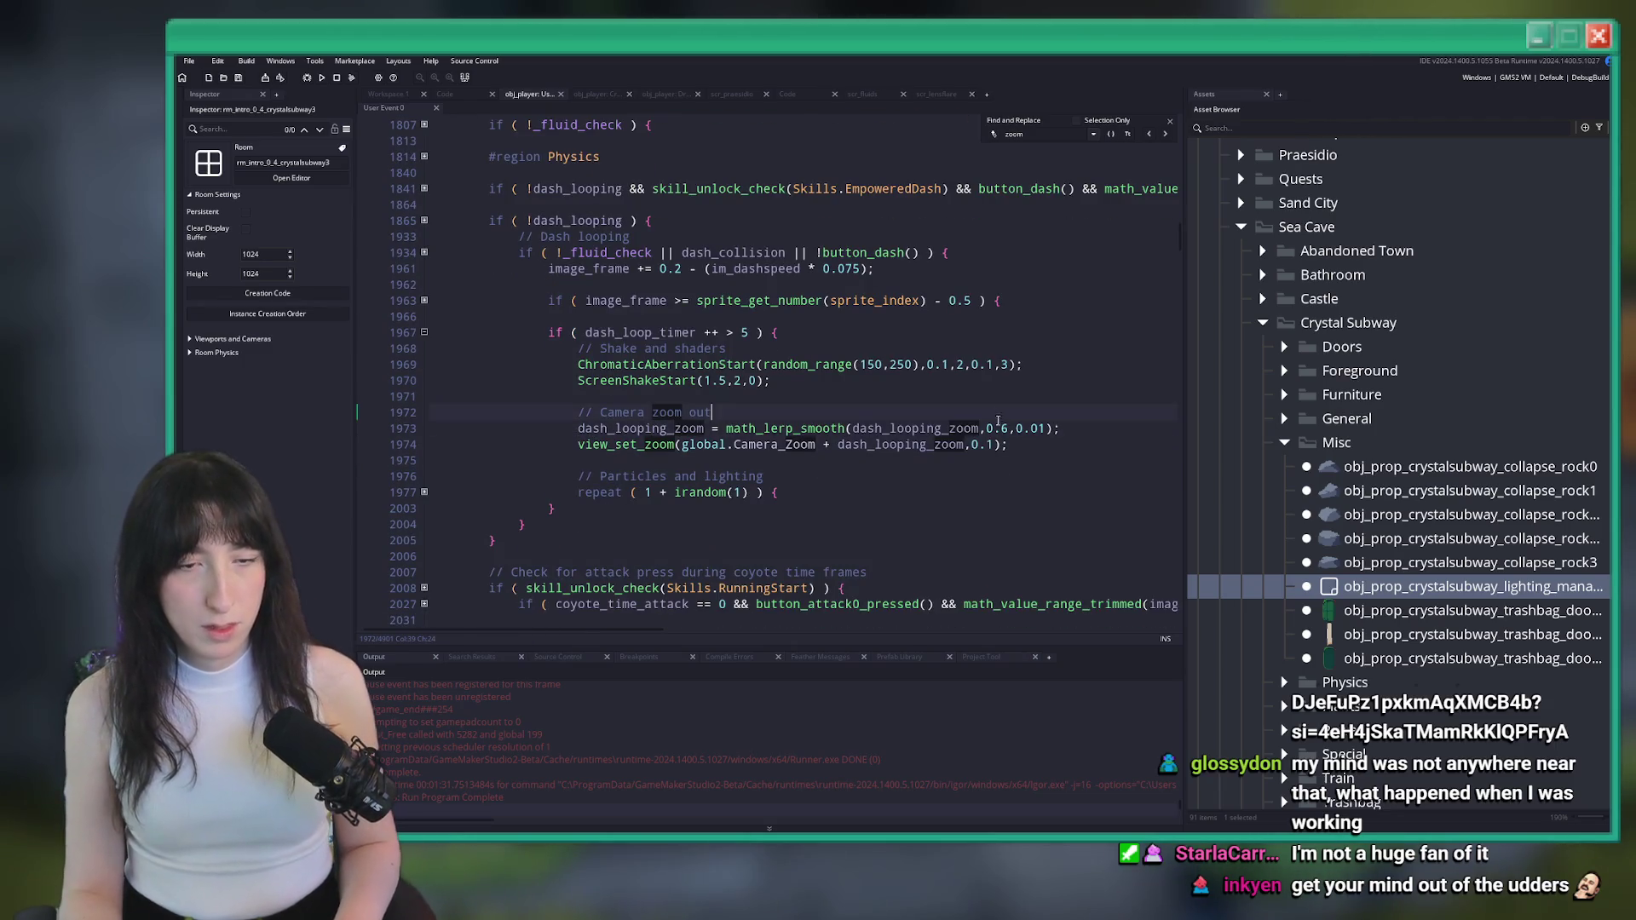
pyautogui.press('Left')
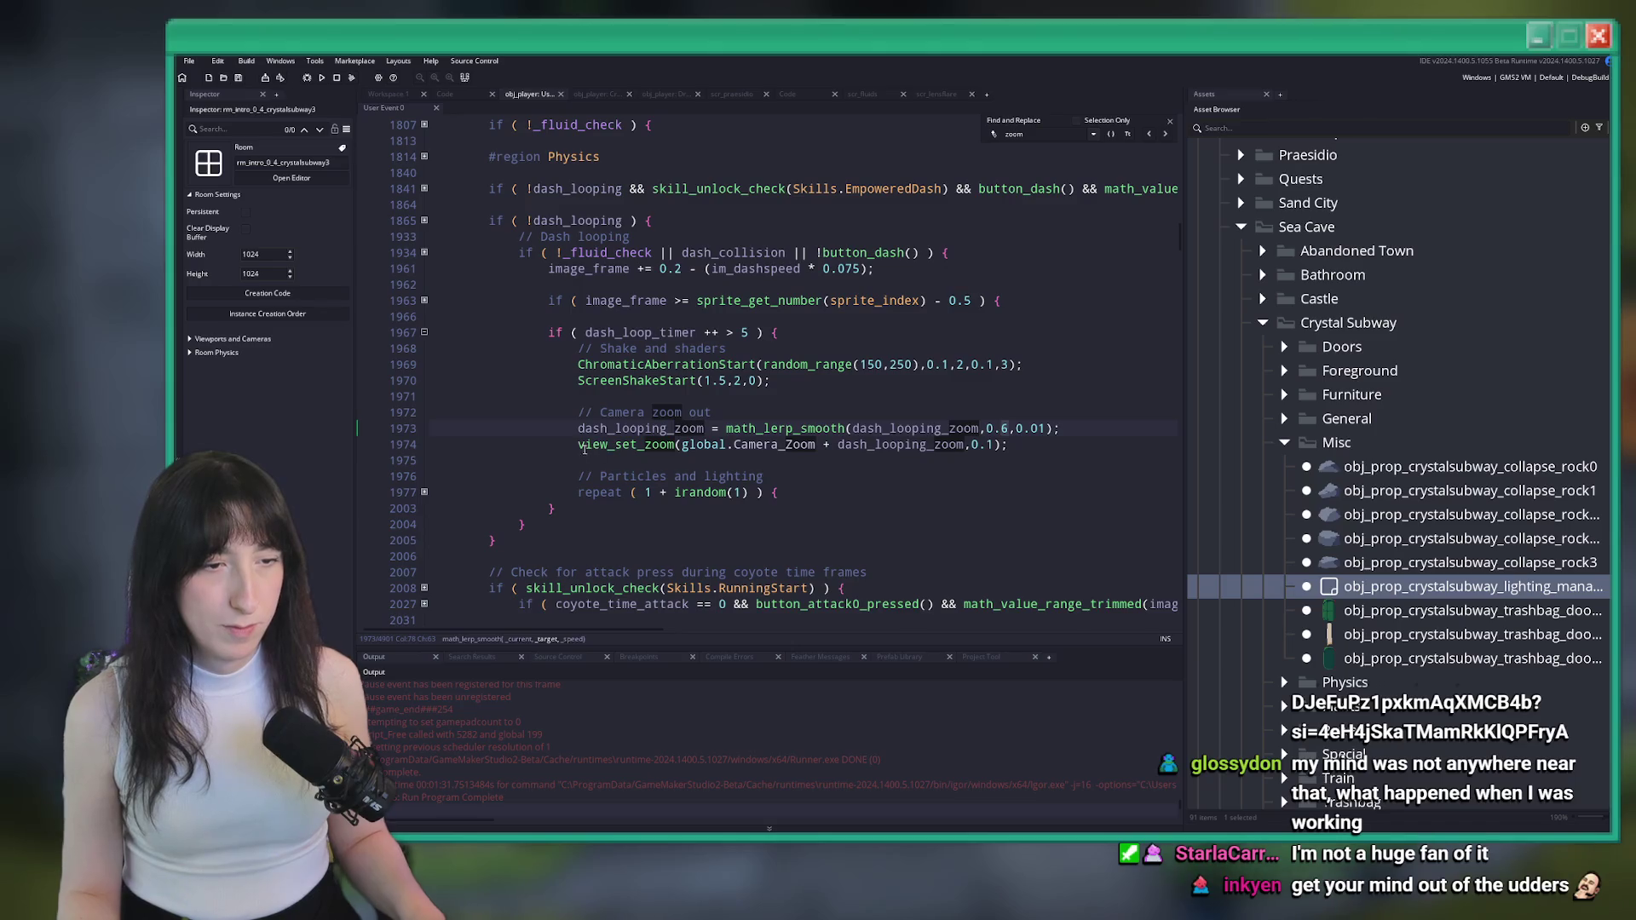
pyautogui.click(579, 445)
pyautogui.write('//')
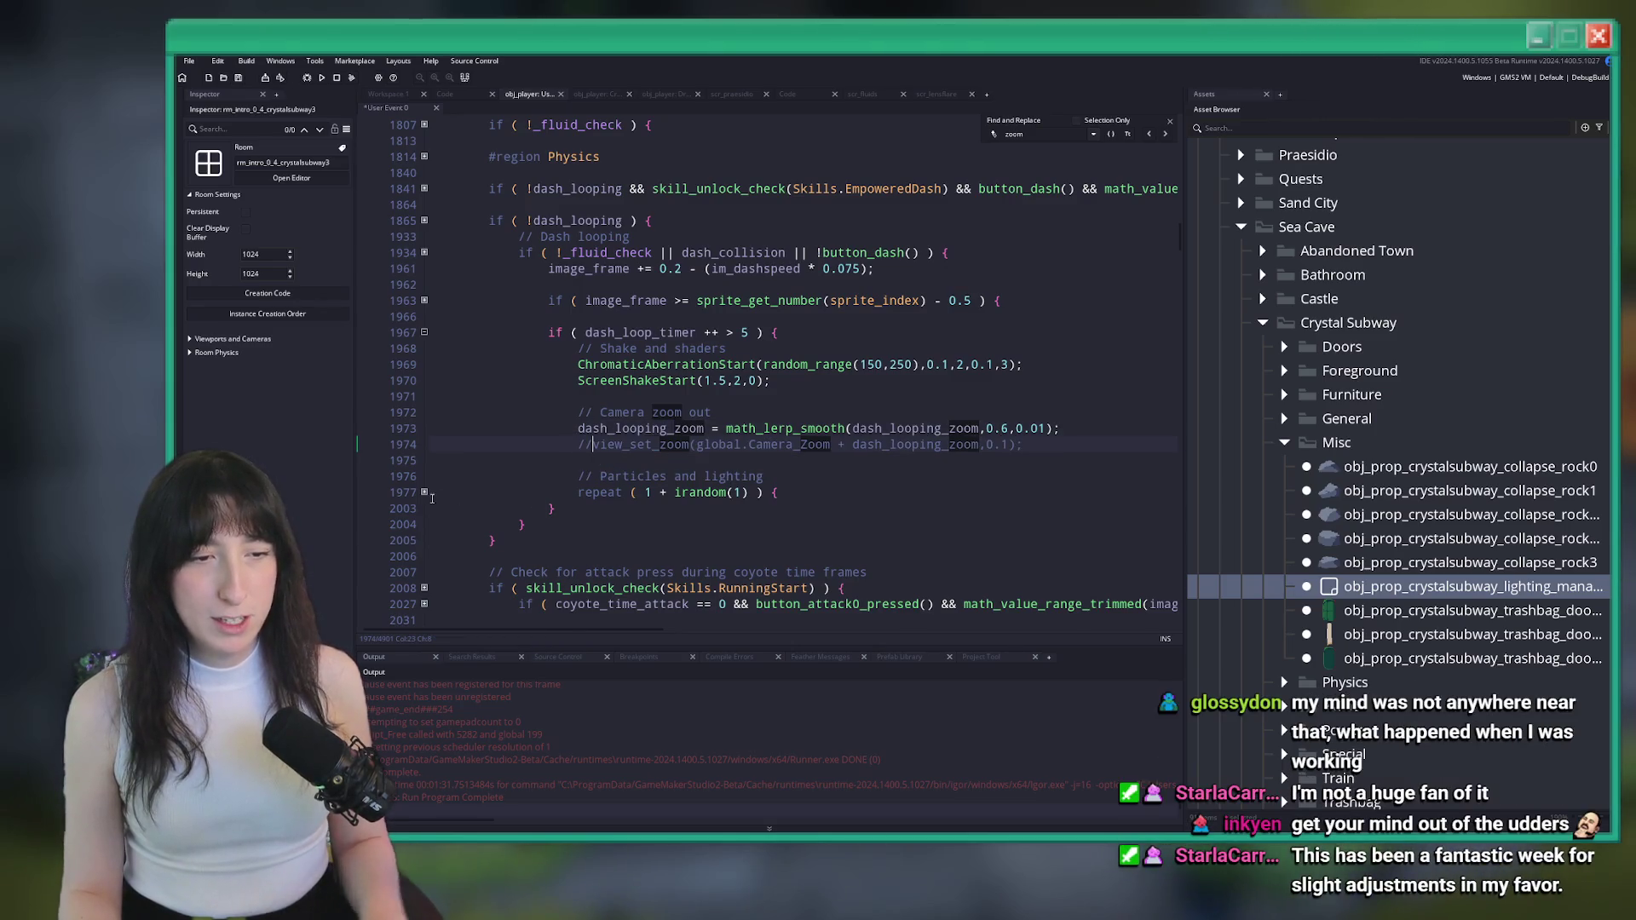
pyautogui.click(424, 493)
pyautogui.press('F5')
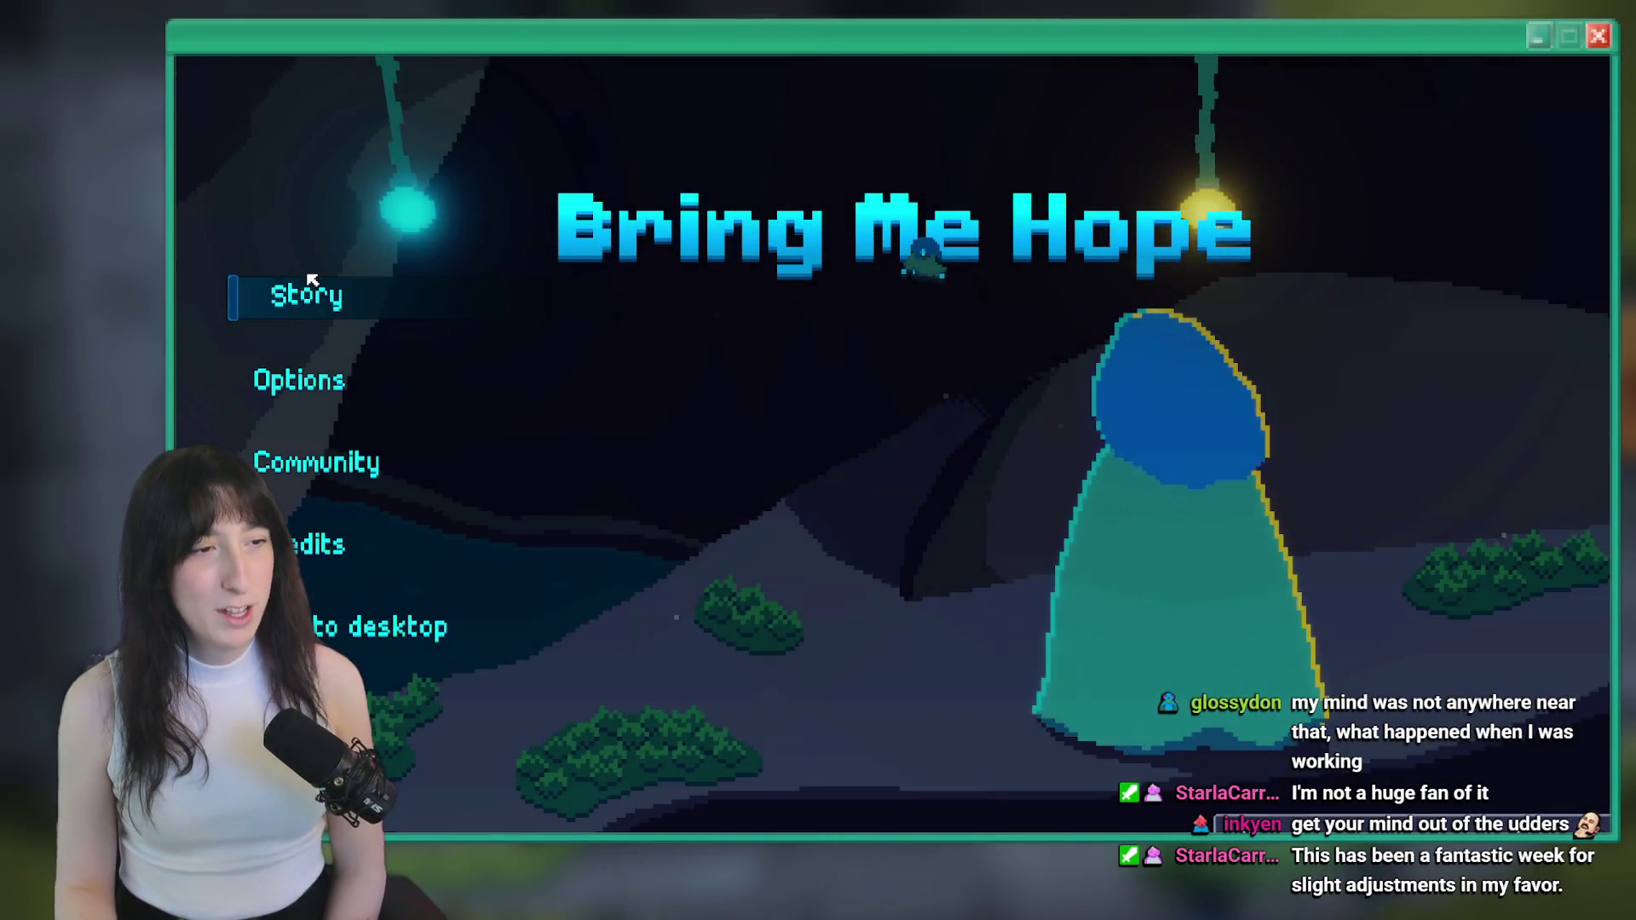
# Start a Story game and run the room-change command in the debug console
pyautogui.click(312, 281)
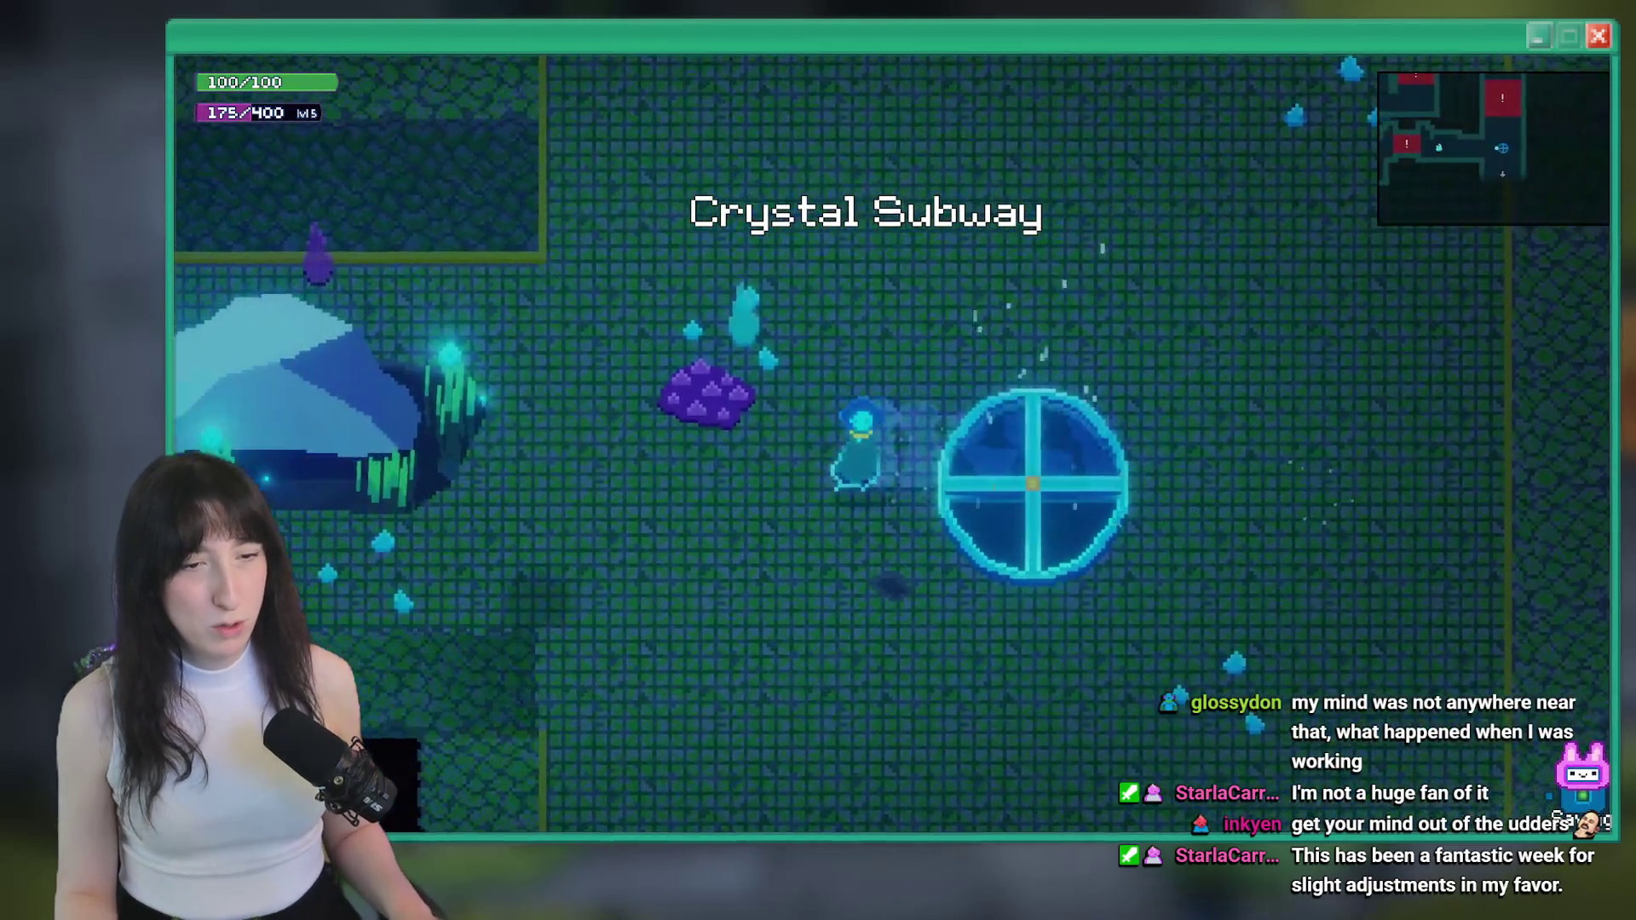
pyautogui.press('`')
pyautogui.press('Return')
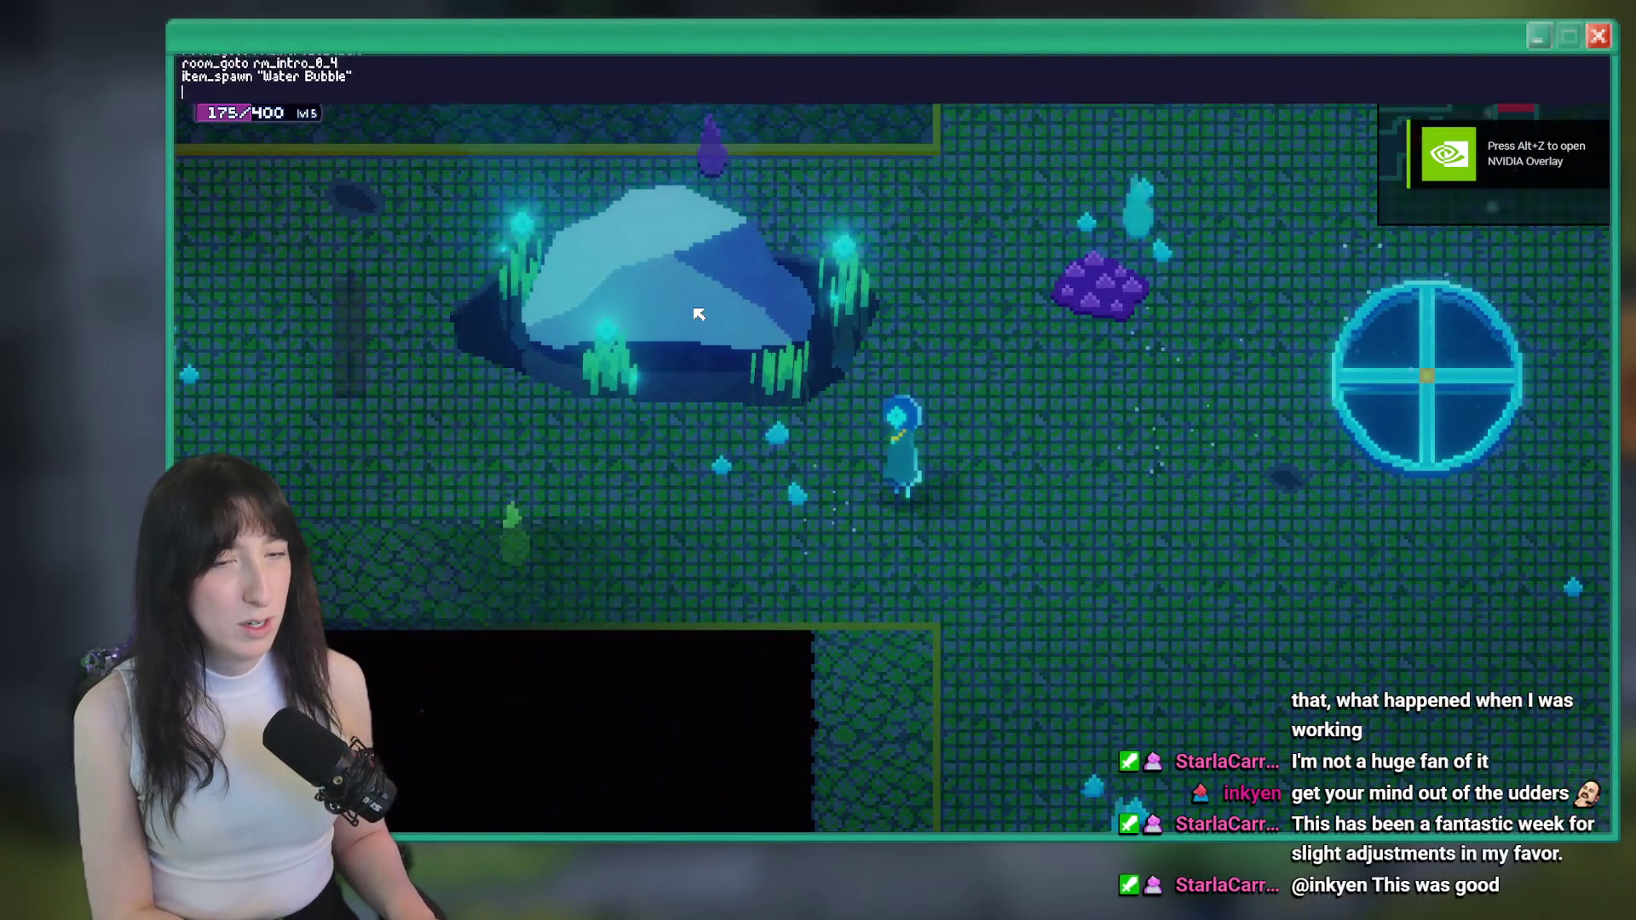
pyautogui.press('`')
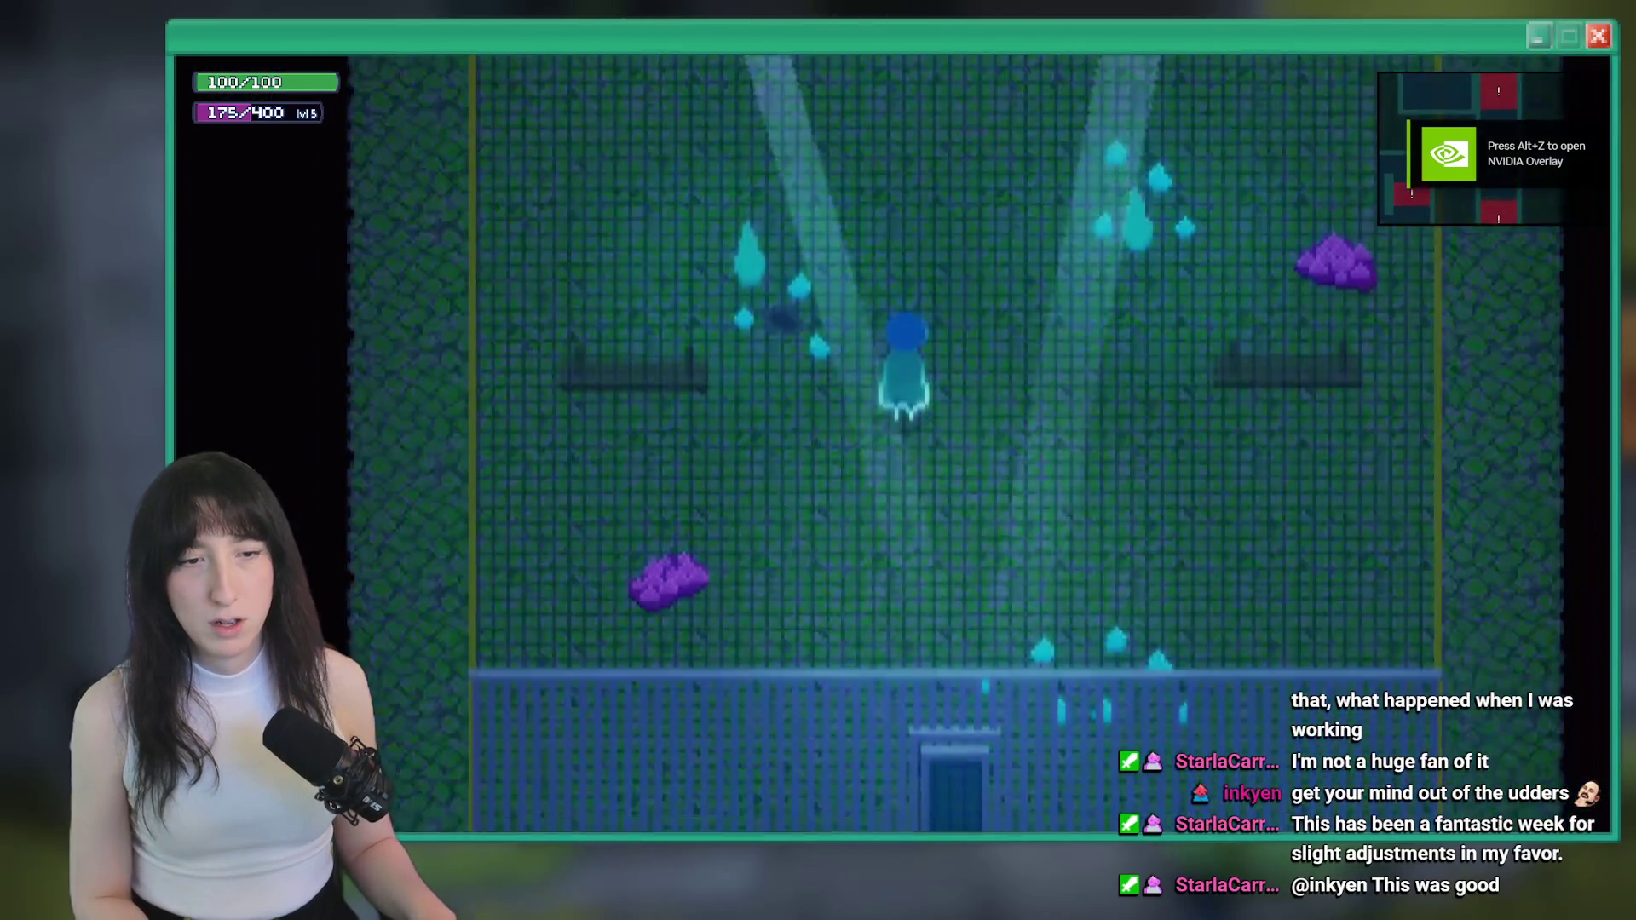
# Dash-loop left and right through the corridors, mushroom corridor and shaft of Crystal Subway
pyautogui.press('s')
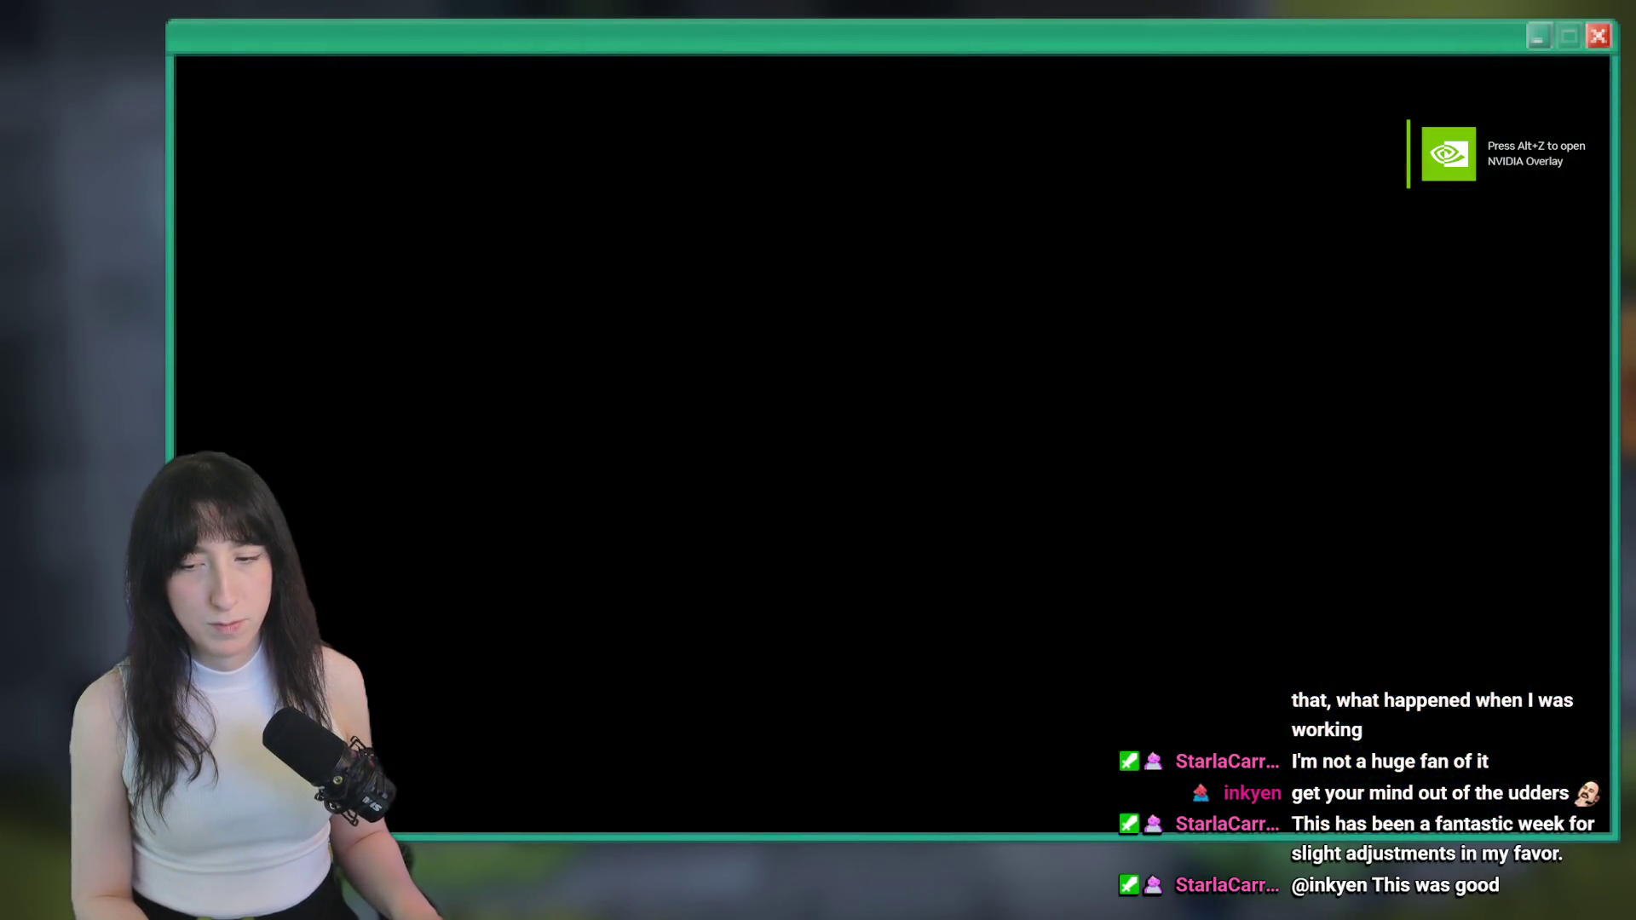
pyautogui.press('a')
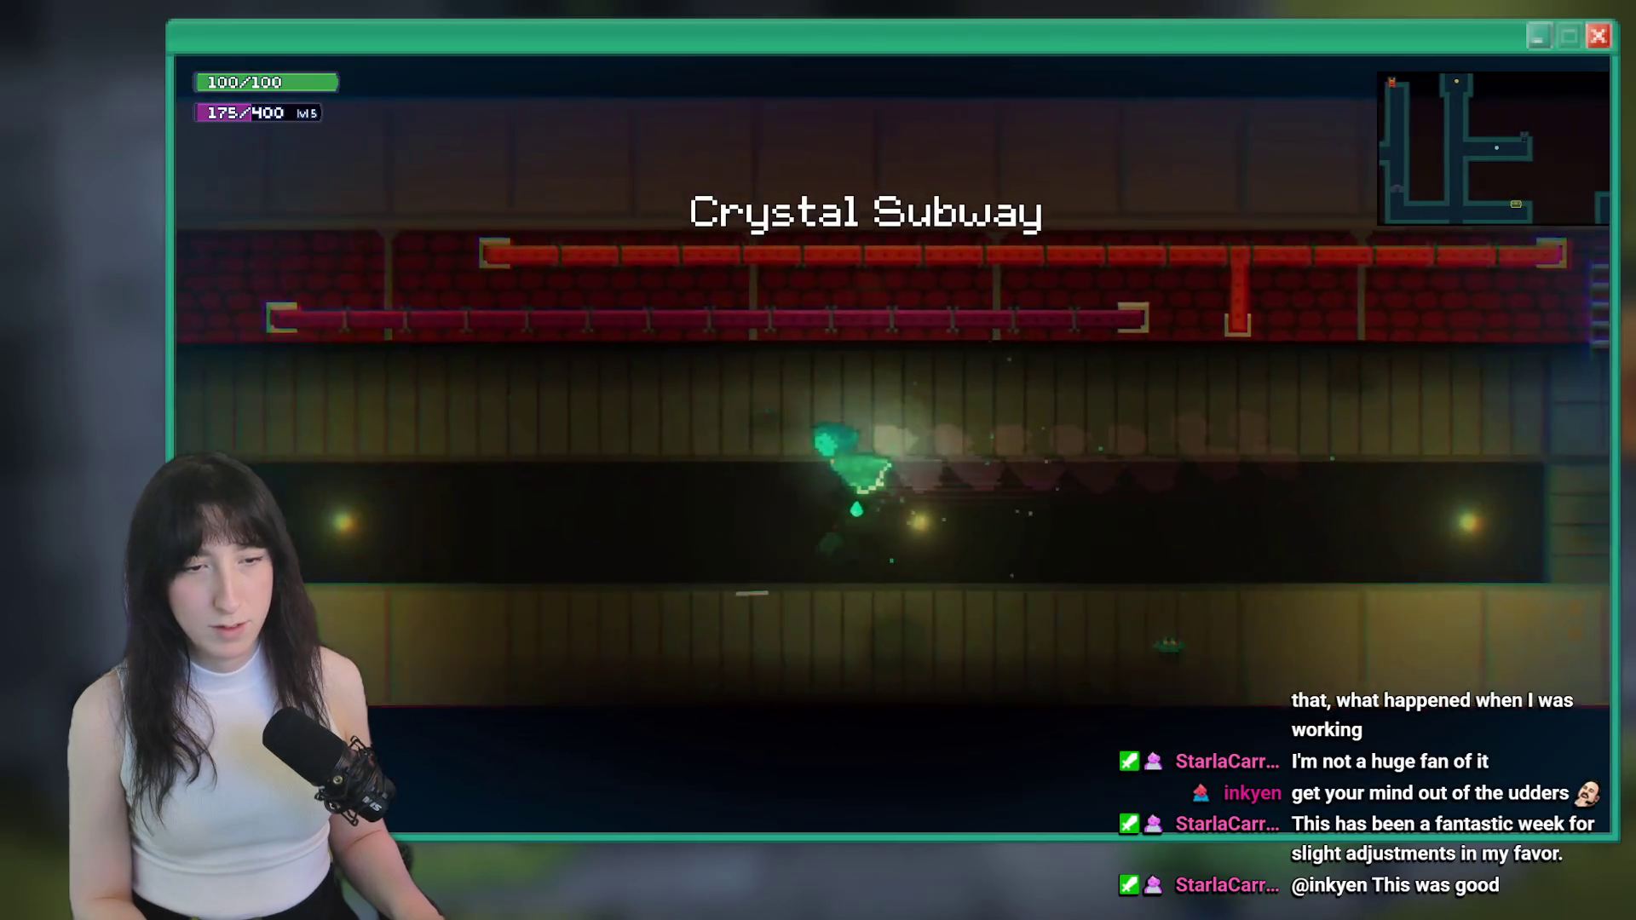
pyautogui.press('a')
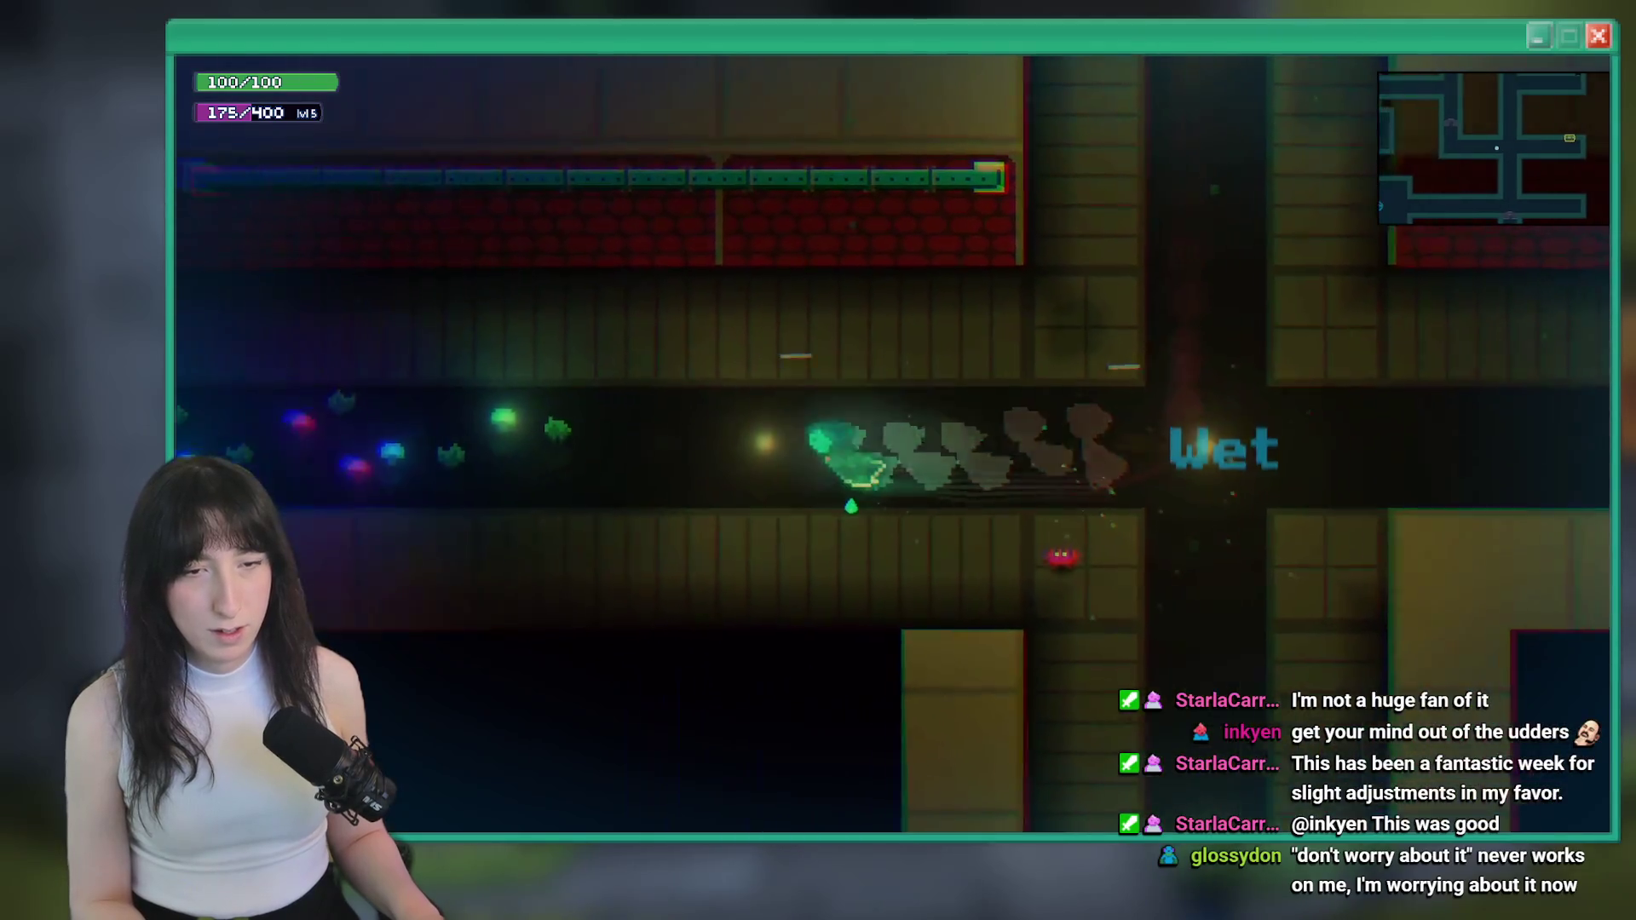
pyautogui.press('a')
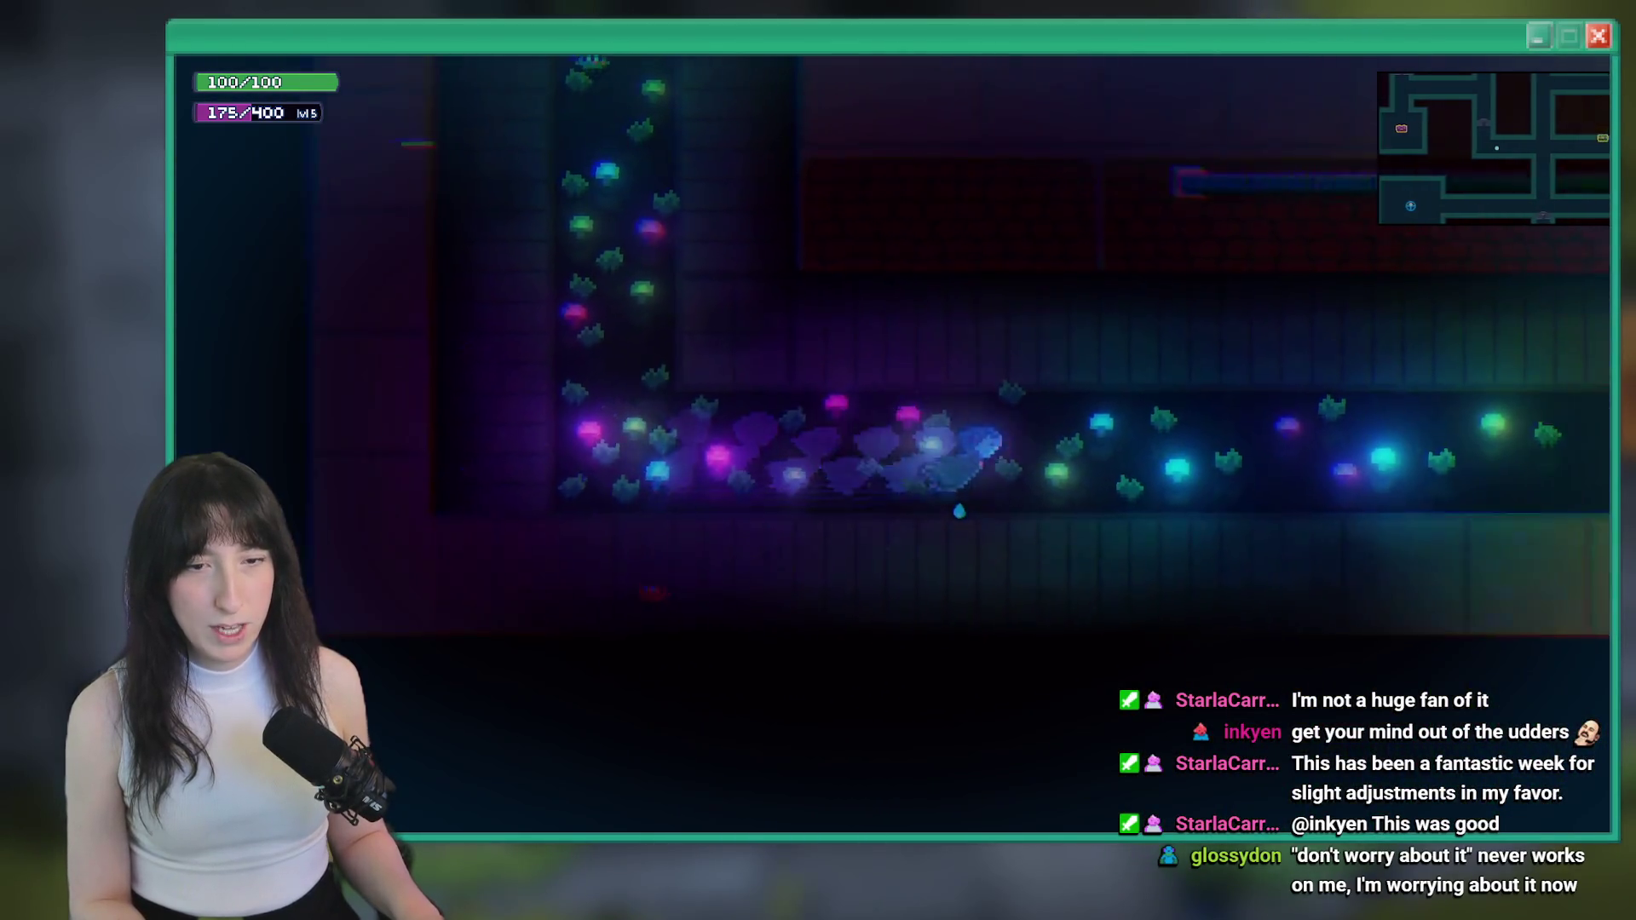
pyautogui.press('d')
pyautogui.press('s')
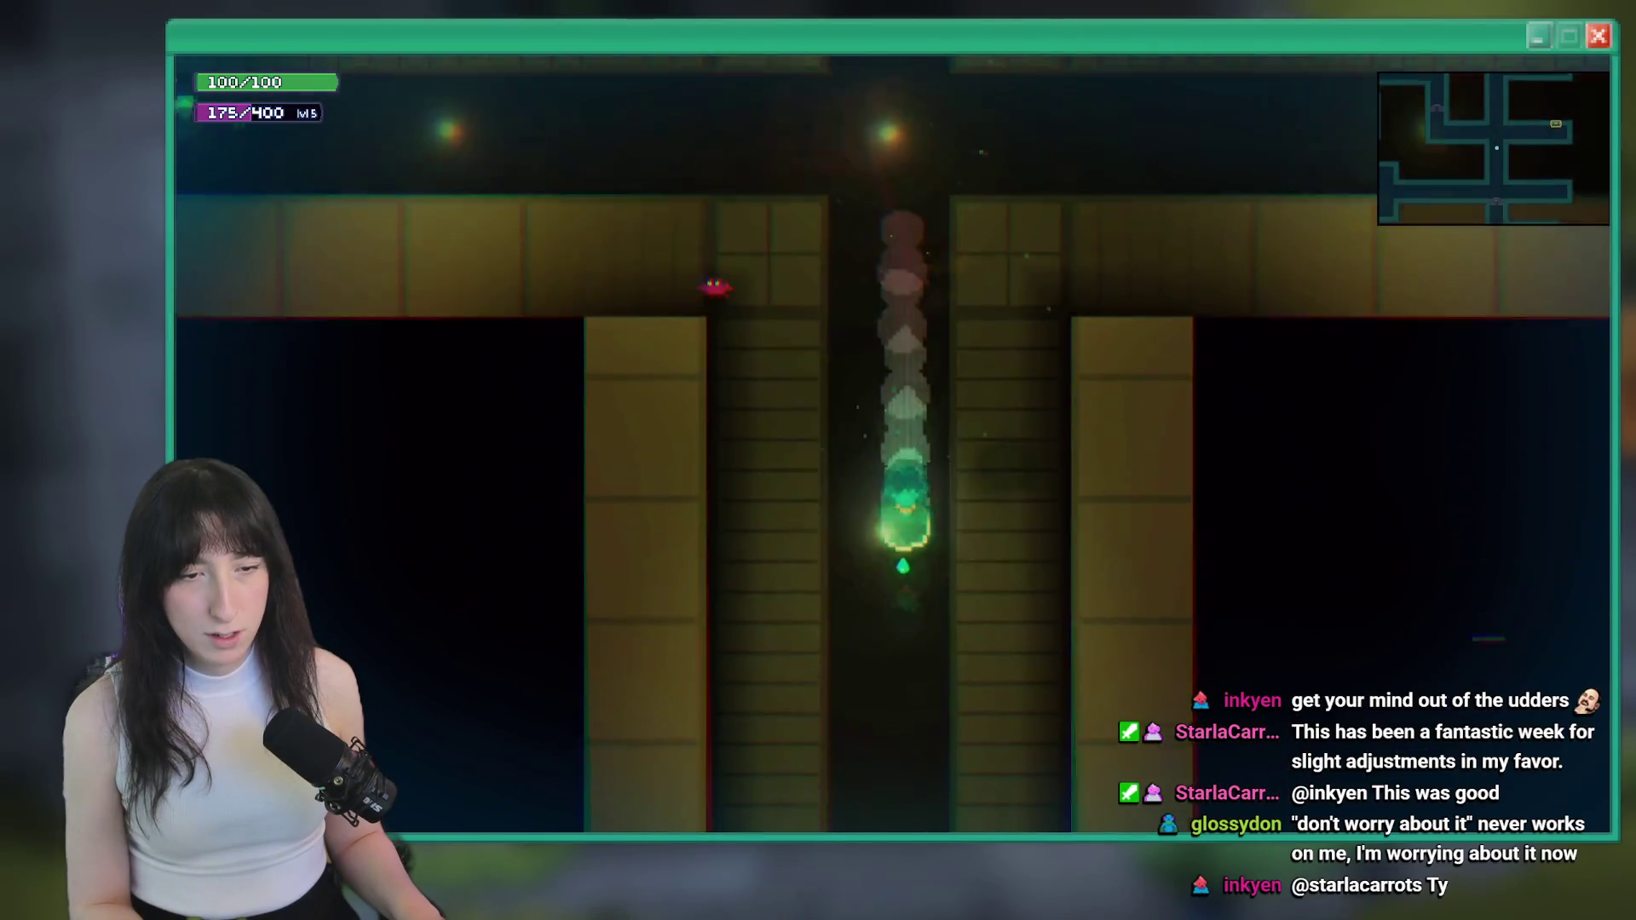
pyautogui.press('a')
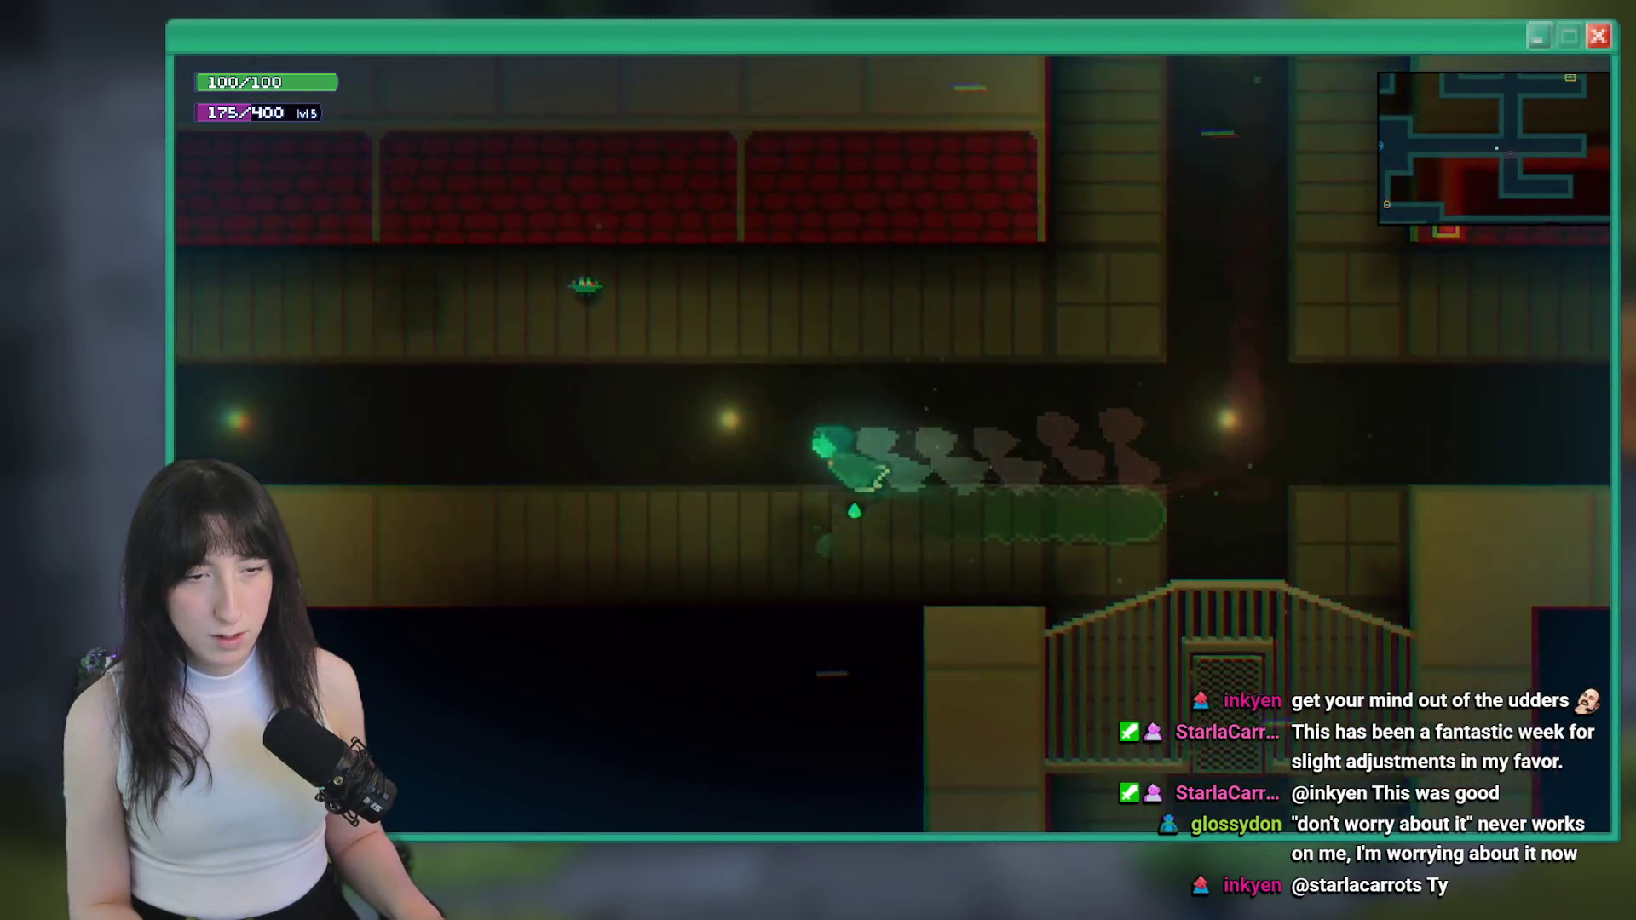
pyautogui.press('a')
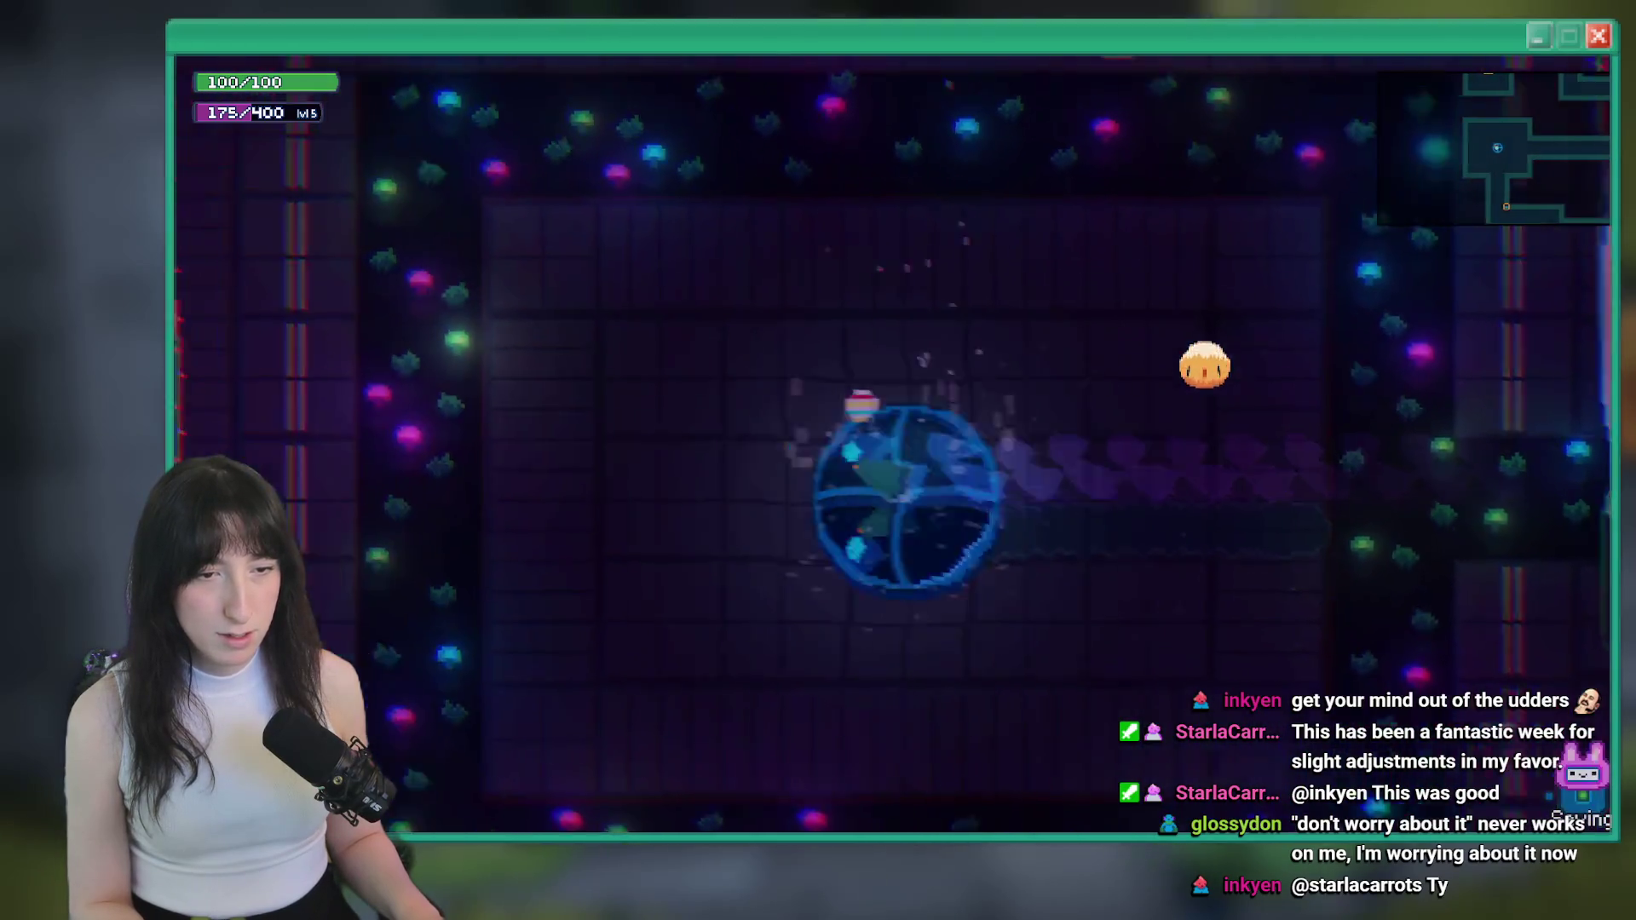
pyautogui.press('d')
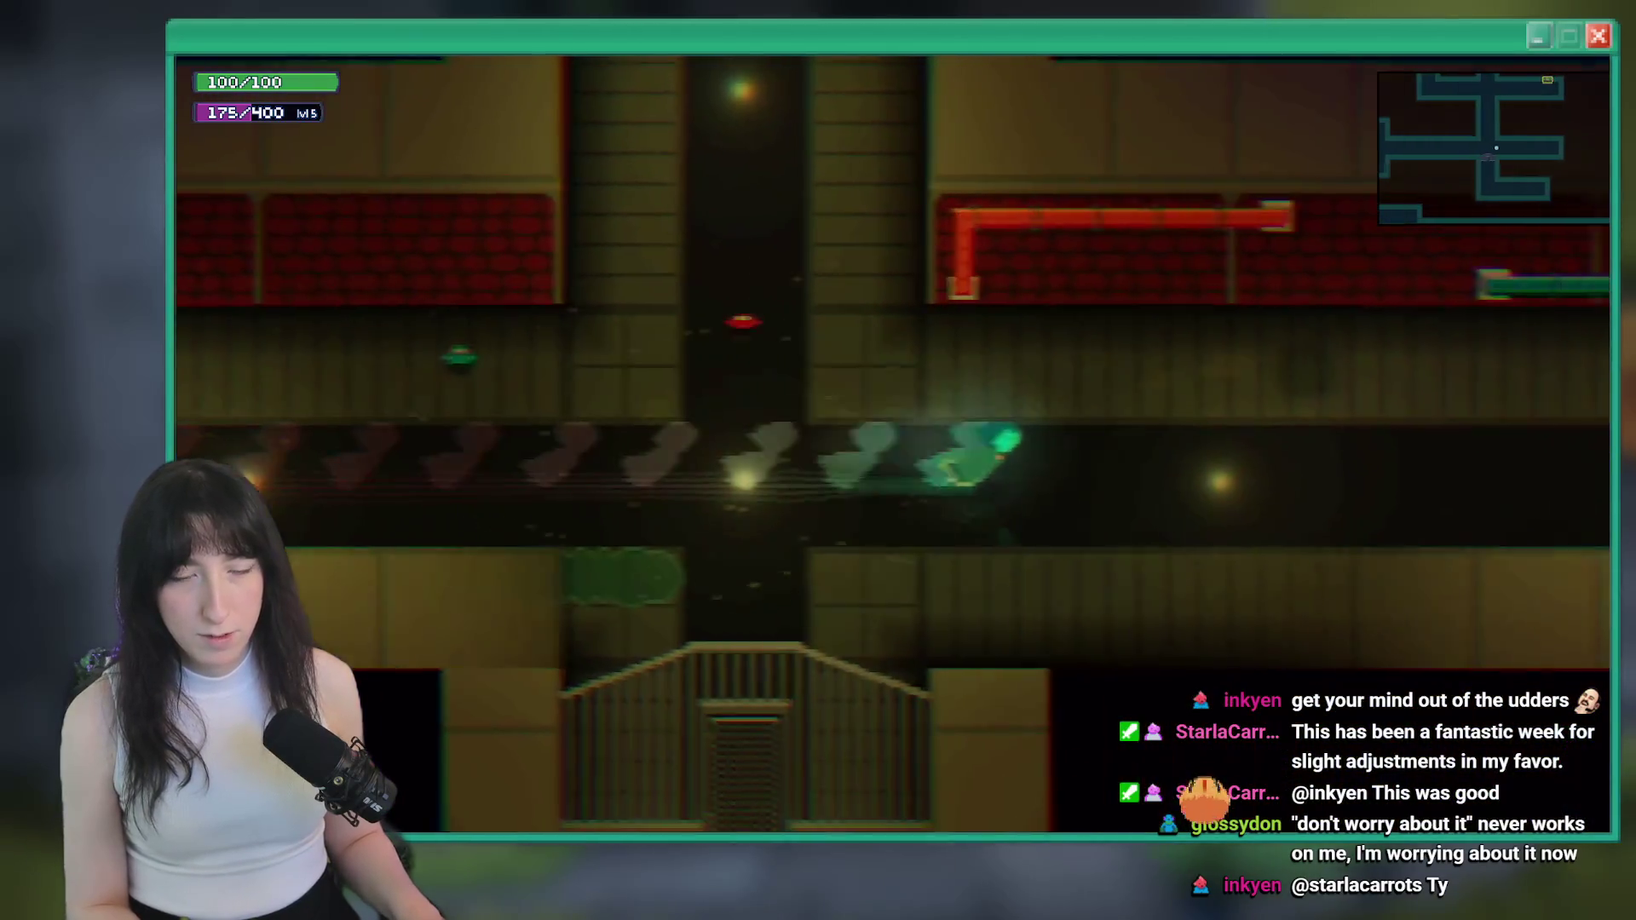
pyautogui.press('a')
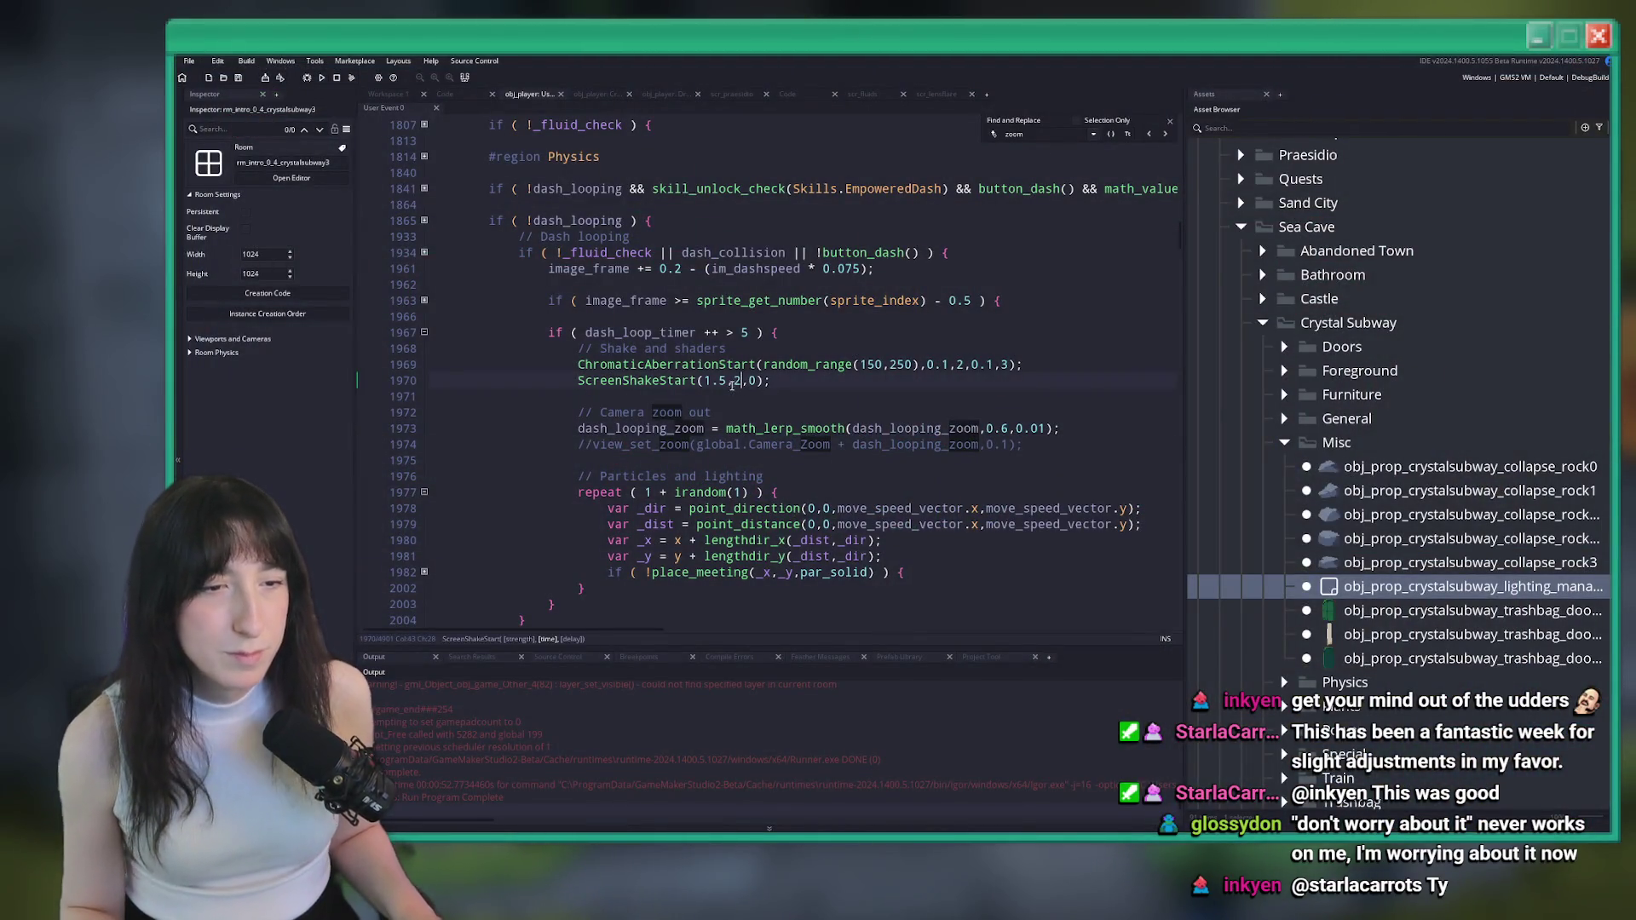
# Change the dash-loop ScreenShakeStart strength from 1.5 to 0.75
pyautogui.click(724, 389)
pyautogui.press('BackSpace')
pyautogui.press('BackSpace')
pyautogui.write('.')
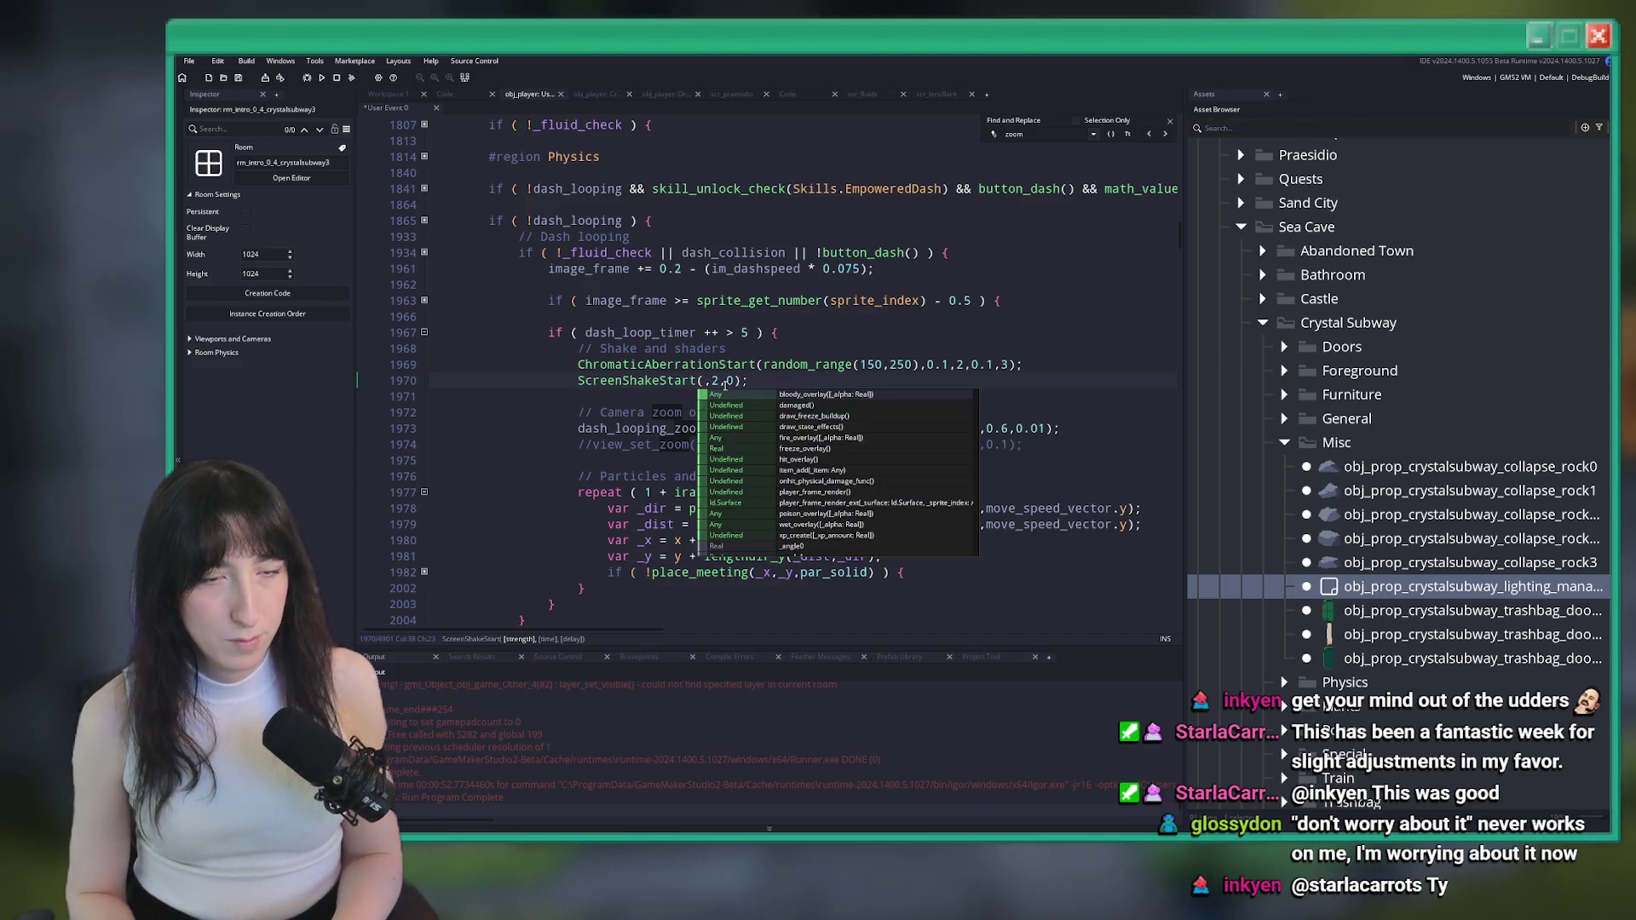
pyautogui.write('0.7')
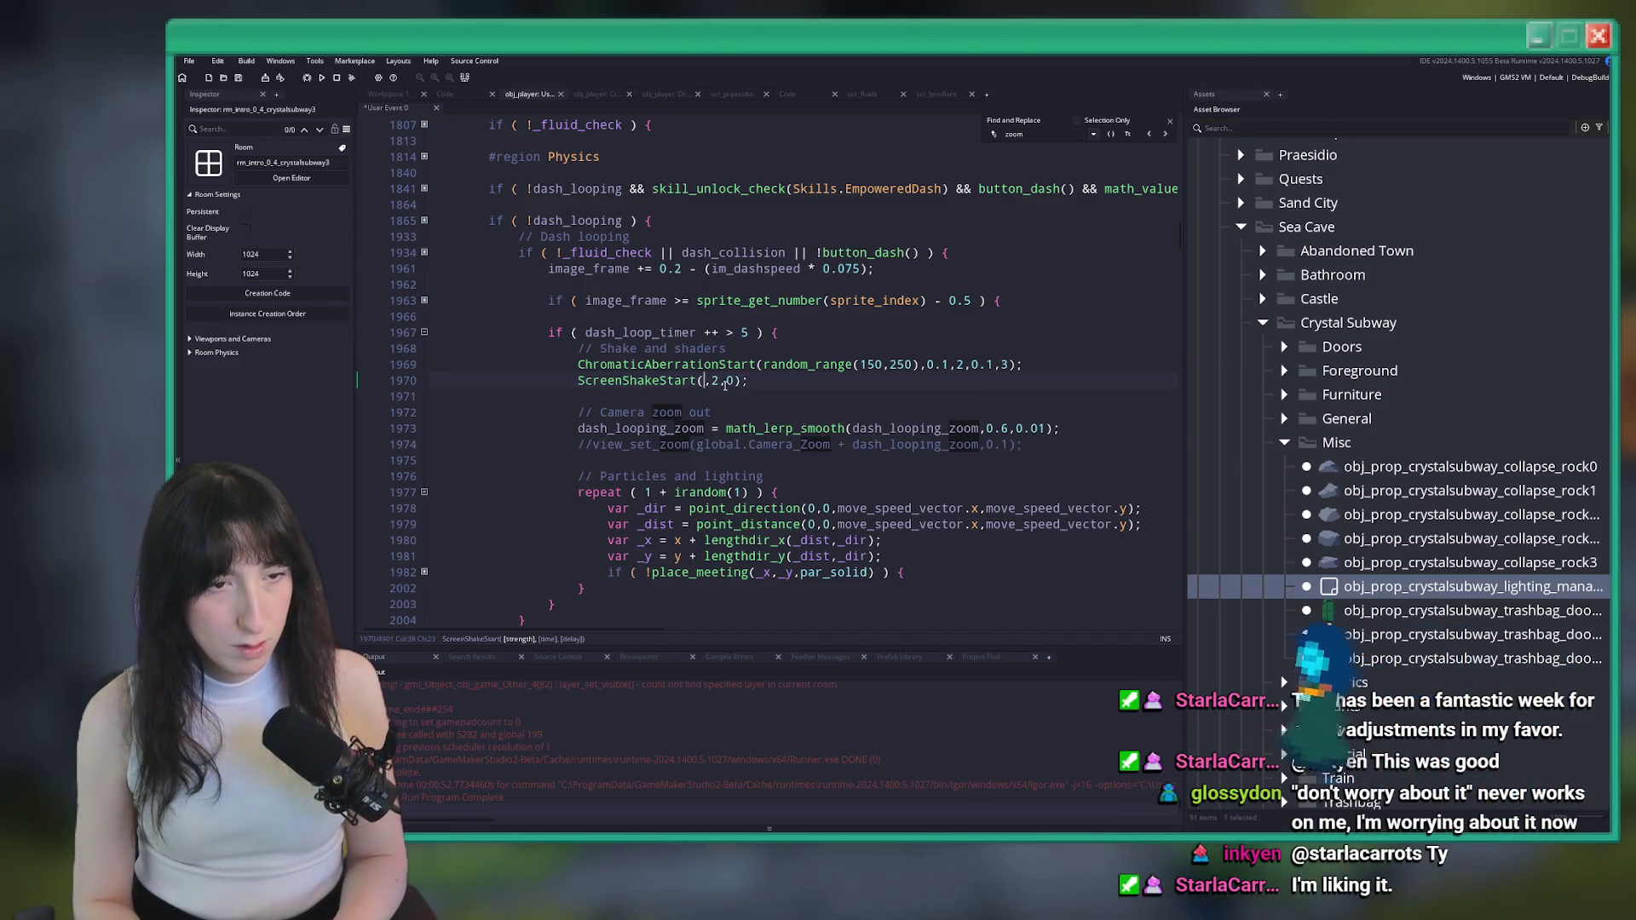
pyautogui.write('5')
# Comment out the ChromaticAberrationStart call on line 1969 and rebuild the game
pyautogui.click(948, 363)
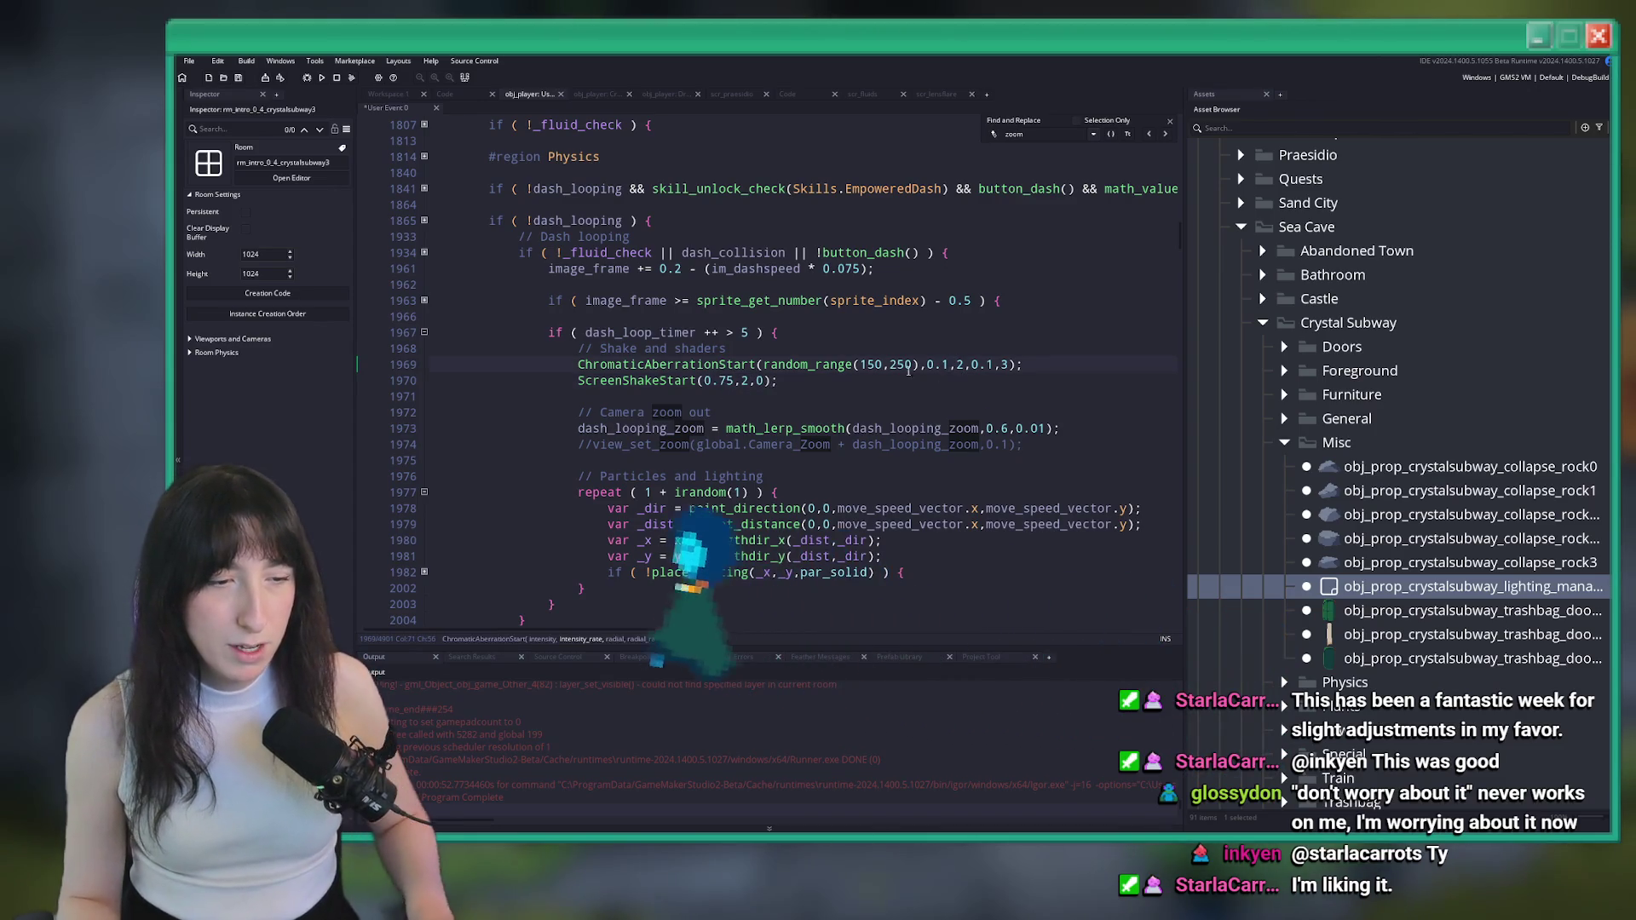
pyautogui.click(579, 365)
pyautogui.write('//')
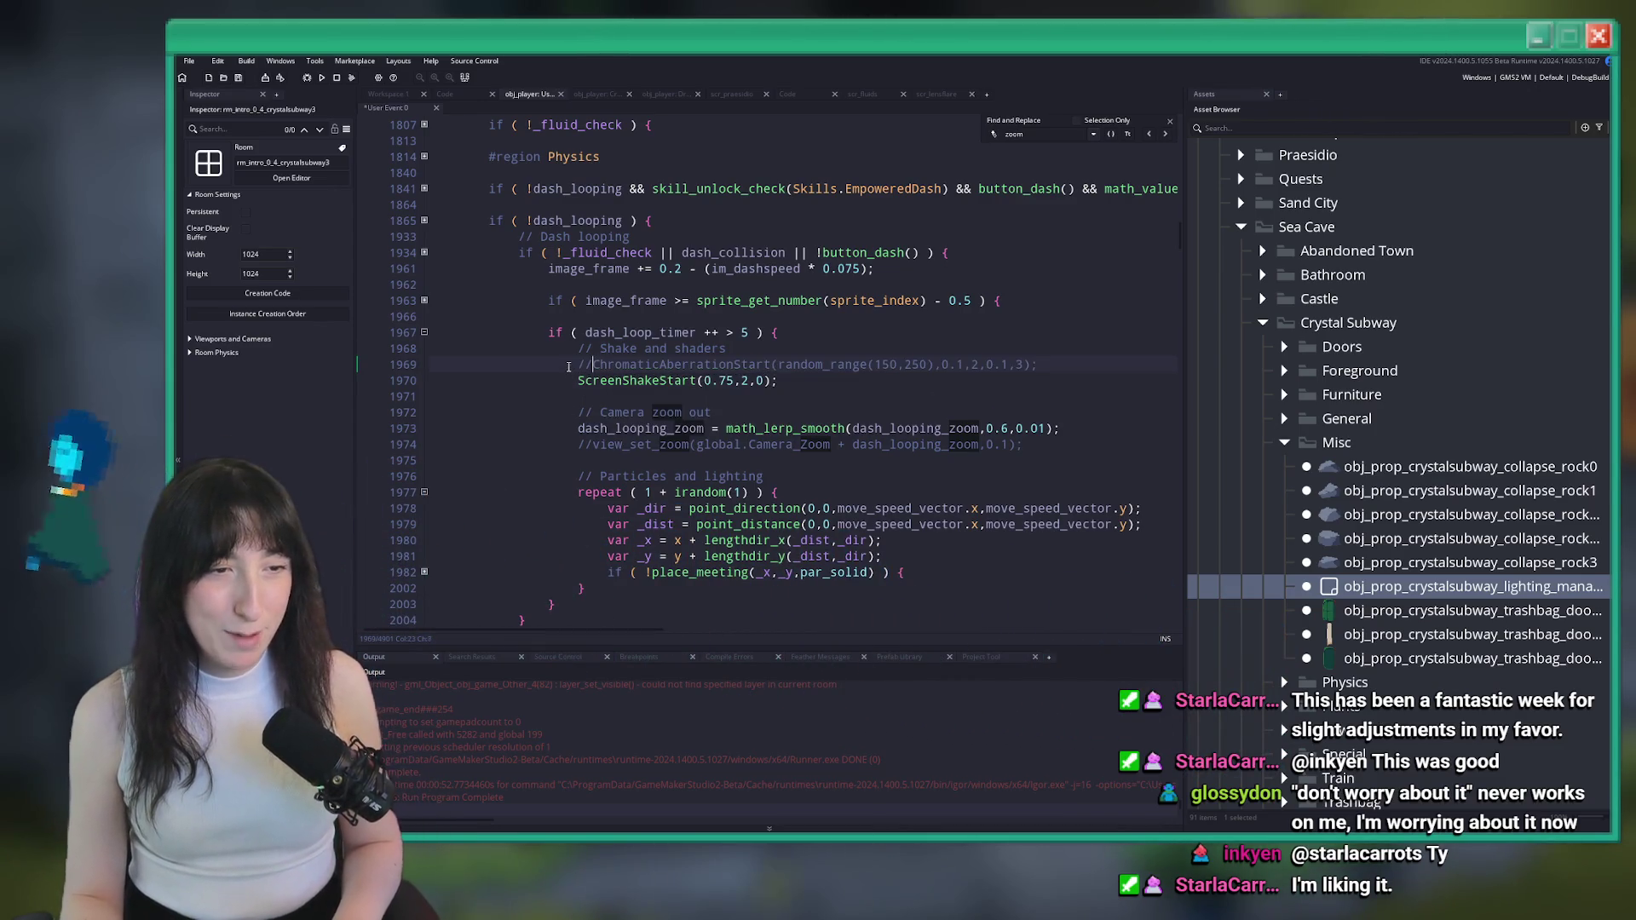
pyautogui.press('F5')
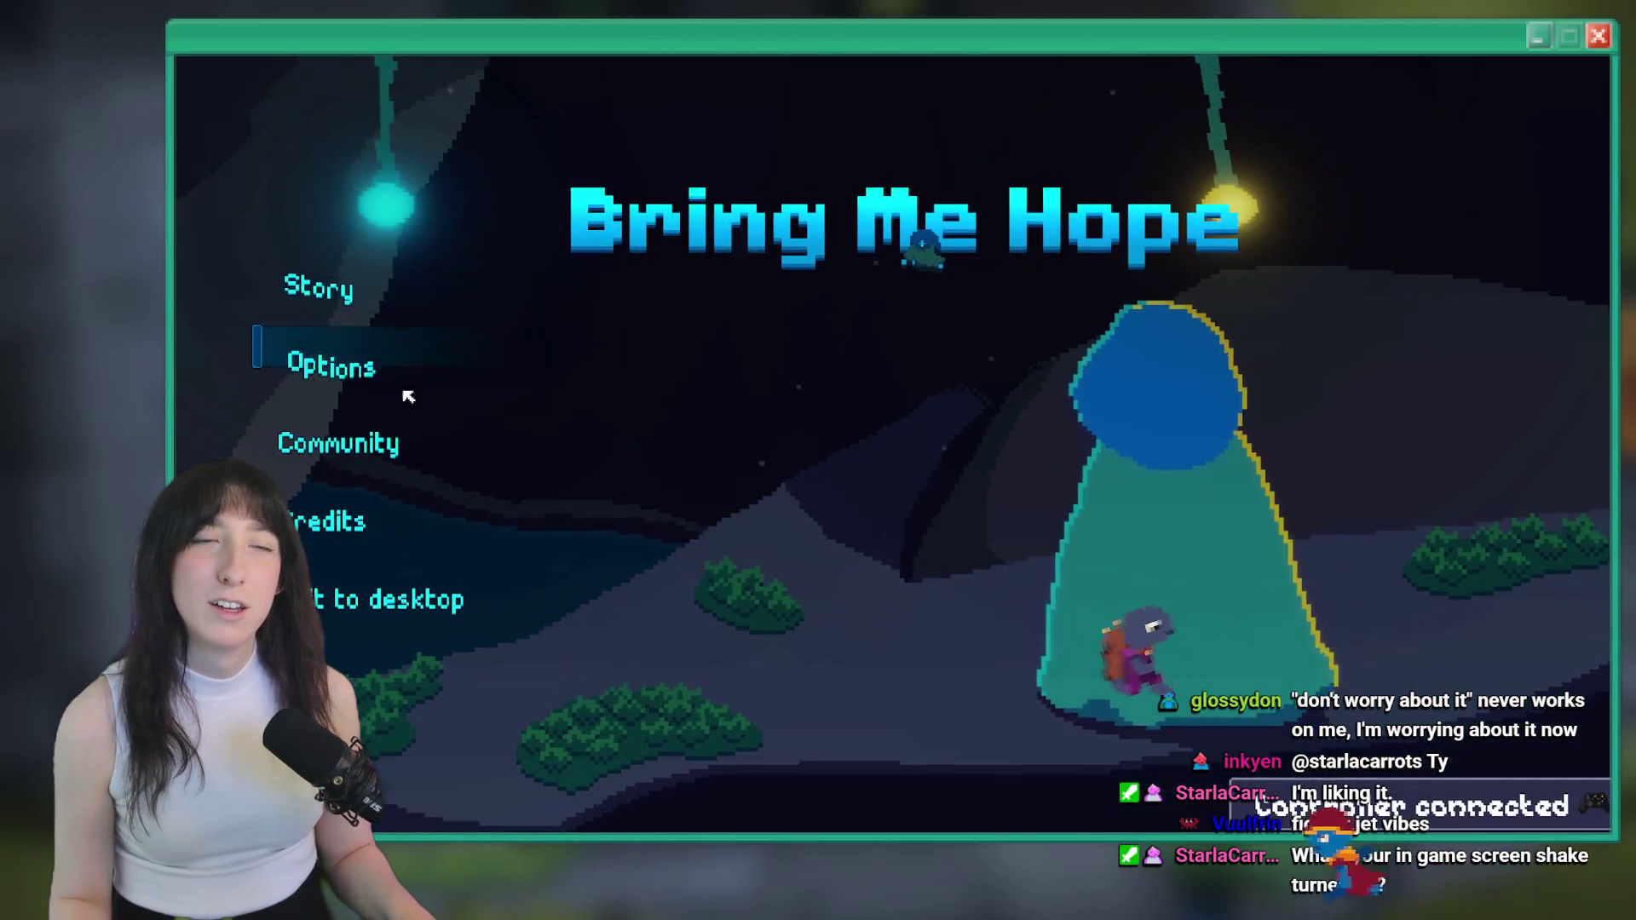
# Check the Screen Shake option under Gameplay settings and start the story
pyautogui.press('Return')
pyautogui.press('Return')
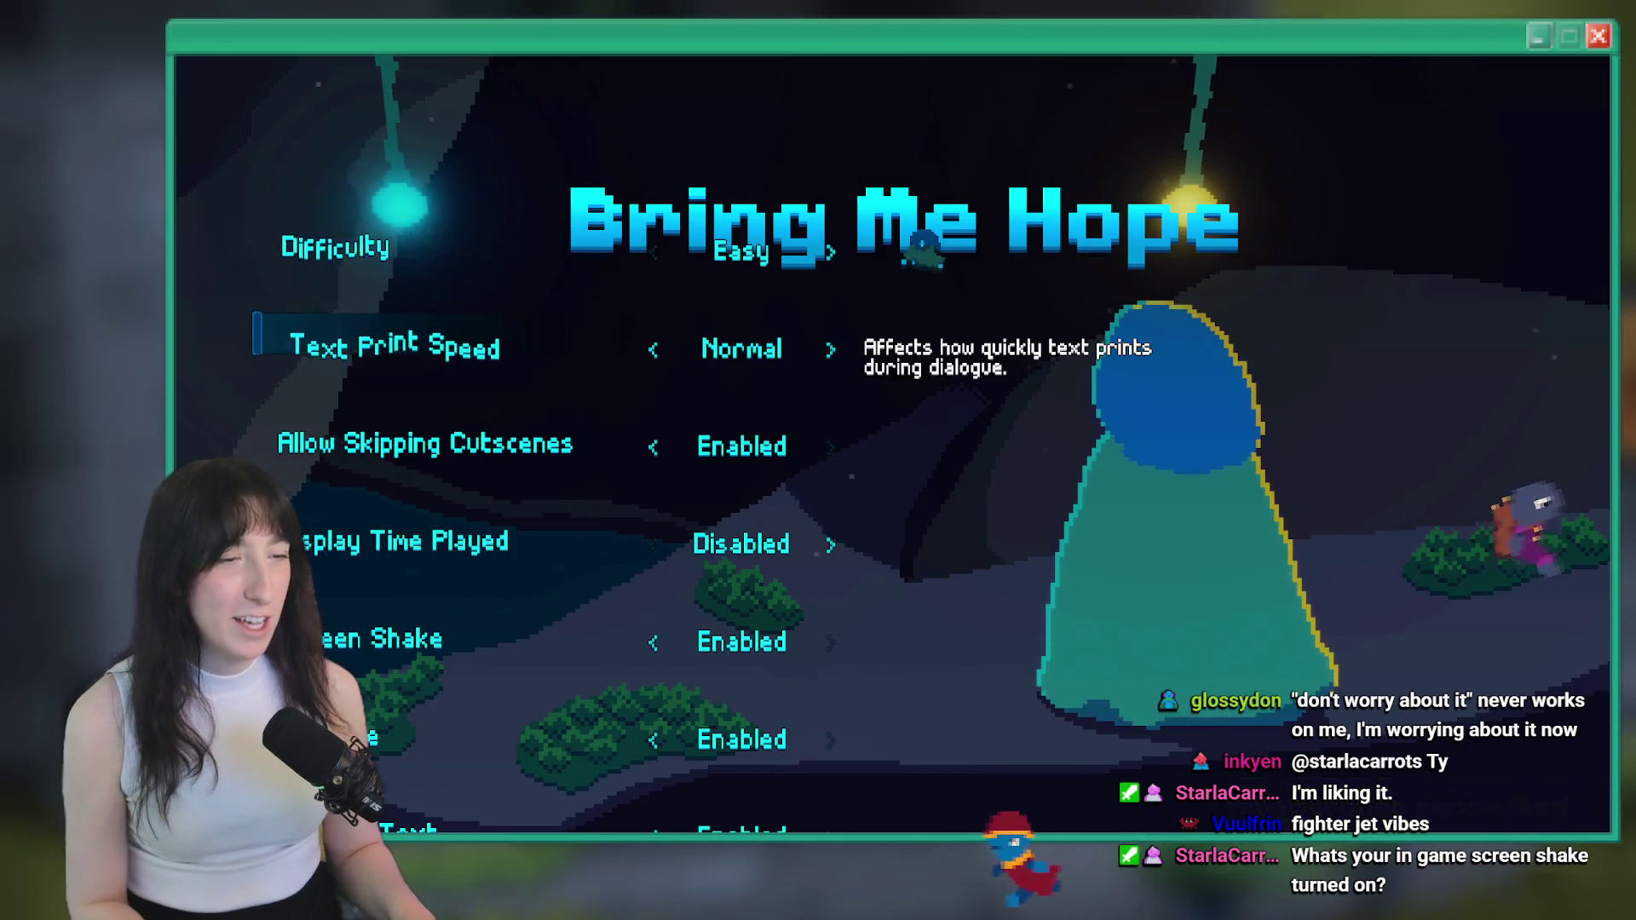
pyautogui.press('Down')
pyautogui.press('Down')
pyautogui.press('Down')
pyautogui.press('Down')
pyautogui.press('Down')
pyautogui.press('Up')
pyautogui.press('Up')
pyautogui.press('Escape')
pyautogui.press('Escape')
pyautogui.press('Up')
pyautogui.press('Return')
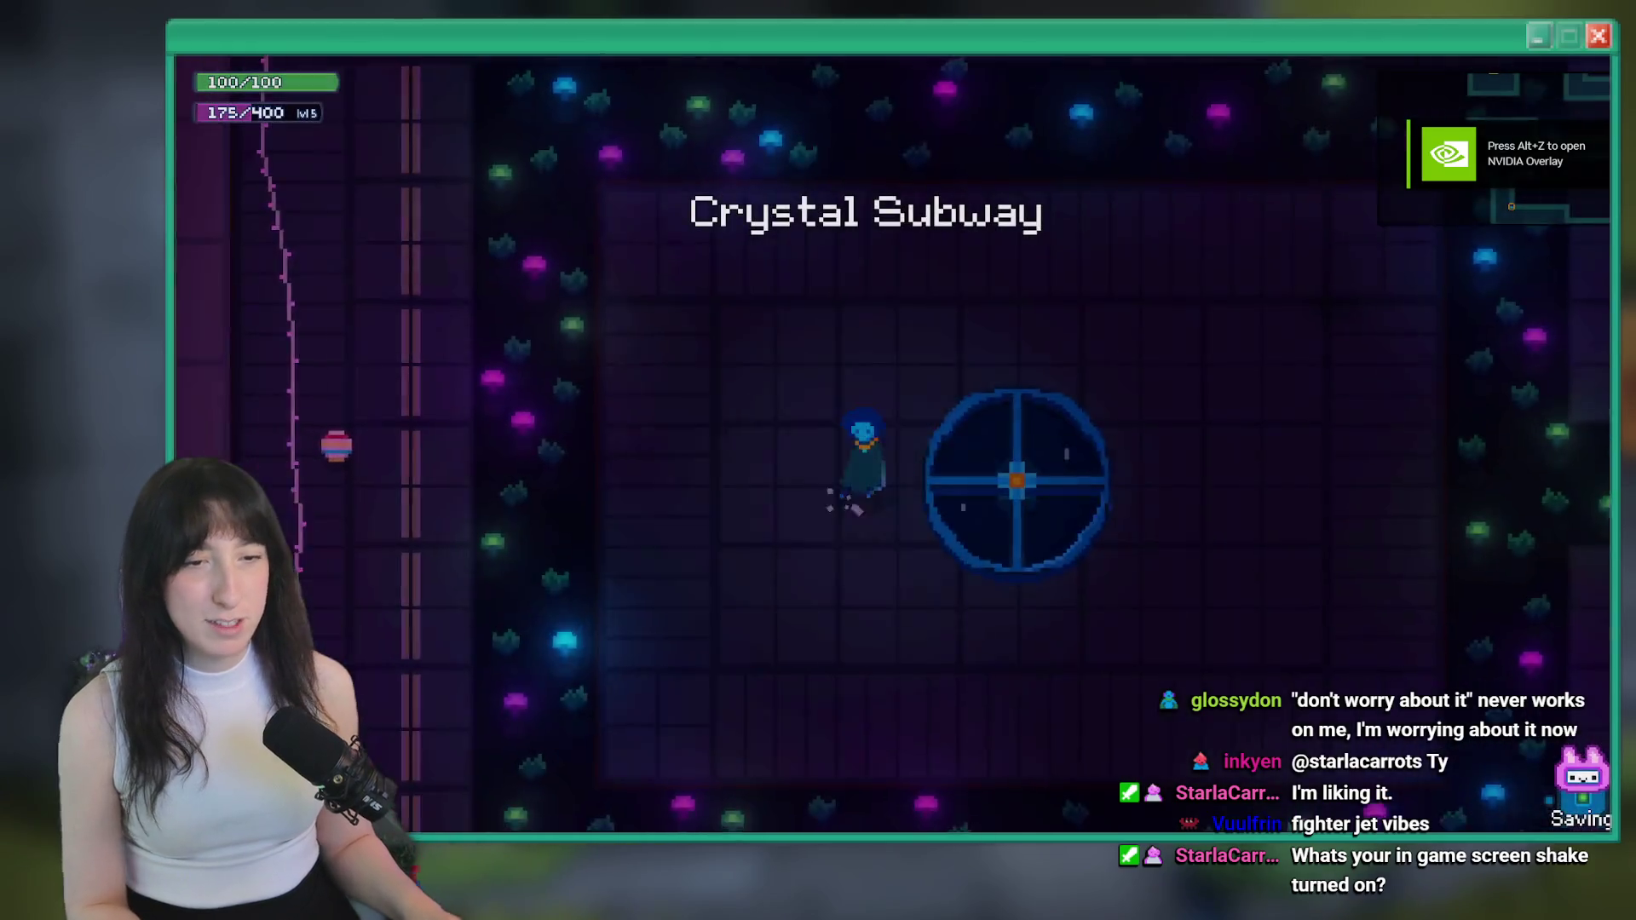
# Dash through the subway corridor and rooms to the railed walkway, then leave the game
pyautogui.press('Right')
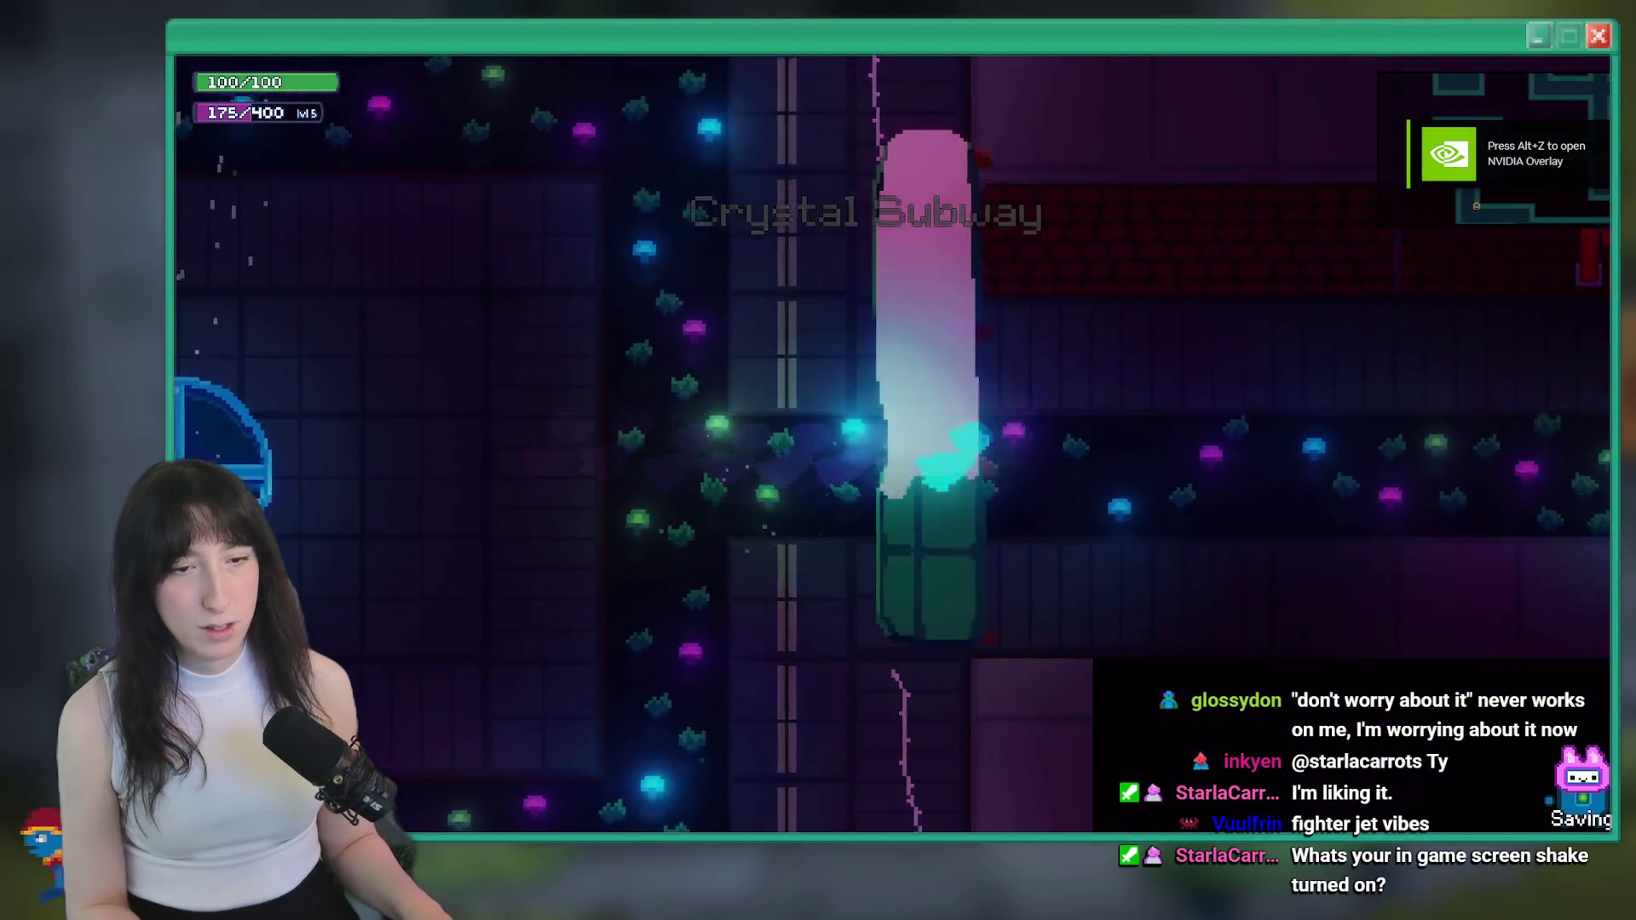
pyautogui.press('Right')
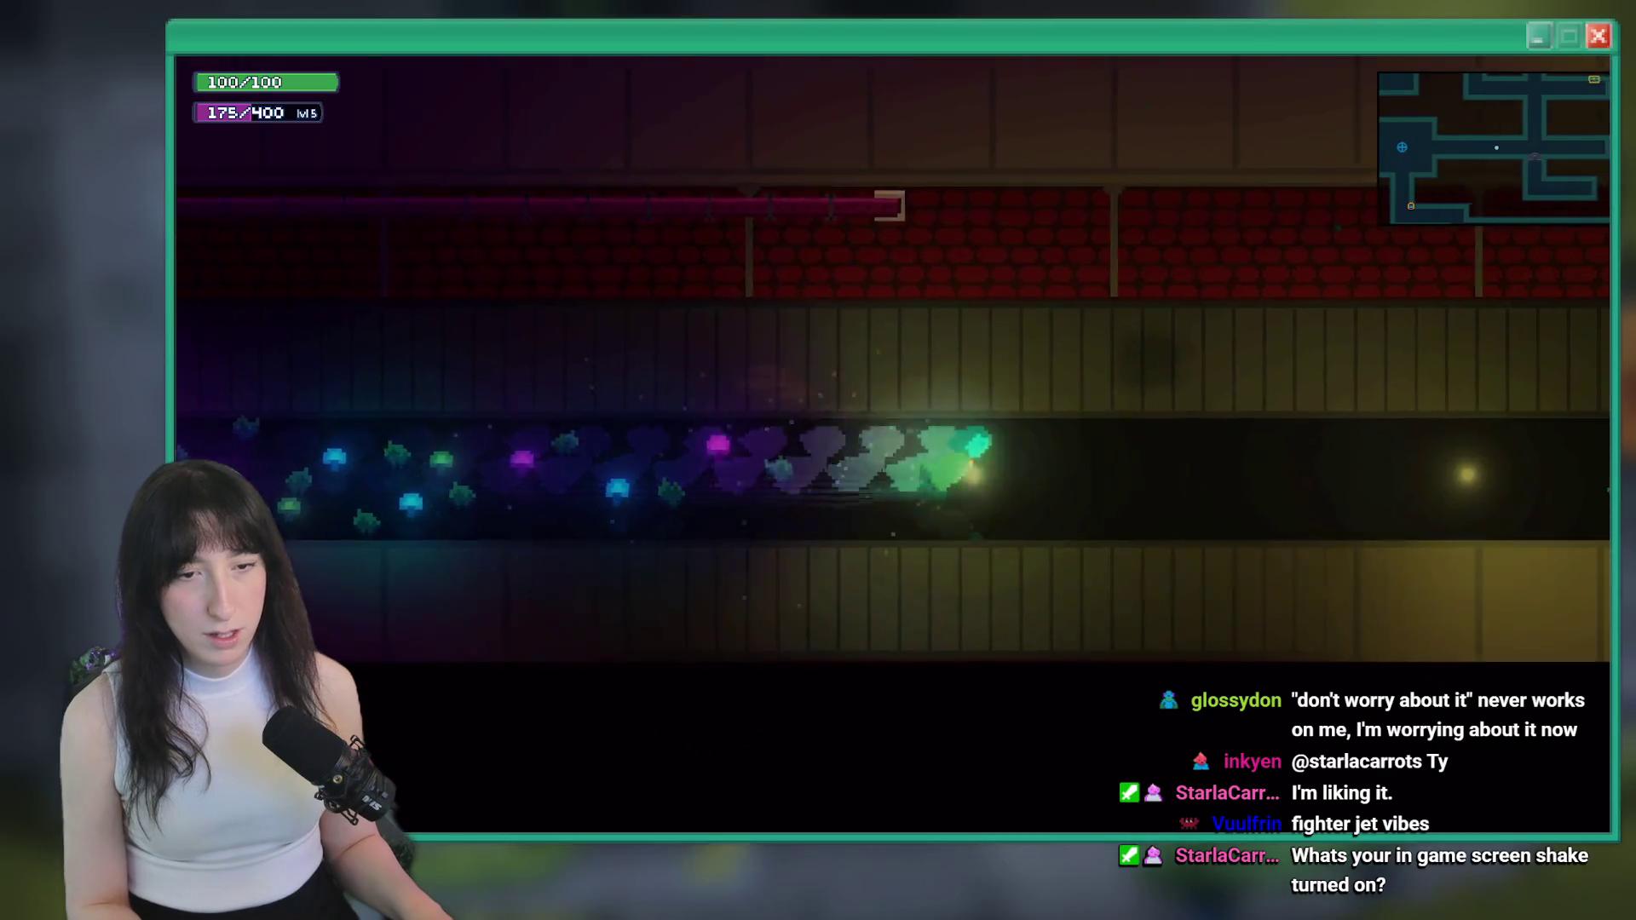
pyautogui.press('Right')
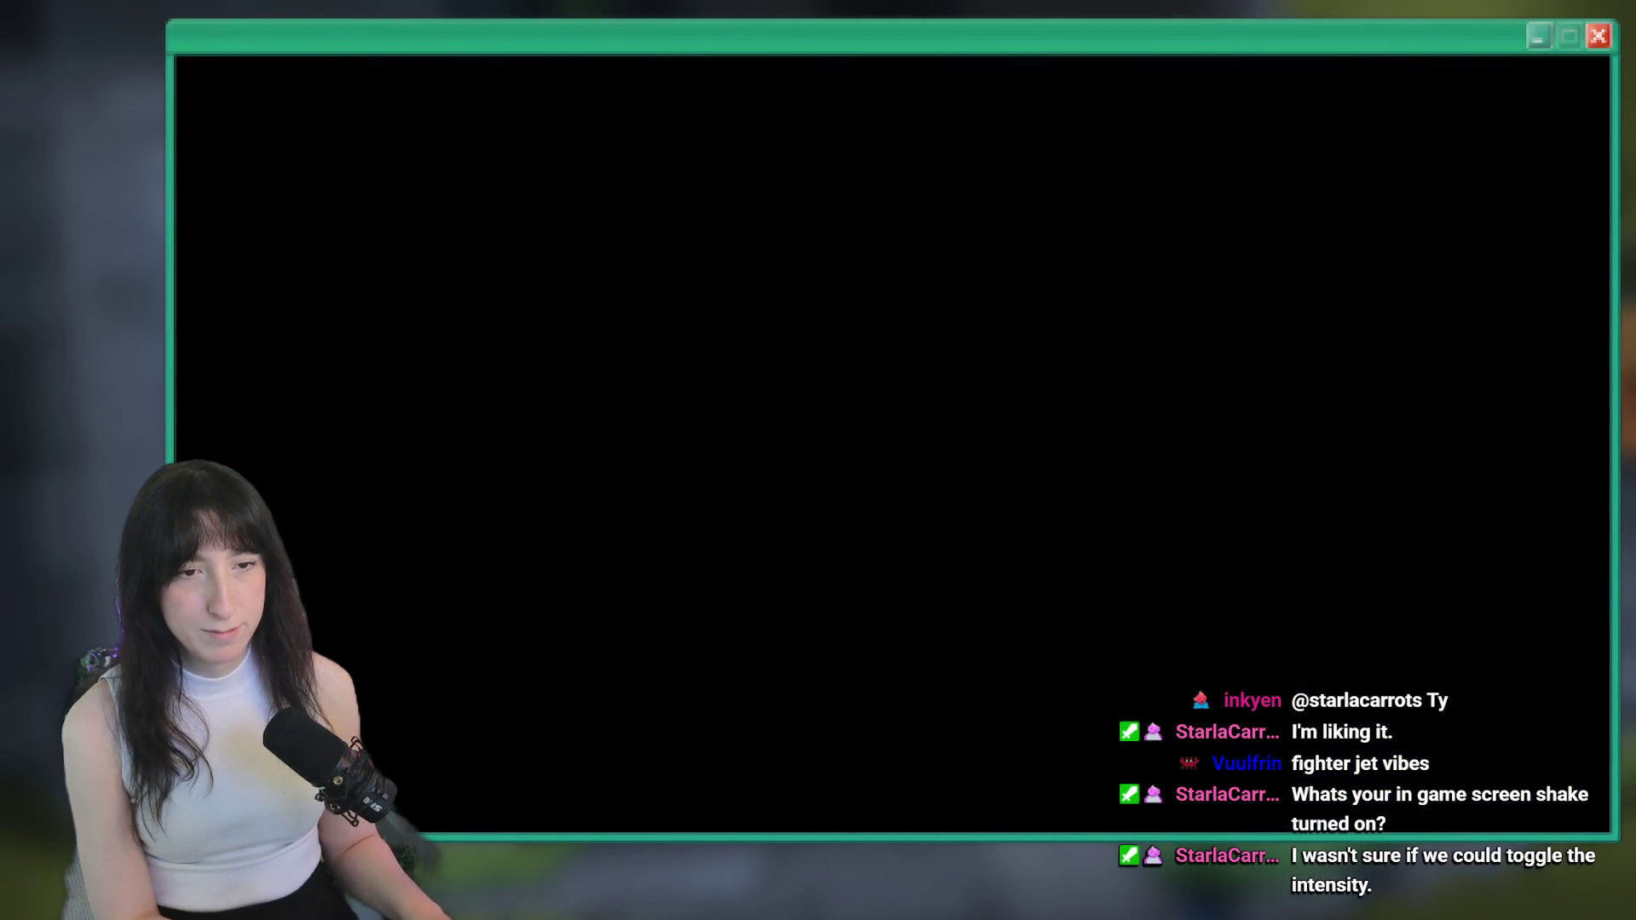
pyautogui.press('w')
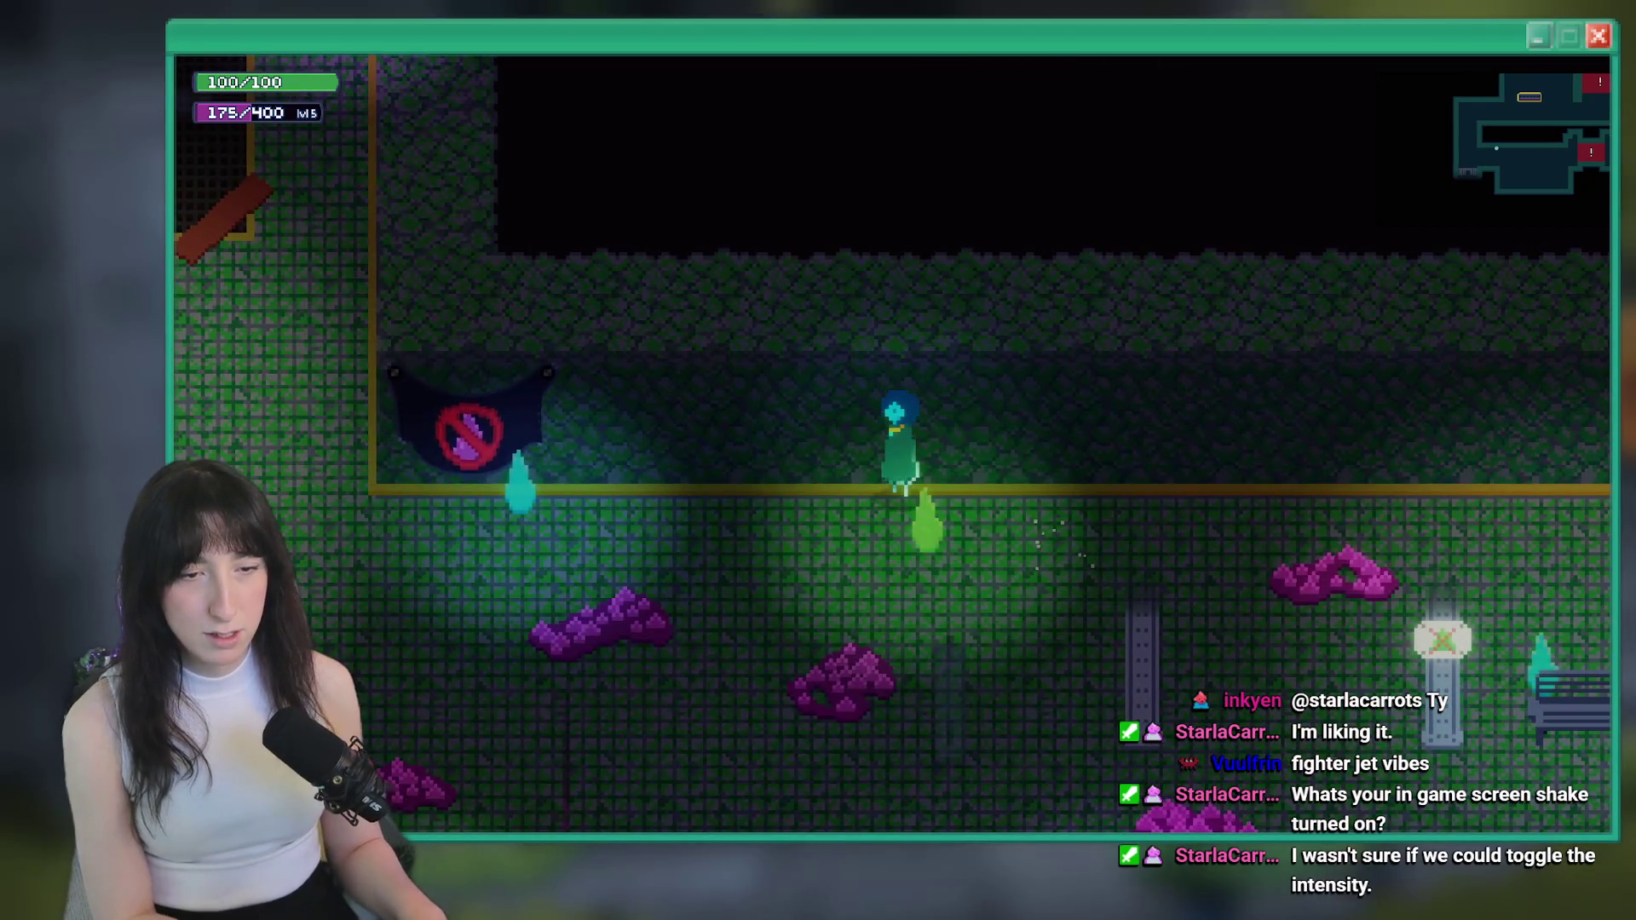
pyautogui.press('s')
pyautogui.press('a')
pyautogui.press('w')
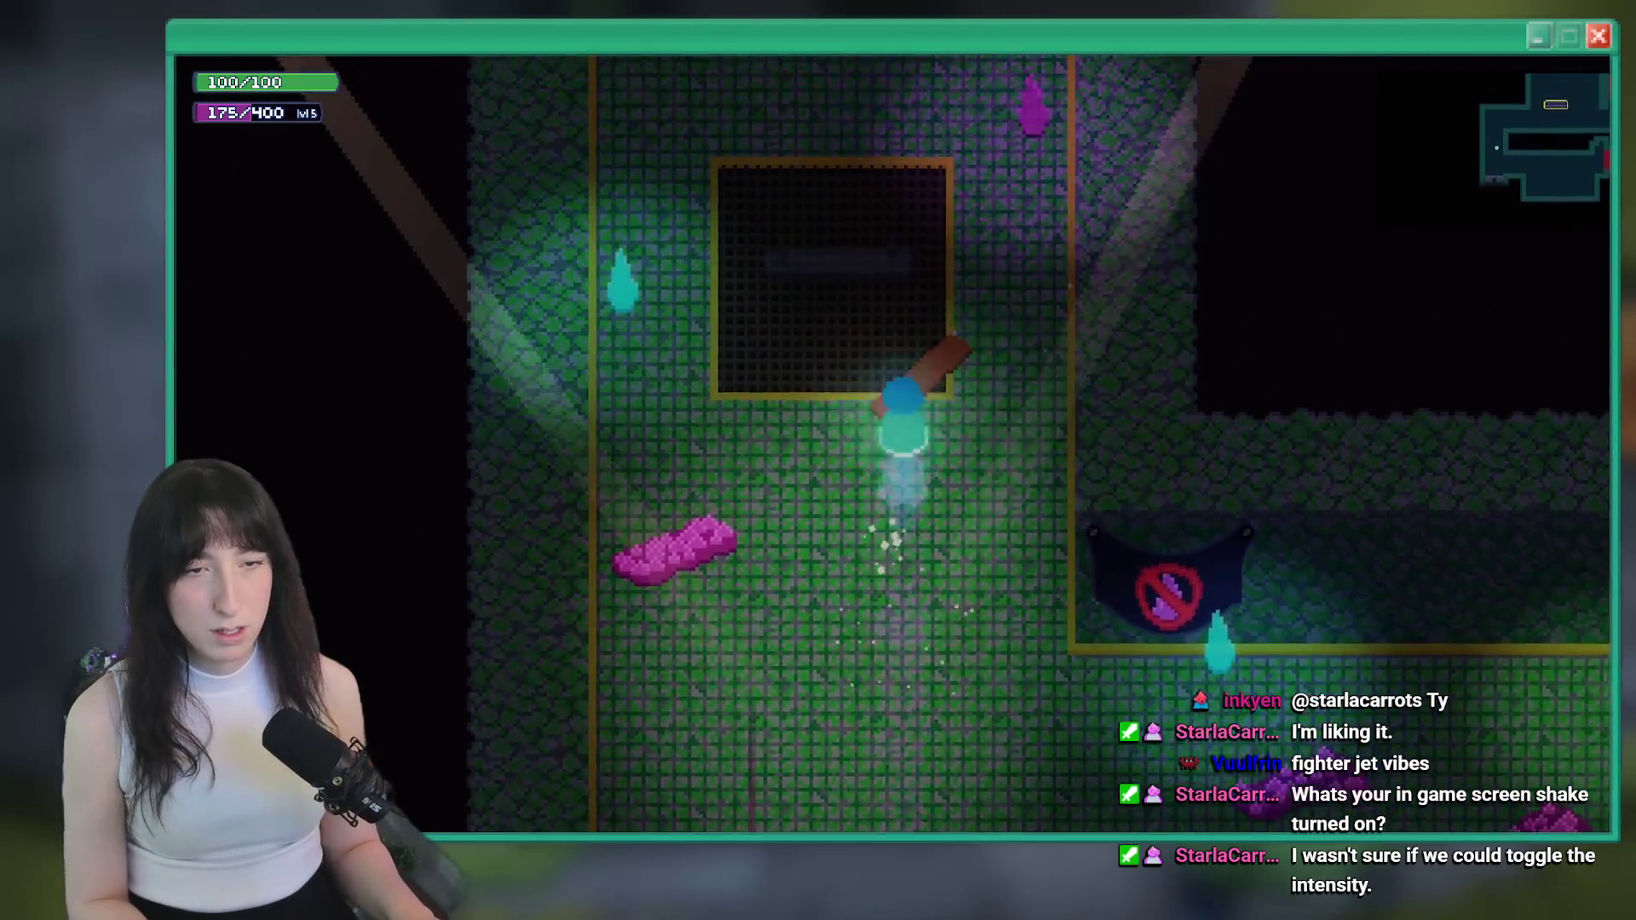
pyautogui.press('w')
pyautogui.press('d')
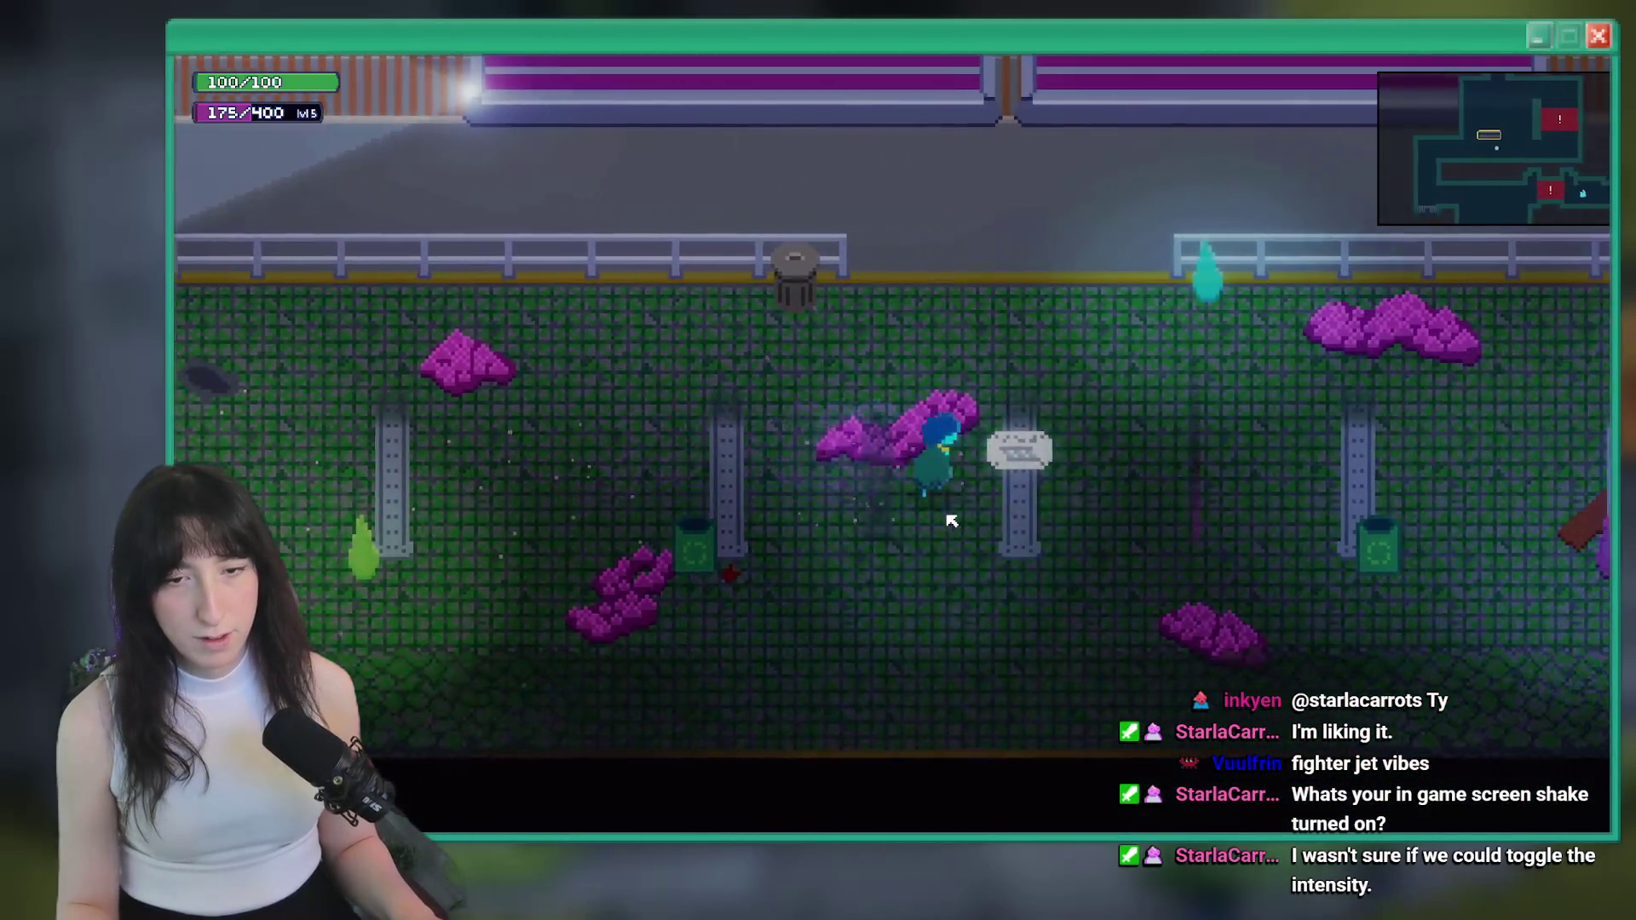
pyautogui.hotkey('alt', 'Tab')
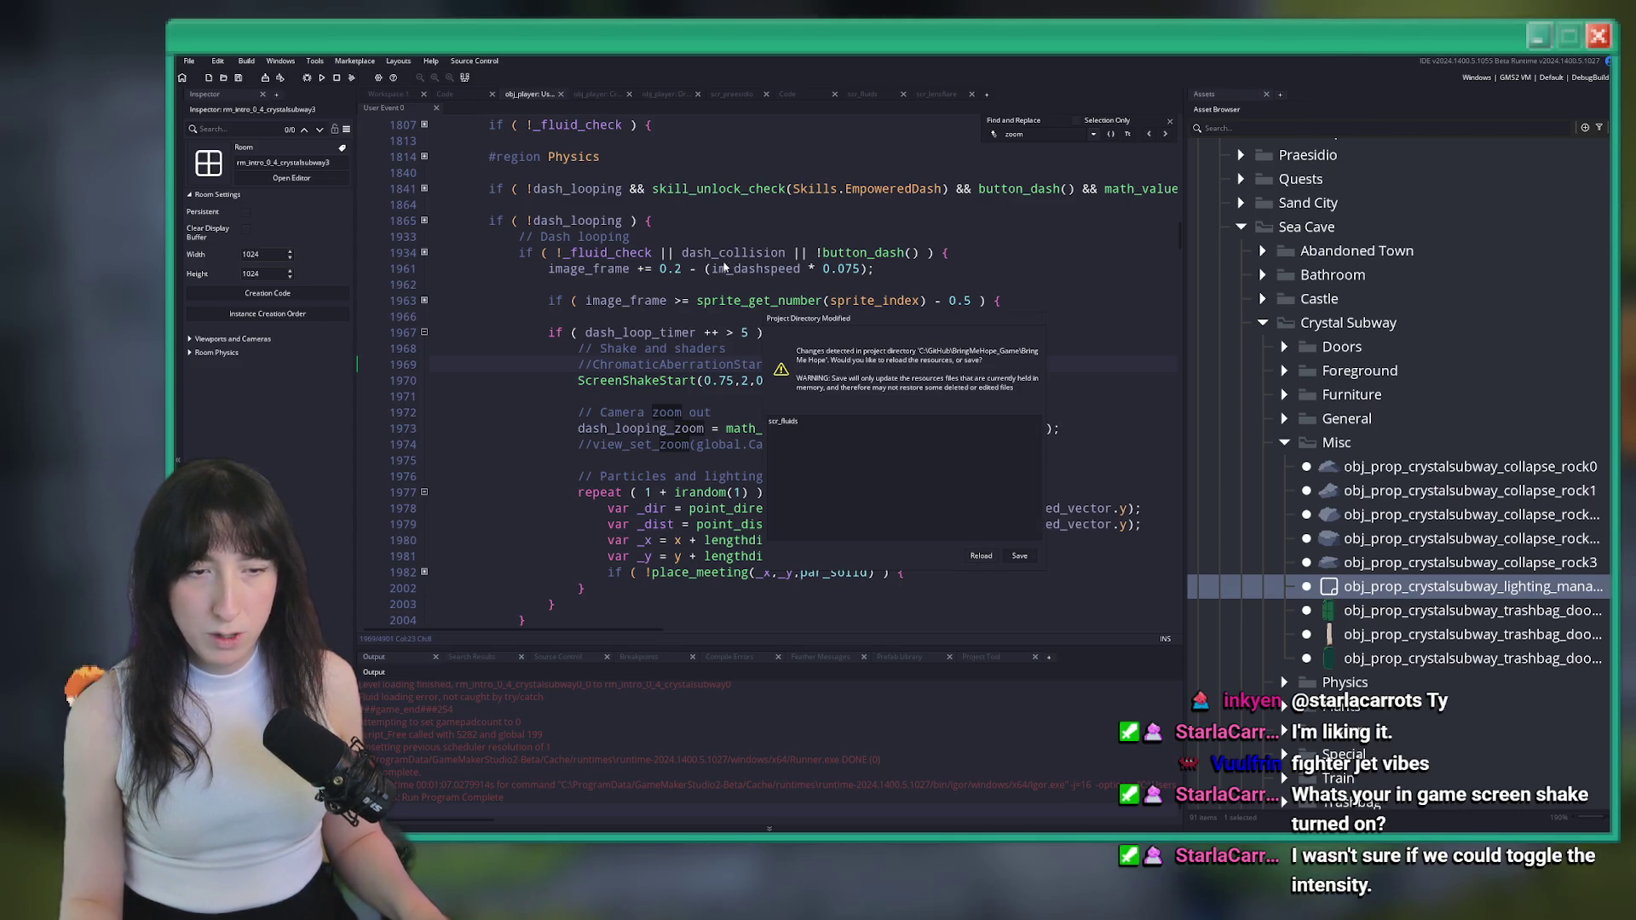
# Dismiss the Project Directory Modified prompt and relaunch the game into Crystal Subway
pyautogui.press('Escape')
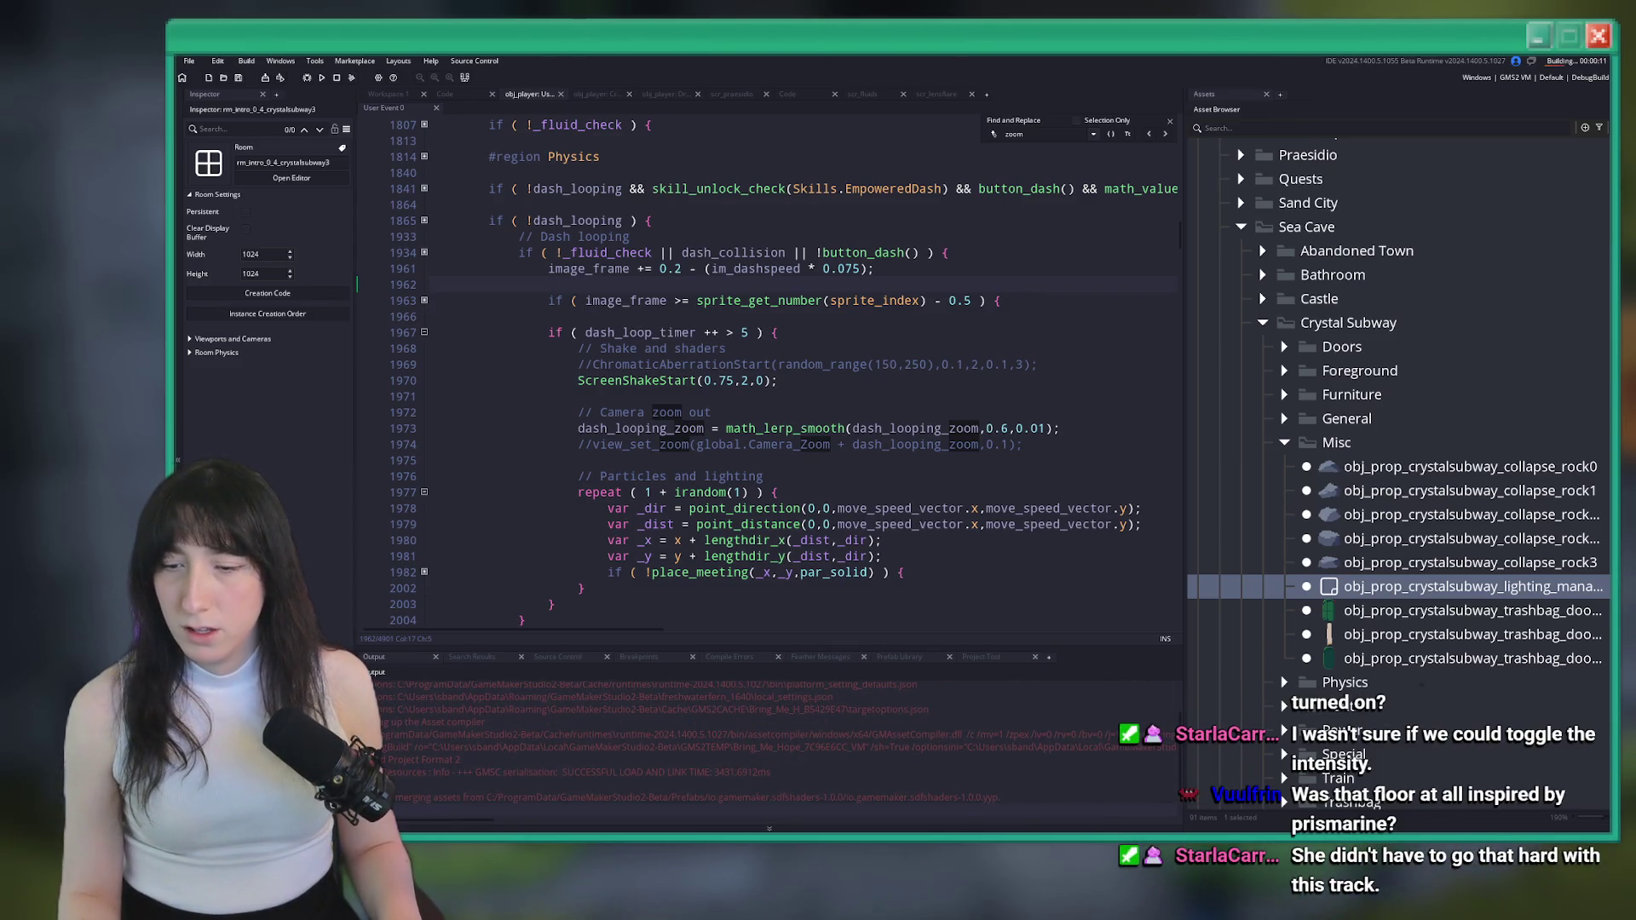
pyautogui.moveTo(778, 503)
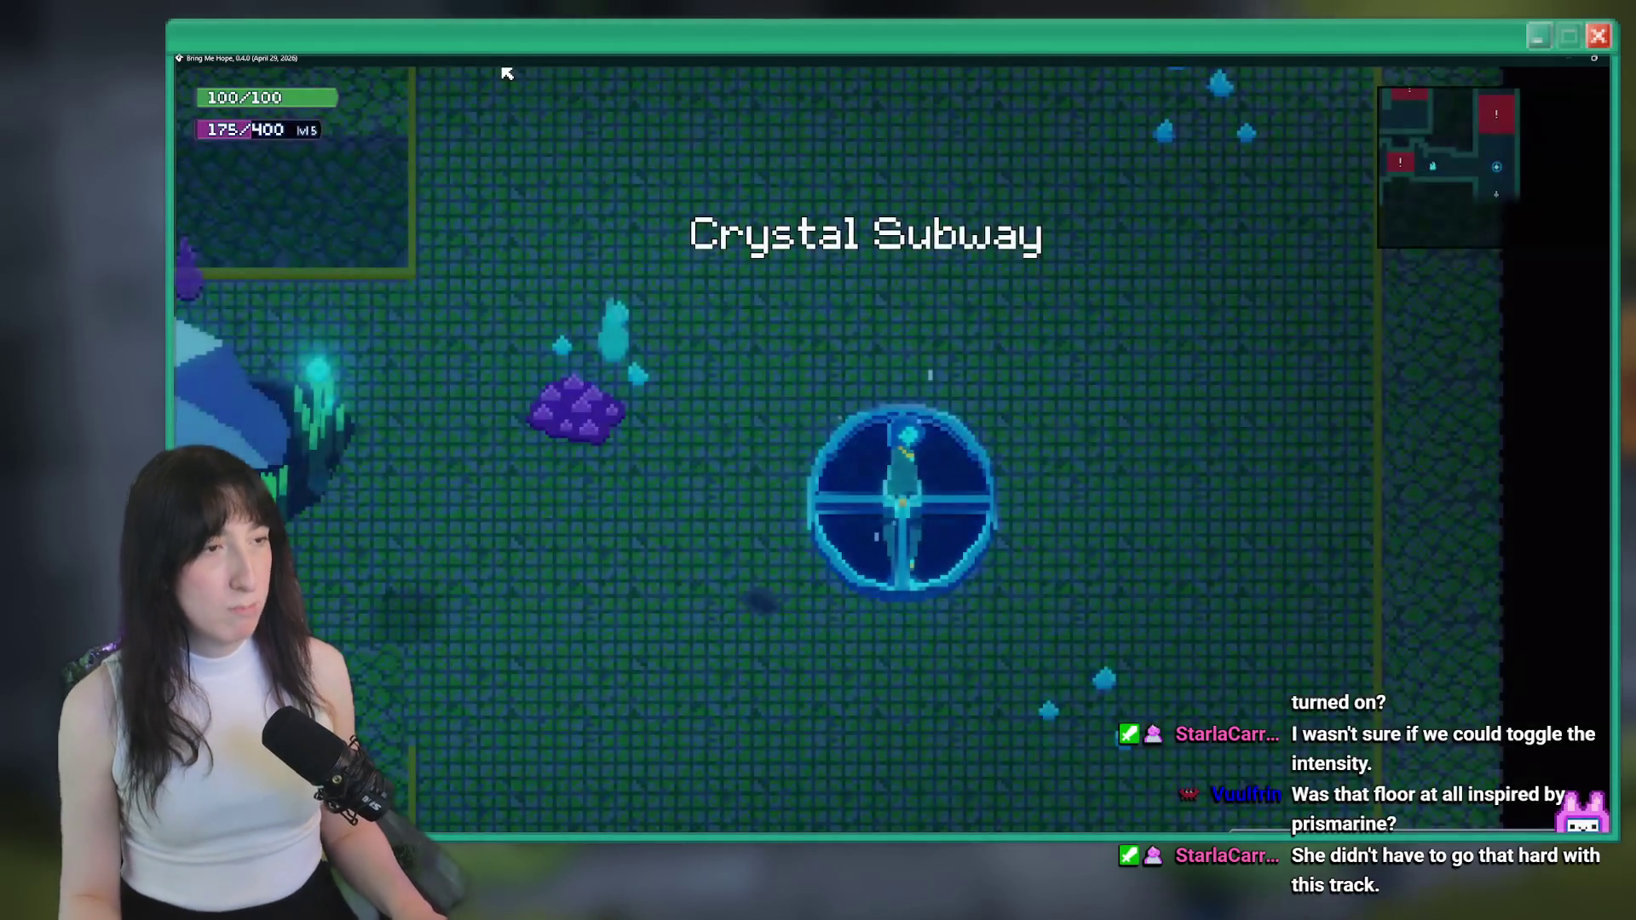
# Return to the title, check Options without resetting progress, start Story and close the Items tutorial
pyautogui.press('a')
pyautogui.press('Escape')
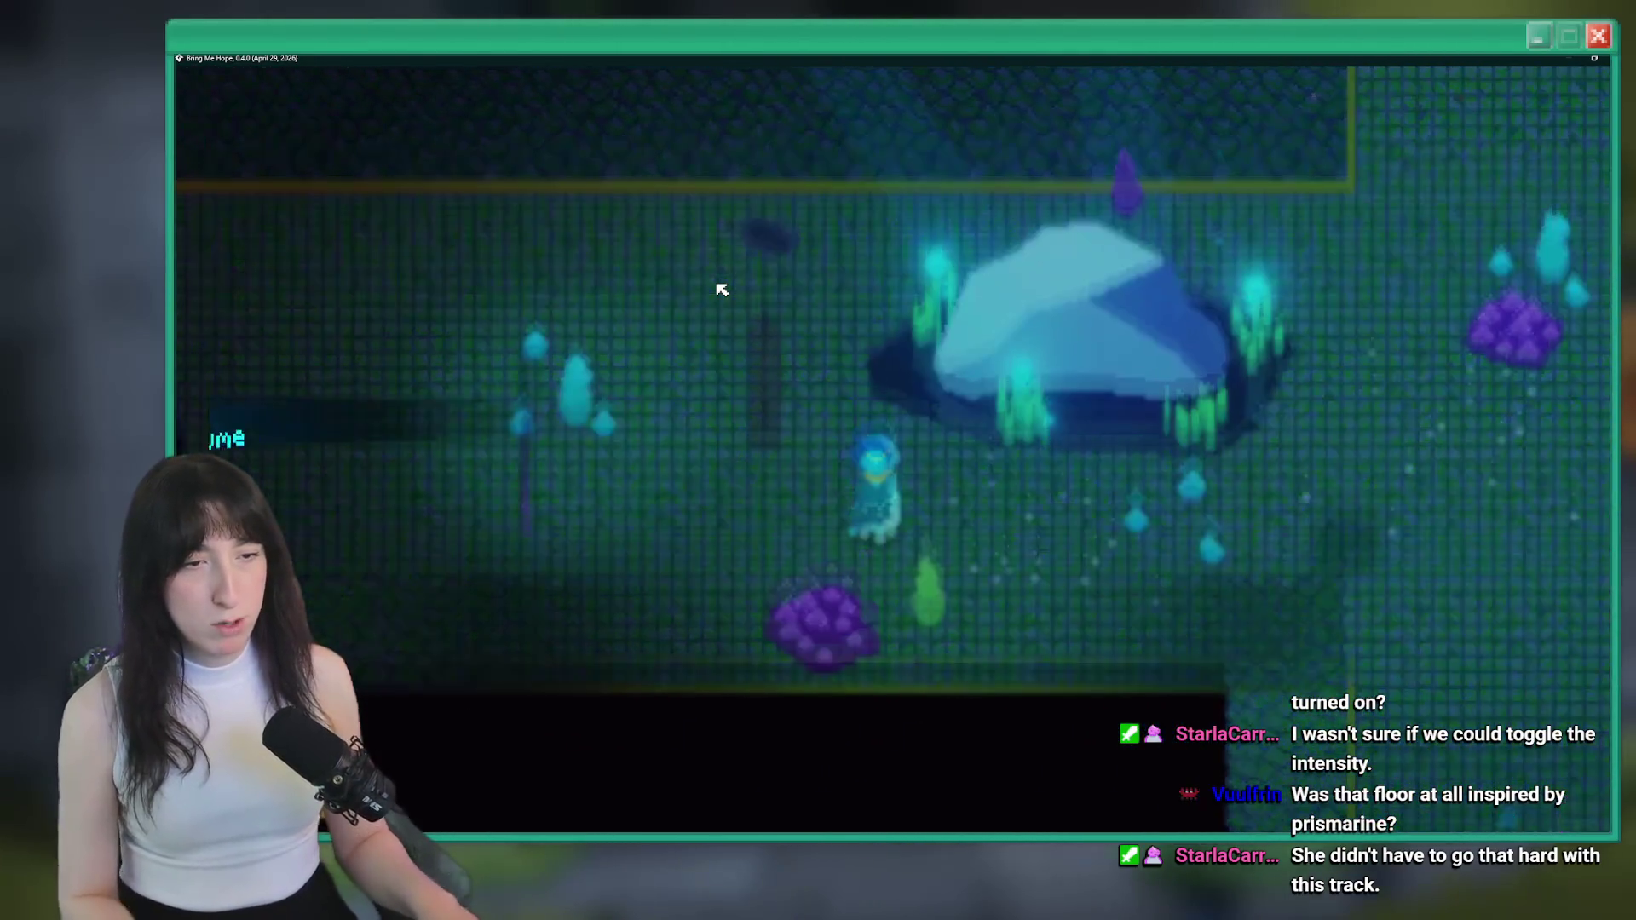
pyautogui.press('Return')
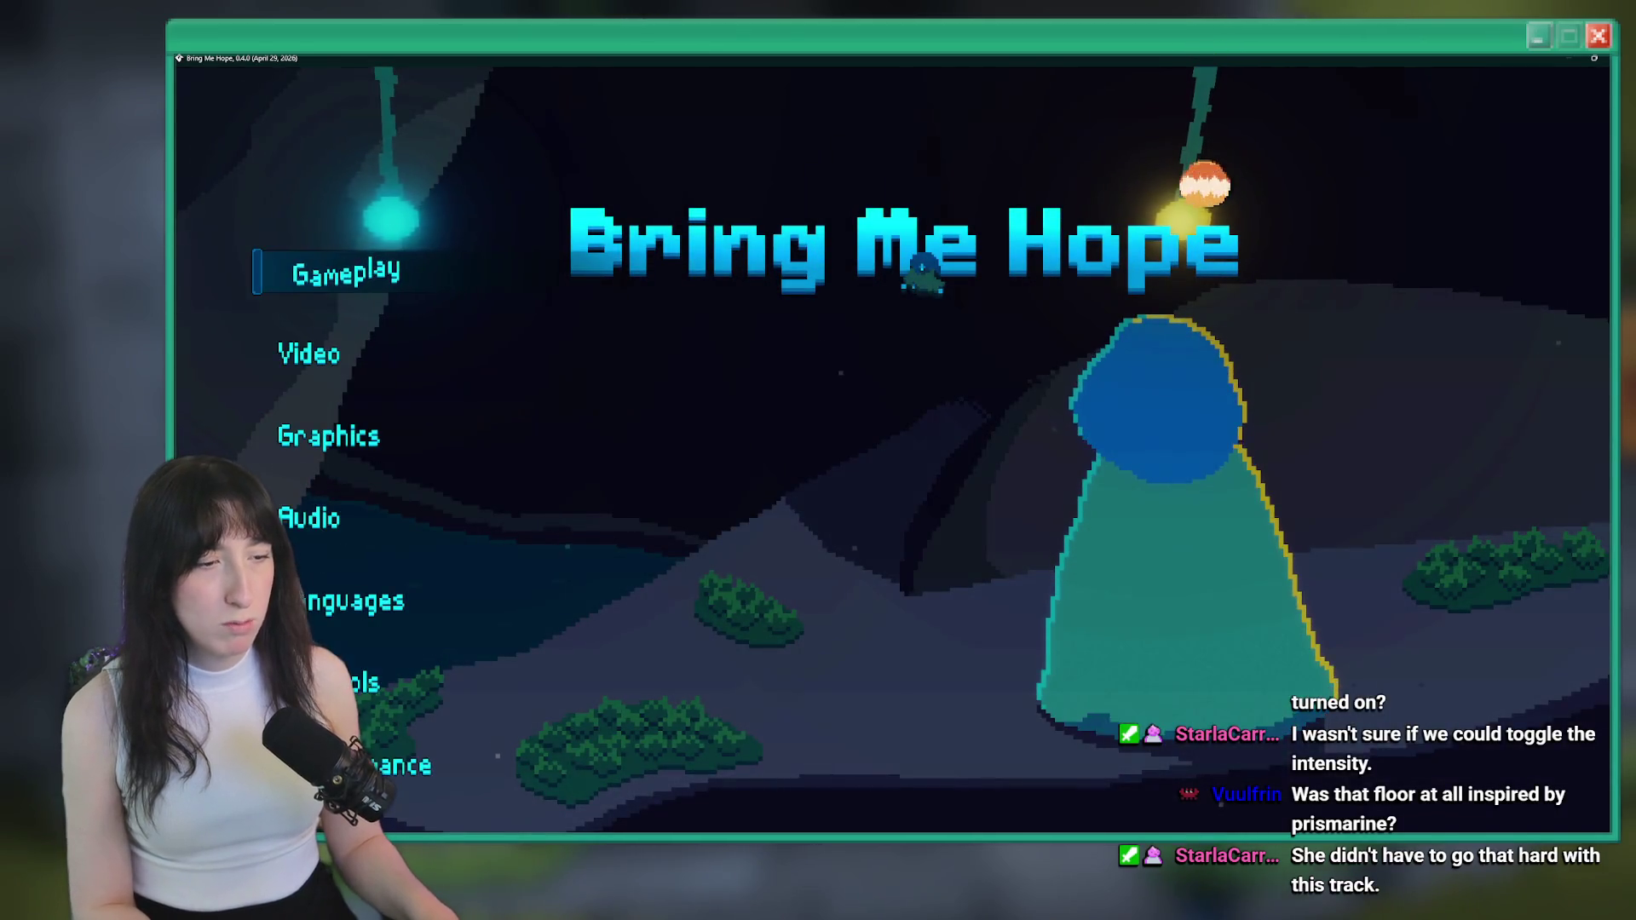
pyautogui.press('Up')
pyautogui.press('Return')
pyautogui.press('Return')
pyautogui.press('Escape')
pyautogui.press('Return')
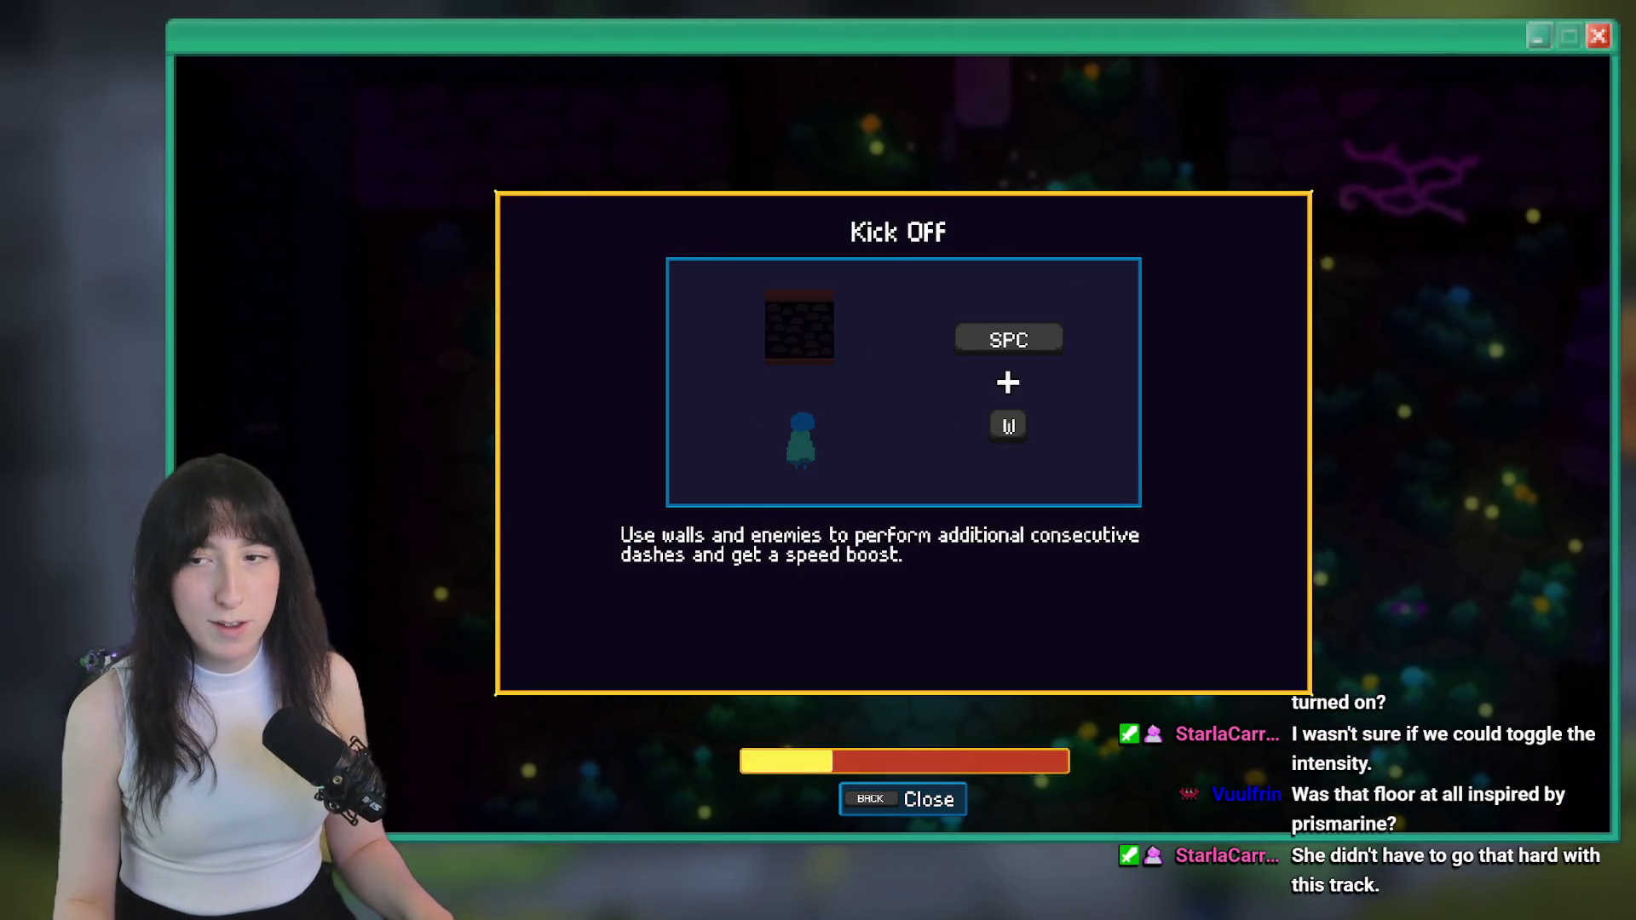
pyautogui.press('w')
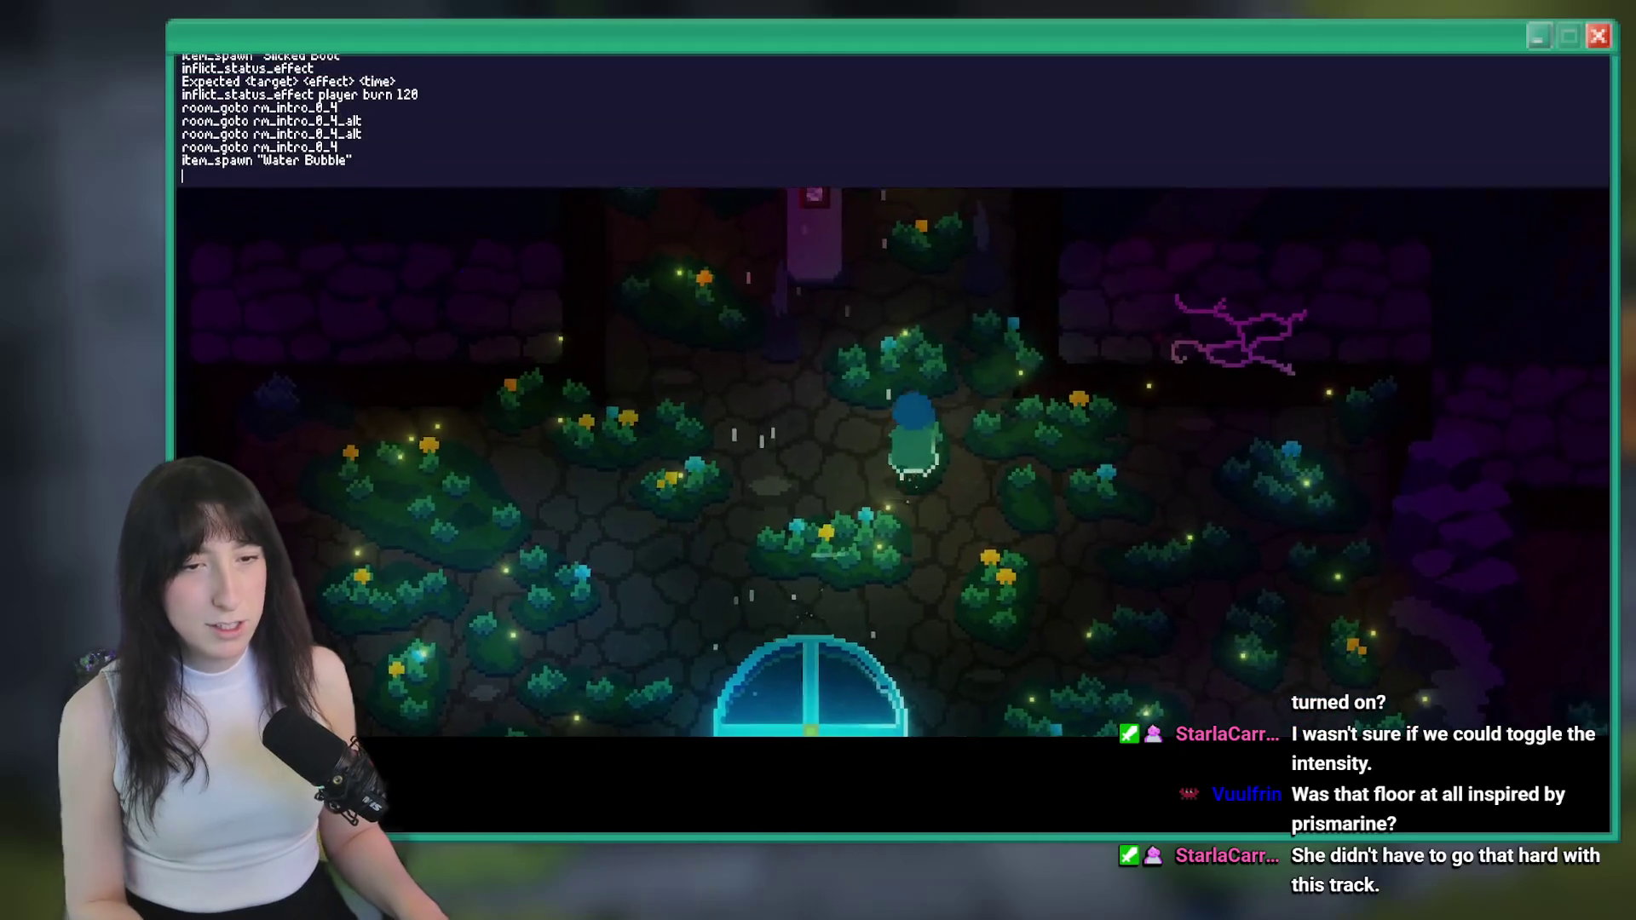
pyautogui.press('Escape')
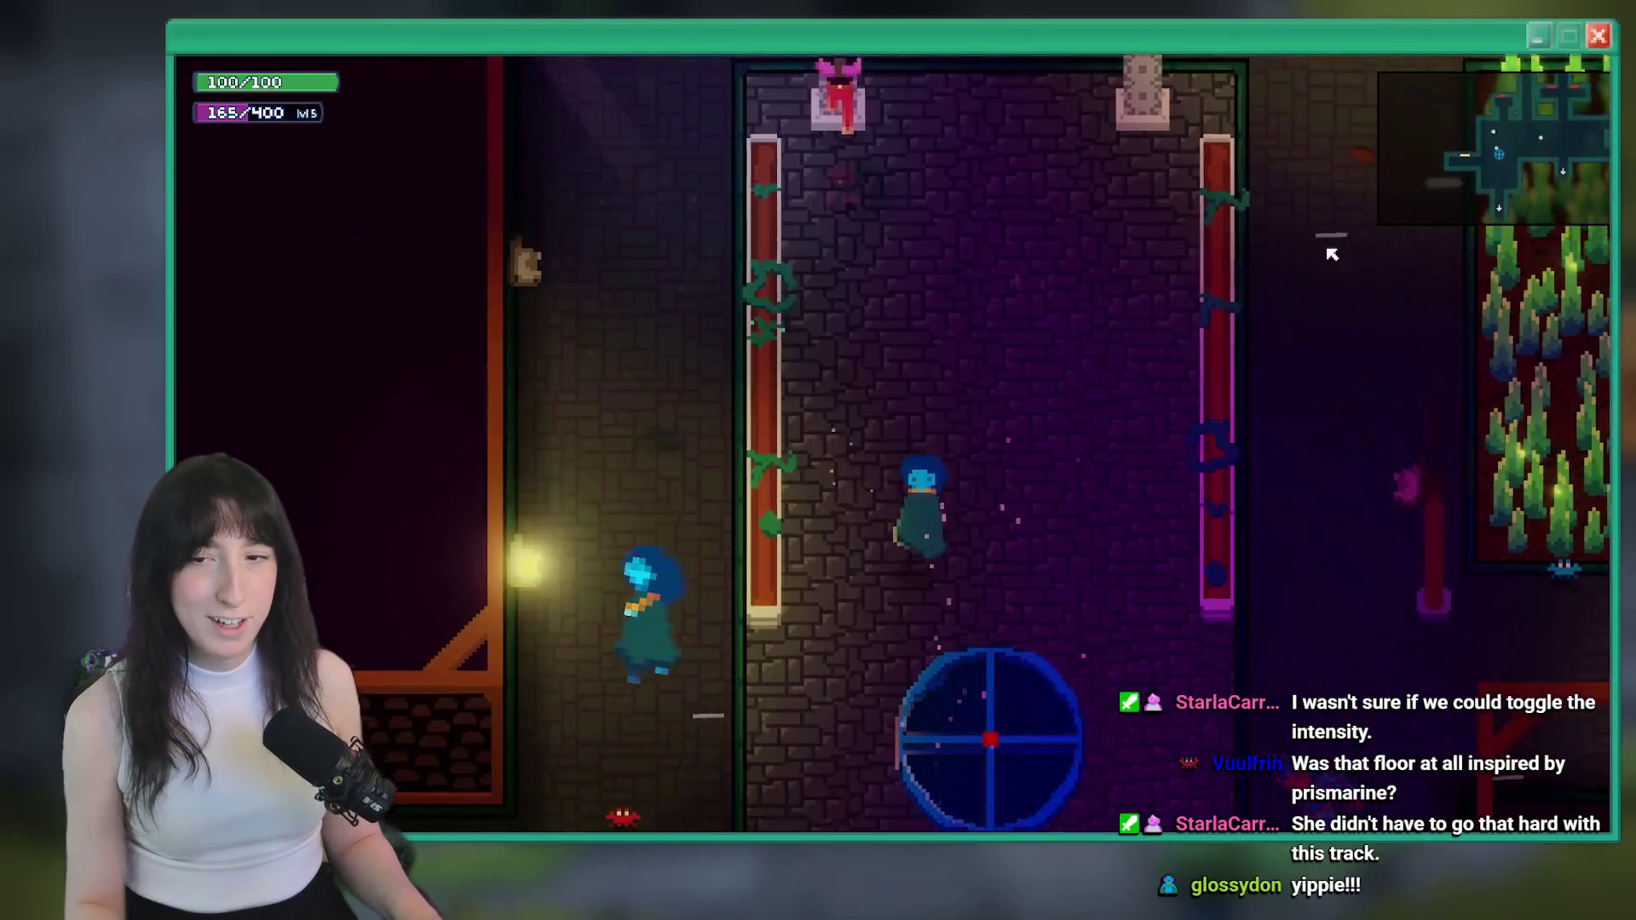
# Dash right through the hallways to the room with the wet enemies, then close the game
pyautogui.press('d')
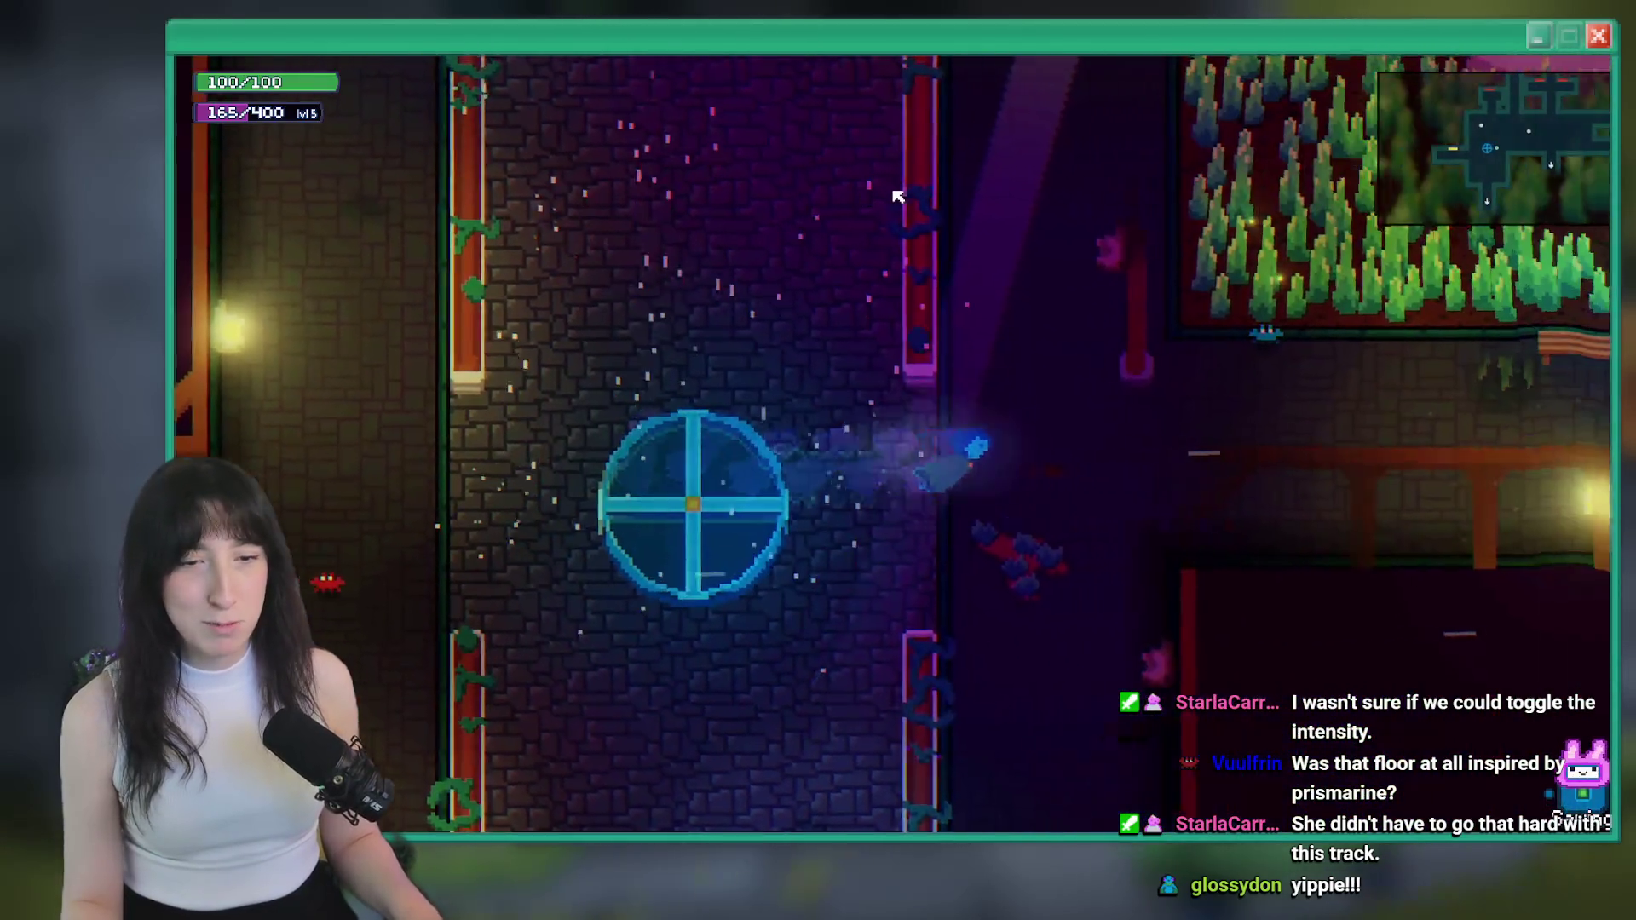
pyautogui.press('d')
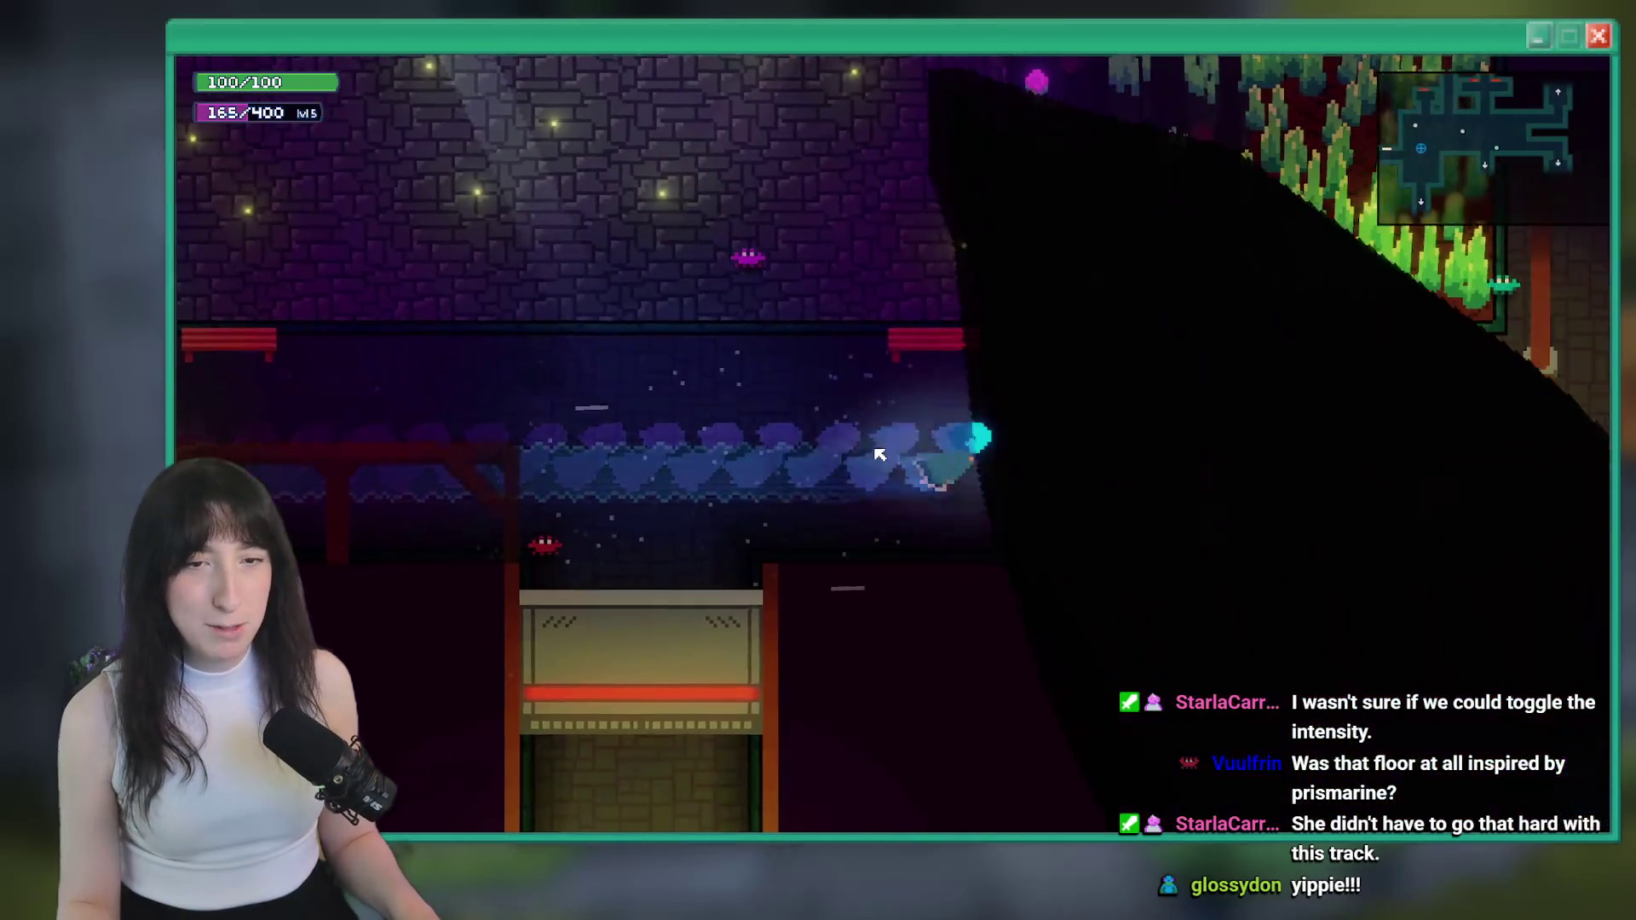
pyautogui.press('d')
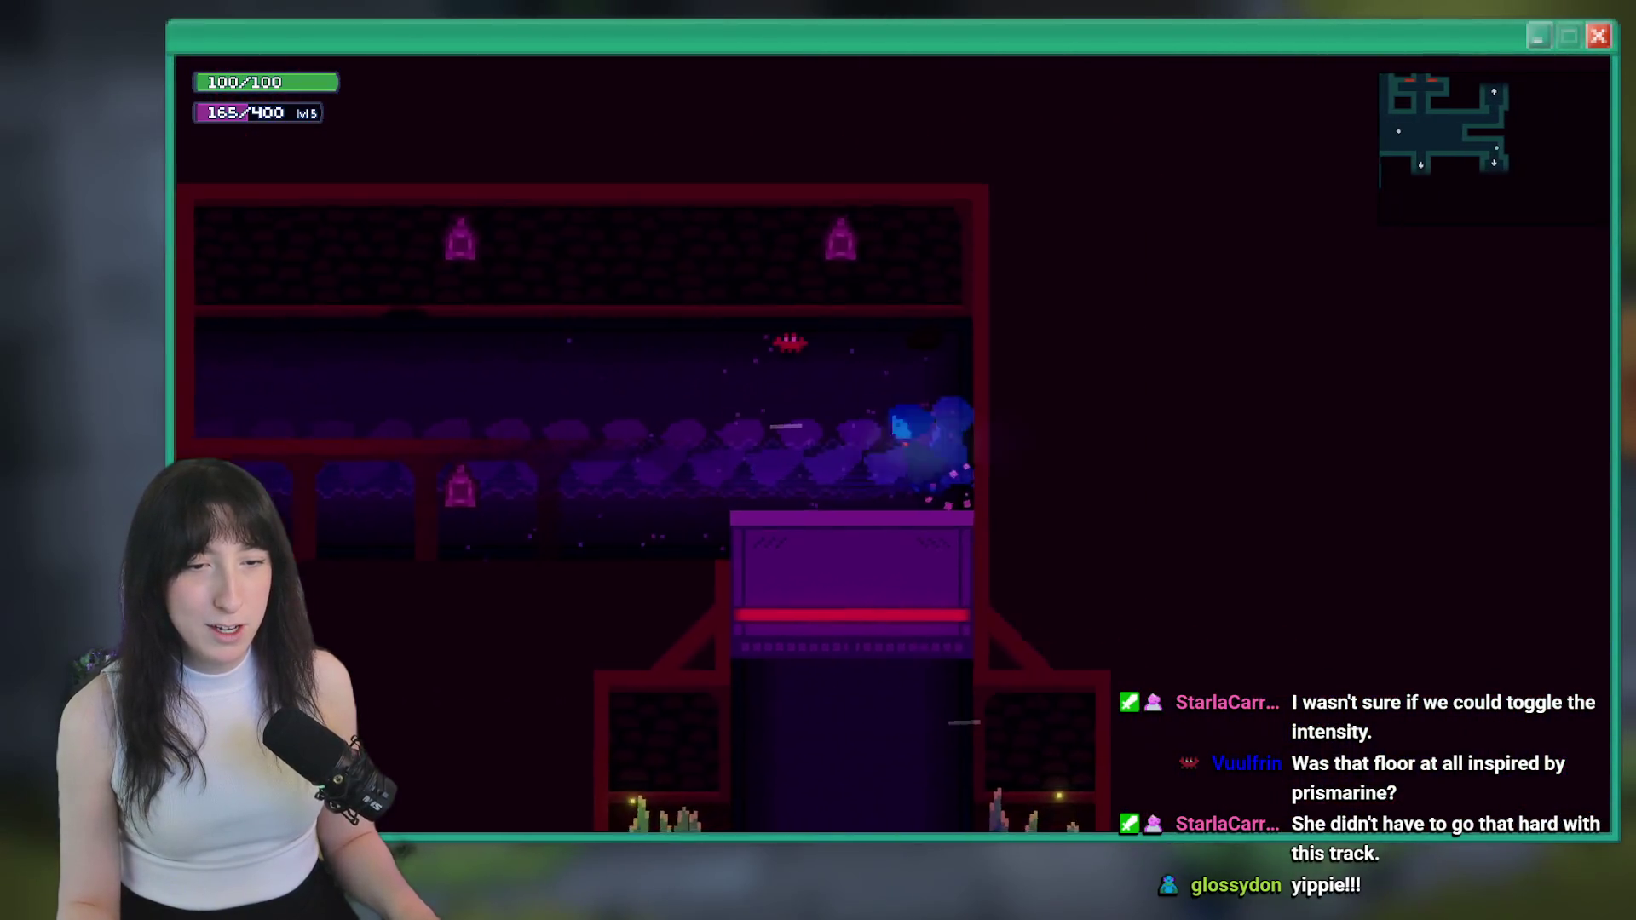
pyautogui.press('d')
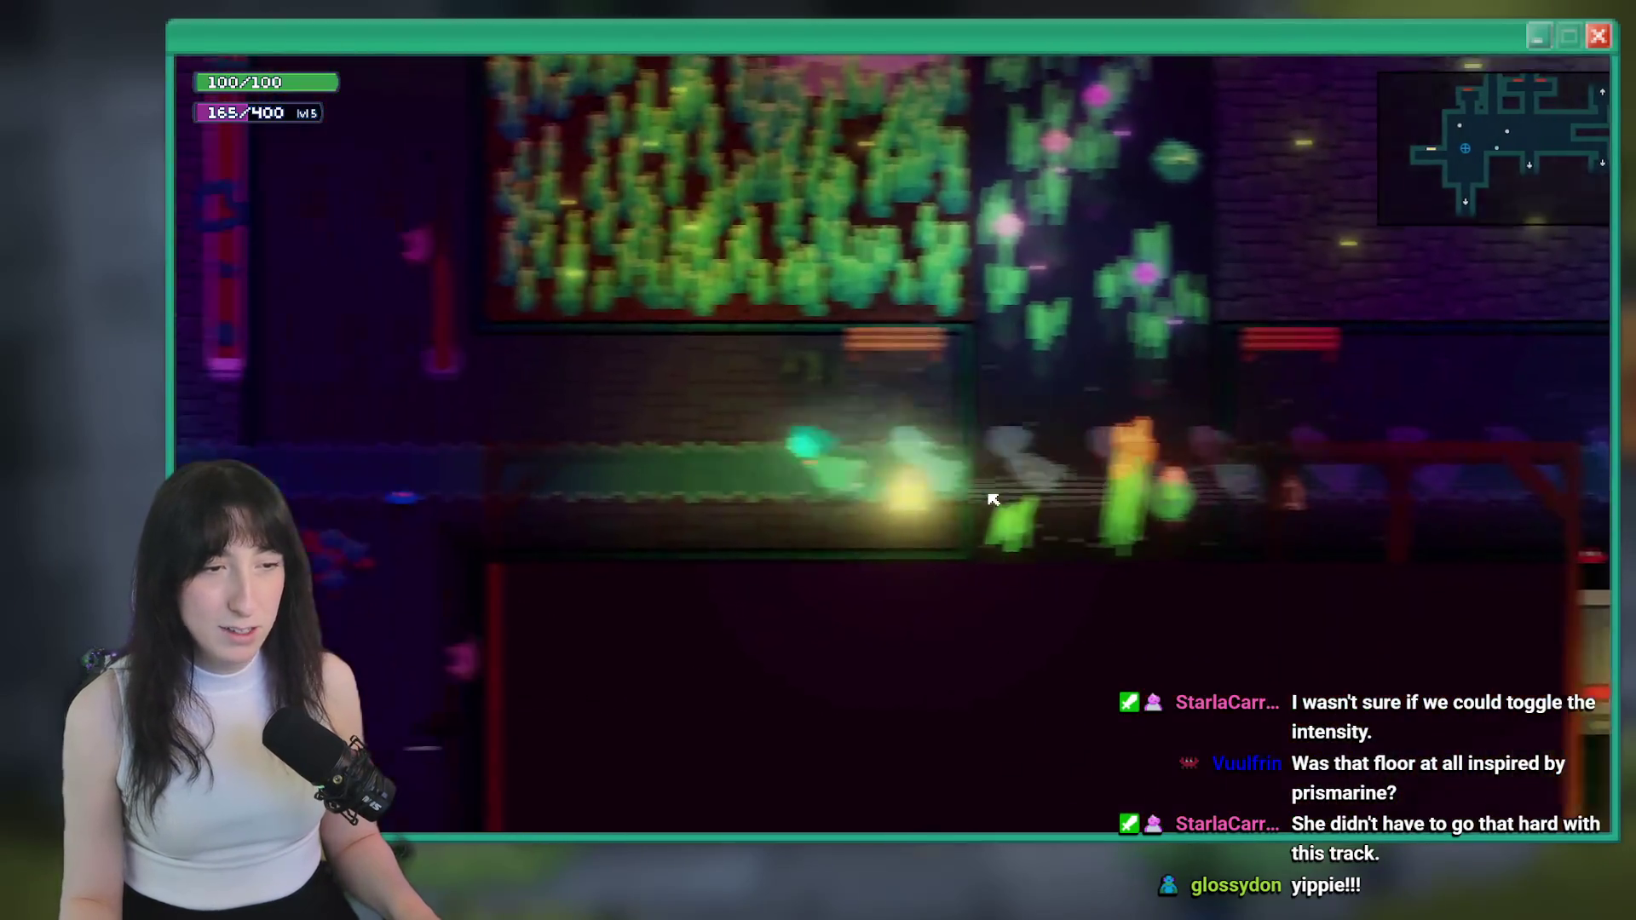
pyautogui.press('a')
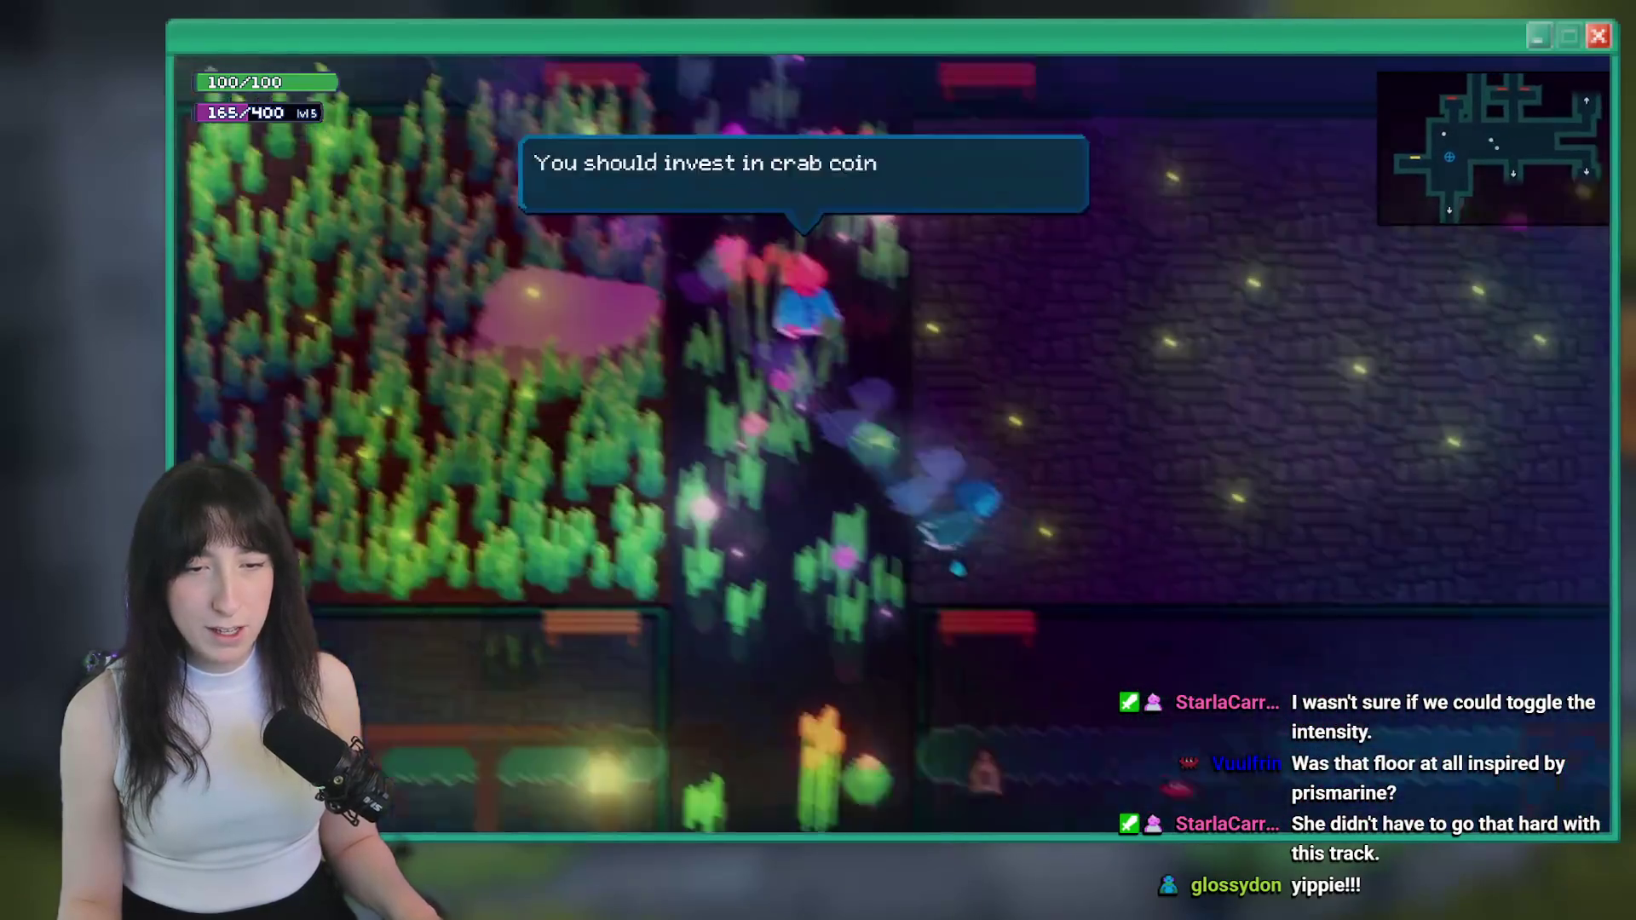
pyautogui.press('d')
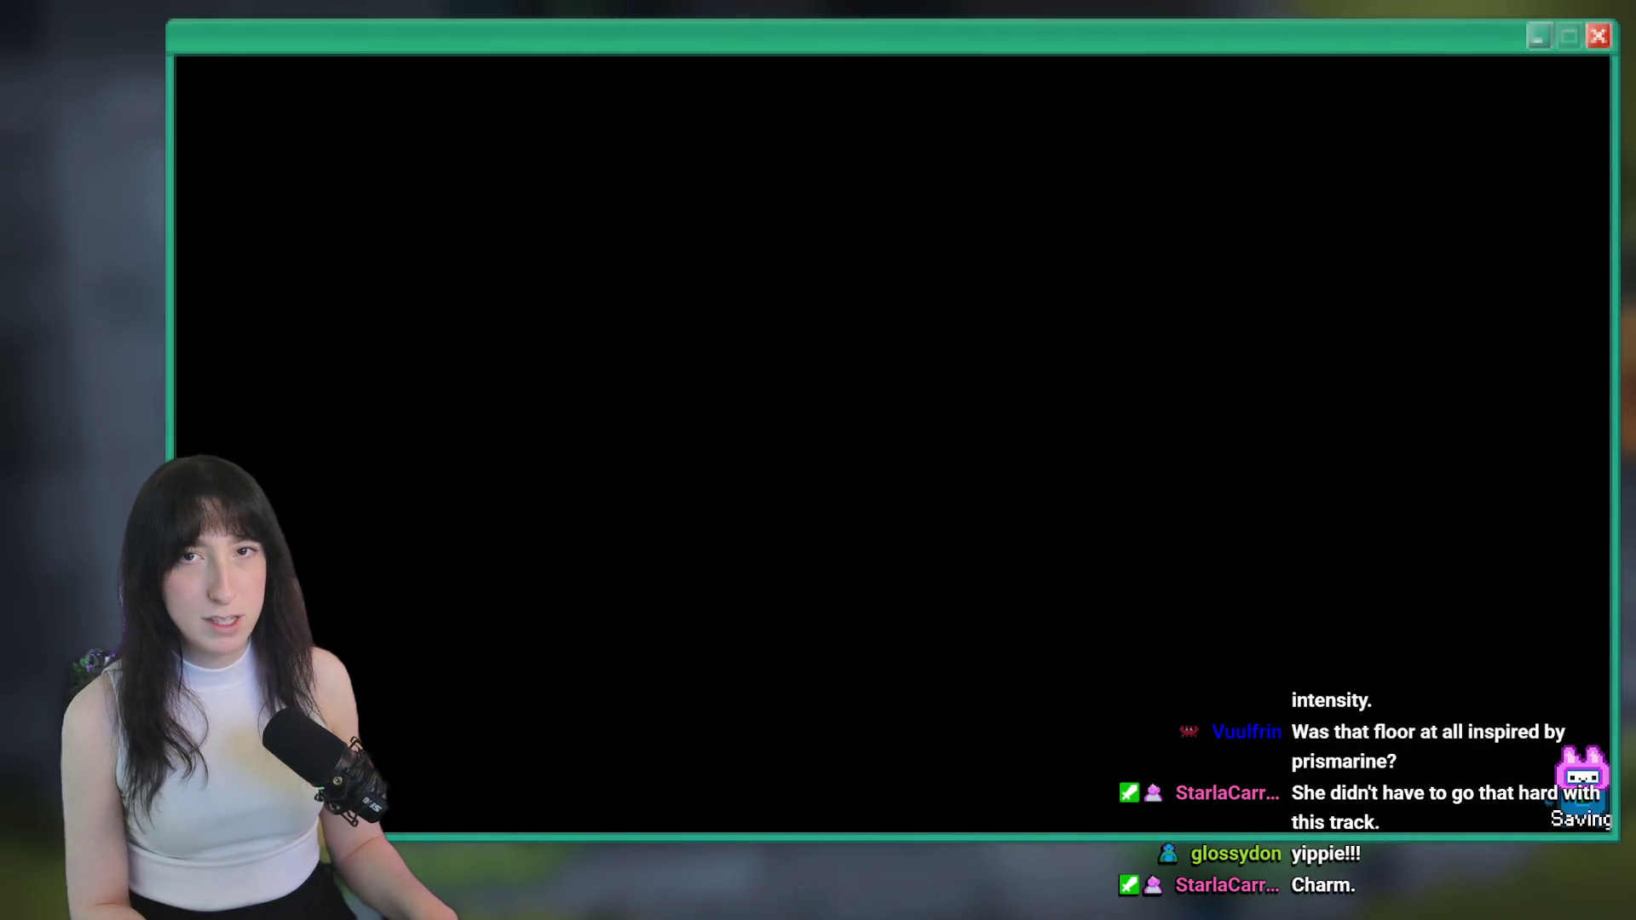
pyautogui.press('d')
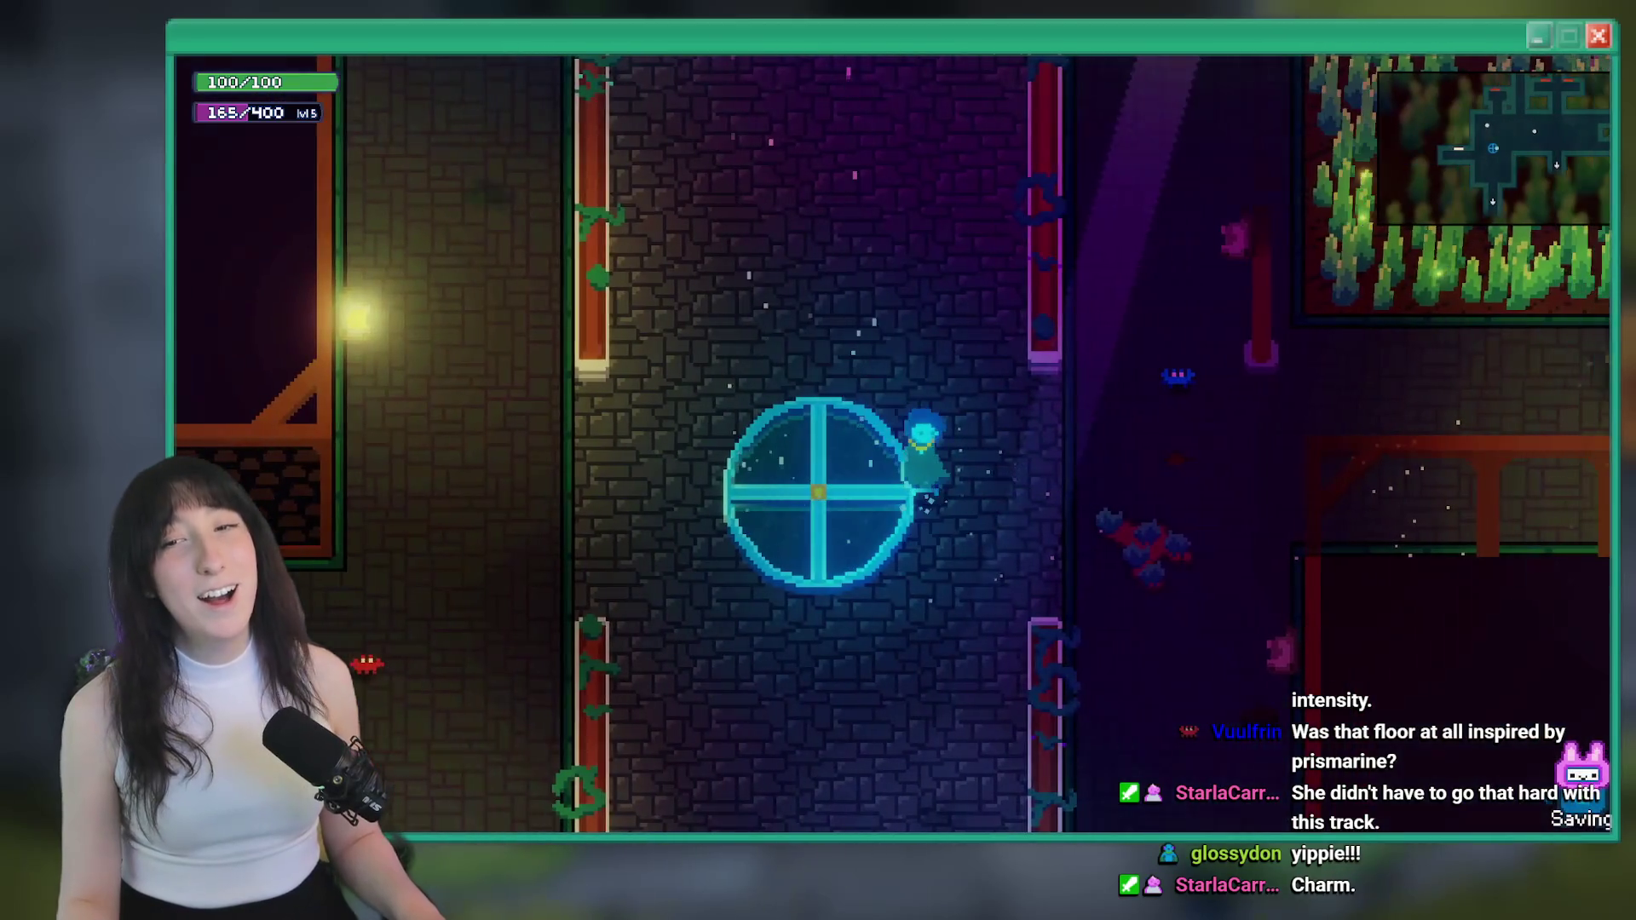
pyautogui.press('Escape')
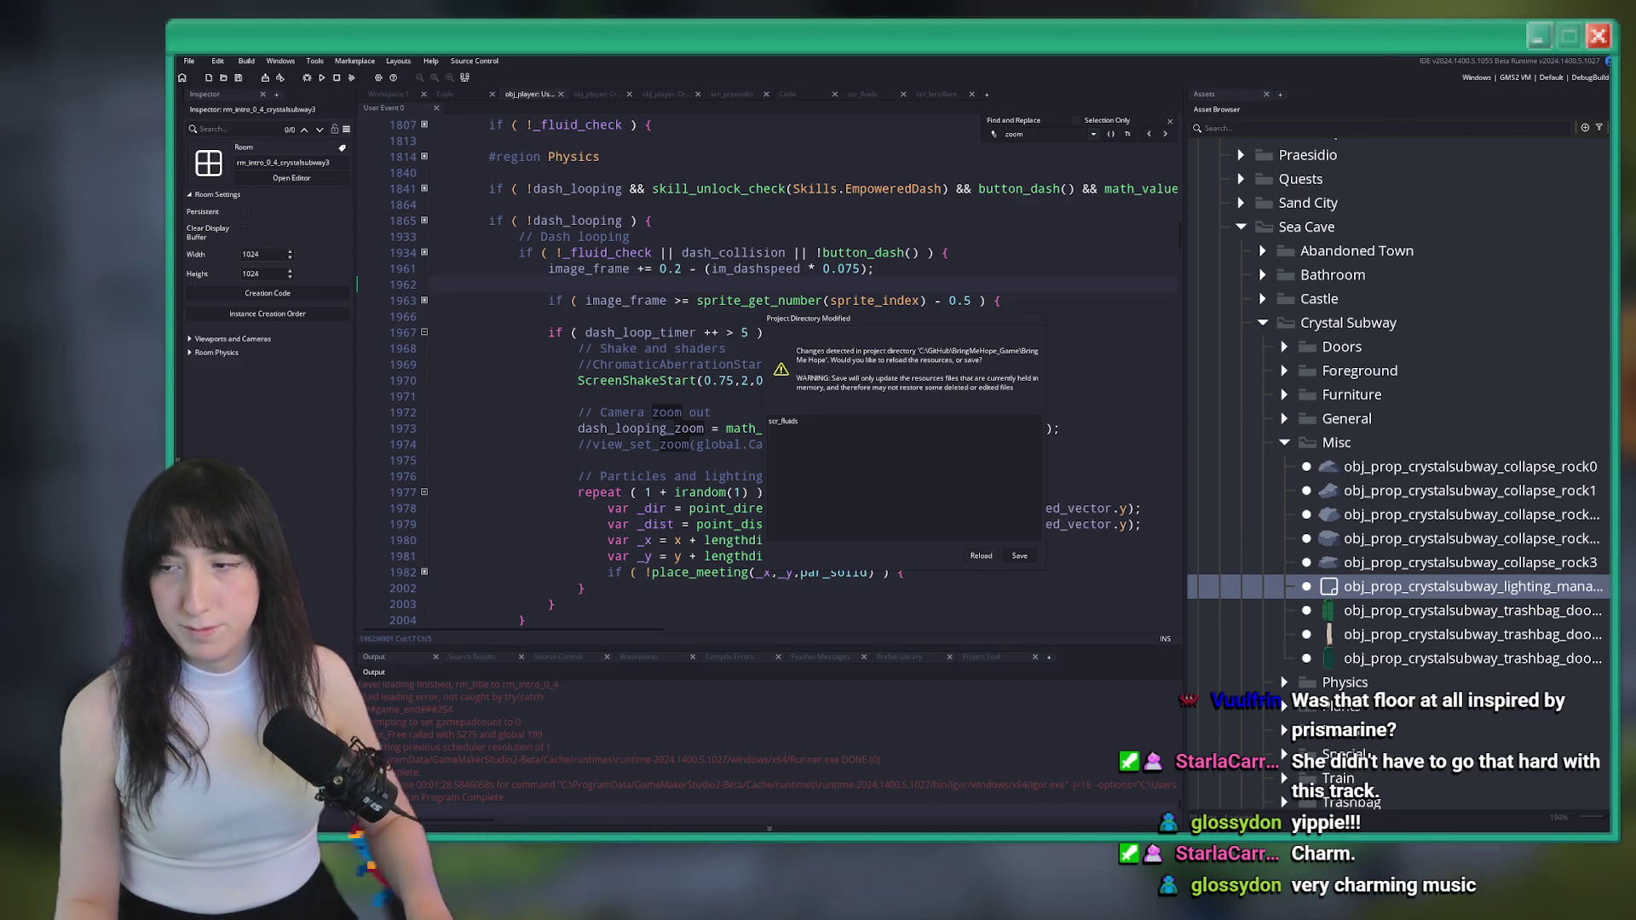
# Reload the changed project files, then show Workspace 1 with obj_player's panels and the asset search
pyautogui.click(987, 555)
pyautogui.scroll(3, 941, 509)
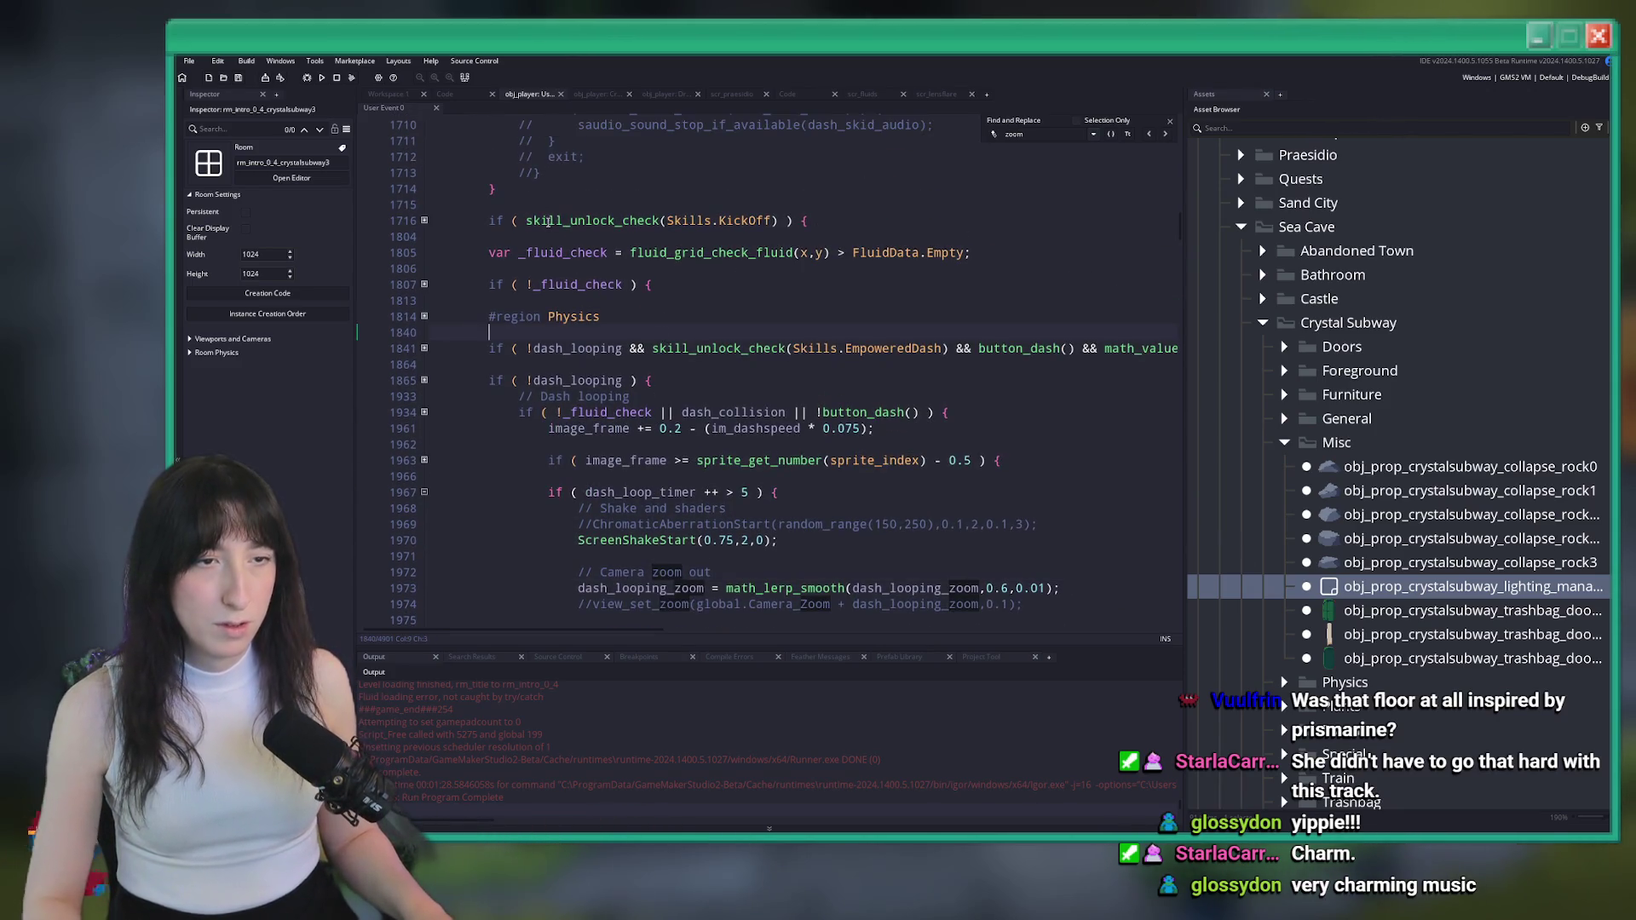
pyautogui.click(528, 333)
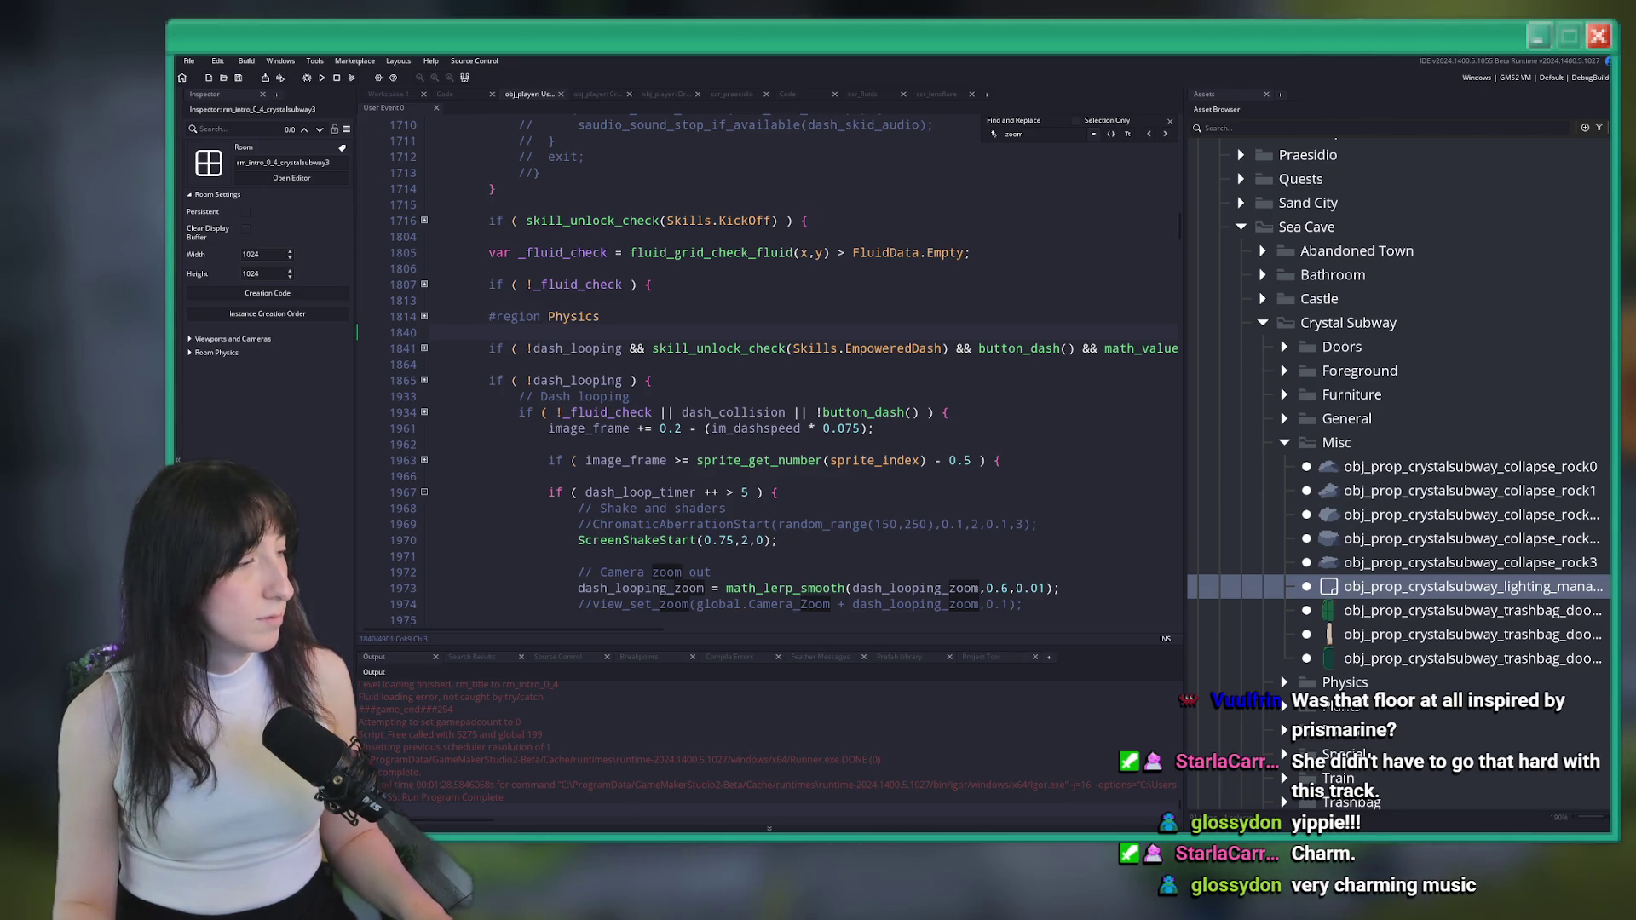
pyautogui.click(388, 93)
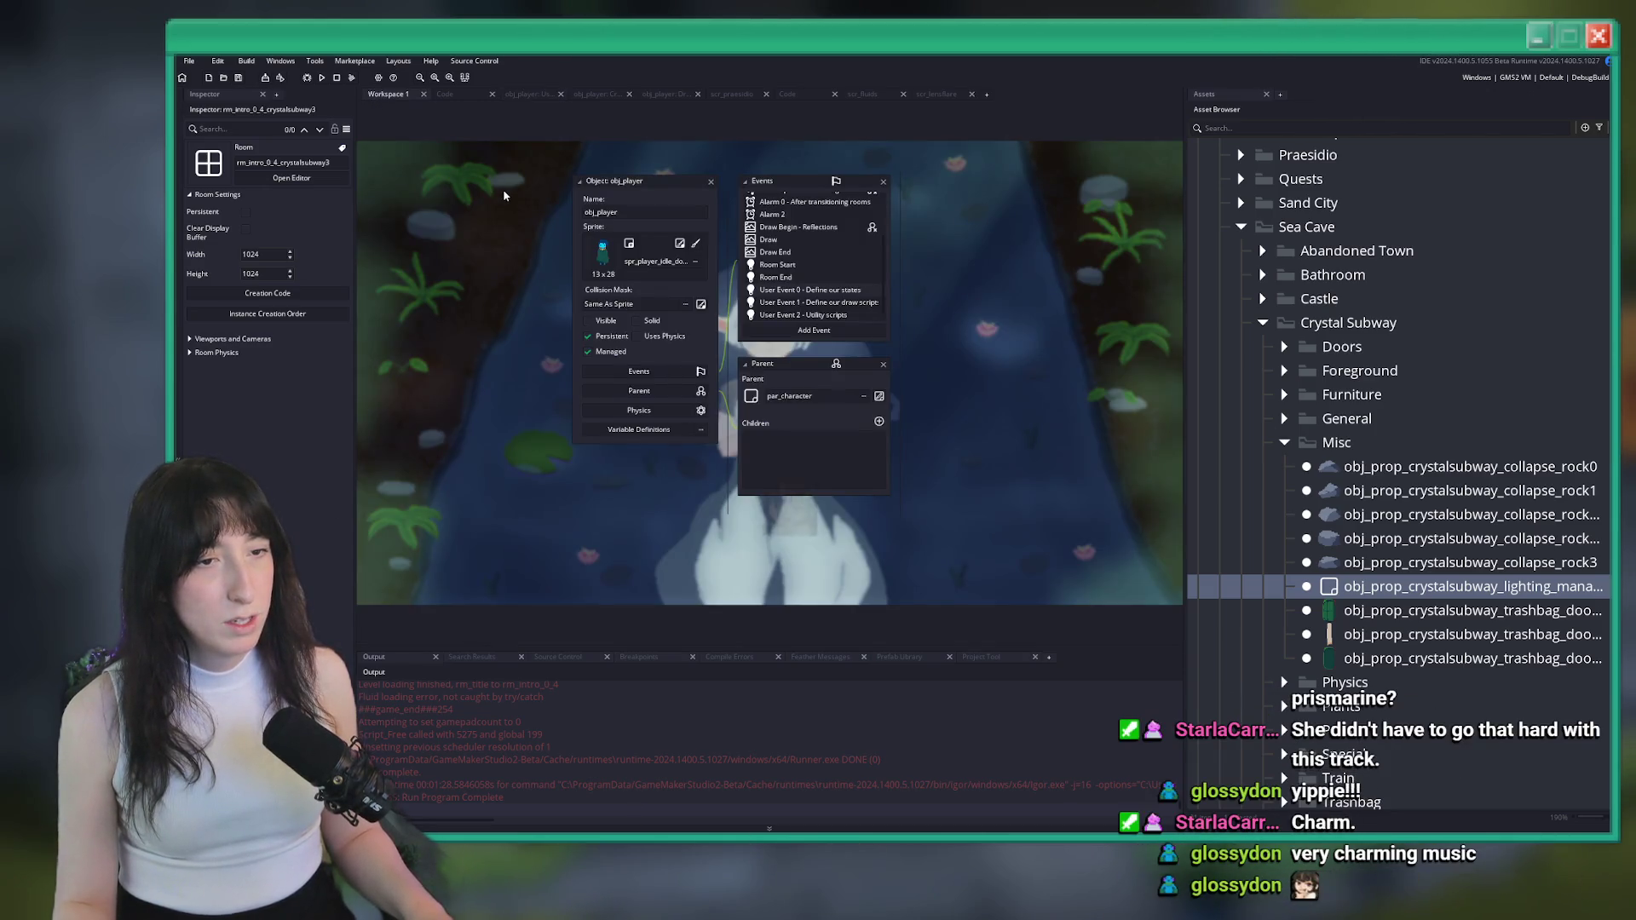
pyautogui.moveTo(503, 196); pyautogui.dragTo(517, 314)
pyautogui.hotkey('ctrl', 't')
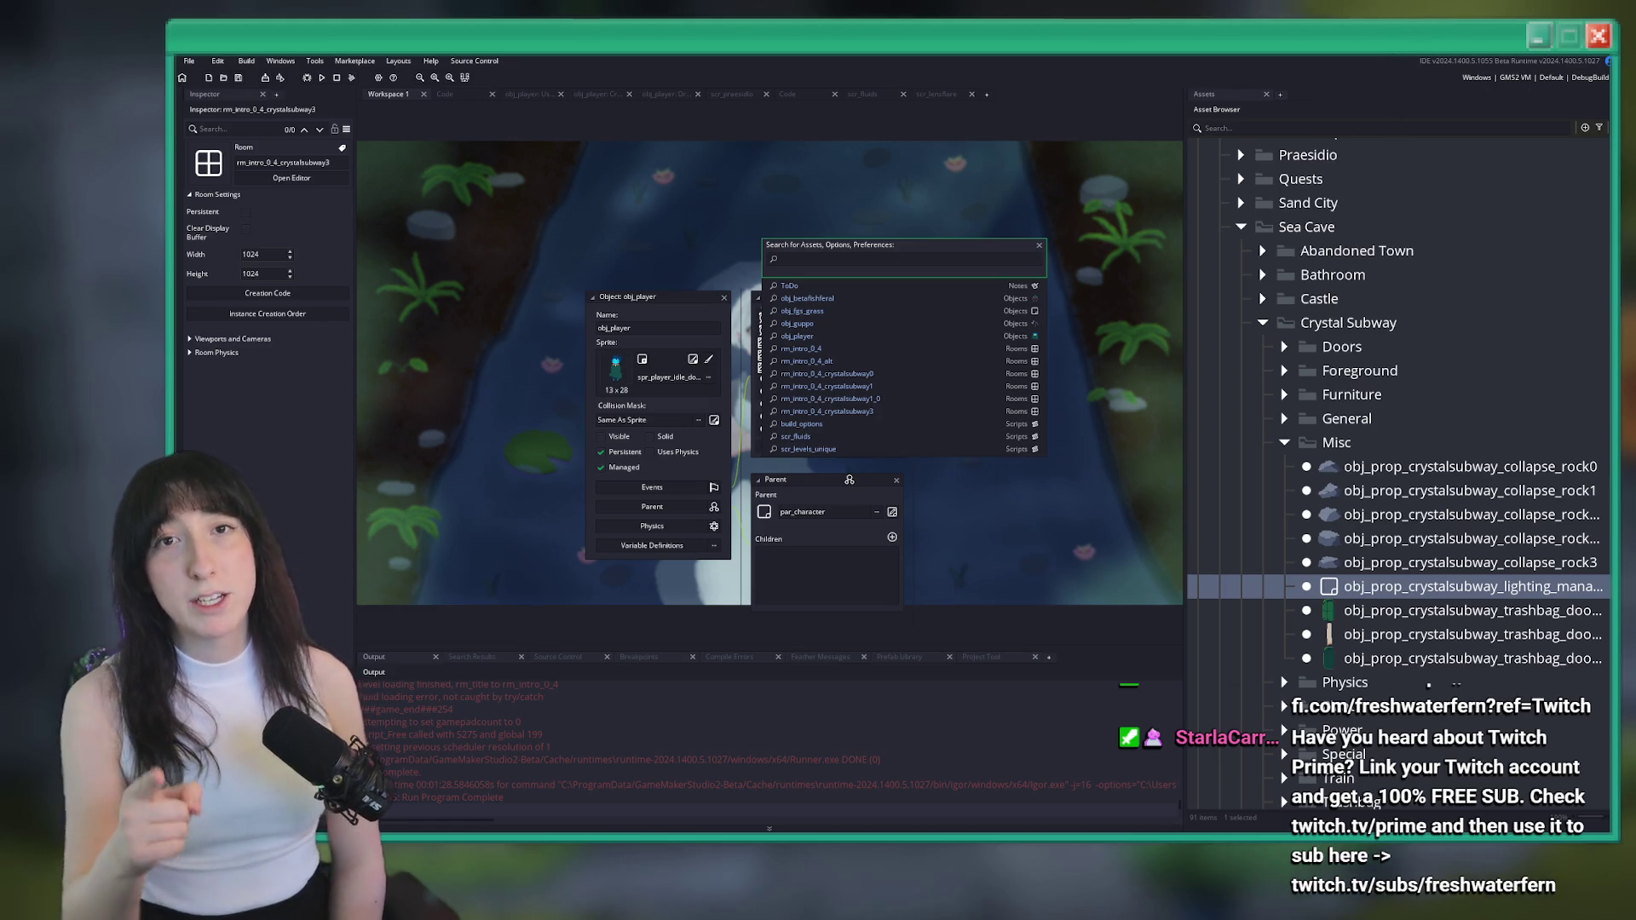
# Save the project and open obj_prop_praesidio by searching assets for 'praesidio'
pyautogui.click(881, 173)
pyautogui.hotkey('ctrl', 's')
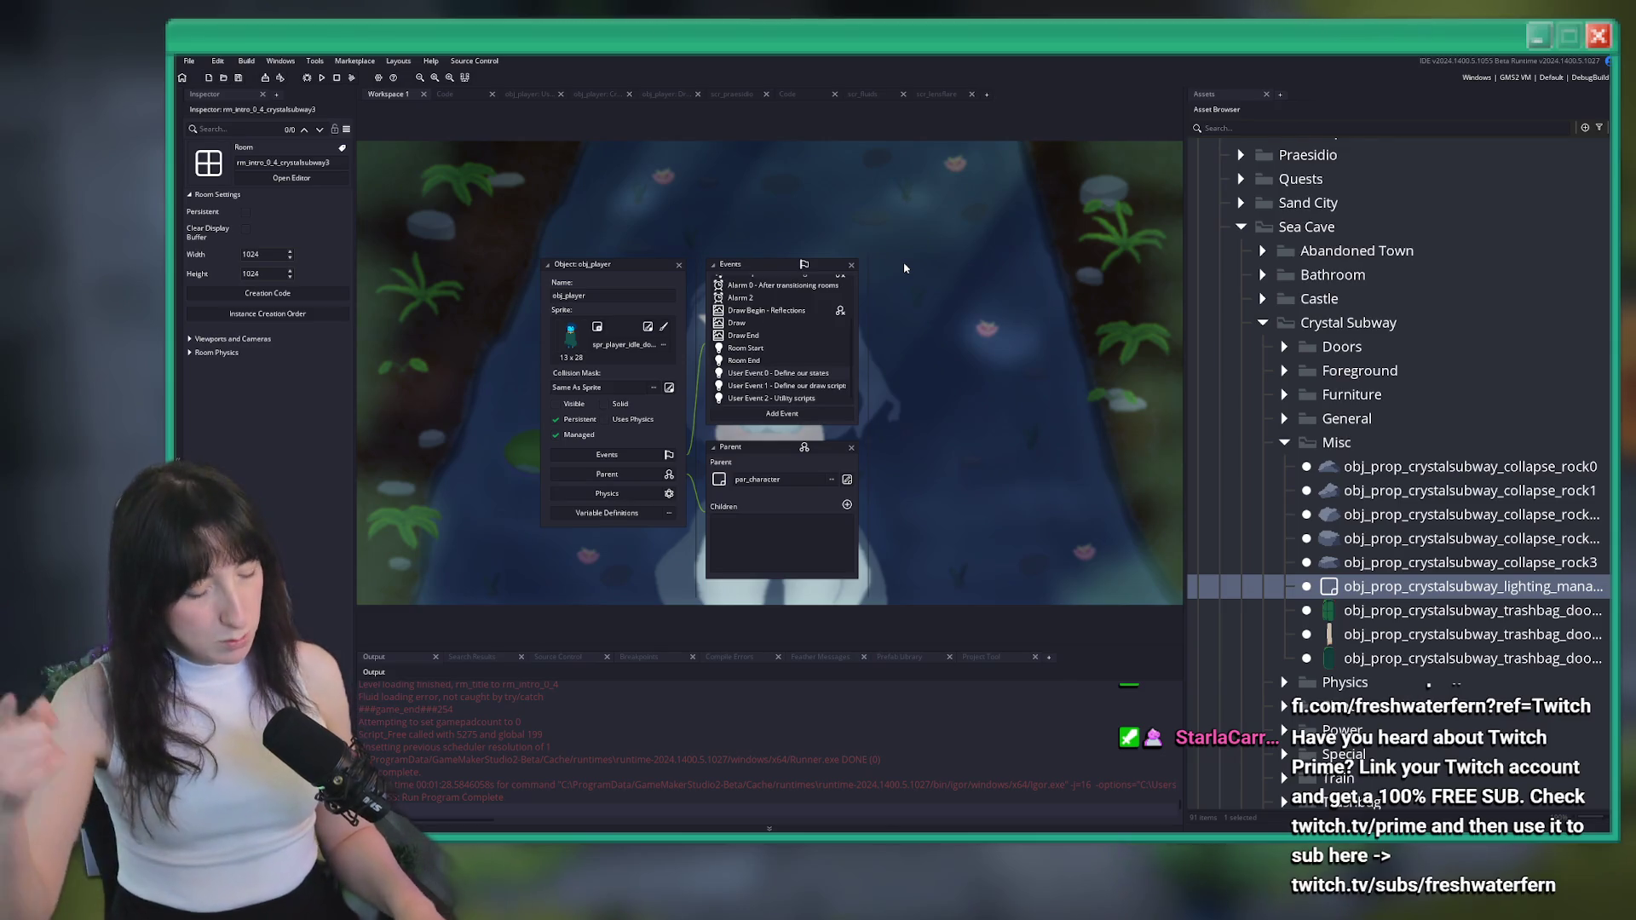
pyautogui.hotkey('ctrl', 't')
pyautogui.write('praesidio')
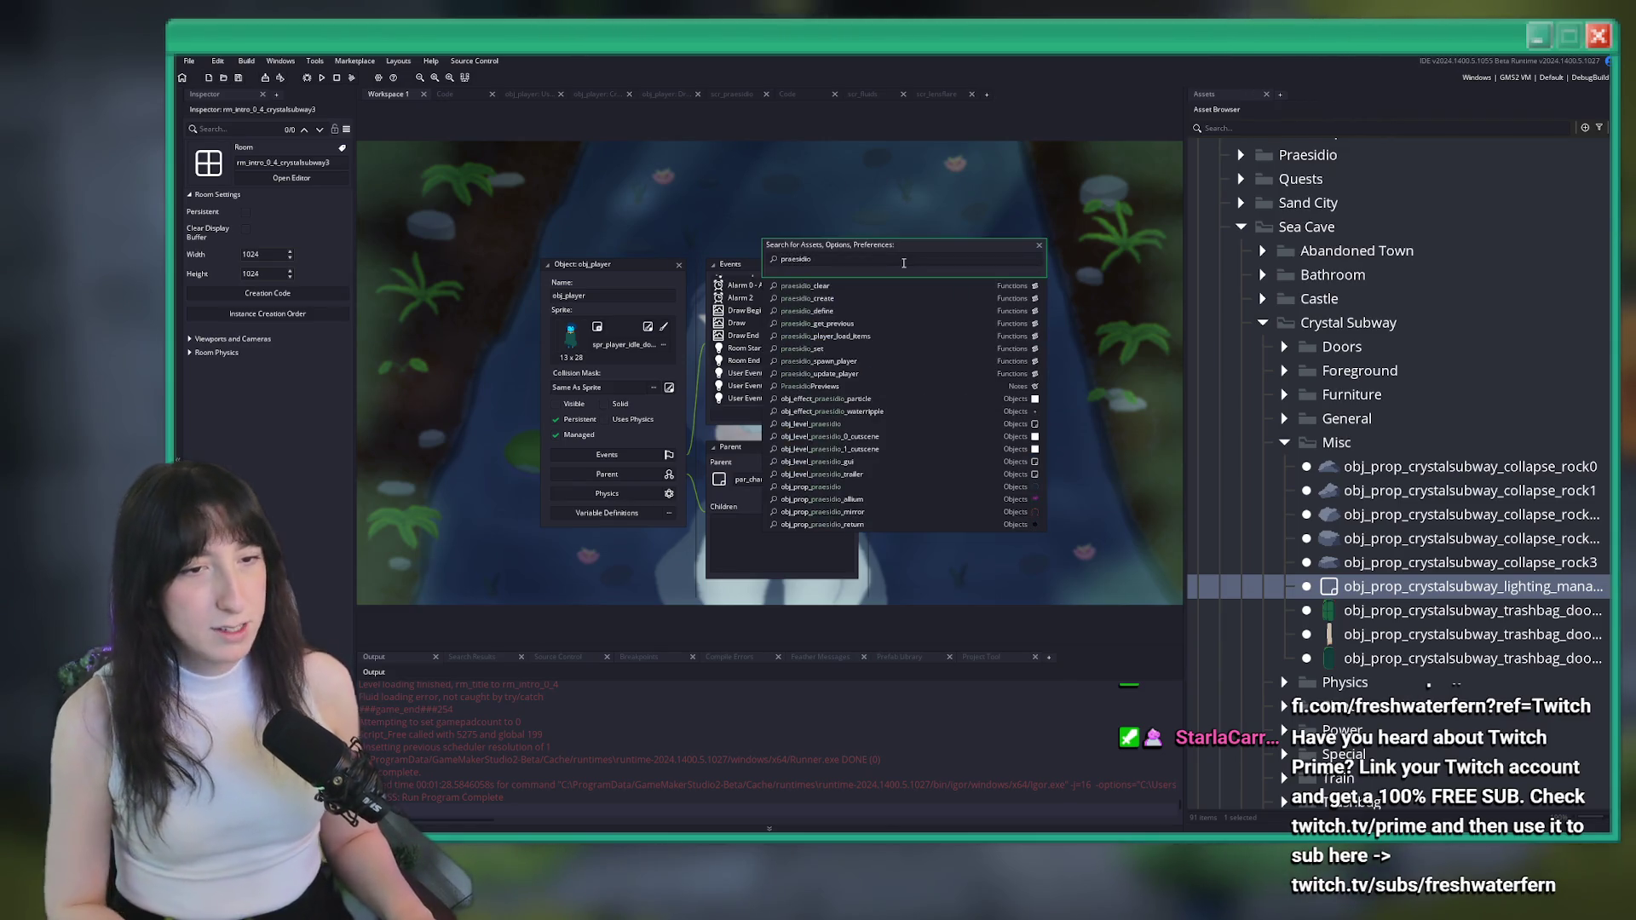
pyautogui.press('Down')
pyautogui.press('Down')
pyautogui.press('Down')
pyautogui.press('Up')
pyautogui.press('Down')
pyautogui.press('Down')
pyautogui.press('Down')
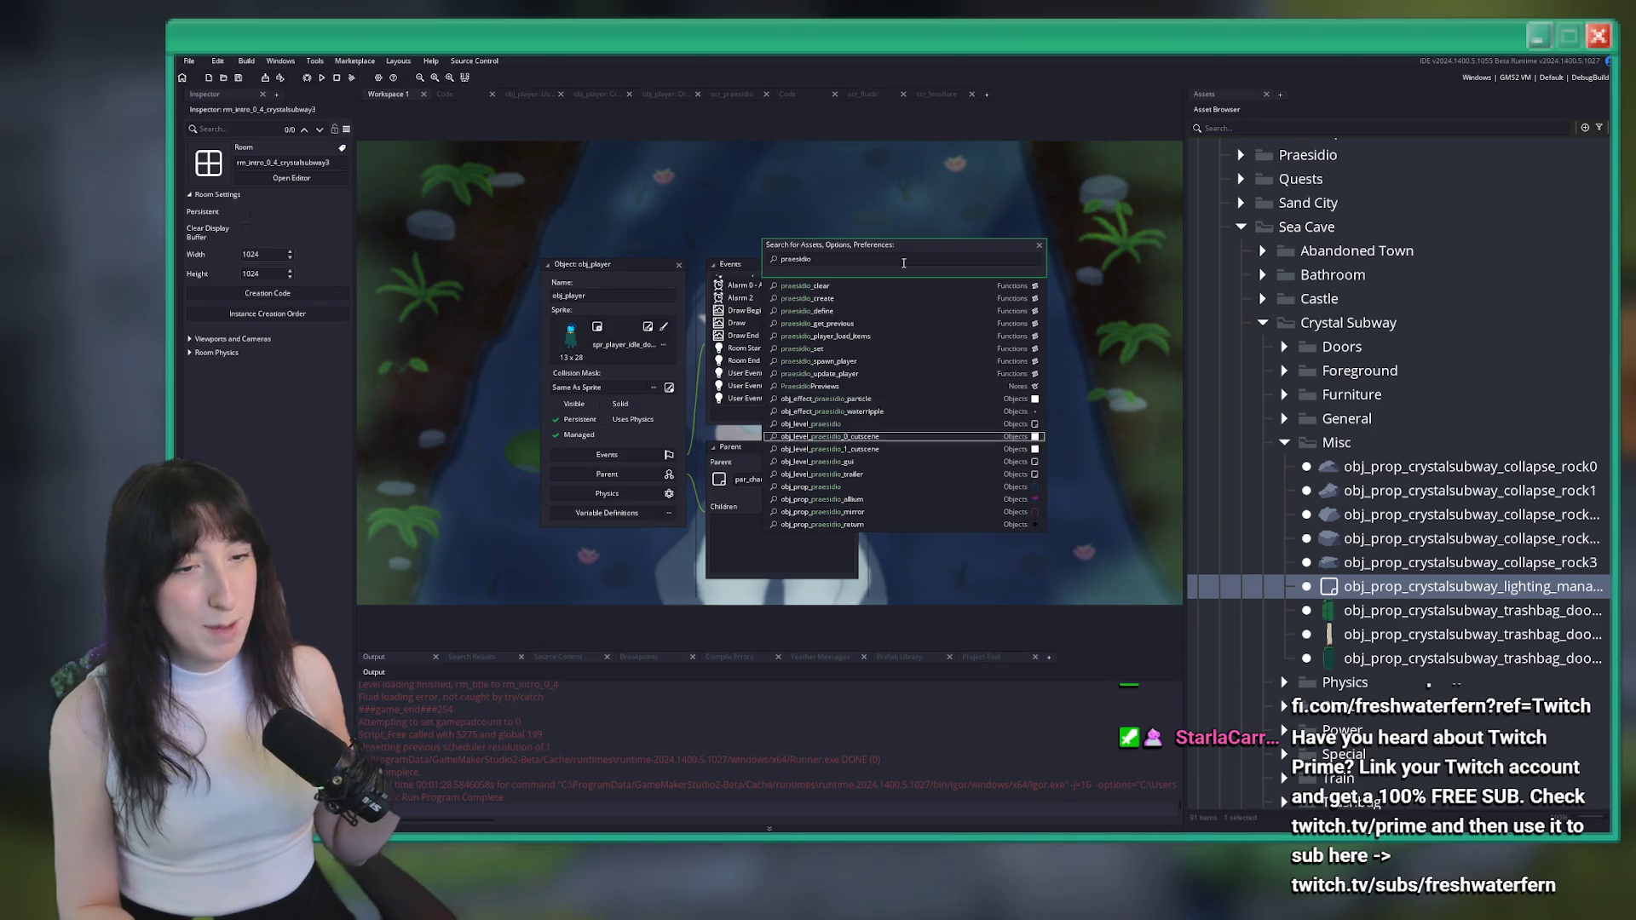
pyautogui.press('Return')
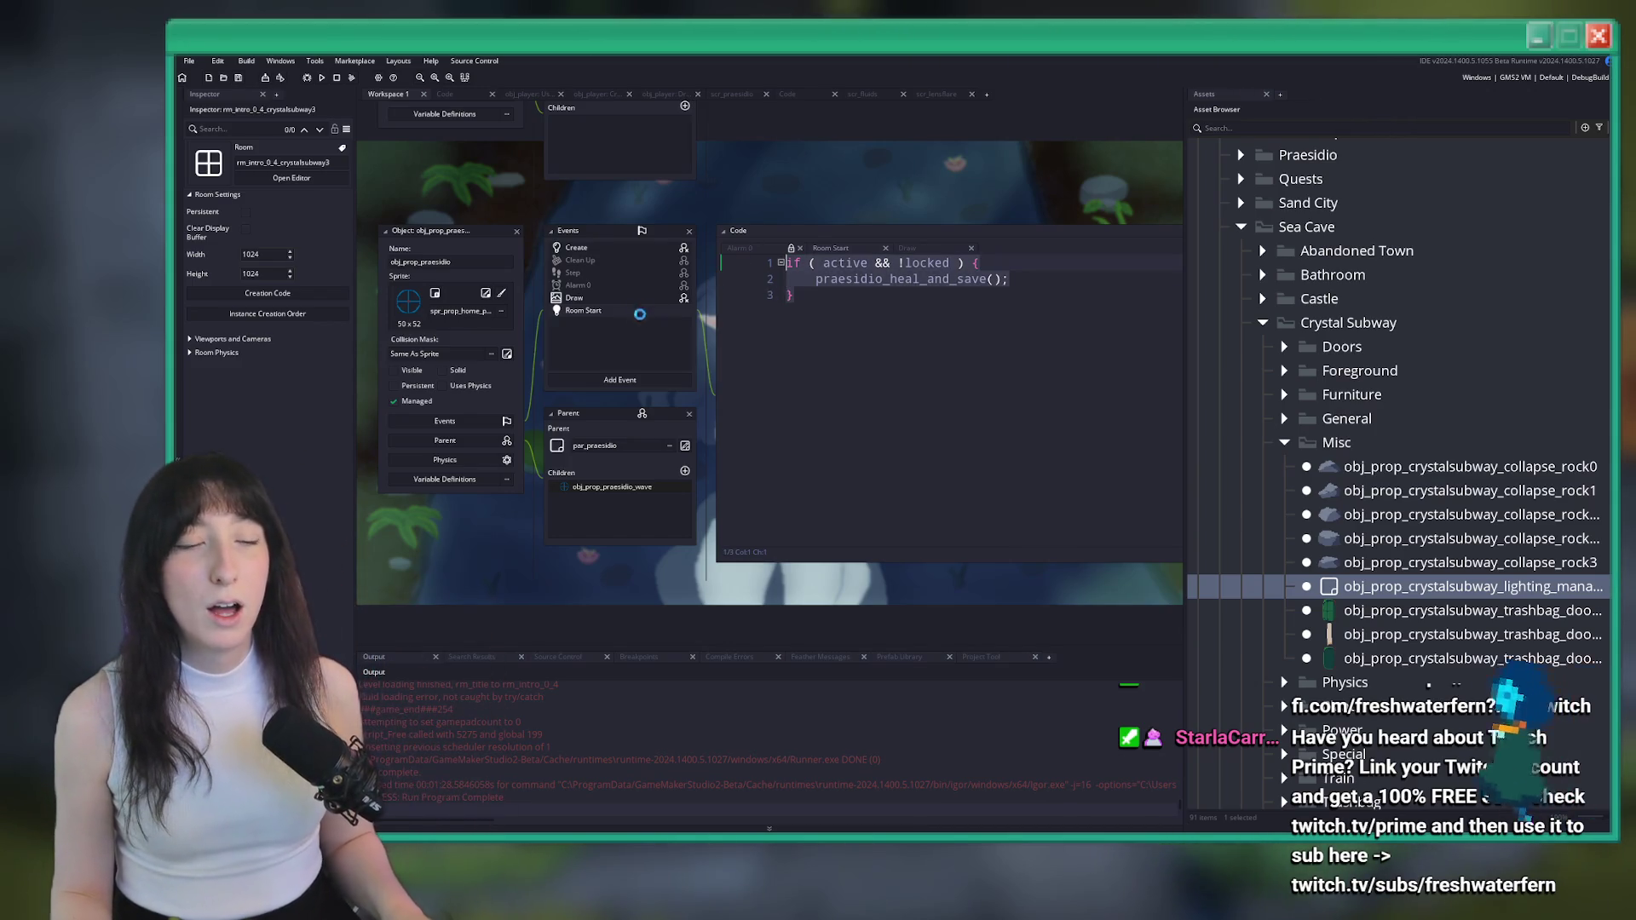
# Delete obj_prop_praesidio's Room Start event and view its Draw code
pyautogui.rightClick(564, 312)
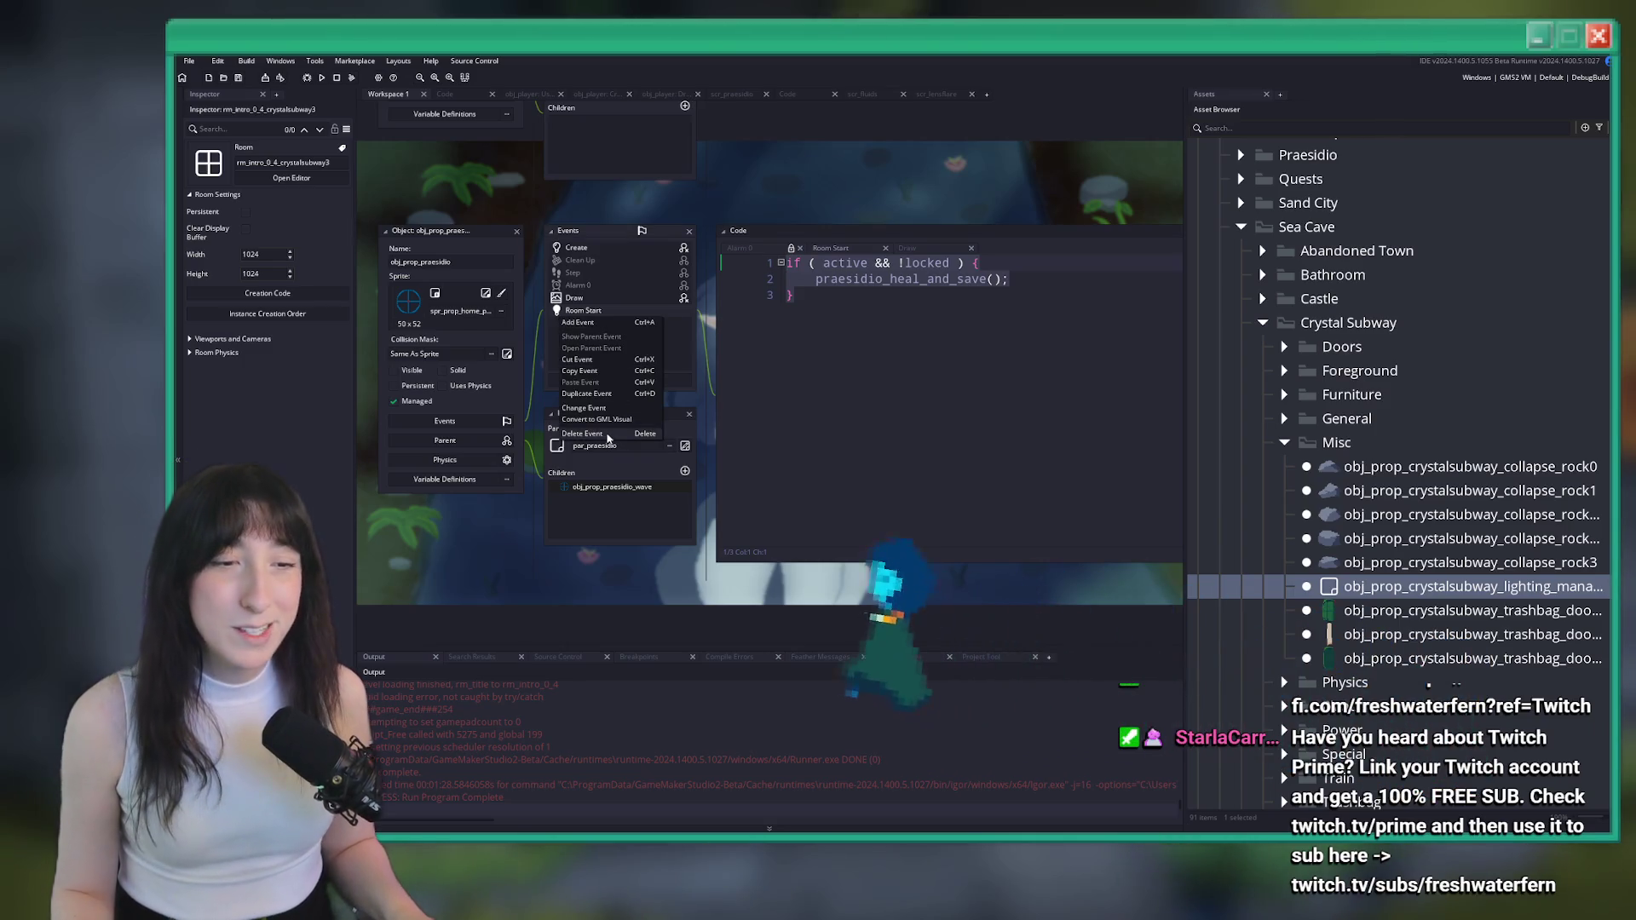
pyautogui.click(634, 442)
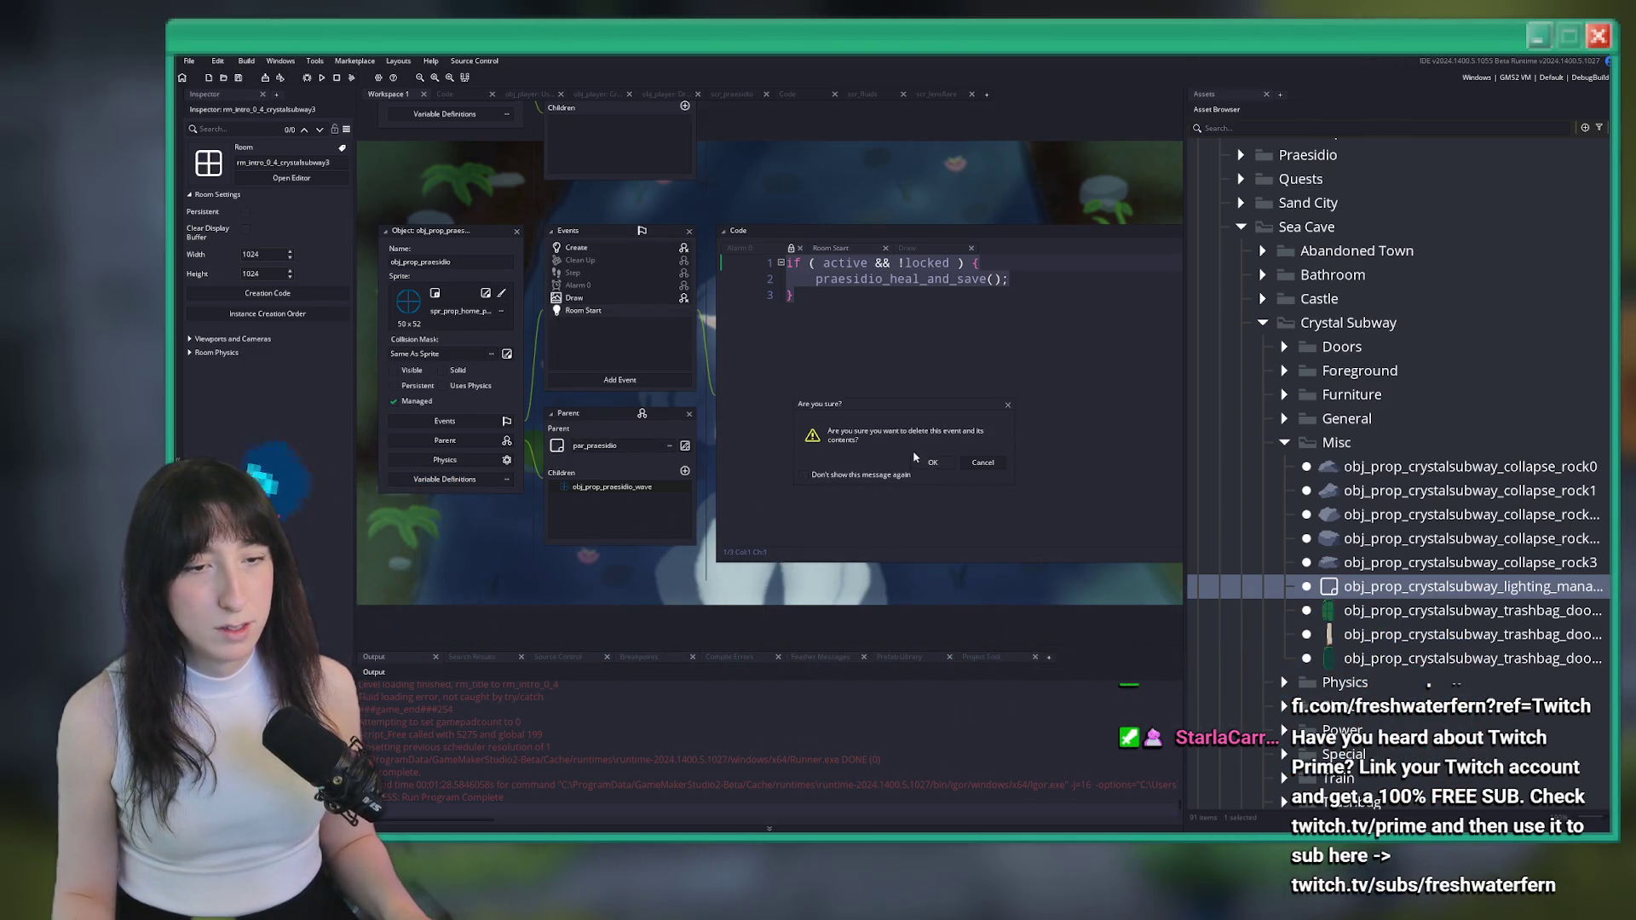
pyautogui.click(931, 463)
pyautogui.click(884, 342)
# Open room_persist_fluid_read in scr_roompersist and dock it as a full editor tab
pyautogui.hotkey('ctrl', 't')
pyautogui.write('u')
pyautogui.write('res')
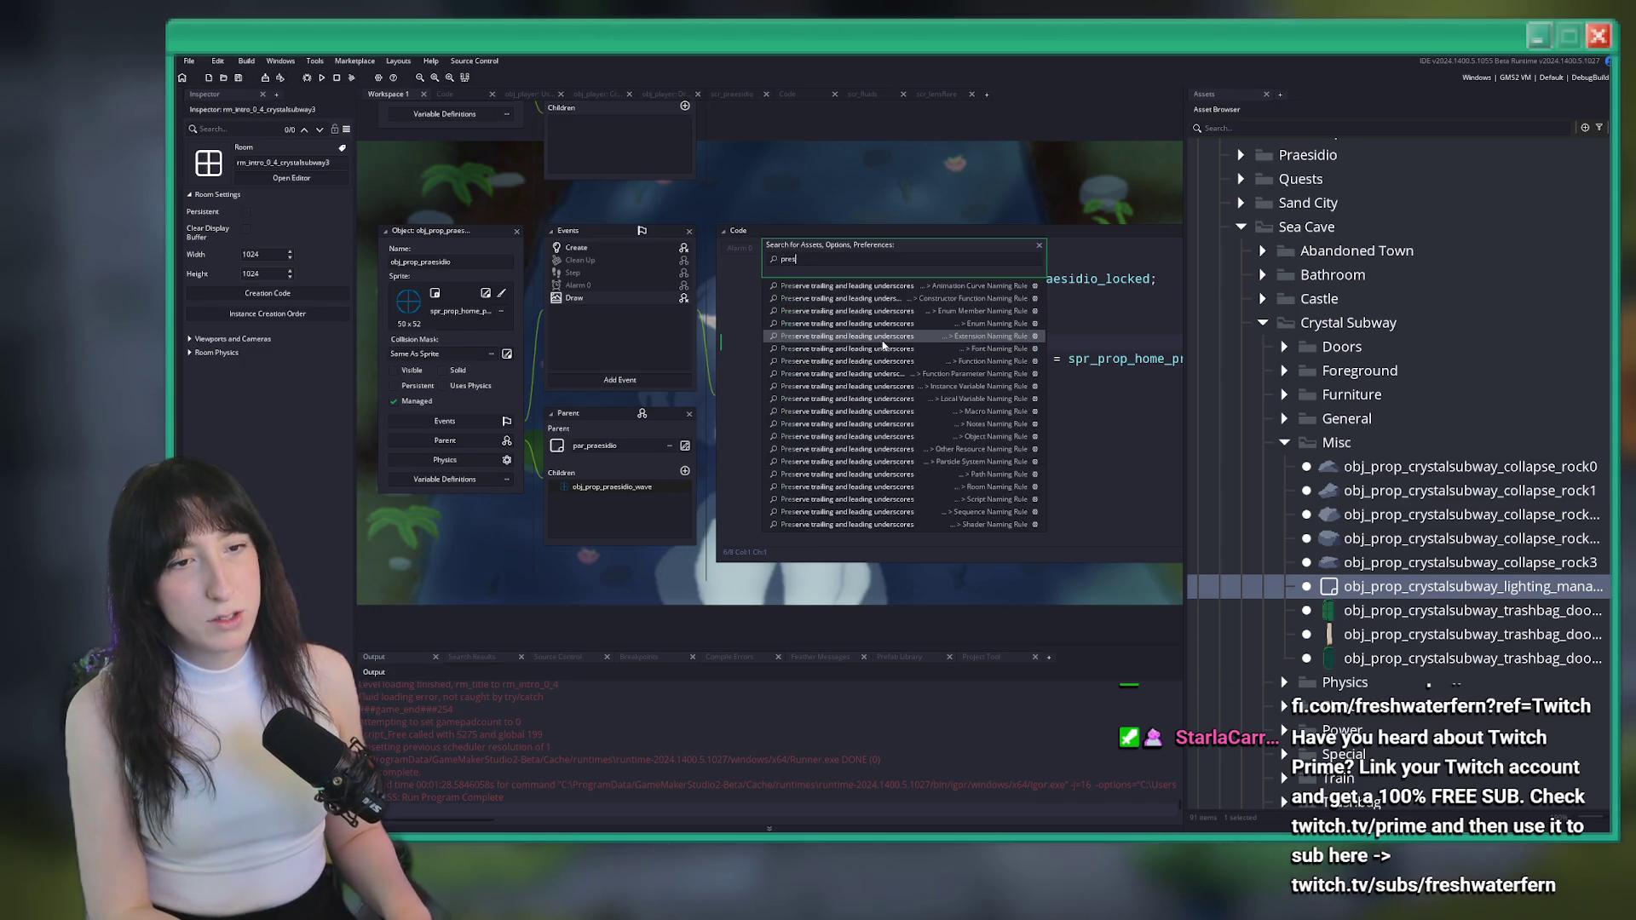
pyautogui.press('BackSpace')
pyautogui.press('Down')
pyautogui.press('Down')
pyautogui.press('Down')
pyautogui.click(883, 345)
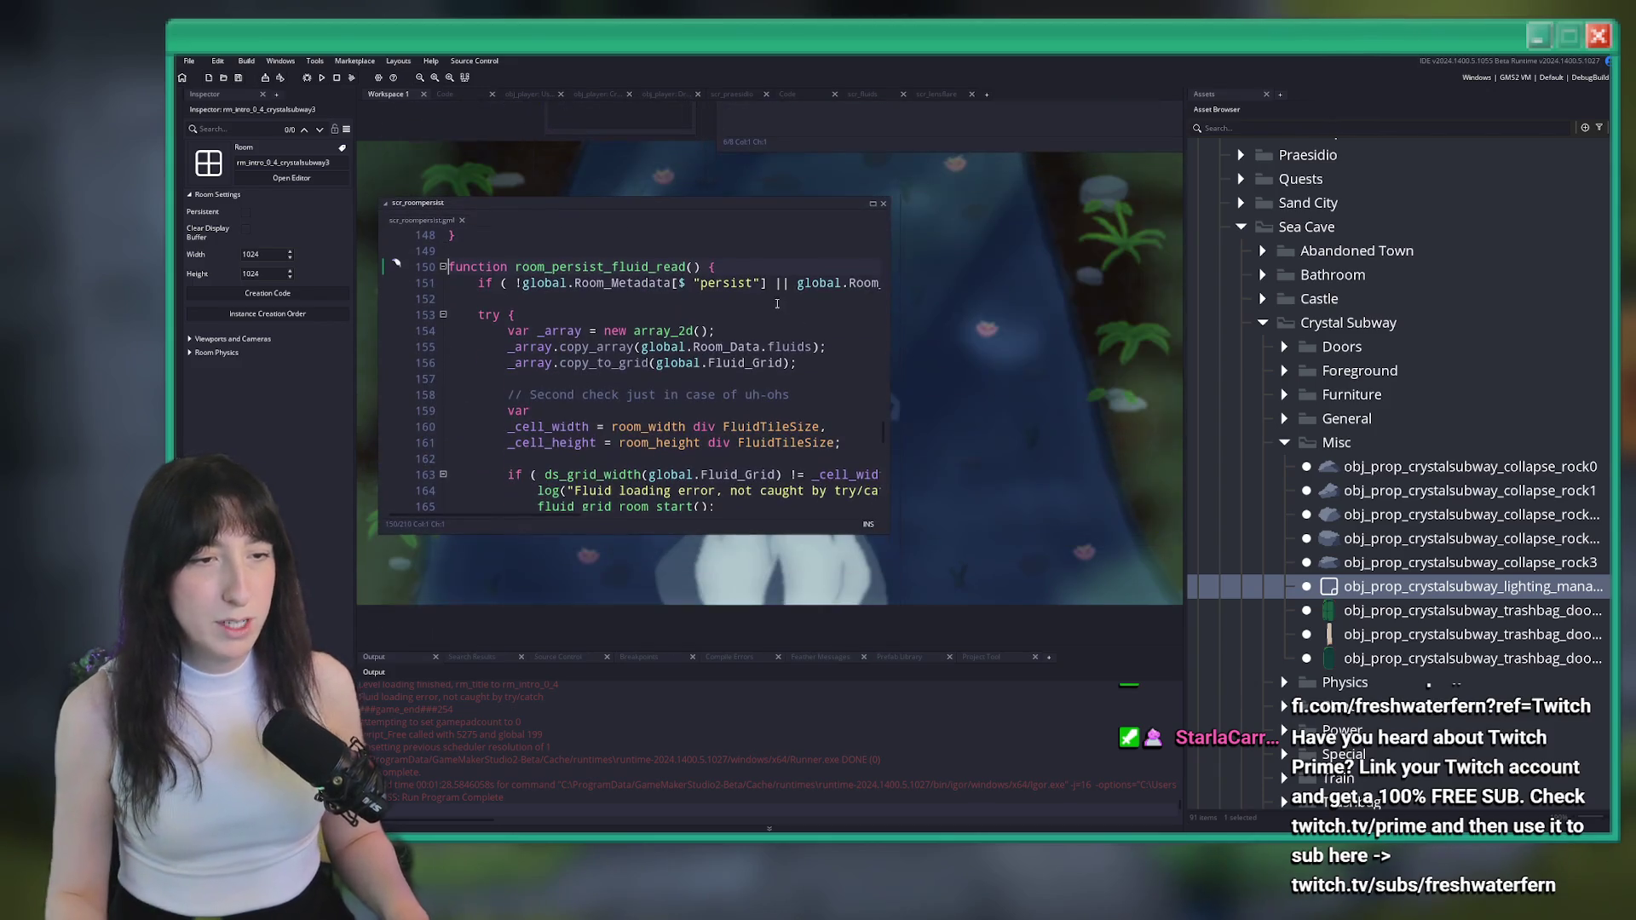
pyautogui.click(872, 206)
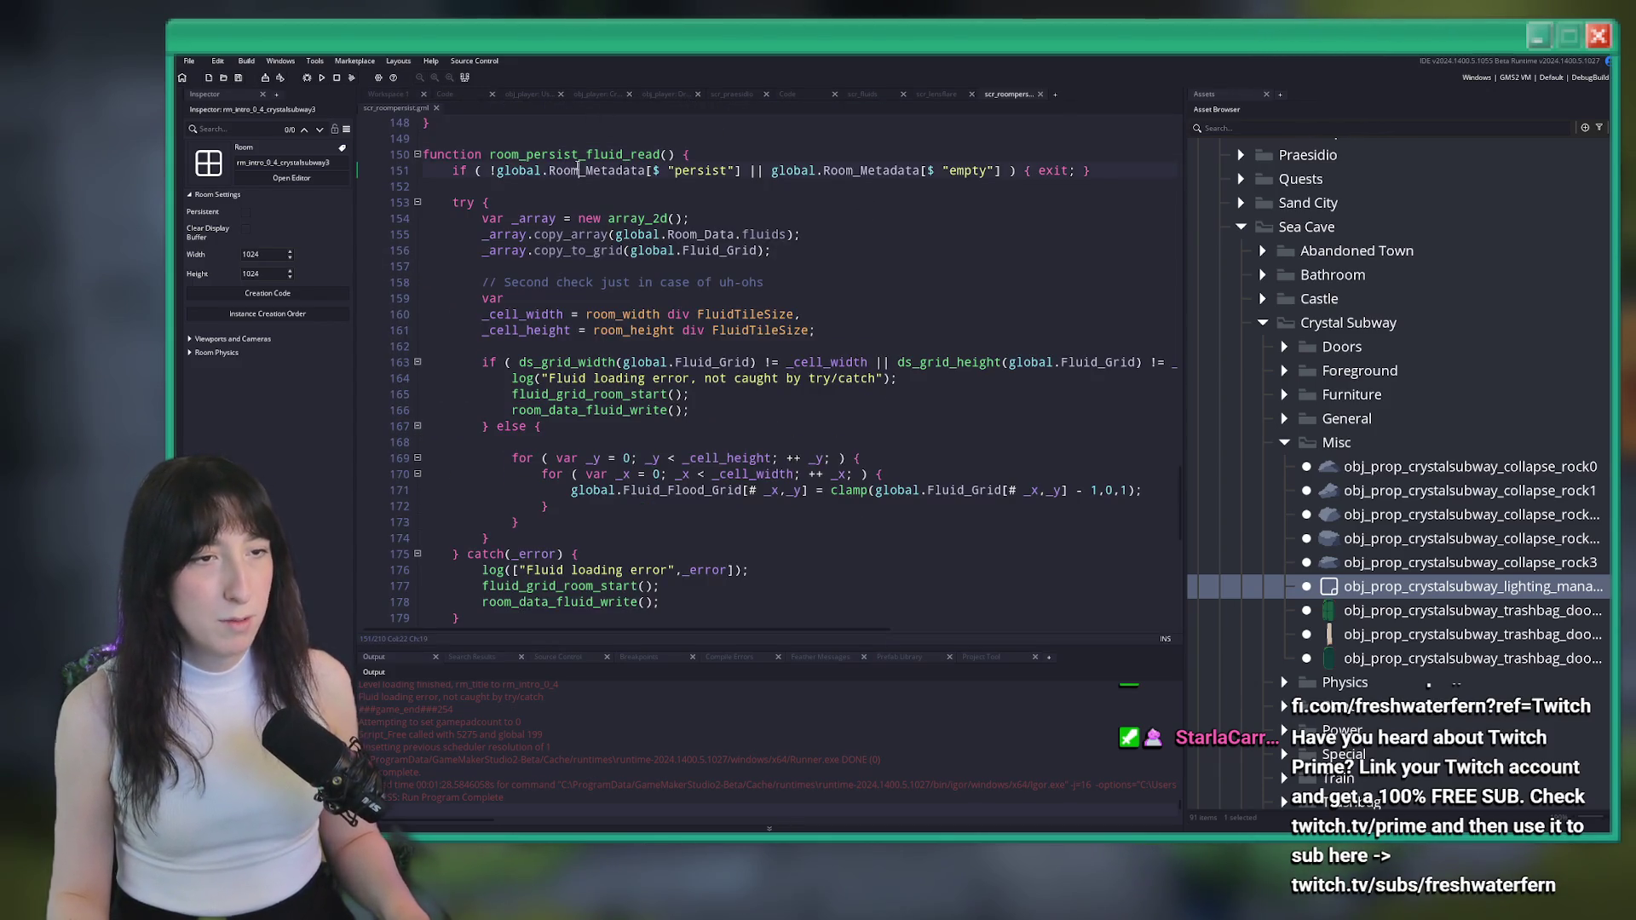
# Find all uses of room_persist_fluid_read and jump to its call in obj_game's Room Start
pyautogui.scroll(-2, 708, 339)
pyautogui.scroll(2, 708, 339)
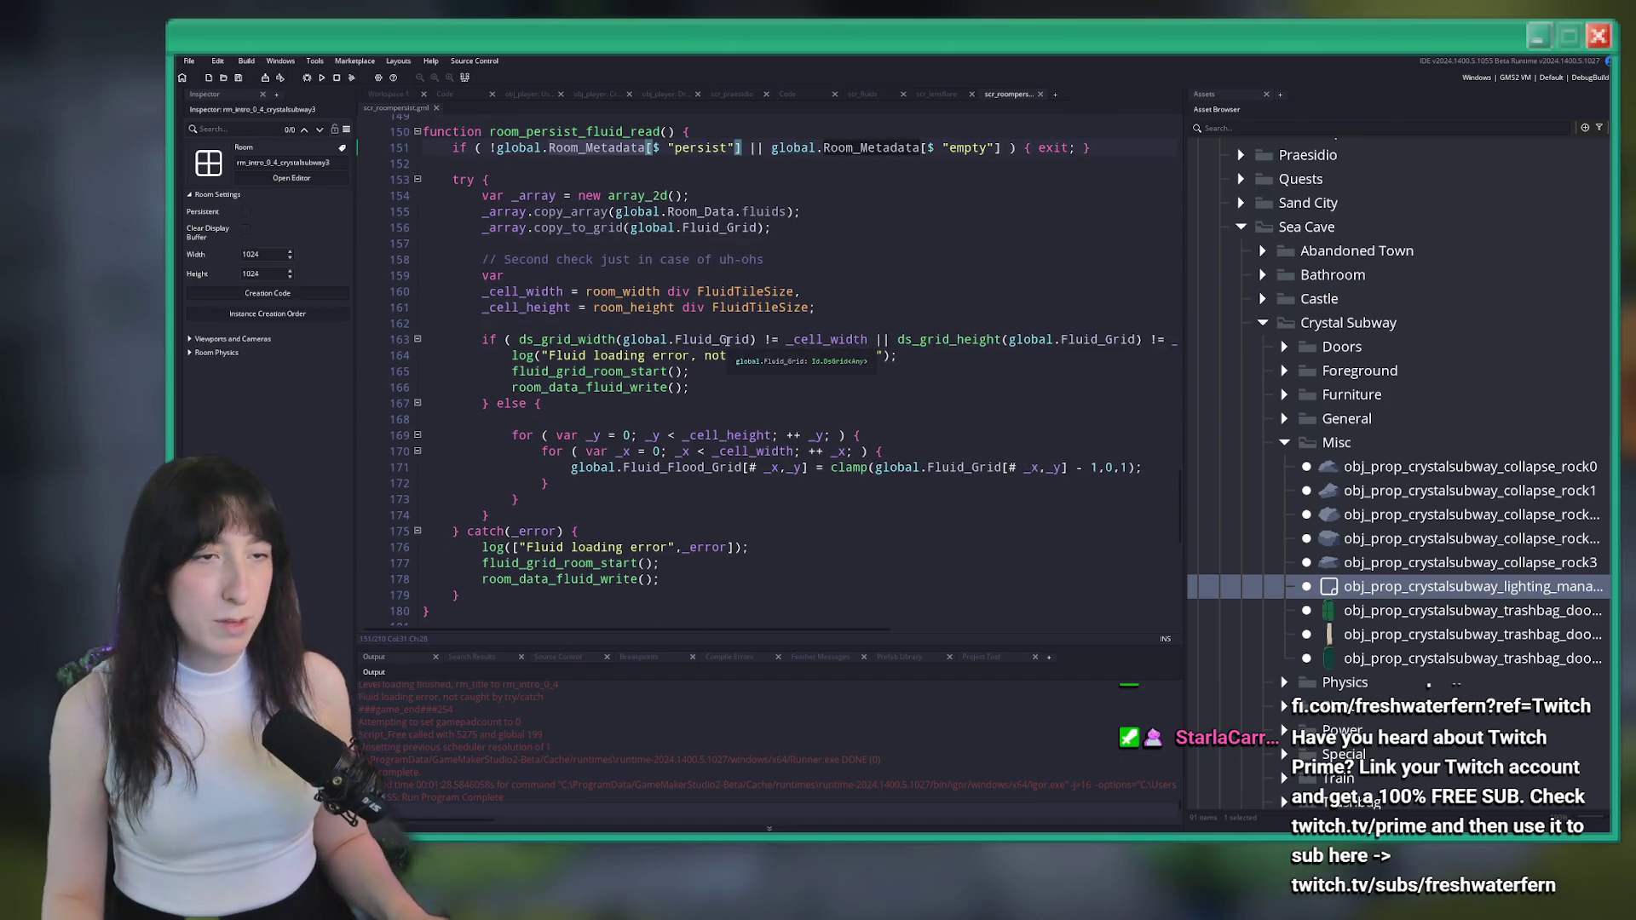
pyautogui.click(602, 147)
pyautogui.click(711, 129)
pyautogui.hotkey('ctrl', 'shift', 'f')
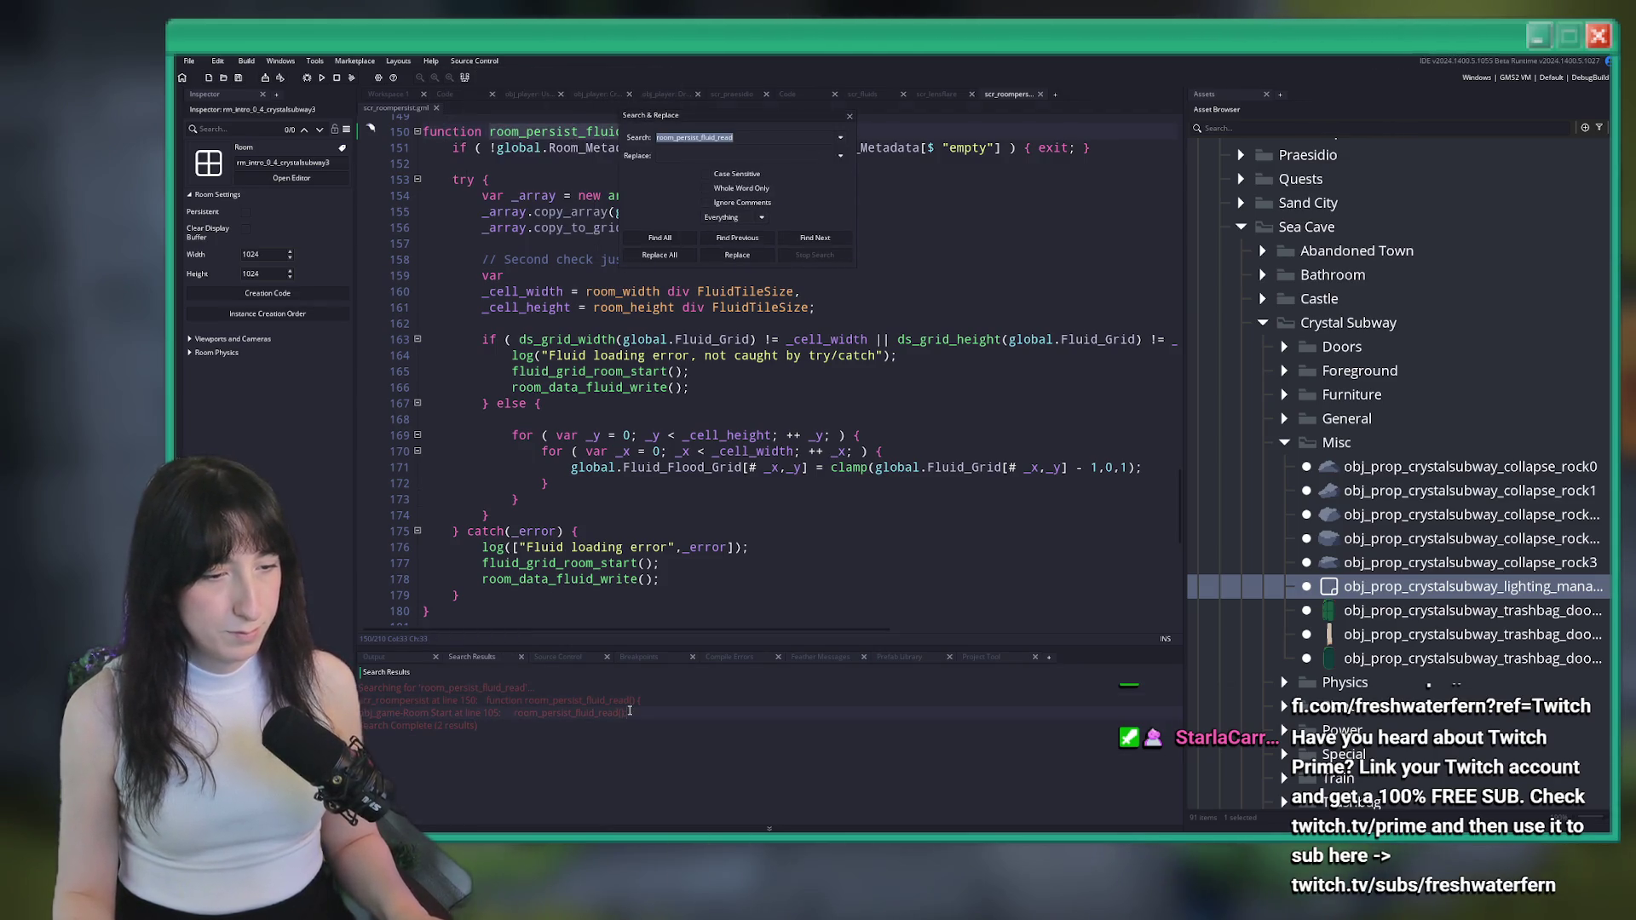
pyautogui.doubleClick(620, 714)
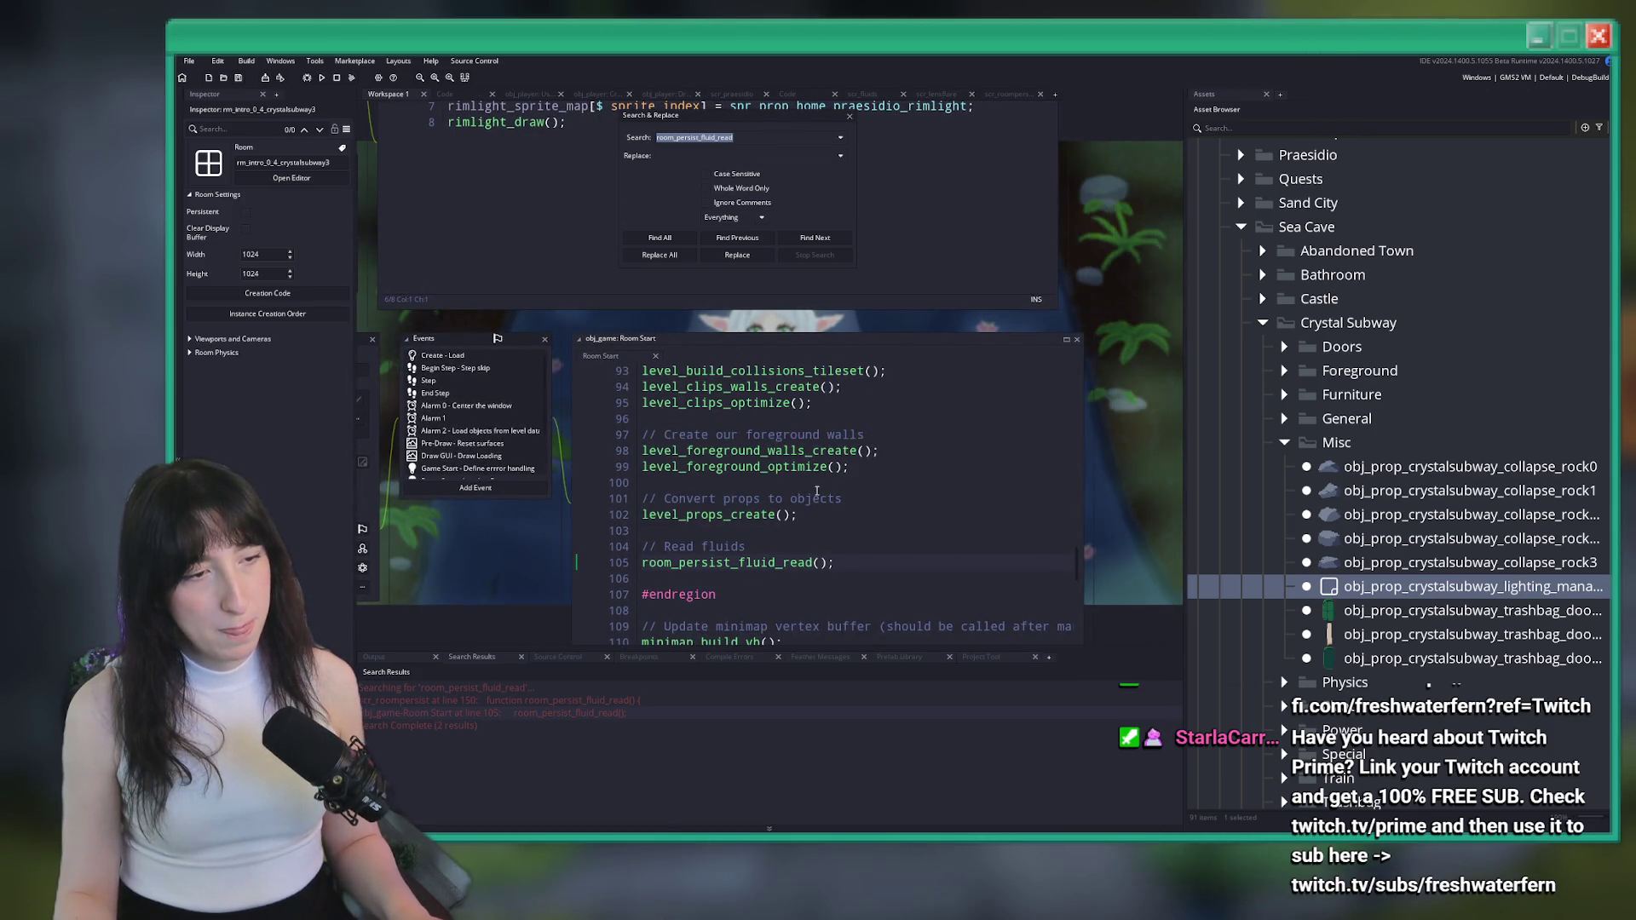
# Close Search & Replace and add a 'with ( obj_prop_praesidio ) {' line above the heal-and-save if
pyautogui.scroll(-1, 767, 477)
pyautogui.scroll(-1, 412, 435)
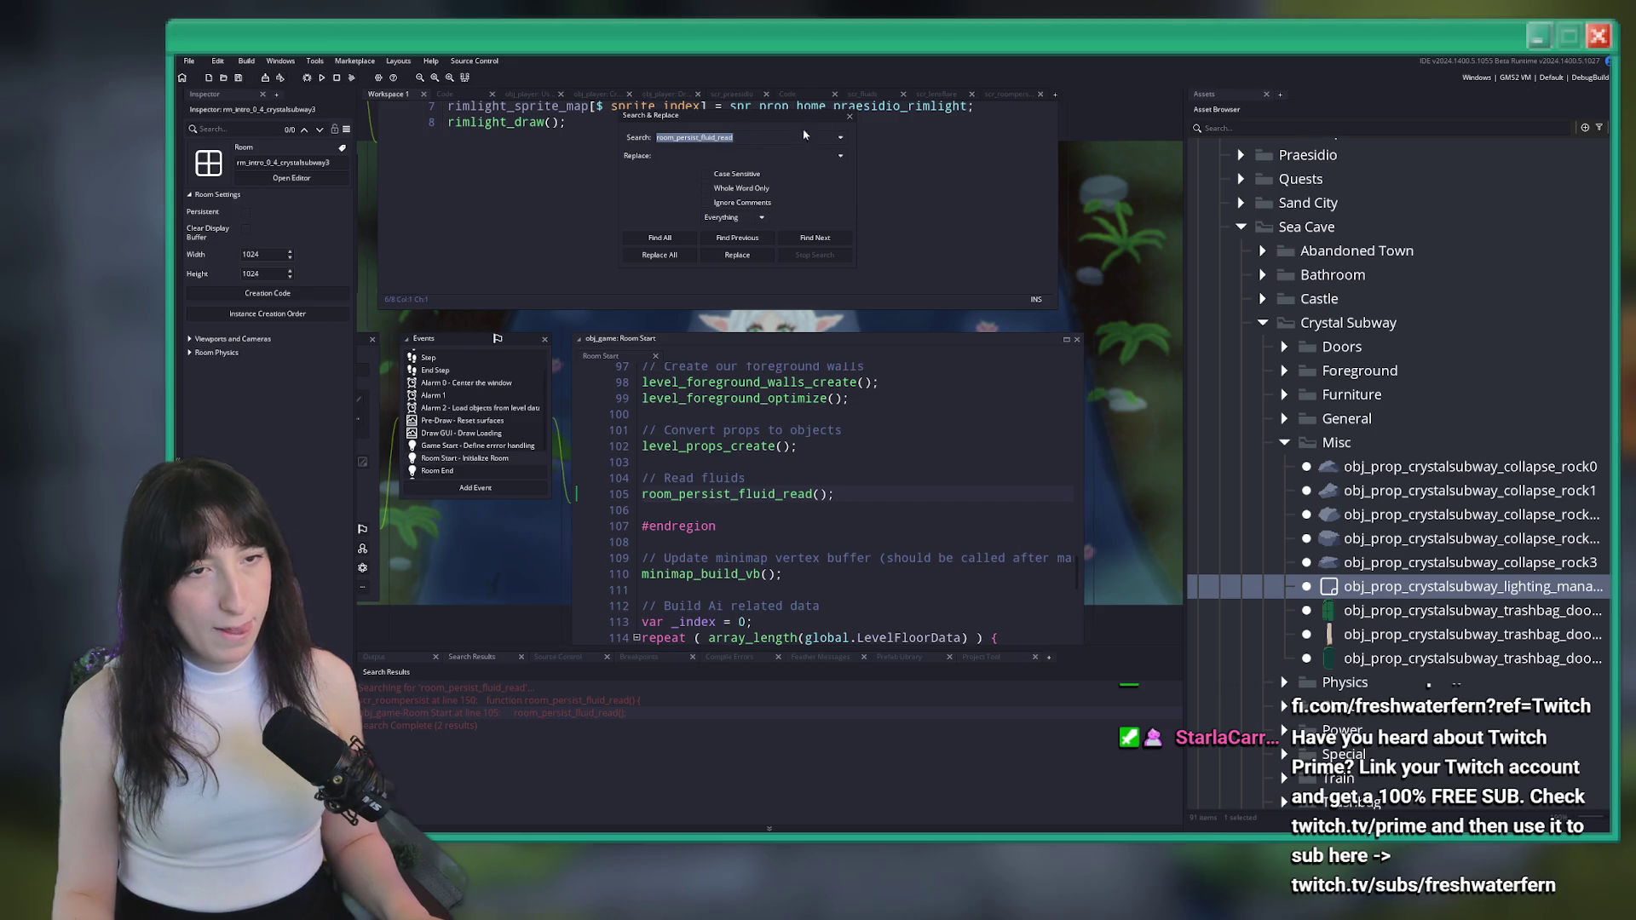
pyautogui.click(850, 116)
pyautogui.scroll(-3, 833, 422)
pyautogui.scroll(-3, 832, 422)
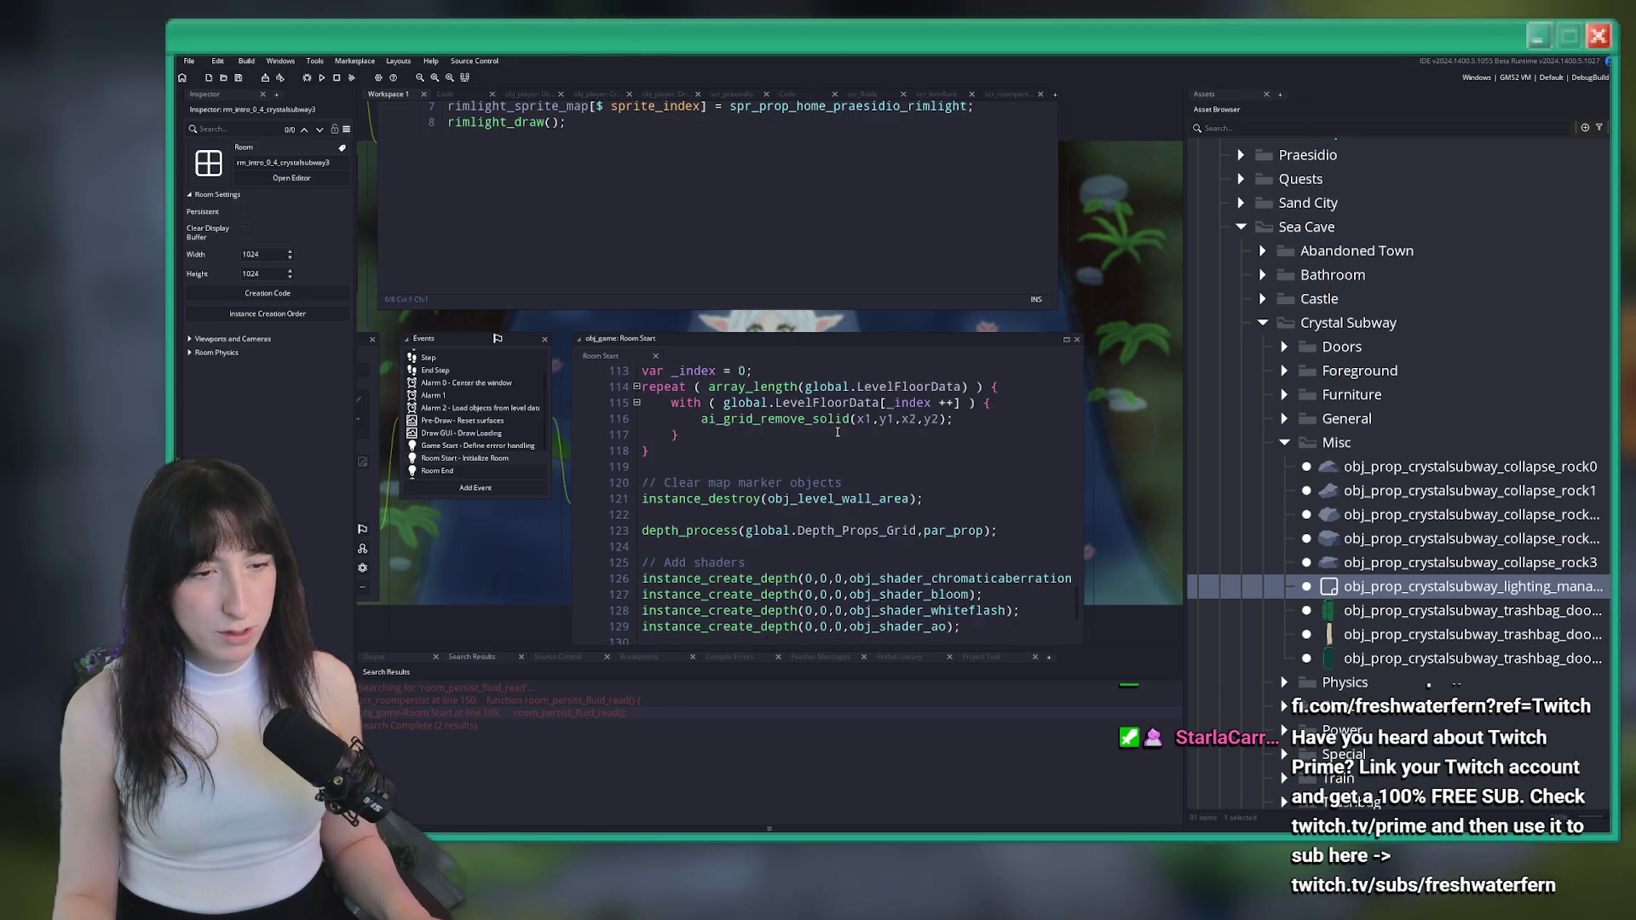
pyautogui.scroll(-2, 926, 550)
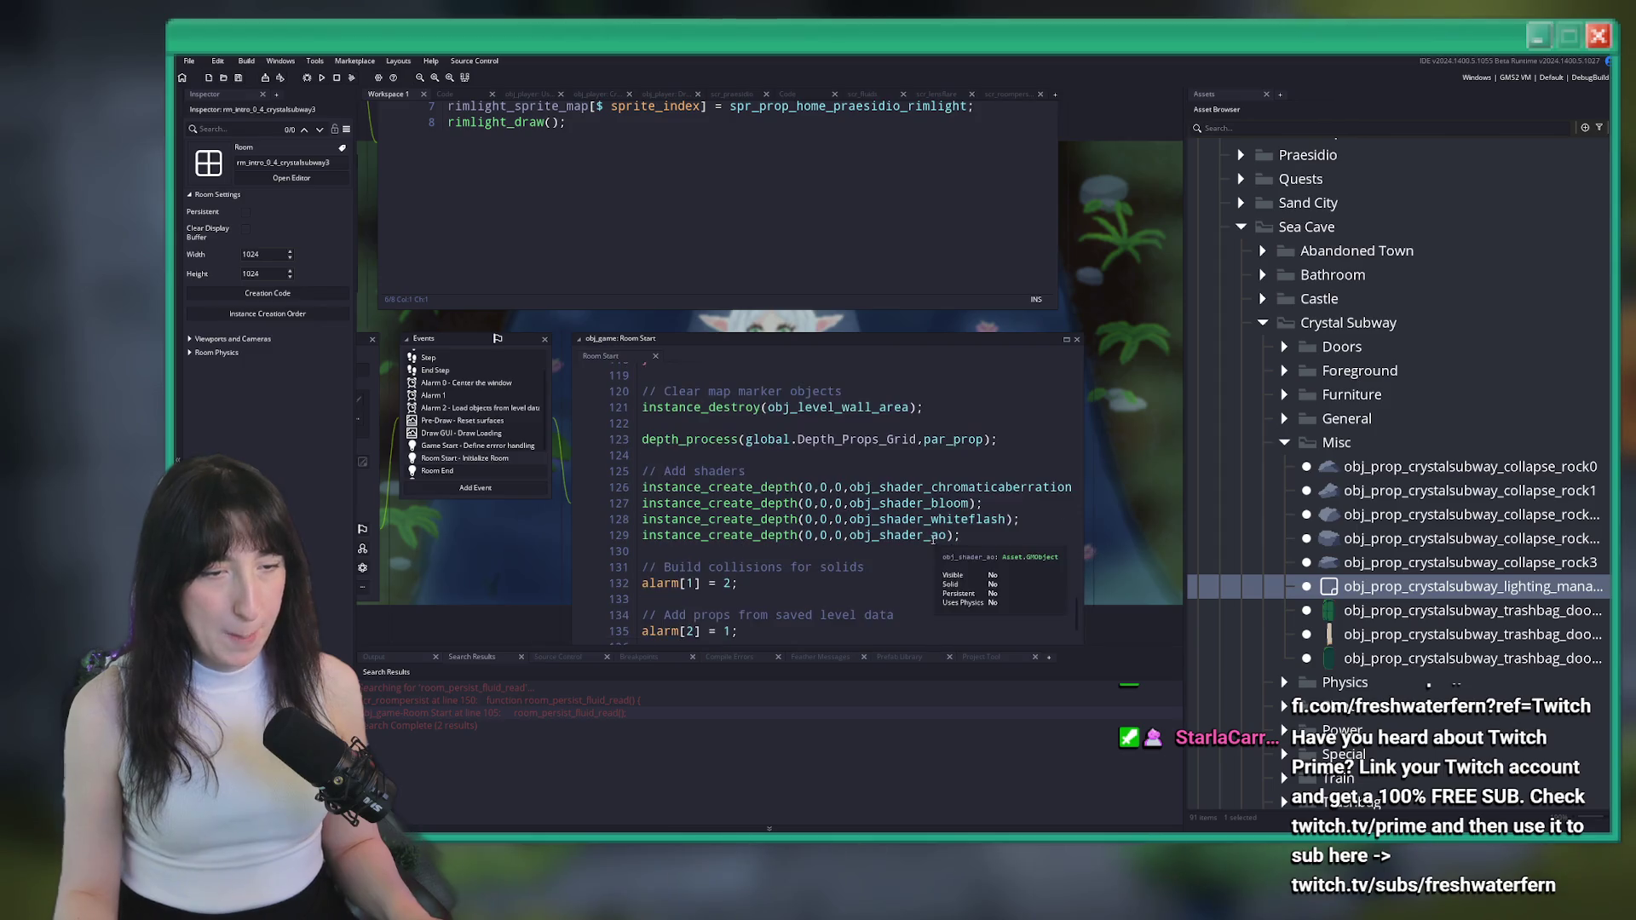
pyautogui.scroll(-3, 947, 594)
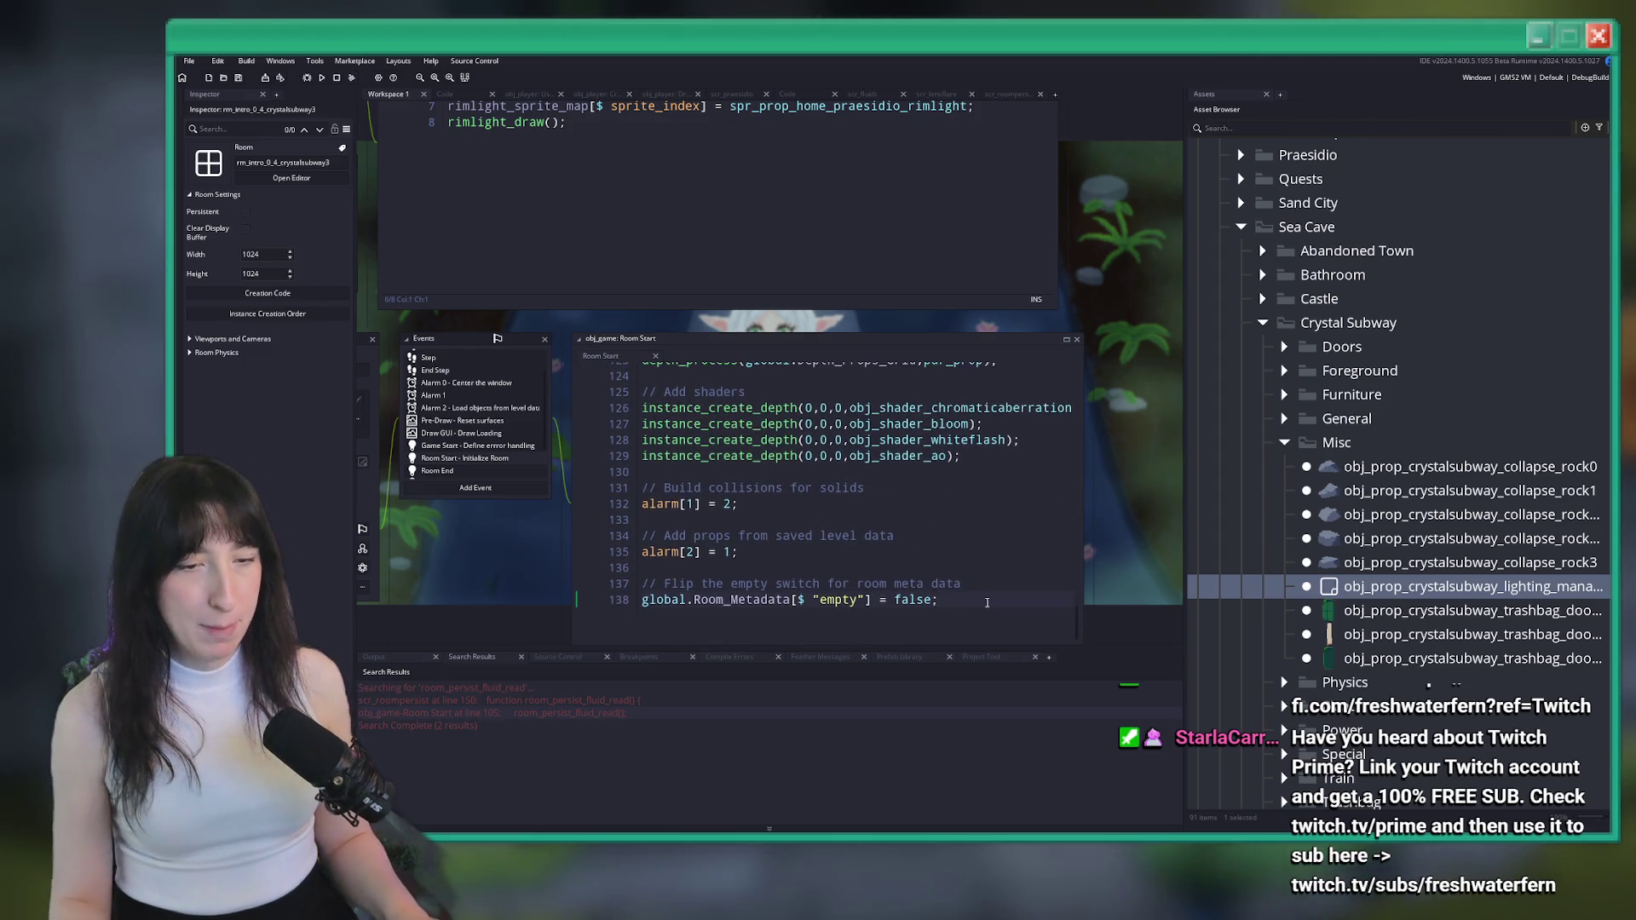
pyautogui.scroll(2, 864, 372)
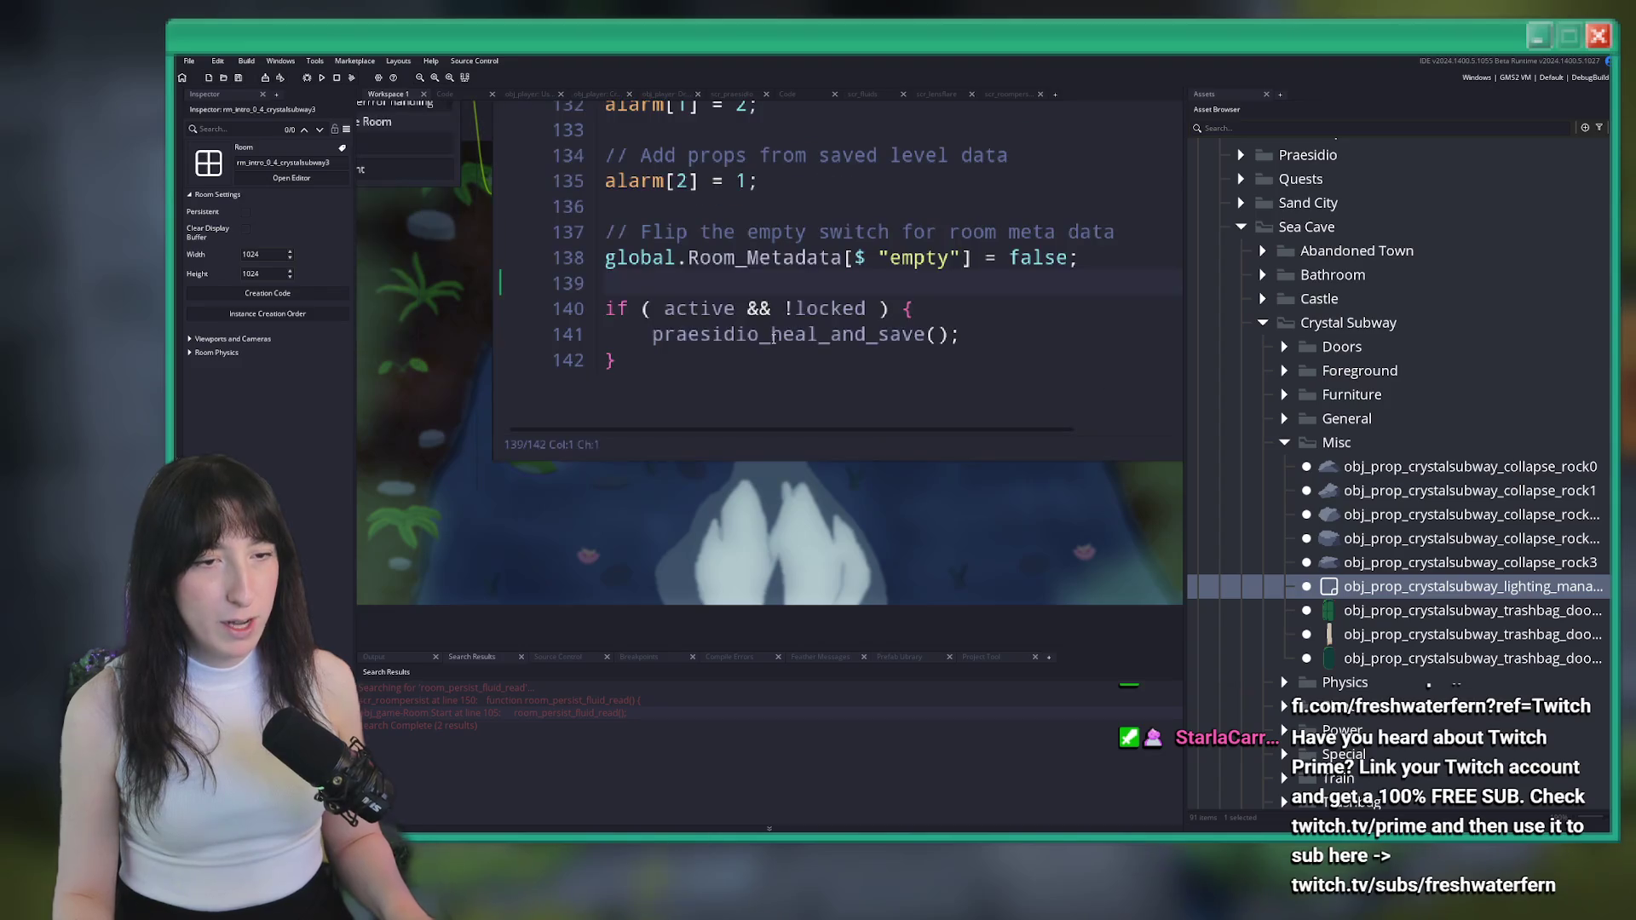
pyautogui.press('Return')
pyautogui.write('\\w')
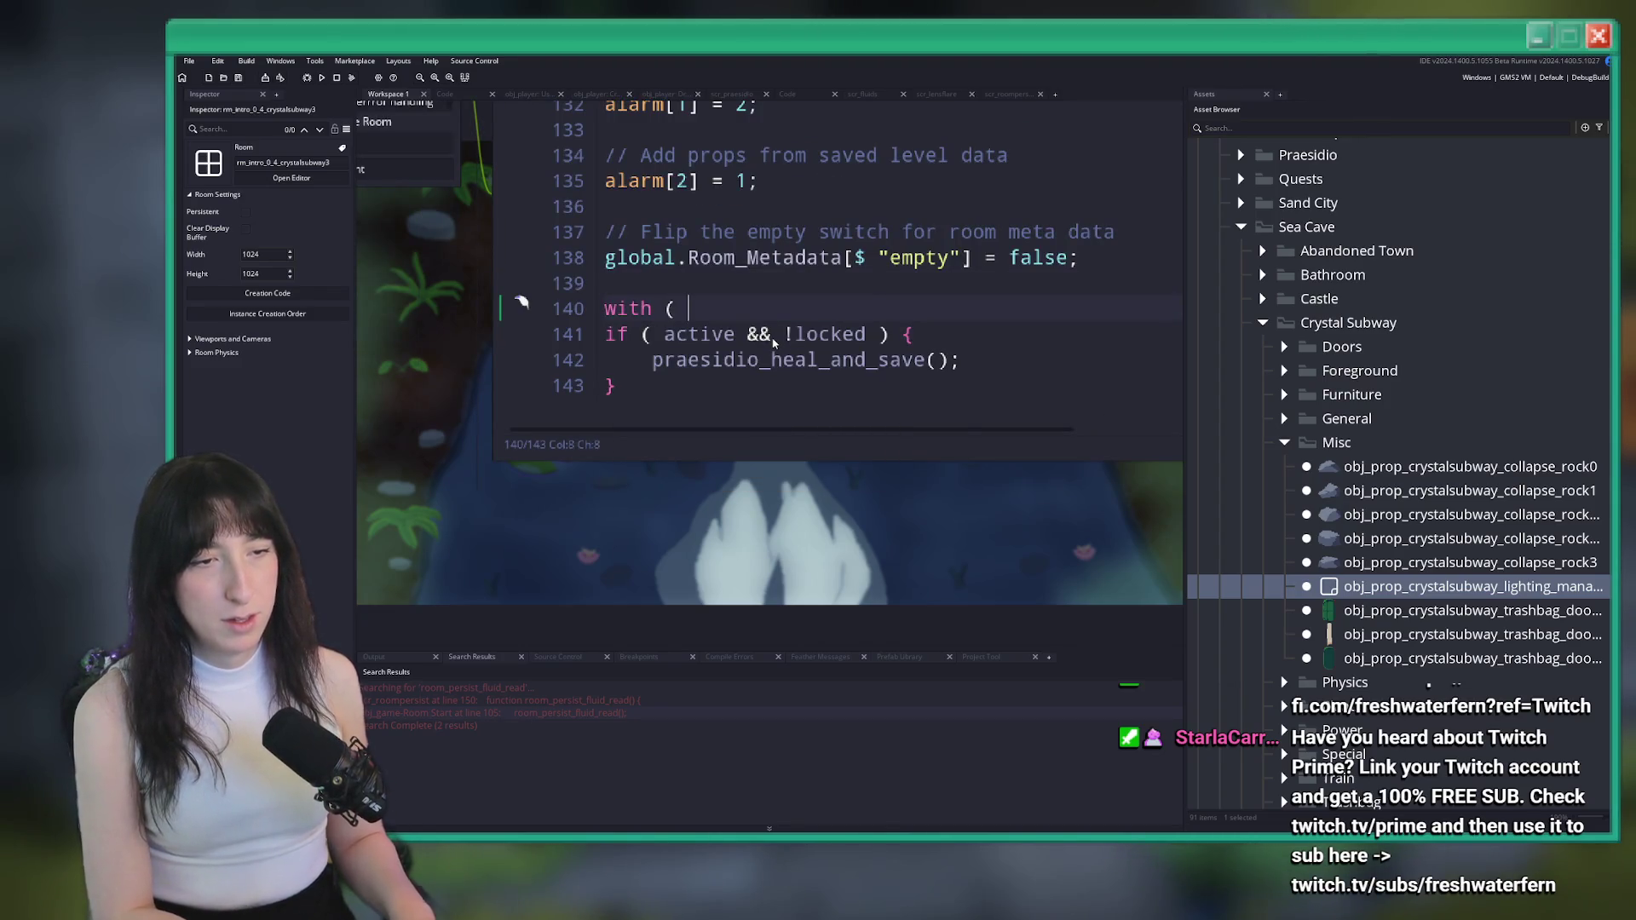
pyautogui.write('obj_pa')
pyautogui.press('BackSpace')
pyautogui.write('rop_pra')
pyautogui.hotkey('ctrl', 'z')
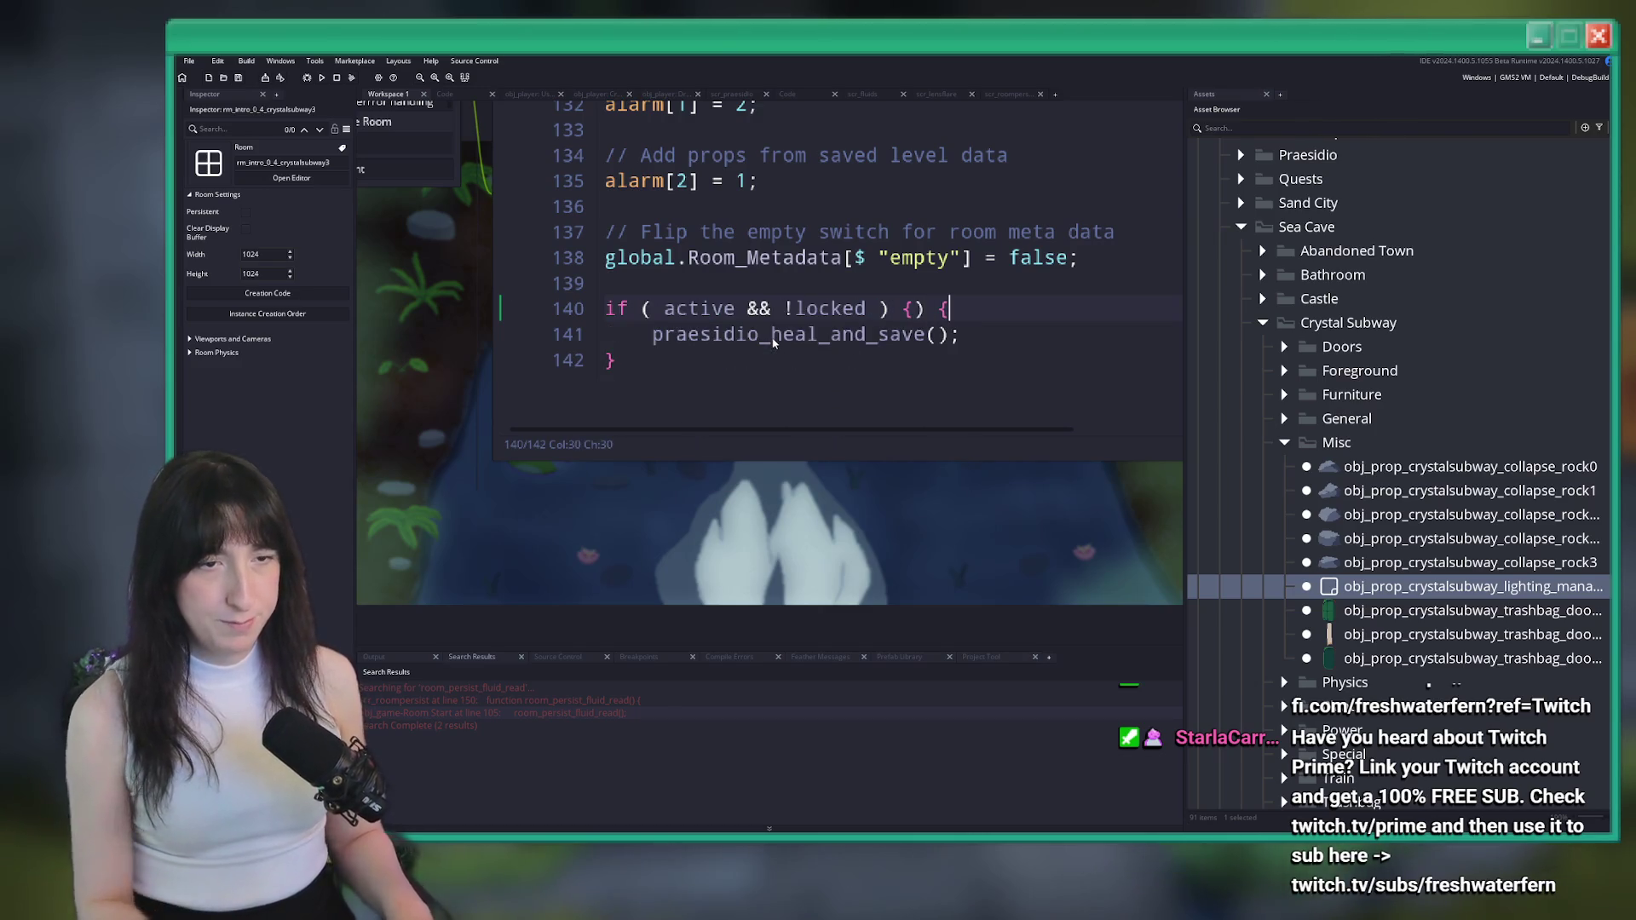
pyautogui.hotkey('ctrl', 'y')
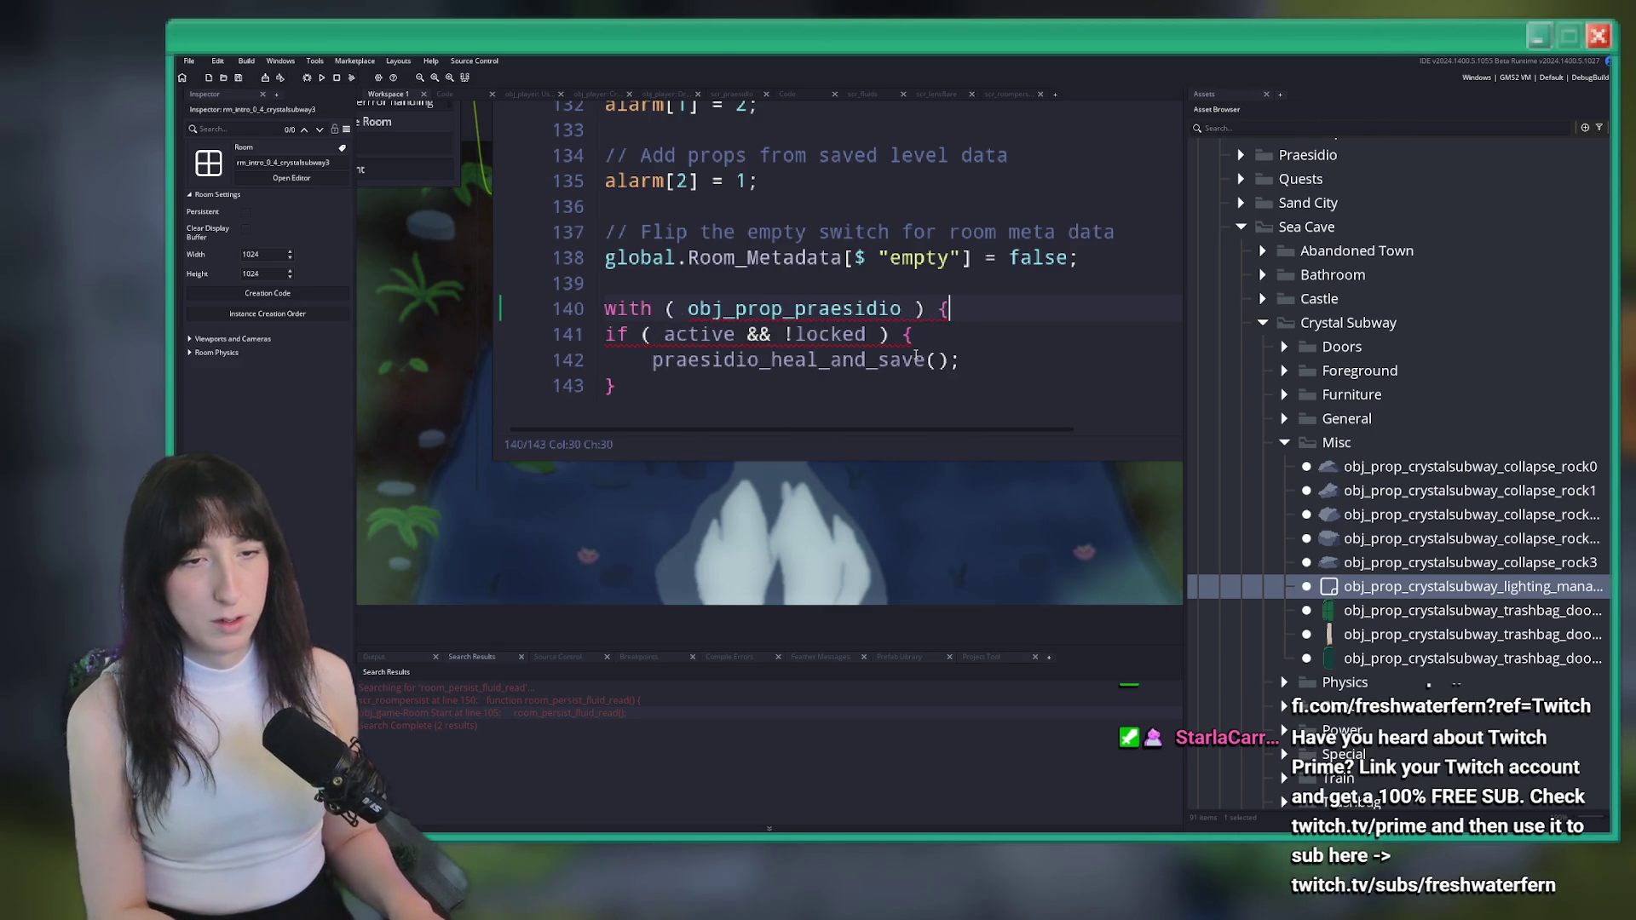
# Close the with block with '}', indent the if inside it, and build the game with F5
pyautogui.click(618, 385)
pyautogui.press('Return')
pyautogui.write('}')
pyautogui.moveTo(963, 386); pyautogui.dragTo(604, 334)
pyautogui.press('Tab')
pyautogui.click(834, 375)
pyautogui.press('F5')
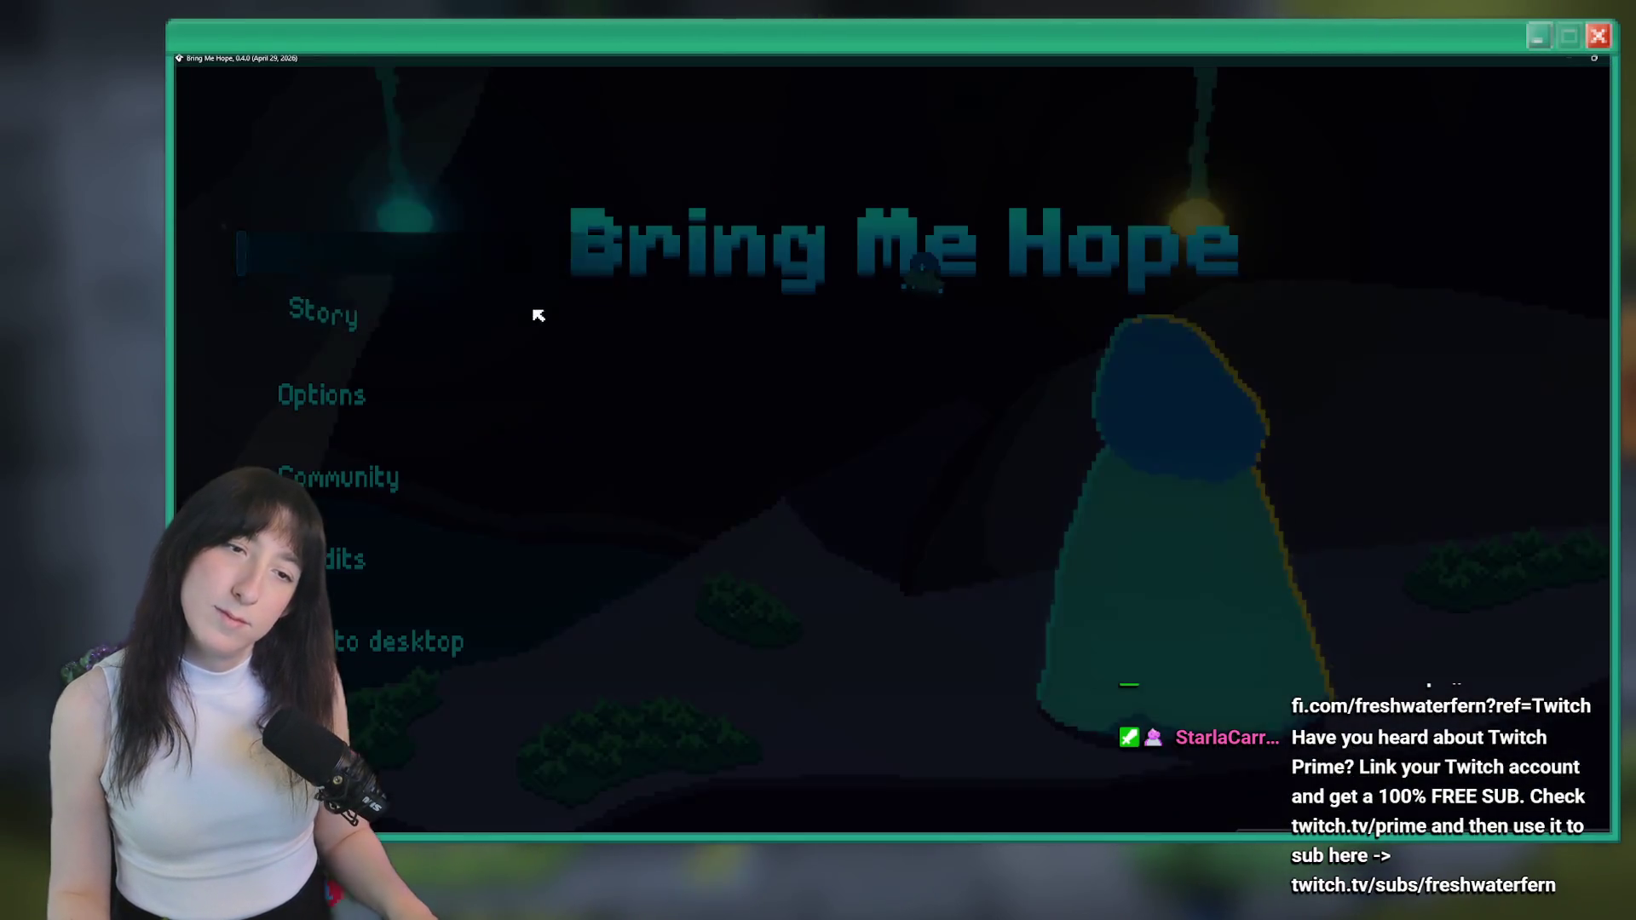
# Start Story, pause, decline Reset Progress in Options, and quit to the title menu
pyautogui.click(402, 322)
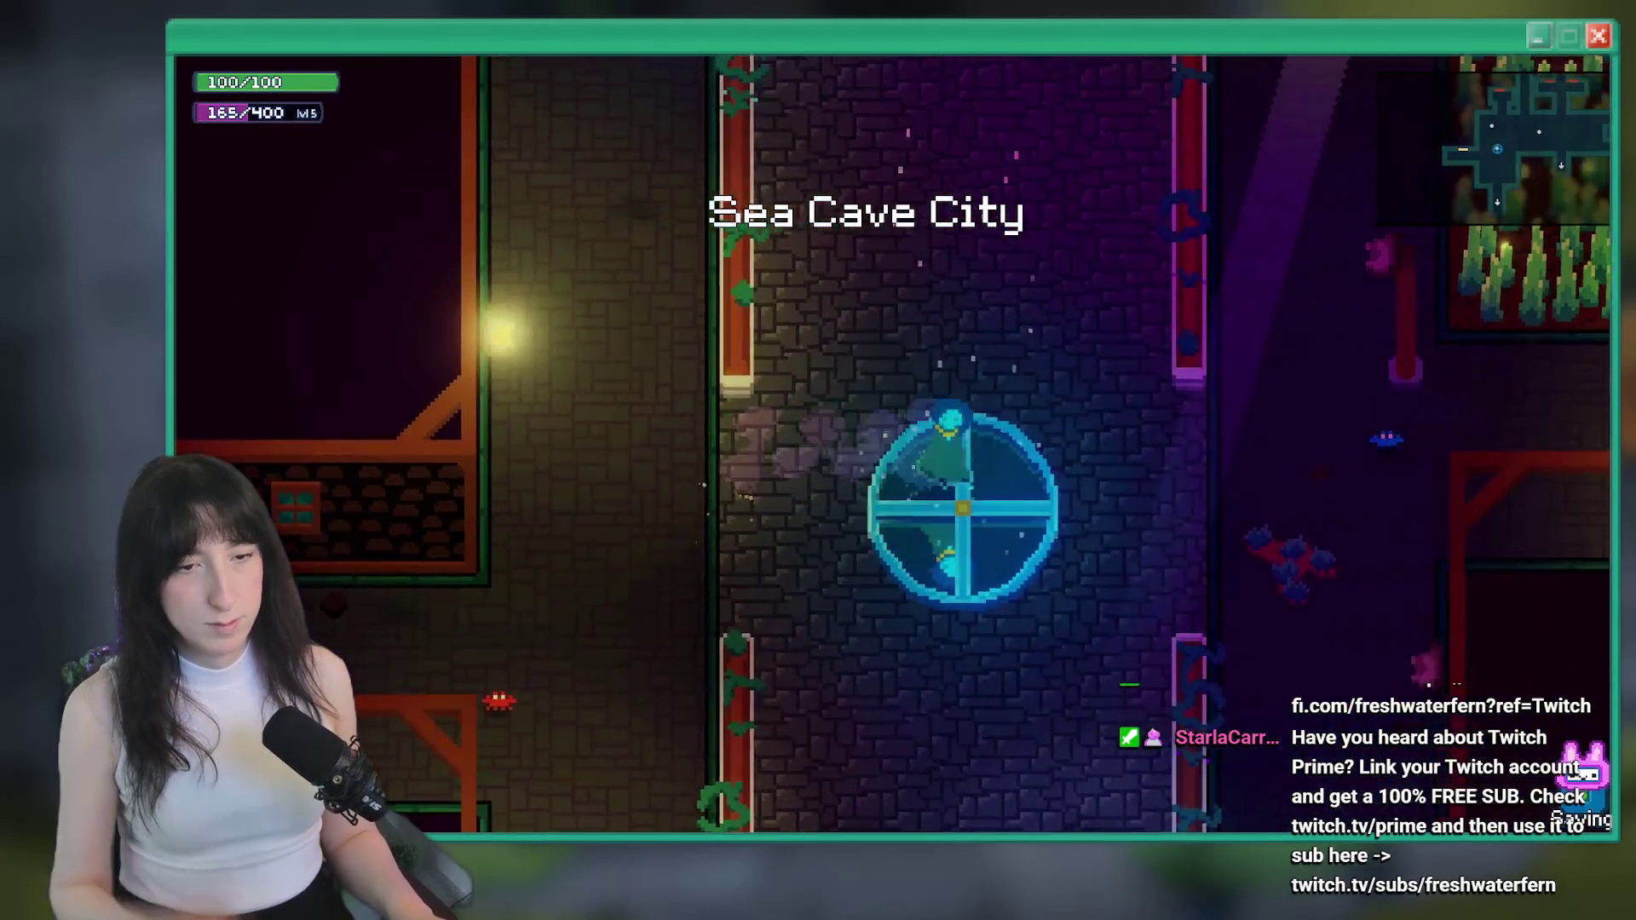
pyautogui.press('Escape')
pyautogui.press('Up')
pyautogui.press('Up')
pyautogui.press('Return')
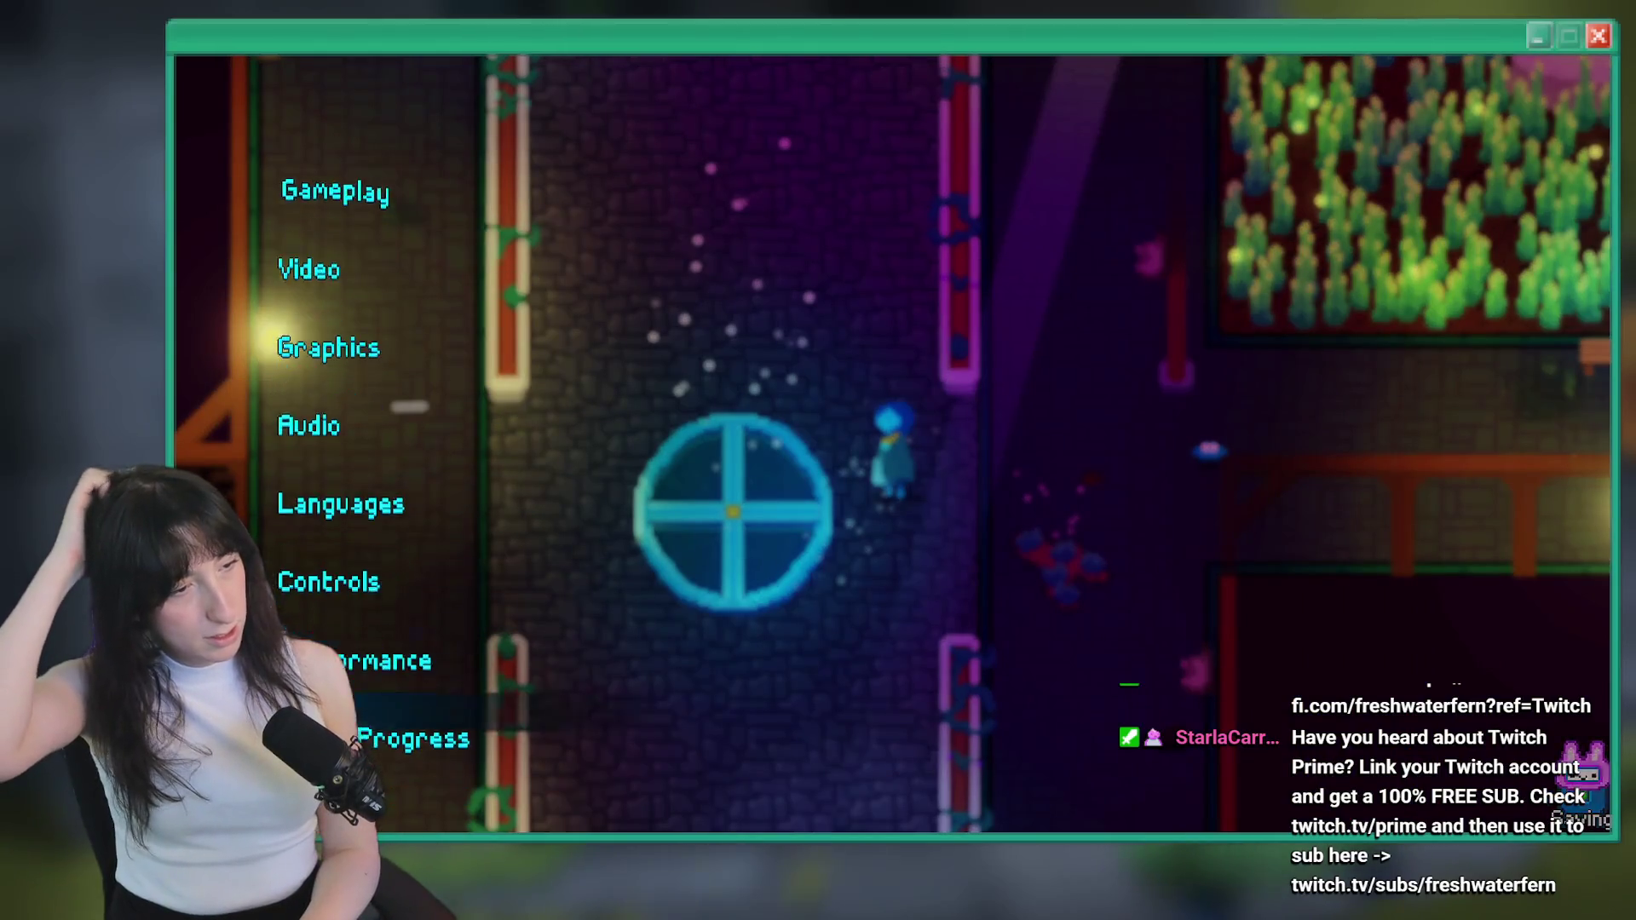
pyautogui.press('Down')
pyautogui.press('Down')
pyautogui.press('Down')
pyautogui.press('Return')
pyautogui.press('Down')
pyautogui.press('Return')
pyautogui.press('Escape')
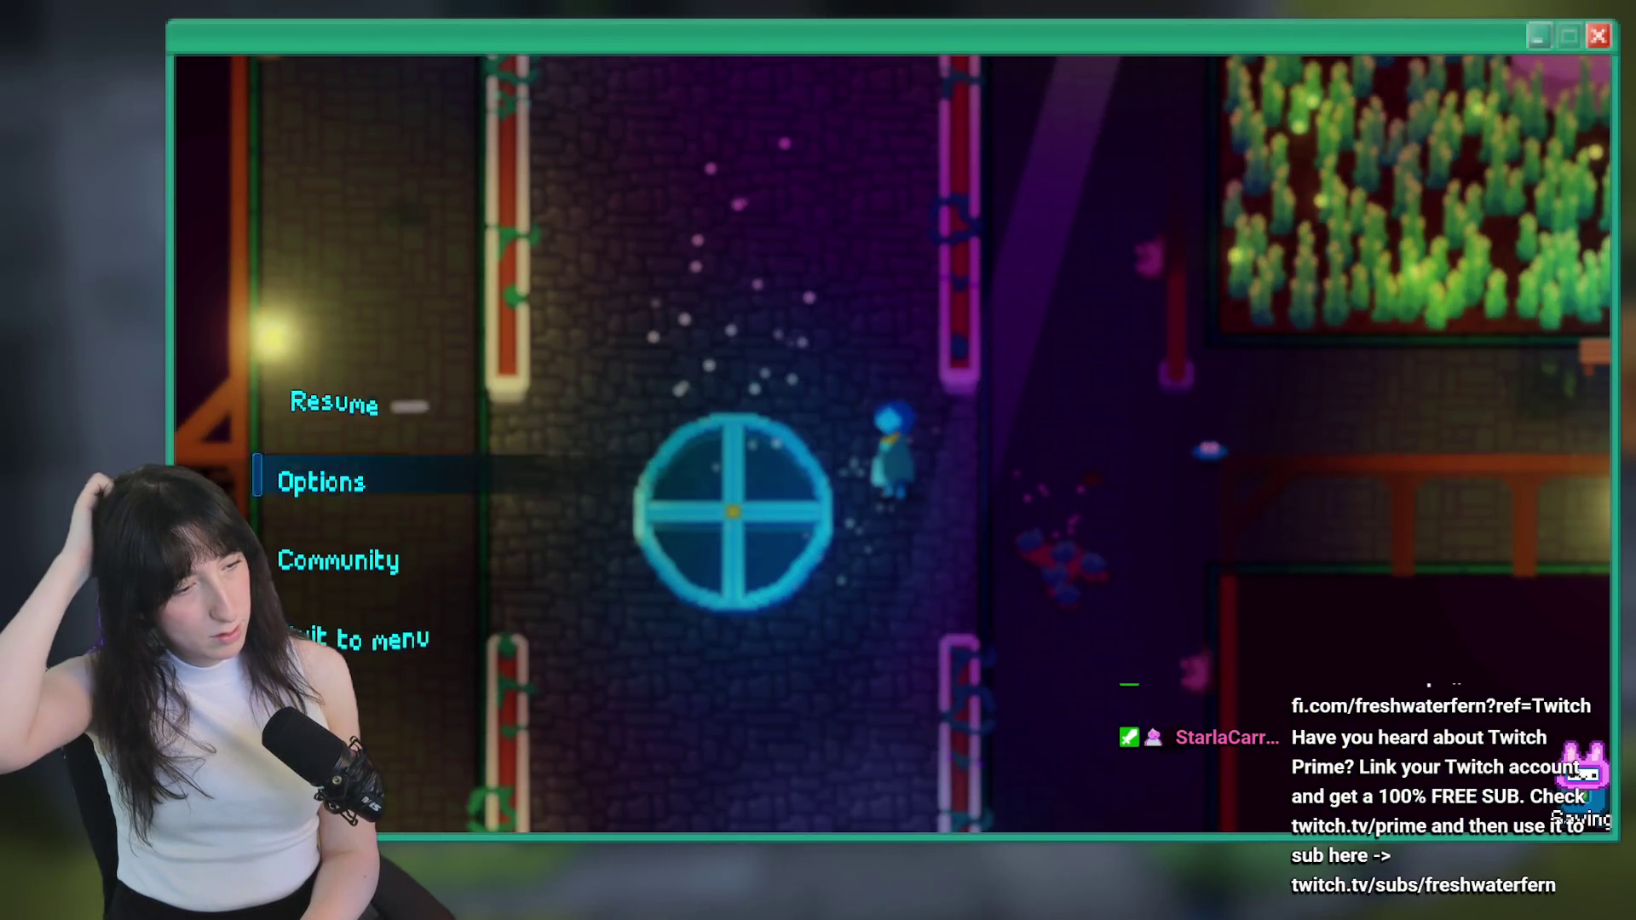
pyautogui.press('Down')
pyautogui.press('Down')
pyautogui.press('Down')
pyautogui.press('Return')
# Decline Reset Progress in the title menu's Options, start Story again, and switch back to the editor
pyautogui.press('Down')
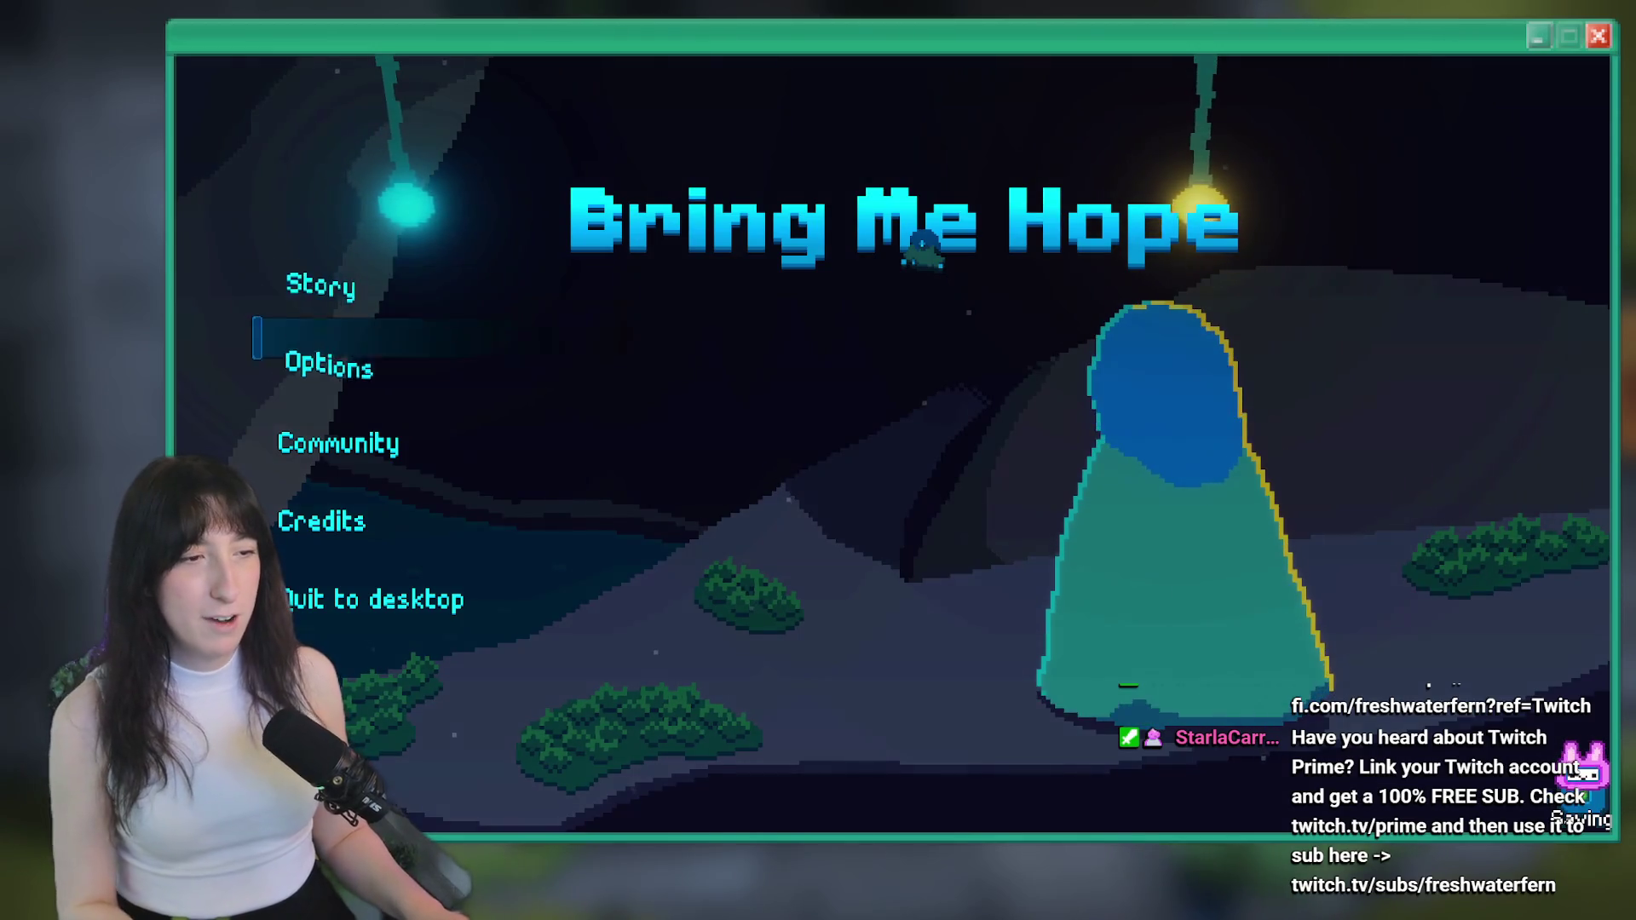
pyautogui.press('Return')
pyautogui.press('Down')
pyautogui.press('Down')
pyautogui.press('Down')
pyautogui.press('Return')
pyautogui.press('Escape')
pyautogui.press('Escape')
pyautogui.press('Up')
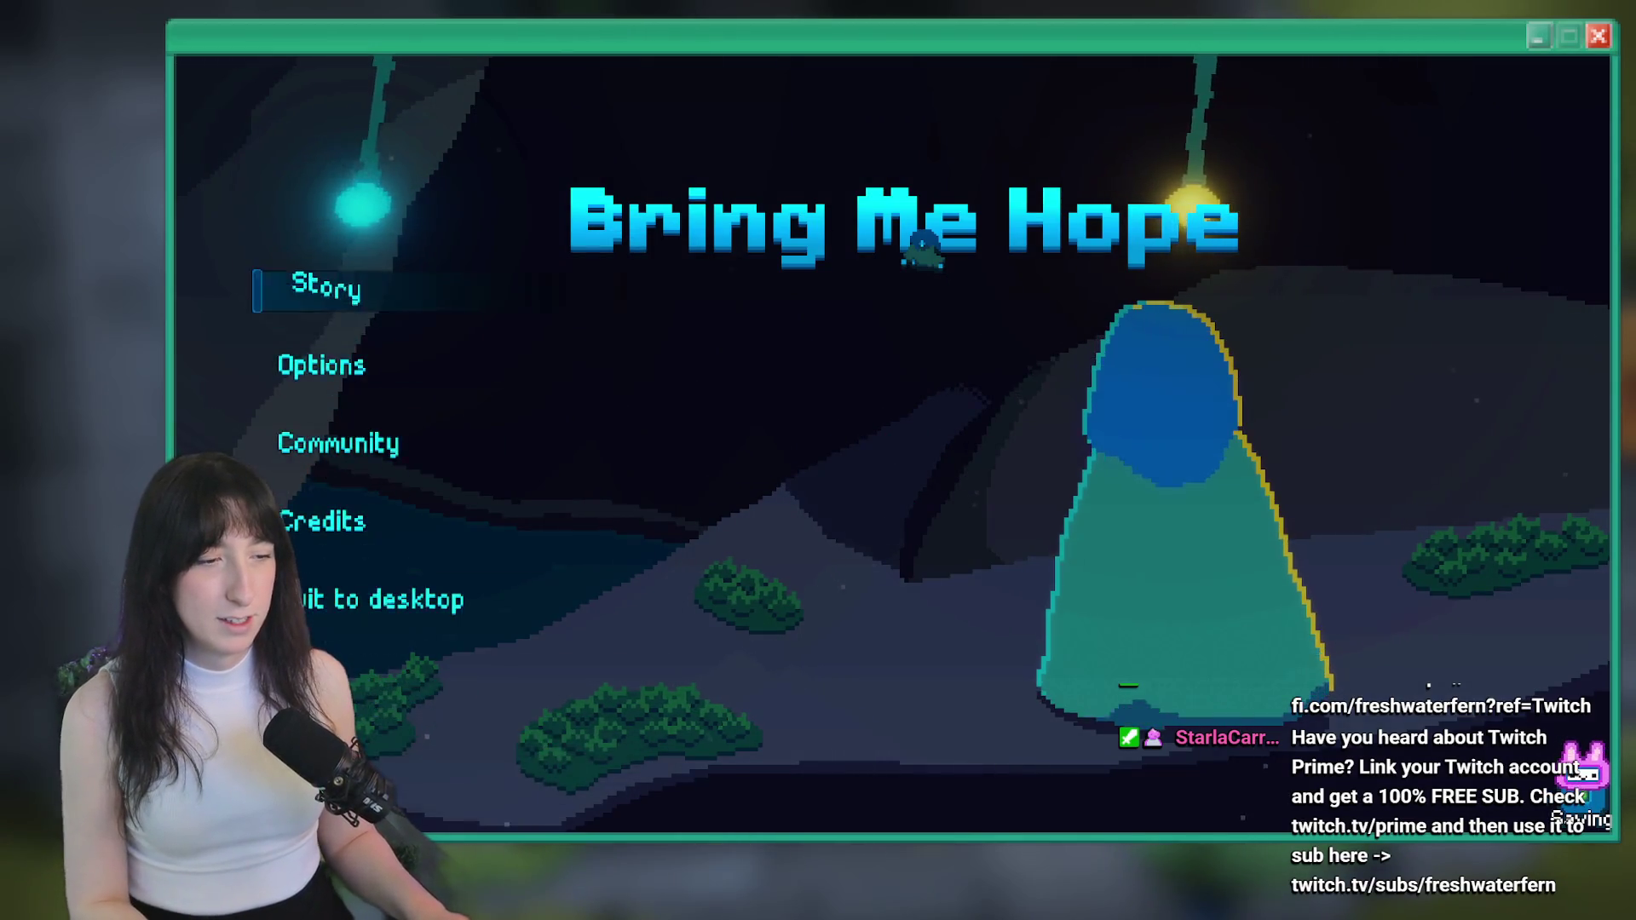
pyautogui.press('Return')
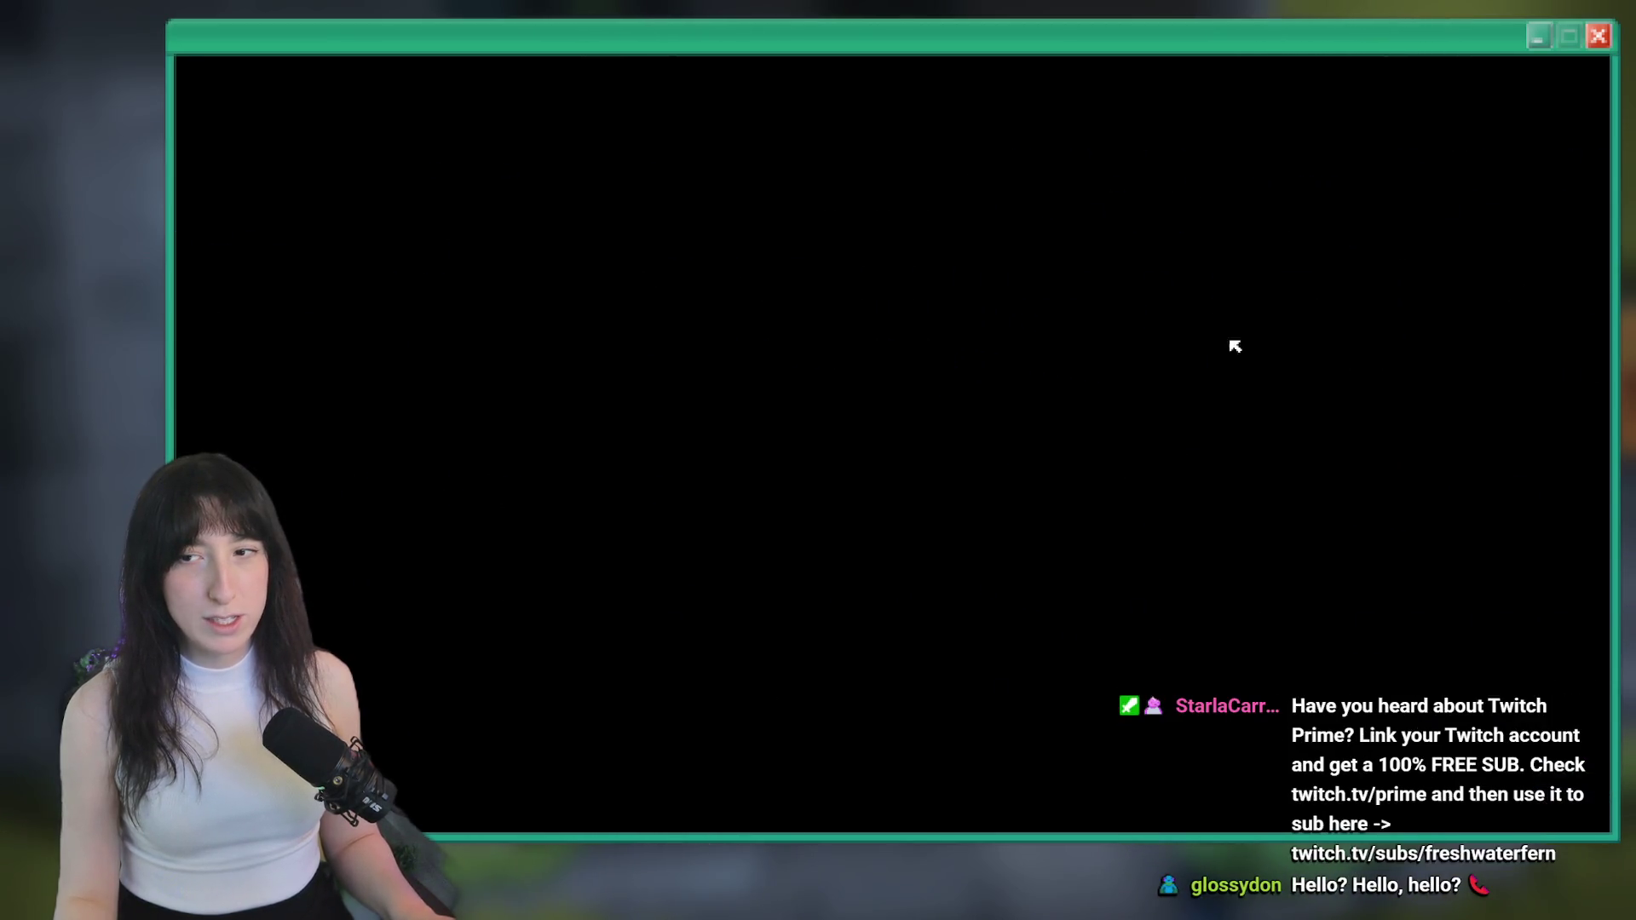
pyautogui.hotkey('alt', 'Tab')
# Search the project for 'reset', then for 'resetprogress' without the space, listing 5 matches
pyautogui.write('reset')
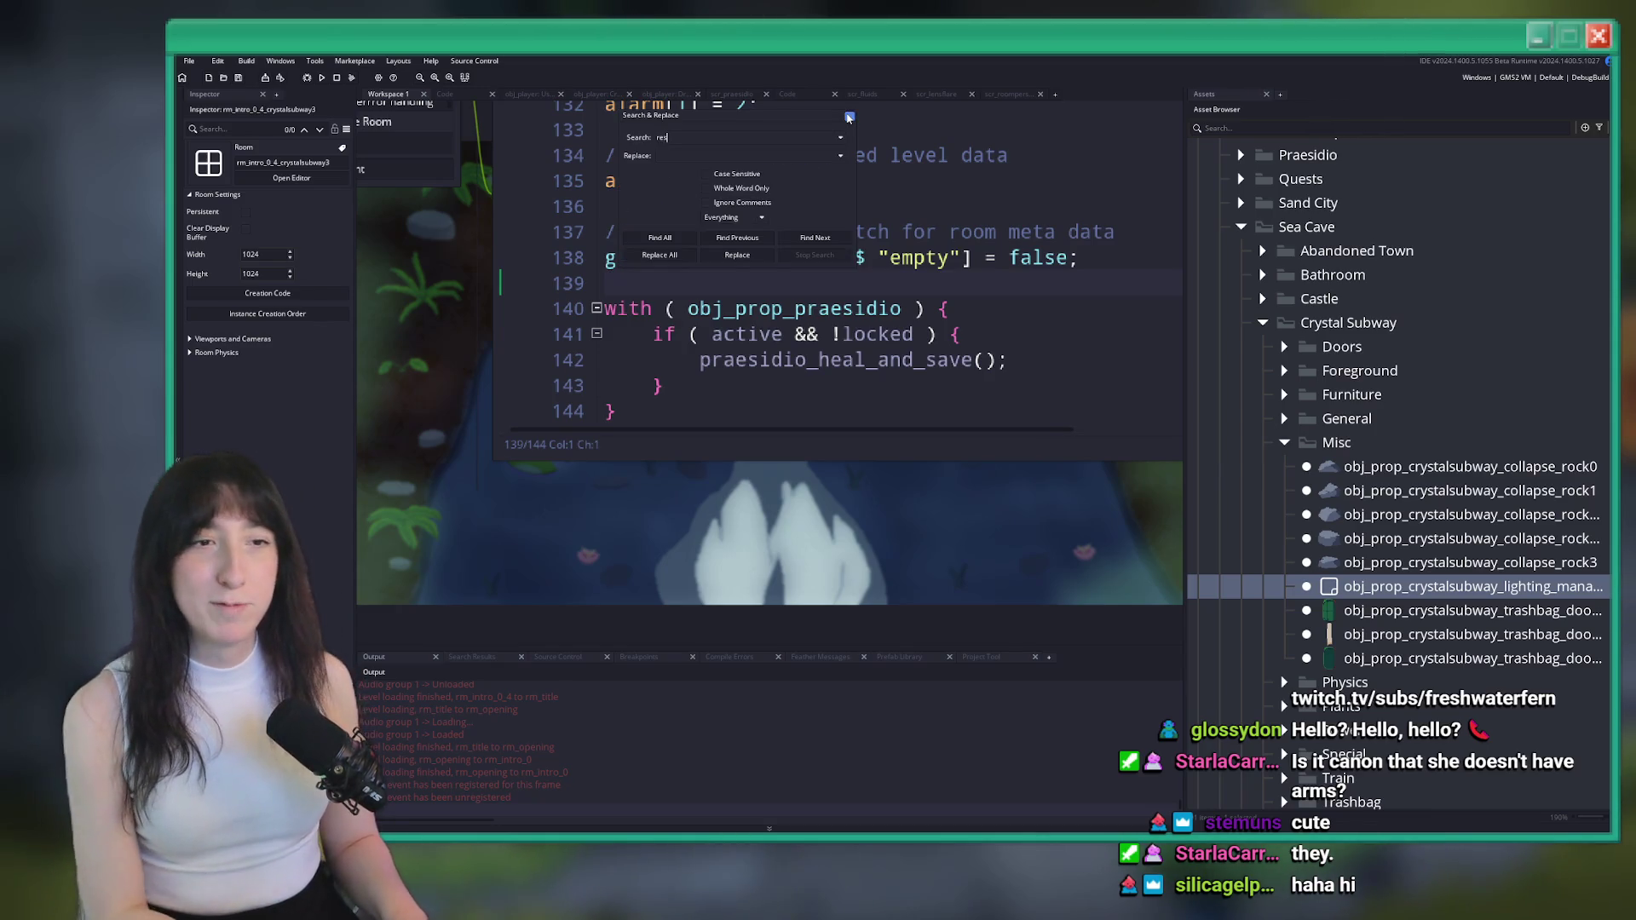
pyautogui.press('Return')
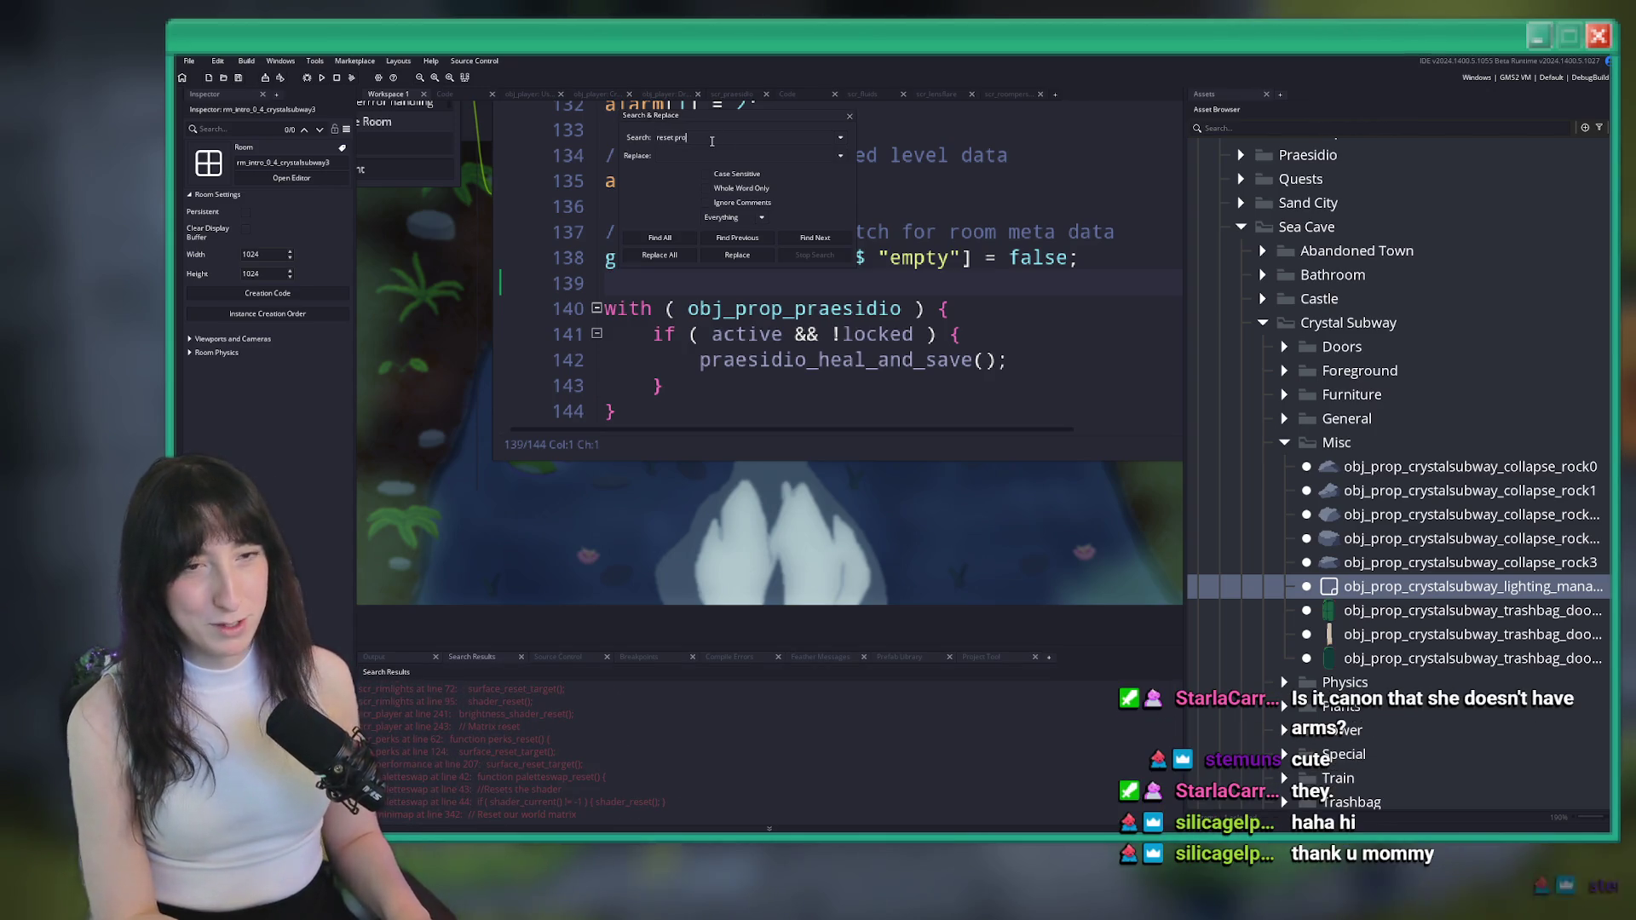
pyautogui.write('progress')
pyautogui.press('Return')
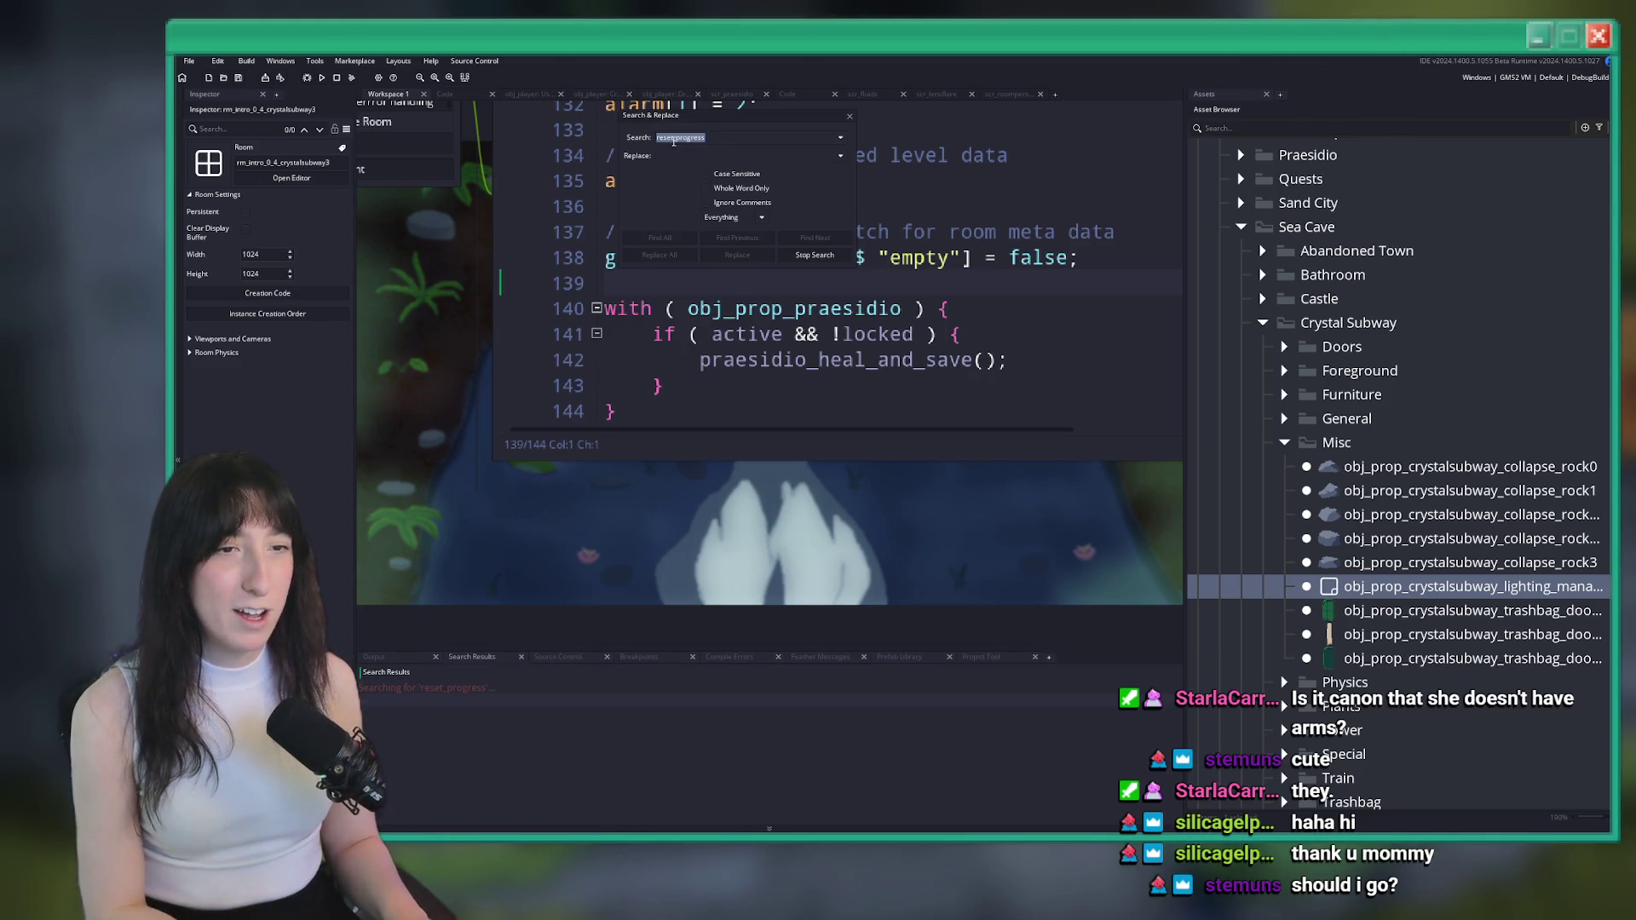
pyautogui.press('BackSpace')
pyautogui.press('Return')
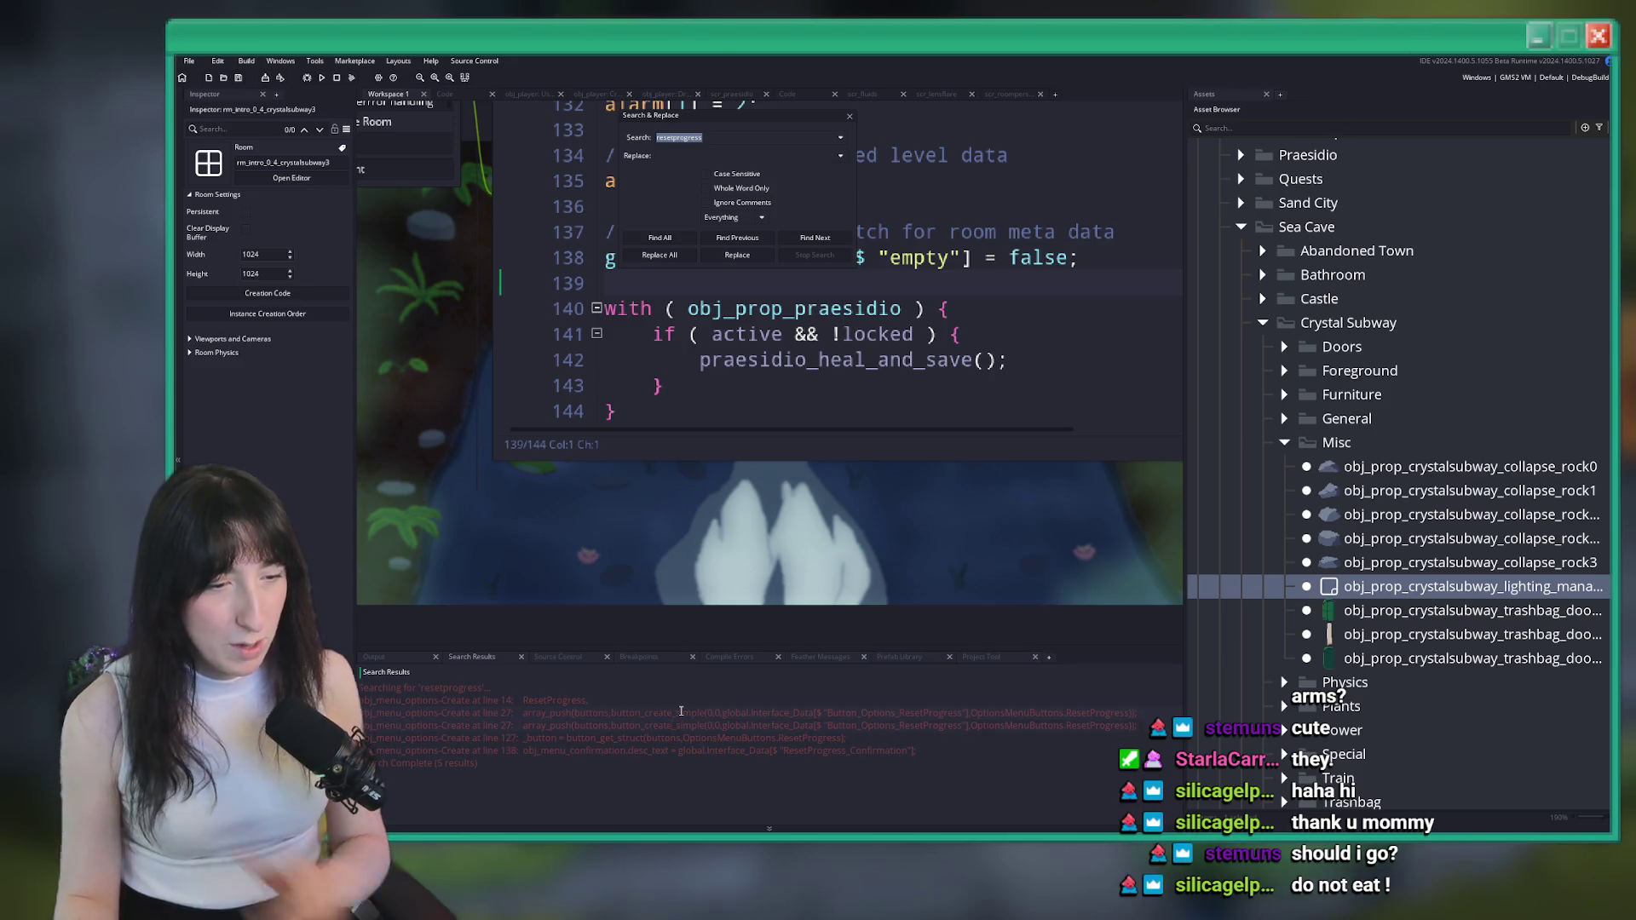
# Open the first resetprogress match in obj_menu_options' Create code as a full tab with docks hidden
pyautogui.doubleClick(678, 714)
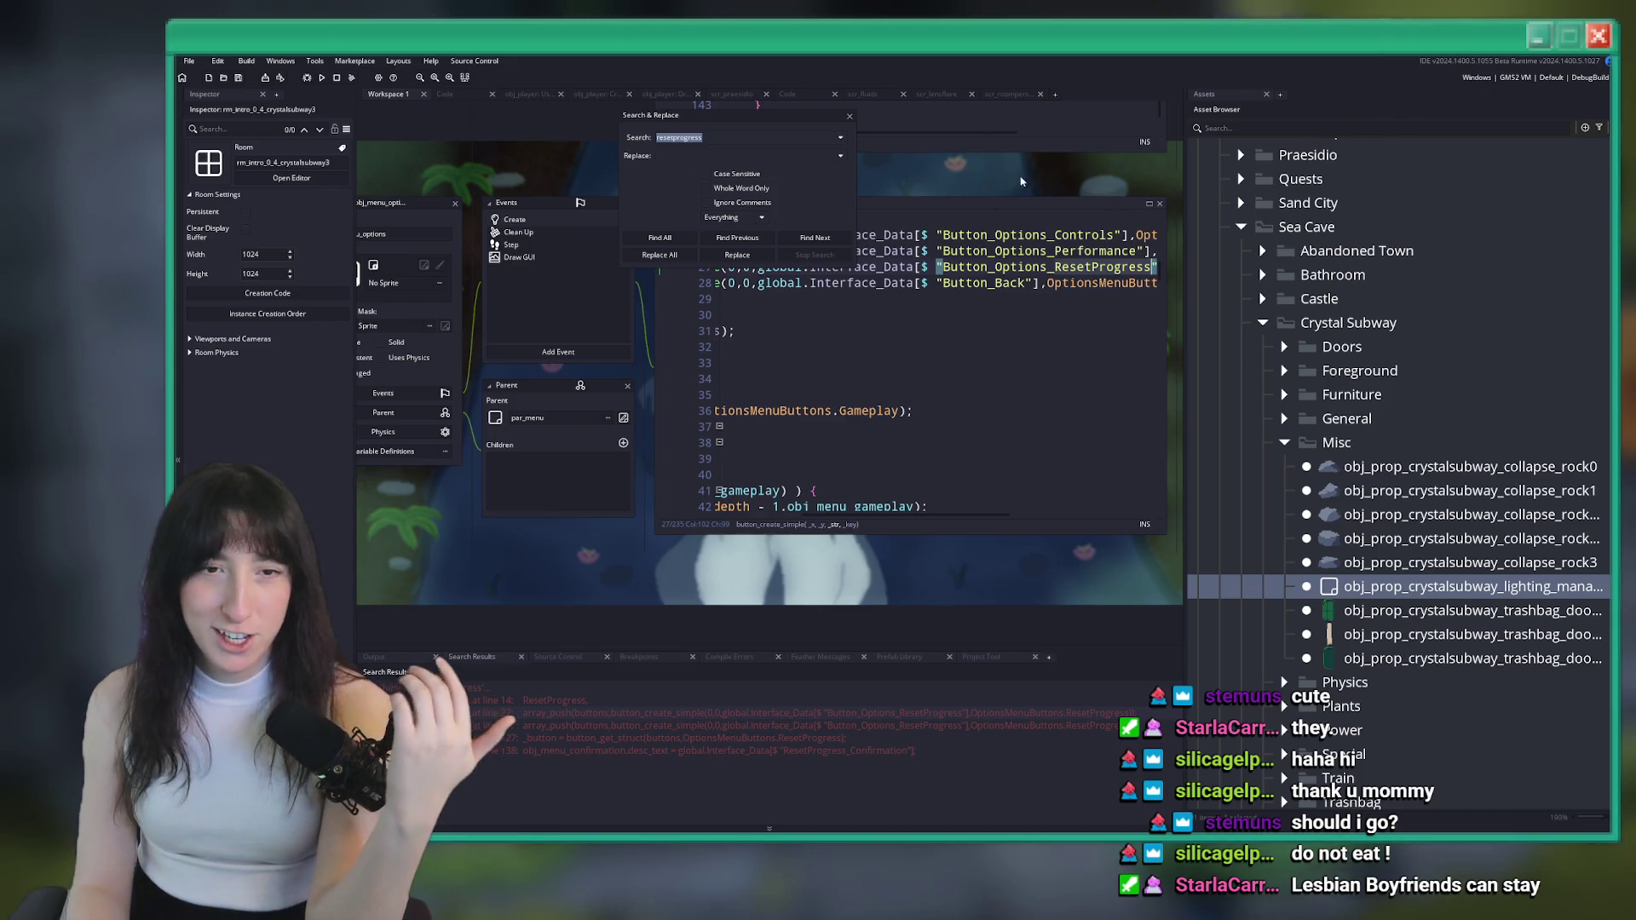
pyautogui.press('Escape')
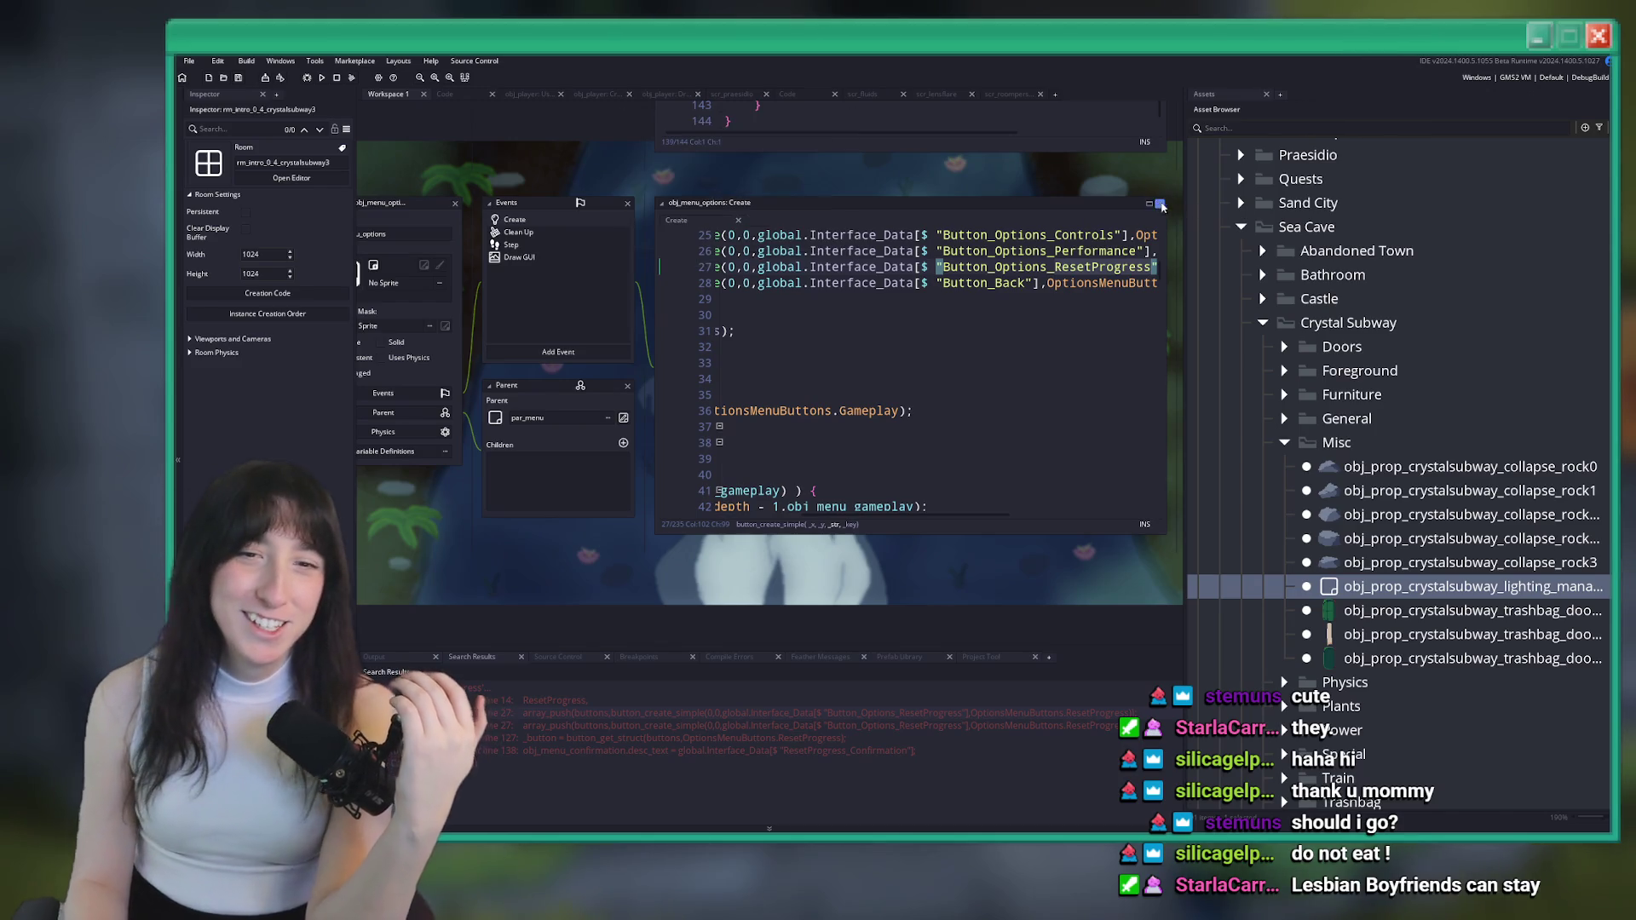
pyautogui.click(1149, 203)
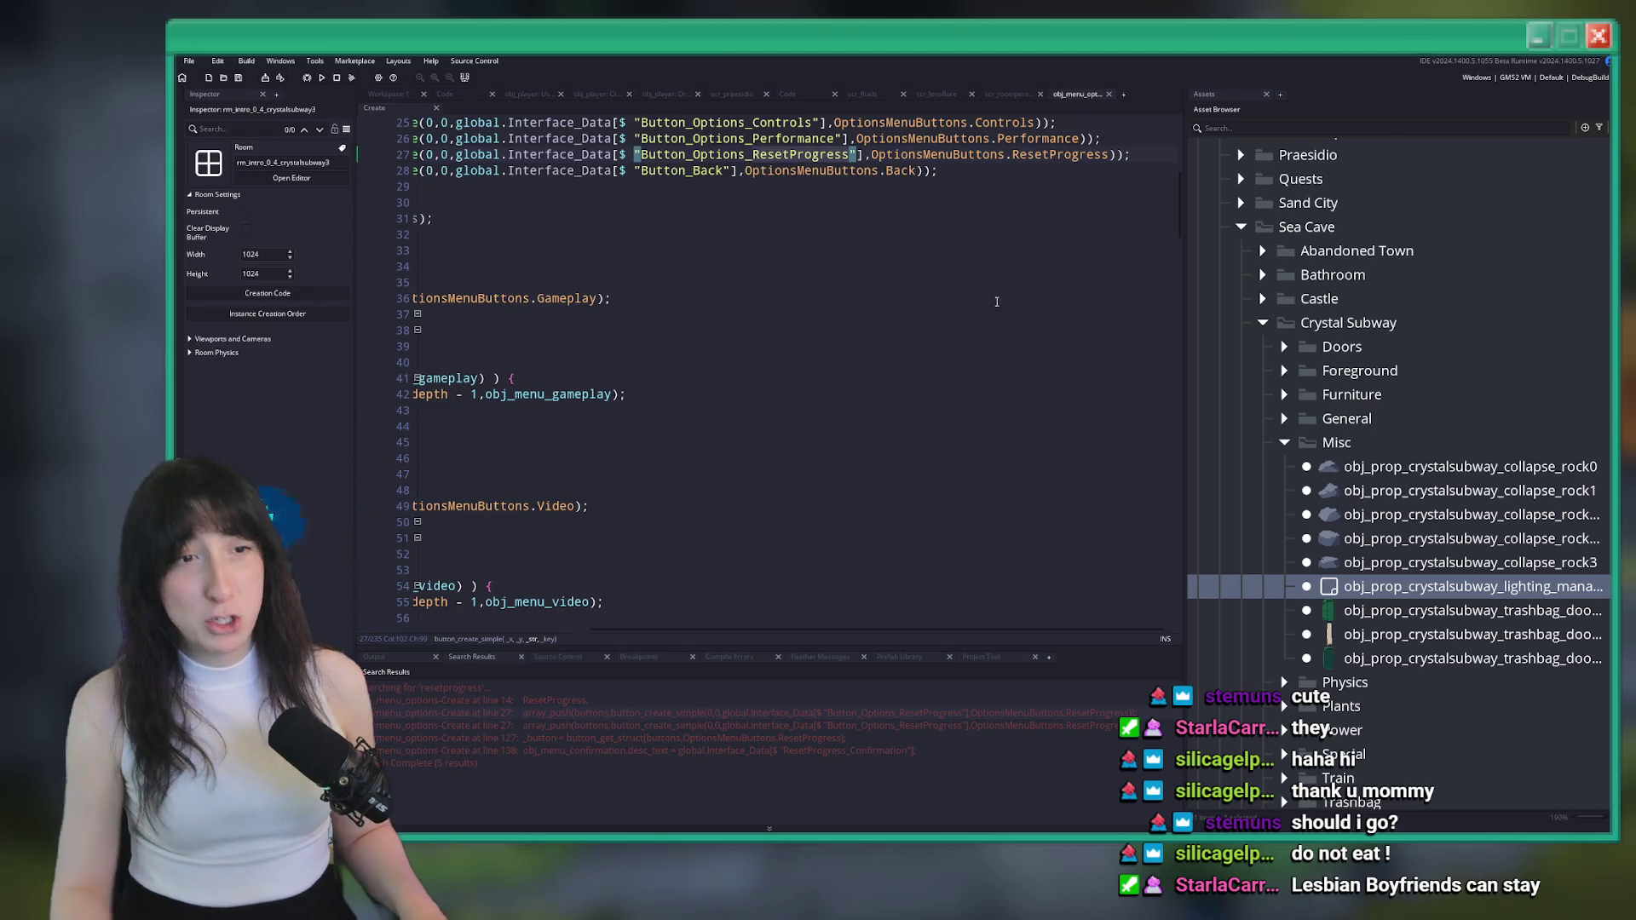
pyautogui.press('Down')
pyautogui.press('Down')
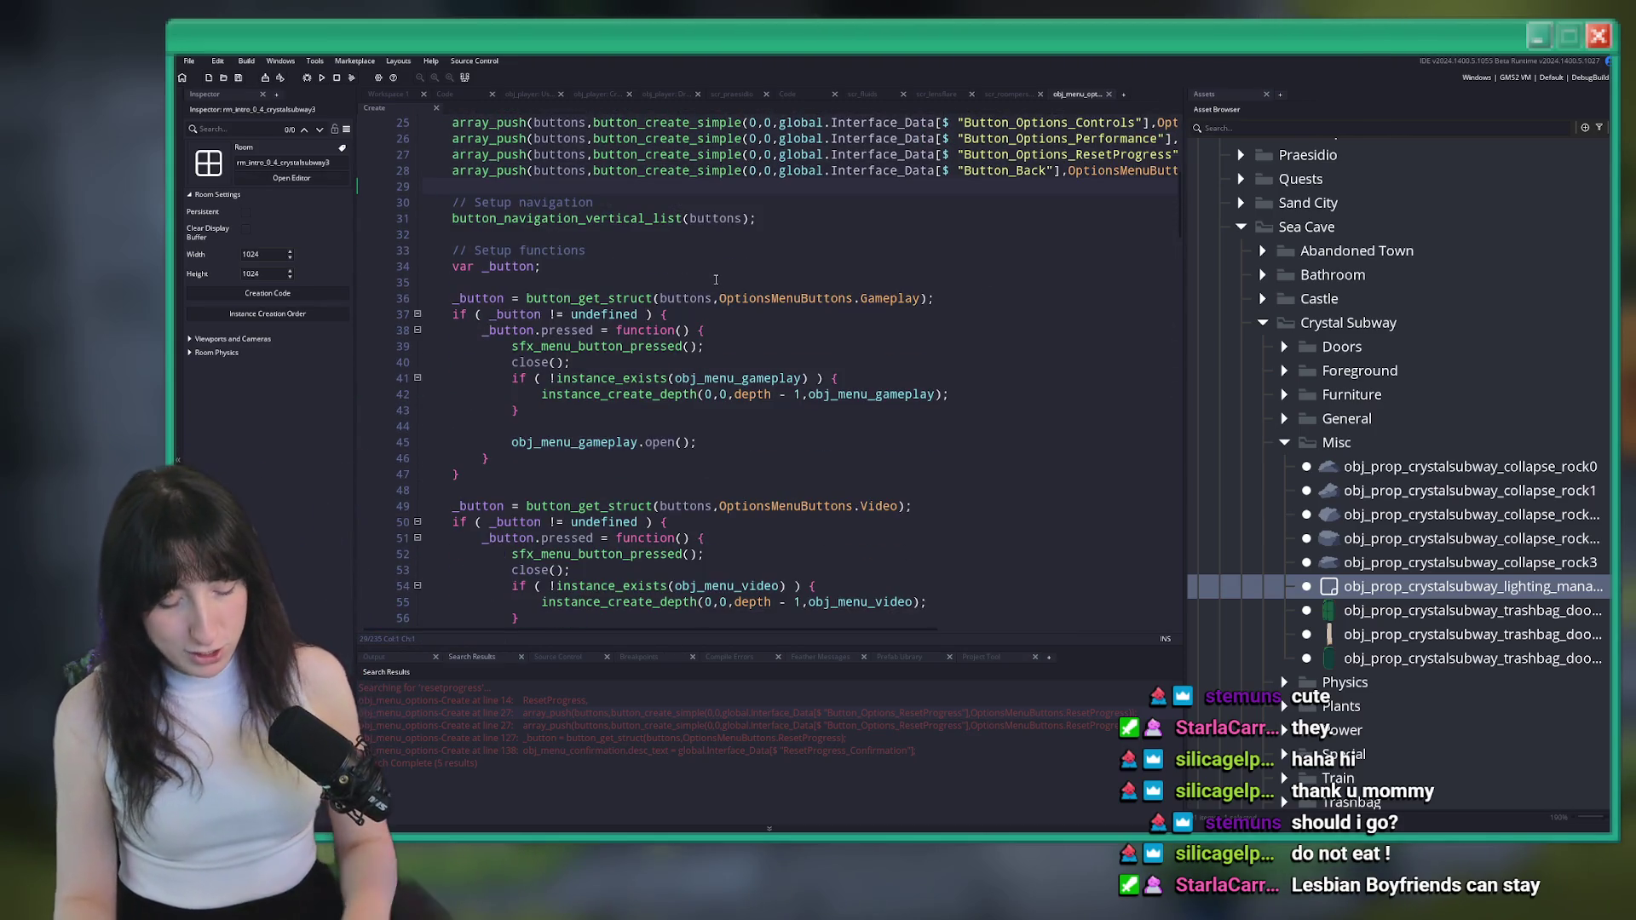
pyautogui.press('F12')
# Scroll to line 127 and open a new empty line in the ResetProgress pressed function
pyautogui.scroll(-20, 810, 379)
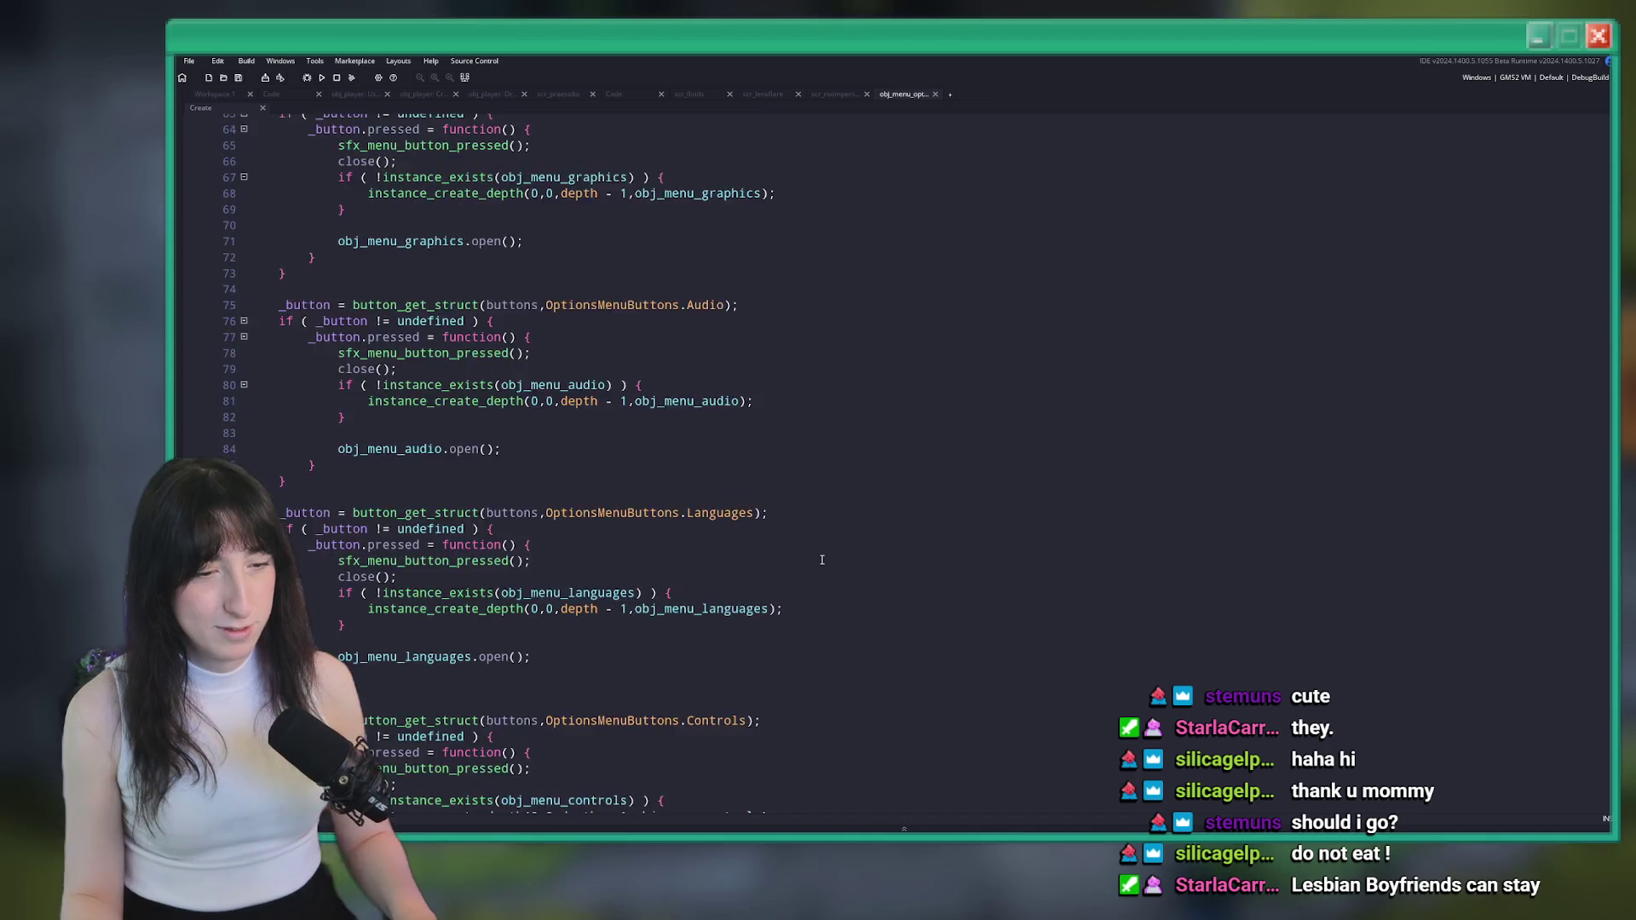
pyautogui.scroll(-7, 777, 579)
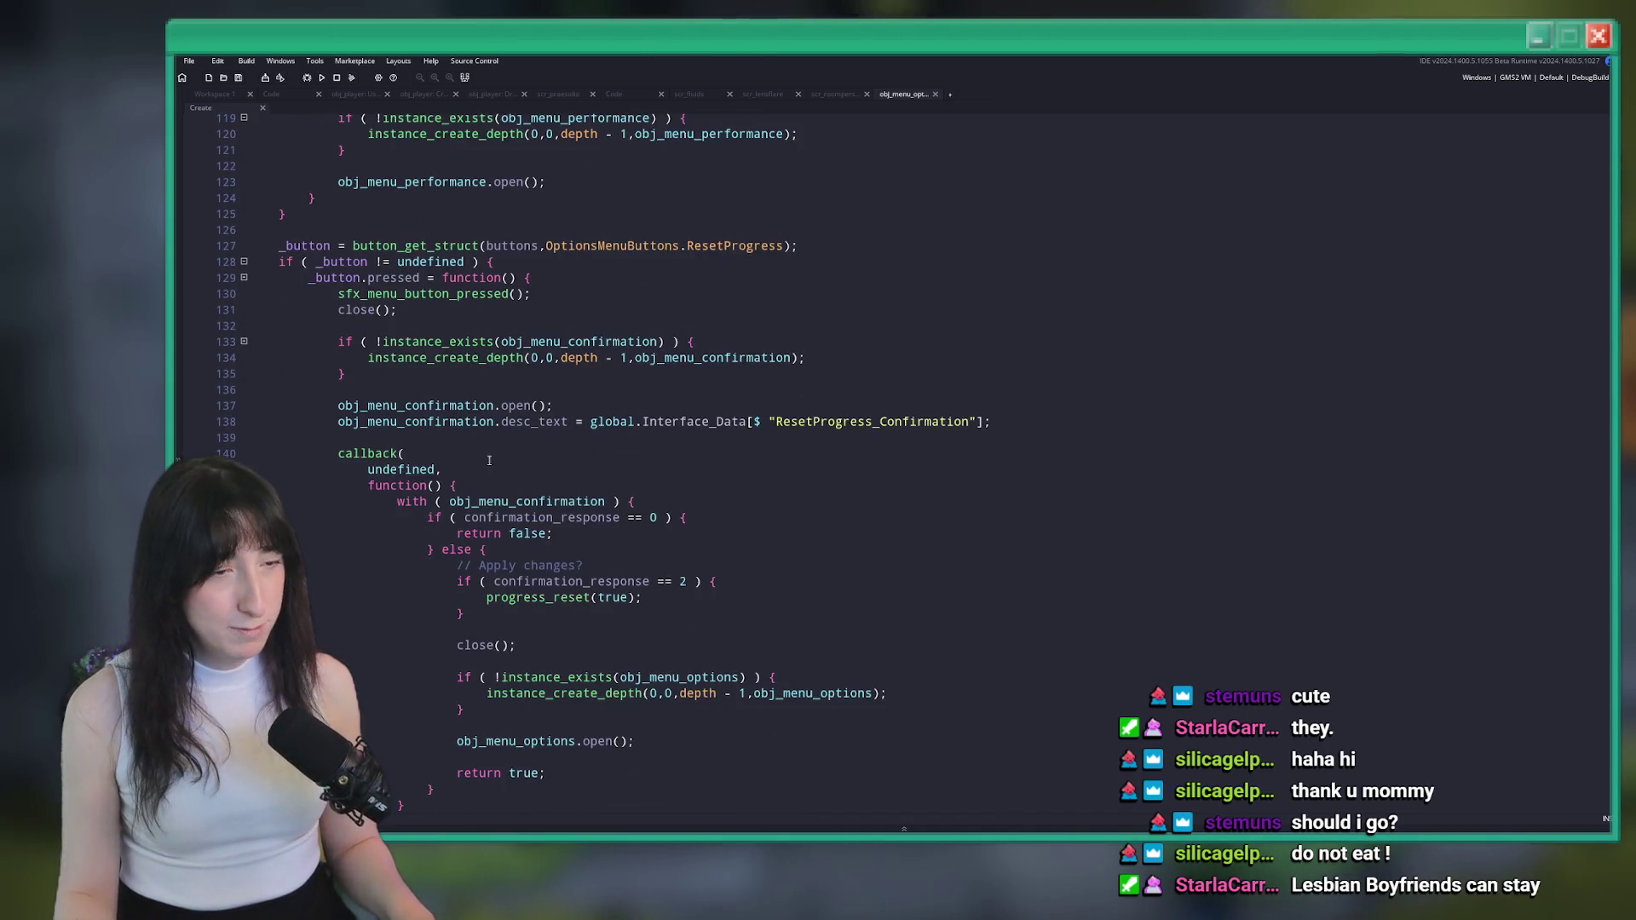
pyautogui.scroll(4, 481, 450)
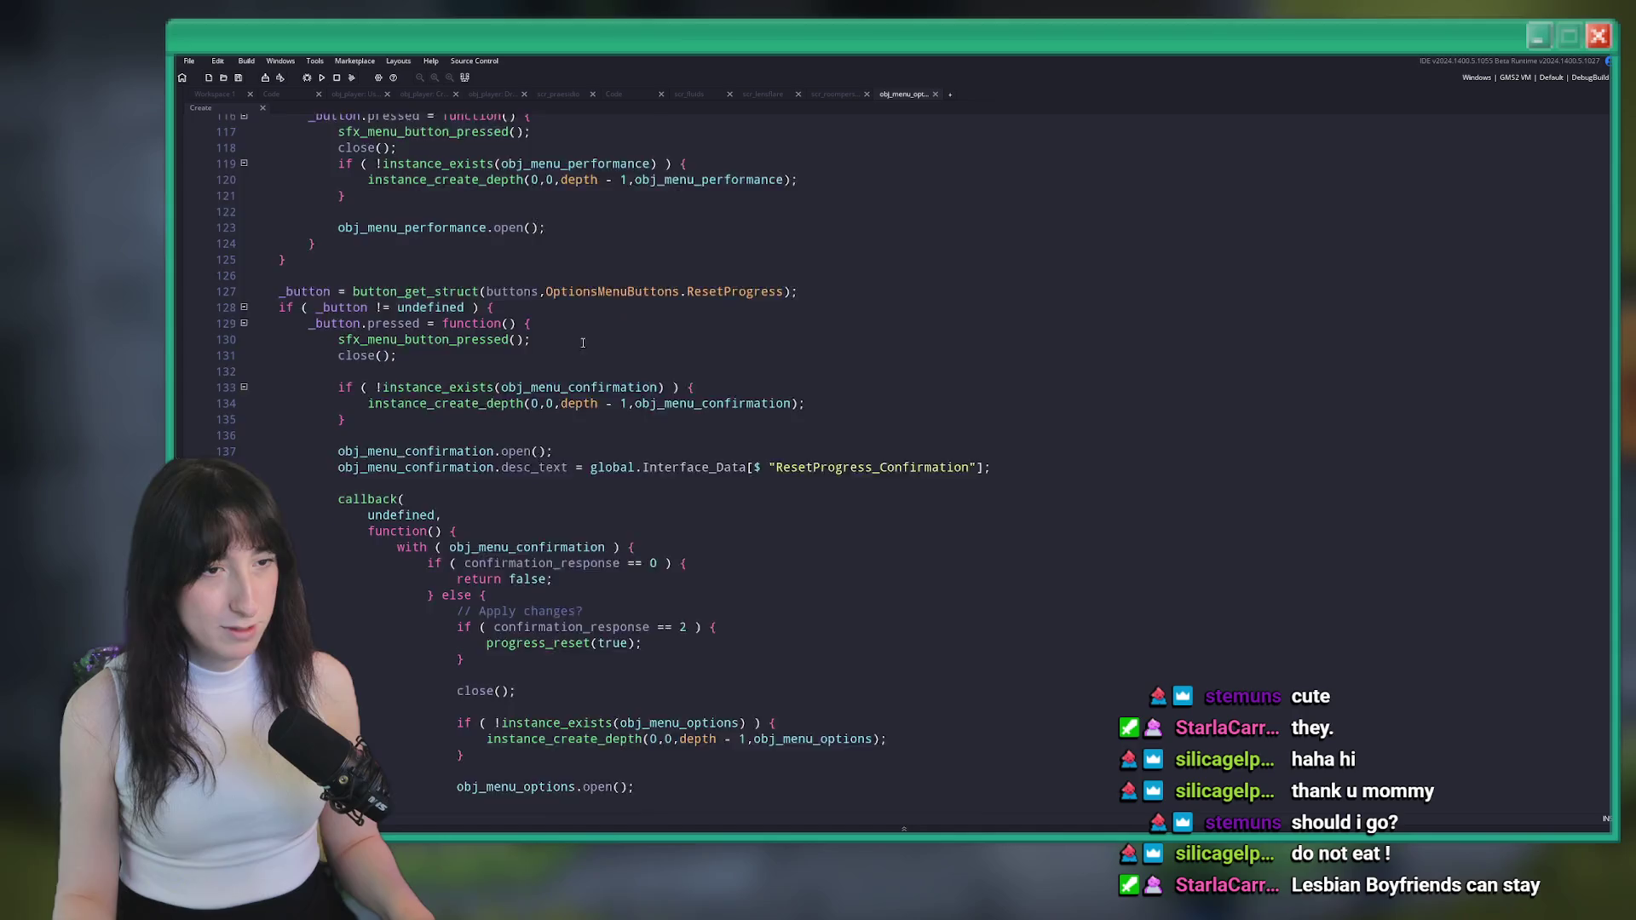
pyautogui.scroll(-3, 482, 439)
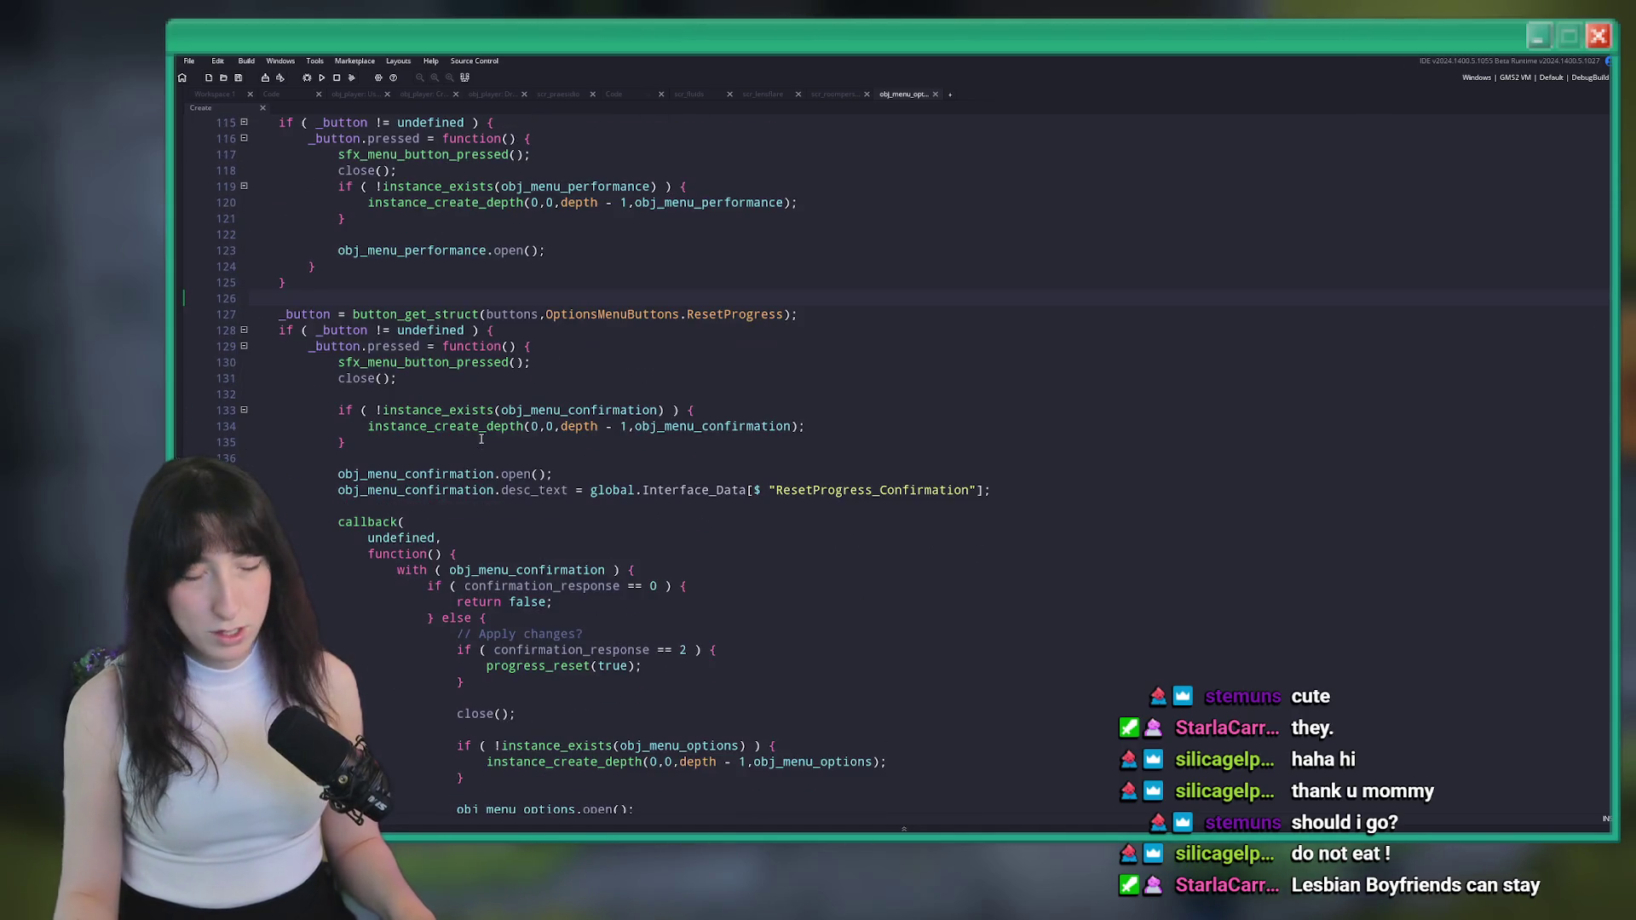
pyautogui.scroll(-1, 479, 304)
pyautogui.scroll(2, 554, 268)
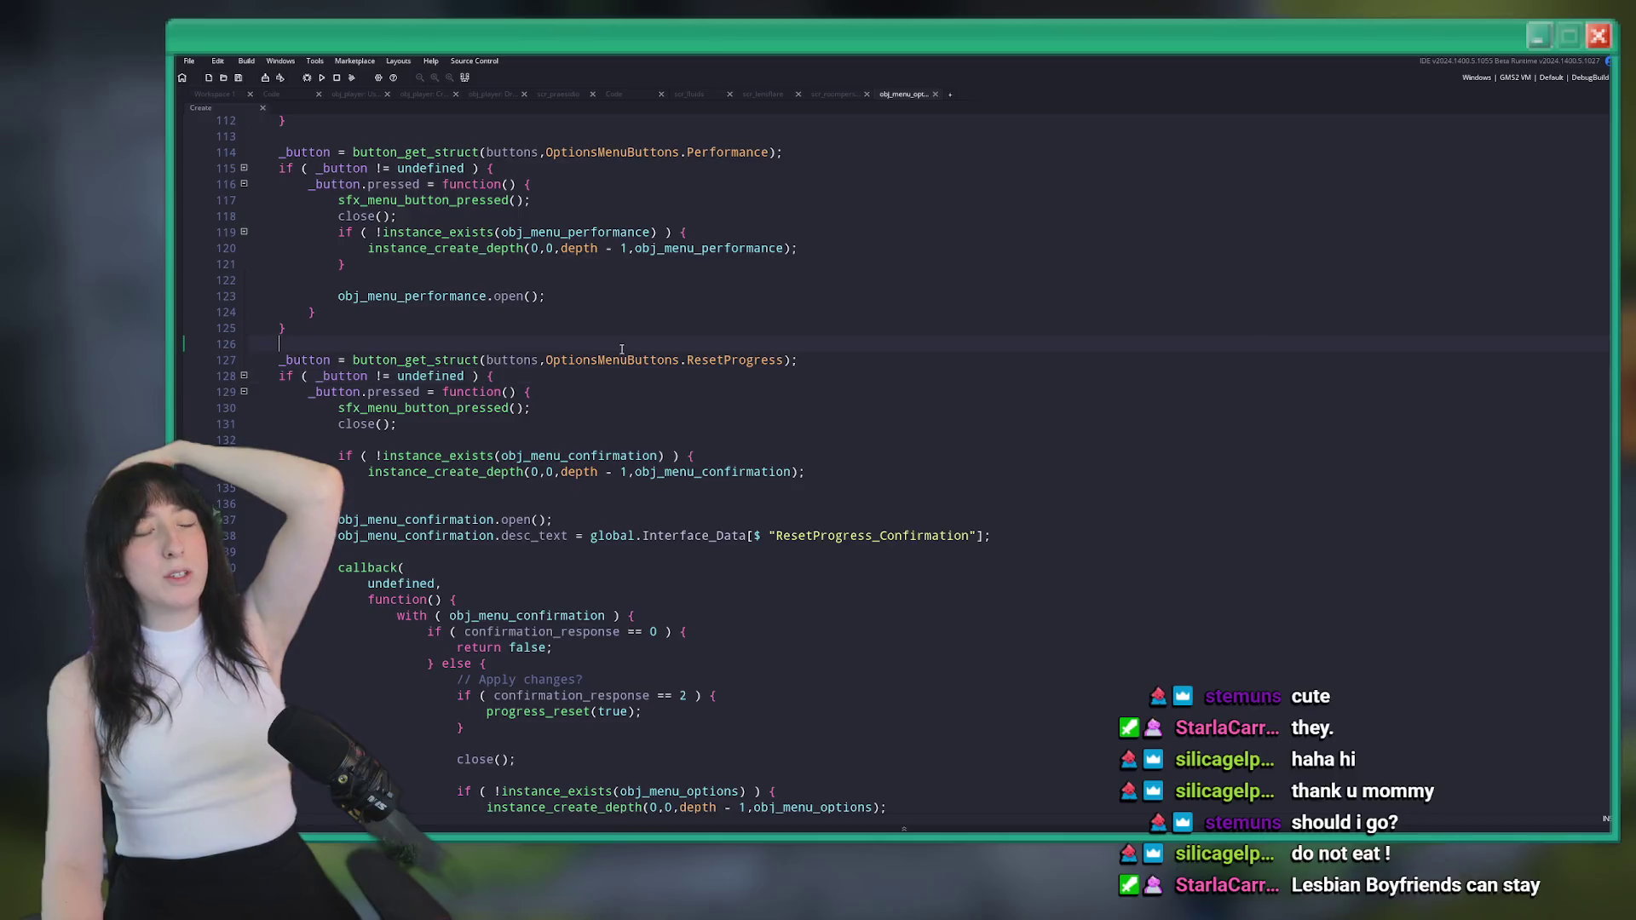
pyautogui.scroll(-1, 848, 448)
pyautogui.scroll(-1, 700, 304)
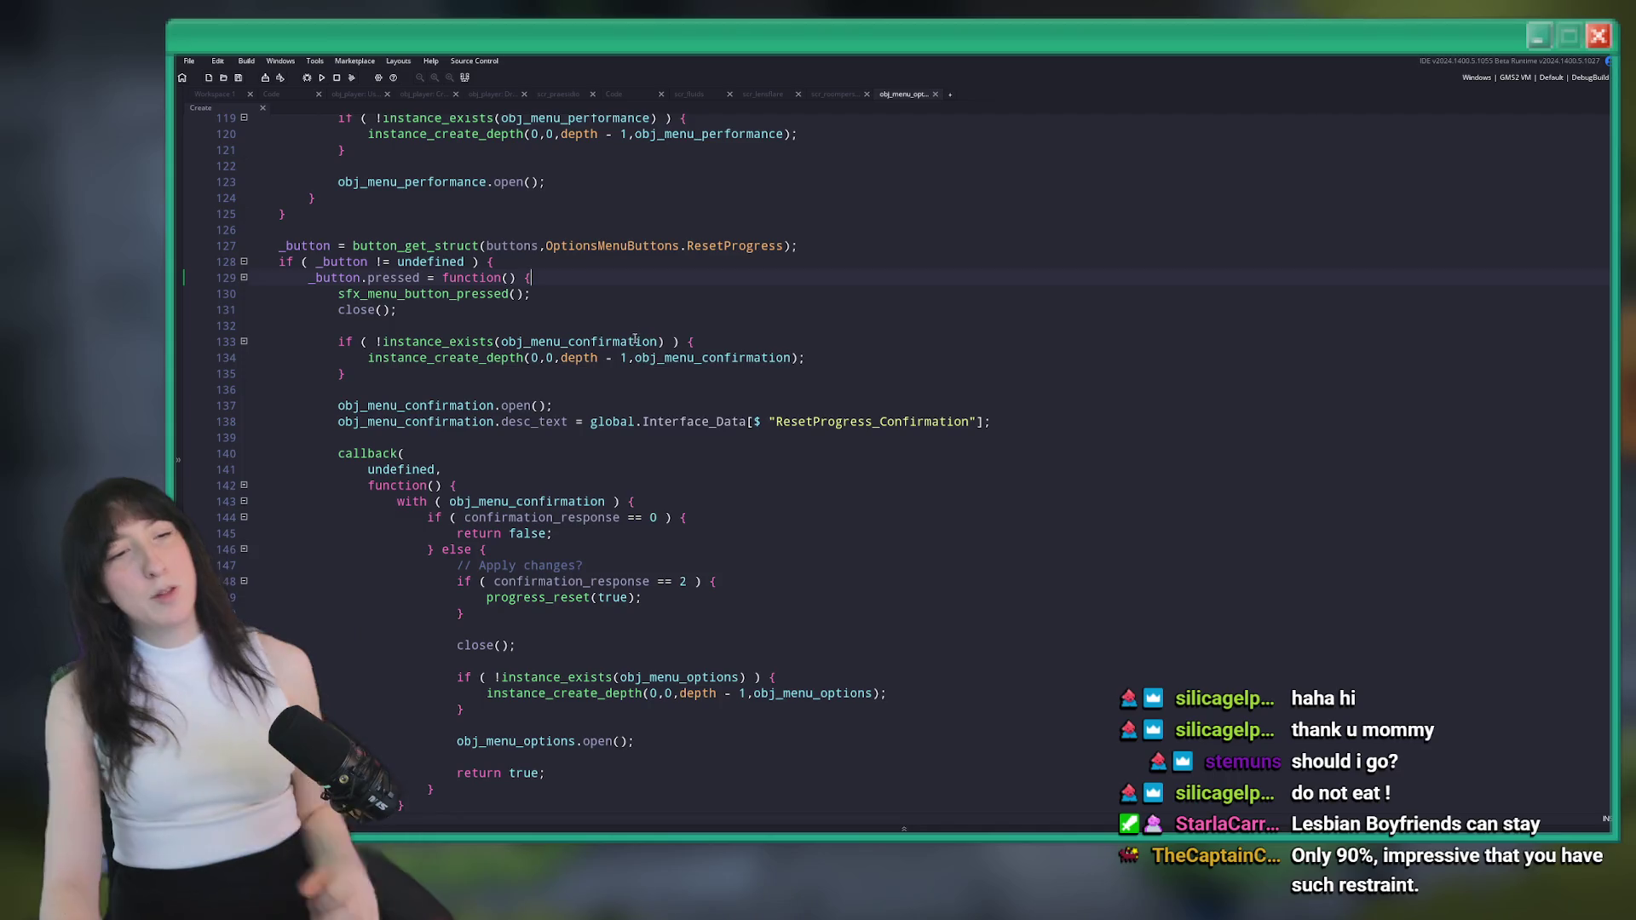
pyautogui.moveTo(632, 341)
pyautogui.press('Return')
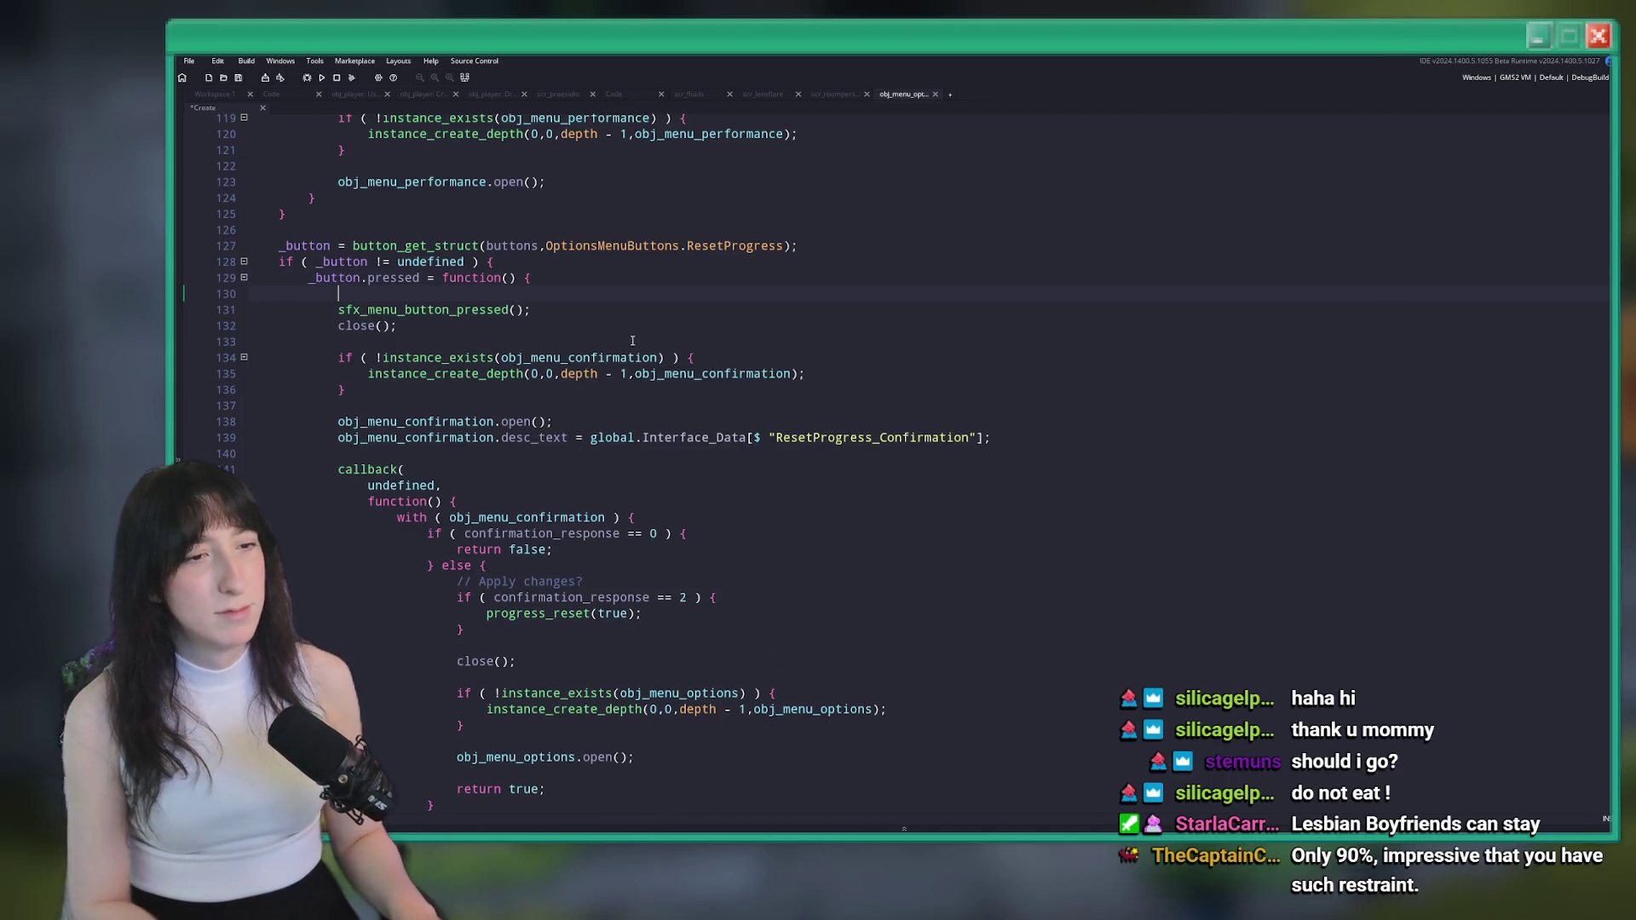
# Undo the typed 'enabled', save, and look up obj_menu_graphics with the Ctrl+T asset search
pyautogui.write('enabled')
pyautogui.hotkey('ctrl', 'z')
pyautogui.hotkey('ctrl', 's')
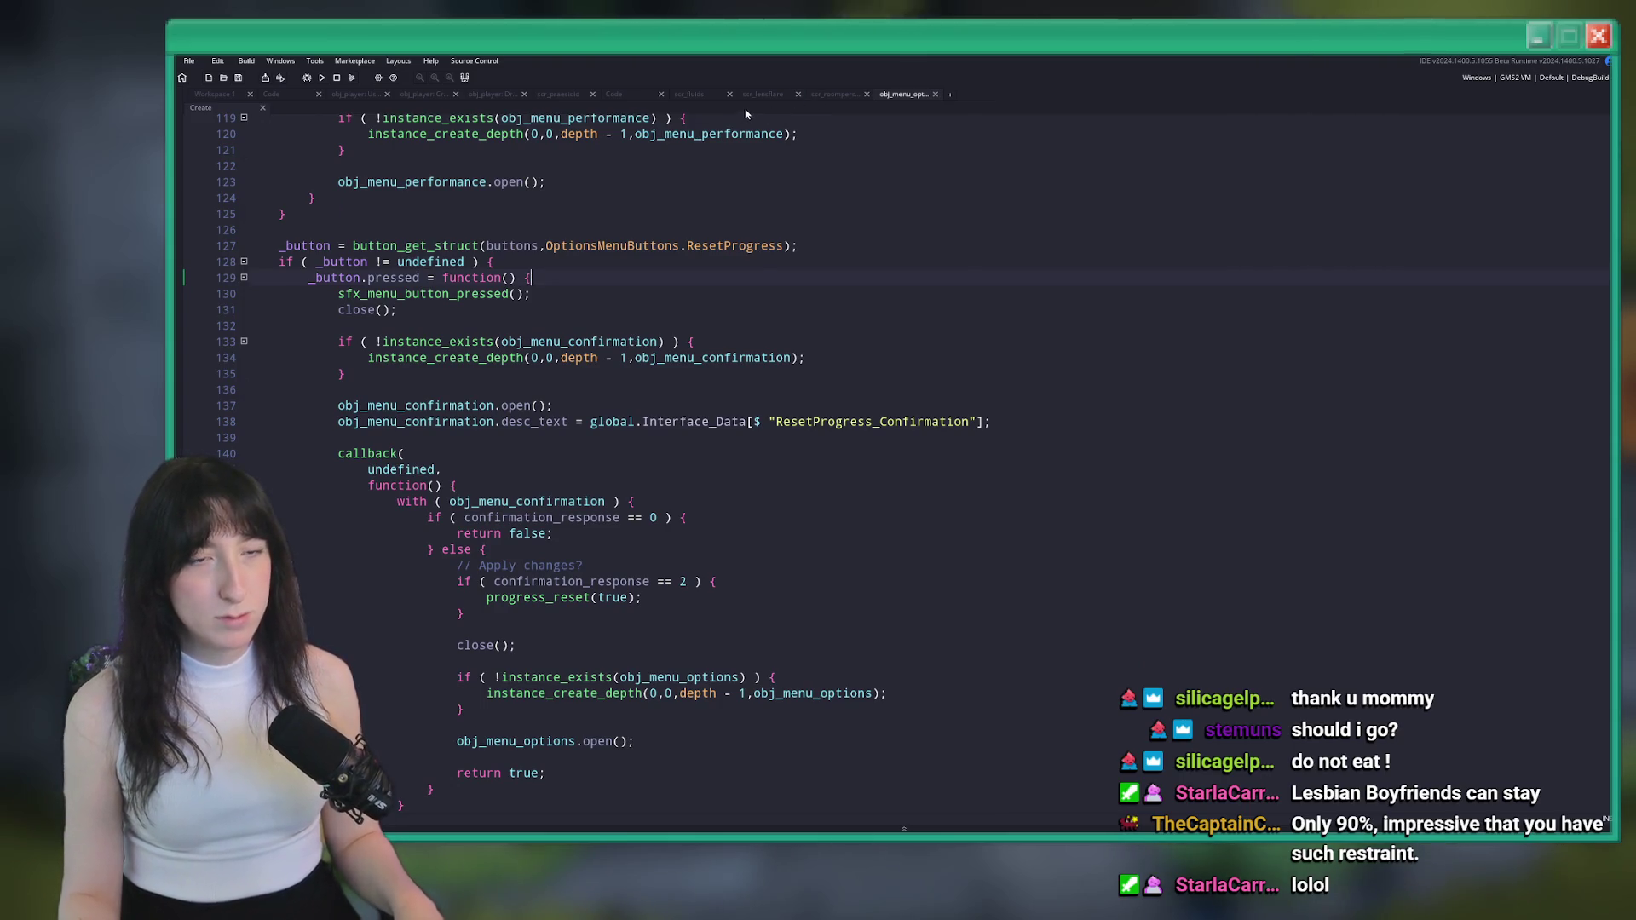
pyautogui.hotkey('ctrl', 't')
pyautogui.write('i')
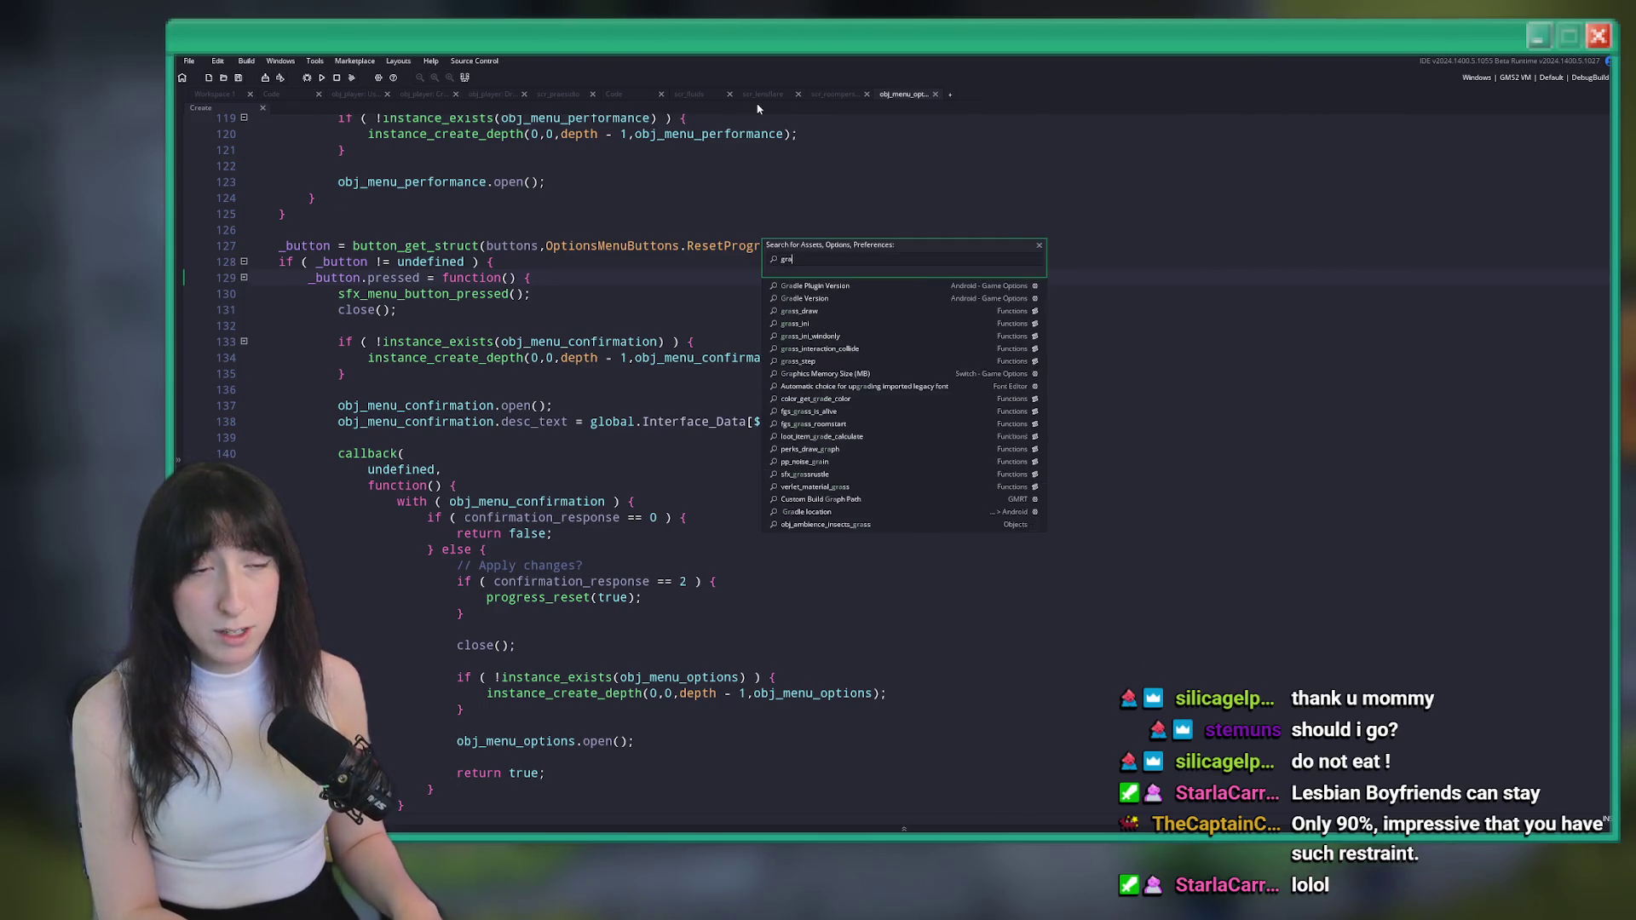
pyautogui.write('phics')
pyautogui.press('Down')
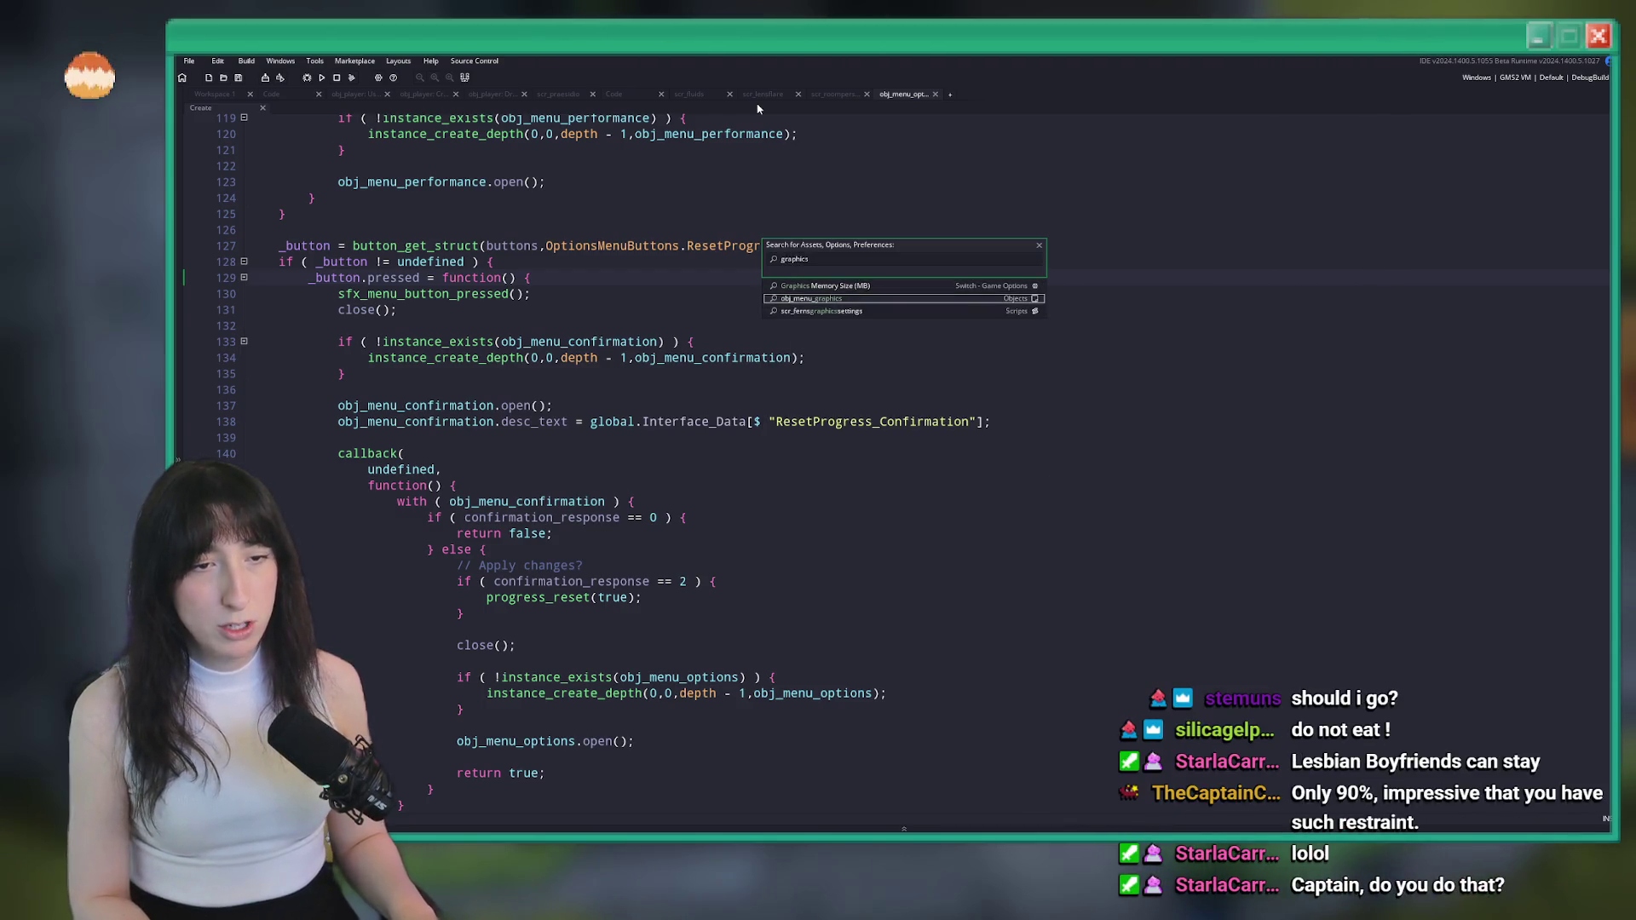
pyautogui.press('Return')
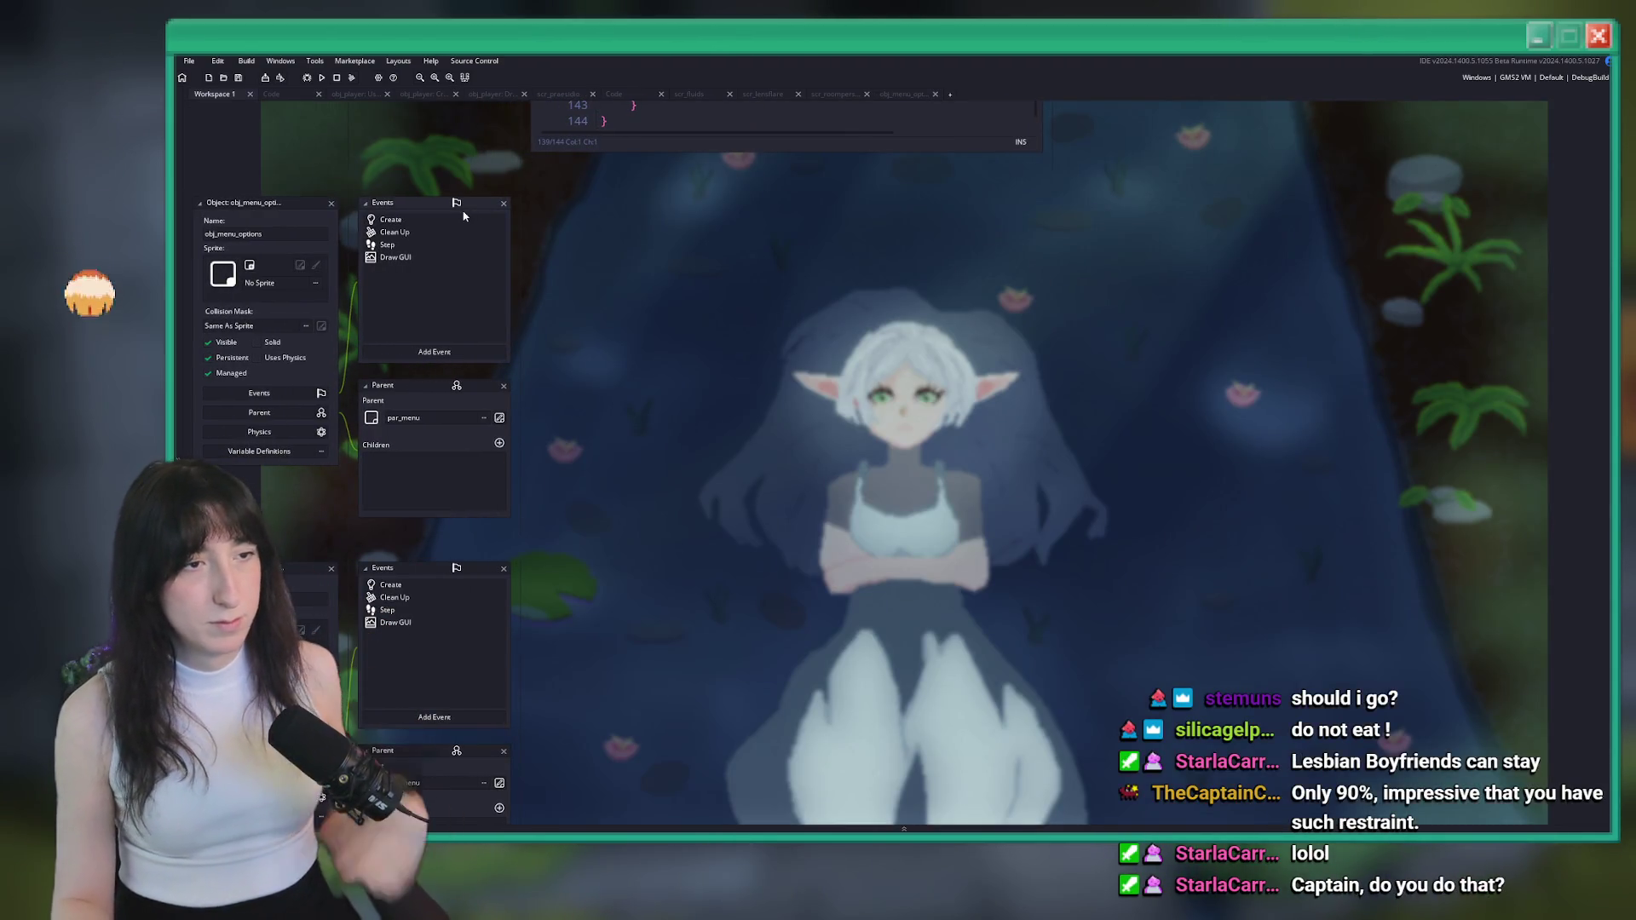
pyautogui.doubleClick(465, 219)
pyautogui.scroll(-2, 871, 266)
pyautogui.write('di')
pyautogui.scroll(1, 698, 254)
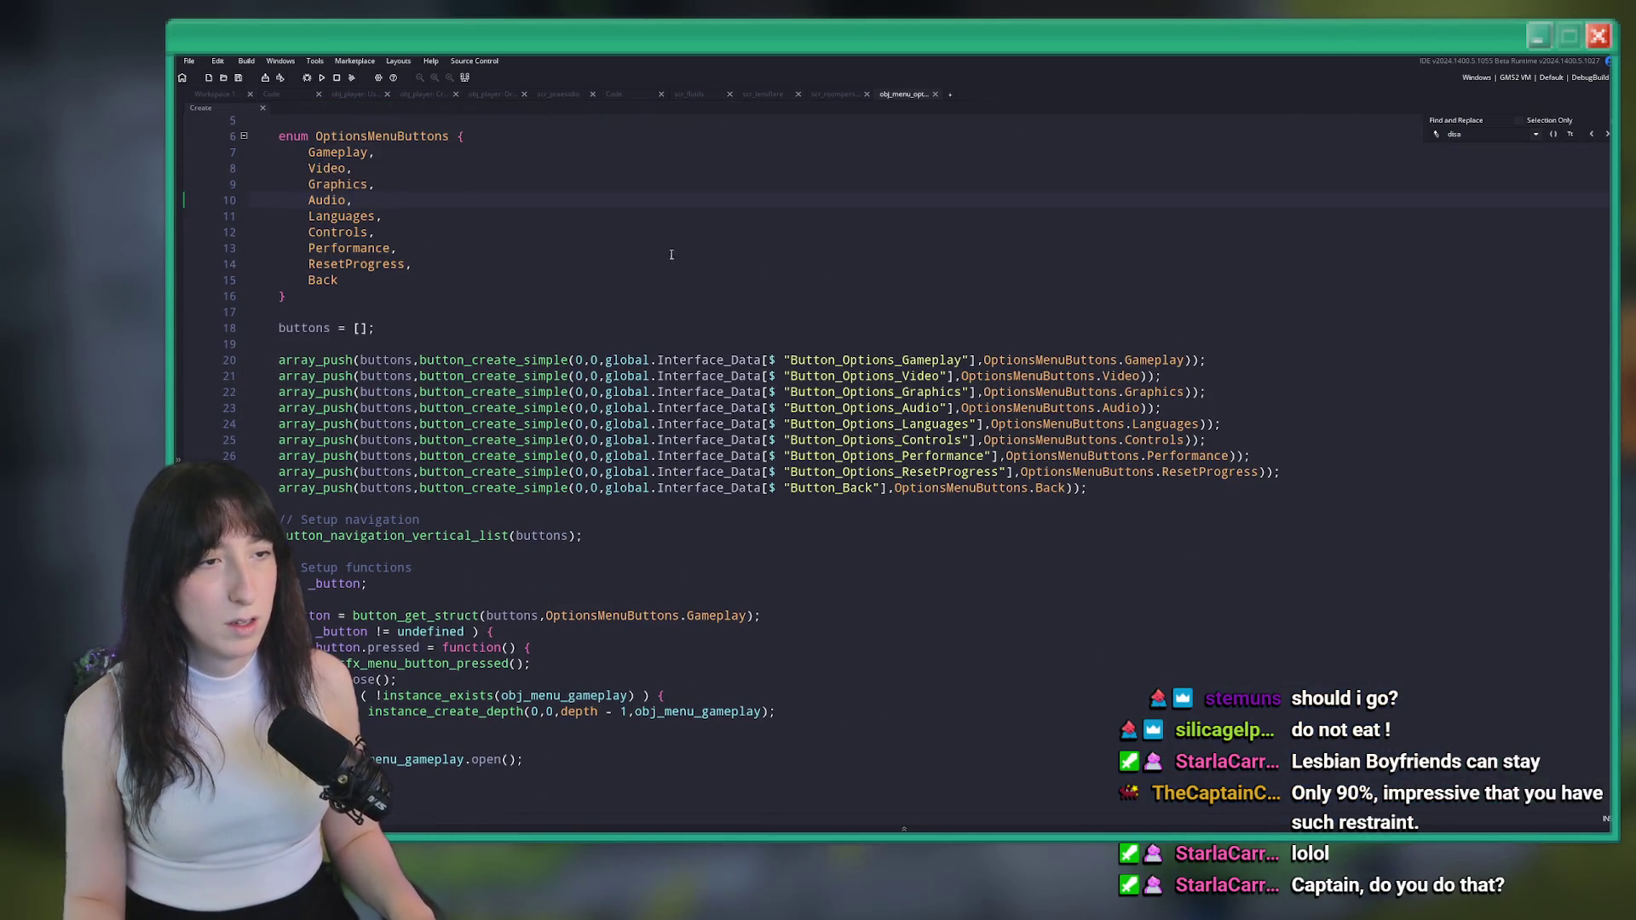
pyautogui.scroll(1, 468, 271)
# Open obj_menu_graphics' Create code in a full tab and search it for 'abled'
pyautogui.hotkey('ctrl', 't')
pyautogui.write('graphics')
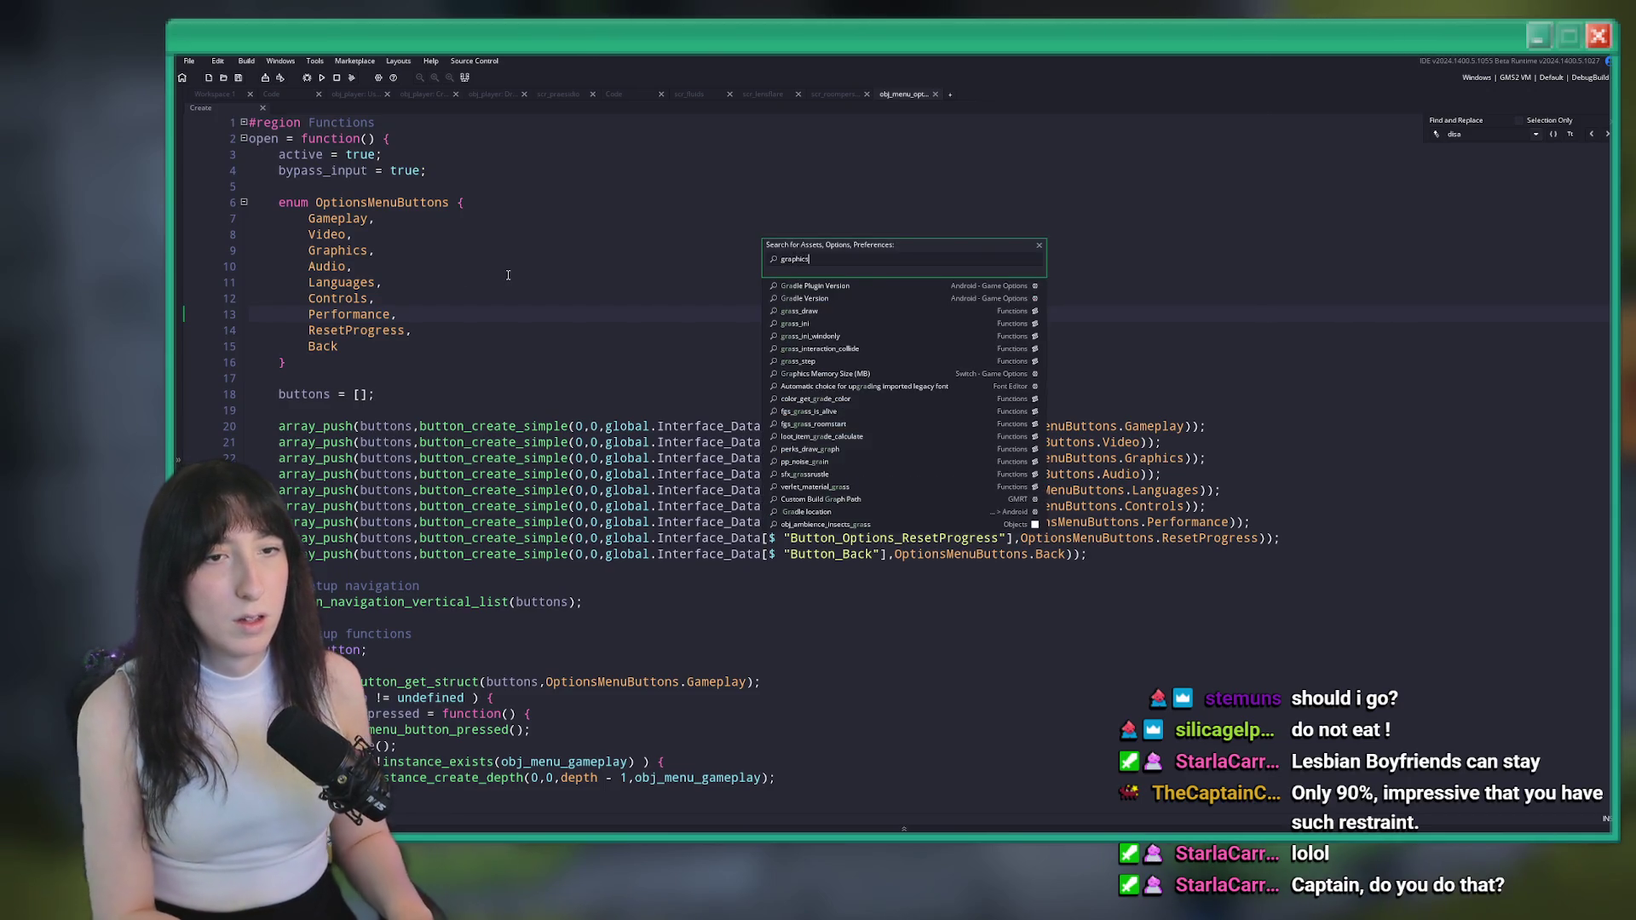
pyautogui.press('Return')
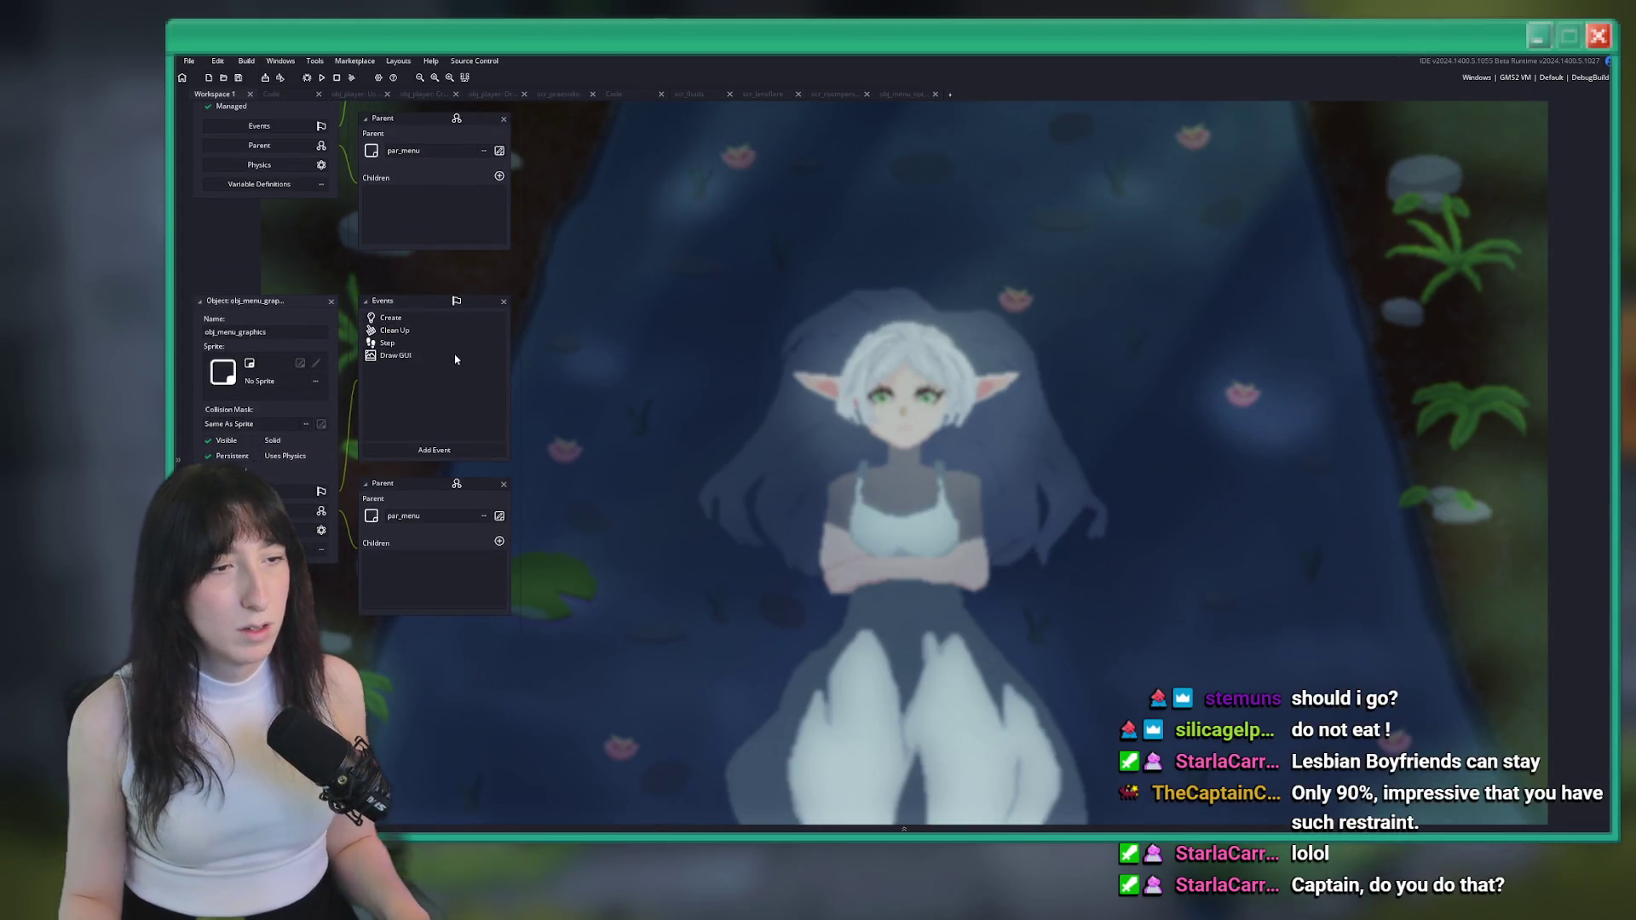
pyautogui.doubleClick(448, 320)
pyautogui.hotkey('ctrl', 'f')
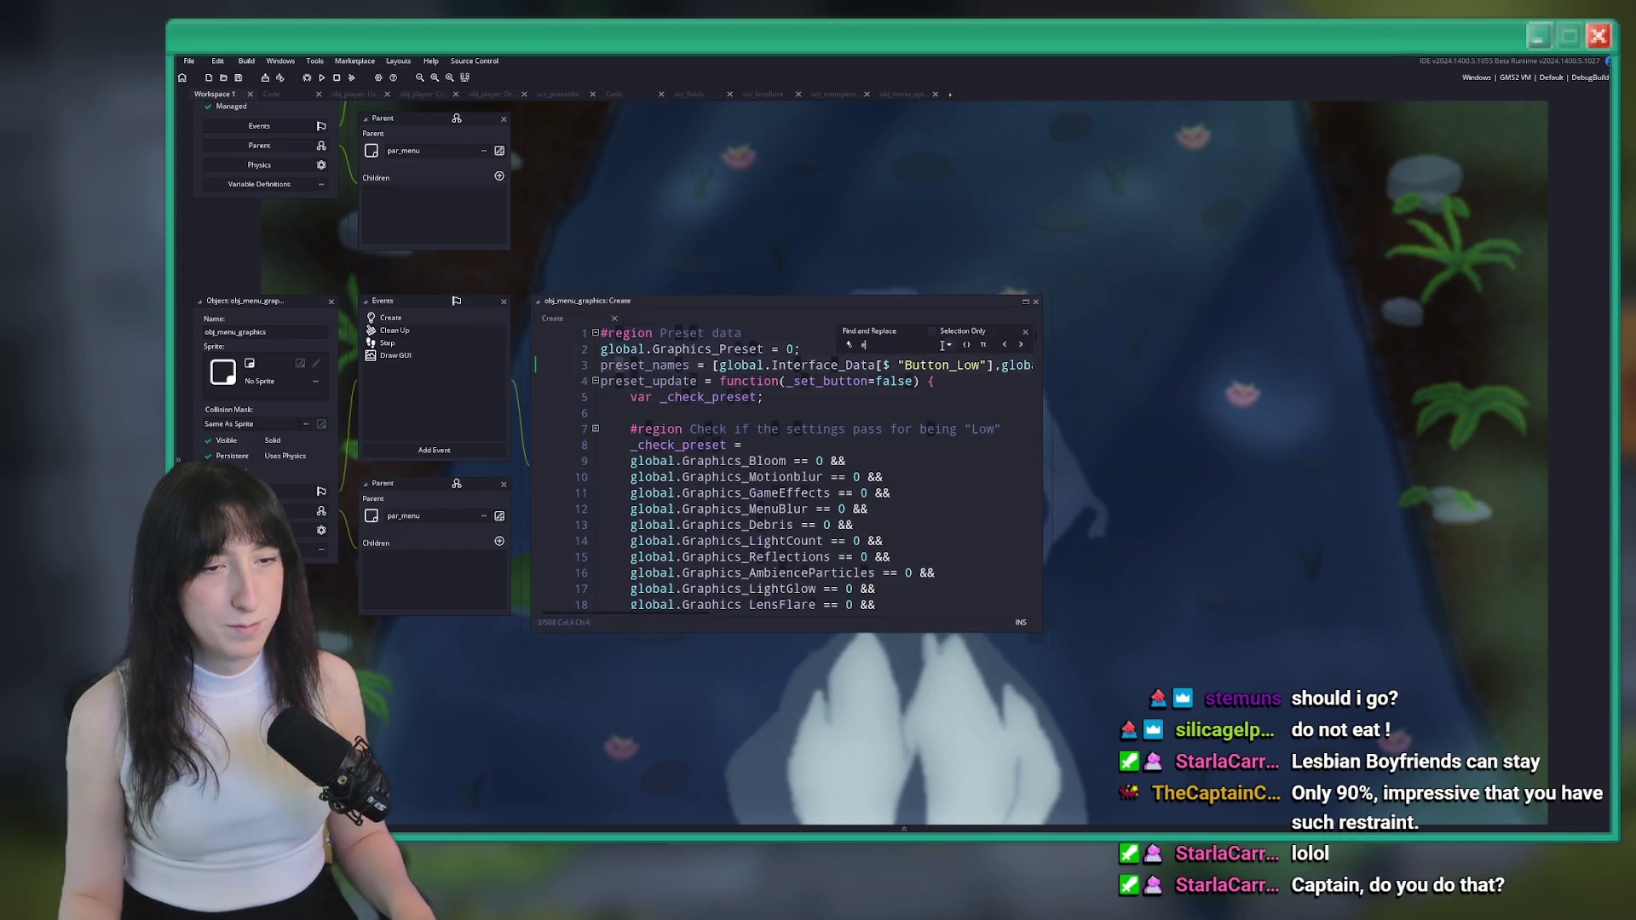
pyautogui.write('nabled')
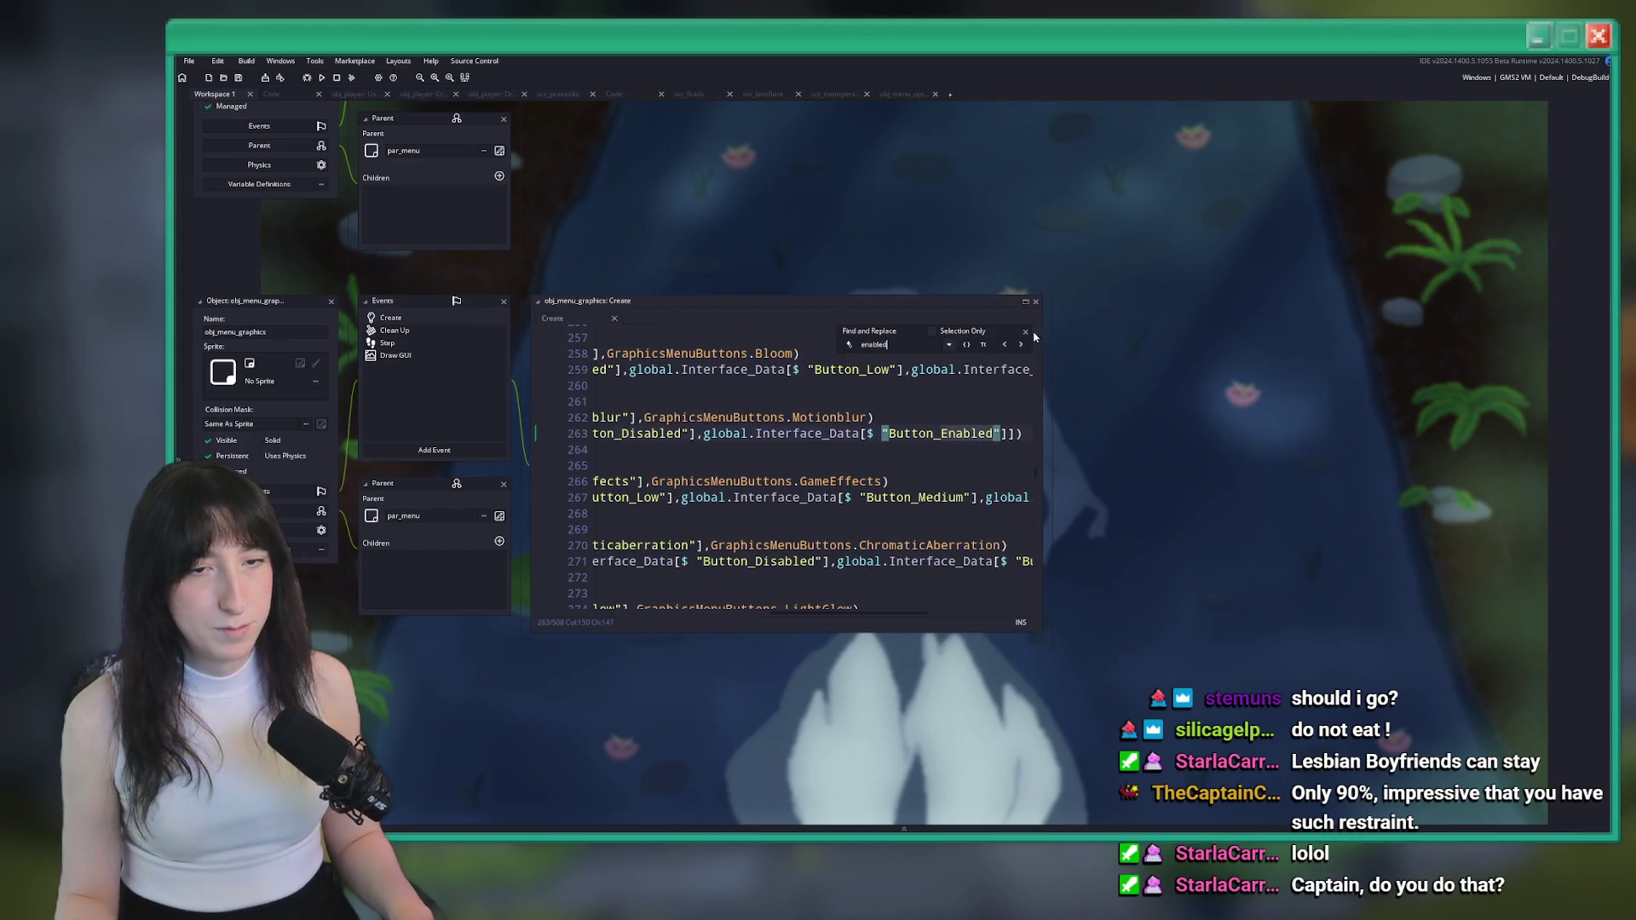
pyautogui.click(1025, 301)
pyautogui.press('Escape')
# Select the MenuBlur macOS-disable check in the graphics code for copying
pyautogui.scroll(-20, 302, 555)
pyautogui.scroll(5, 301, 555)
pyautogui.moveTo(530, 689); pyautogui.dragTo(597, 805)
pyautogui.scroll(20, 672, 633)
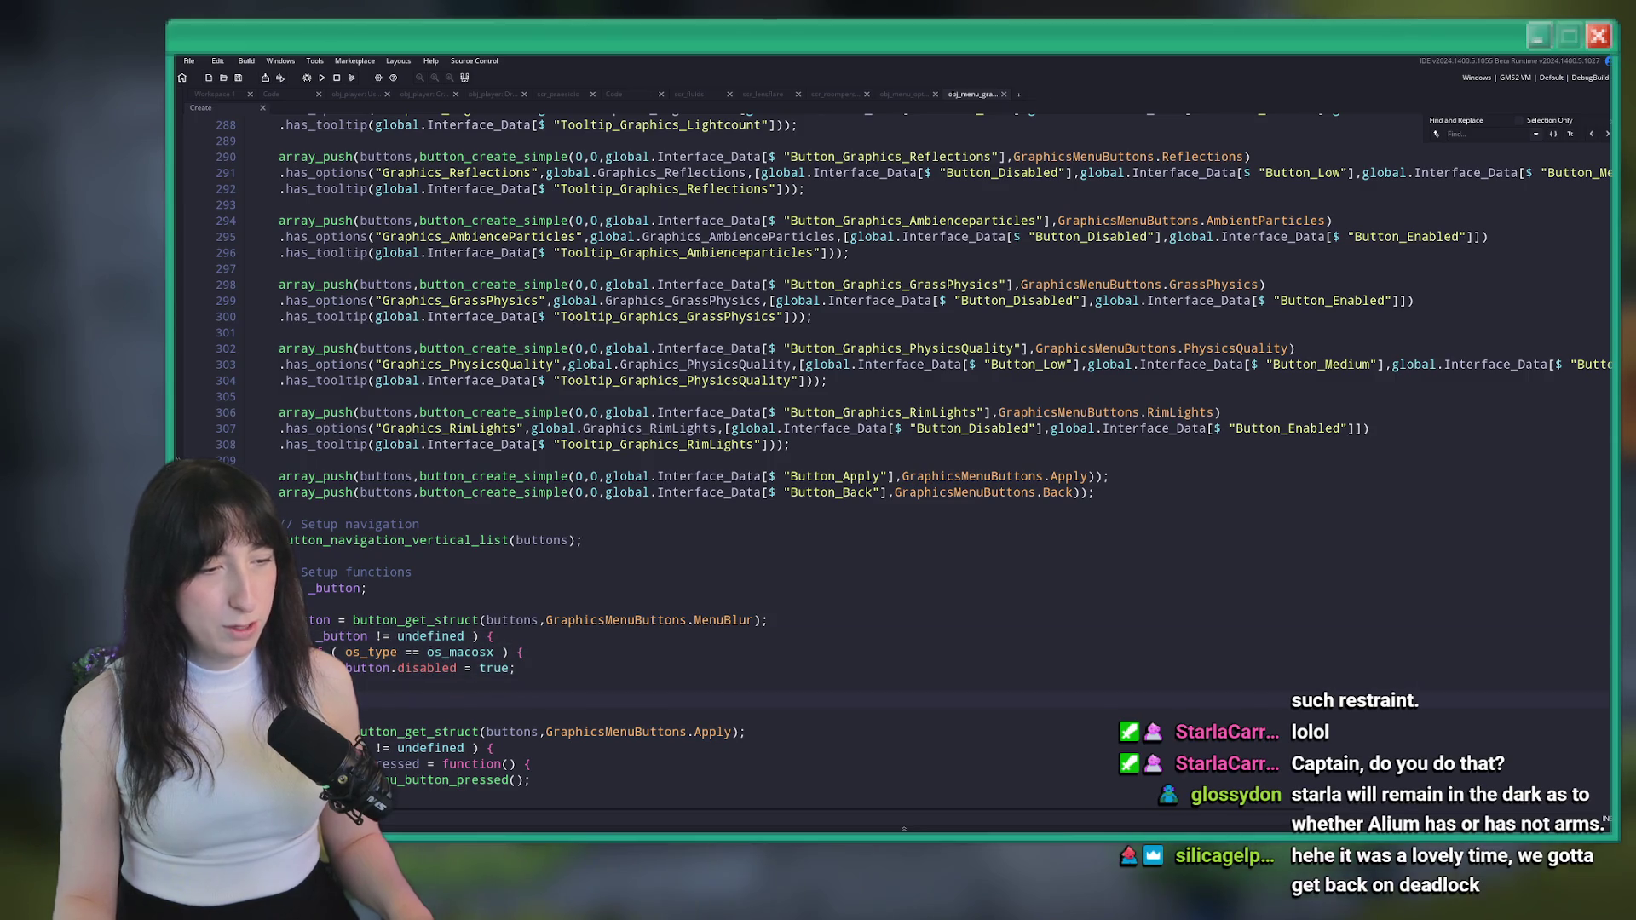
pyautogui.hotkey('shift', 'Up')
pyautogui.hotkey('shift', 'Up')
pyautogui.hotkey('shift', 'Up')
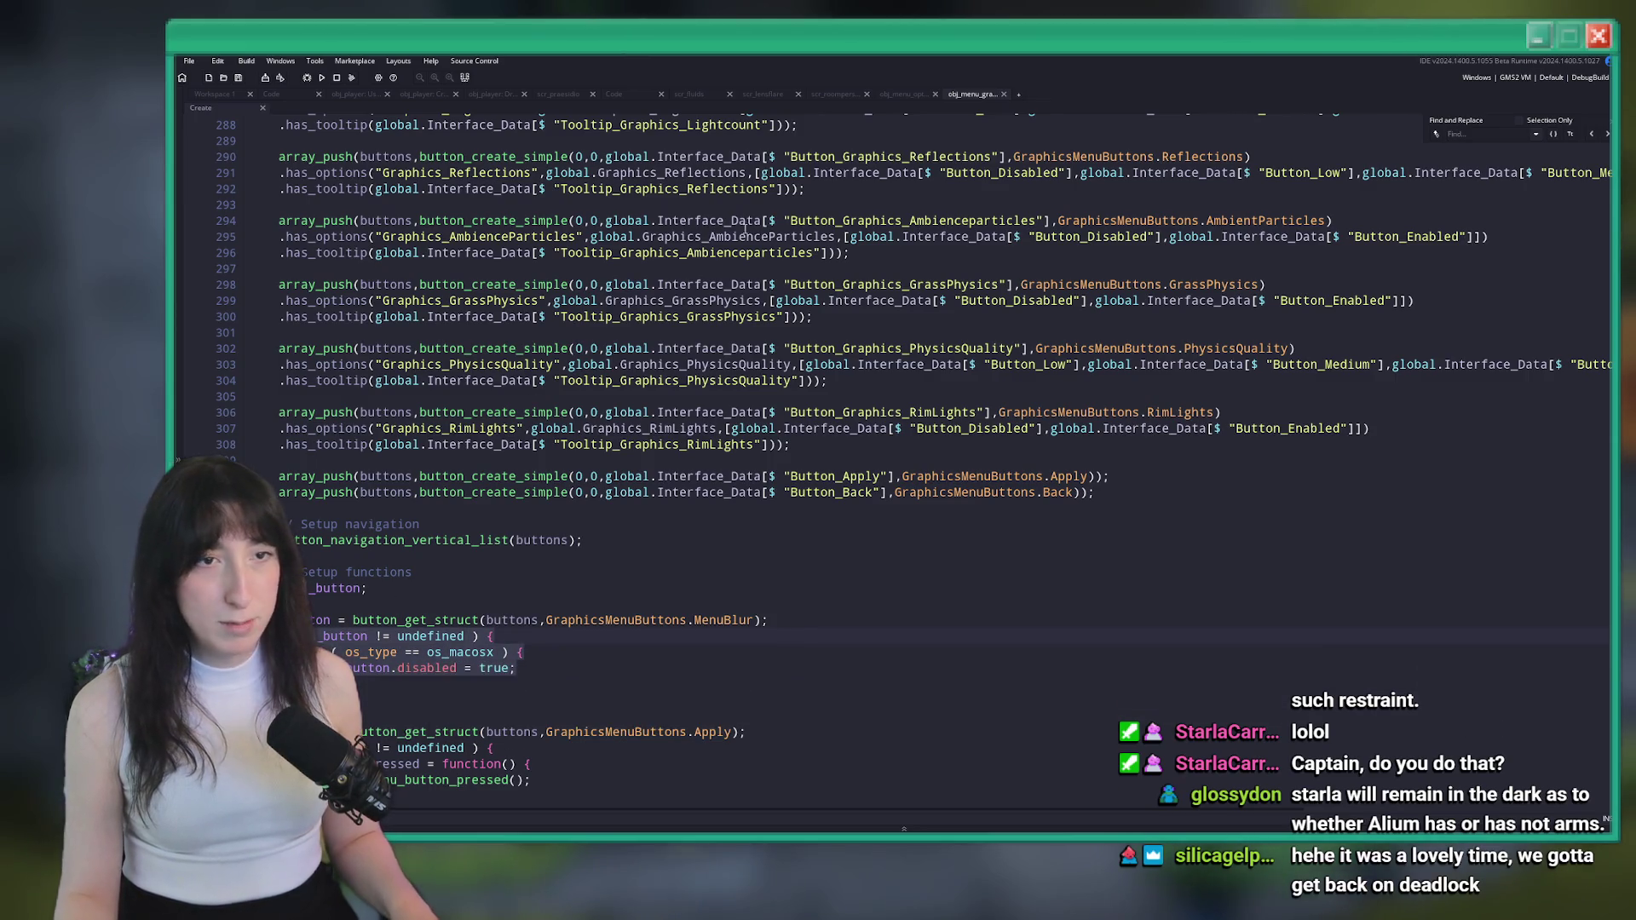
pyautogui.click(899, 94)
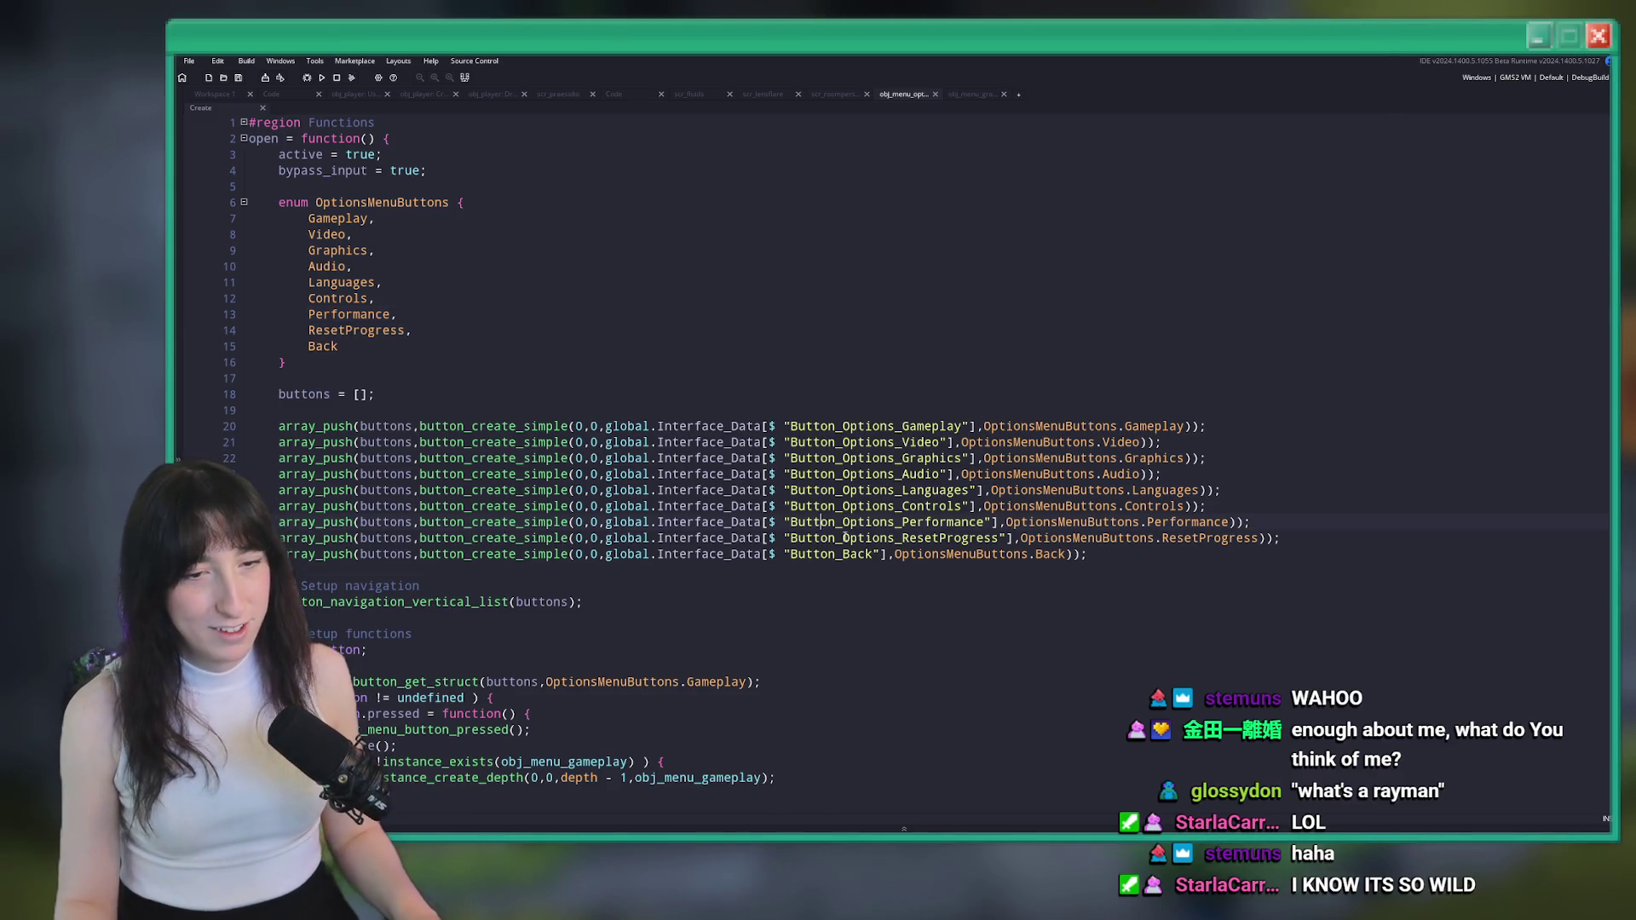
# Paste the copied macOS-disable check after line 128 in the ResetProgress code, removing duplicate lines
pyautogui.scroll(-2, 886, 519)
pyautogui.doubleClick(1211, 469)
pyautogui.hotkey('ctrl', 'f')
pyautogui.press('Return')
pyautogui.scroll(3, 644, 281)
pyautogui.click(643, 280)
pyautogui.click(885, 242)
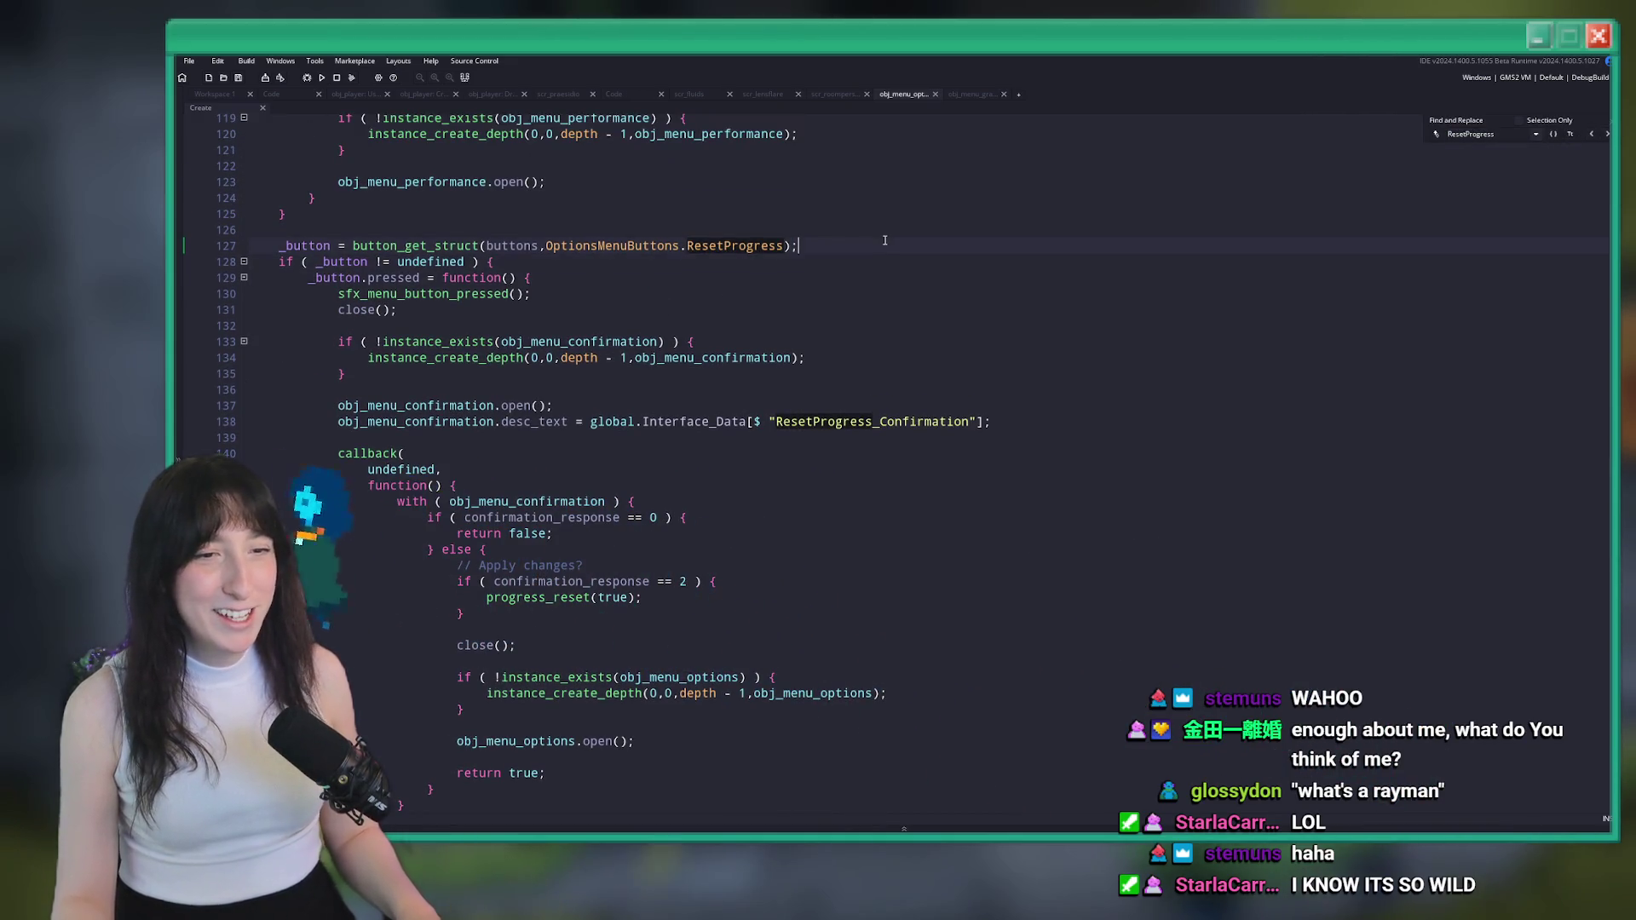
pyautogui.write('if ( _button != undefined ) {     if ( os_type == os_macosx ) {         _button.disabled = true;     } }')
pyautogui.hotkey('ctrl', 'z')
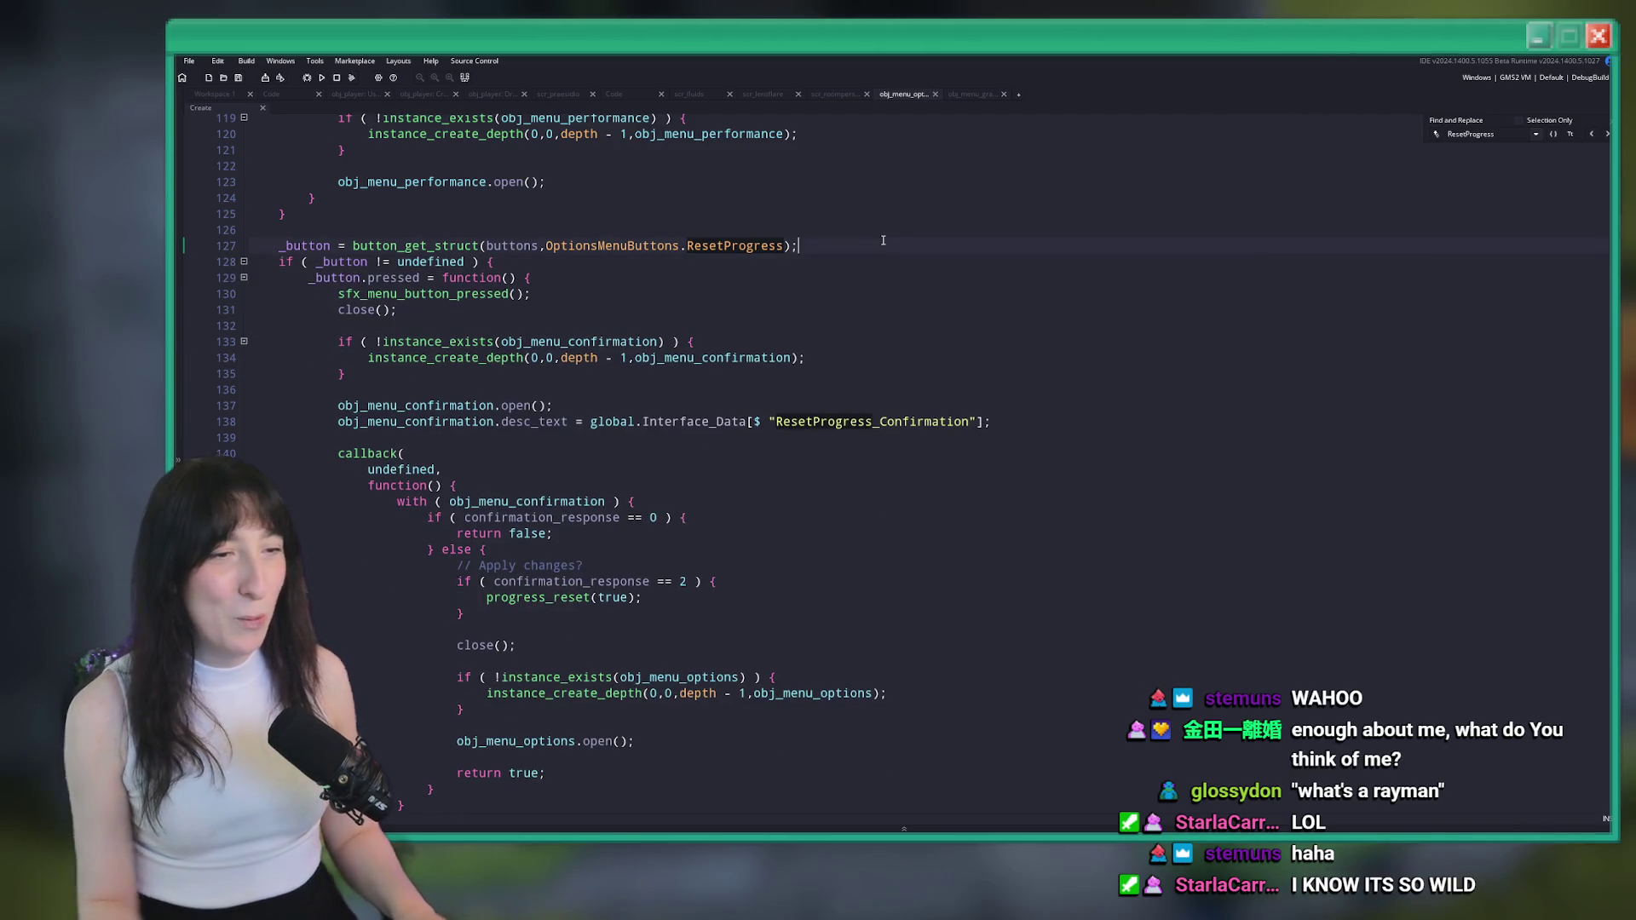
pyautogui.hotkey('ctrl', 'v')
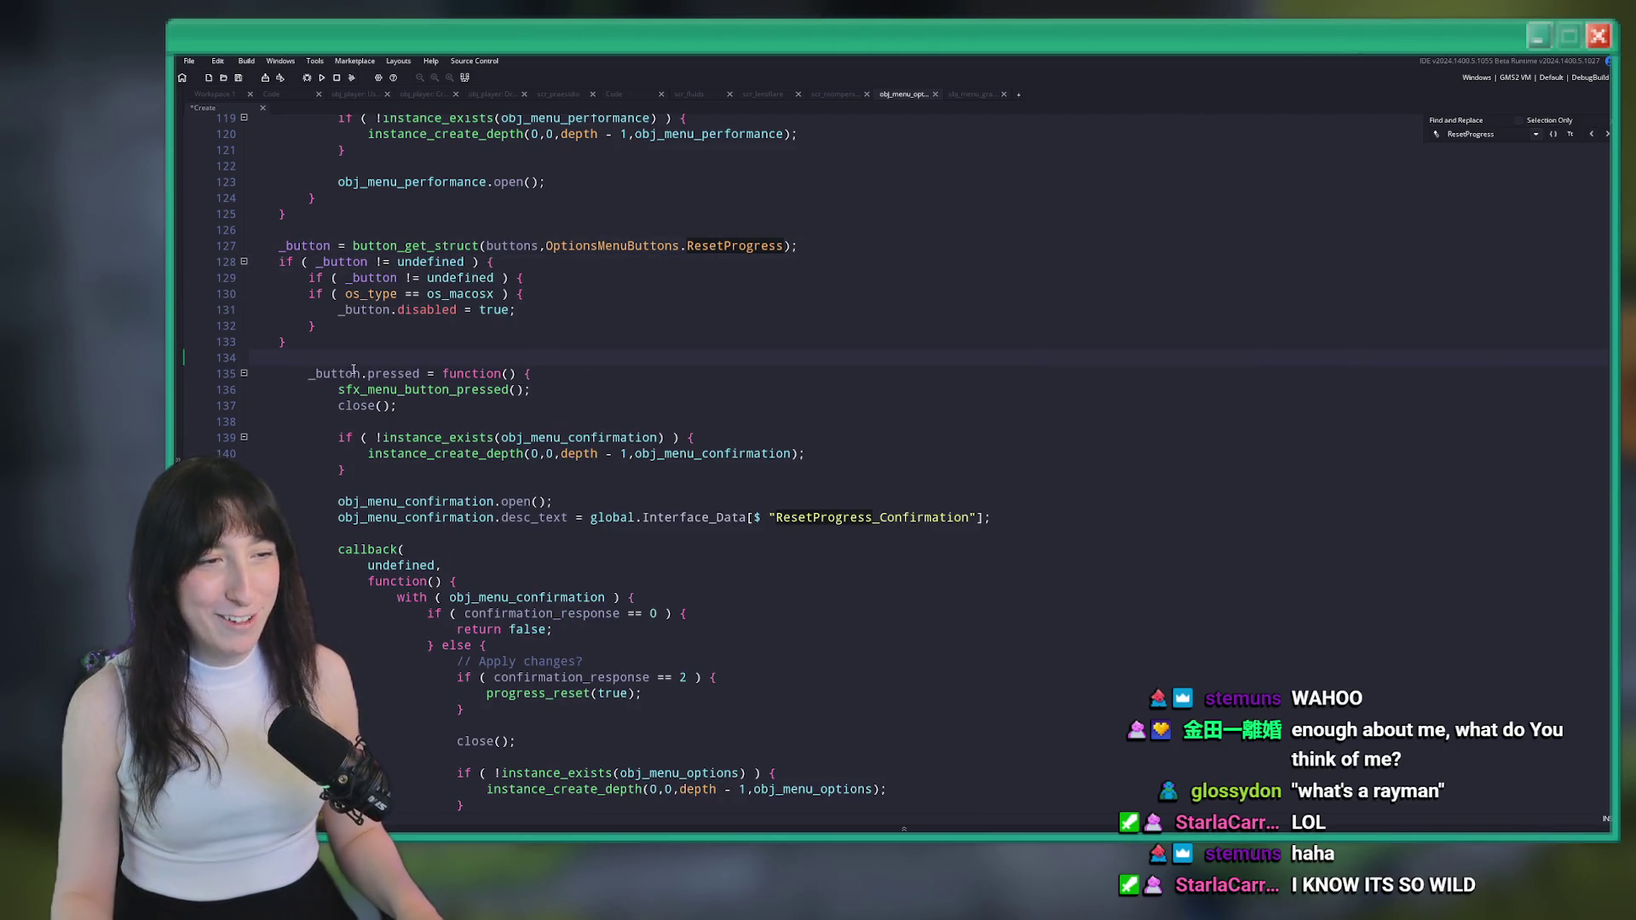
pyautogui.moveTo(317, 349); pyautogui.dragTo(256, 278)
pyautogui.press('Delete')
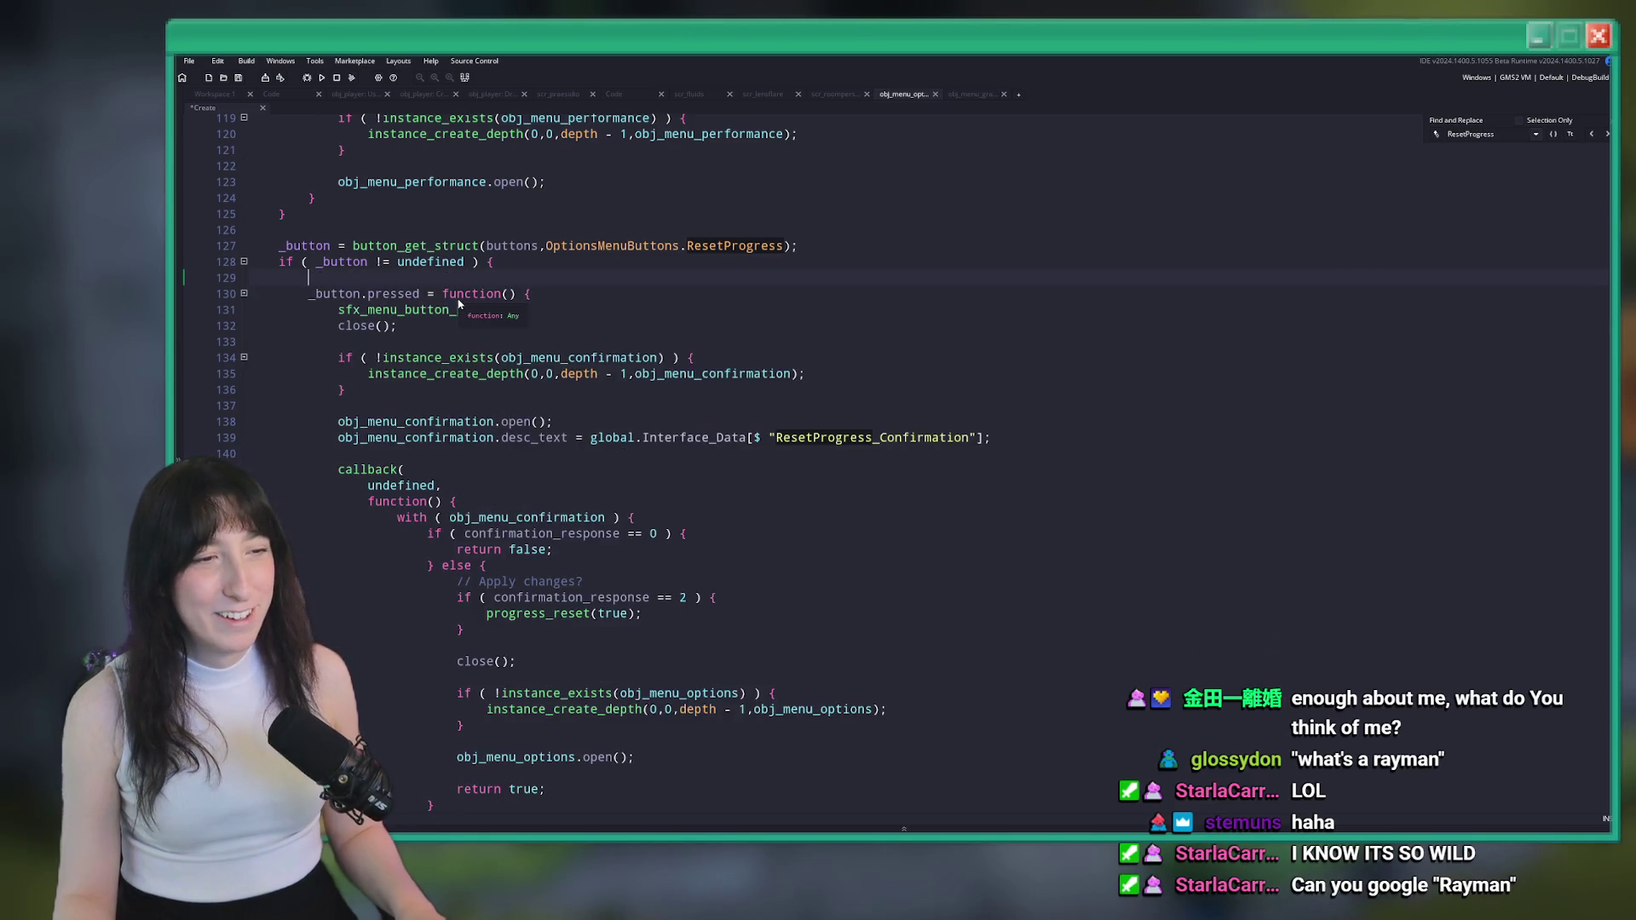
pyautogui.write('if ( os_type == os_macosx ) { \t\t_button.disabled = true; \t}')
pyautogui.press('Return')
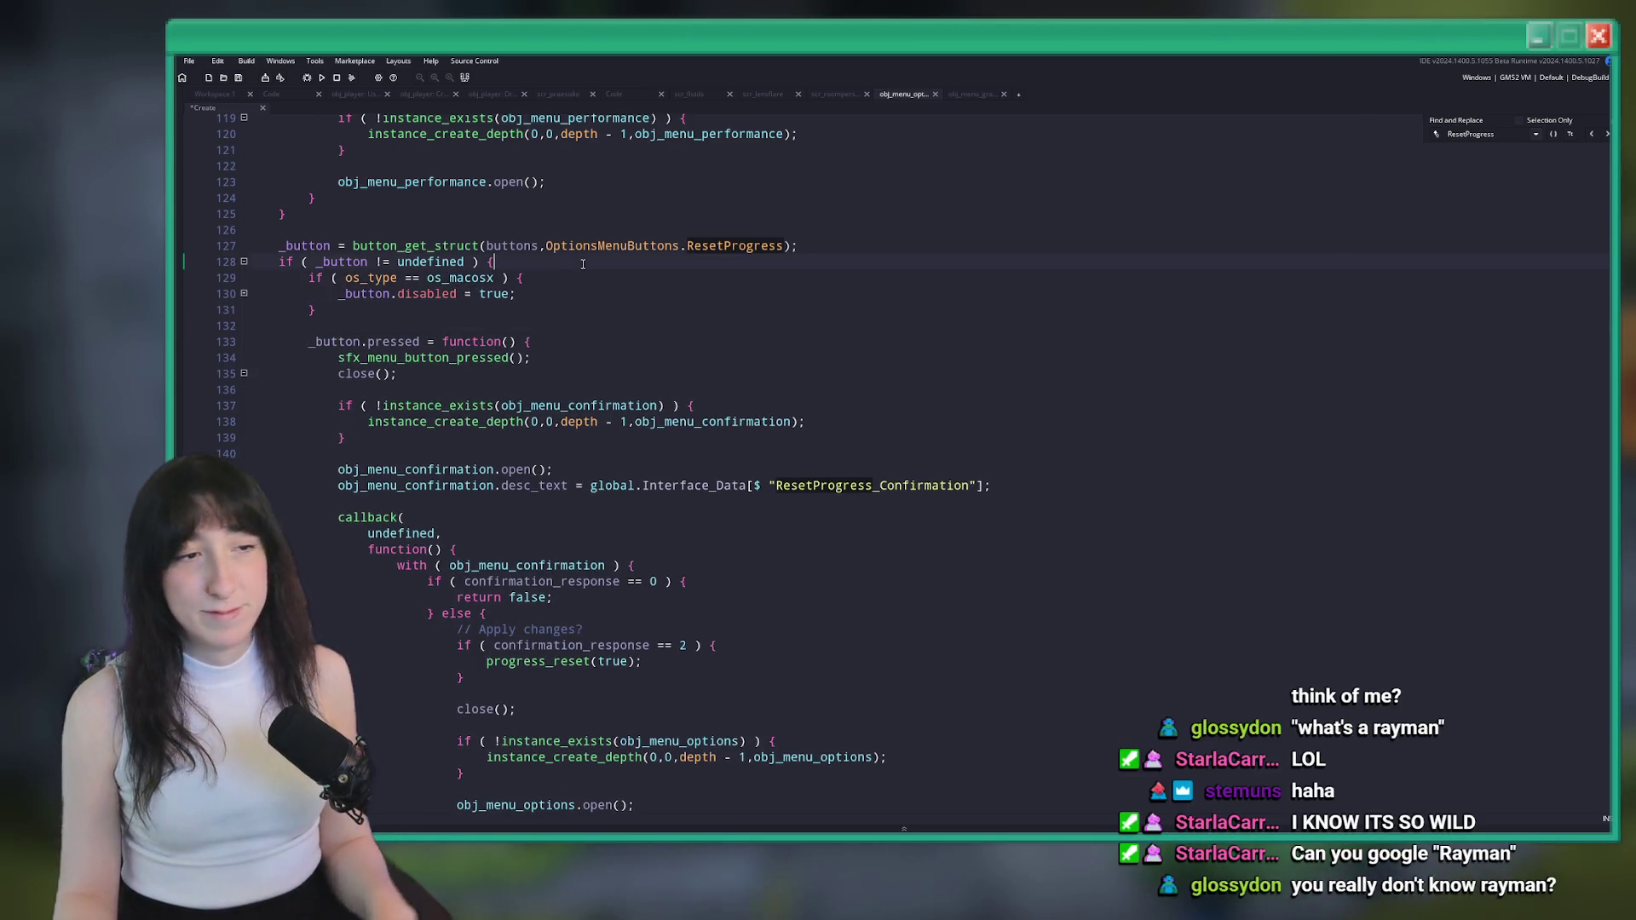
# Wrap the macOS check in an 'if ( global.Game_Paused' block, indented and closed with '}'
pyautogui.press('Return')
pyautogui.write('if ( global.Game_P')
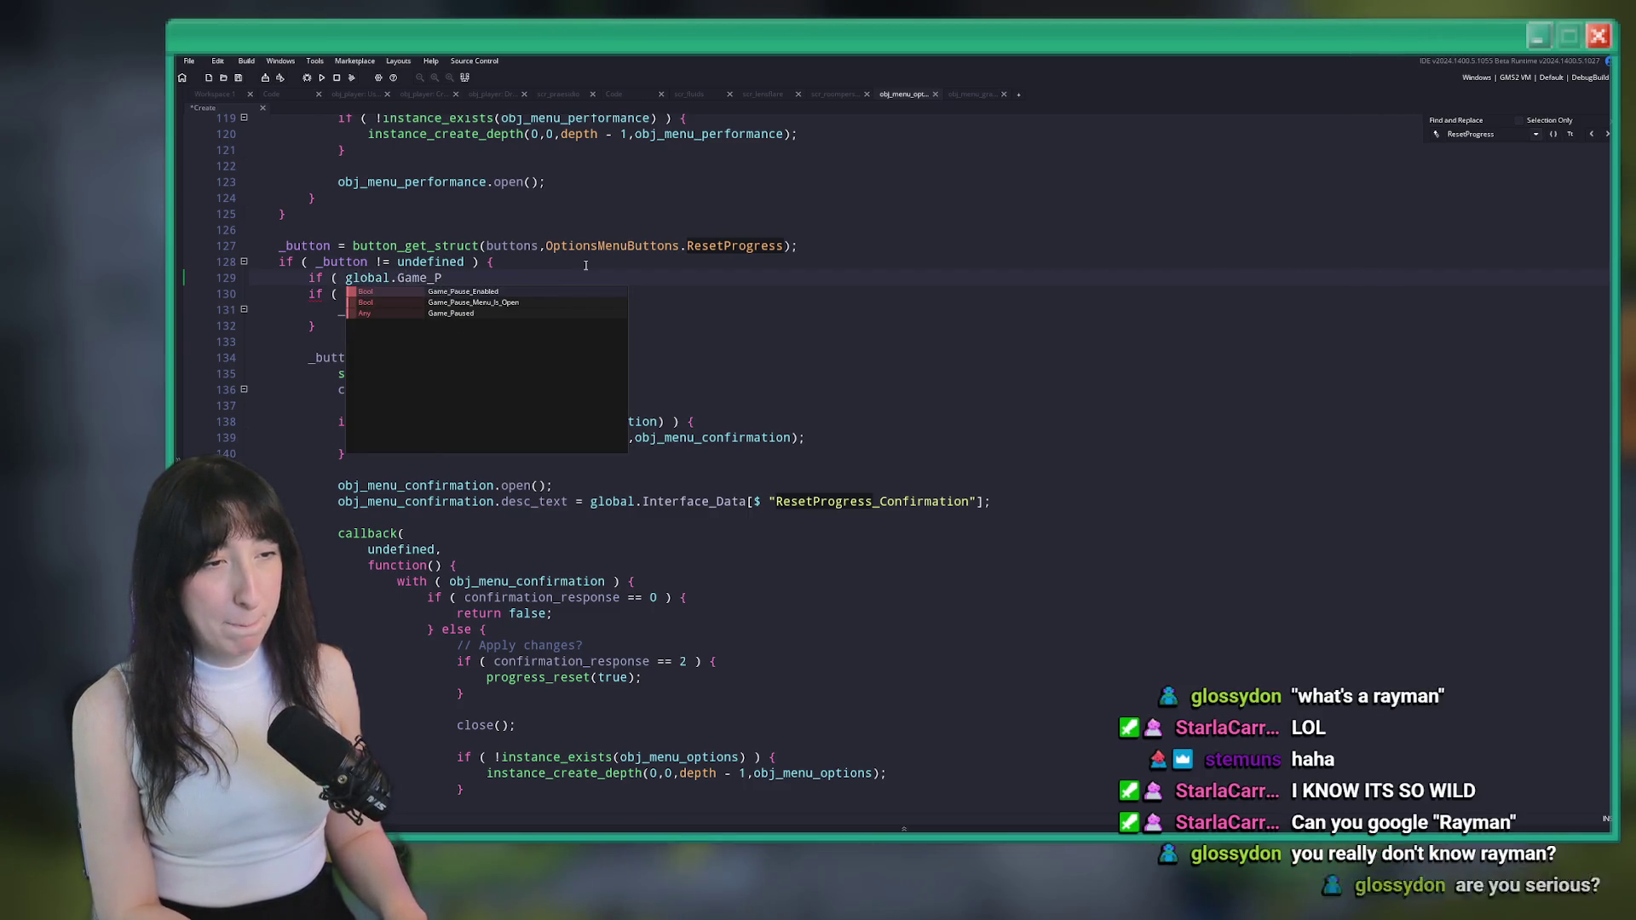
pyautogui.press('Down')
pyautogui.press('Down')
pyautogui.press('Return')
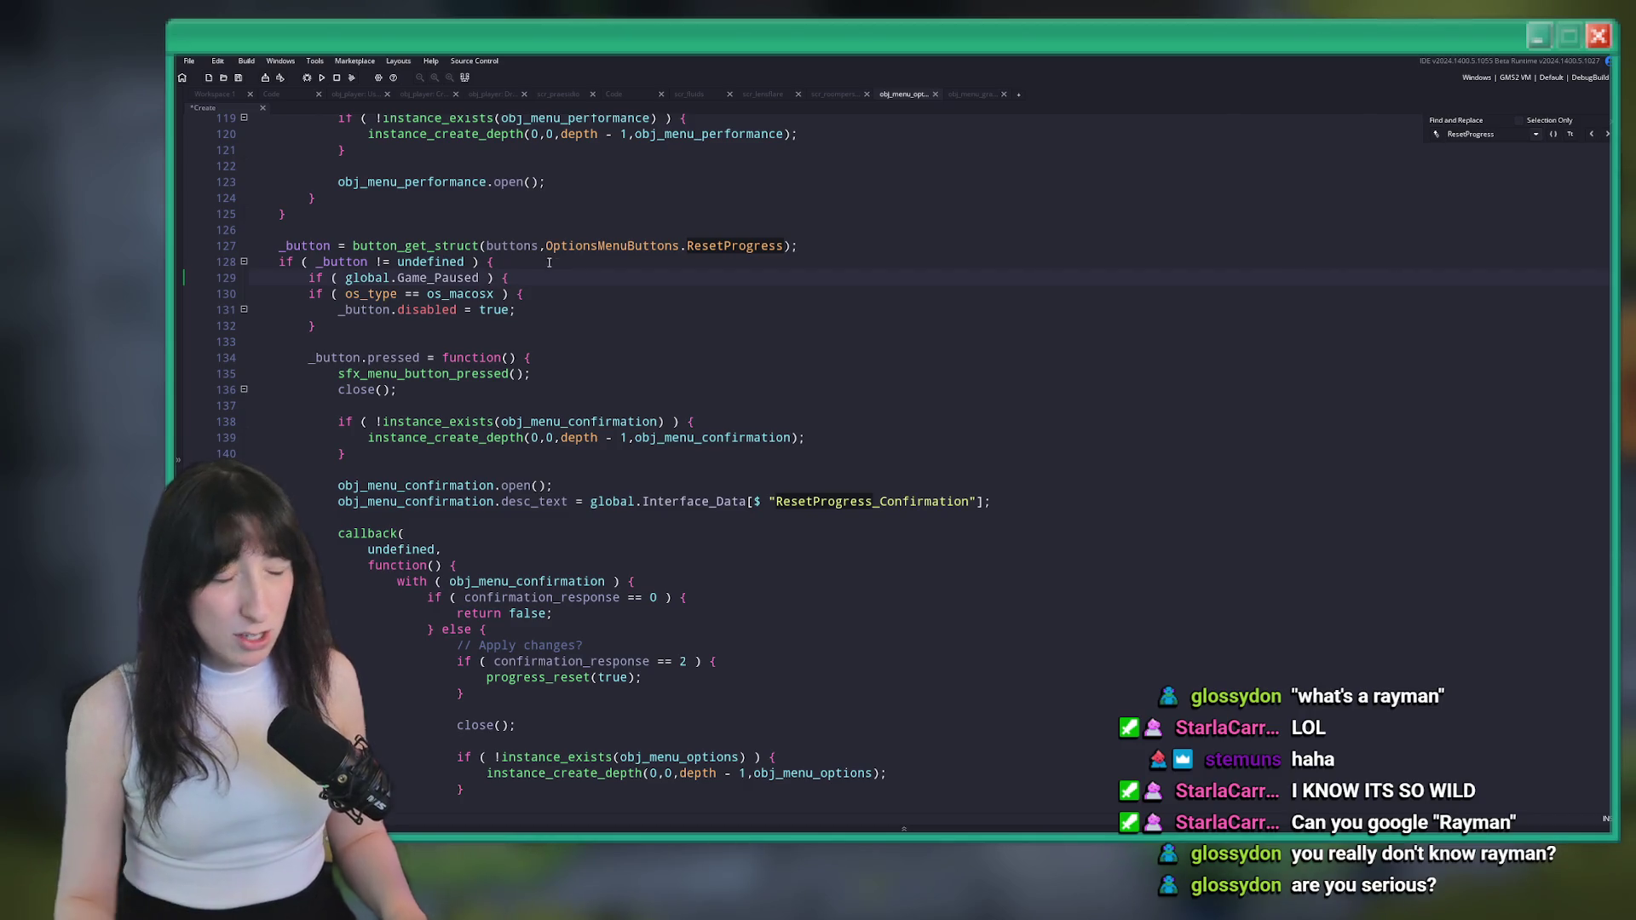
pyautogui.write('}')
pyautogui.hotkey('shift', 'Up')
pyautogui.hotkey('shift', 'Up')
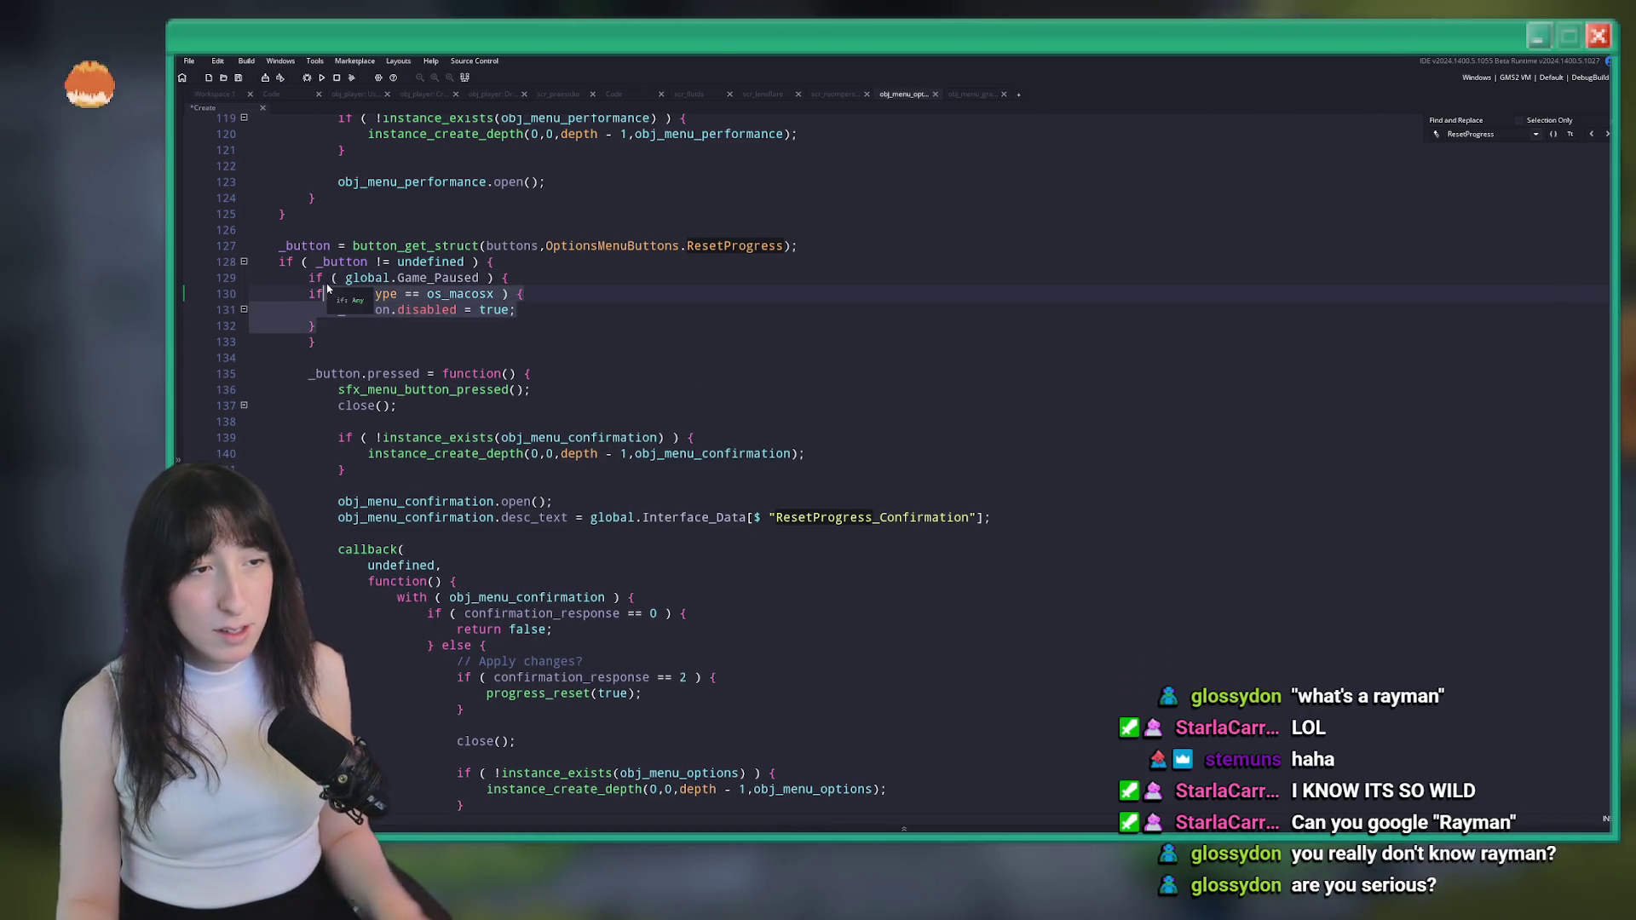
pyautogui.press('Tab')
pyautogui.click(335, 341)
pyautogui.write('}')
pyautogui.press('Return')
pyautogui.click(330, 334)
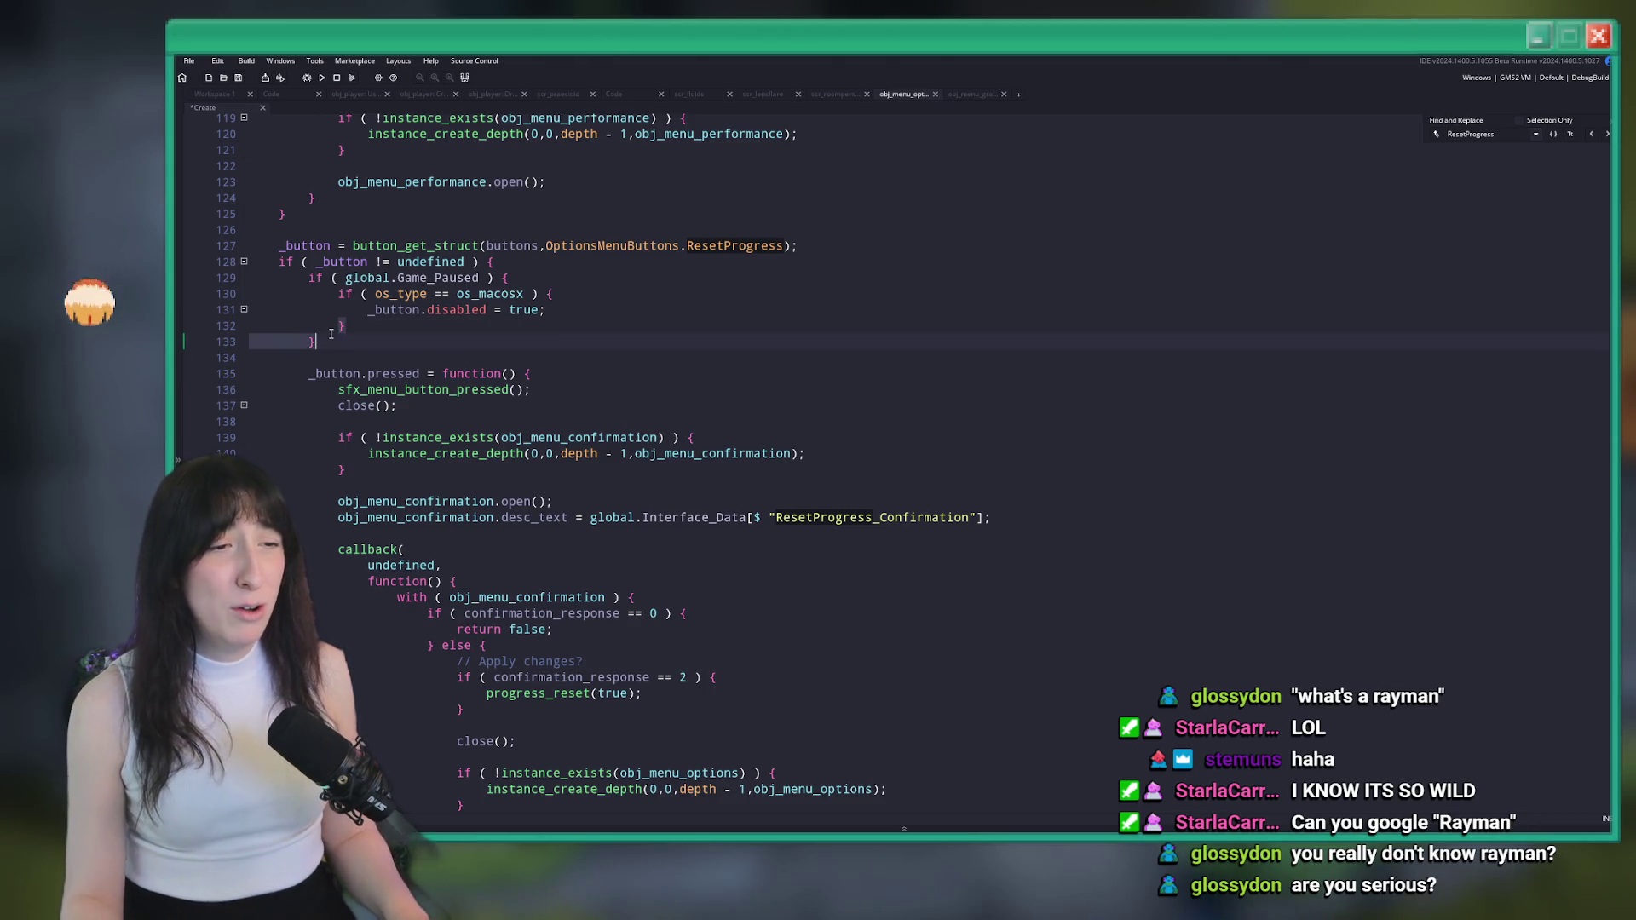
# Add an 'else {' branch holding the indented press handler, tidy blank lines, and run with F5
pyautogui.press('Down')
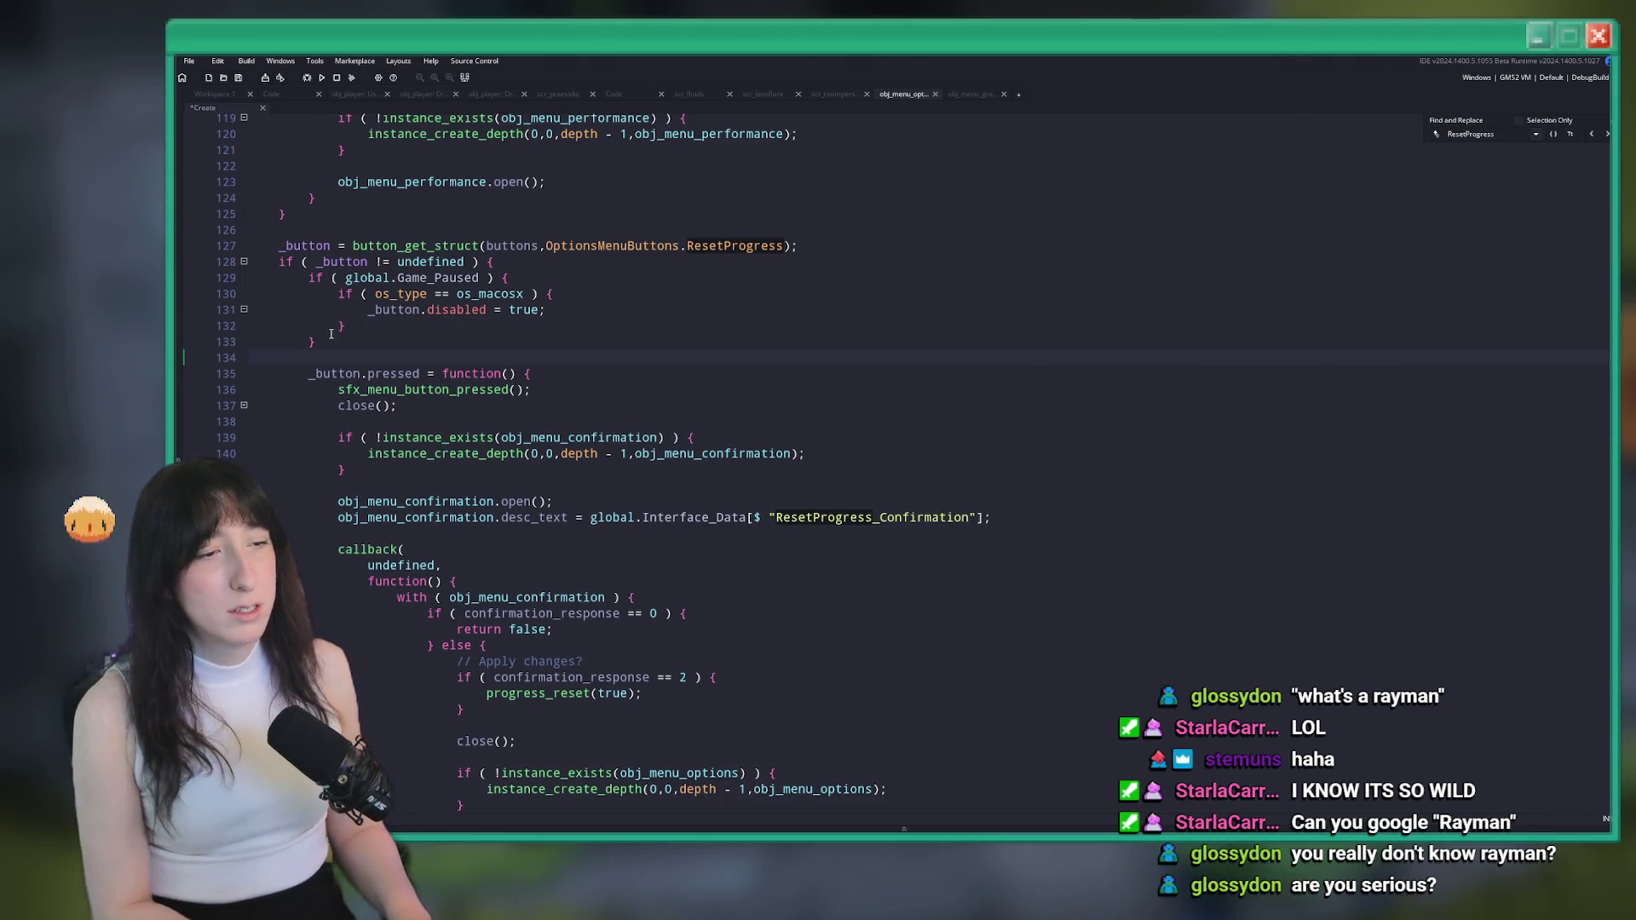
pyautogui.write(' else {')
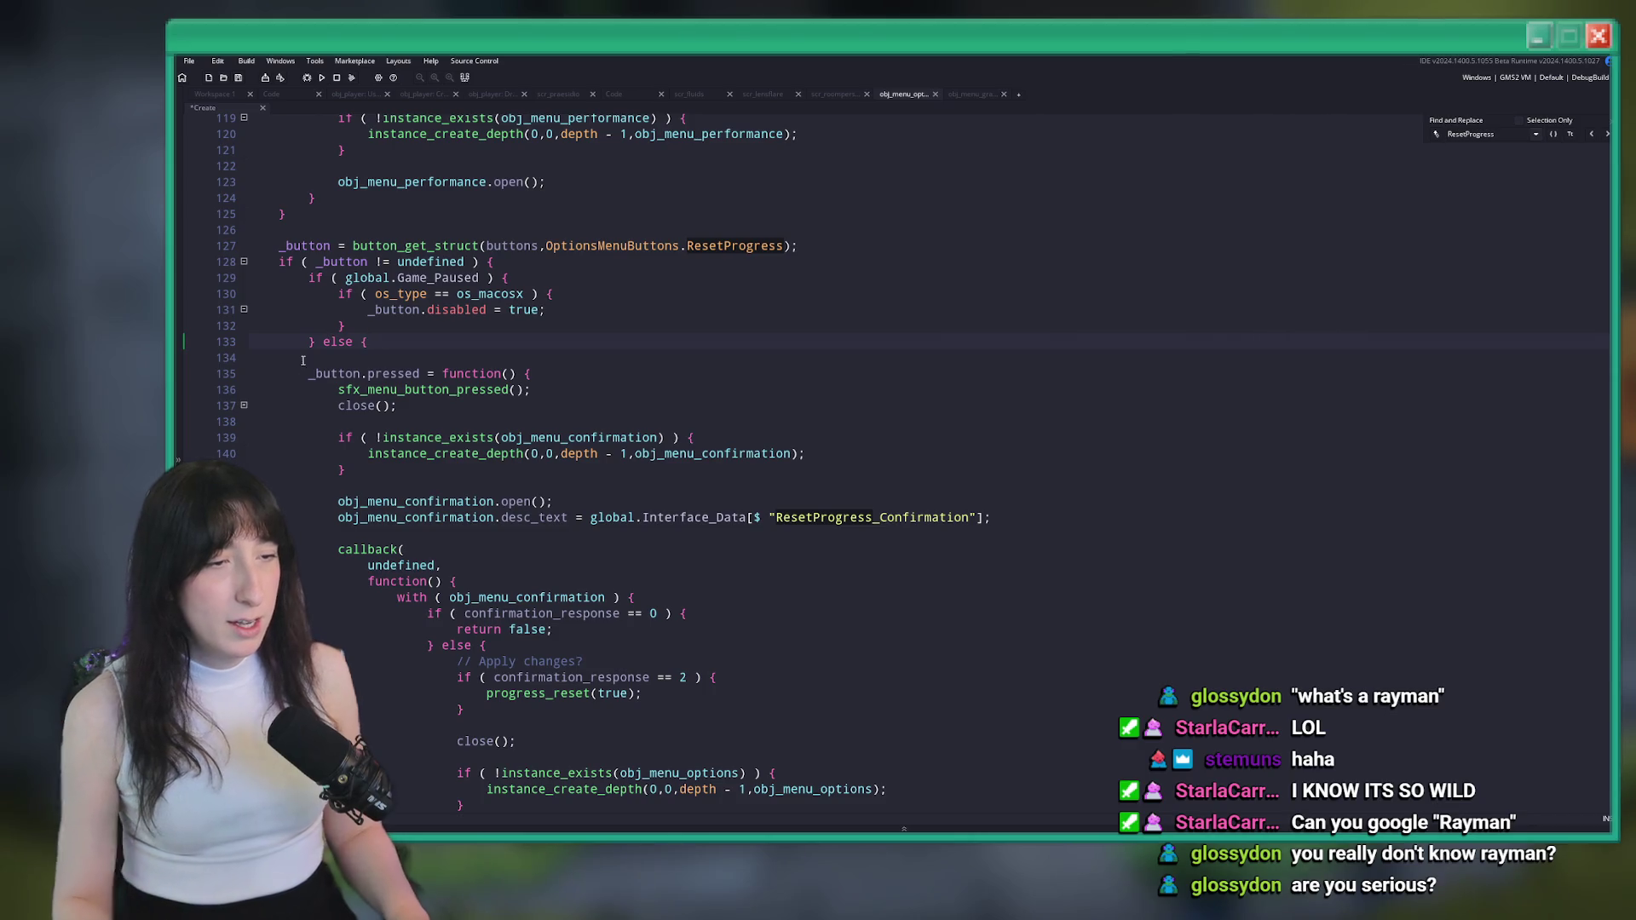
pyautogui.moveTo(302, 362); pyautogui.dragTo(317, 584)
pyautogui.press('Tab')
pyautogui.click(366, 578)
pyautogui.press('Return')
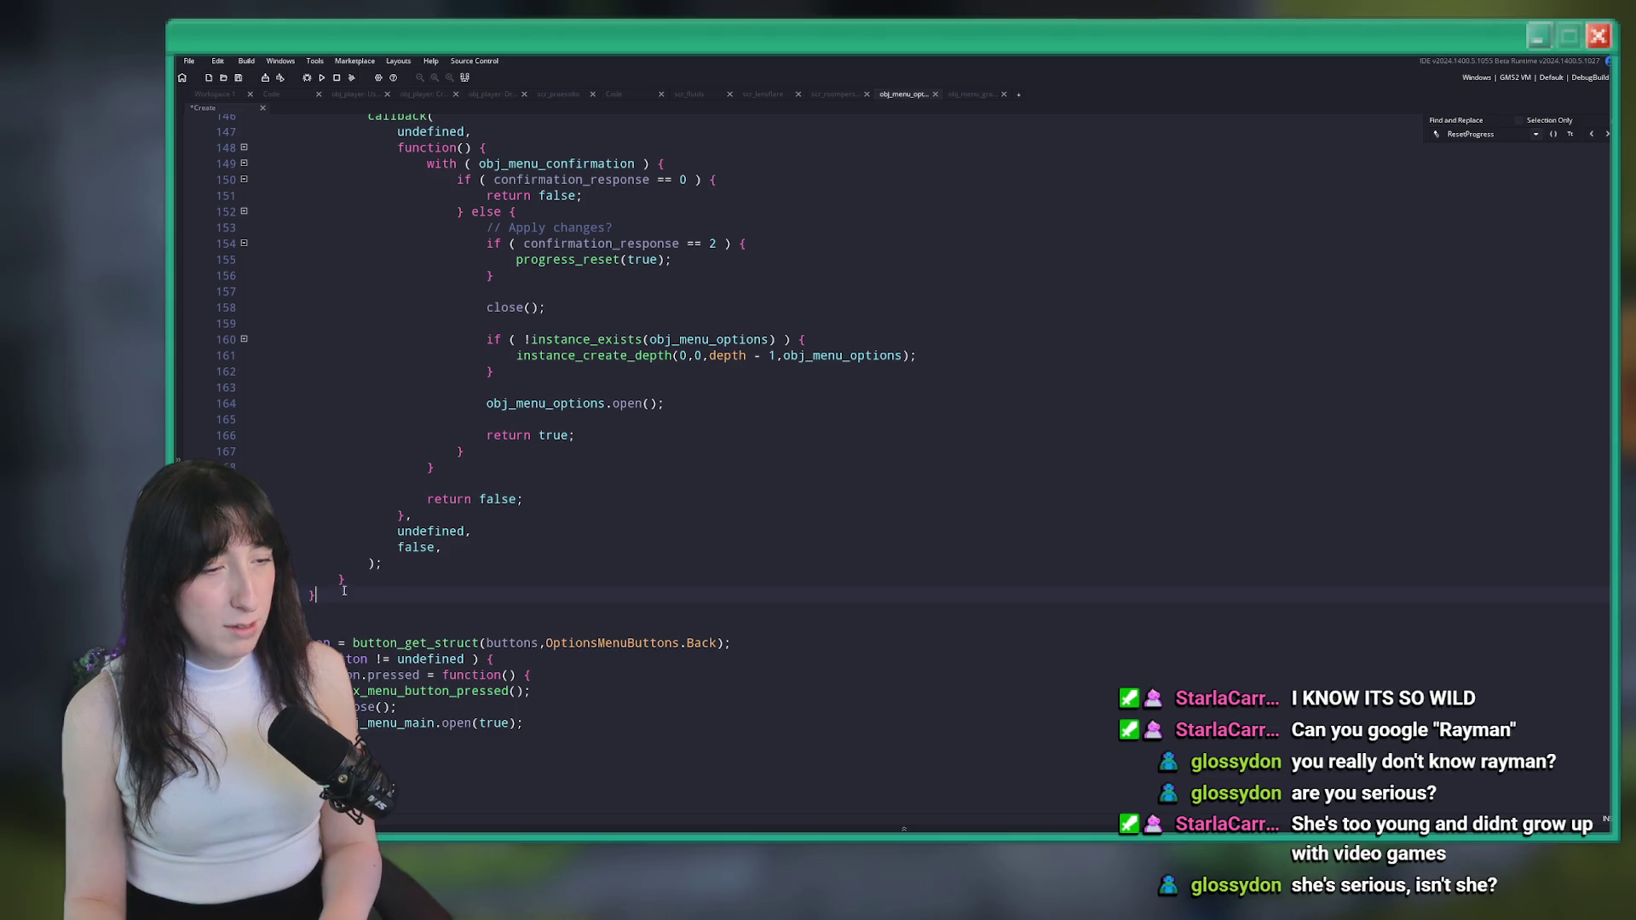
pyautogui.scroll(7, 334, 512)
pyautogui.moveTo(308, 244); pyautogui.dragTo(186, 256)
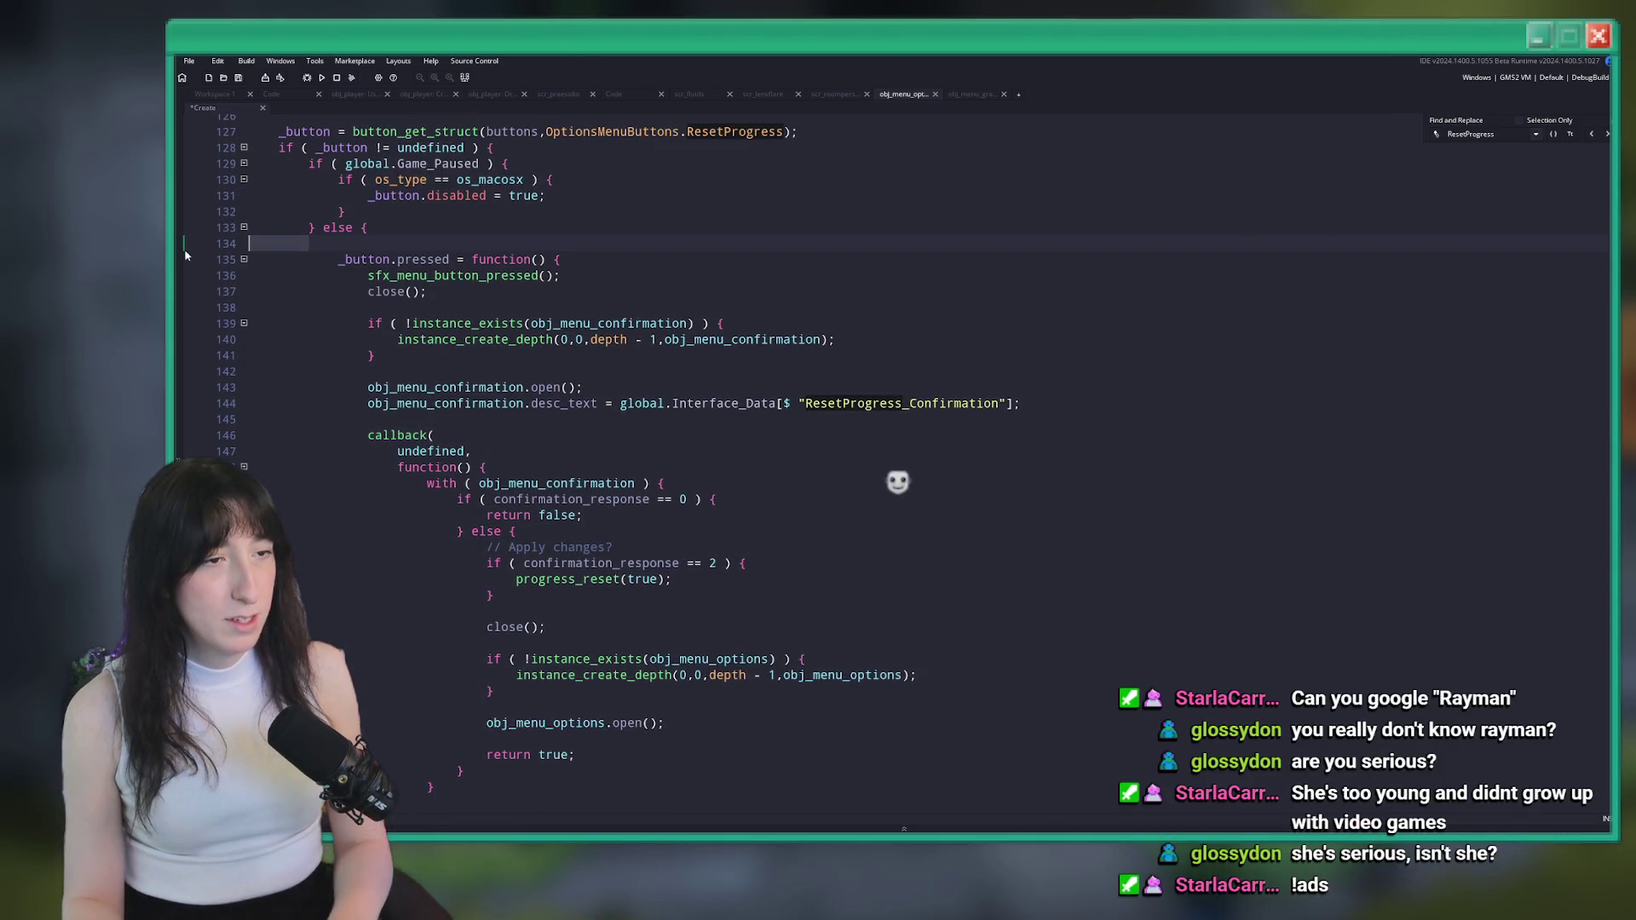
pyautogui.press('BackSpace')
pyautogui.press('BackSpace')
pyautogui.scroll(3, 681, 511)
pyautogui.click(648, 332)
pyautogui.press('F5')
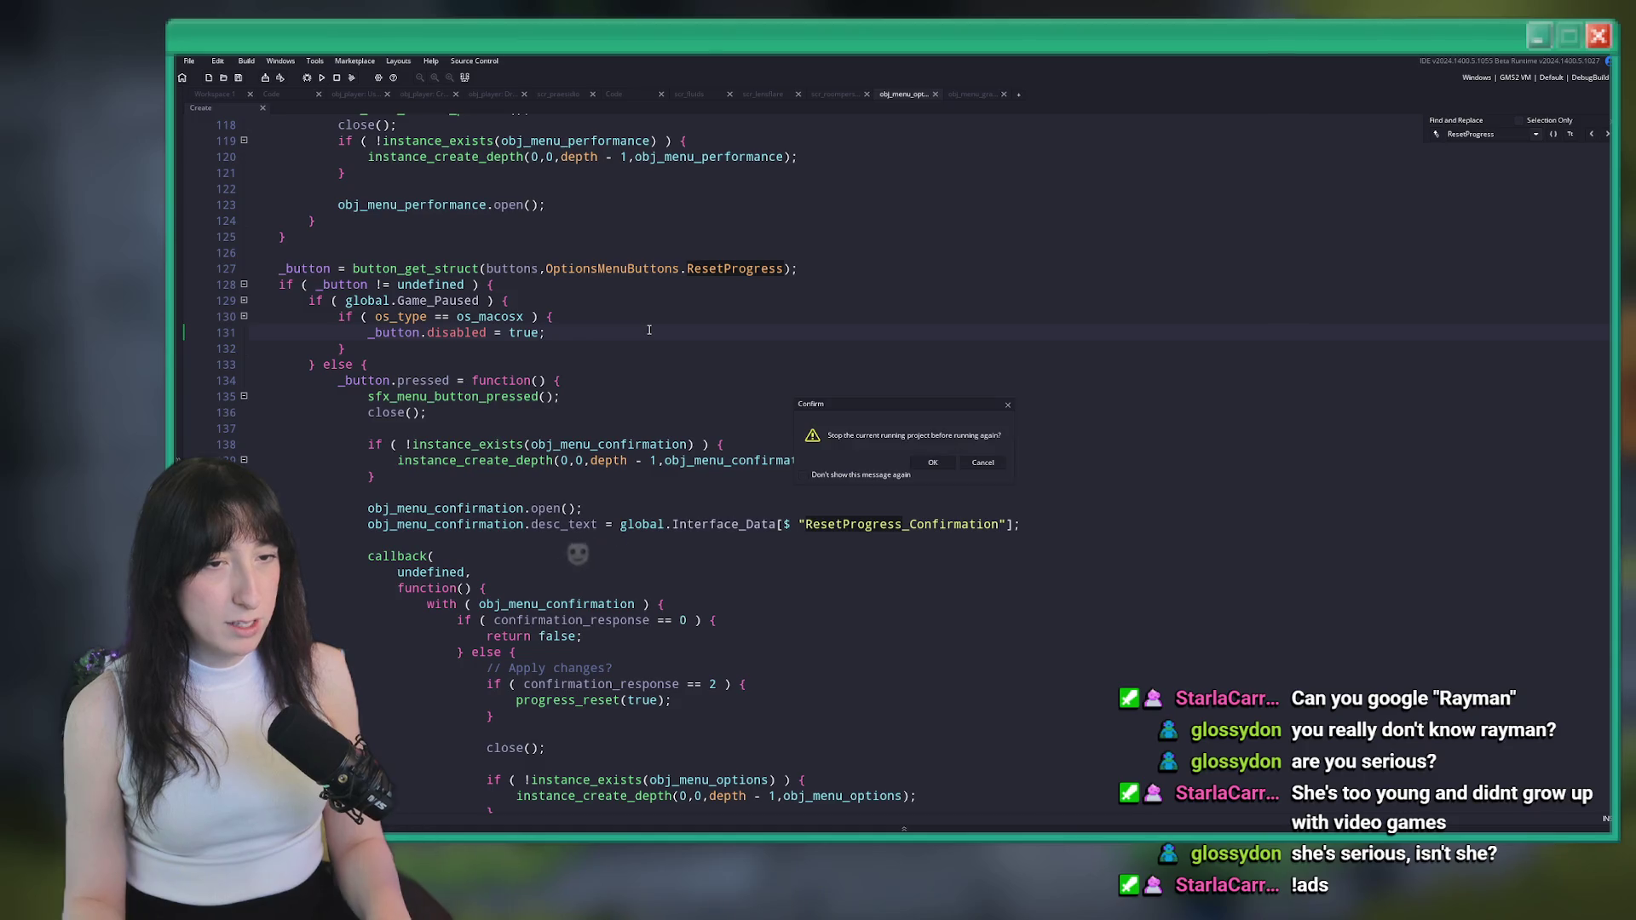
# Restart the test run, start Story, and open the pause Options menu
pyautogui.click(933, 462)
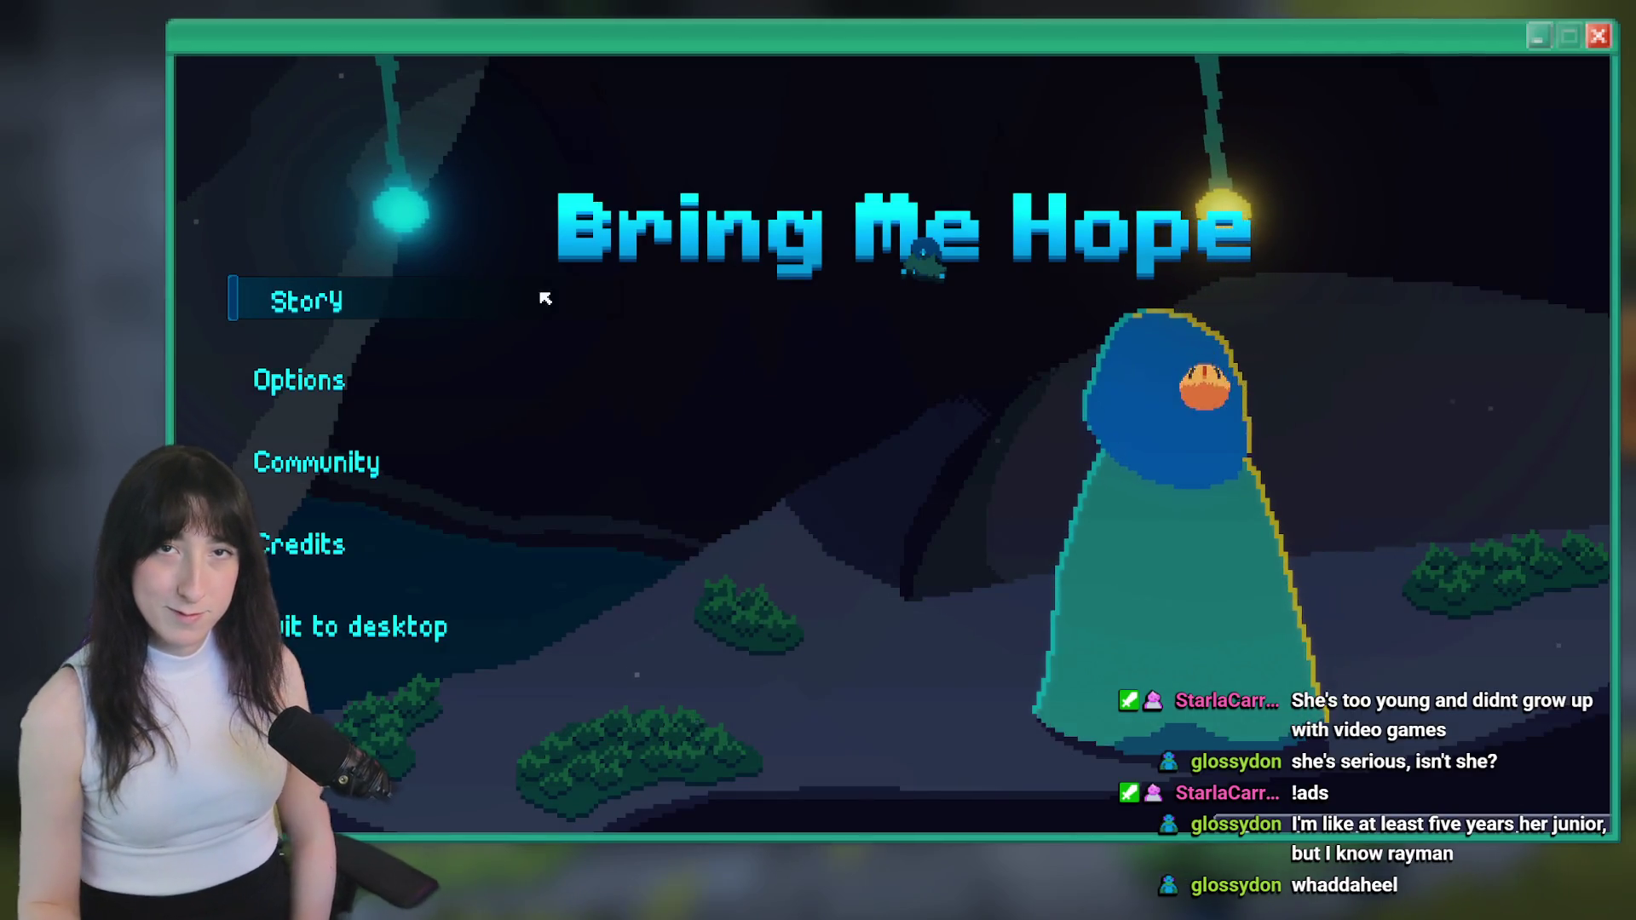
pyautogui.click(274, 285)
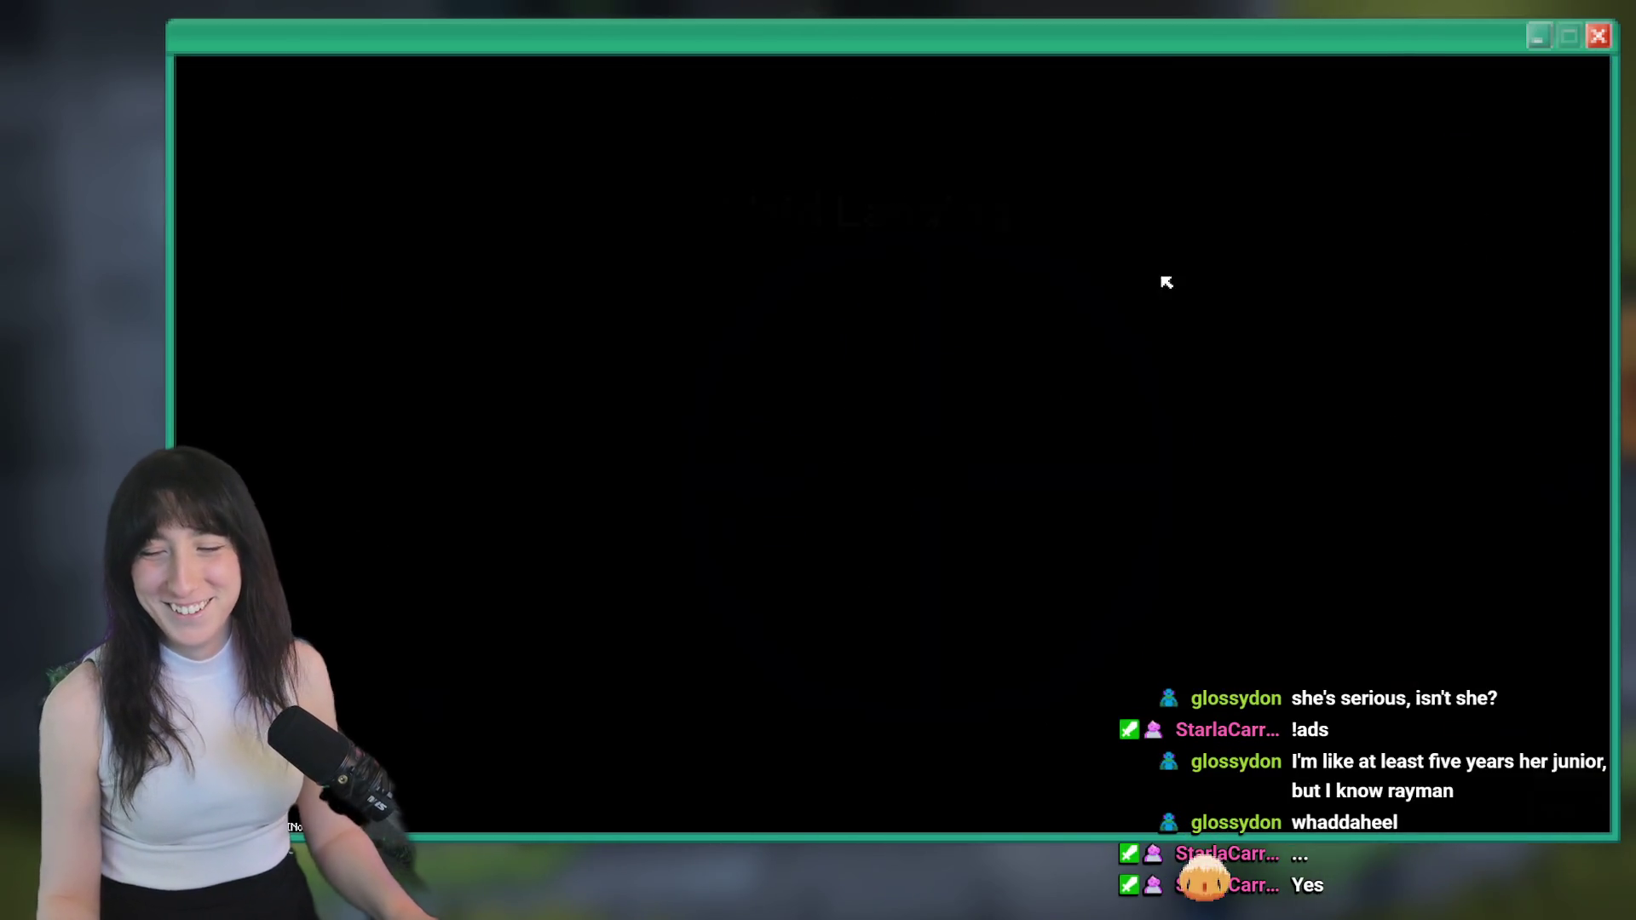
pyautogui.press('Escape')
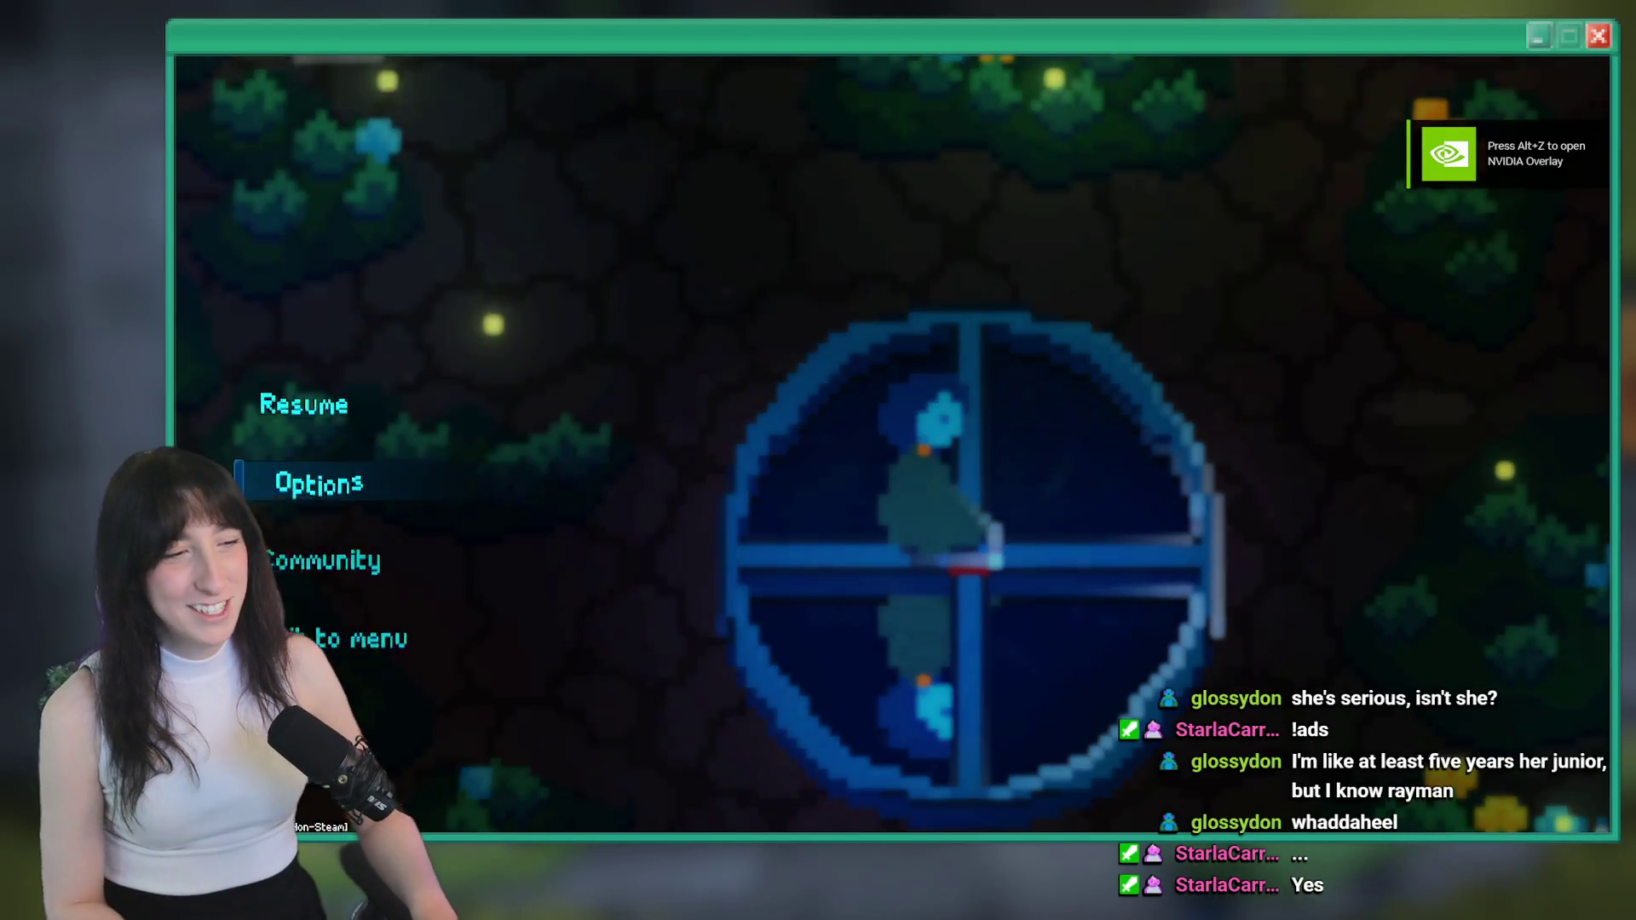
pyautogui.press('Return')
pyautogui.press('Escape')
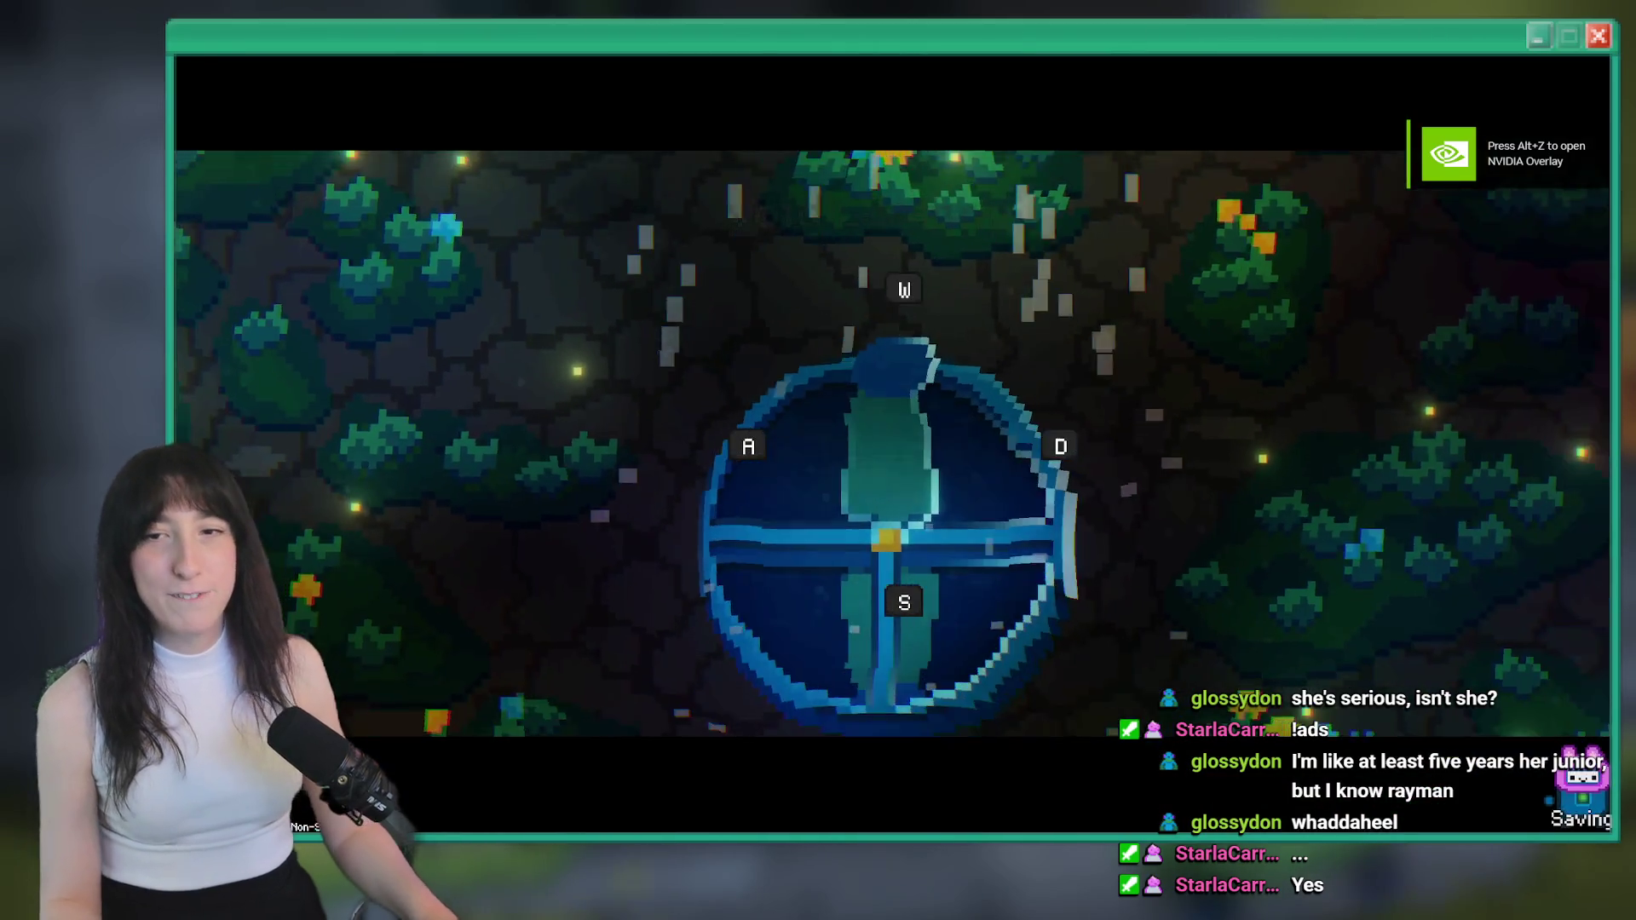
# Close the game and bring the ResetProgress code back into view
pyautogui.hotkey('alt', 'F4')
pyautogui.click(725, 285)
pyautogui.hotkey('ctrl', 'f')
pyautogui.scroll(2, 723, 364)
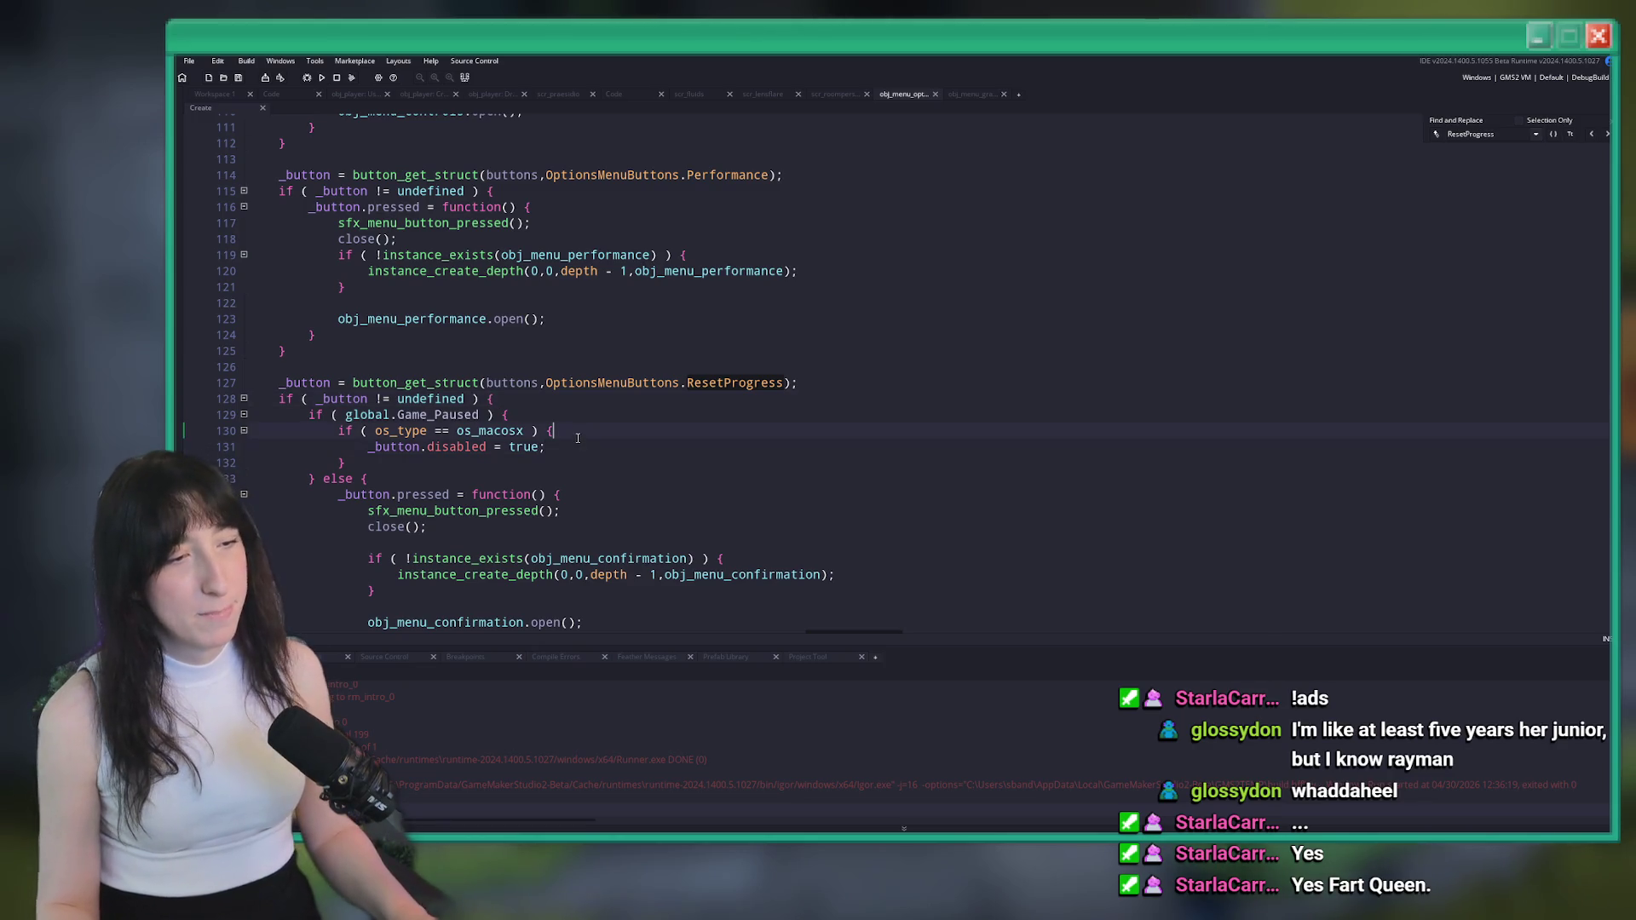
# Drop the os_macosx condition so _button.disabled = true applies whenever paused, then rebuild with F5
pyautogui.hotkey('ctrl', 'z')
pyautogui.hotkey('ctrl', 'z')
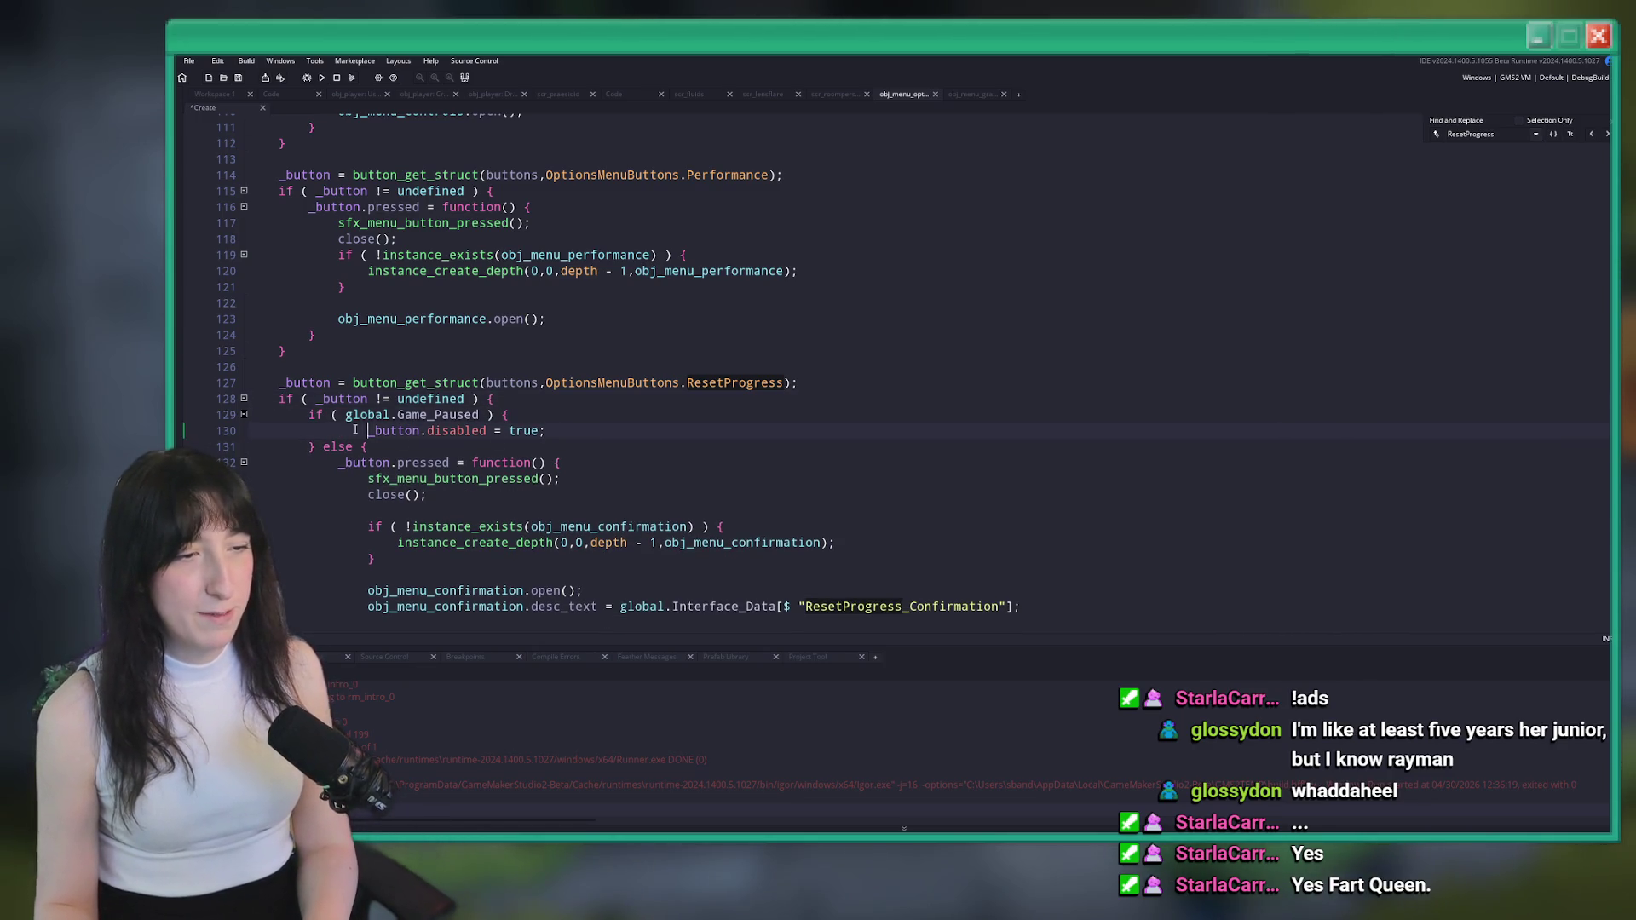
pyautogui.press('BackSpace')
pyautogui.click(536, 432)
pyautogui.press('F5')
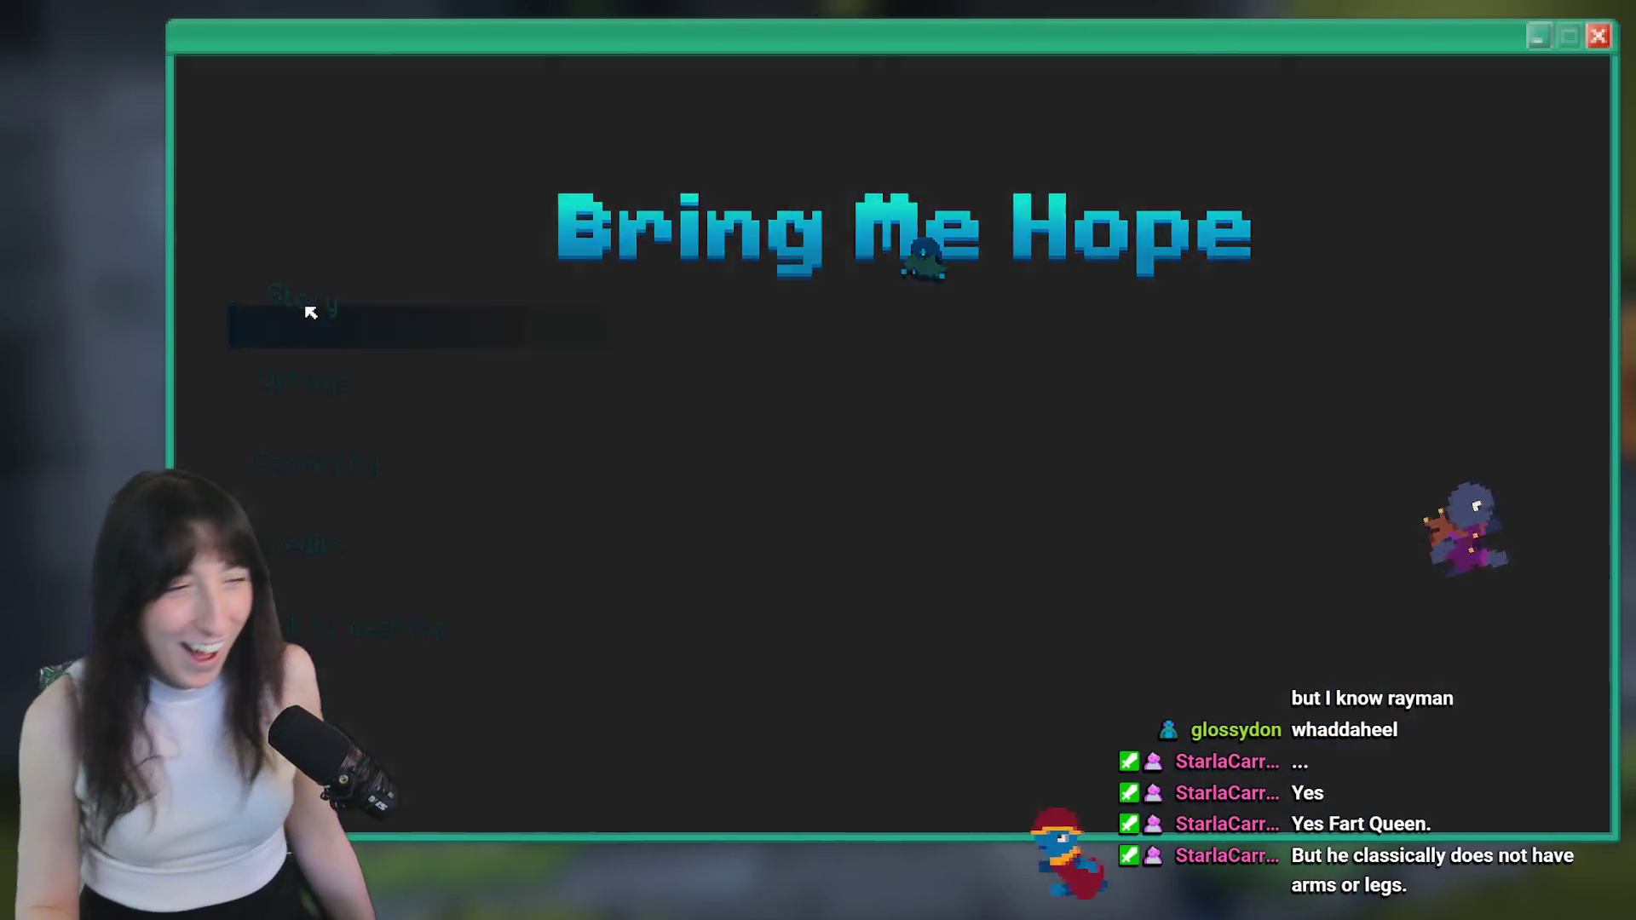
# Start Story mode in the test build, check Reset Progress in the in-game Options, then return to the editor
pyautogui.click(311, 312)
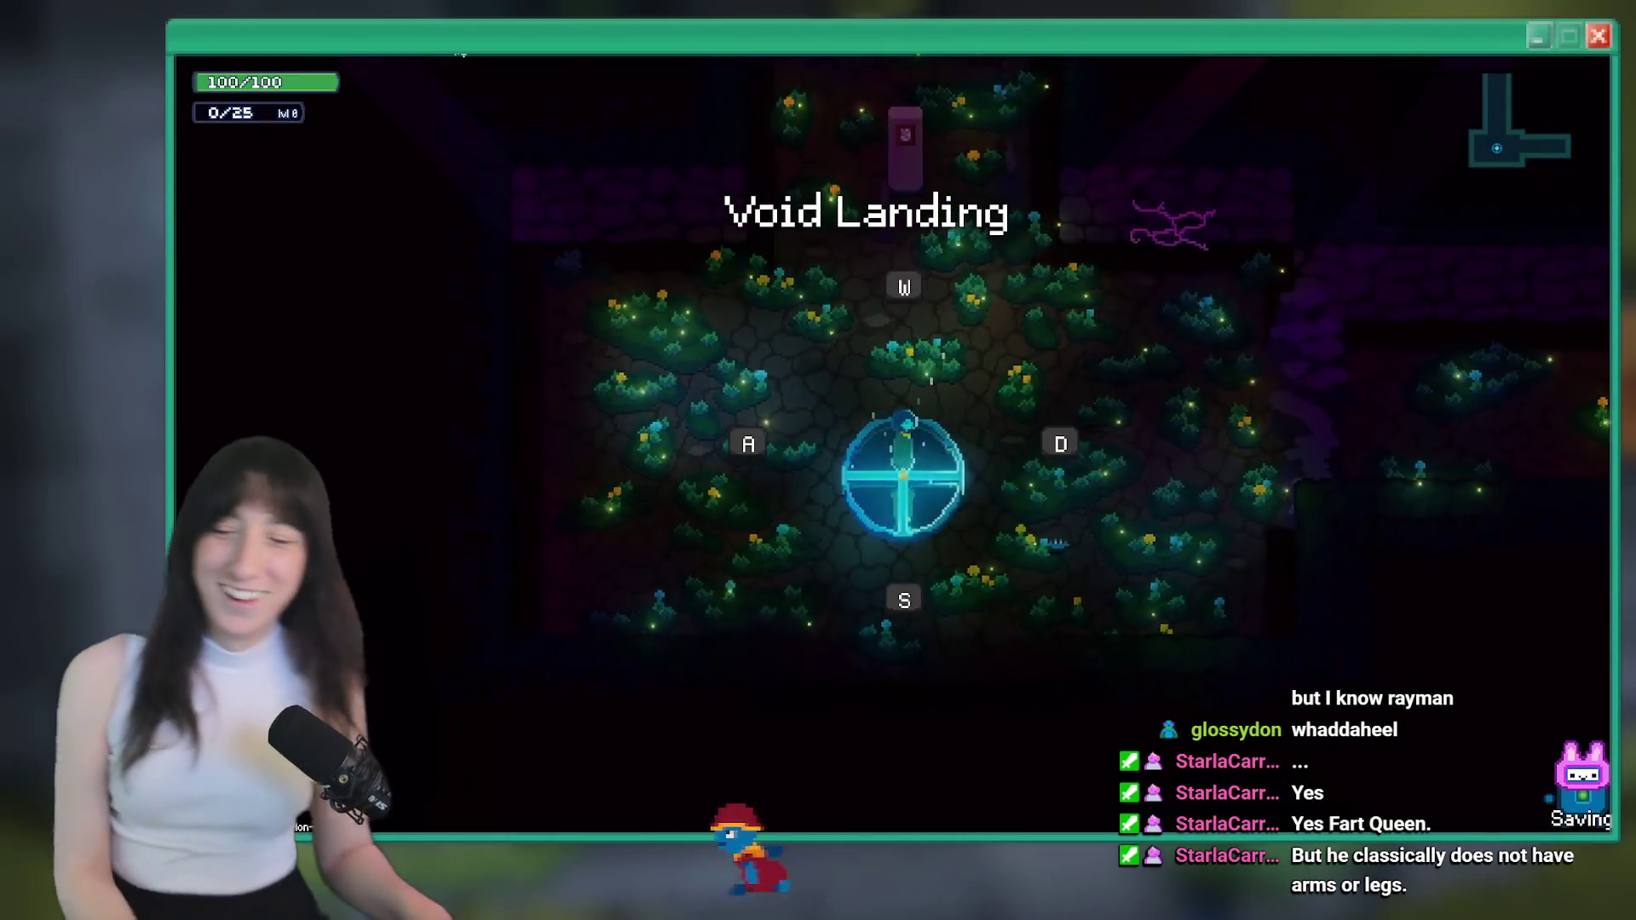
pyautogui.press('Up')
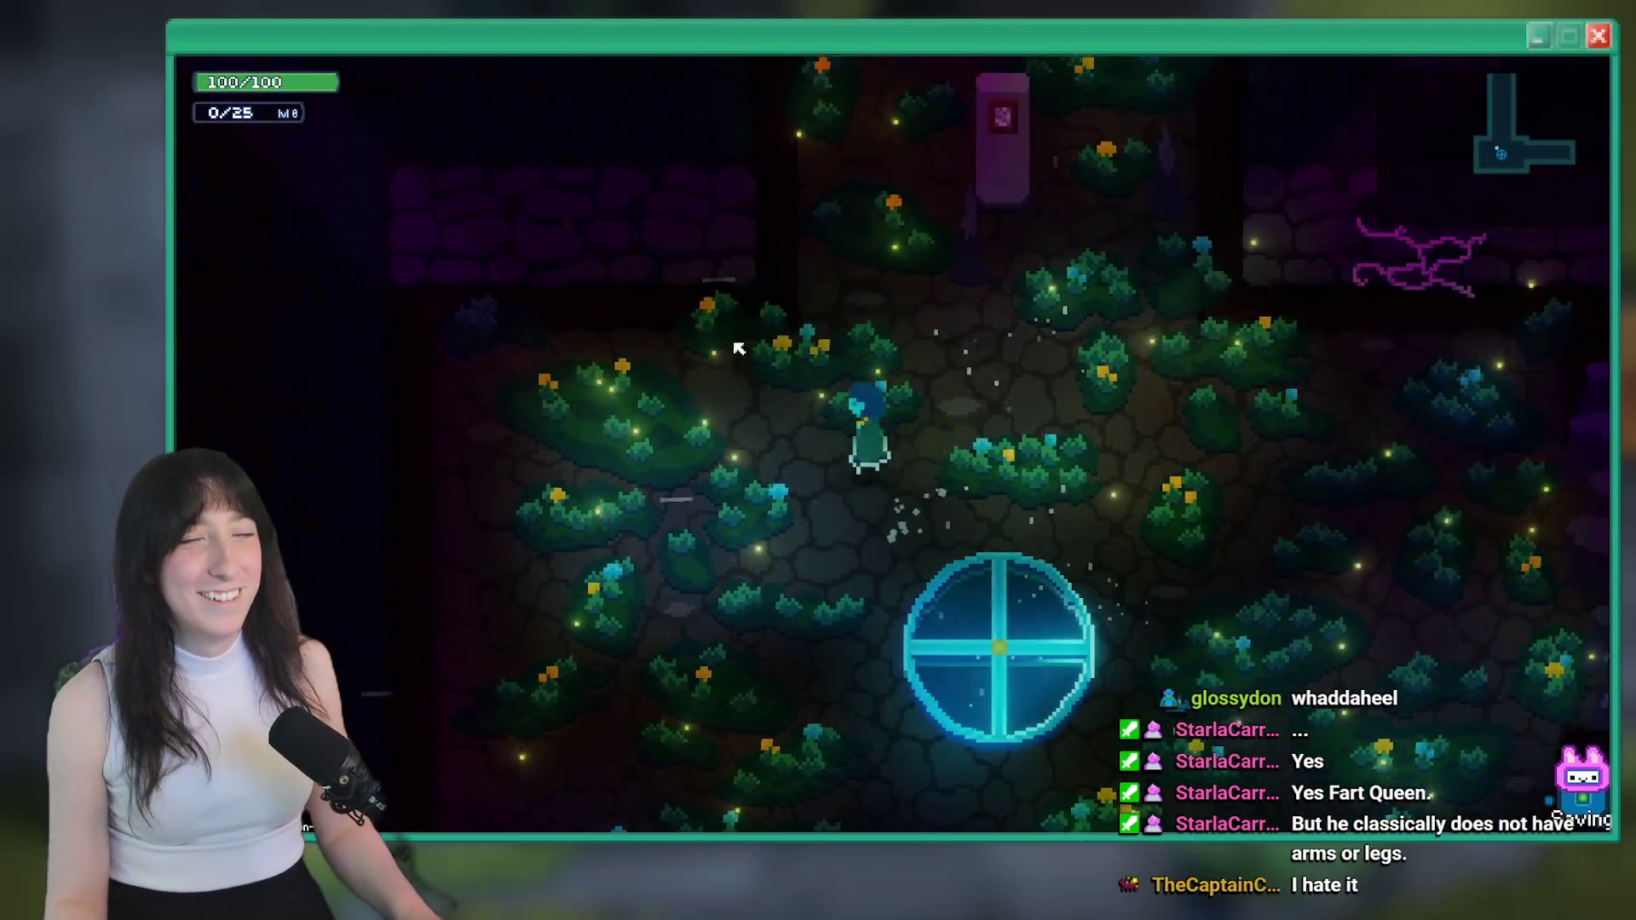
pyautogui.press('Escape')
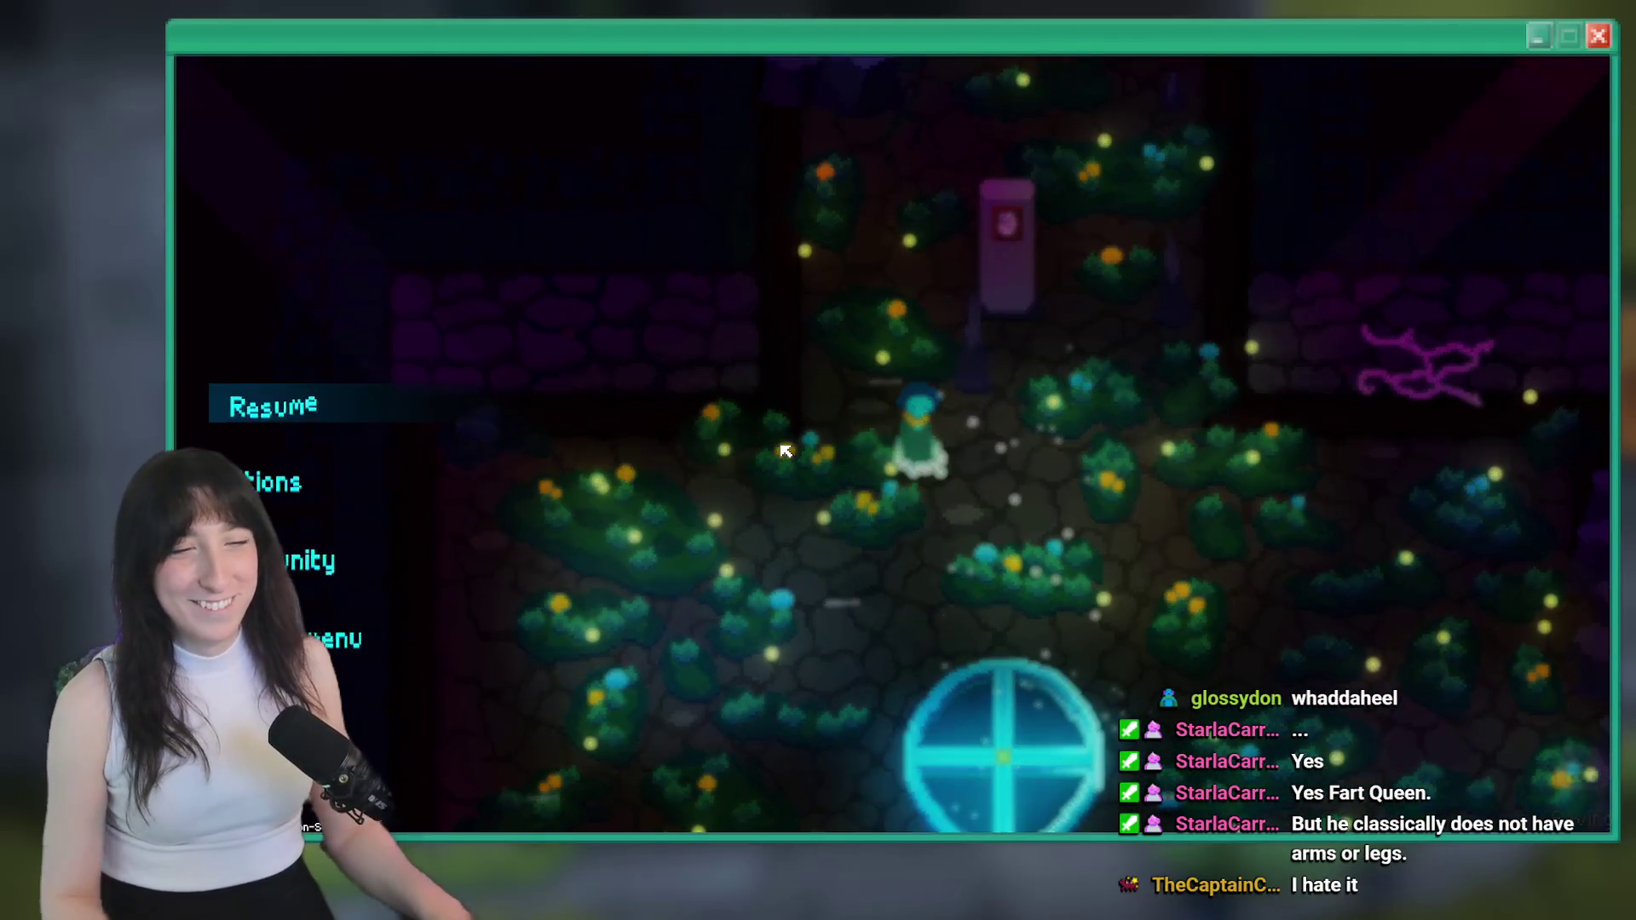
pyautogui.press('Down')
pyautogui.press('Return')
pyautogui.press('Return')
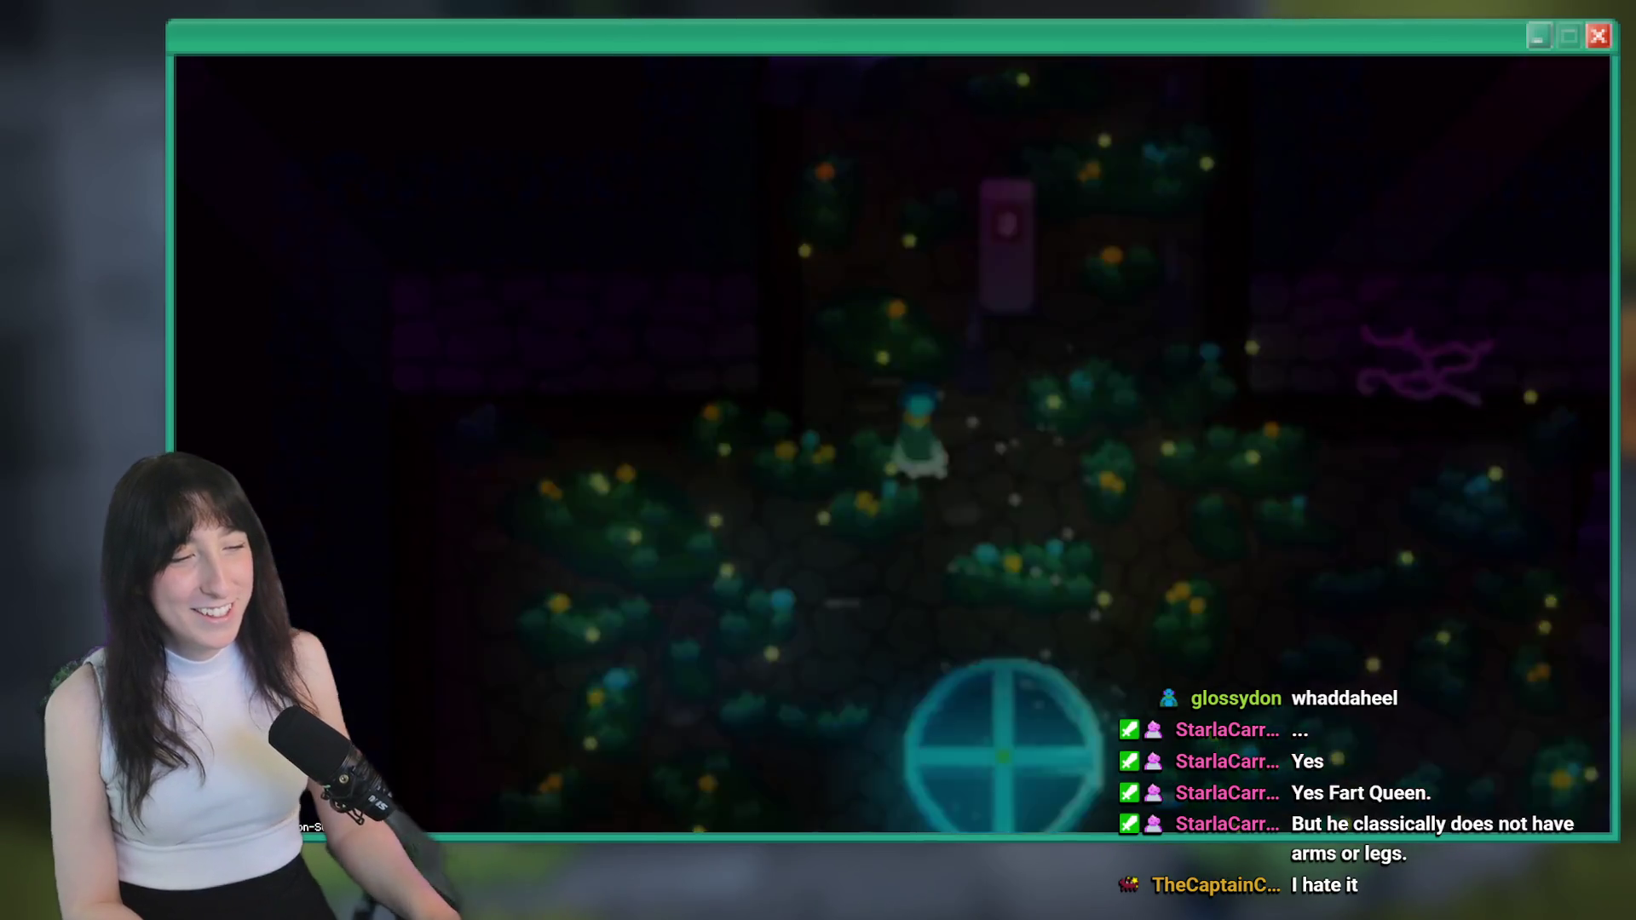
pyautogui.press('Return')
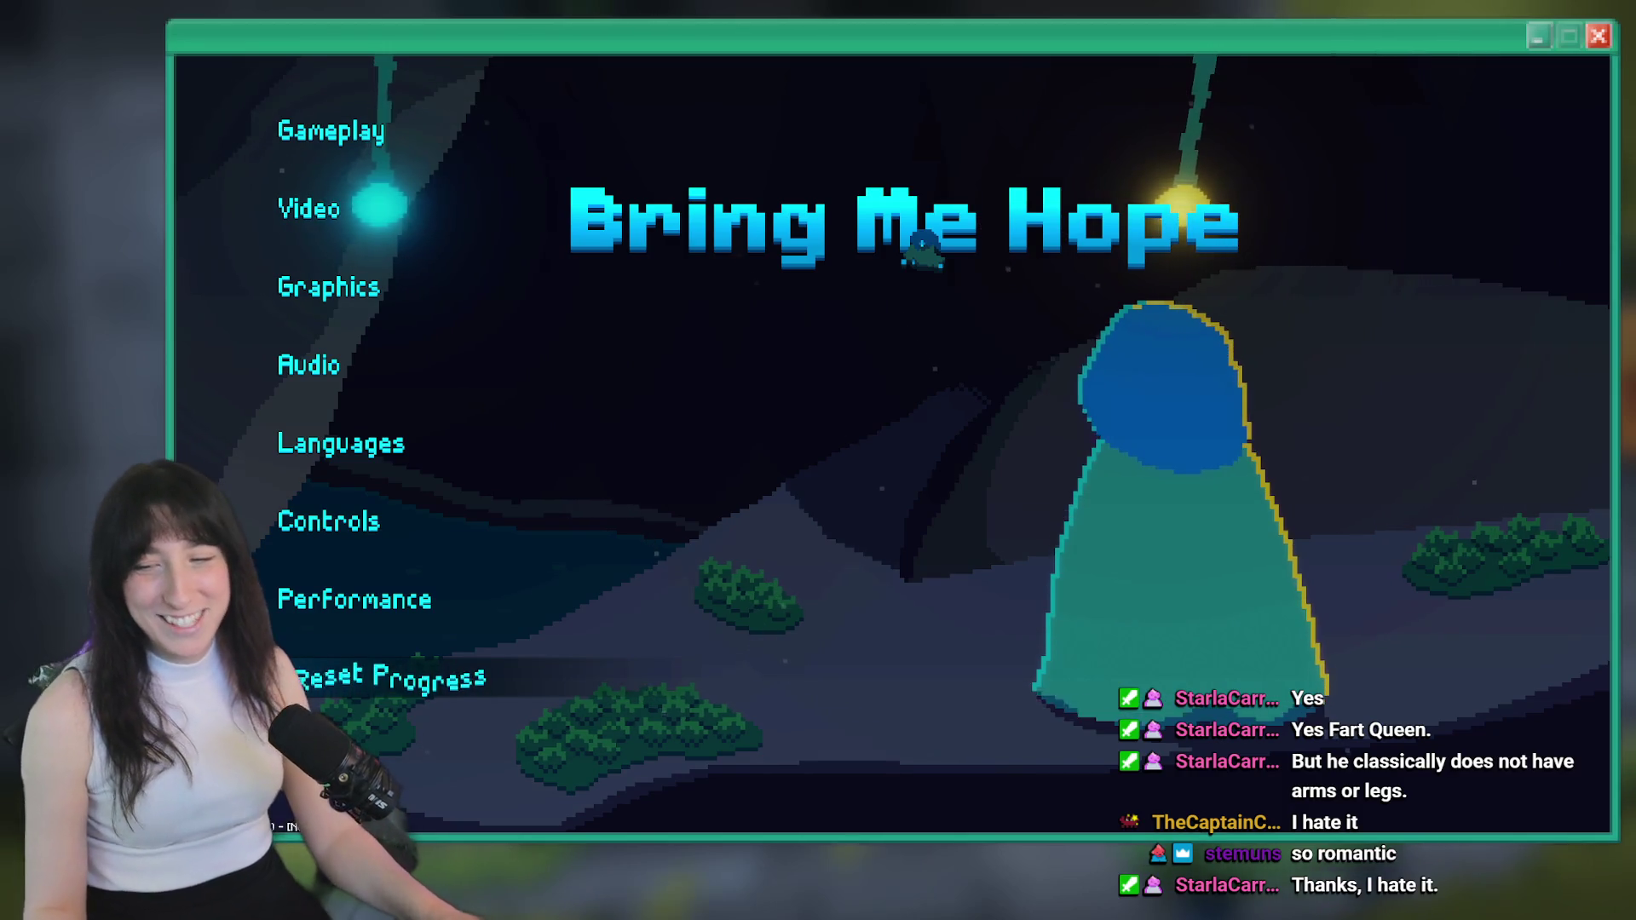
pyautogui.hotkey('alt', 'Tab')
pyautogui.click(988, 339)
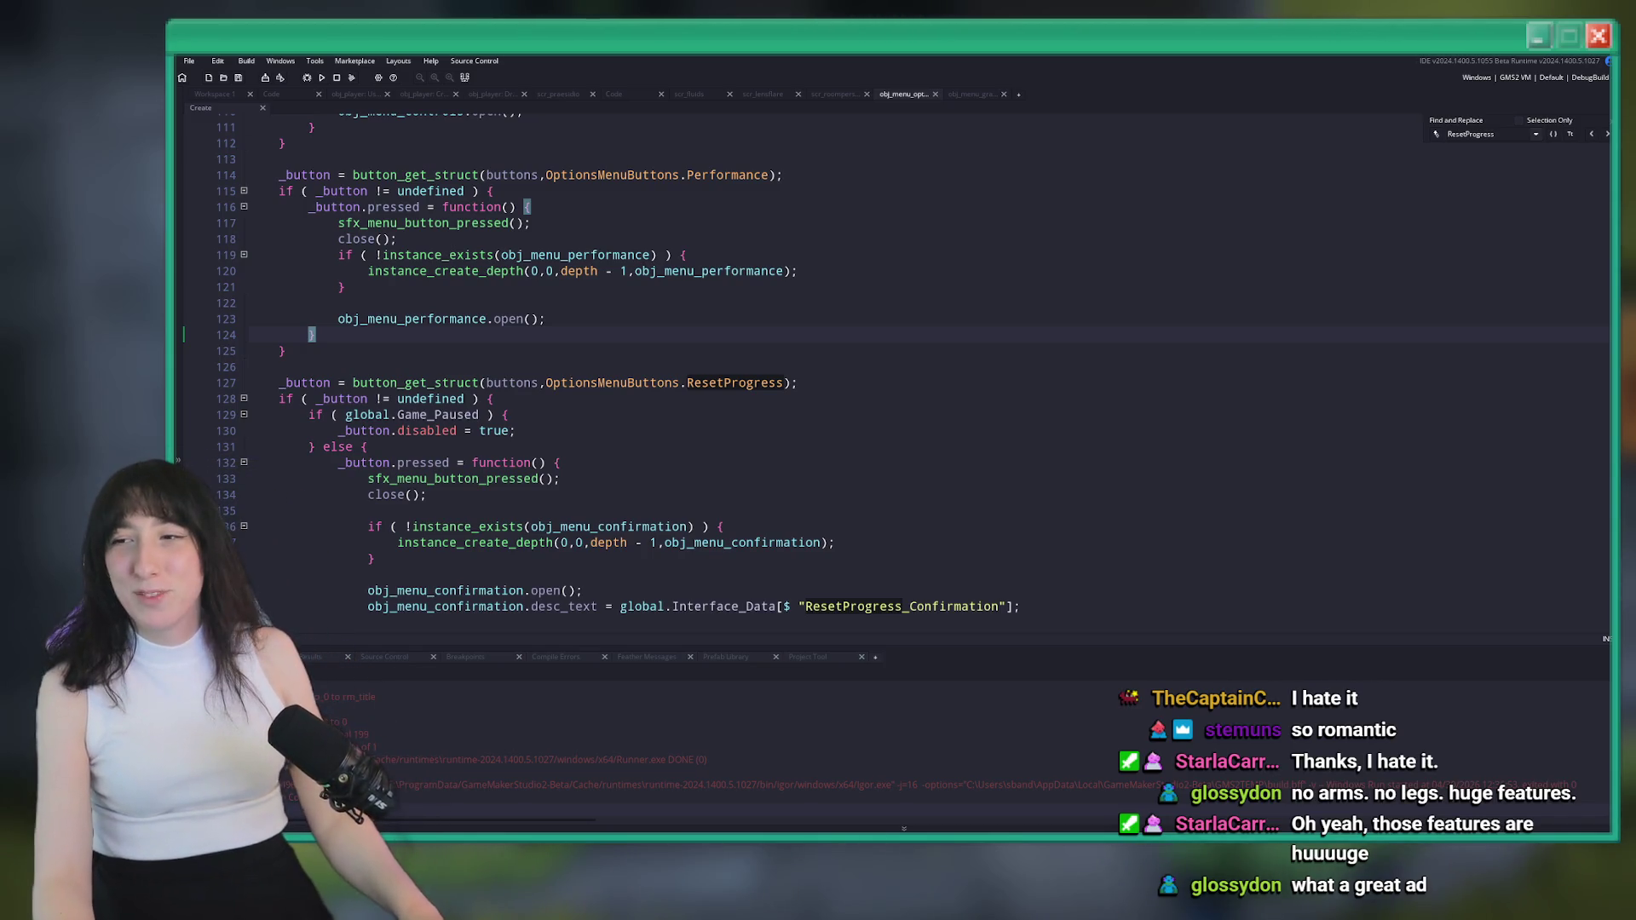
# Launch Steam from the Start search and open Bring Me Hope's store page via the library
pyautogui.press('super')
pyautogui.write('steam')
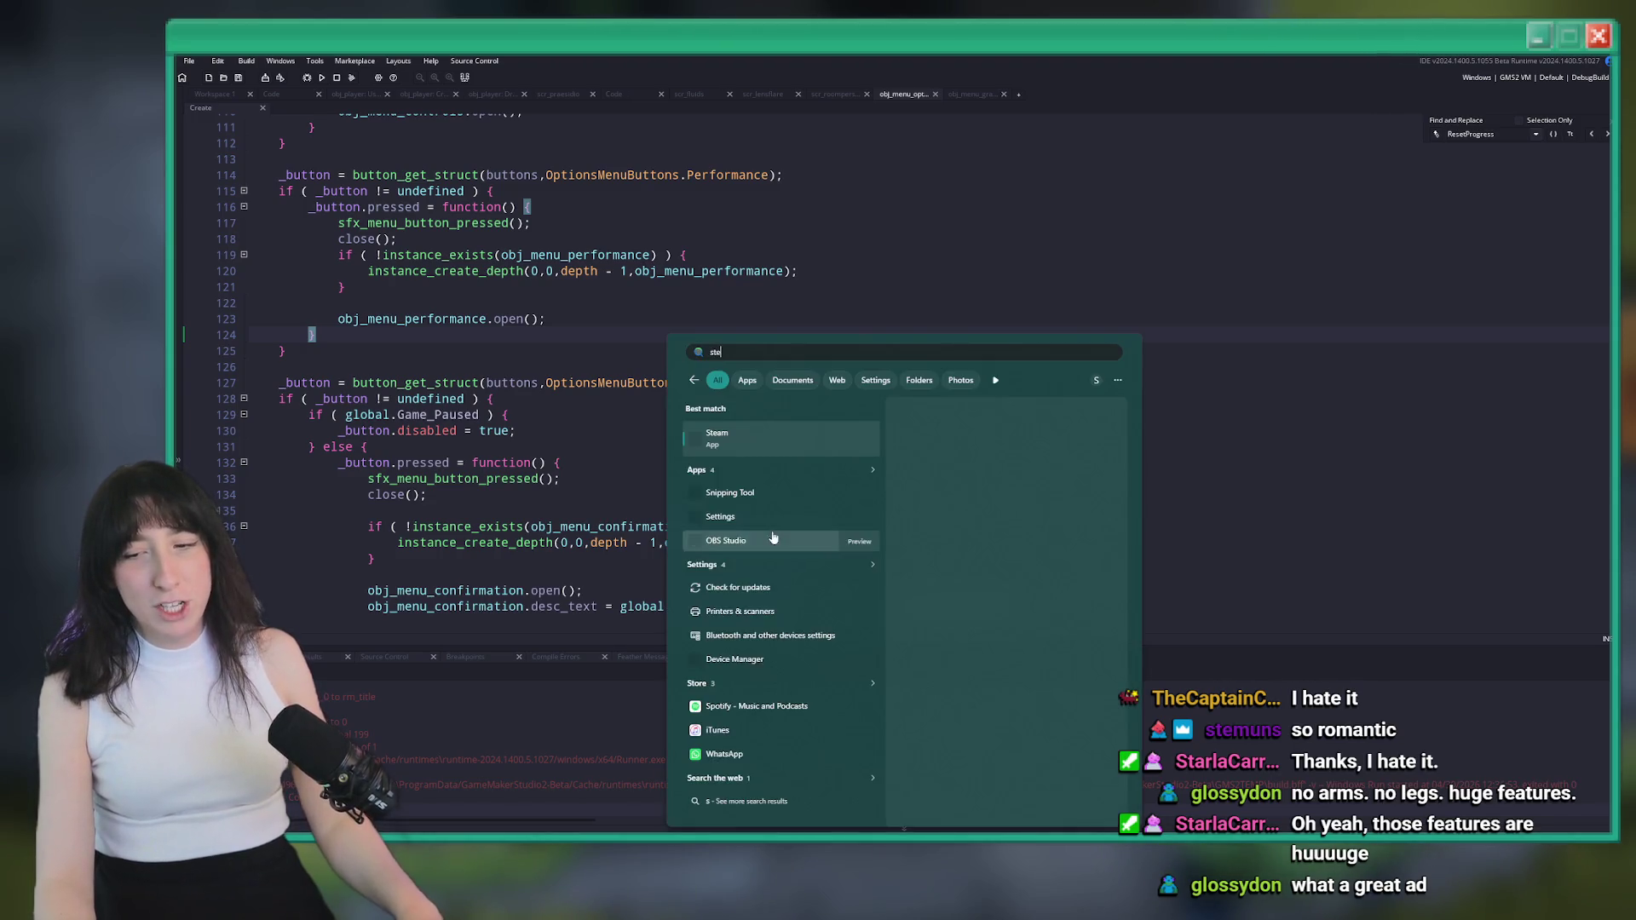
pyautogui.click(733, 446)
pyautogui.click(283, 66)
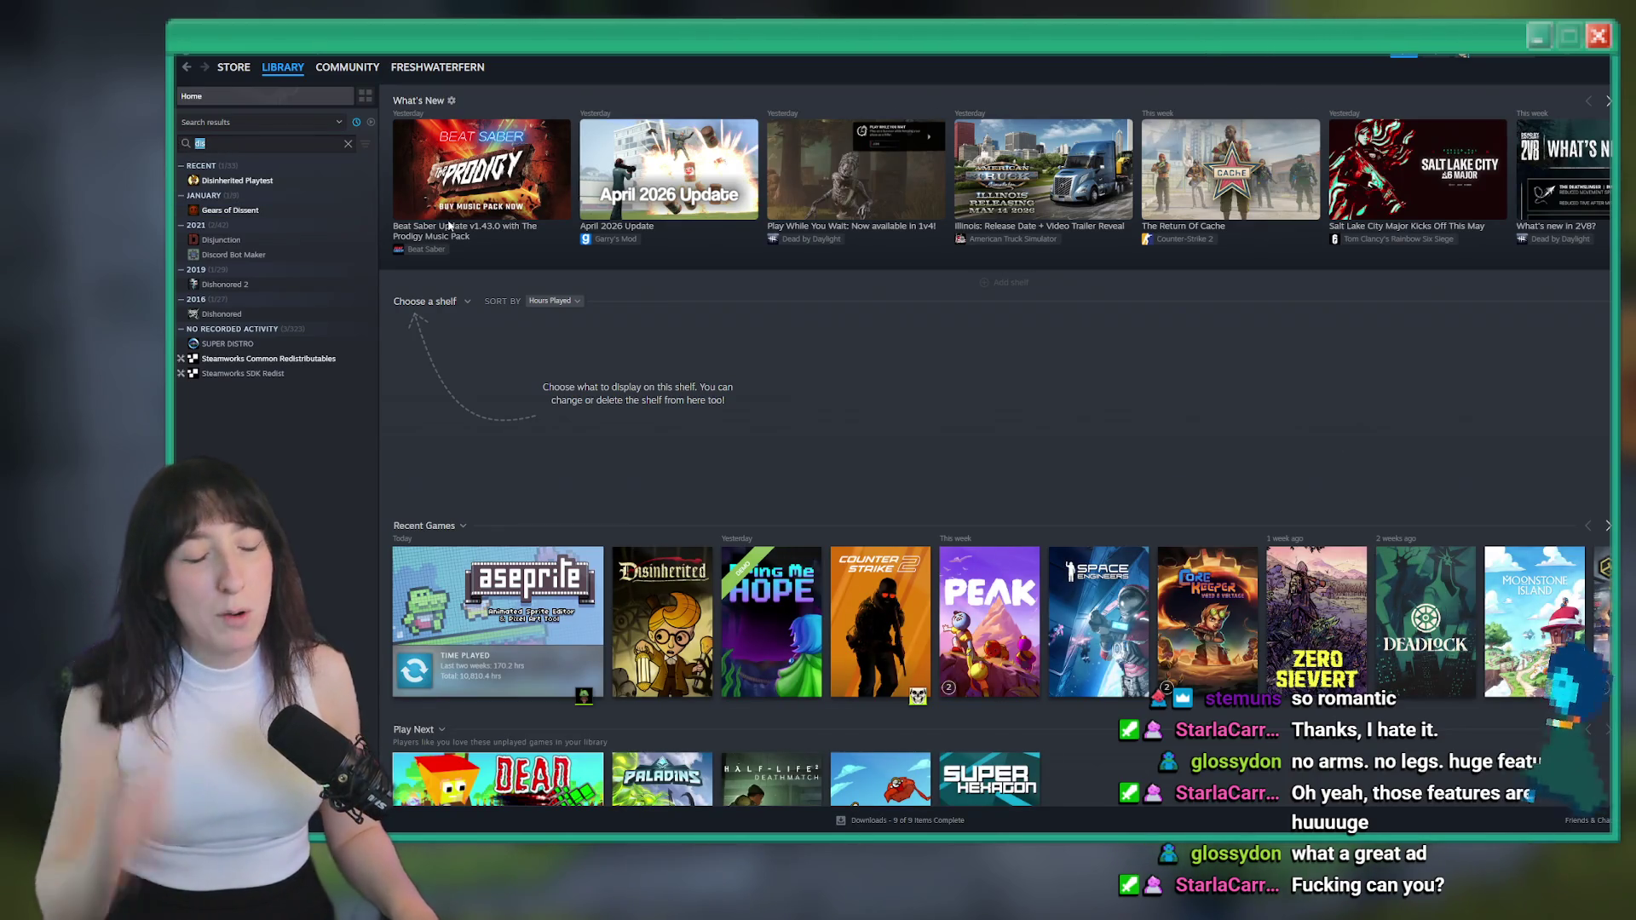
pyautogui.click(771, 622)
pyautogui.click(475, 369)
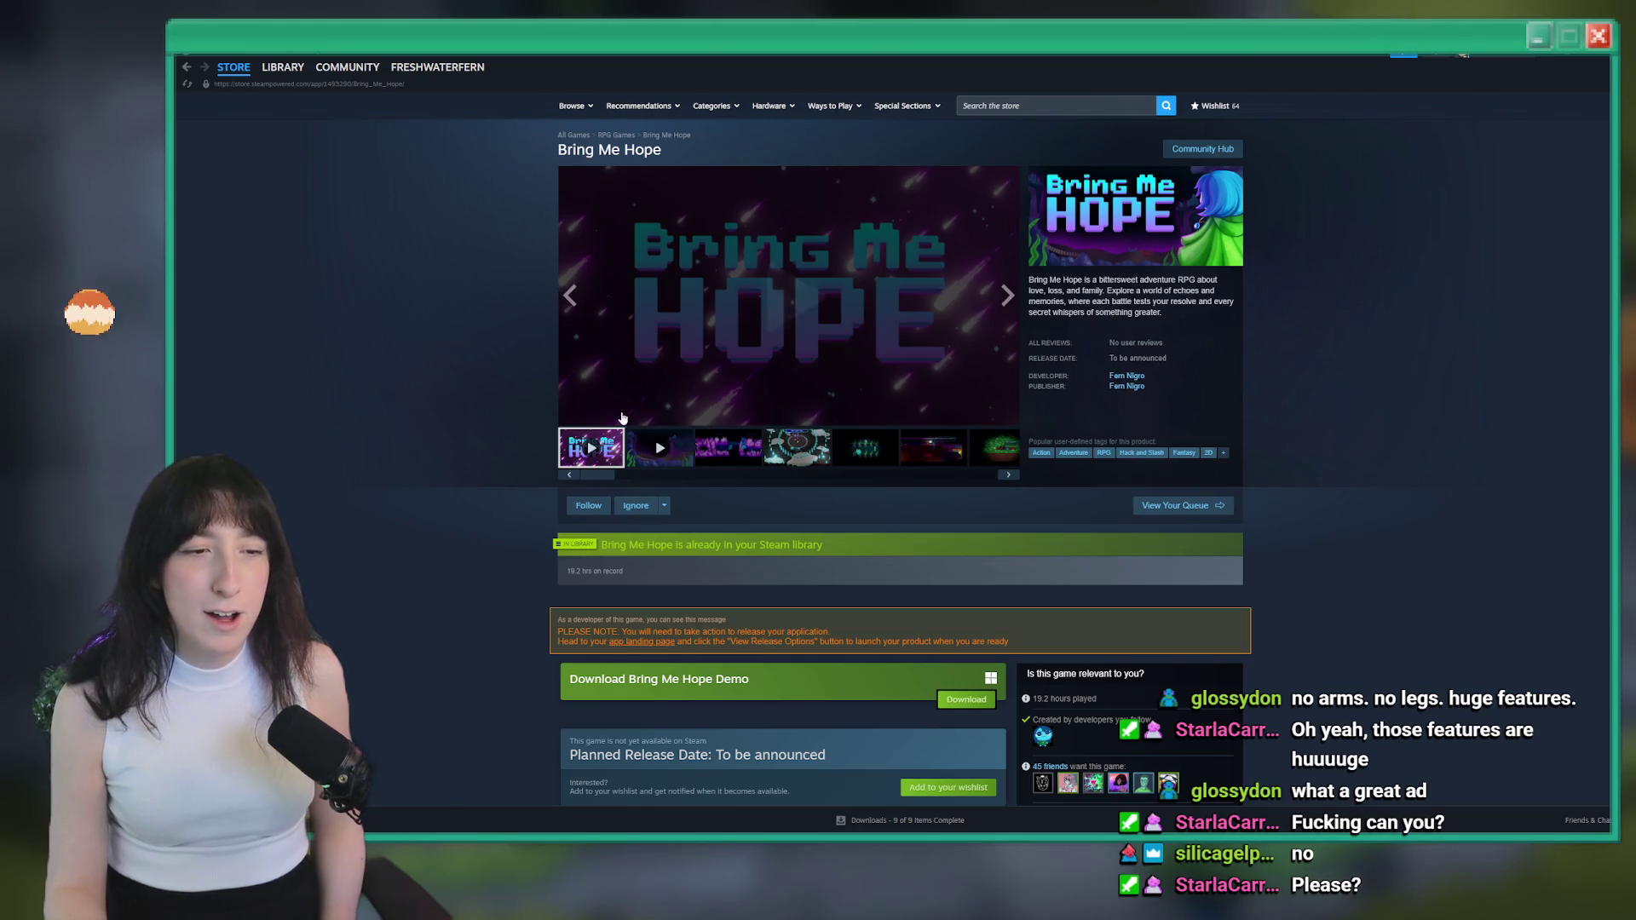
# Watch the Bring Me Hope trailer full screen on Steam, then return to GameMaker
pyautogui.click(629, 368)
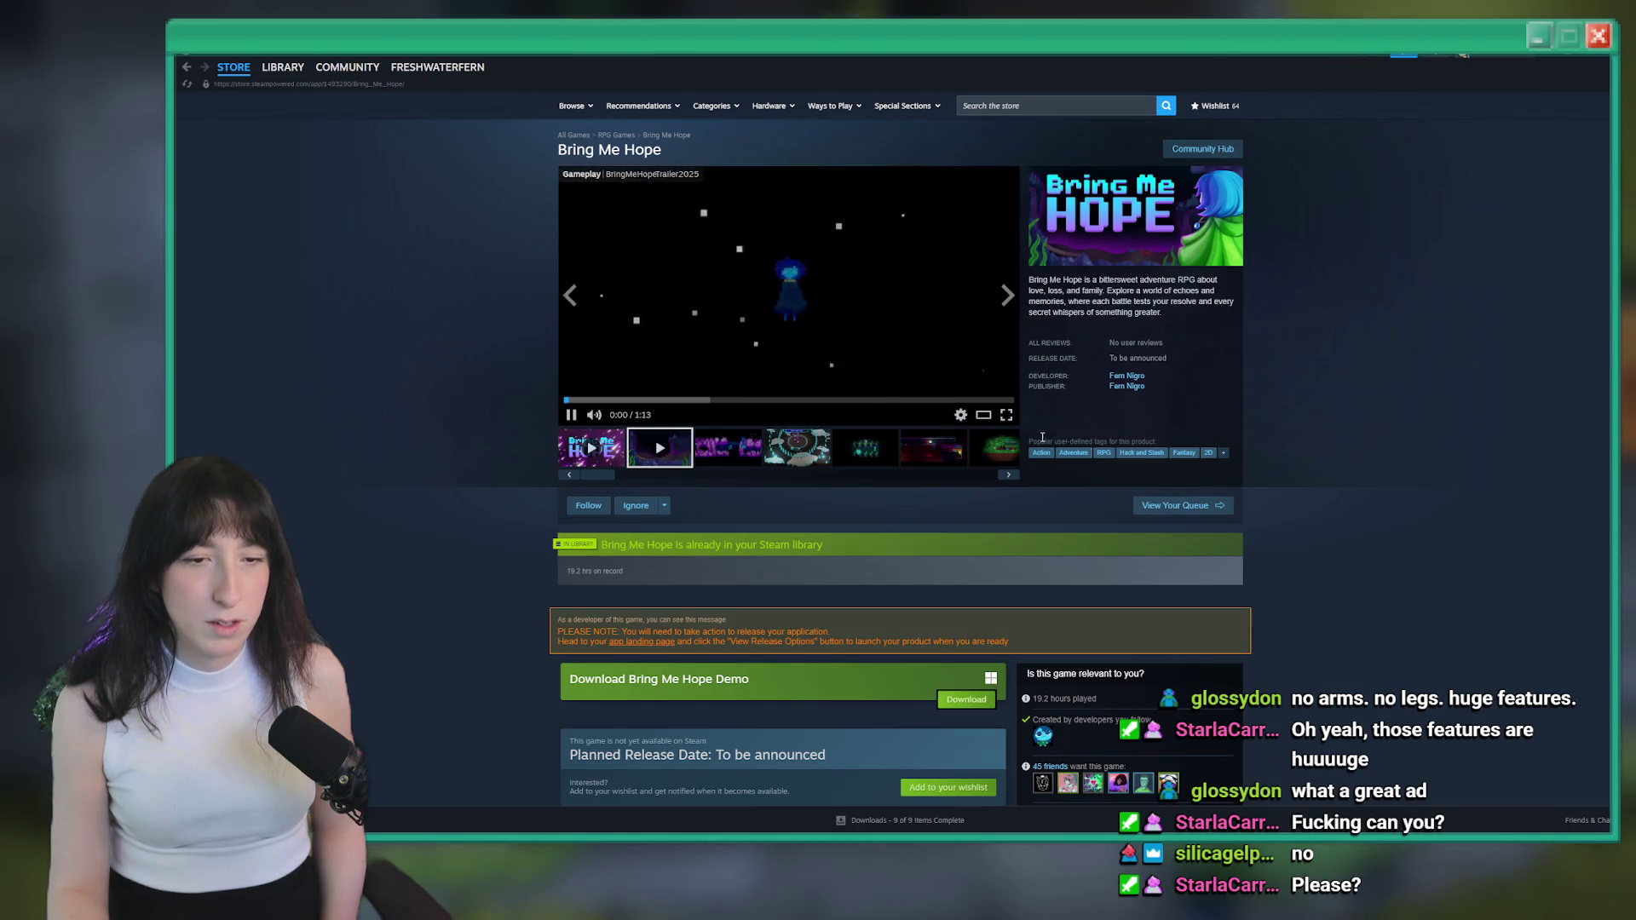
pyautogui.click(1006, 415)
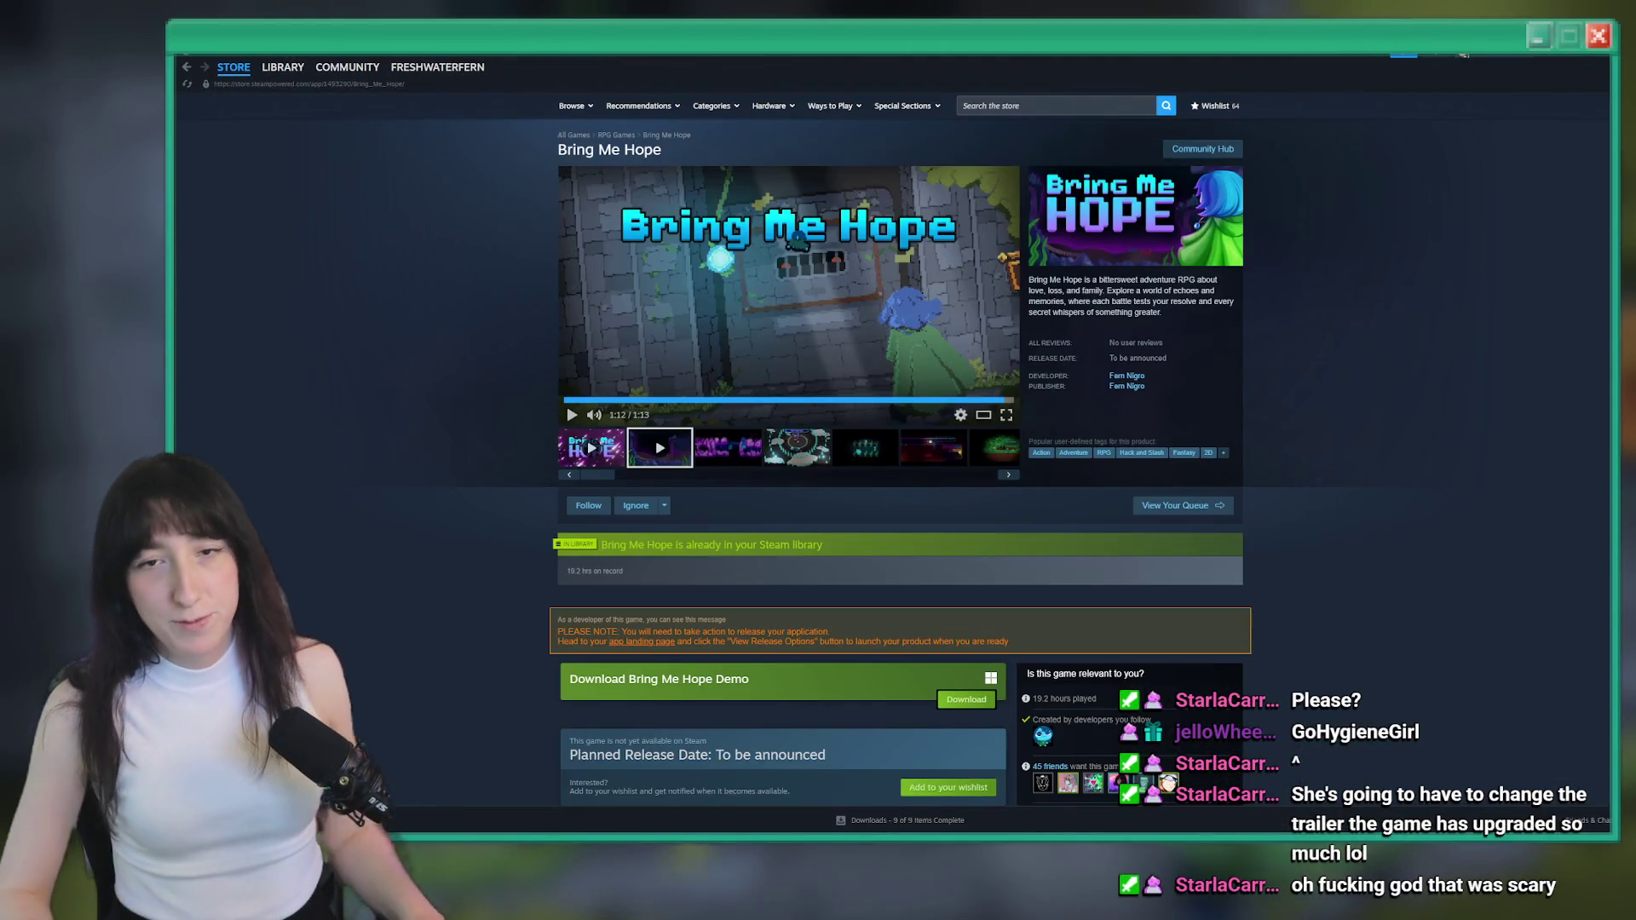
pyautogui.hotkey('alt', 'Tab')
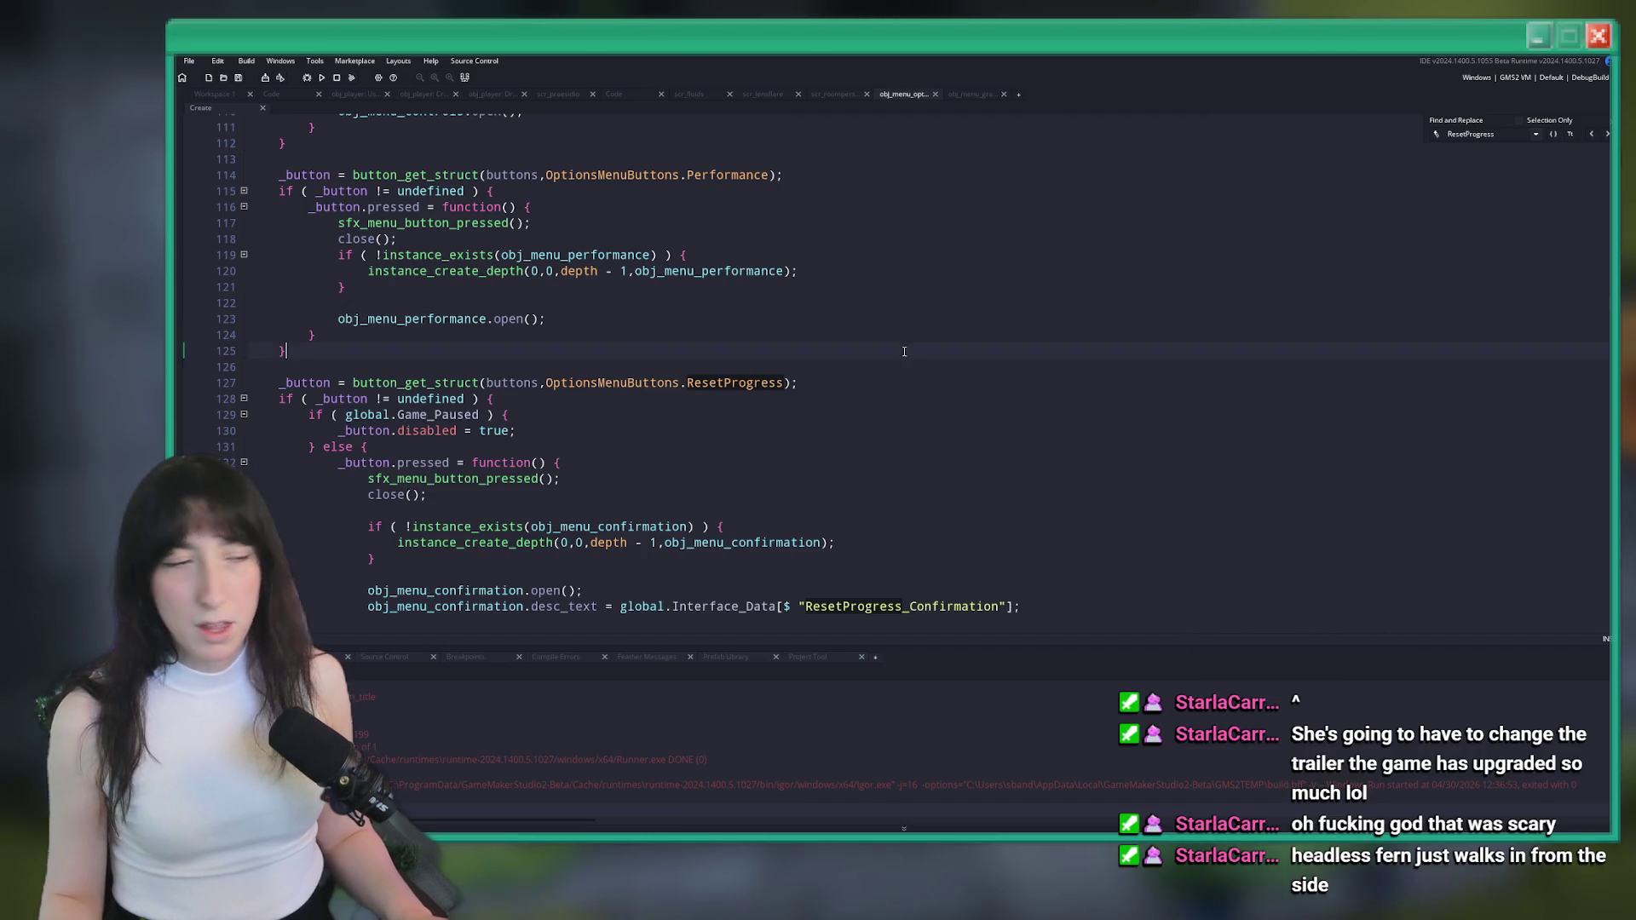
# Close the find panel and every obj_player, script and menu code tab, then bring up the asset search
pyautogui.scroll(2, 887, 387)
pyautogui.press('Escape')
pyautogui.middleClick(365, 94)
pyautogui.middleClick(365, 93)
pyautogui.middleClick(364, 94)
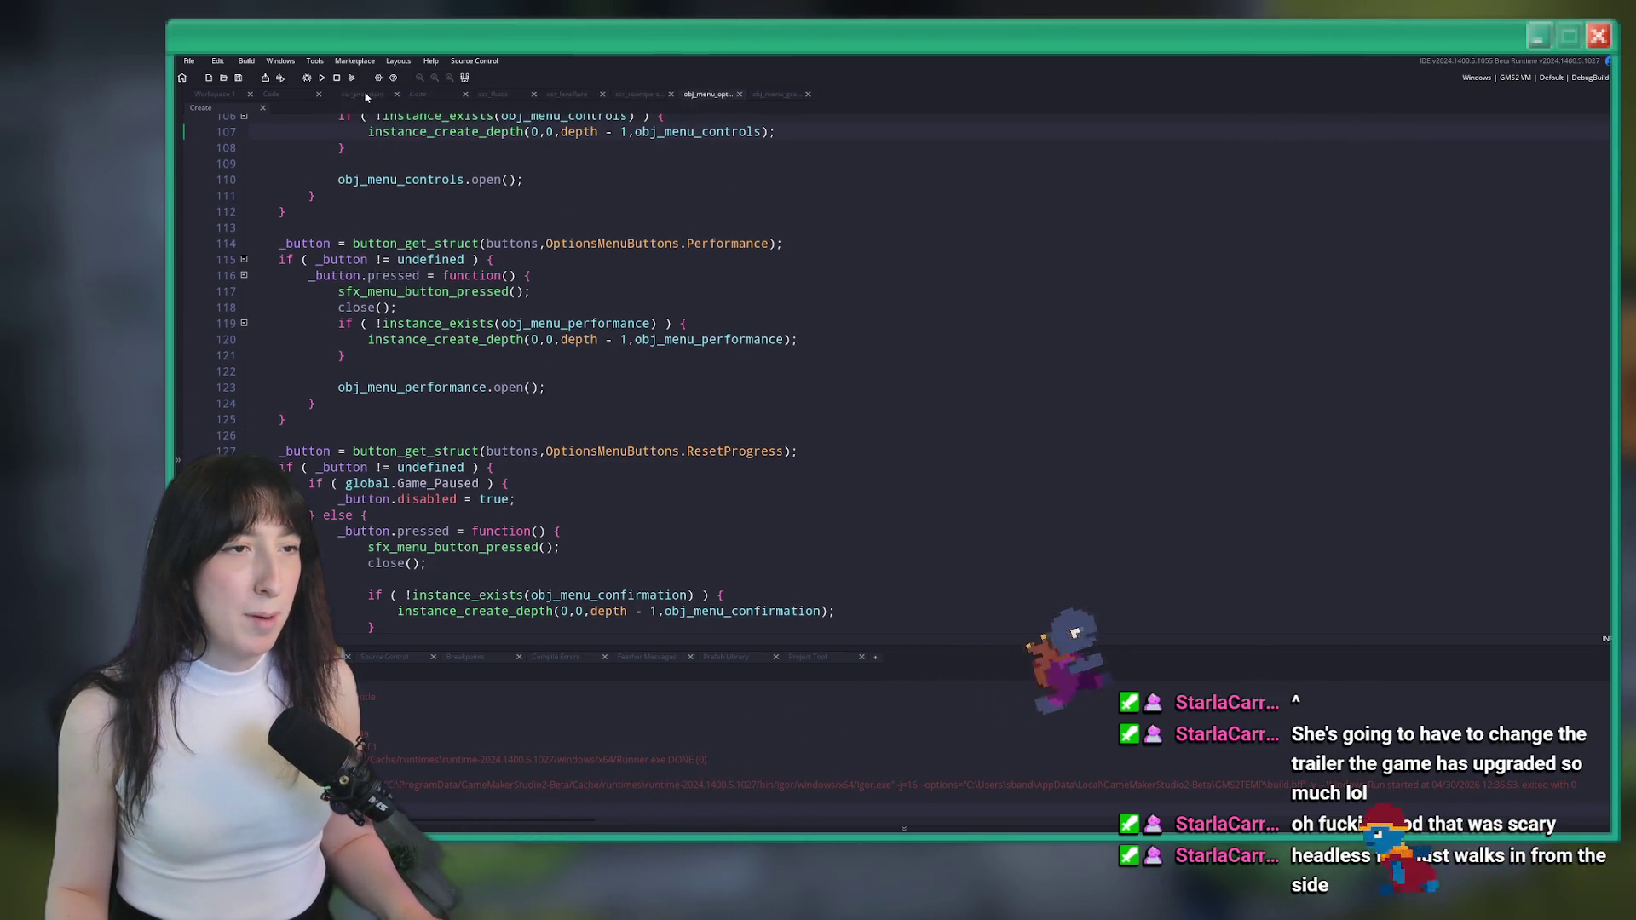
pyautogui.middleClick(367, 96)
pyautogui.middleClick(365, 96)
pyautogui.middleClick(365, 95)
pyautogui.middleClick(365, 96)
pyautogui.middleClick(364, 95)
pyautogui.middleClick(365, 95)
pyautogui.middleClick(365, 95)
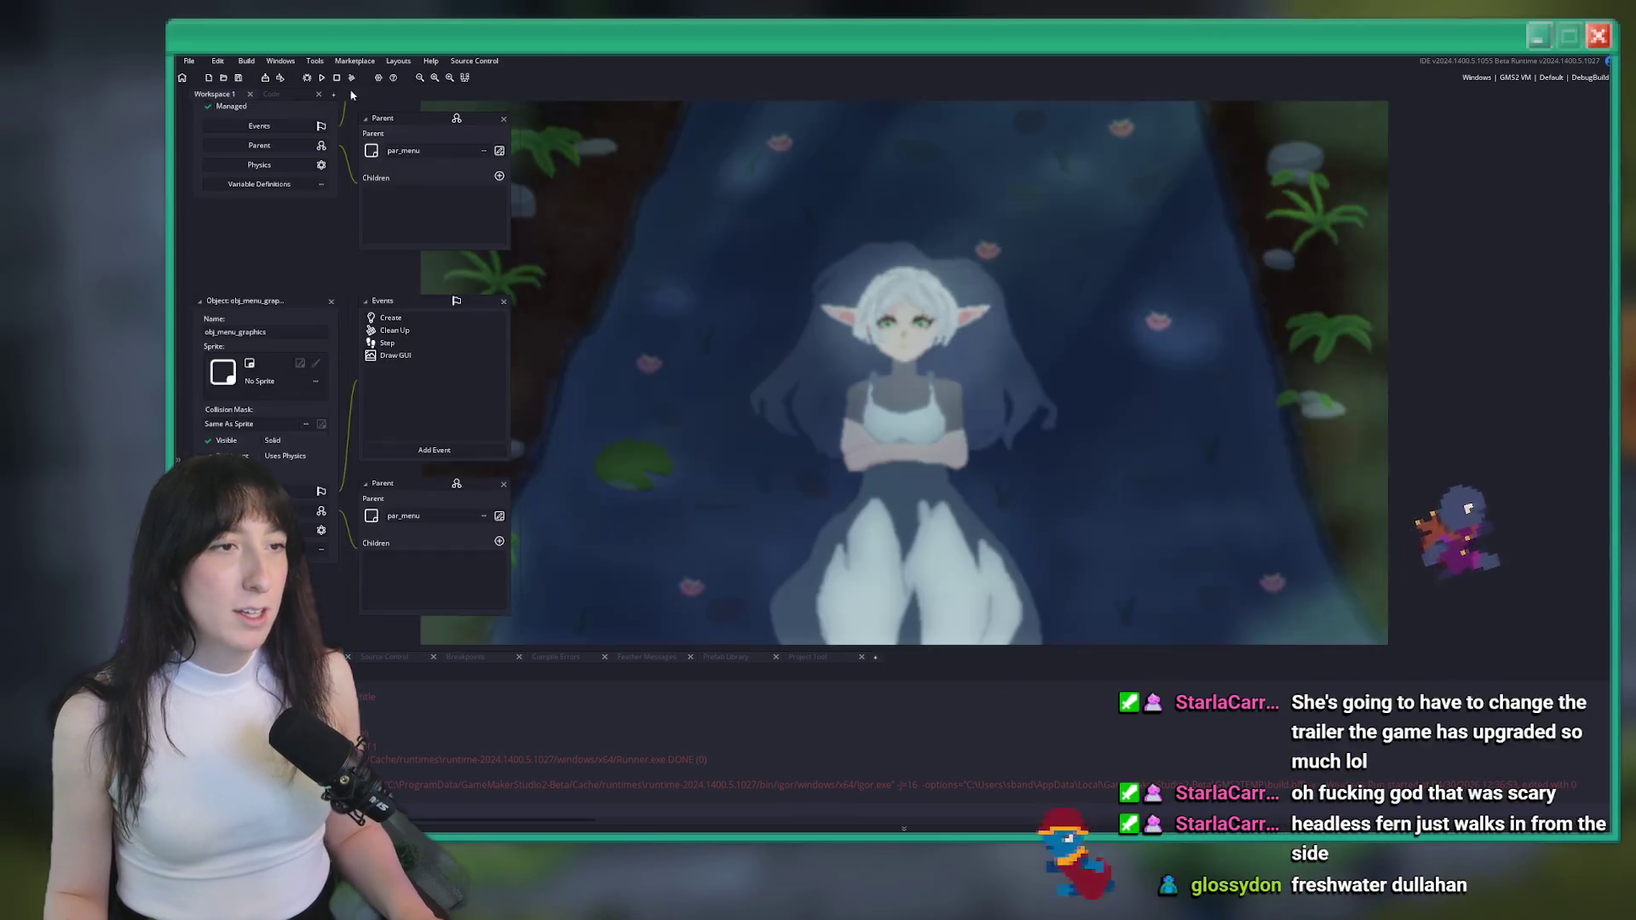
pyautogui.middleClick(291, 92)
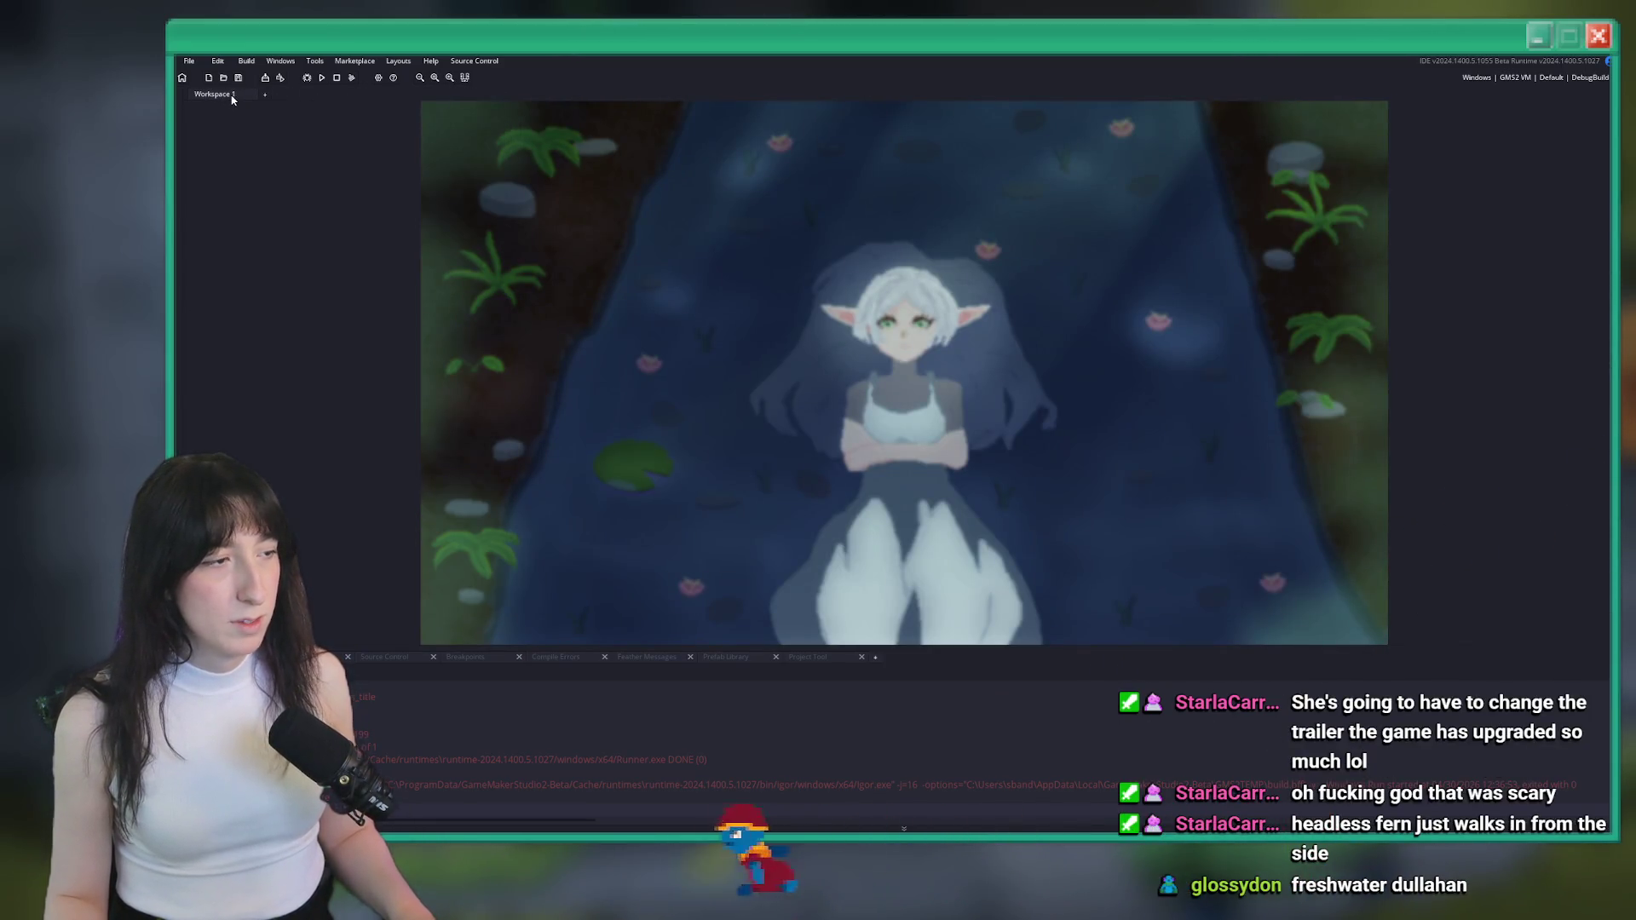
pyautogui.hotkey('ctrl', 't')
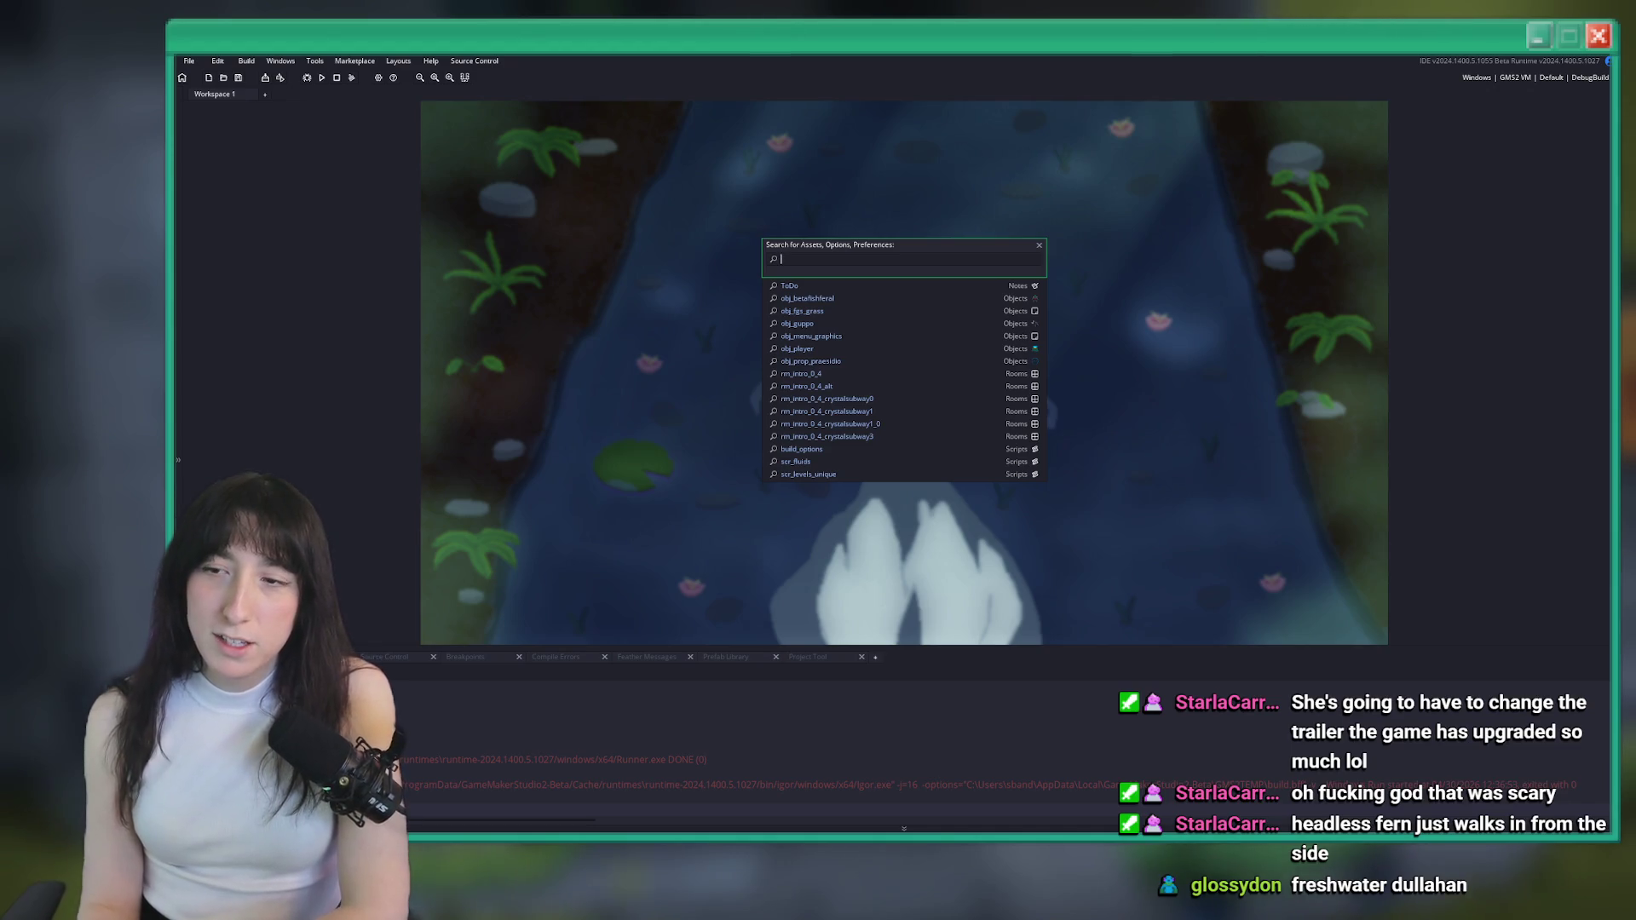
# Dismiss the Search for Assets popup, leaving the empty workspace visible
pyautogui.click(1359, 350)
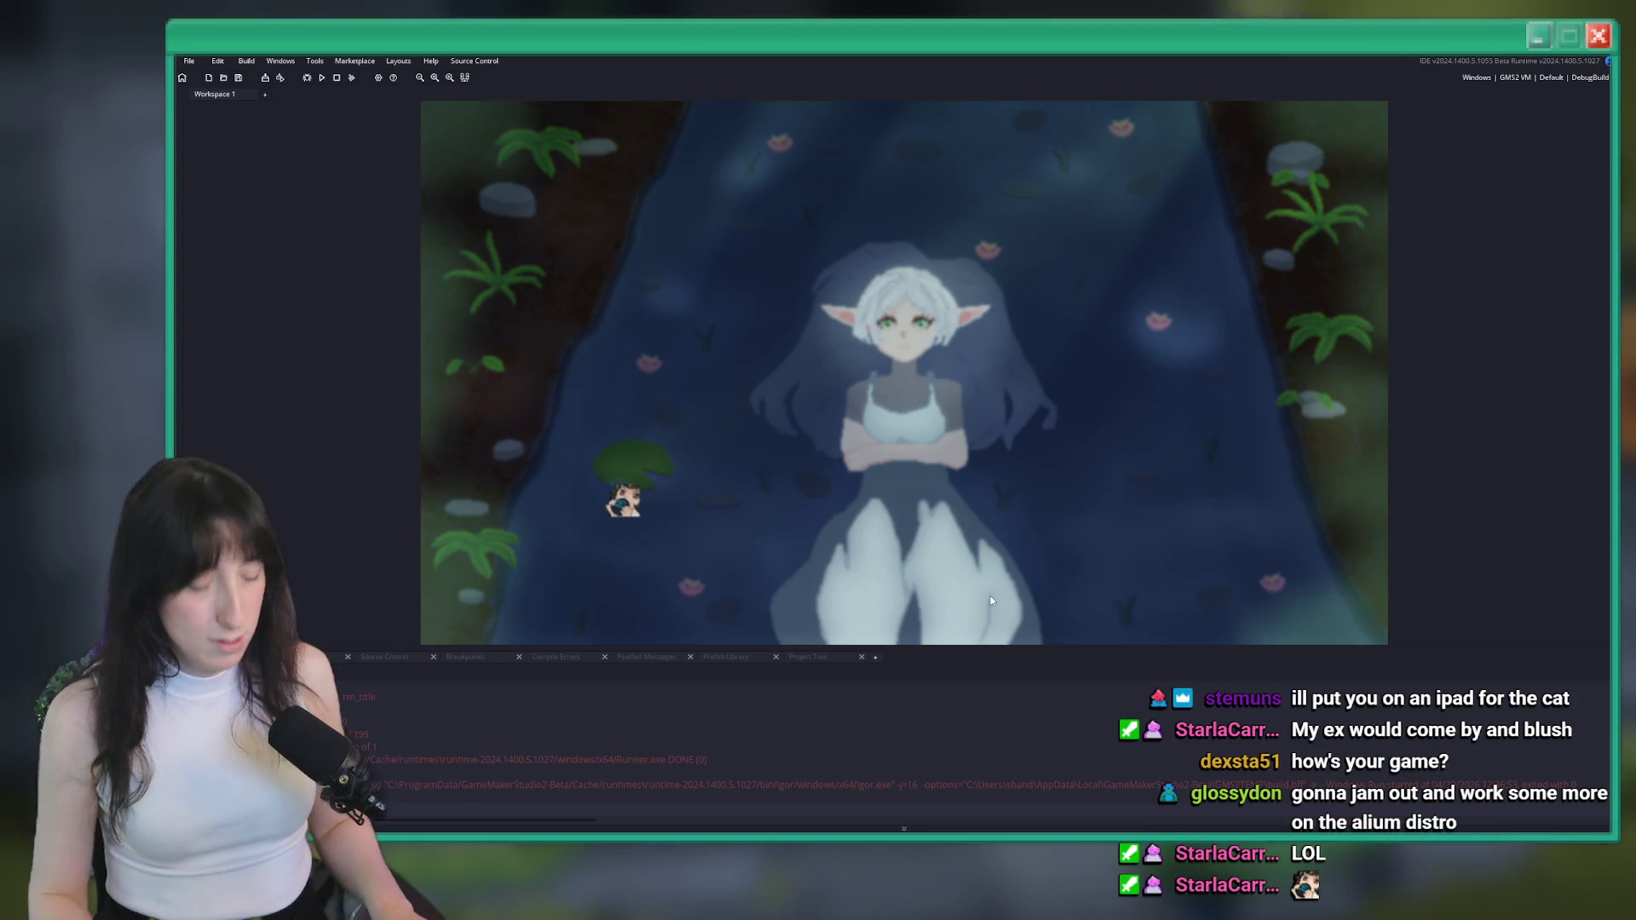
# Open ToDo.txt through the asset search and expand it to a full tab
pyautogui.hotkey('ctrl', 't')
pyautogui.write('todo')
pyautogui.press('Return')
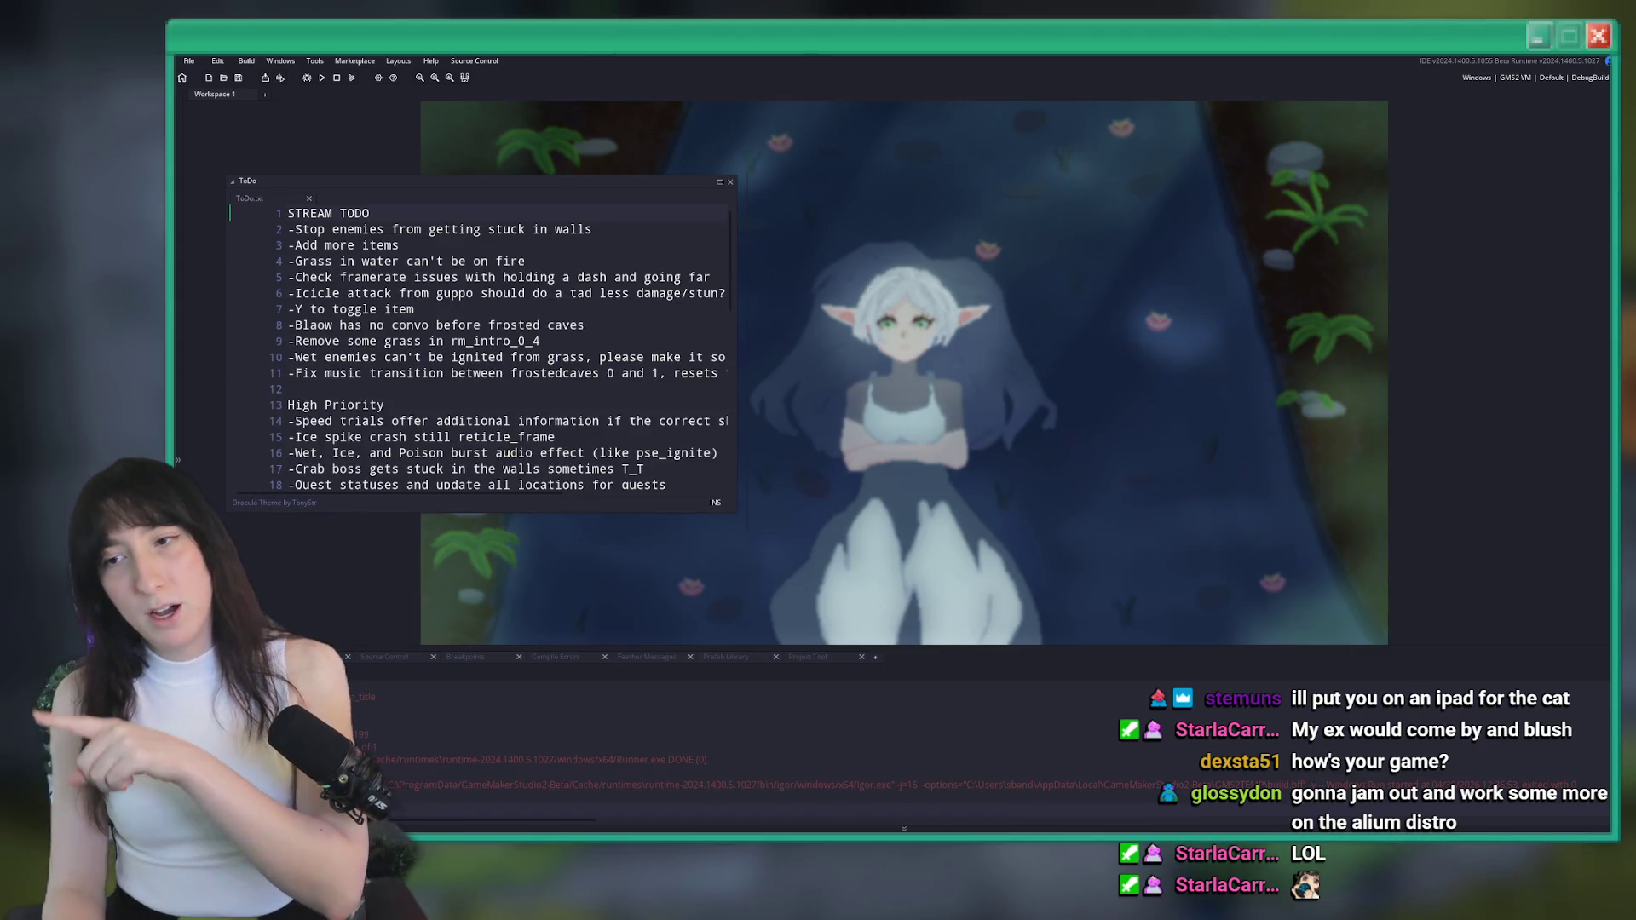
pyautogui.click(721, 182)
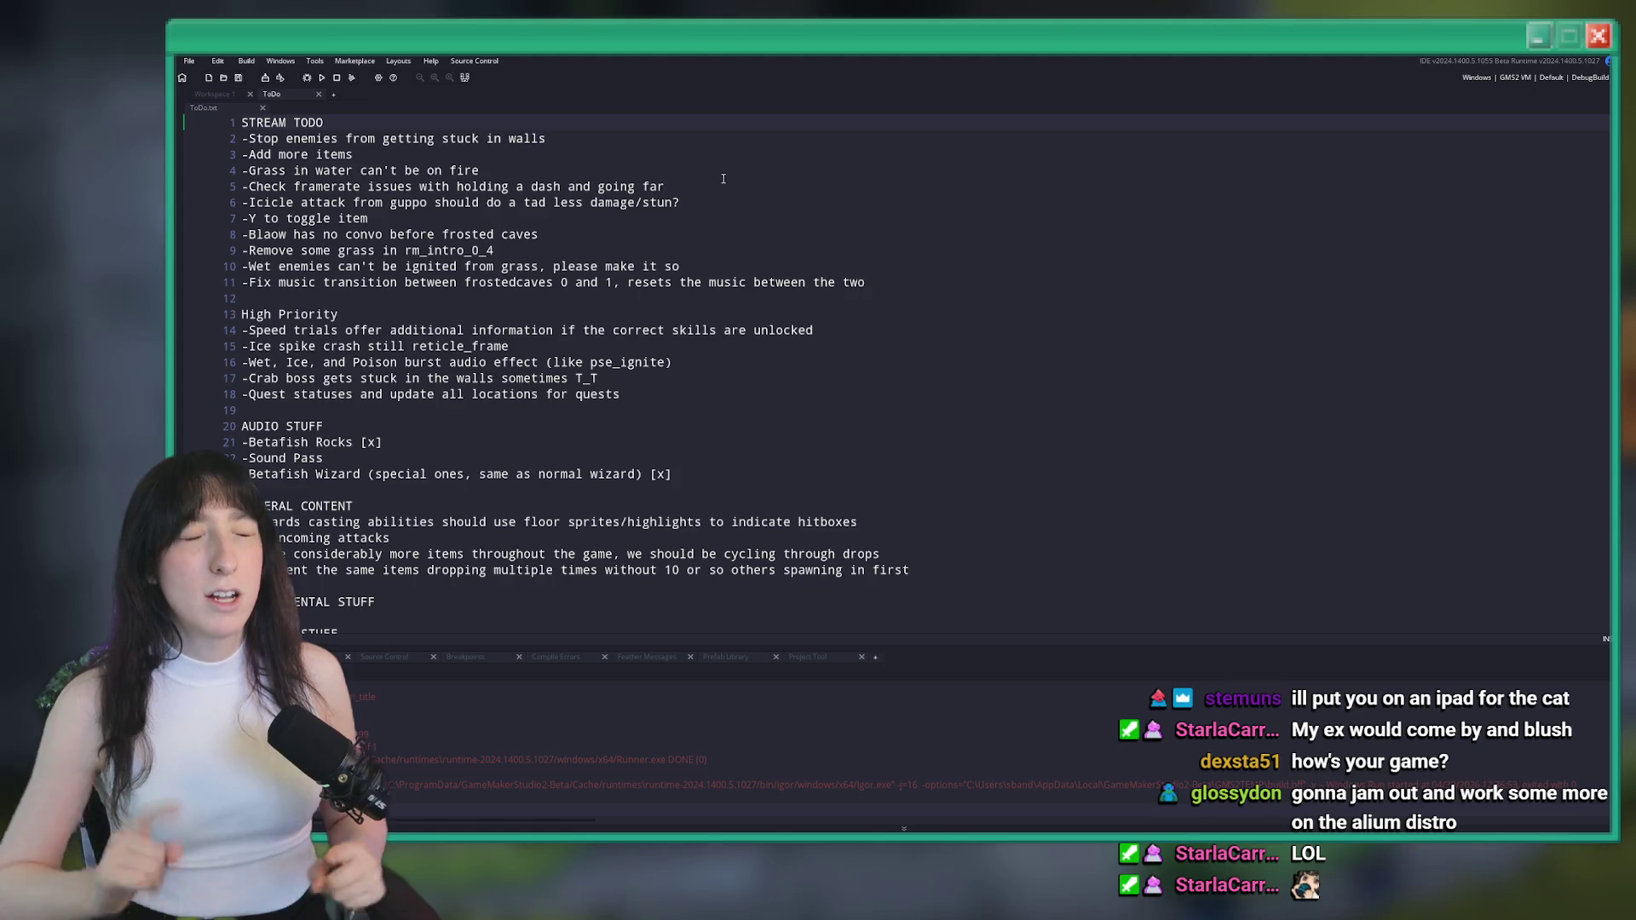
# Delete the '-Remove some grass in rm_intro_0_4' line and save ToDo.txt
pyautogui.click(673, 203)
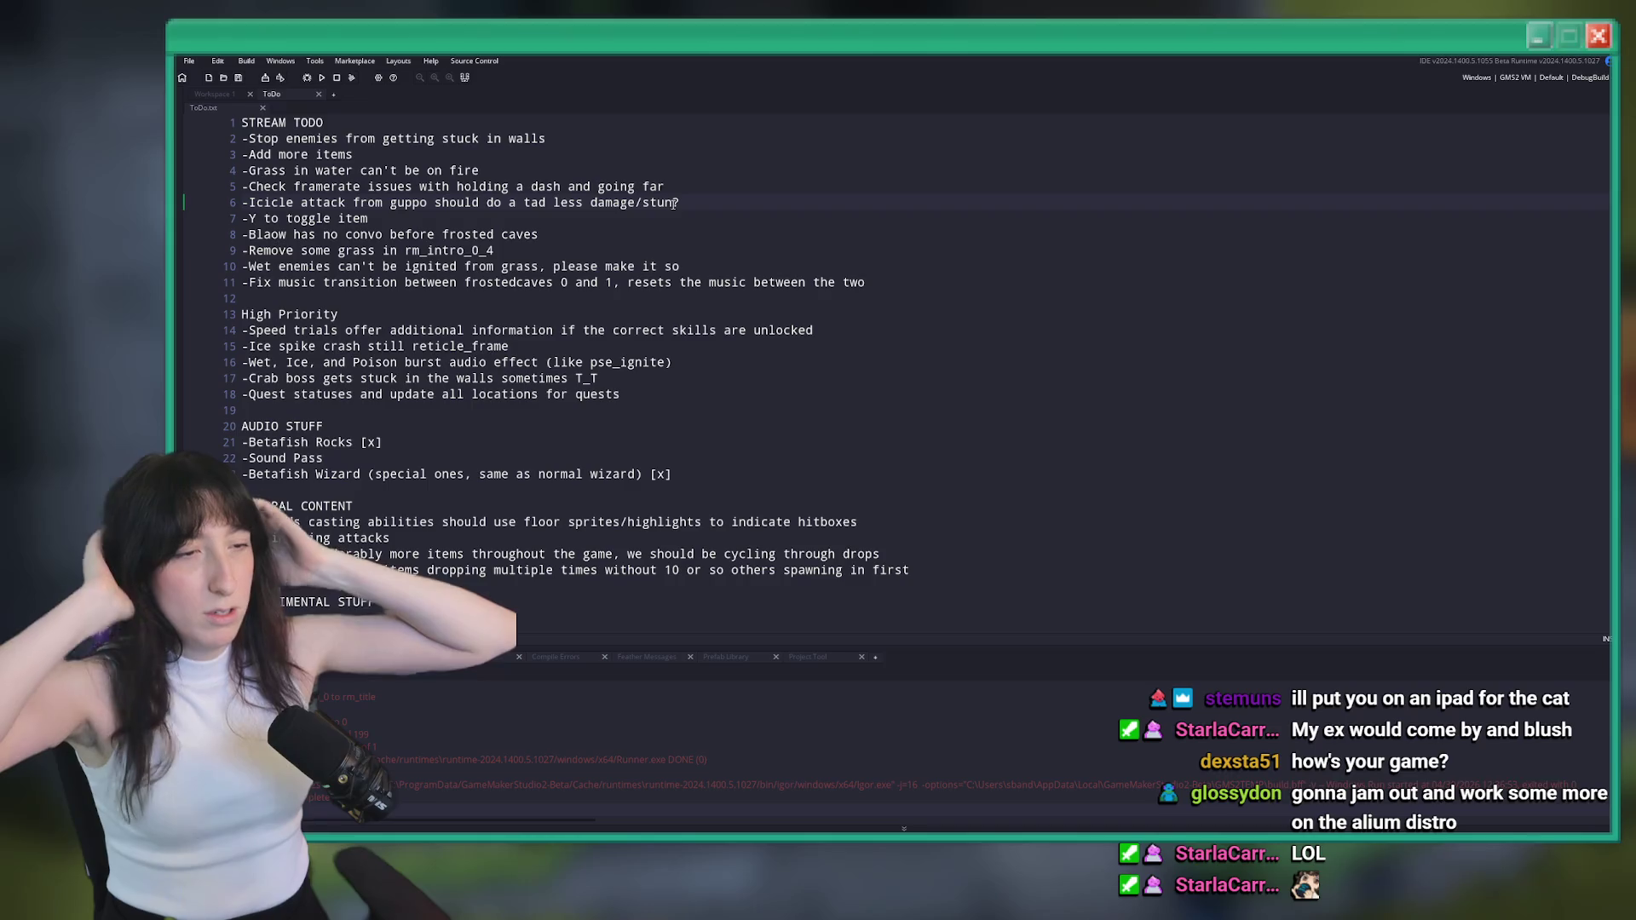
pyautogui.tripleClick(626, 249)
pyautogui.press('BackSpace')
pyautogui.press('BackSpace')
pyautogui.hotkey('ctrl', 's')
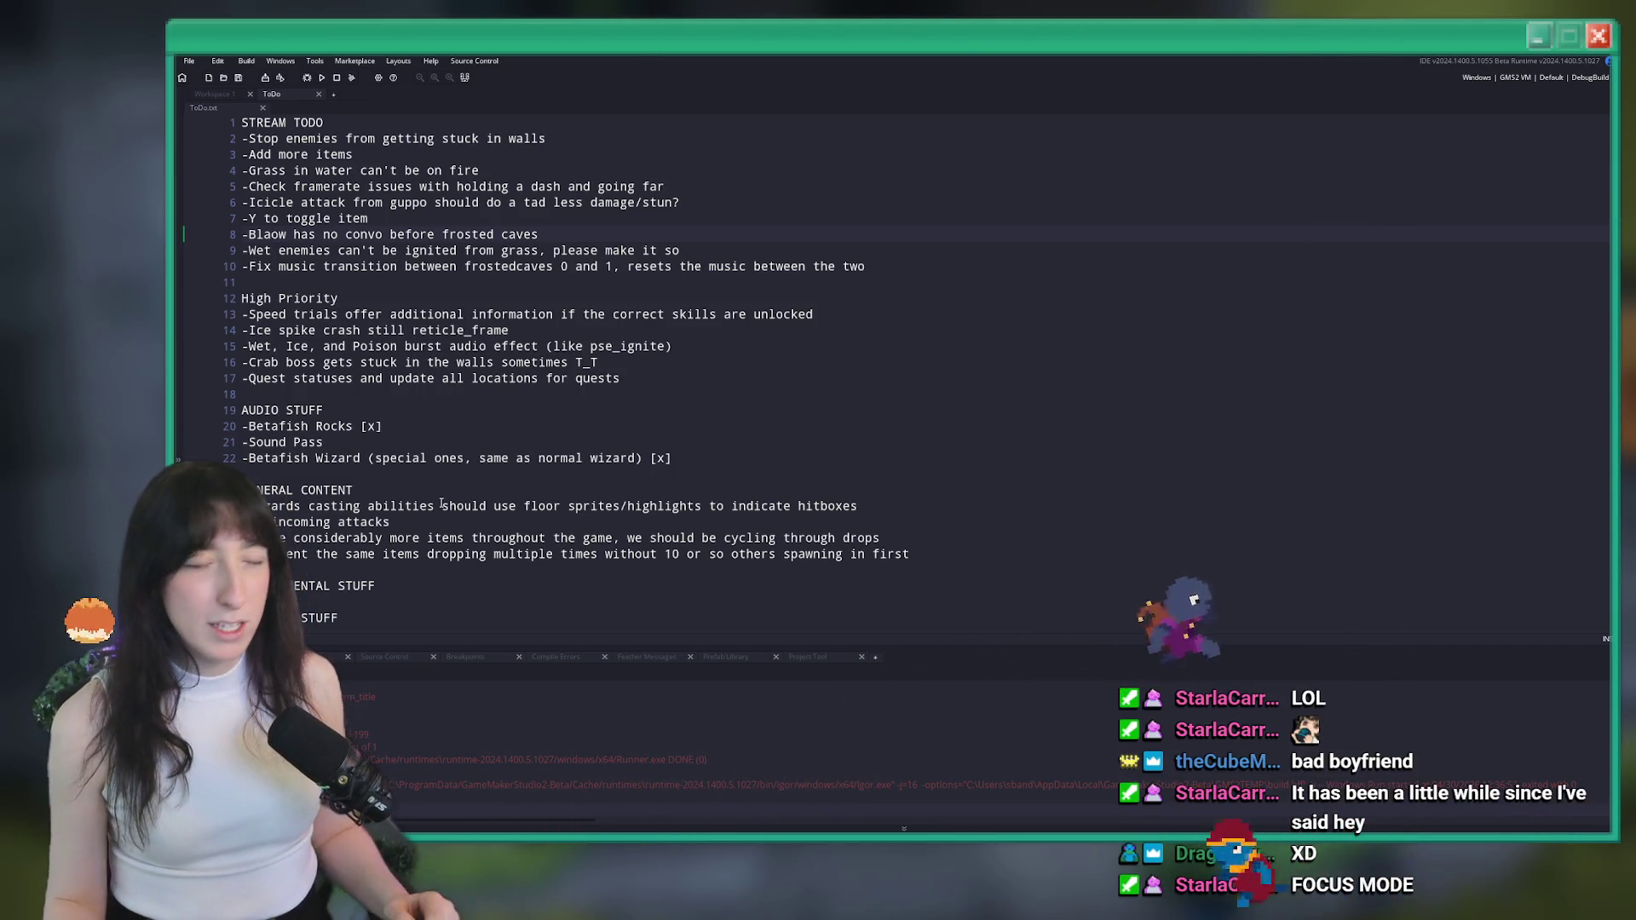
# Open obj_fishcitizen_blaow's User Event 0 code full-size and place the caret after line 16
pyautogui.click(680, 250)
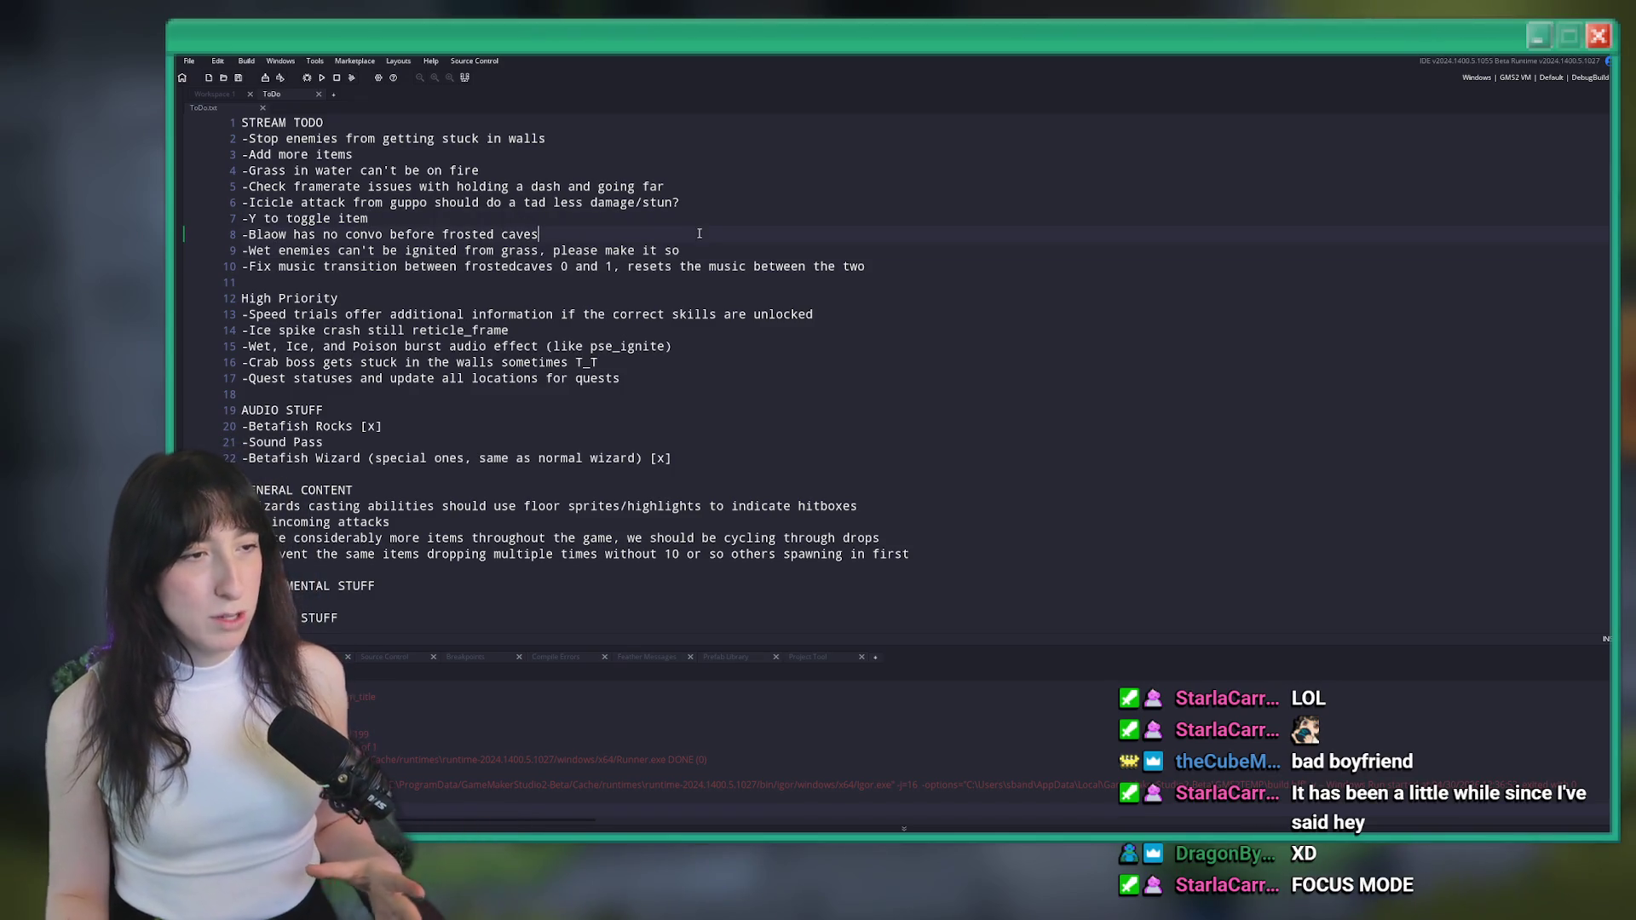
pyautogui.hotkey('ctrl', 't')
pyautogui.write('blaow')
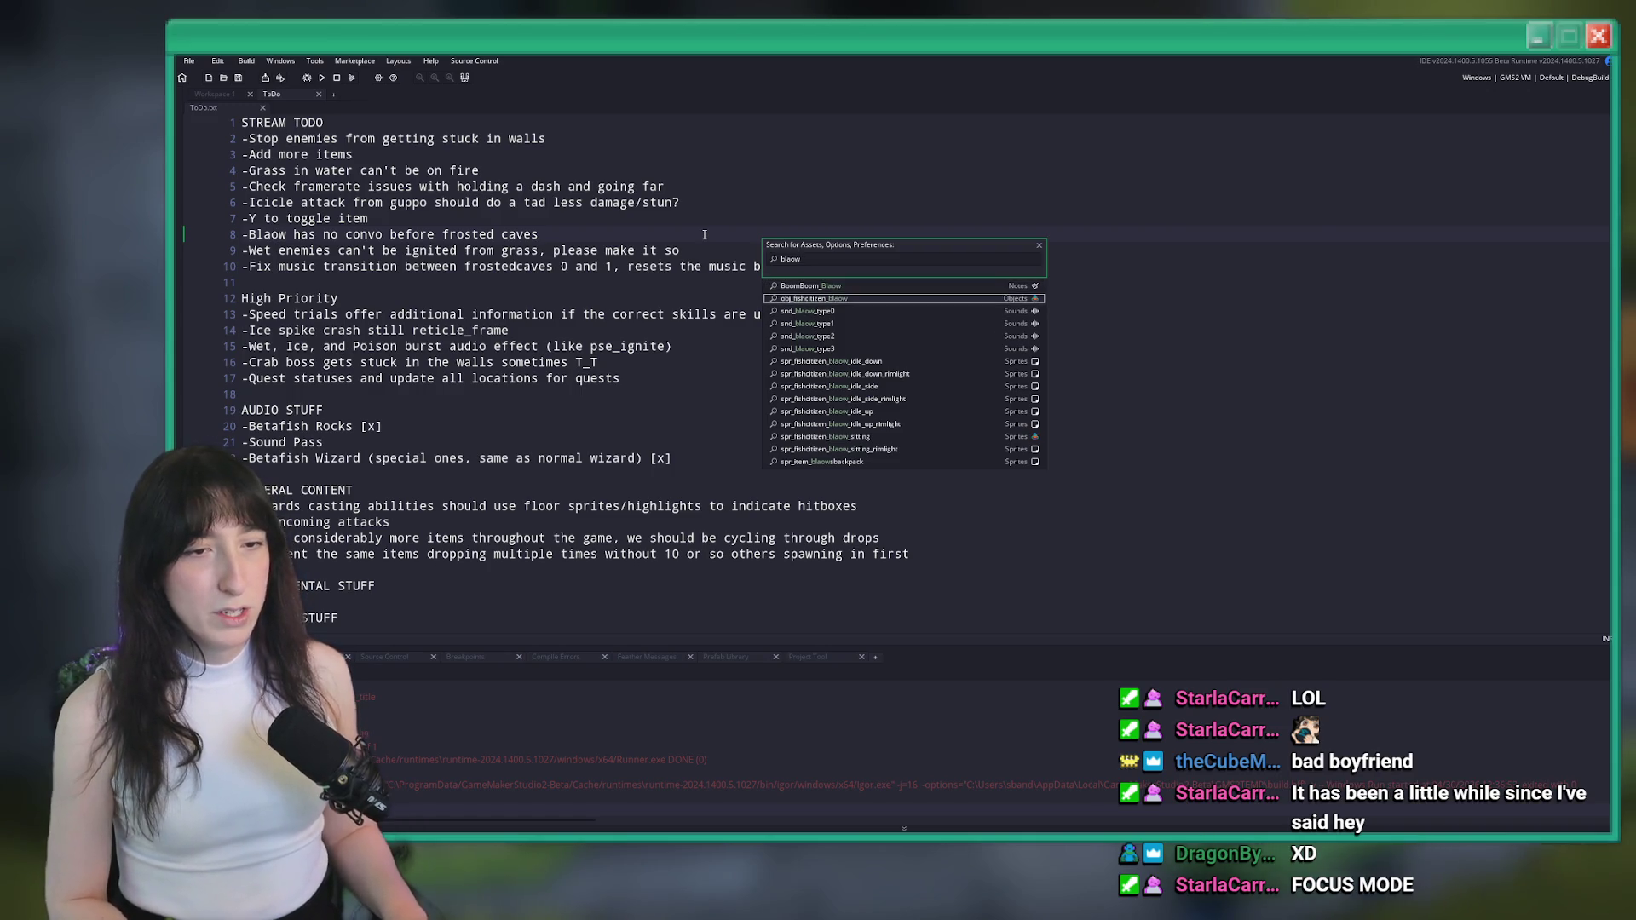
pyautogui.click(880, 318)
pyautogui.doubleClick(433, 314)
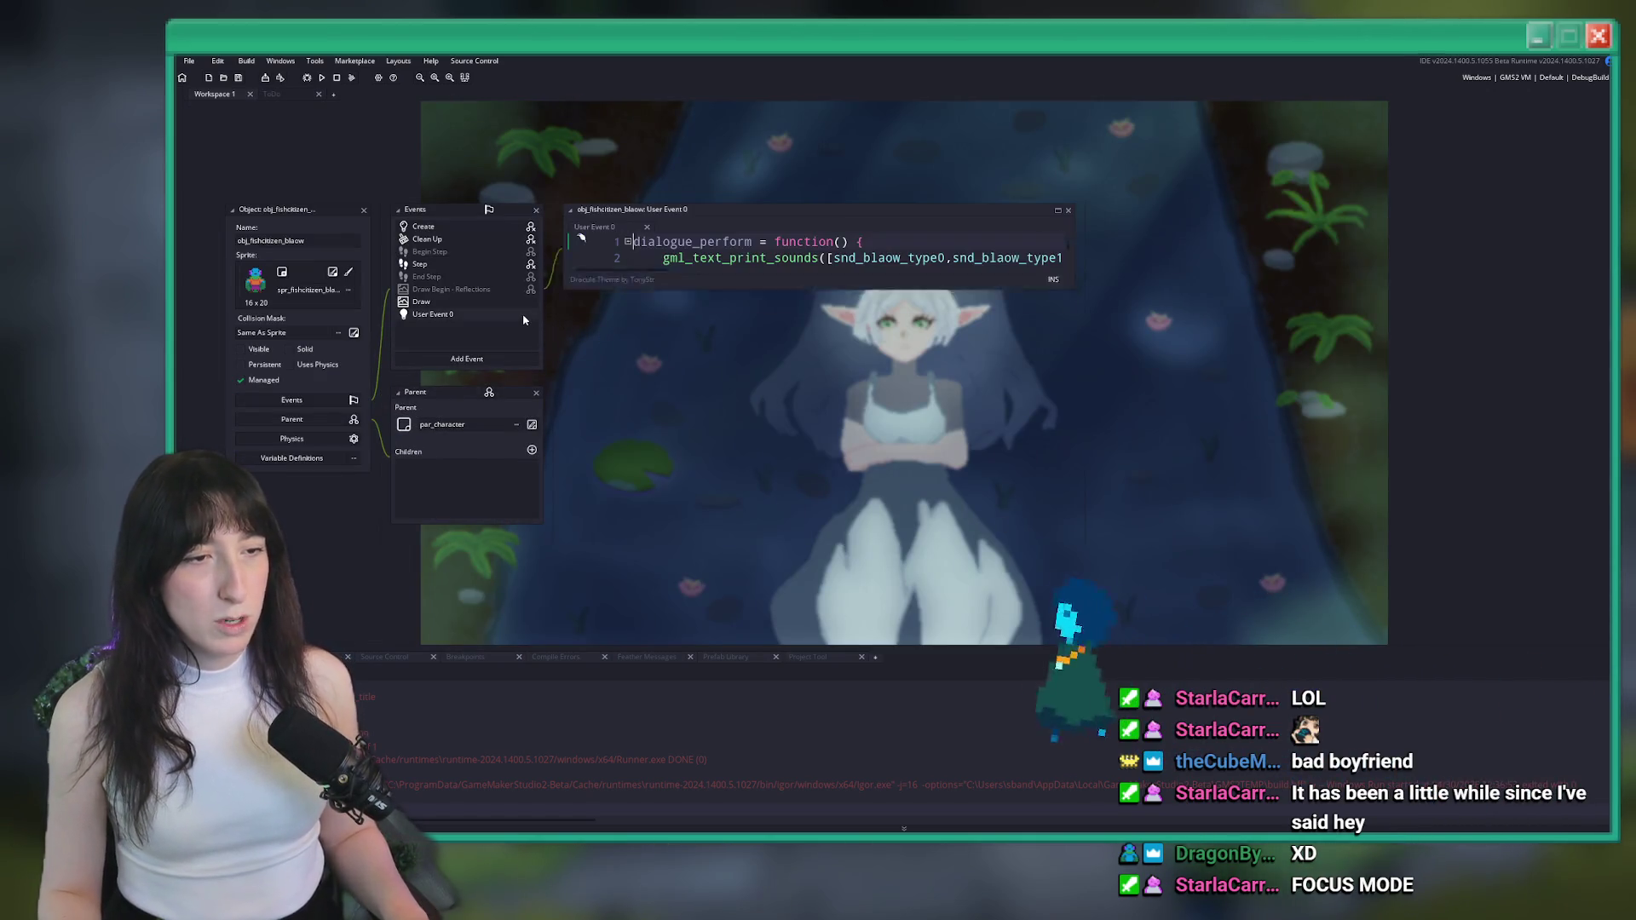
pyautogui.click(1057, 209)
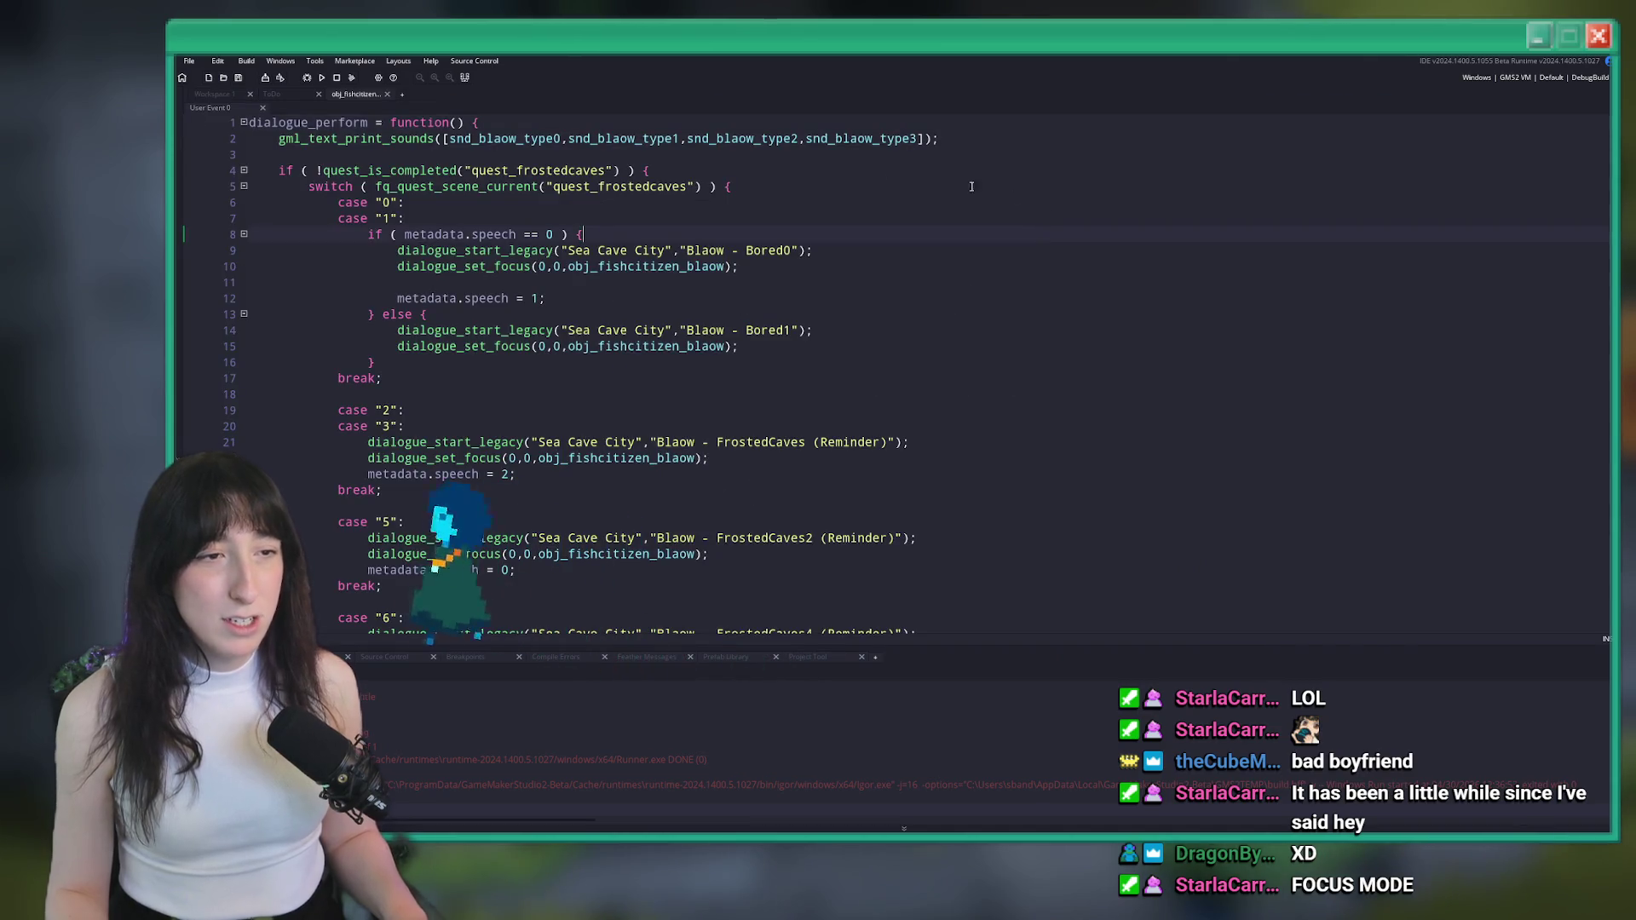
pyautogui.scroll(-9, 637, 204)
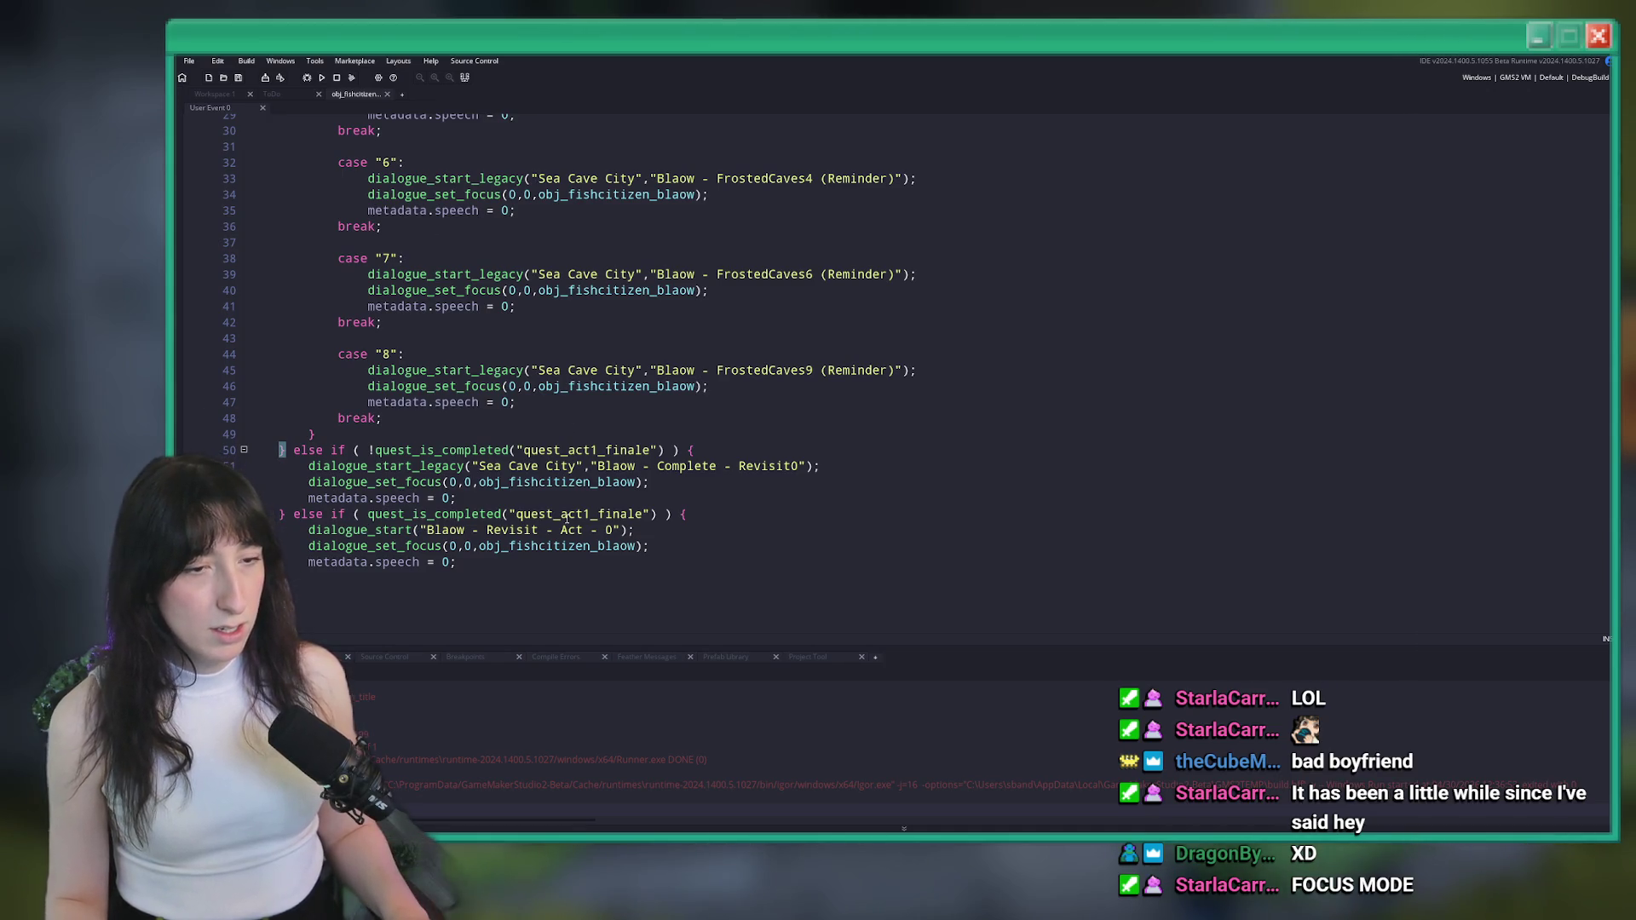
pyautogui.scroll(10, 612, 511)
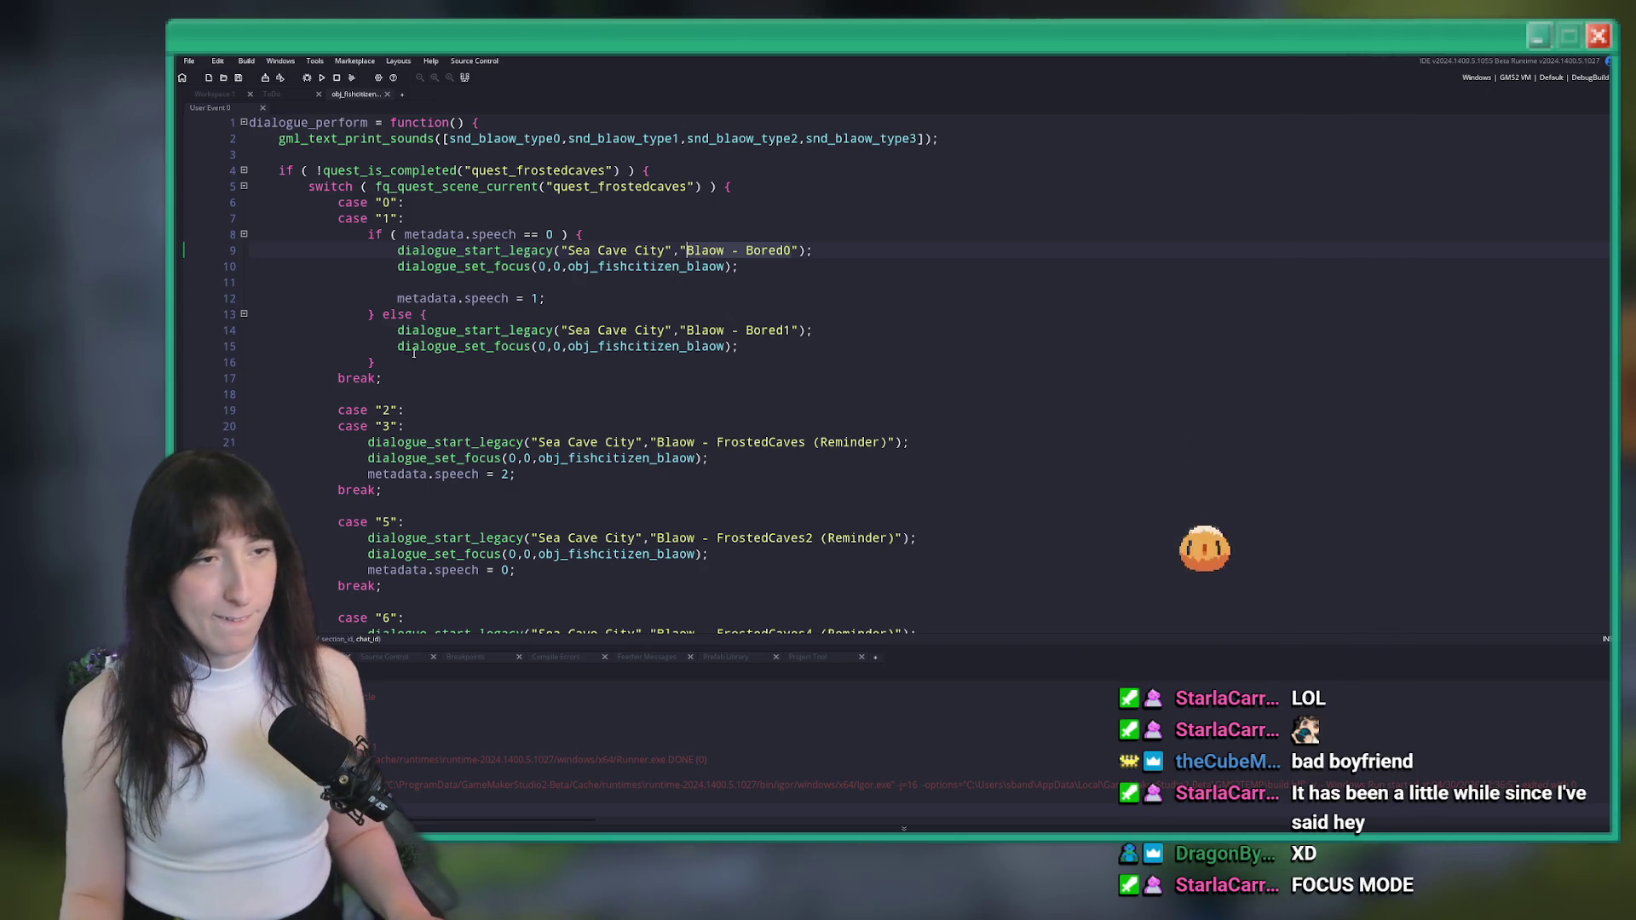
pyautogui.click(415, 363)
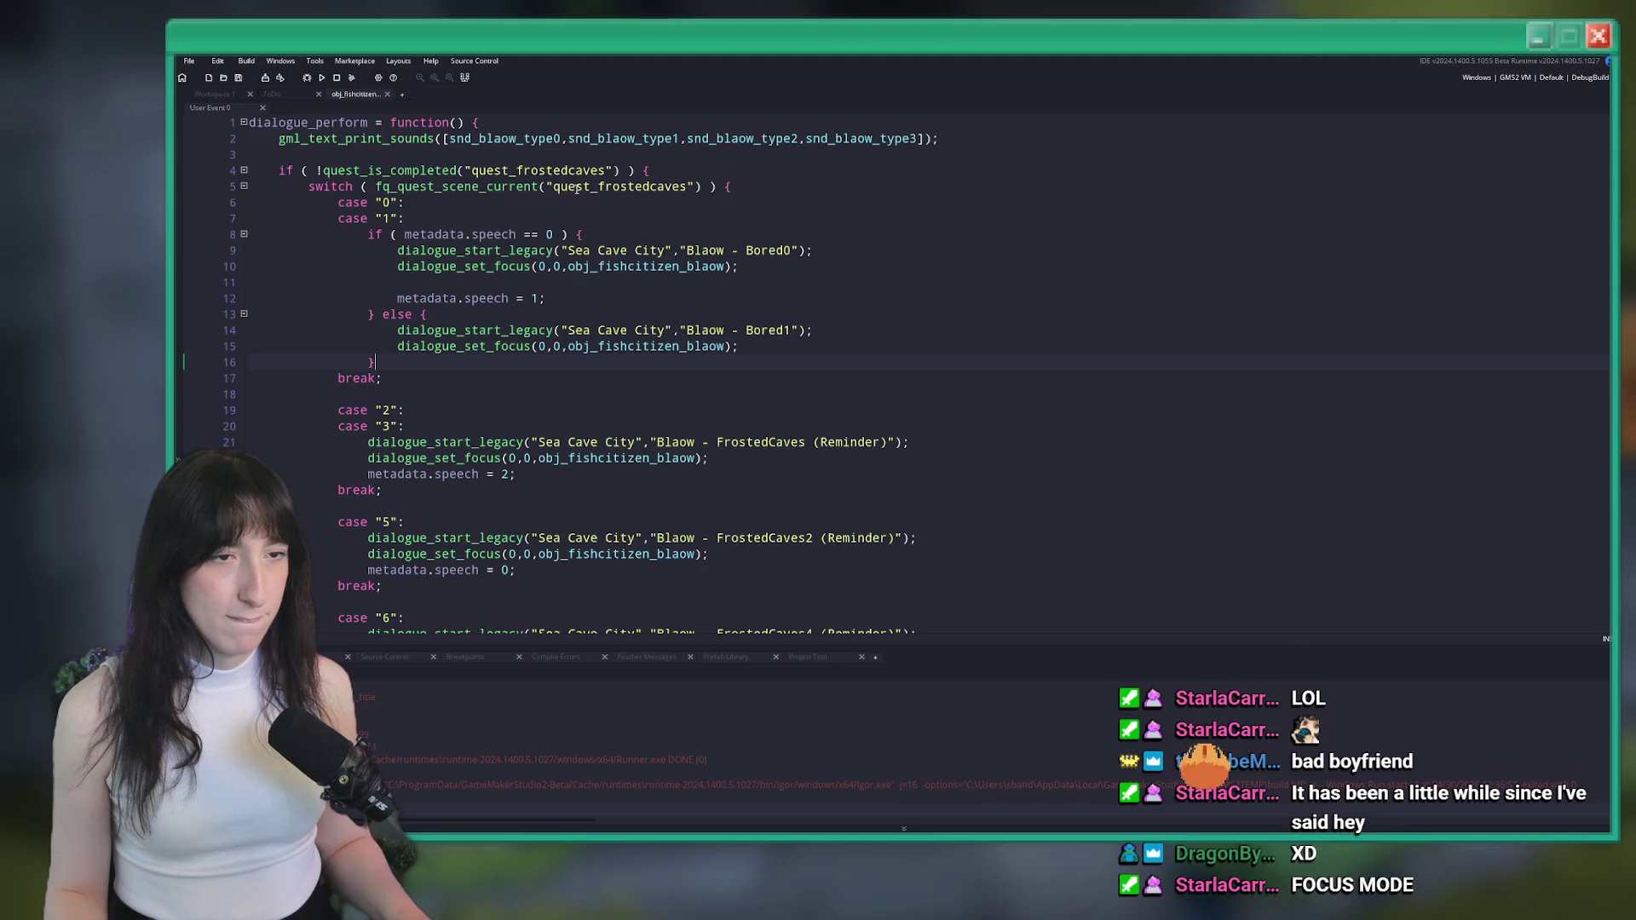
# Open the quest_frostedcaves script, read through it, and close it
pyautogui.hotkey('ctrl', 't')
pyautogui.write('quest_fro')
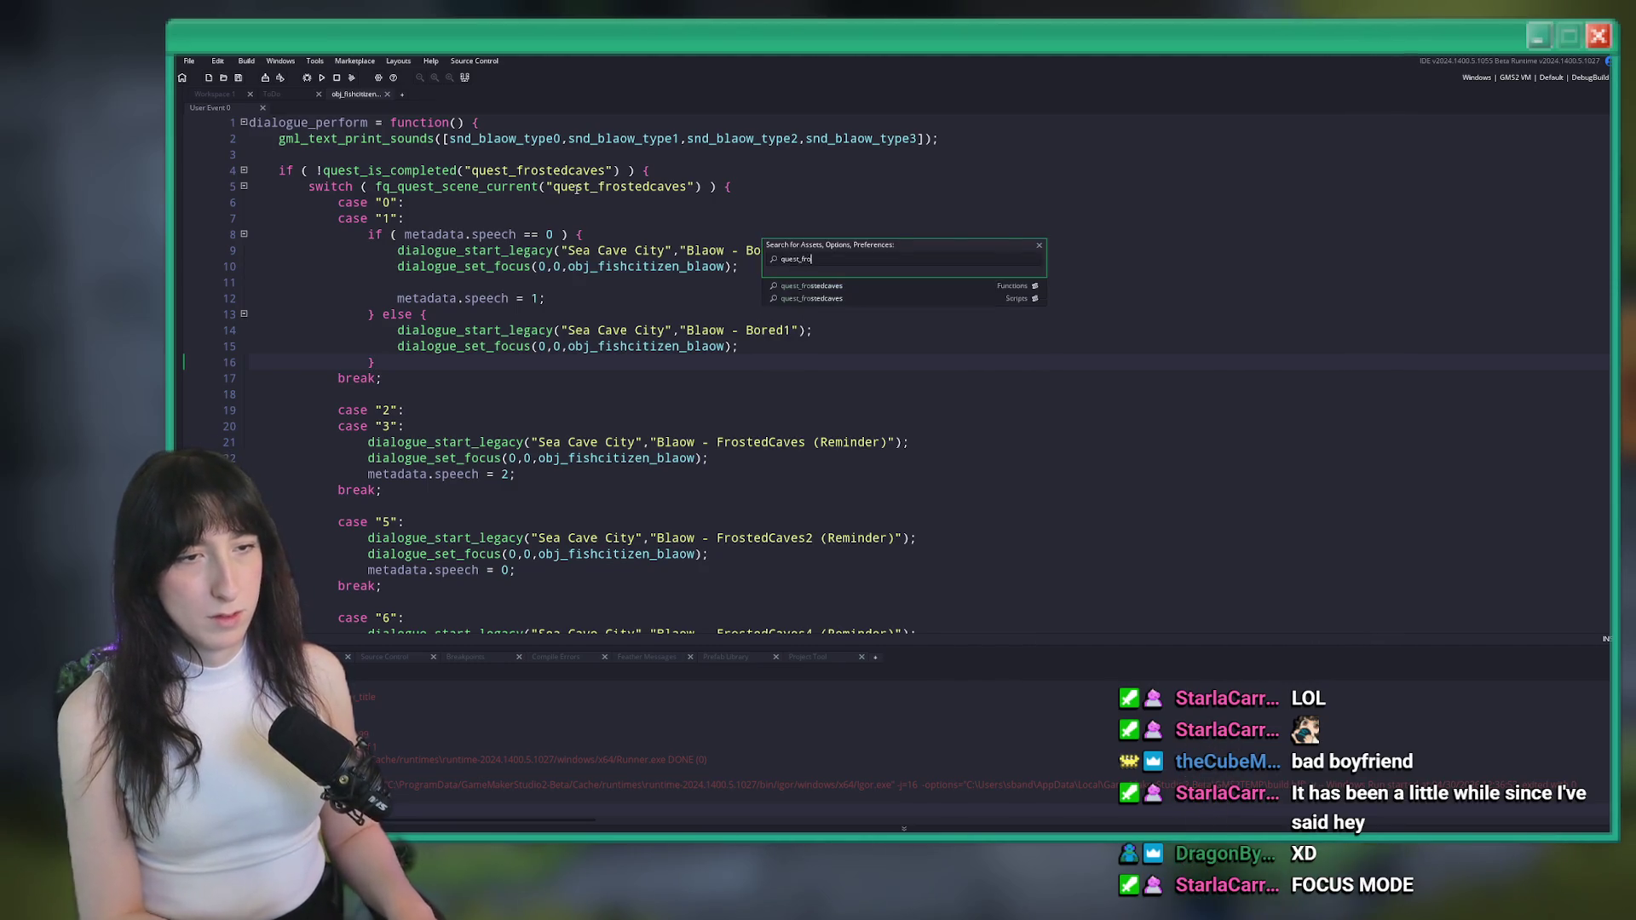
pyautogui.press('Return')
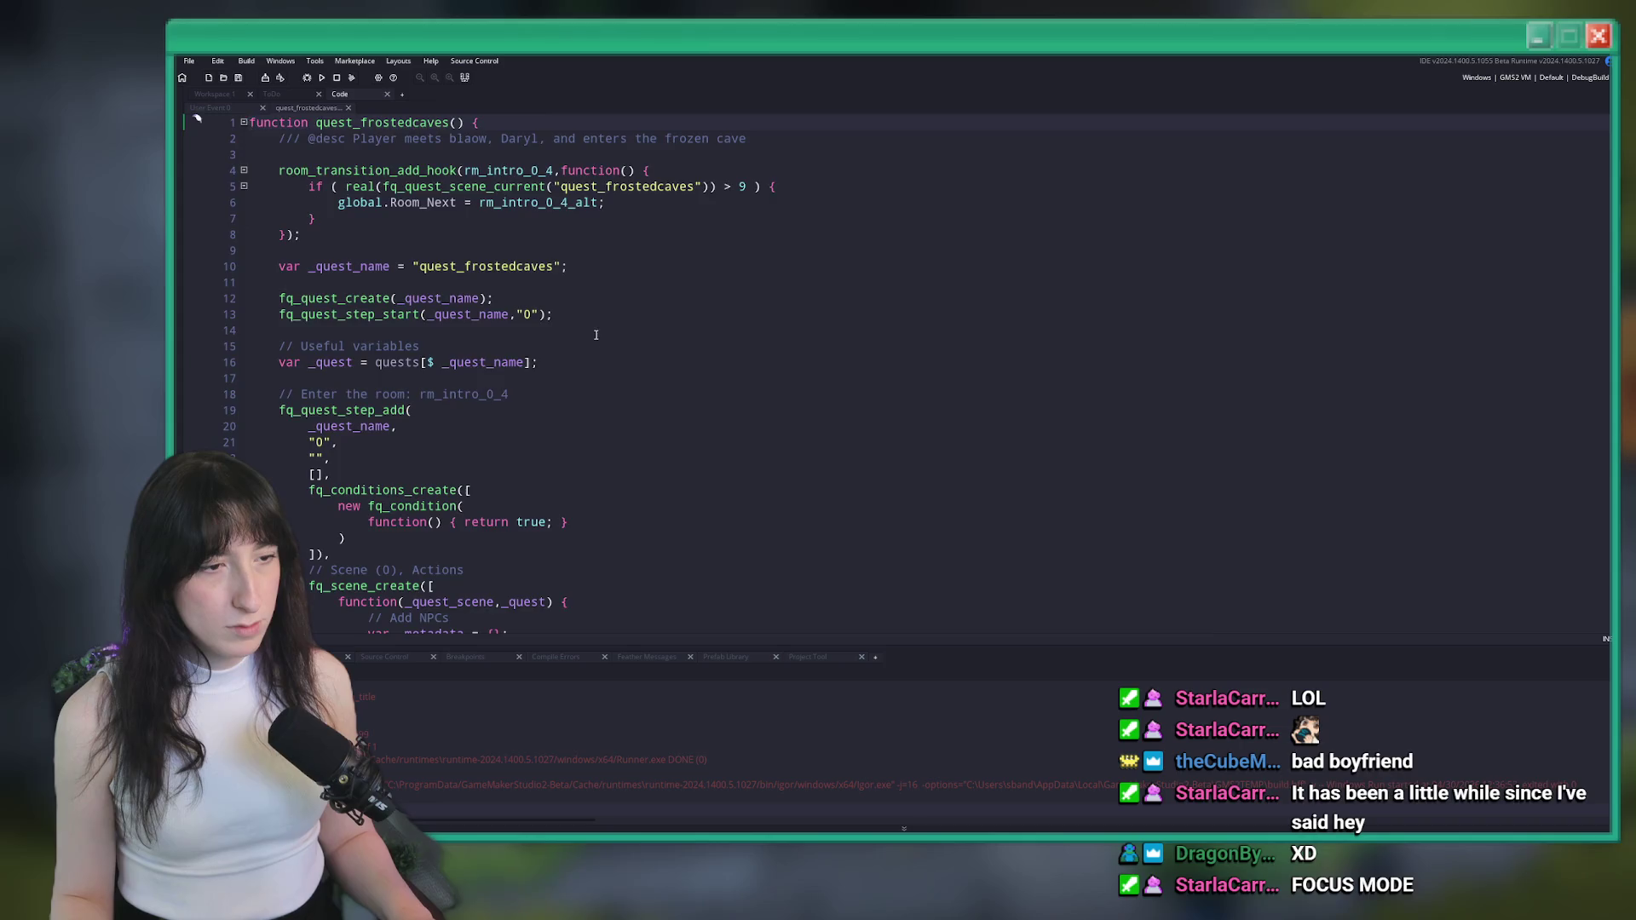
pyautogui.scroll(-3, 596, 335)
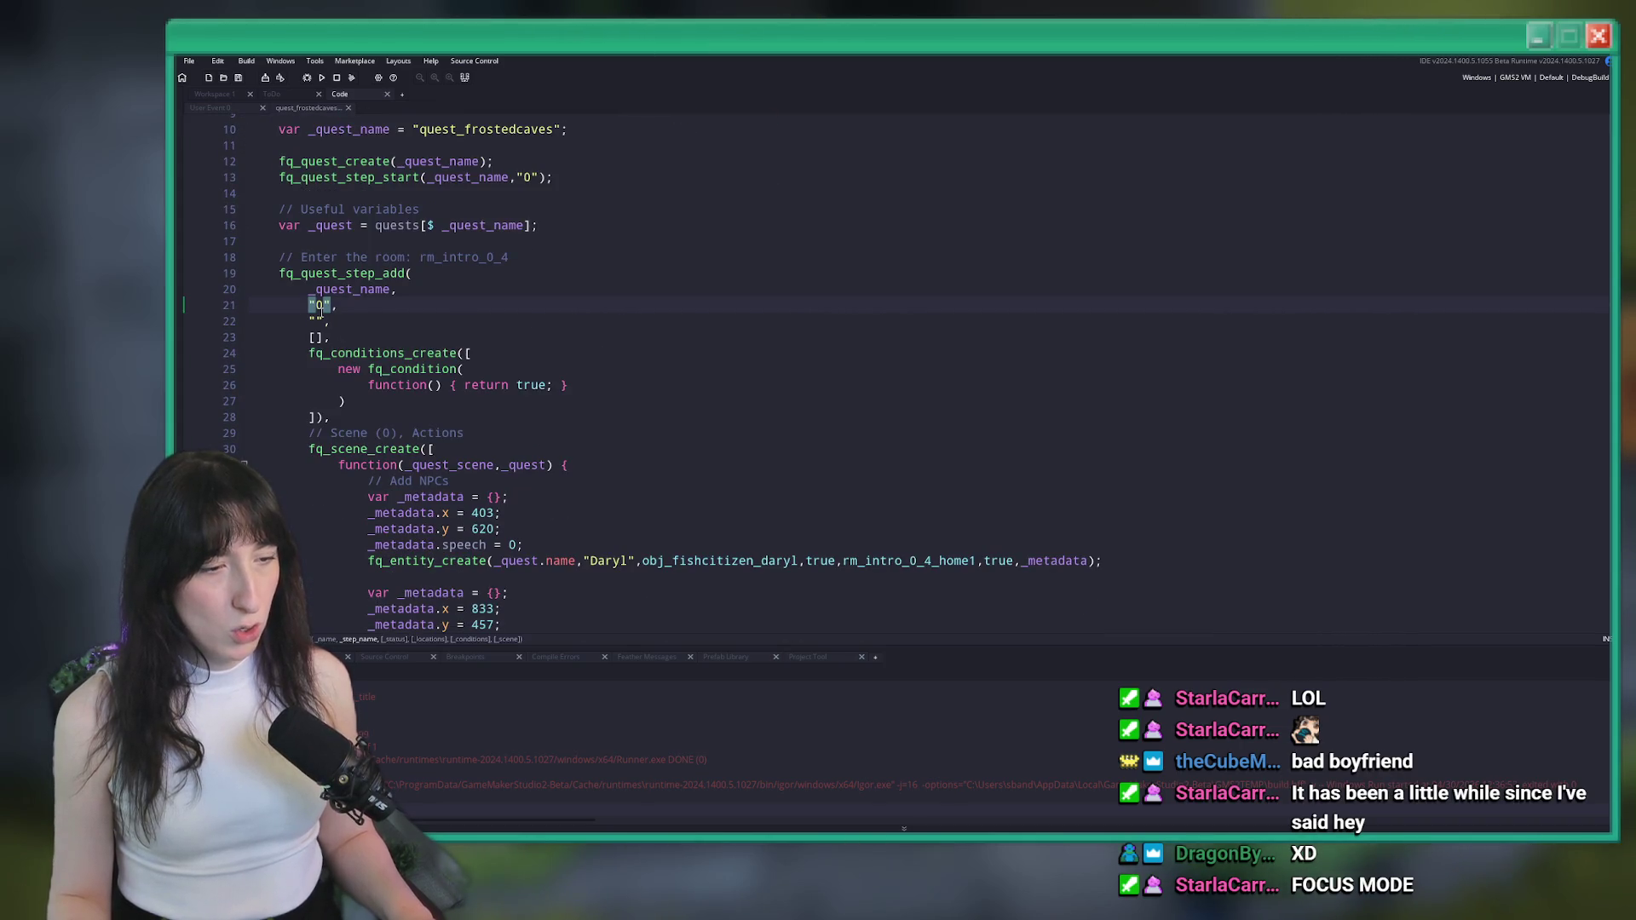
pyautogui.scroll(-10, 314, 320)
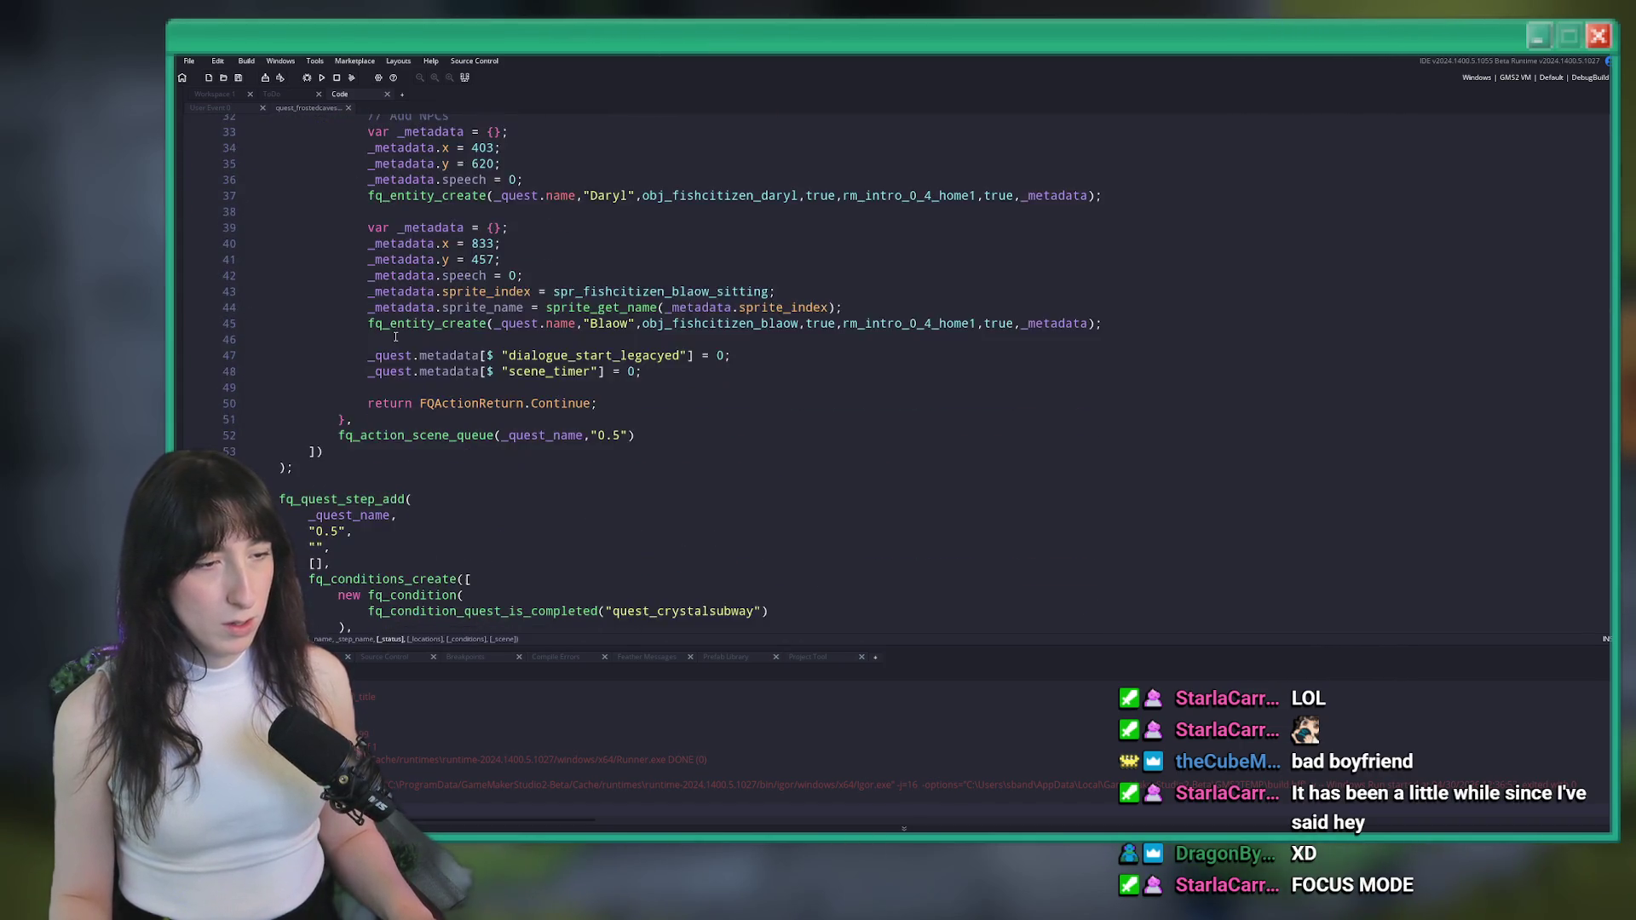
pyautogui.scroll(-6, 320, 385)
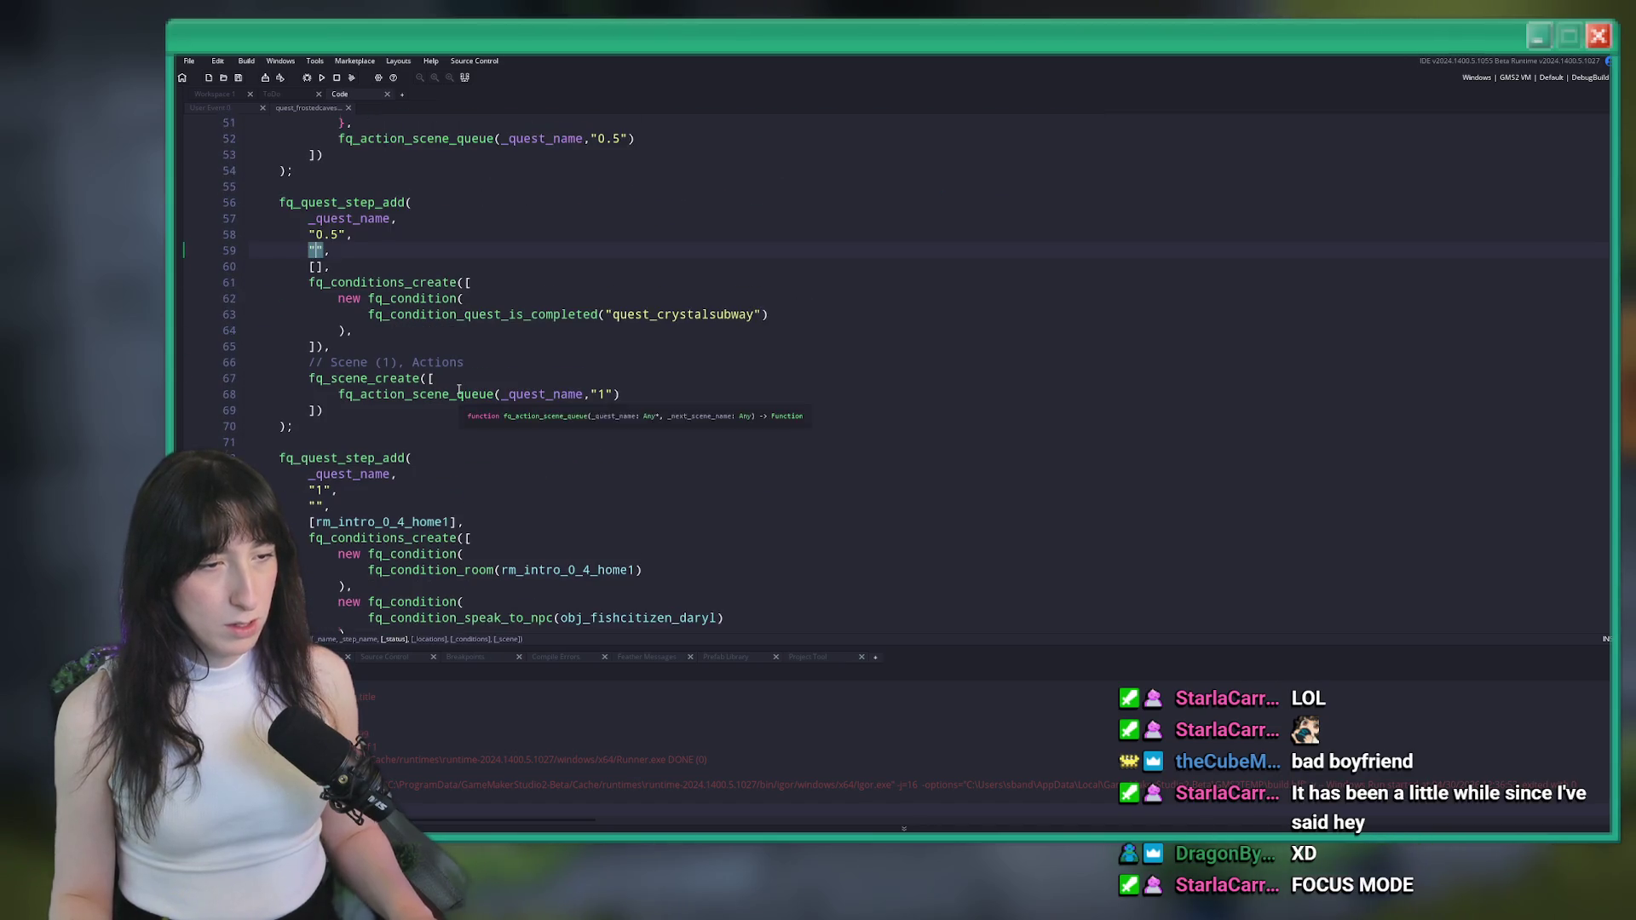
pyautogui.scroll(-7, 339, 203)
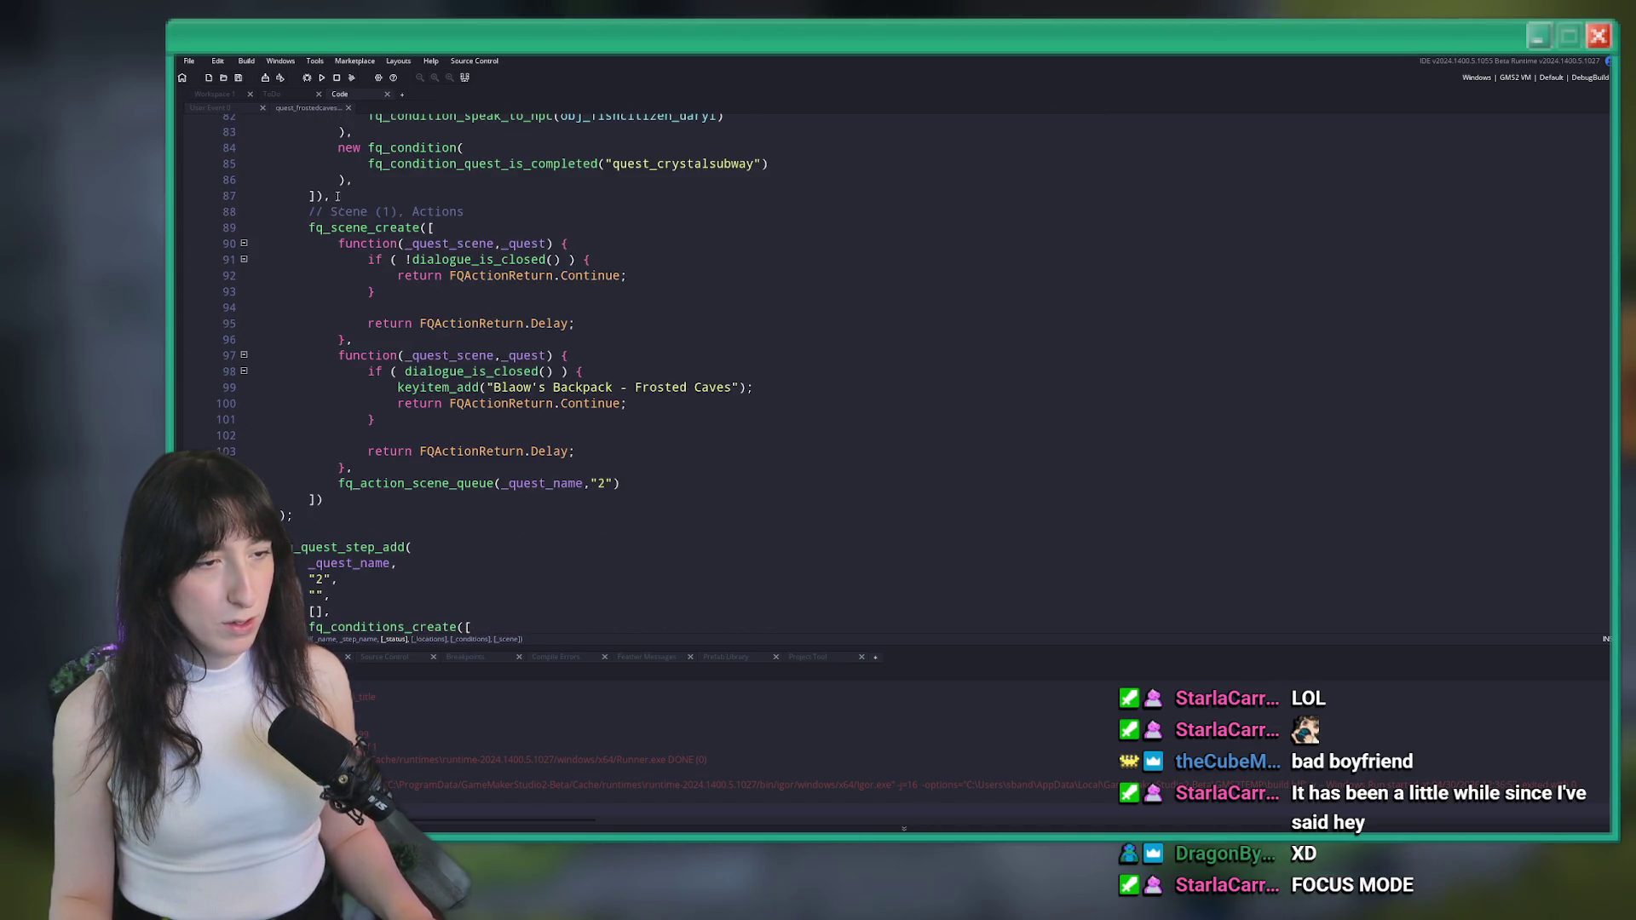
pyautogui.middleClick(307, 109)
# Duplicate Blaow's case "0" line as case "0.5" and close the User Event 0 code
pyautogui.hotkey('ctrl', 'd')
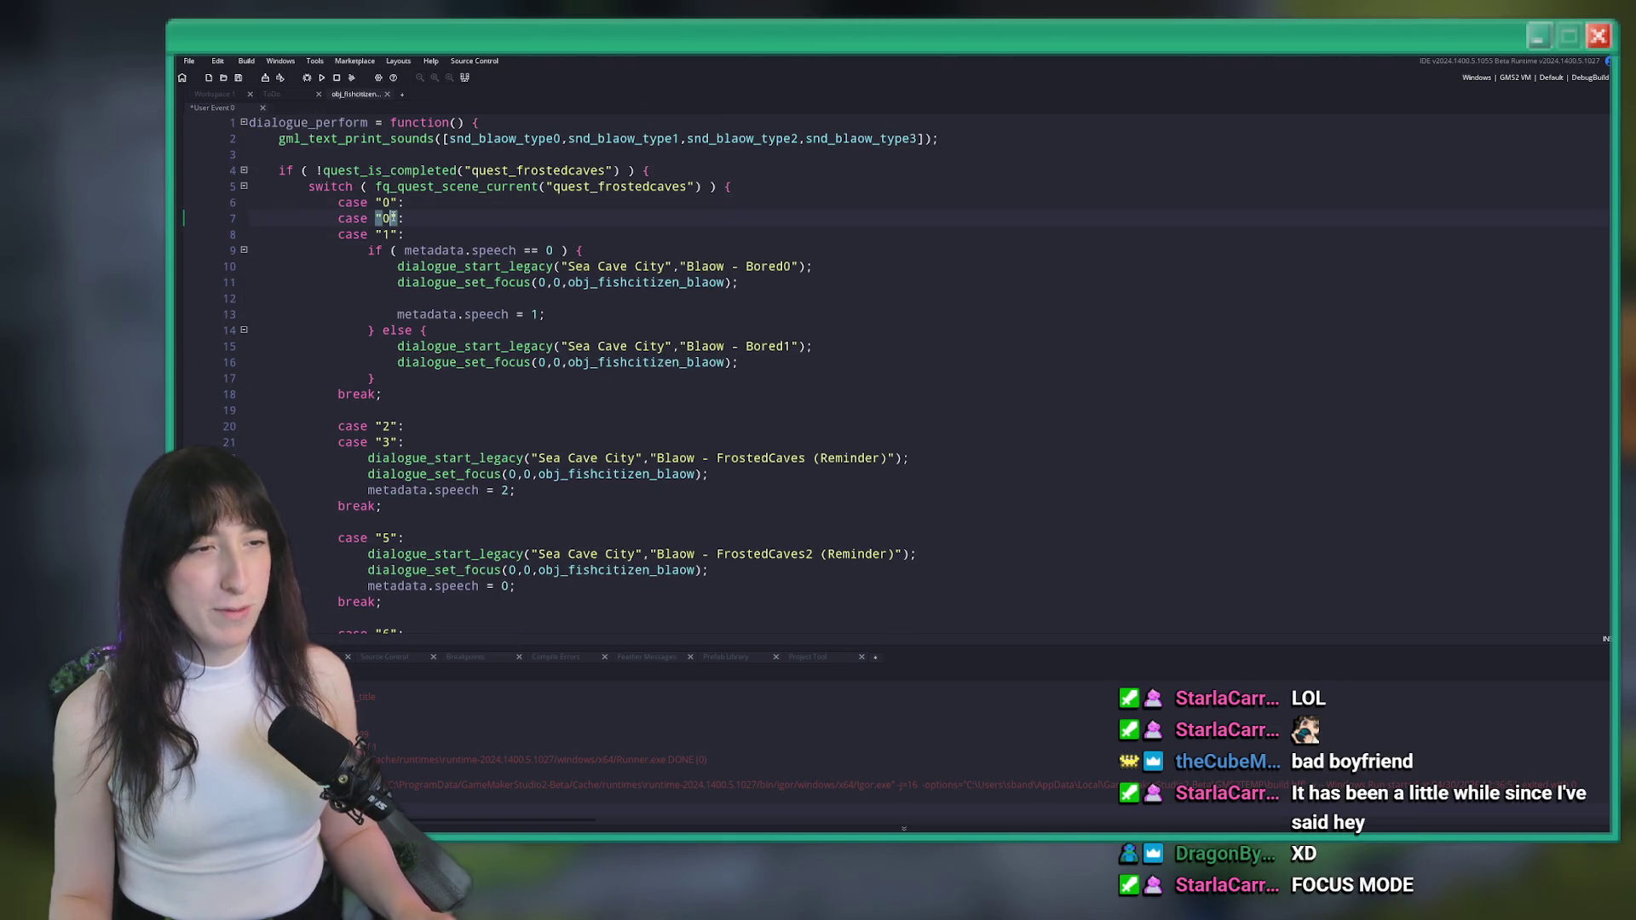
pyautogui.write('.5')
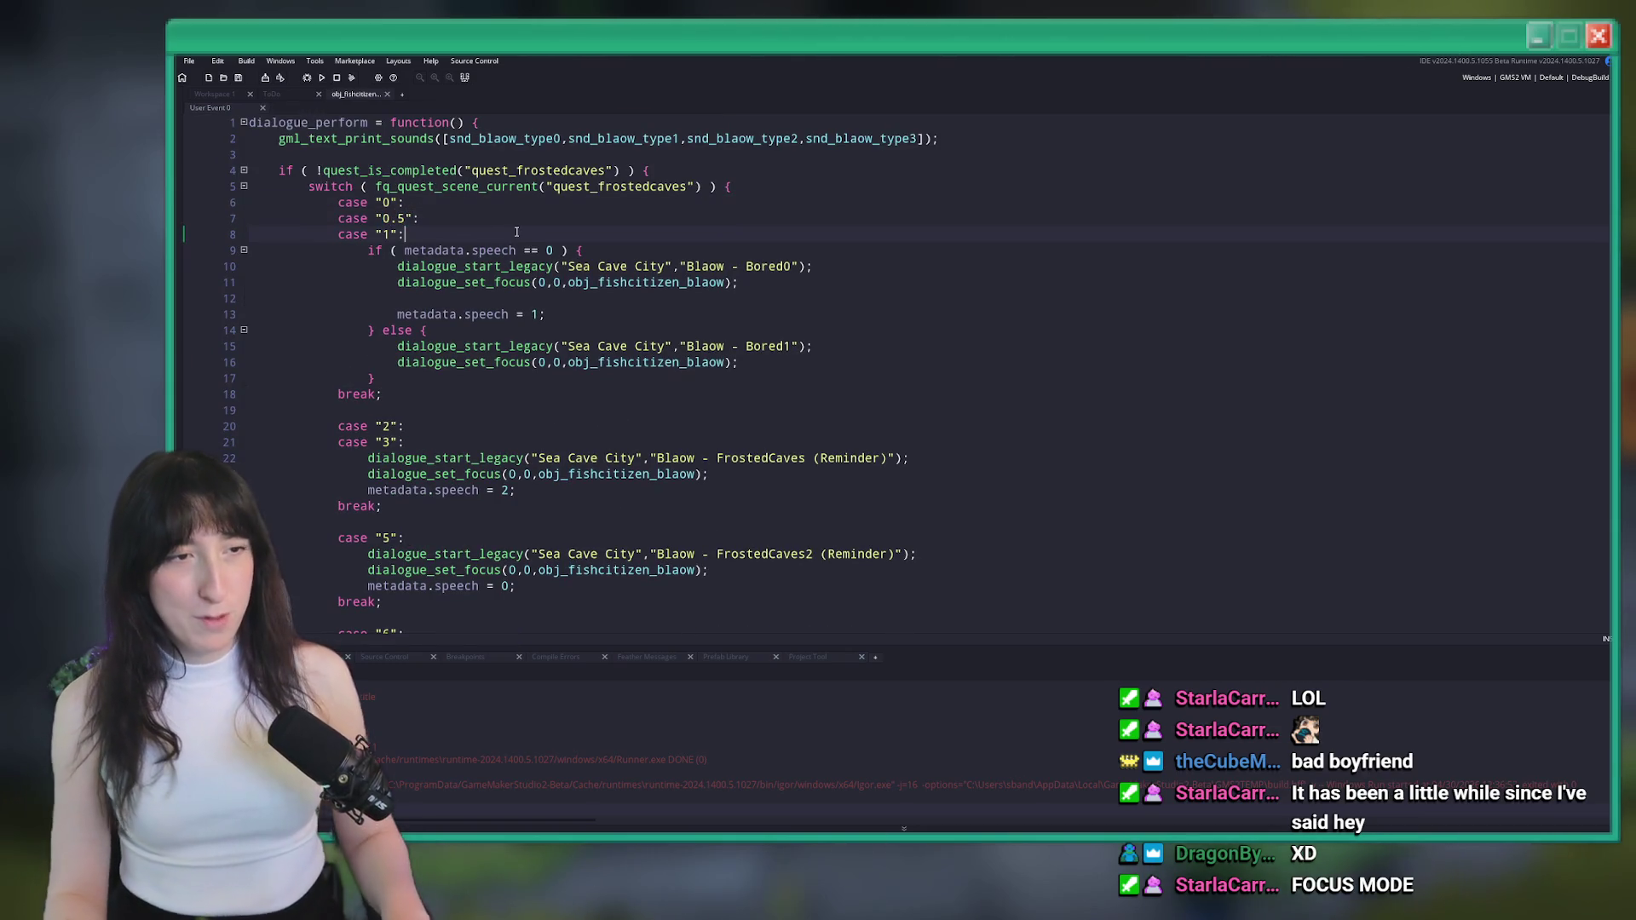
pyautogui.scroll(-6, 438, 366)
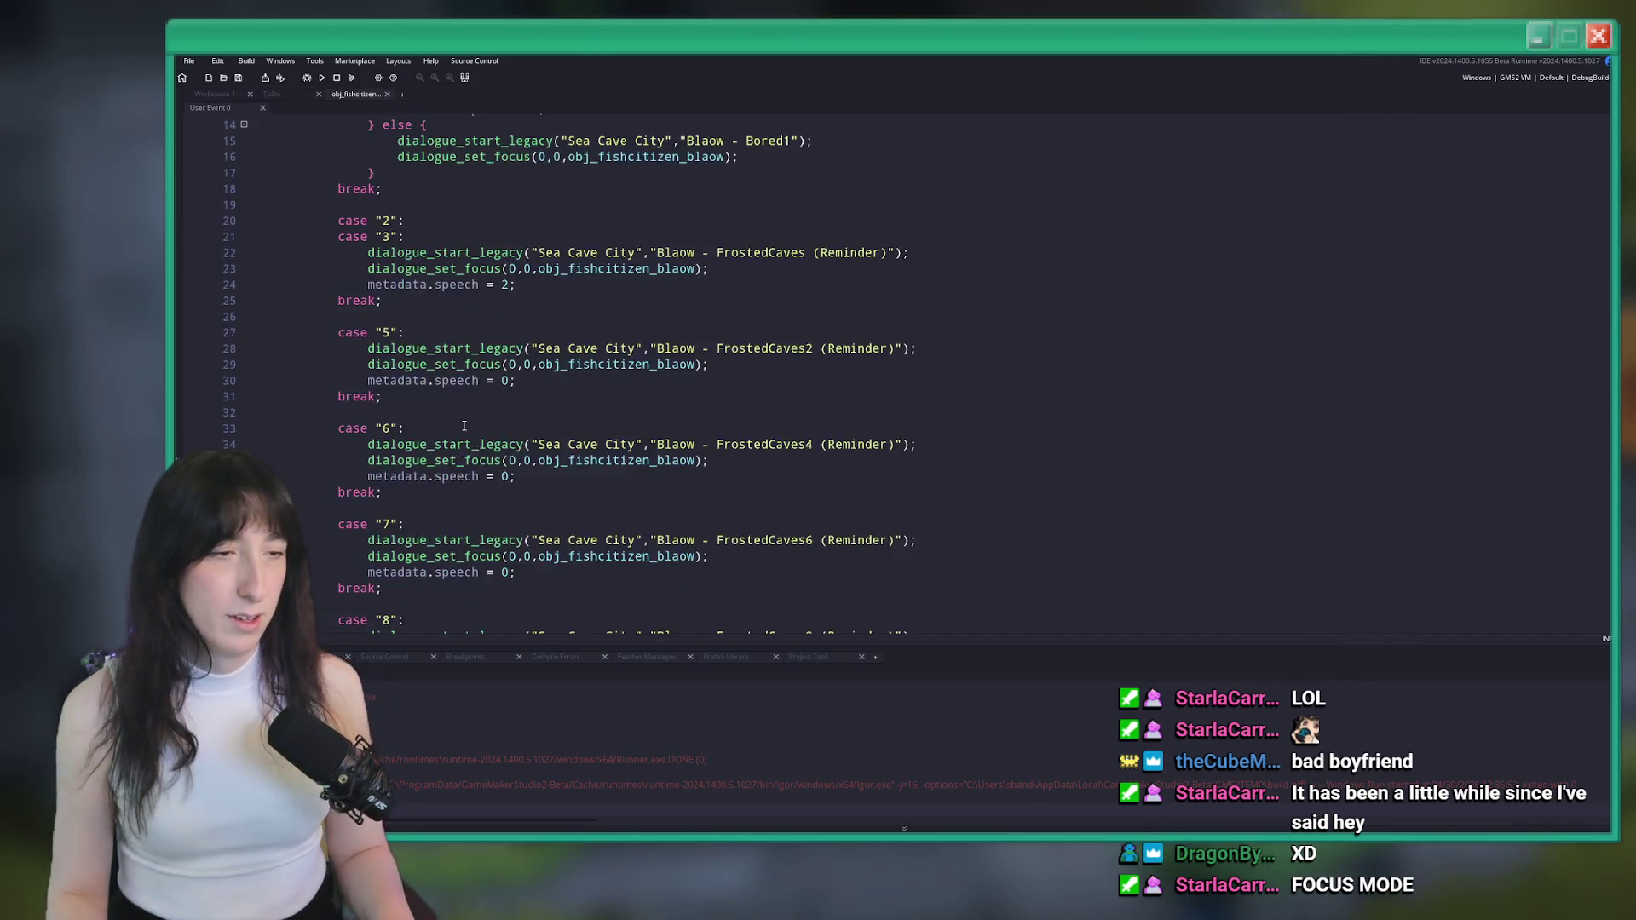
pyautogui.scroll(6, 438, 367)
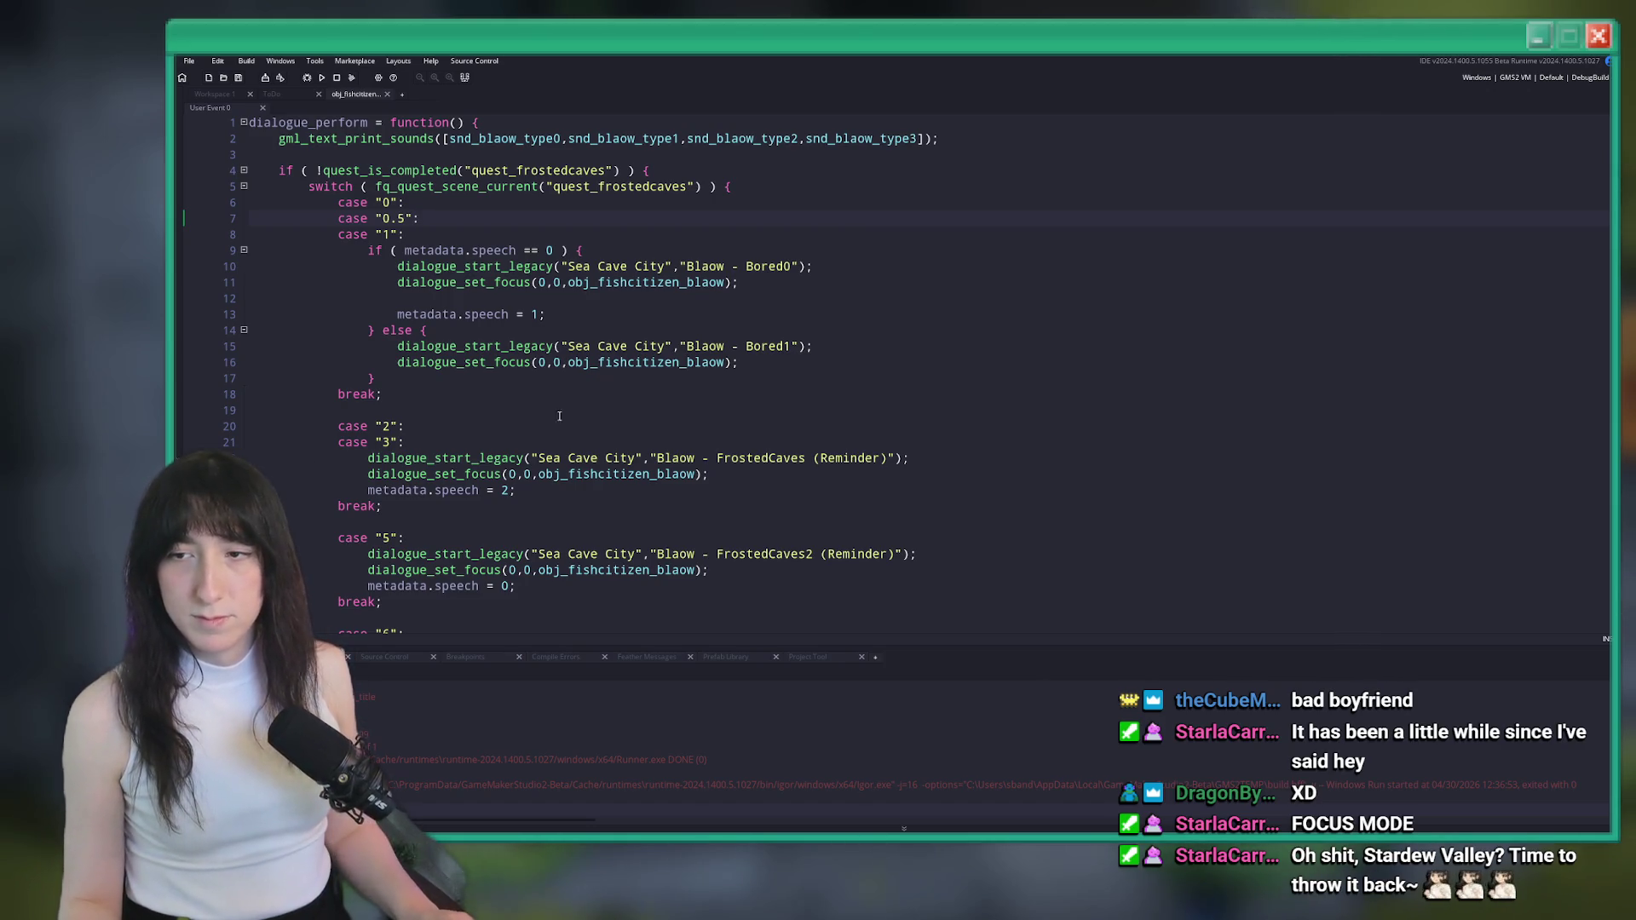
pyautogui.middleClick(356, 95)
# Close the obj_fishcitizen_blaow object editor and switch back to the ToDo tab
pyautogui.click(271, 93)
pyautogui.moveTo(213, 94); pyautogui.dragTo(202, 95)
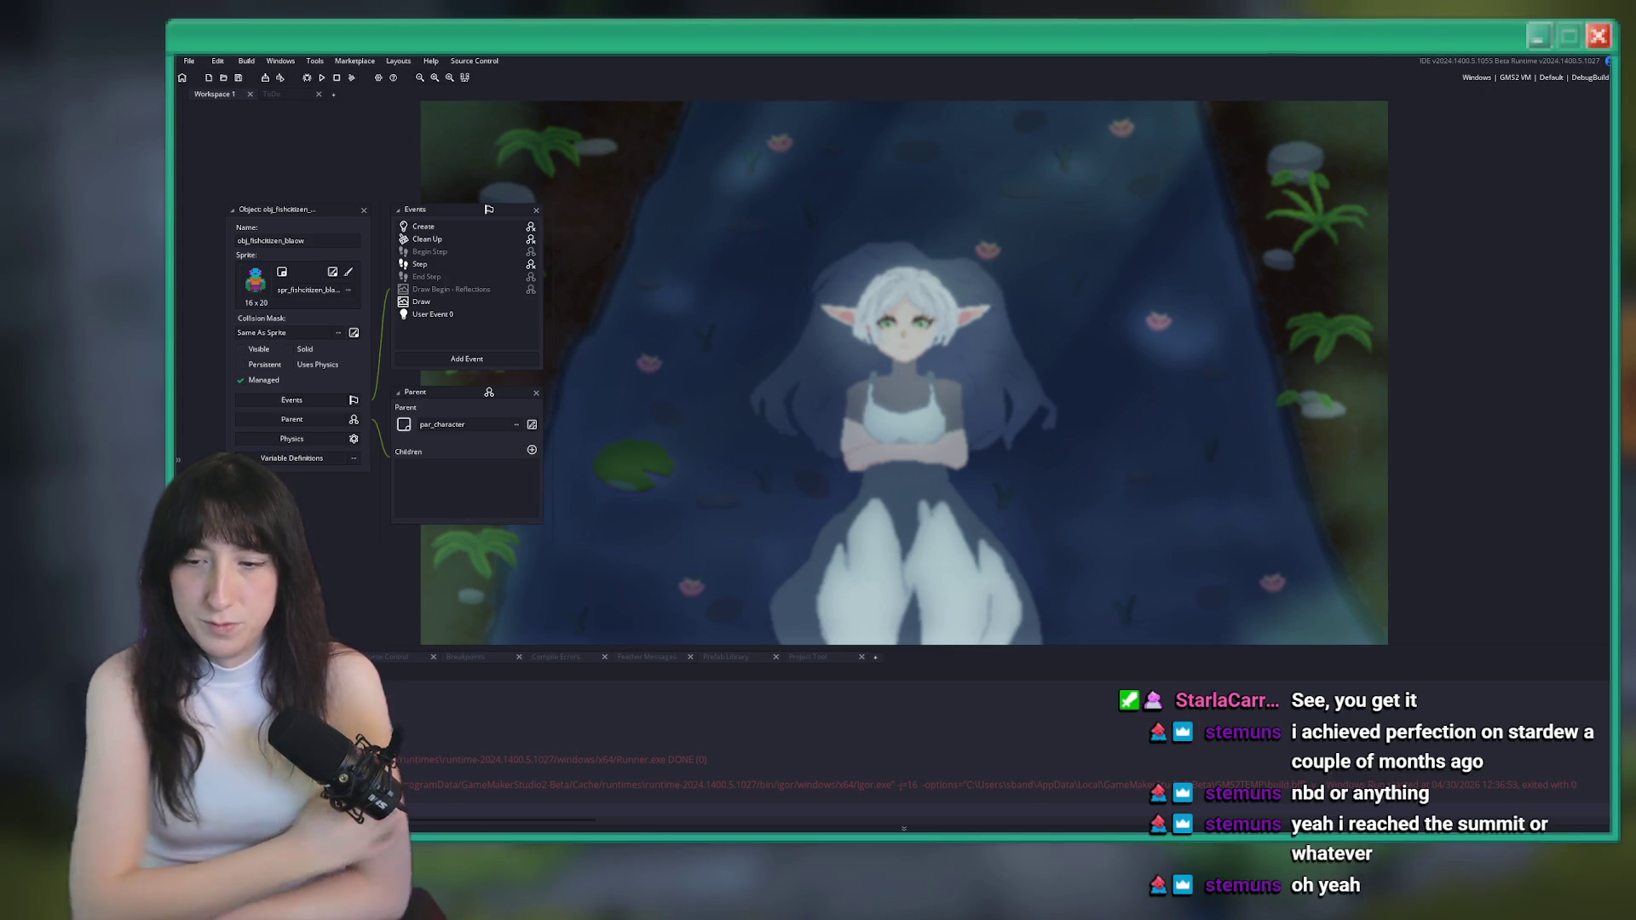
pyautogui.scroll(2, 1003, 400)
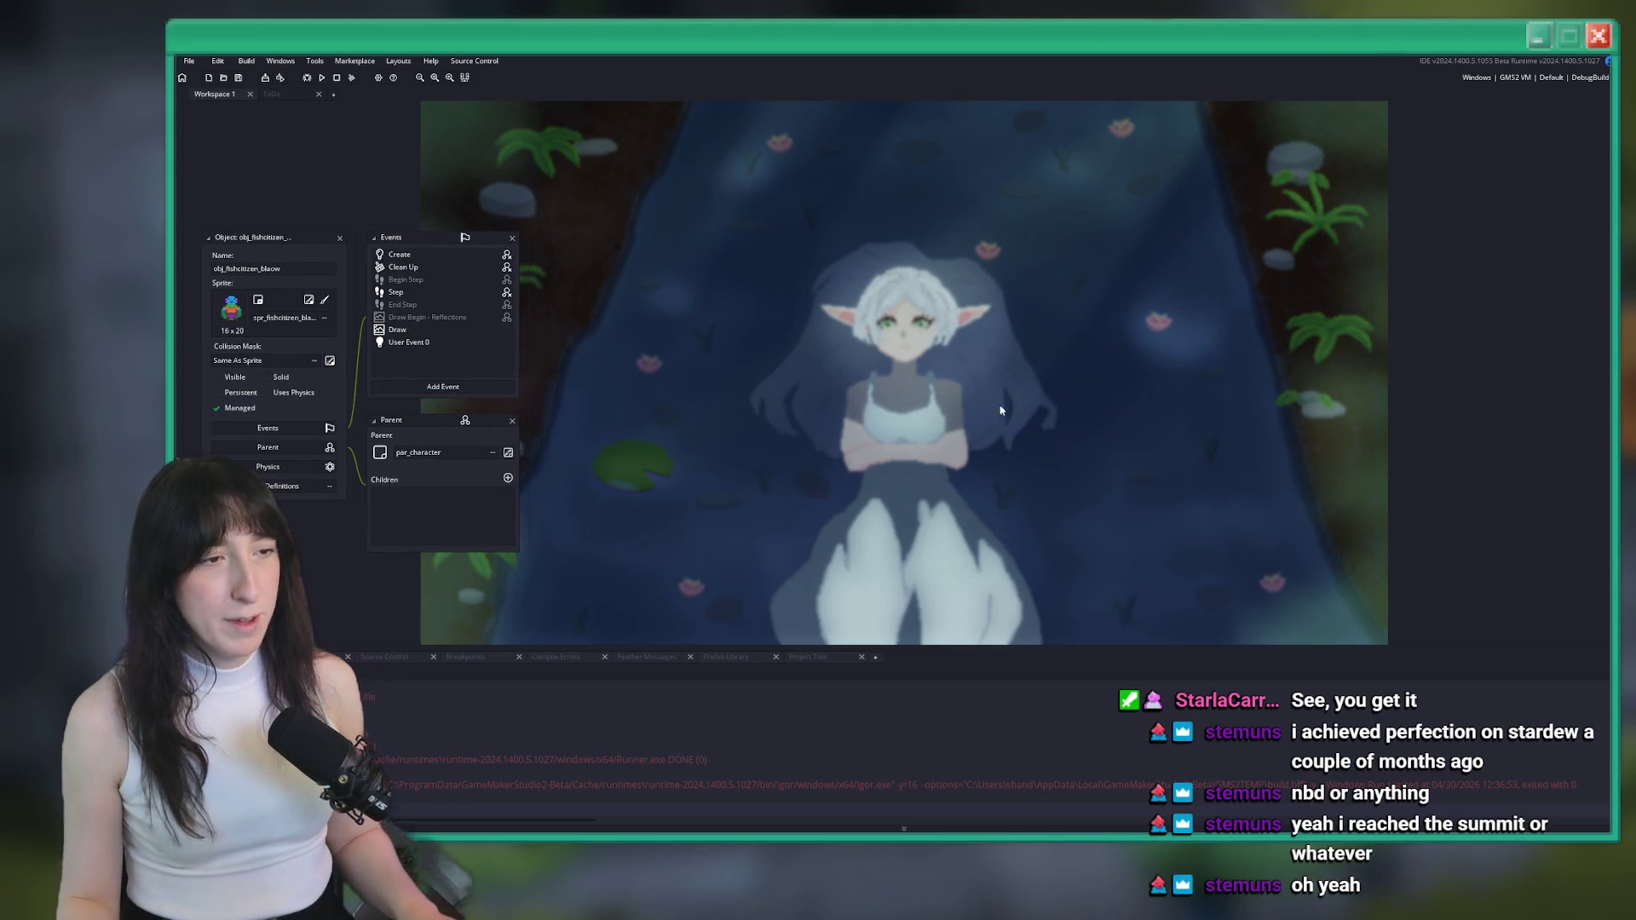
pyautogui.click(337, 241)
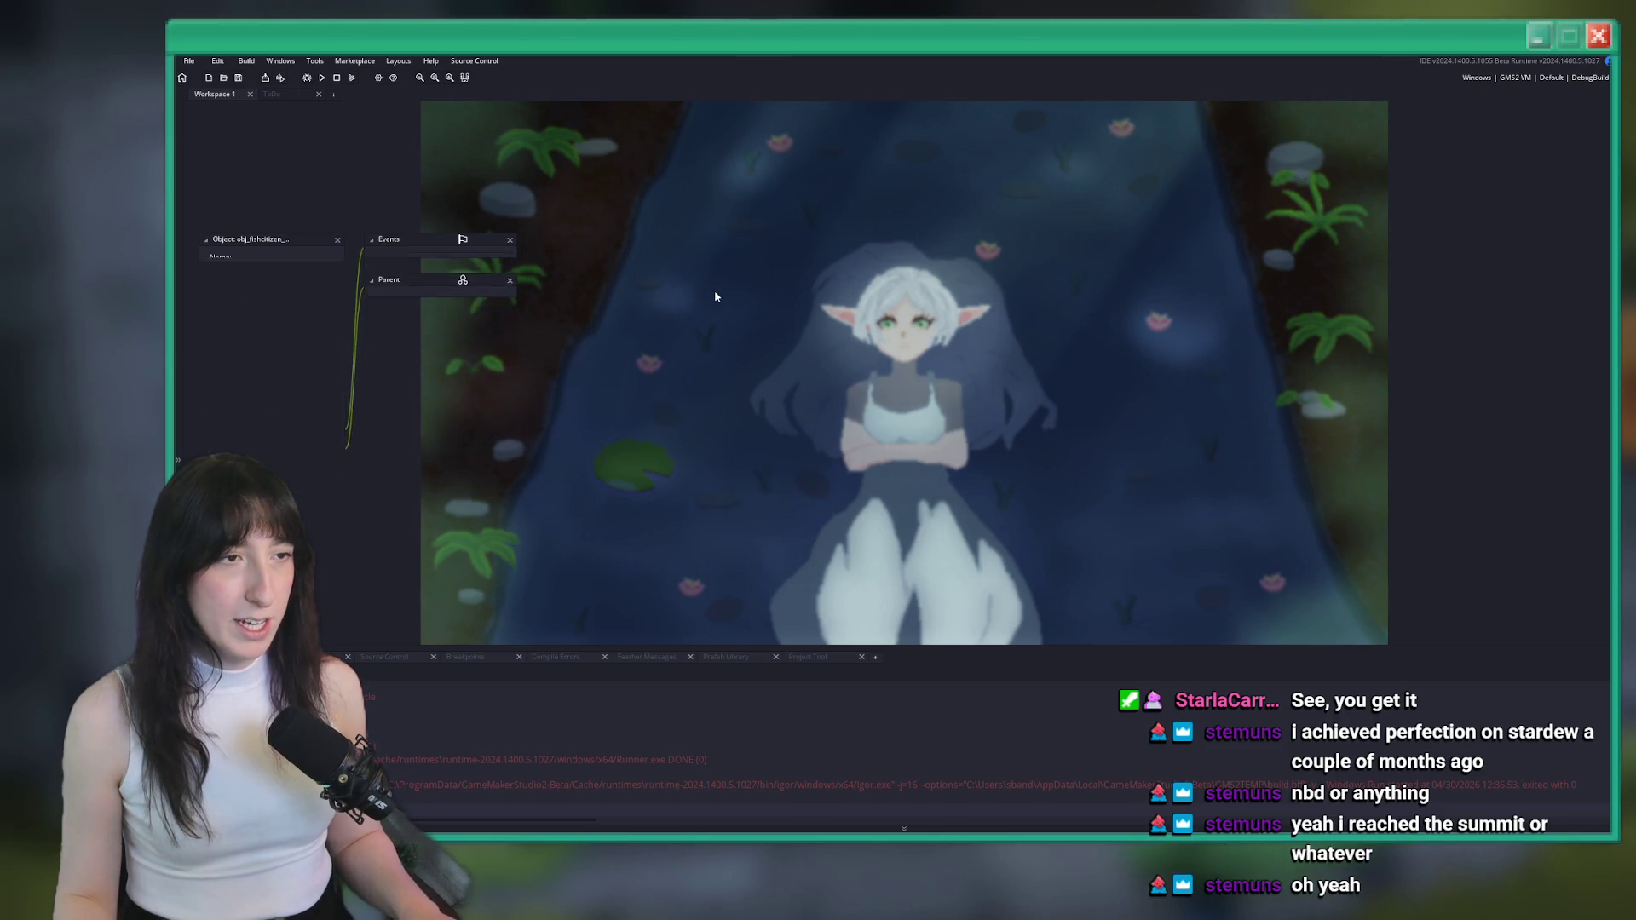
pyautogui.click(271, 94)
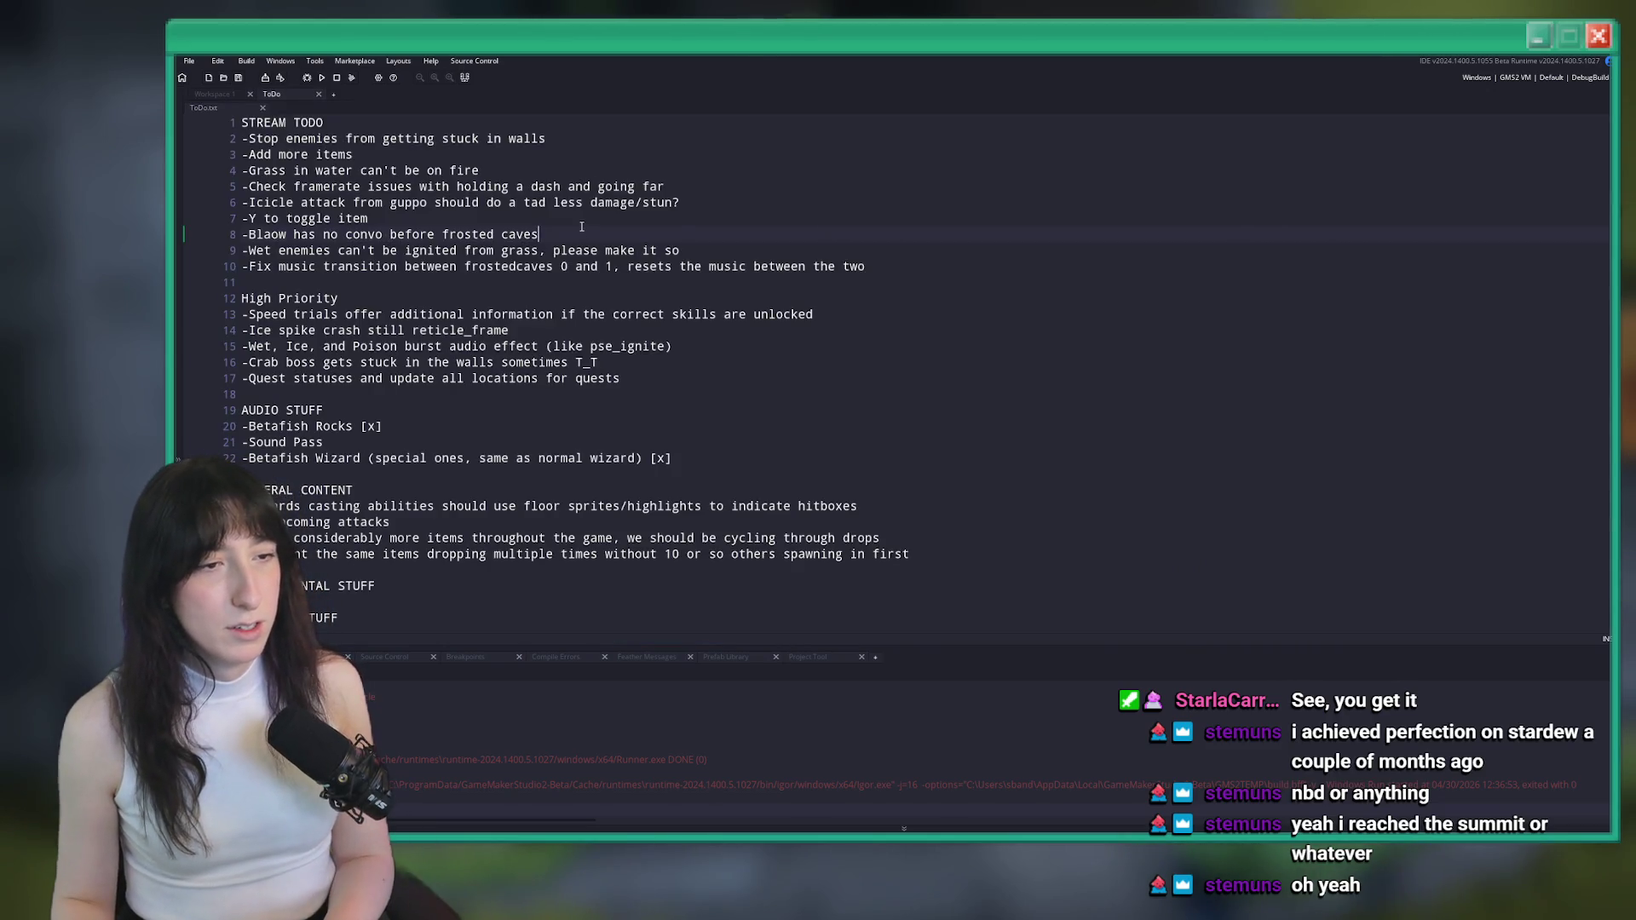
# Delete the '-Blaow has no convo before frosted caves' line from the ToDo list
pyautogui.moveTo(582, 226); pyautogui.dragTo(584, 218)
pyautogui.press('BackSpace')
pyautogui.click(785, 232)
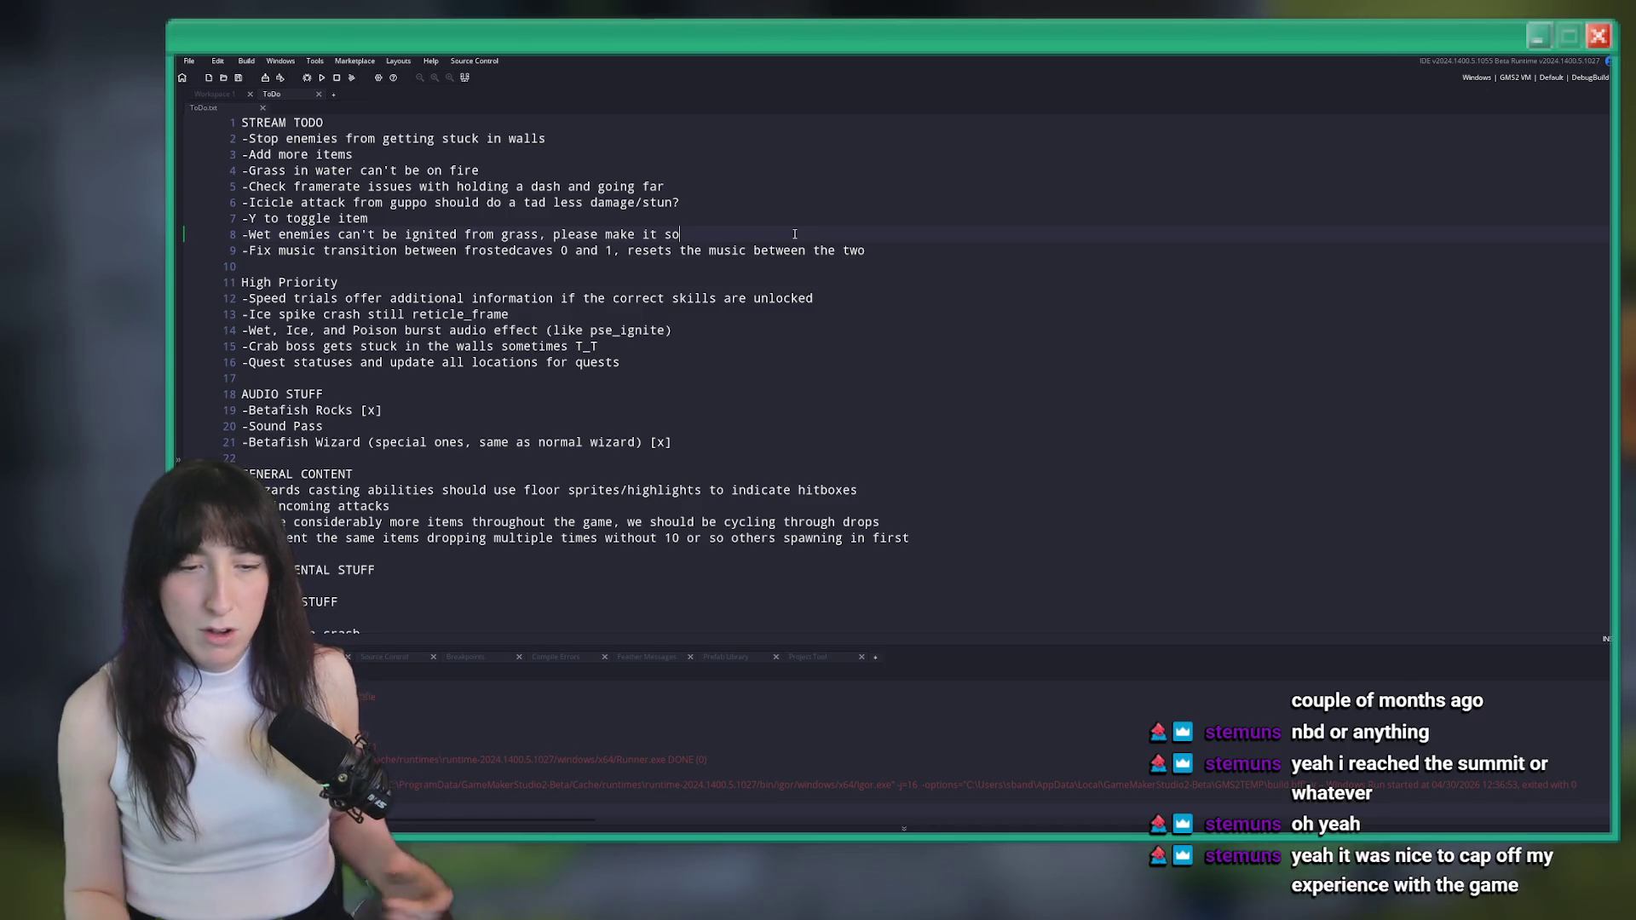
# Build and run the game with F5 and start Story mode from the title menu
pyautogui.hotkey('ctrl', 't')
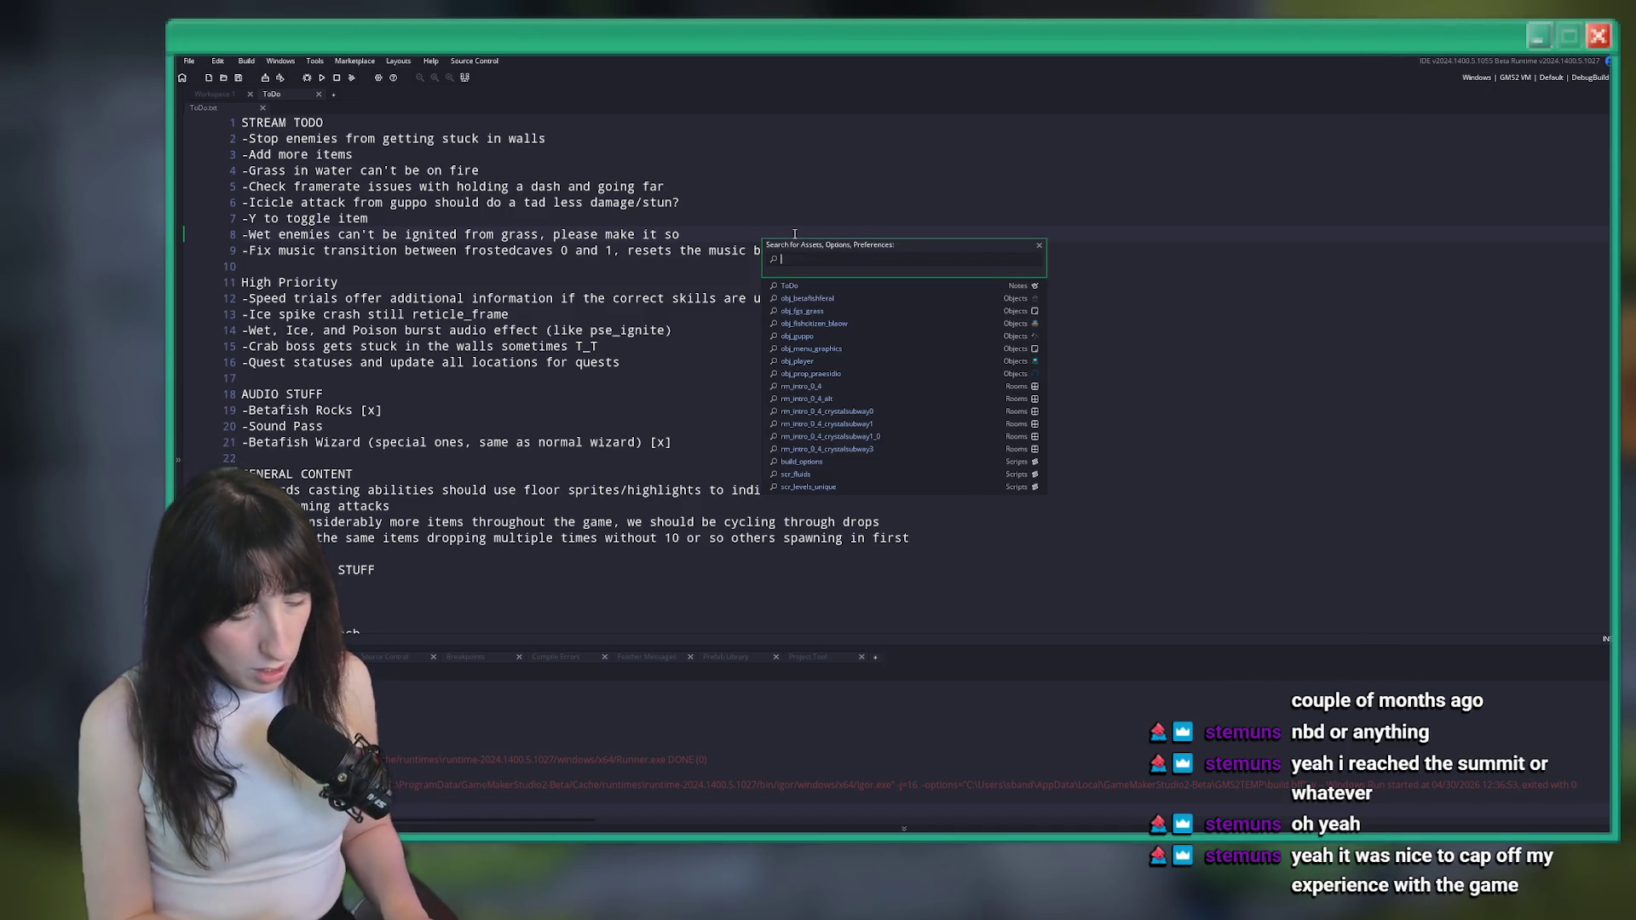
pyautogui.press('F5')
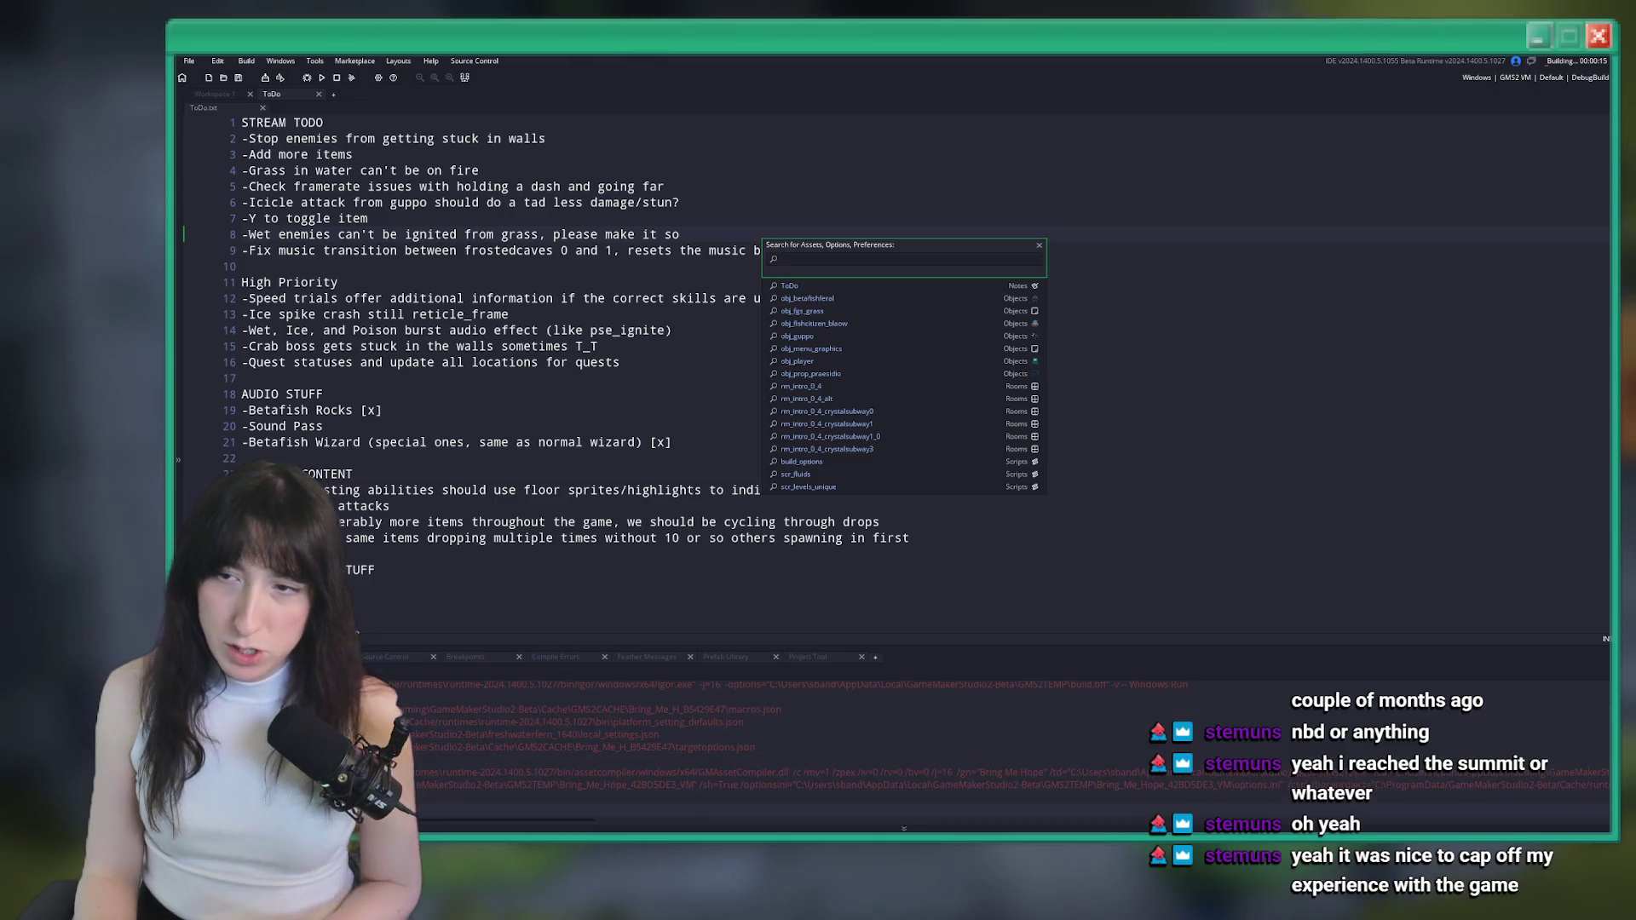
pyautogui.click(1233, 201)
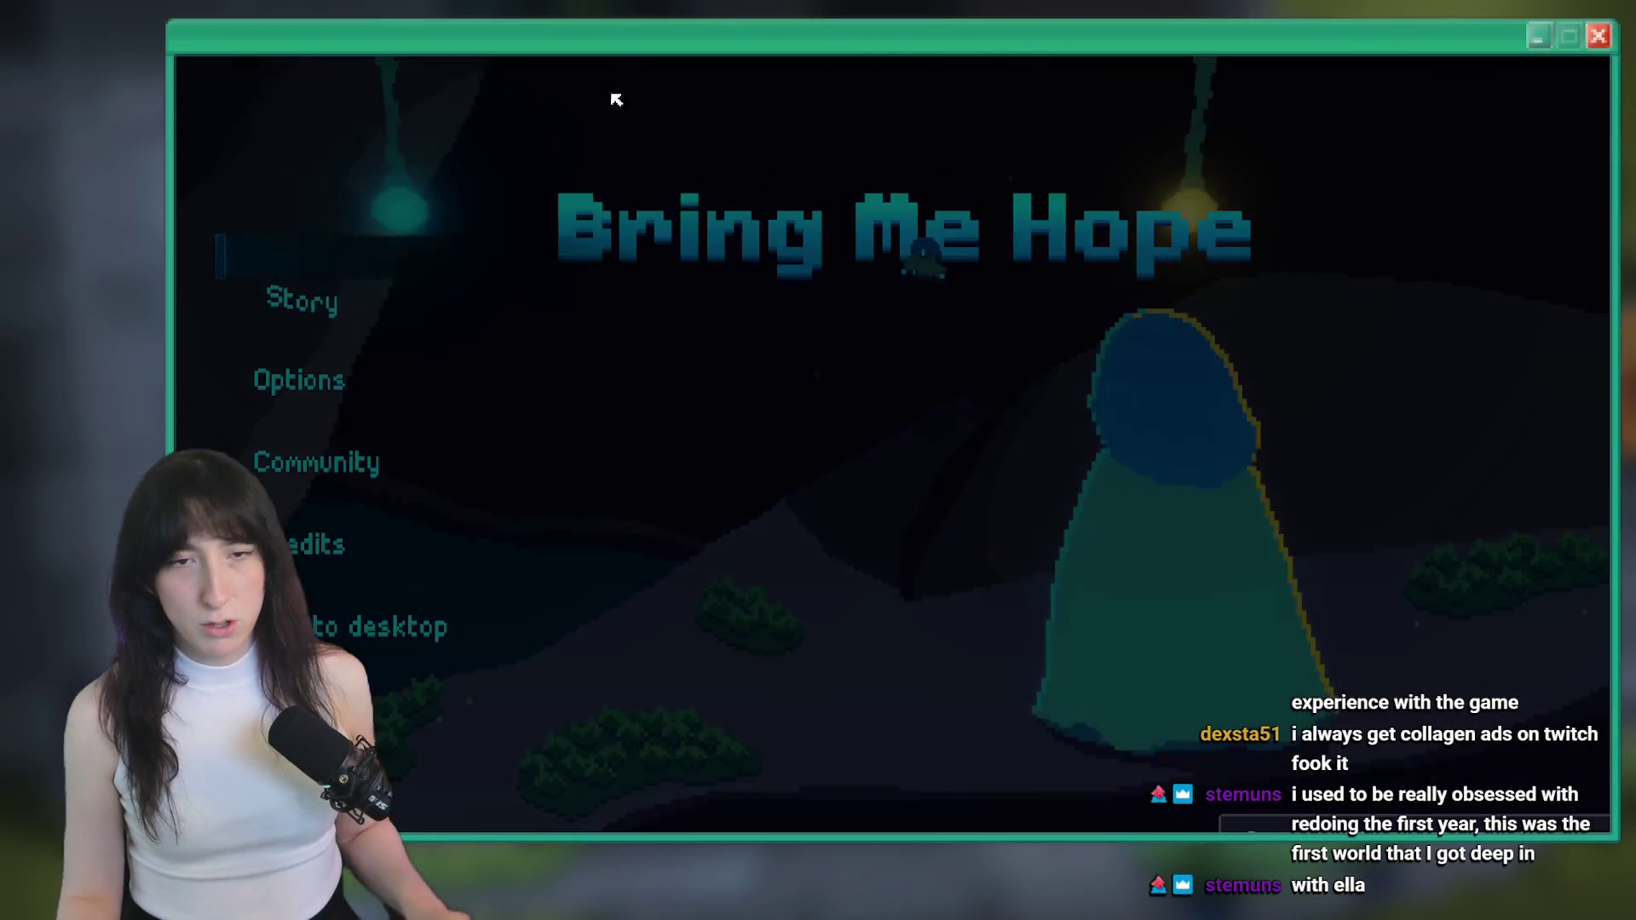
pyautogui.click(322, 287)
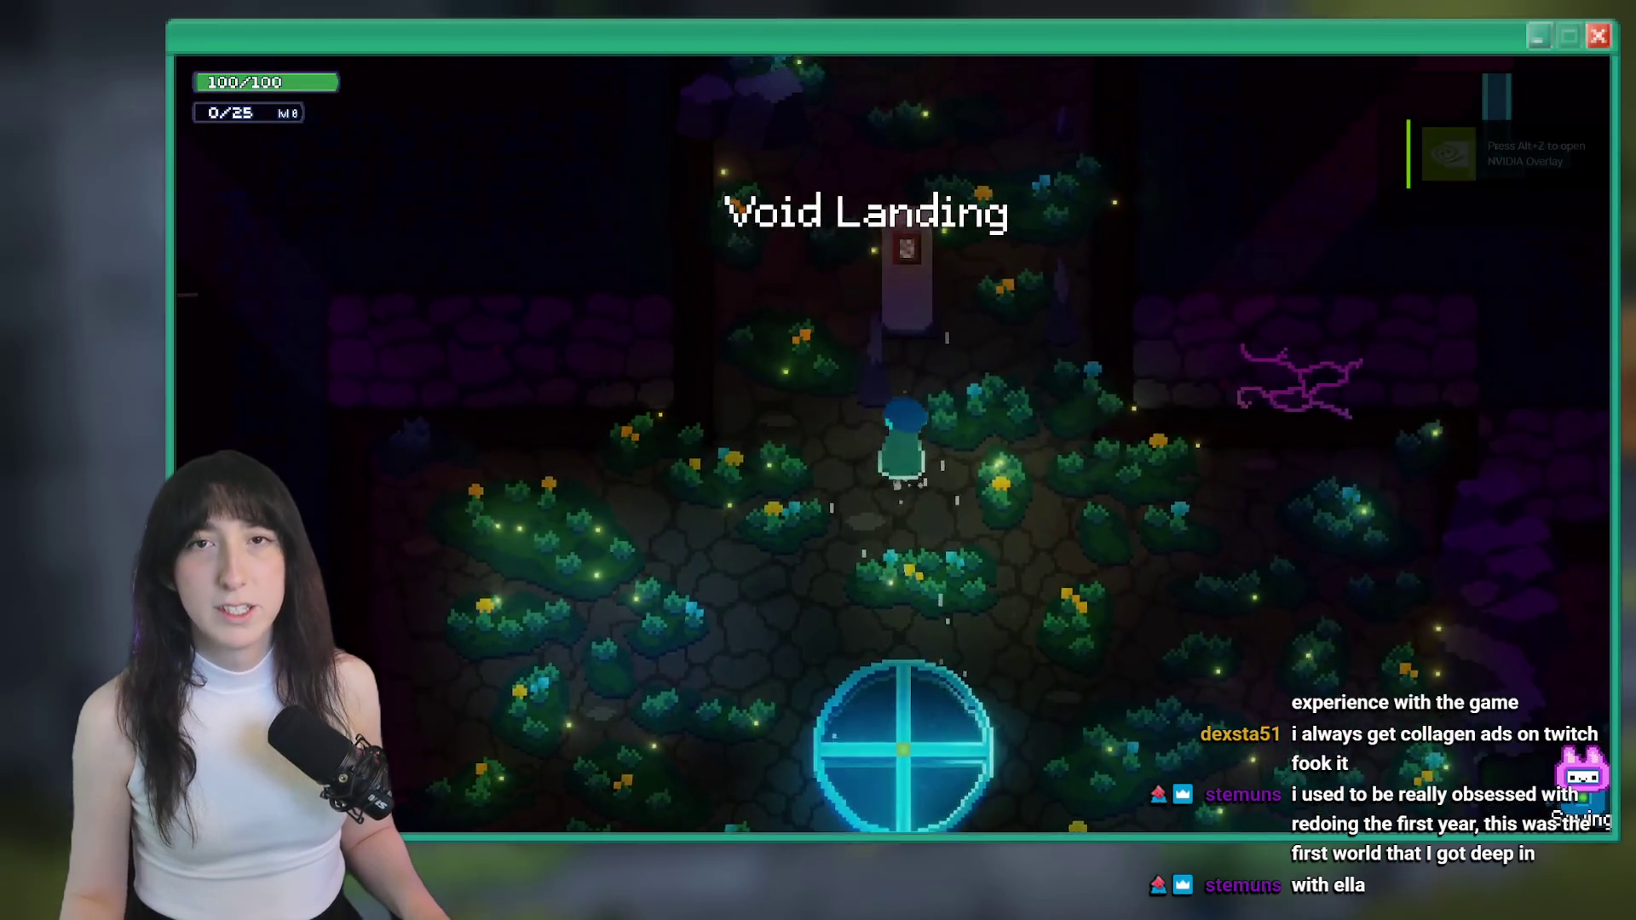
# Walk the character north into the next room
pyautogui.press('s')
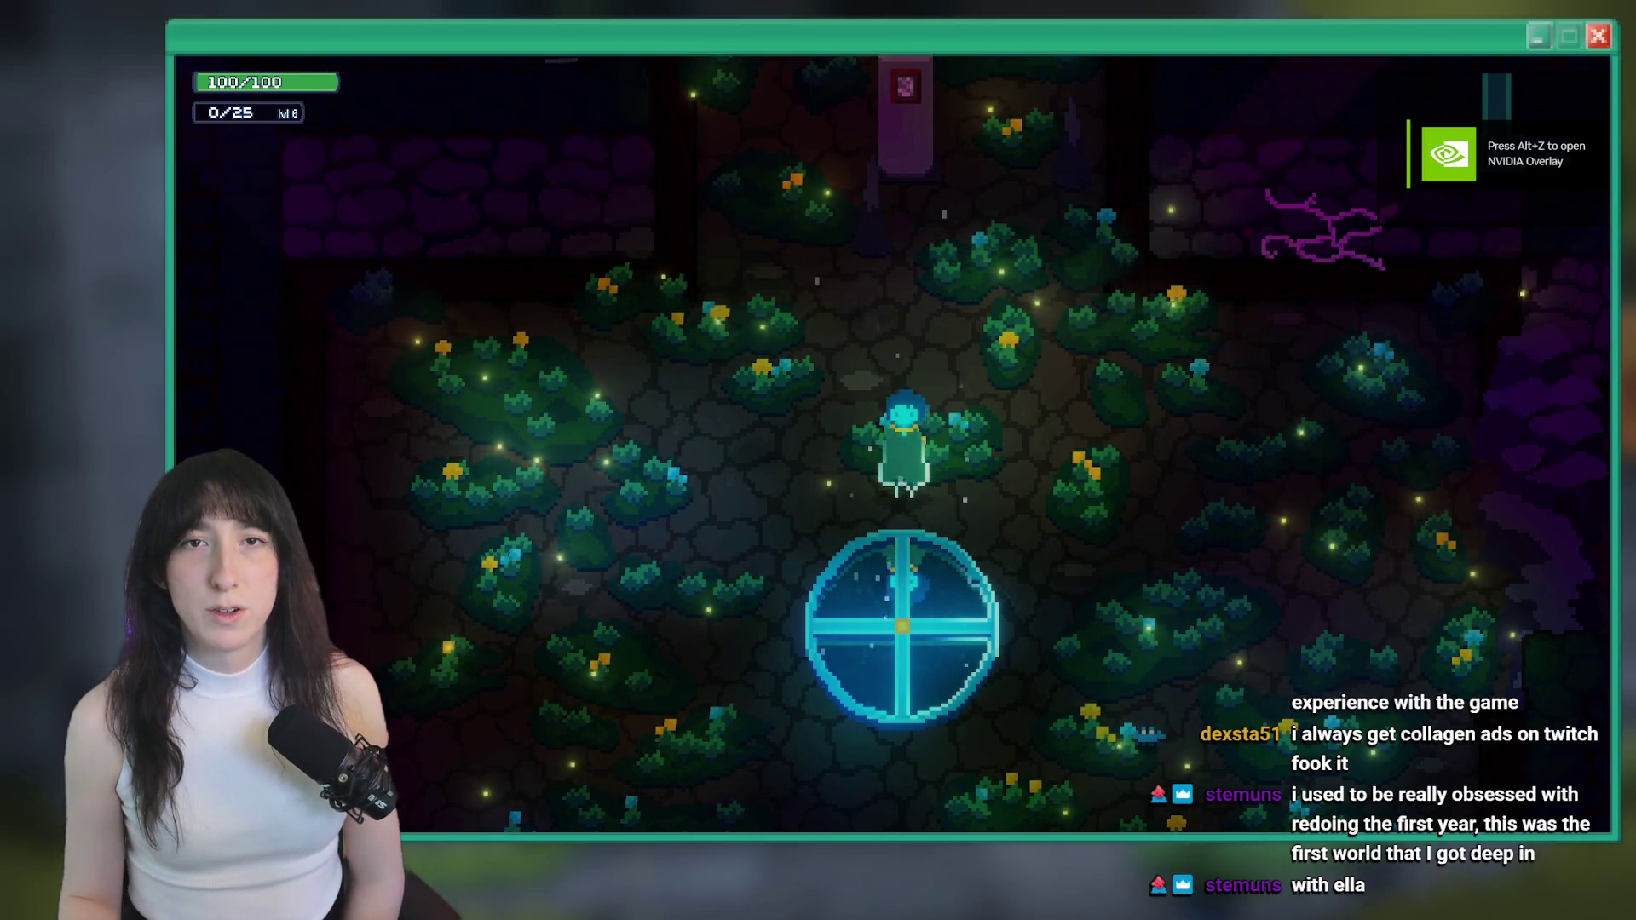
pyautogui.press('w')
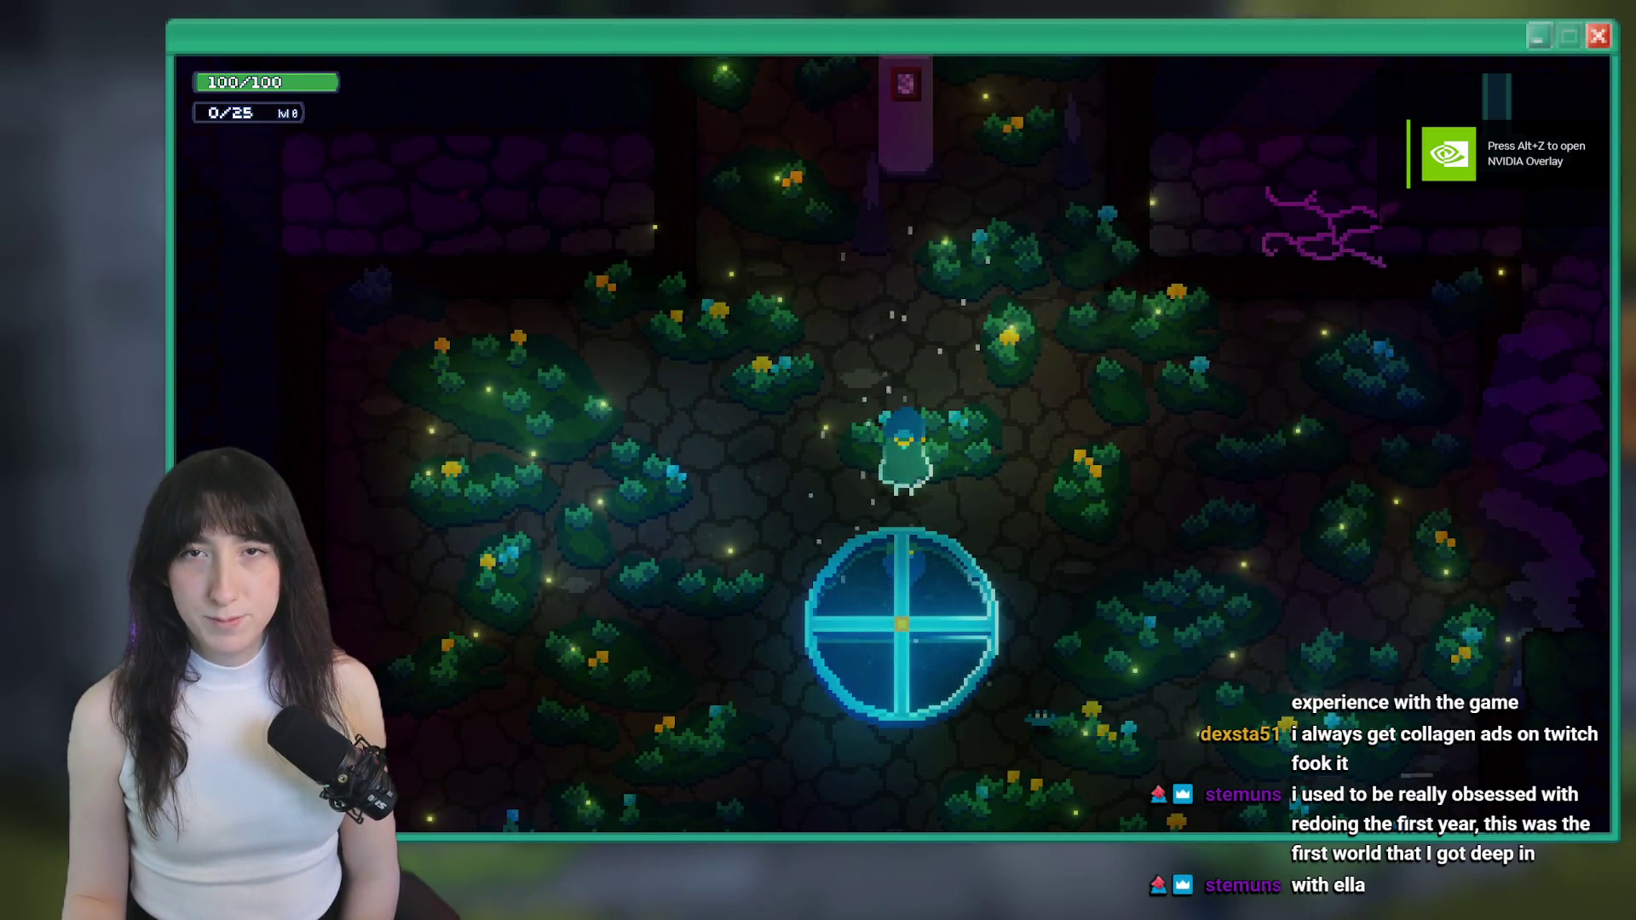
pyautogui.press('s')
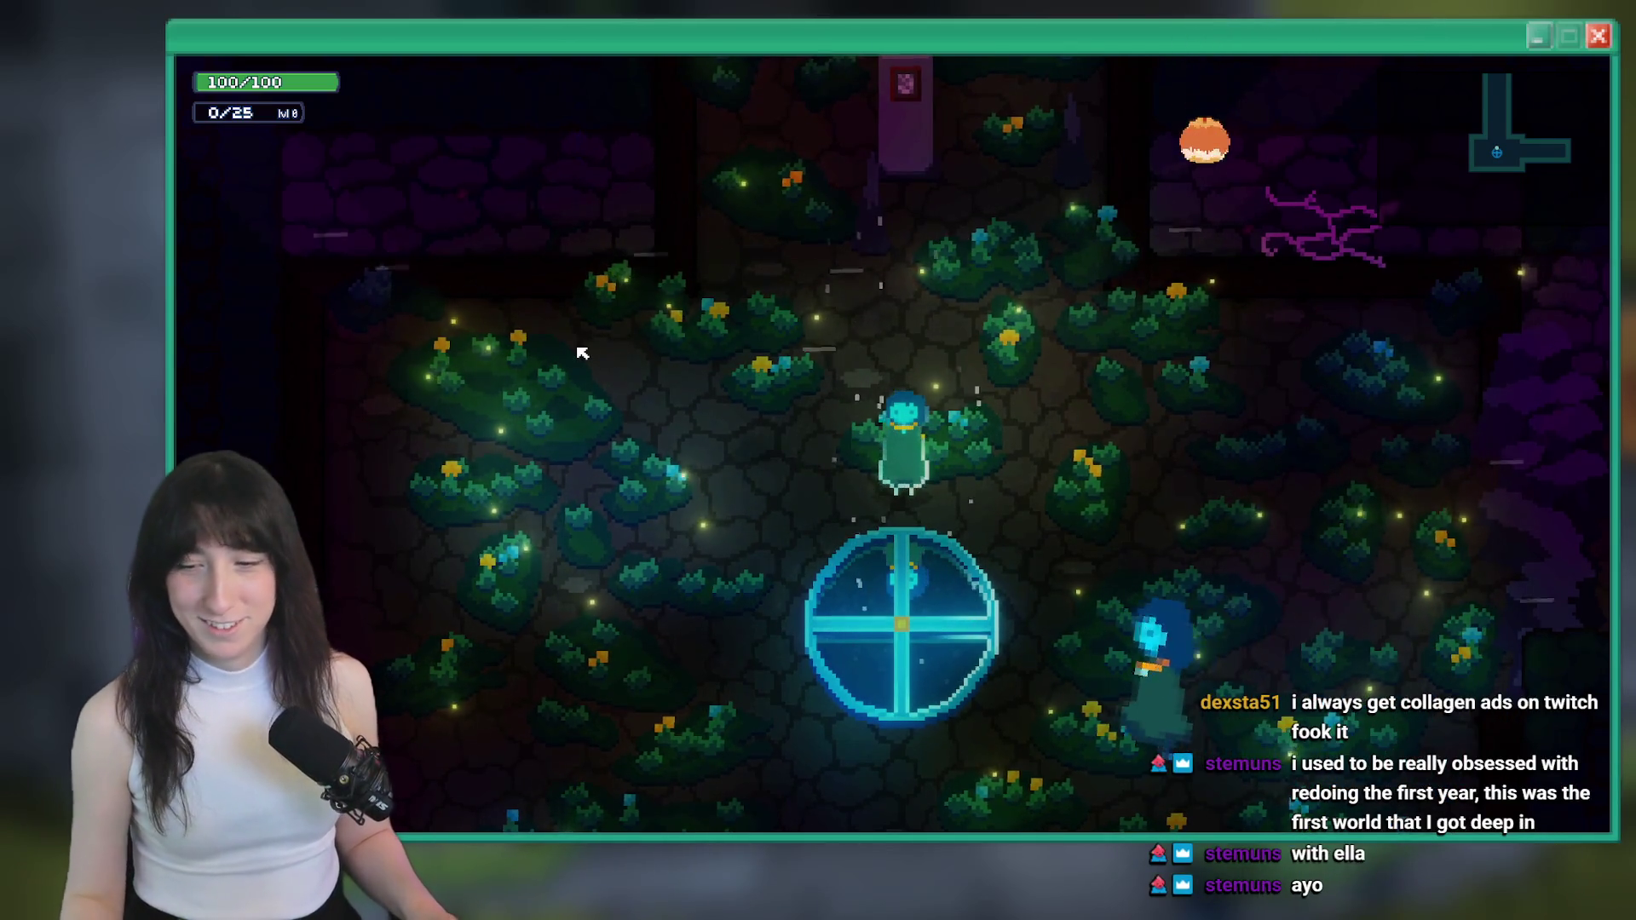
pyautogui.press('Up')
# Rerun the console commands from history to spawn a Water Bubble chest and change rooms
pyautogui.press('`')
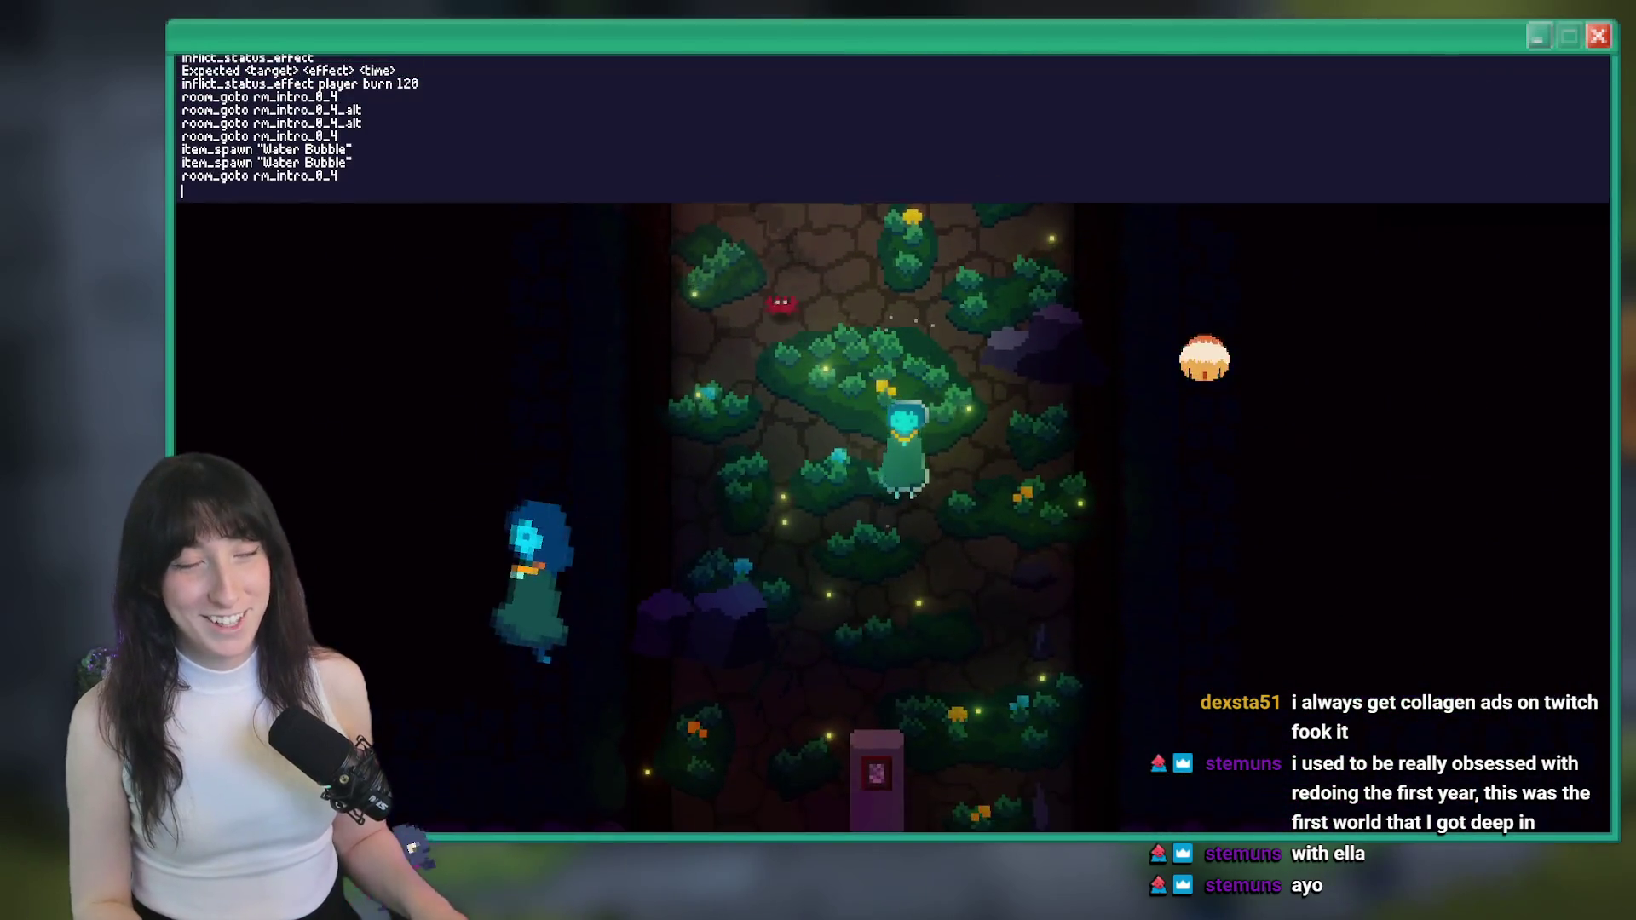
pyautogui.press('Up')
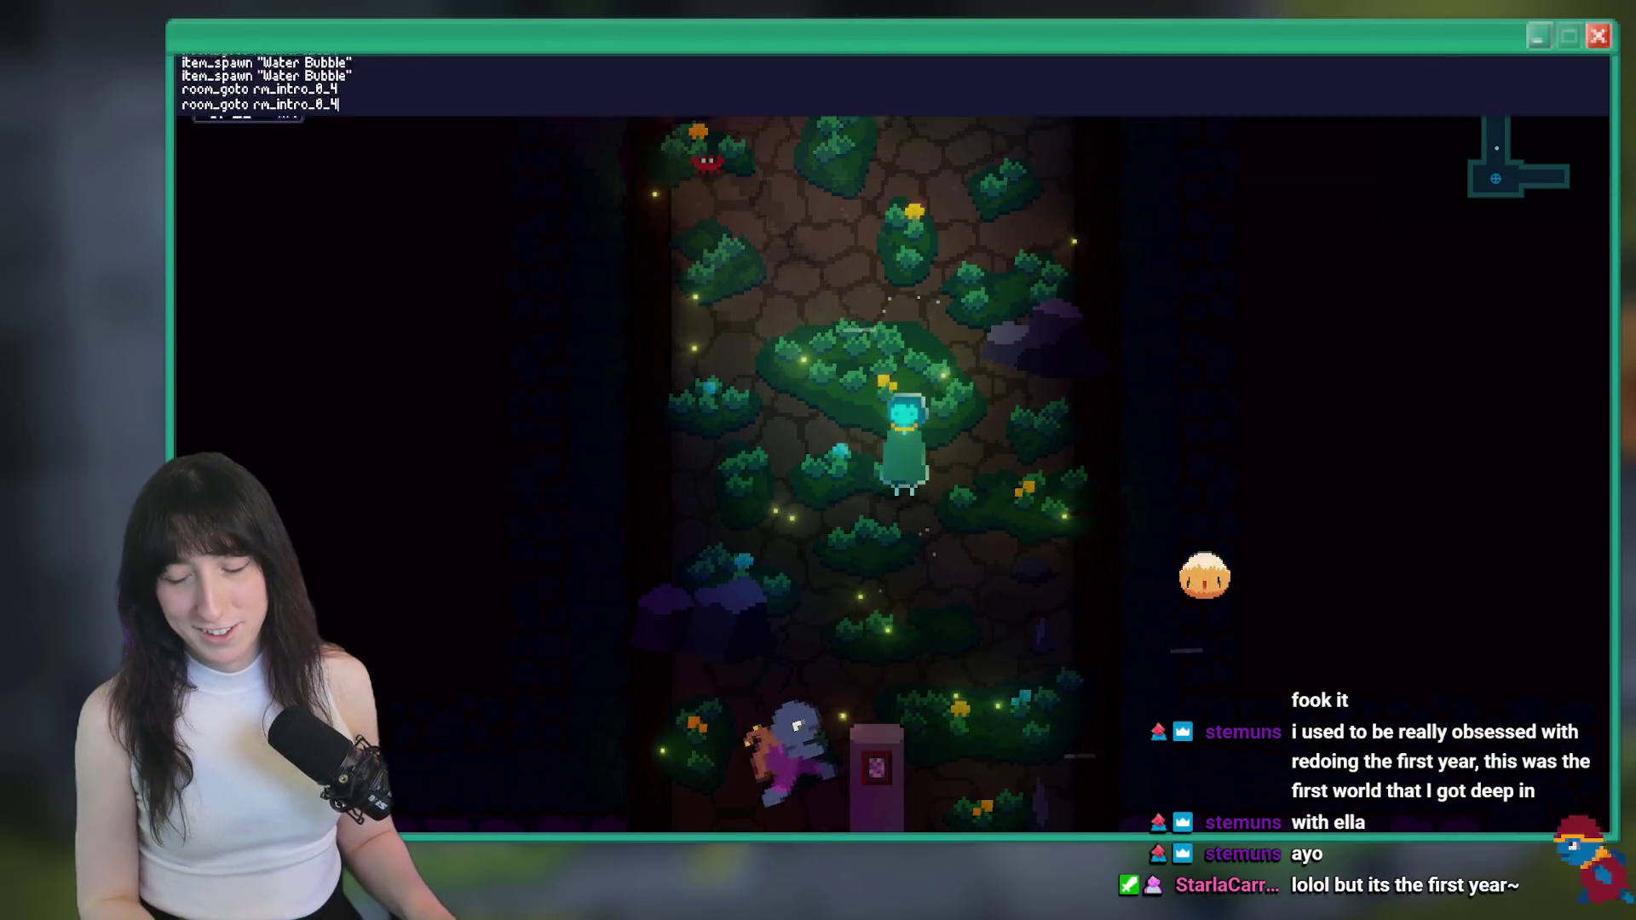
pyautogui.press('Up')
pyautogui.press('Return')
pyautogui.press('Up')
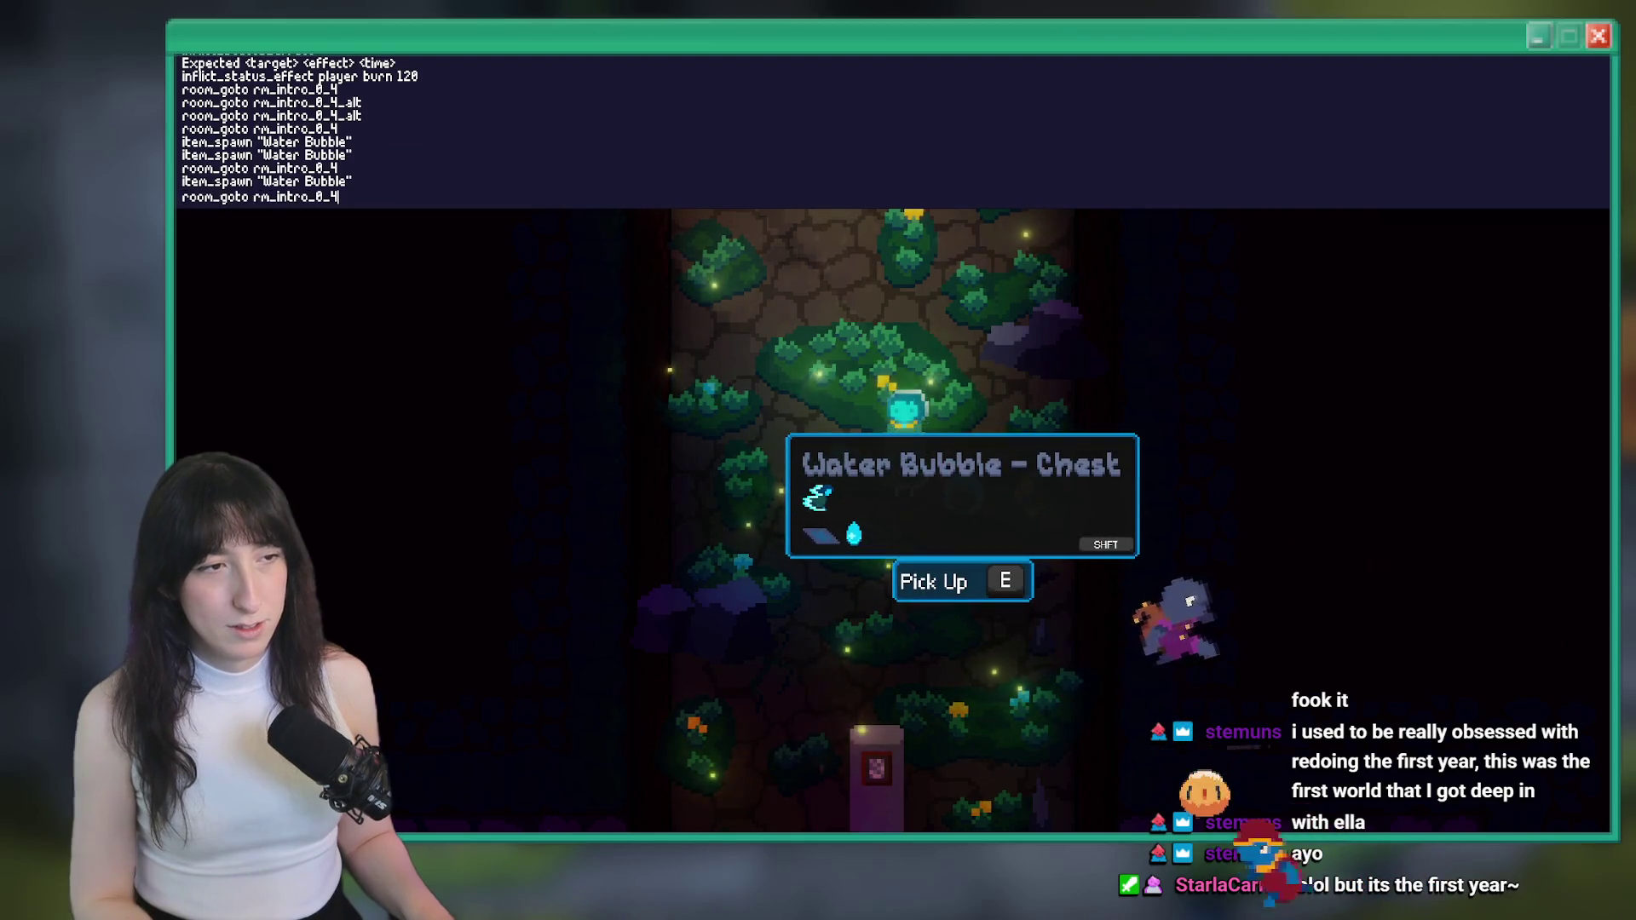
pyautogui.press('Return')
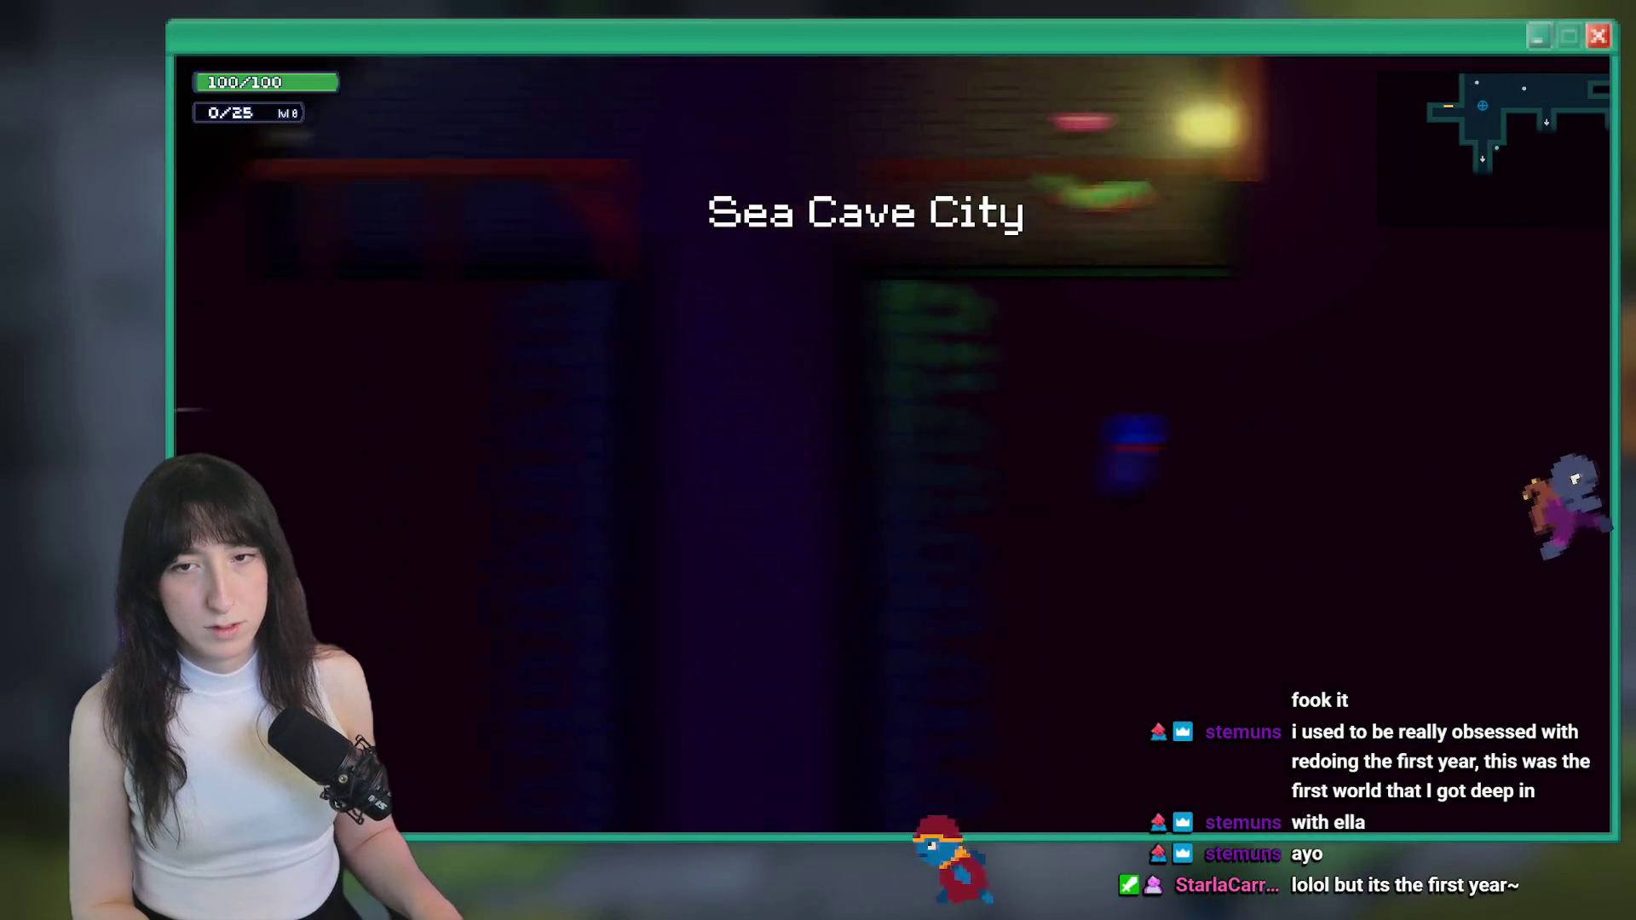
# Spawn a Soldering Iron with item_spawn "Soldering Iron" and dismiss the Items tutorial
pyautogui.press('`')
pyautogui.write('item_spawn "Soldering')
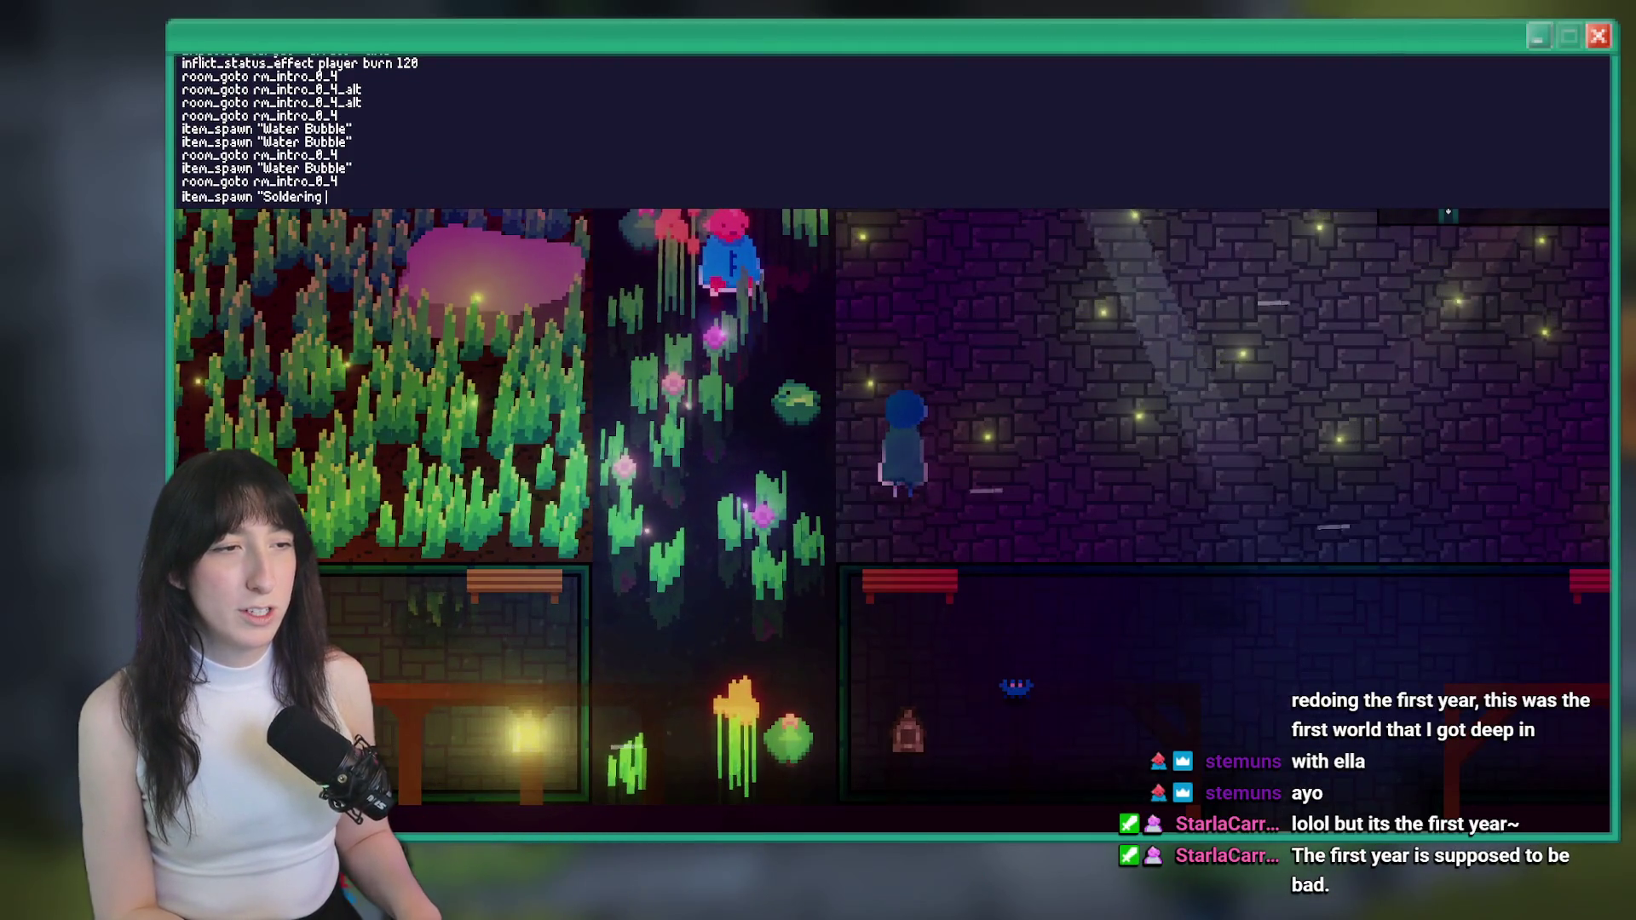
pyautogui.write(' Iron"')
pyautogui.press('Return')
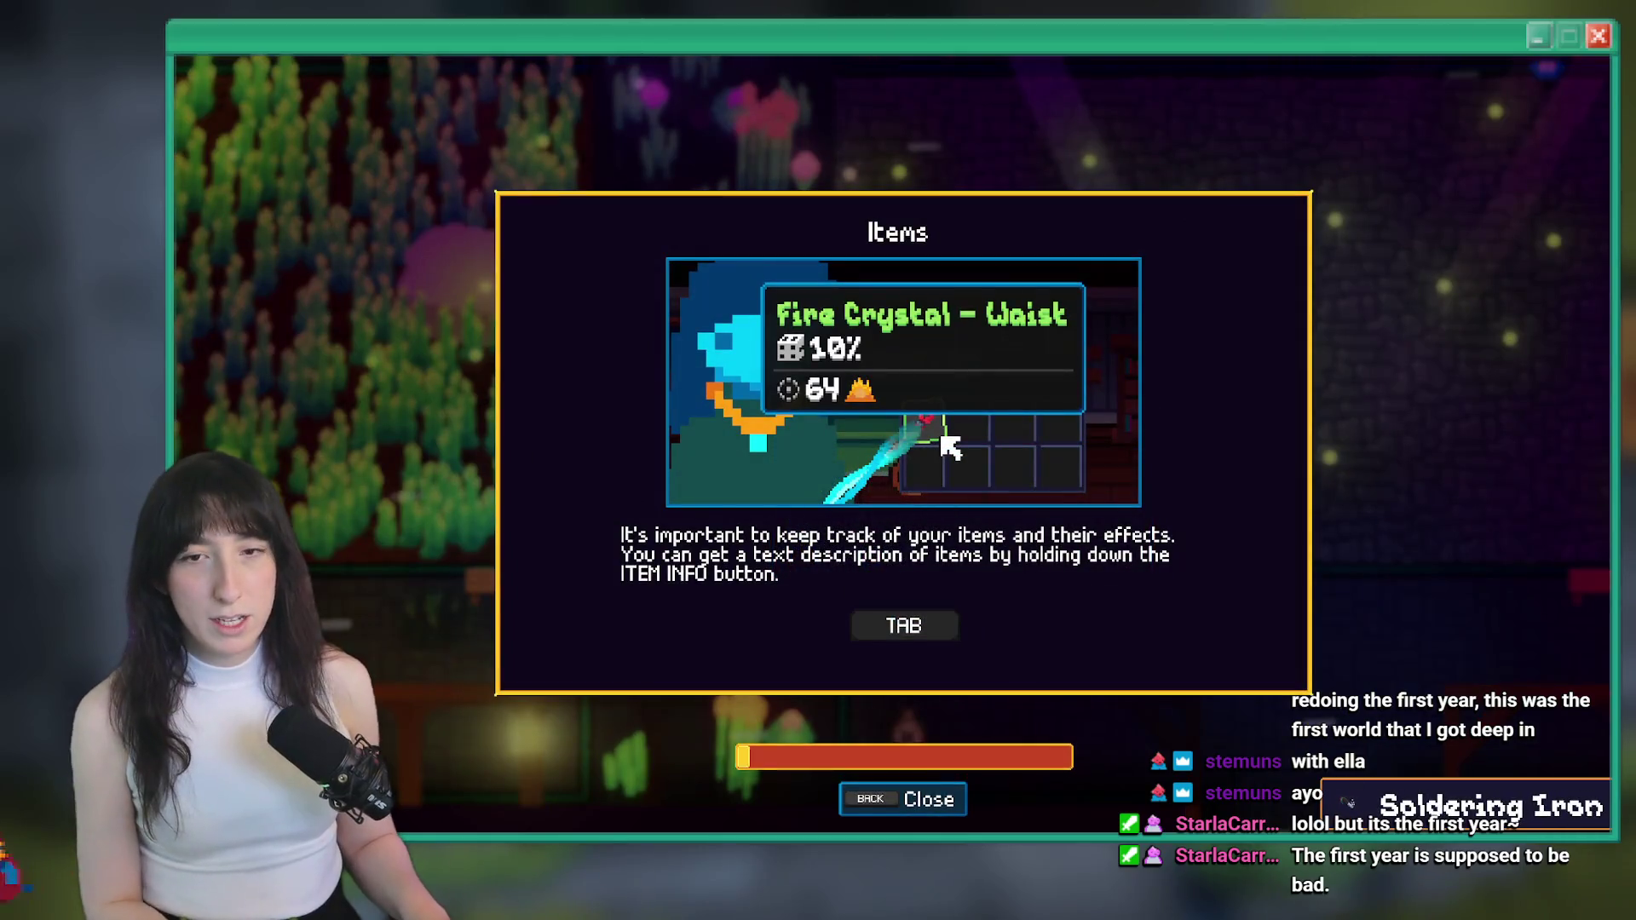
pyautogui.press('Escape')
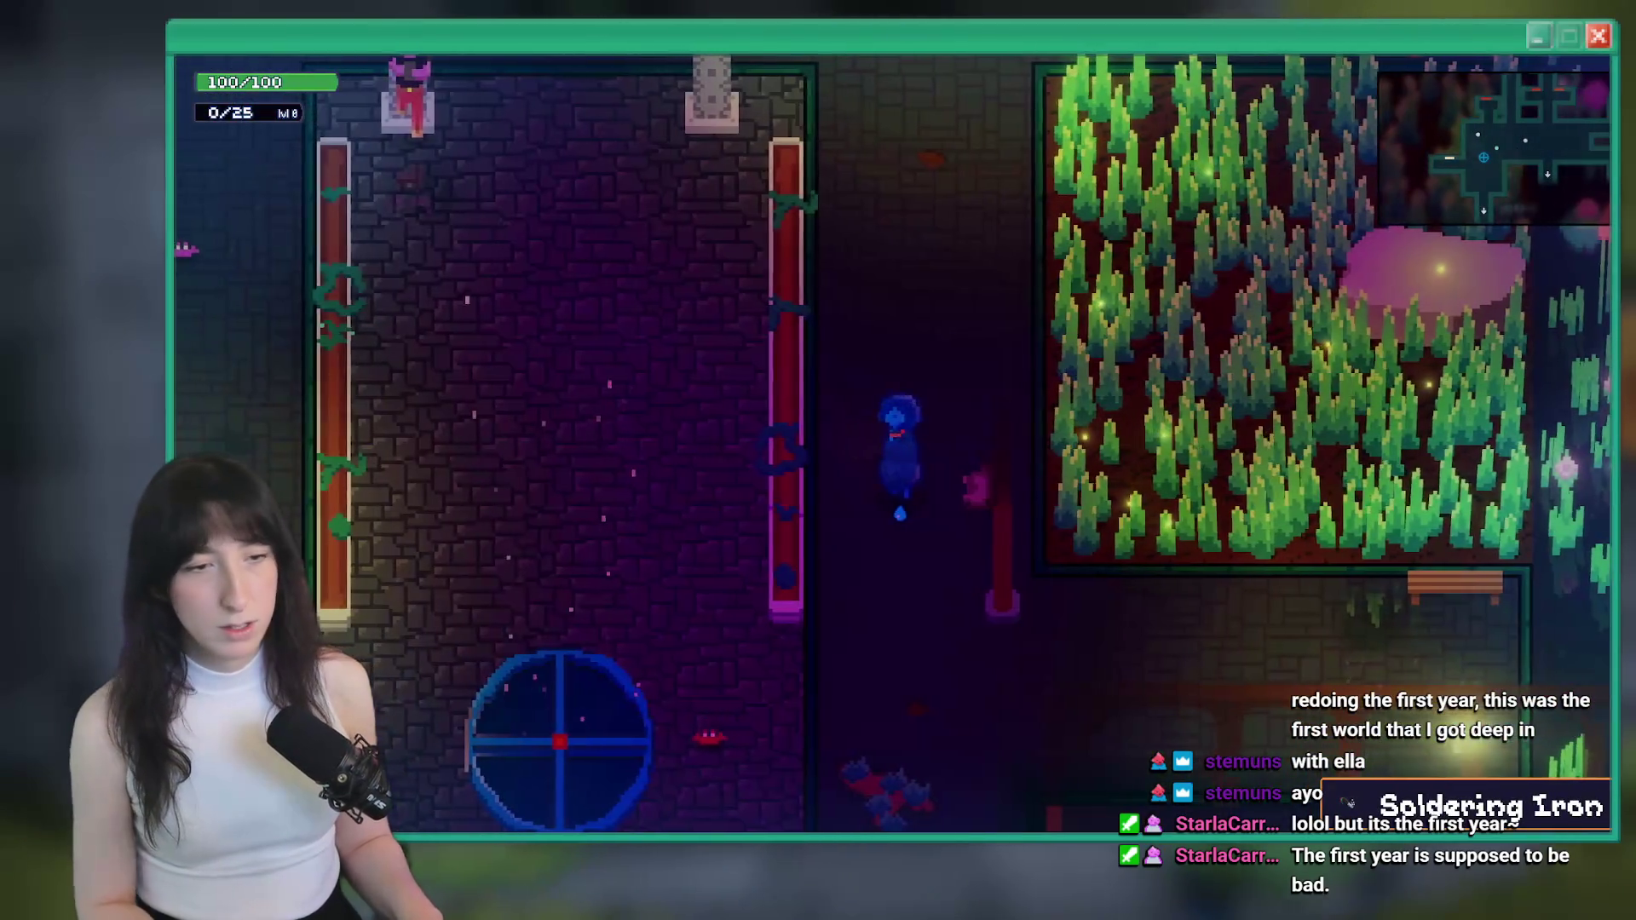
# Walk south down the corridor into the Frosted Caves enemy room
pyautogui.press('s')
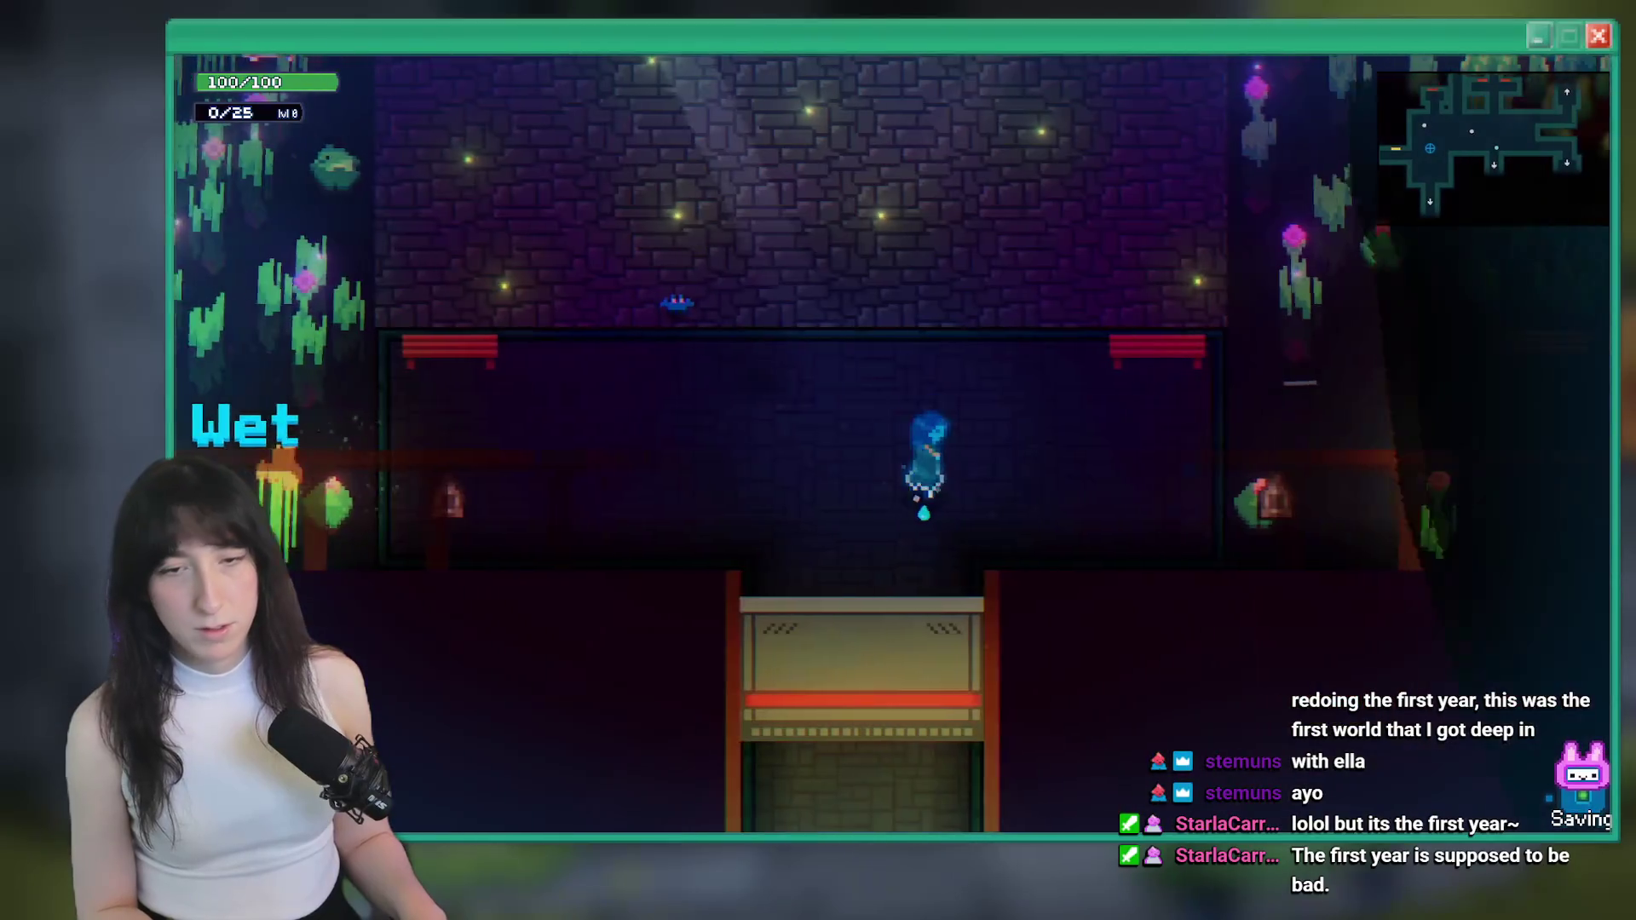
pyautogui.press('s')
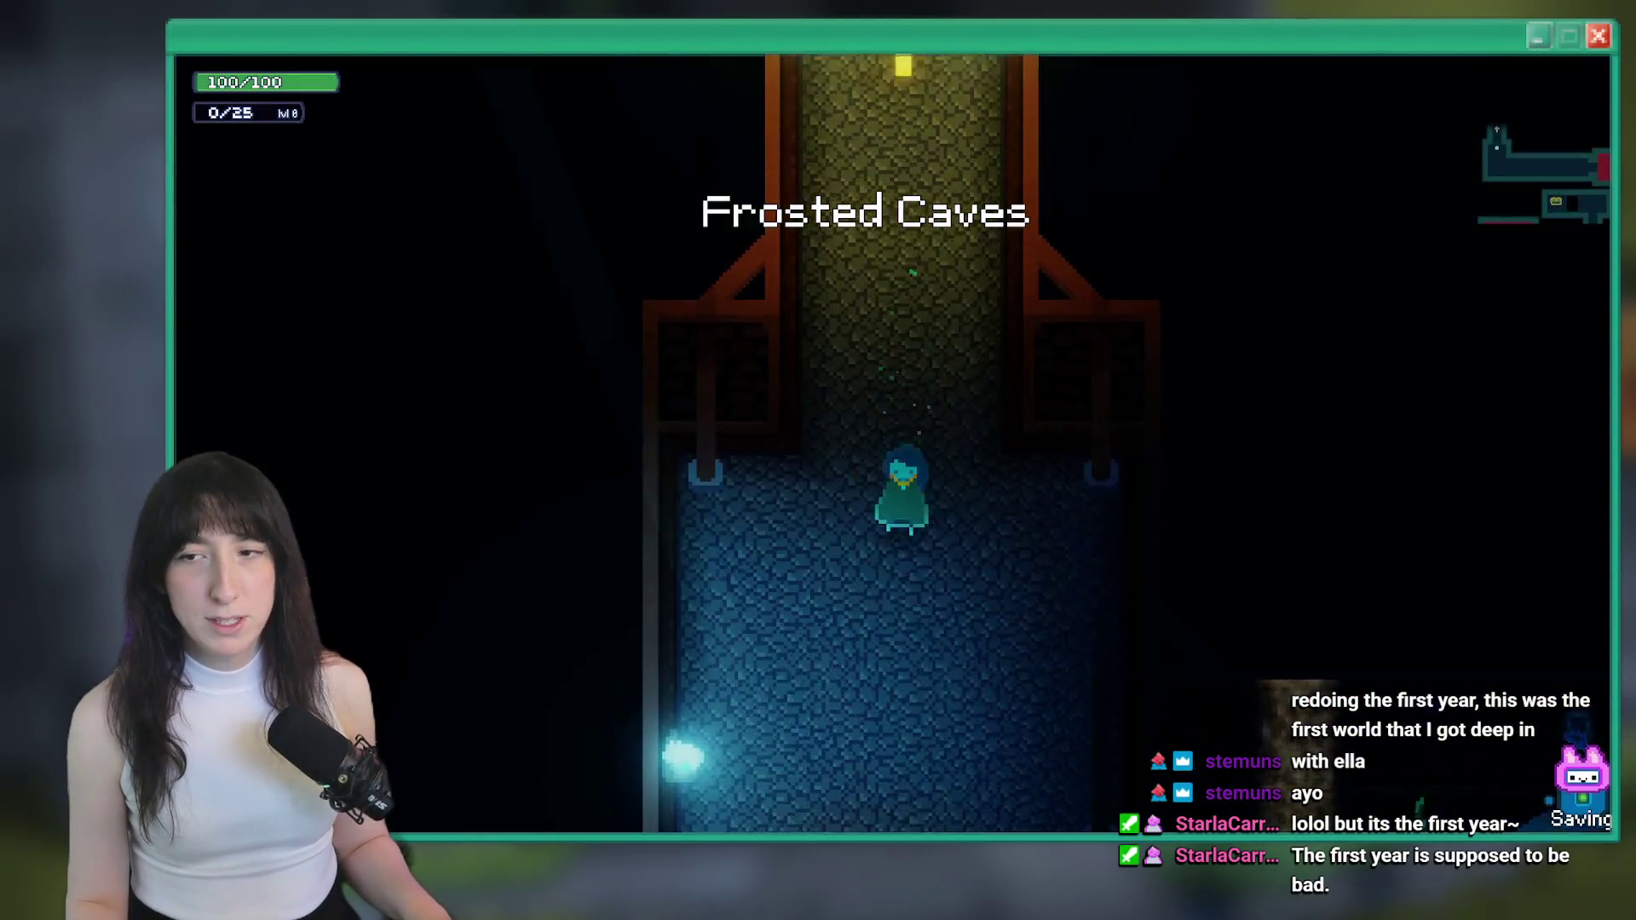
pyautogui.press('s')
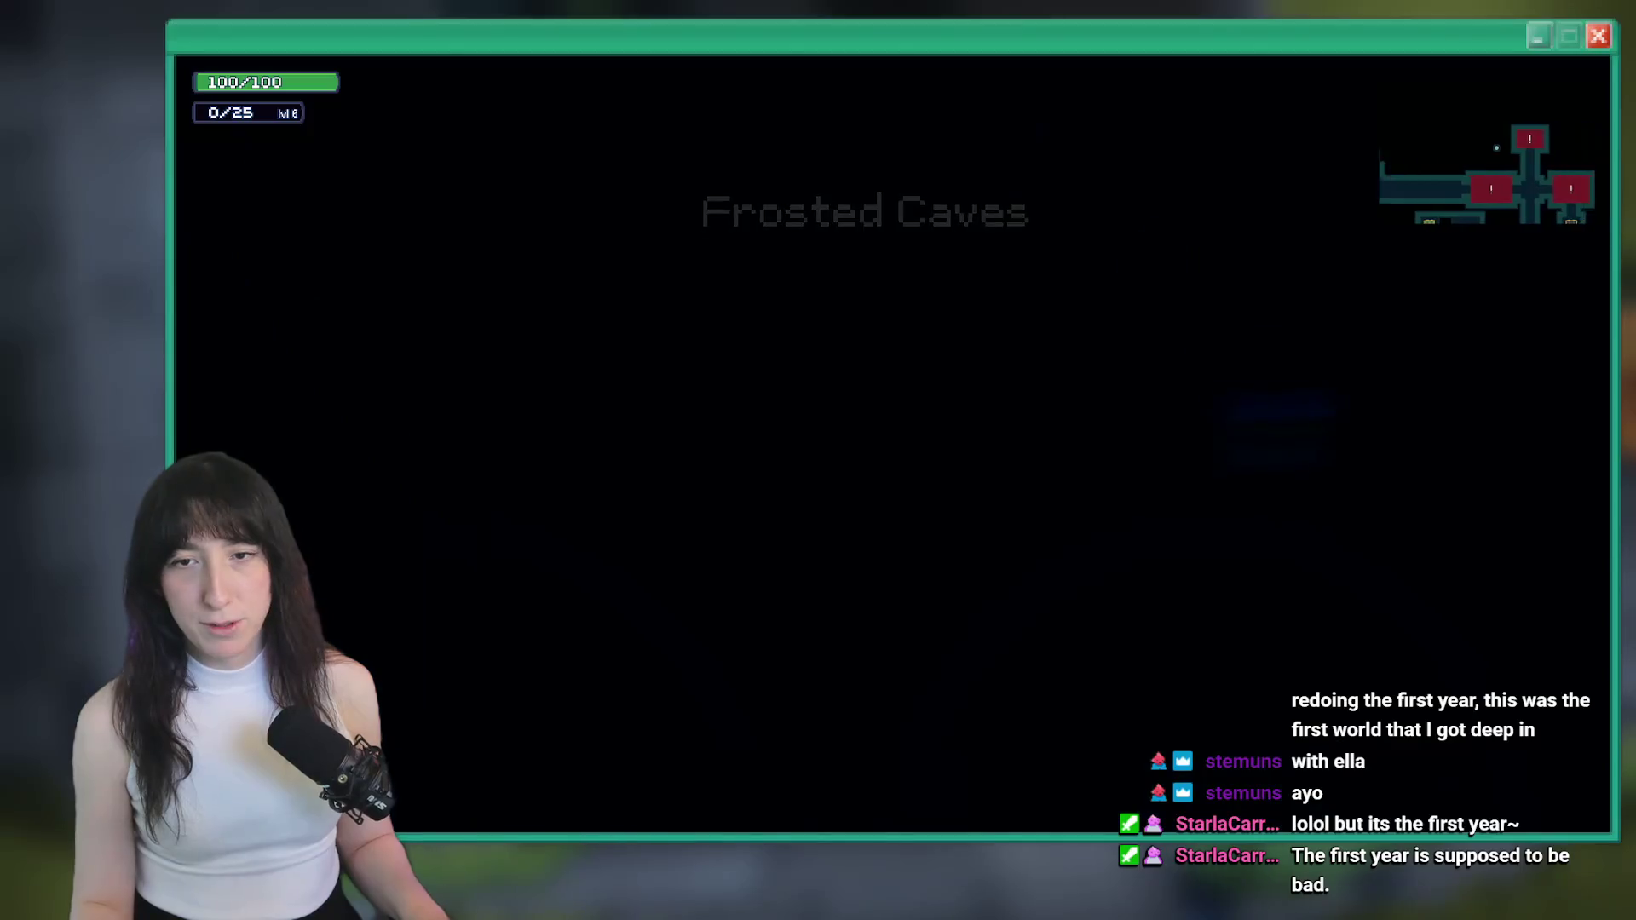
pyautogui.press('s')
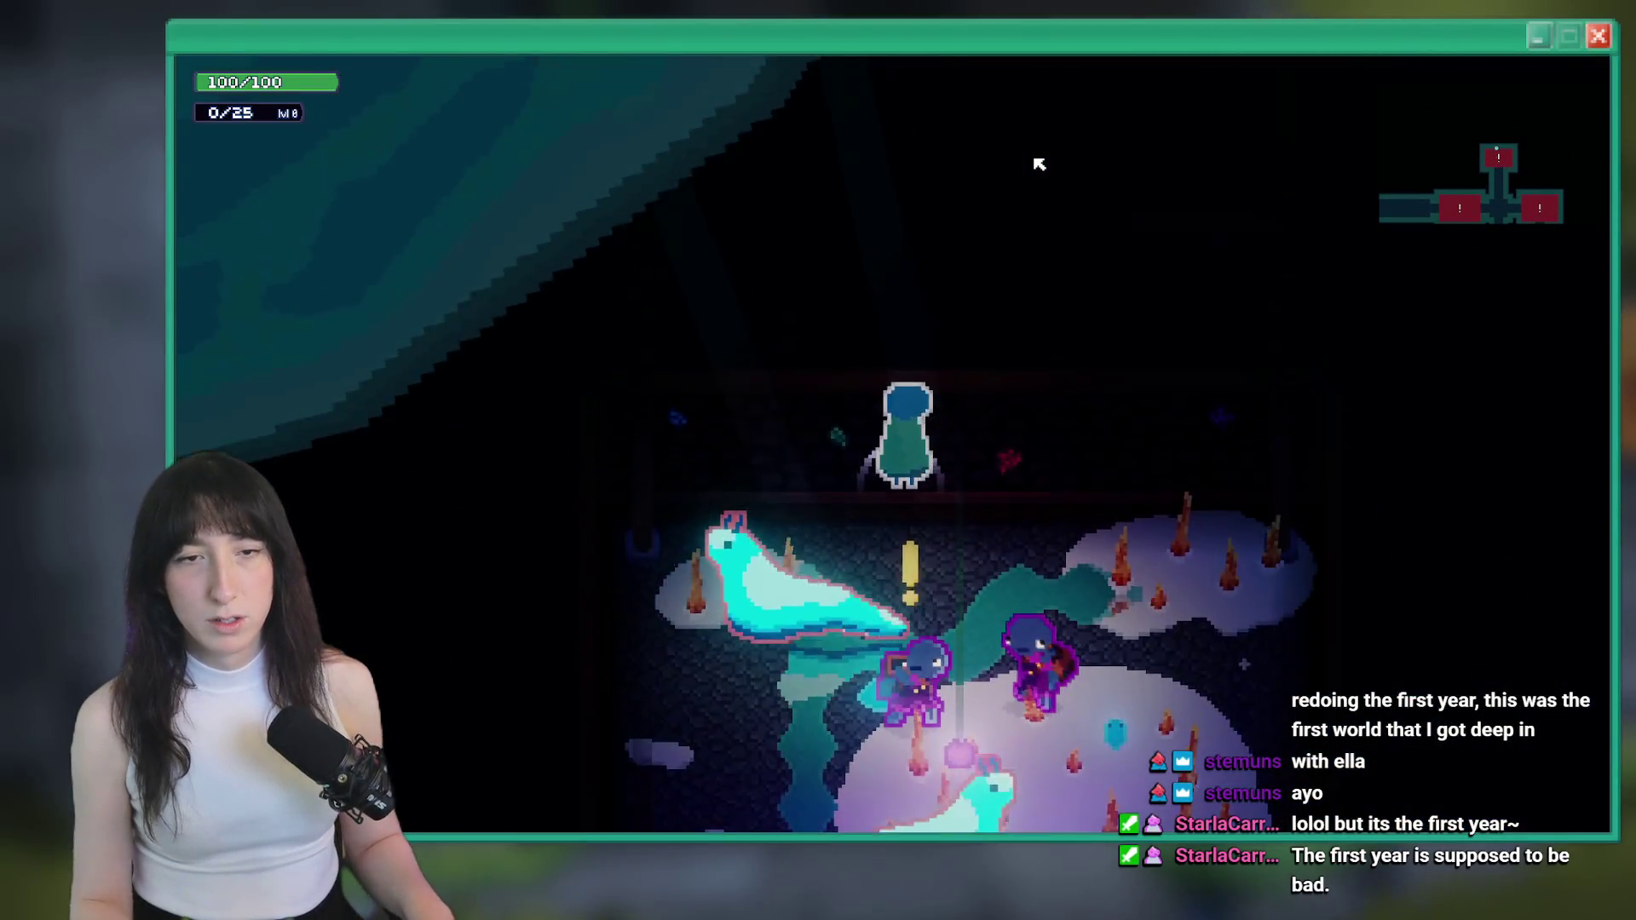
# Attack the cave enemies with fire while dodging left and right
pyautogui.press('s')
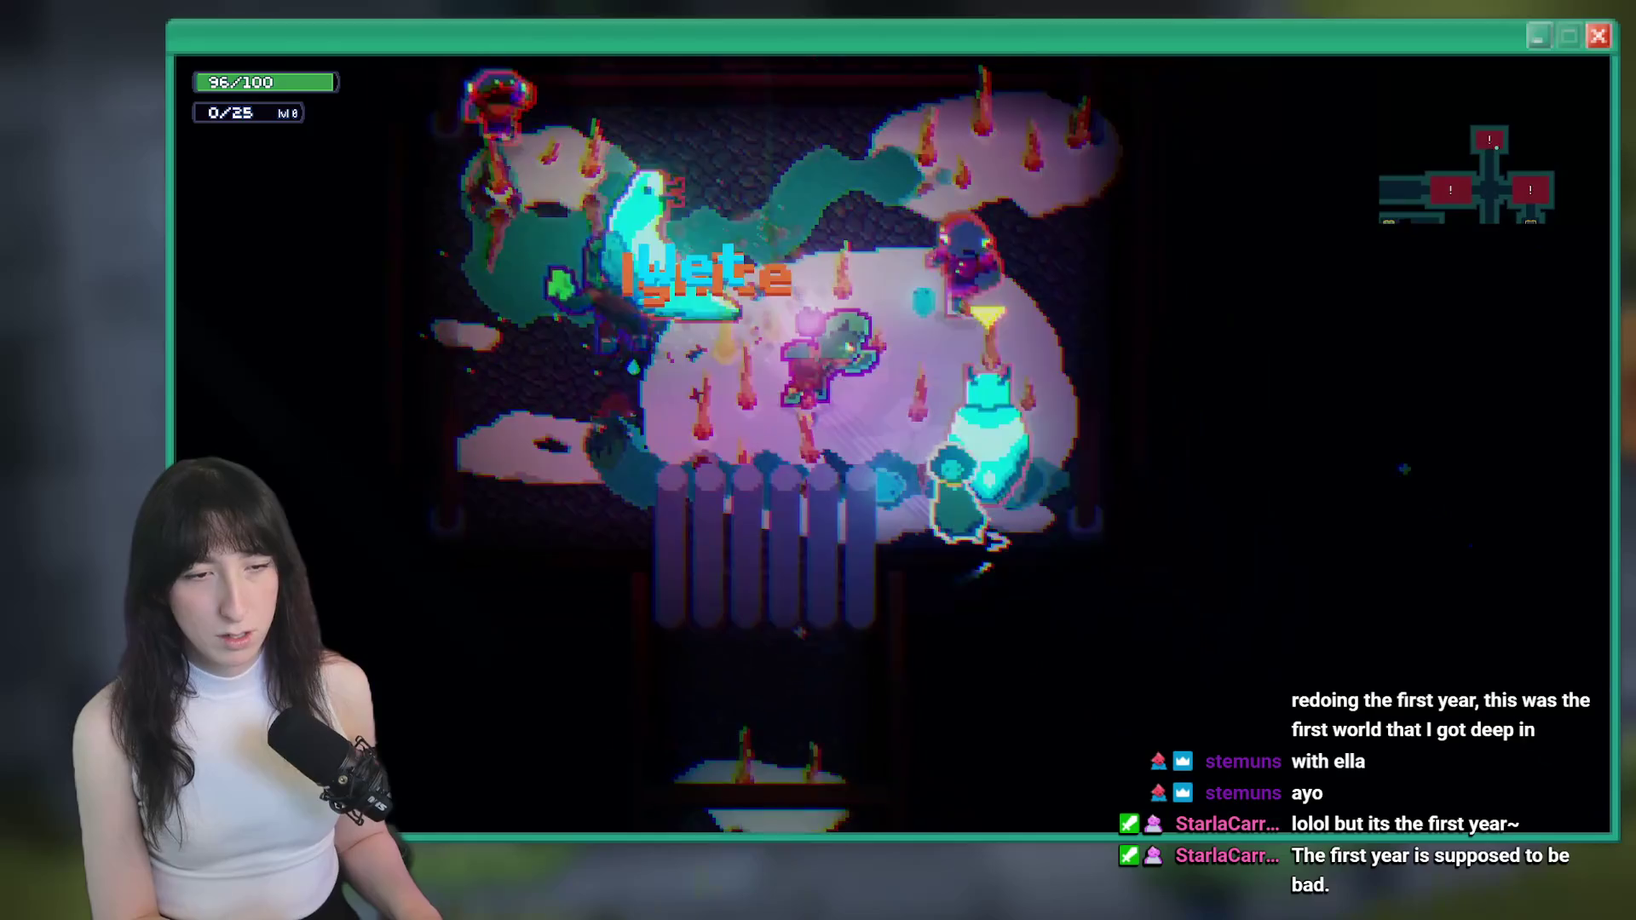
pyautogui.press('a')
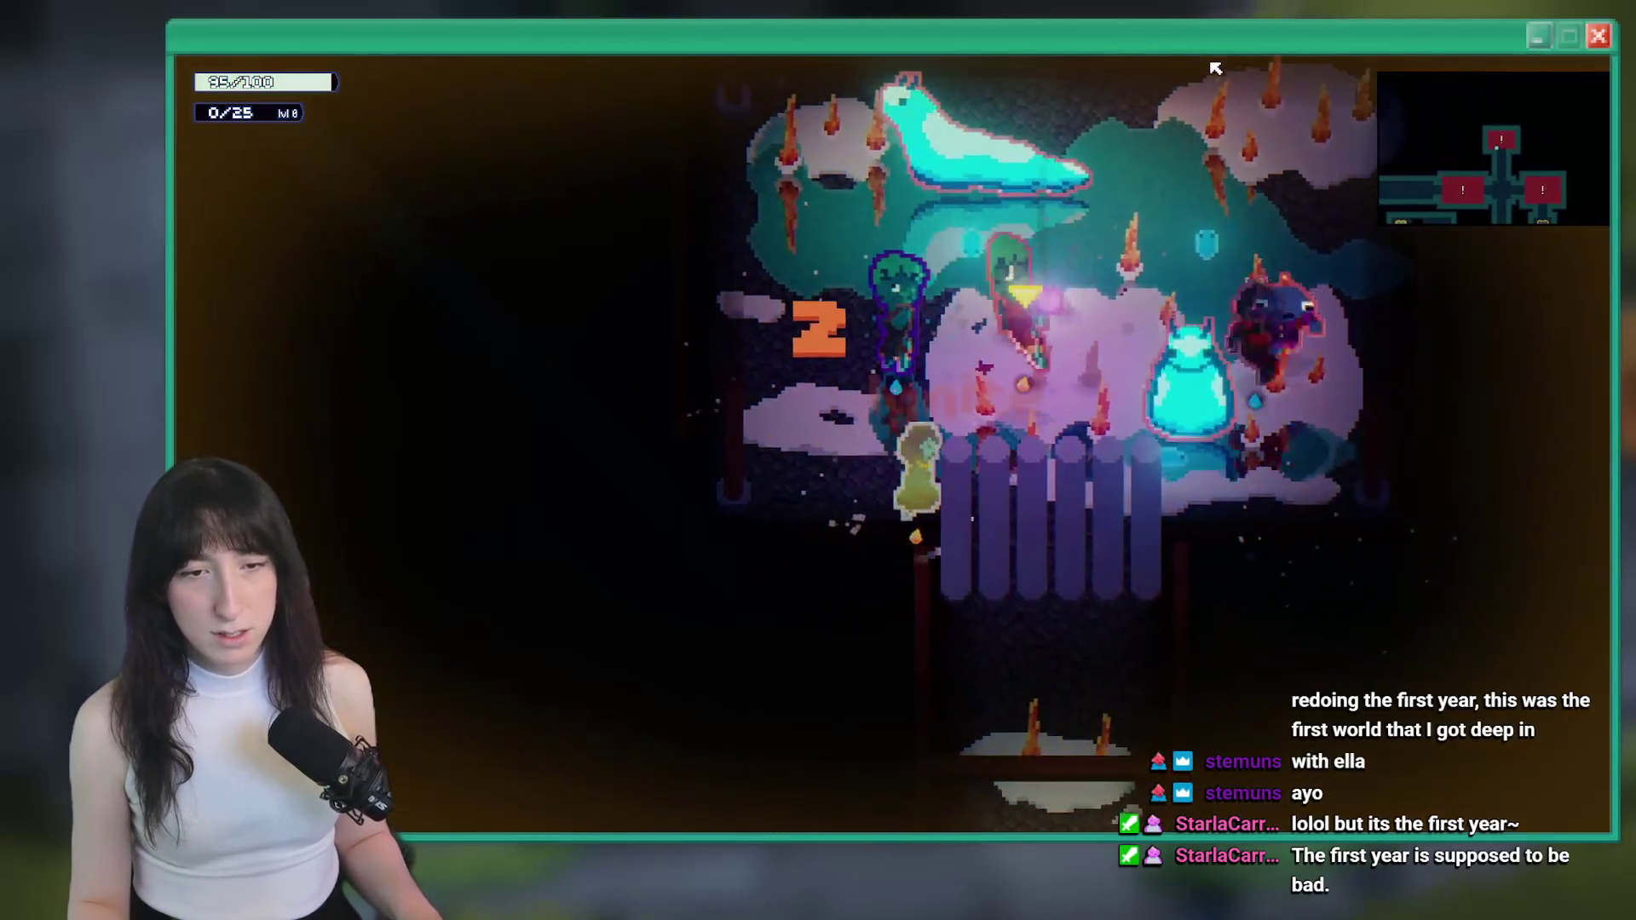
pyautogui.press('d')
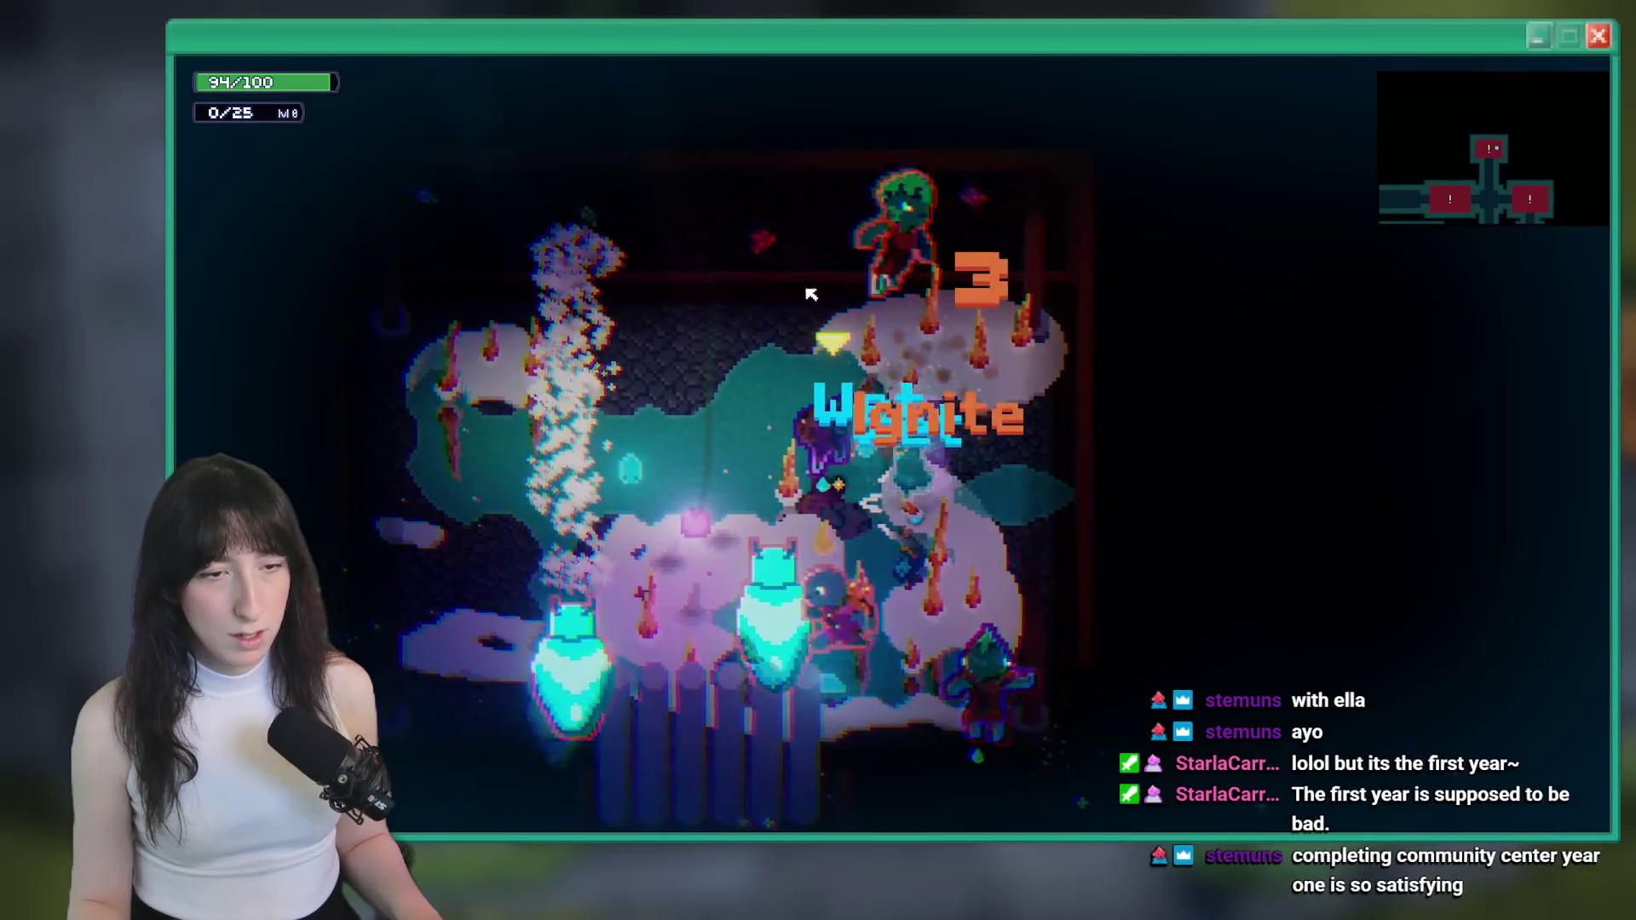
pyautogui.press('a')
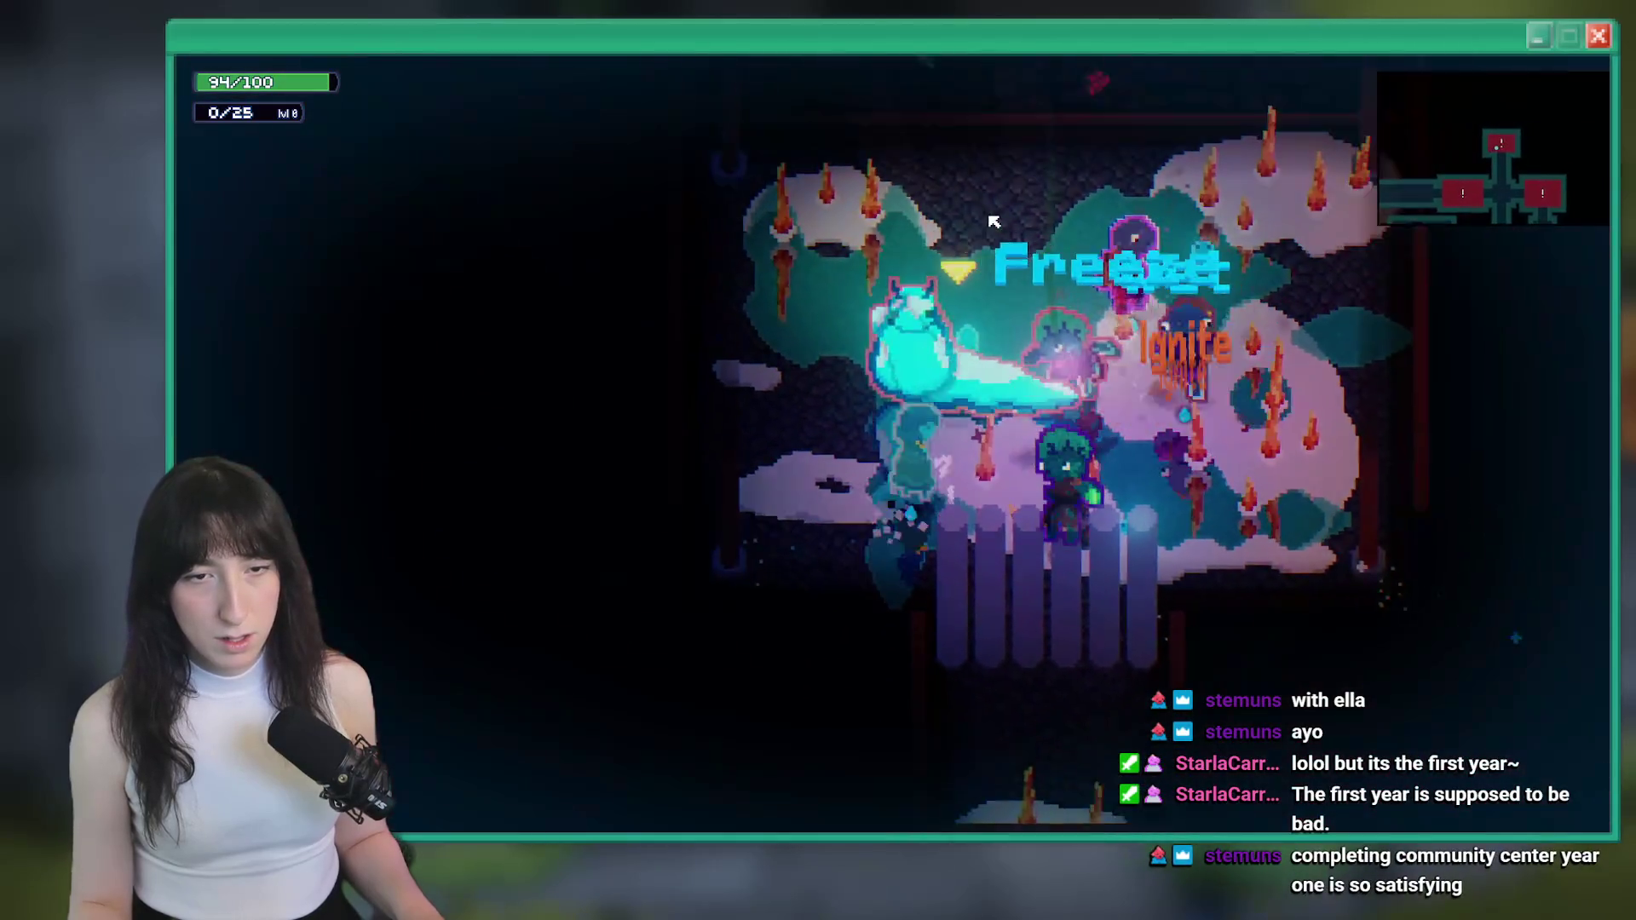
pyautogui.press('d')
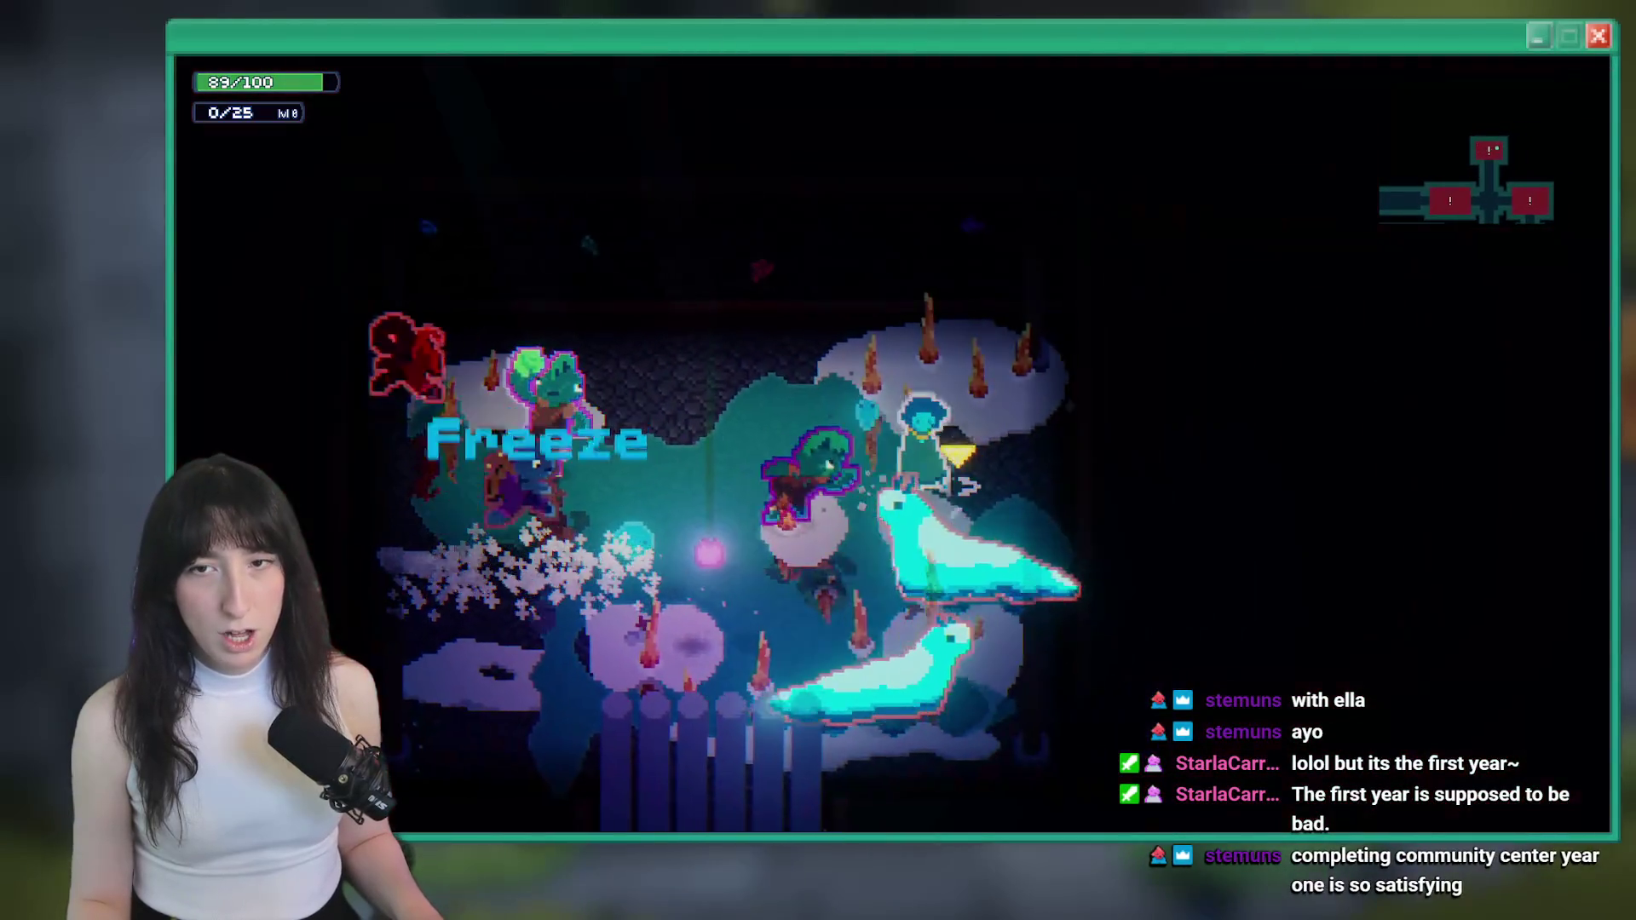
pyautogui.press('a')
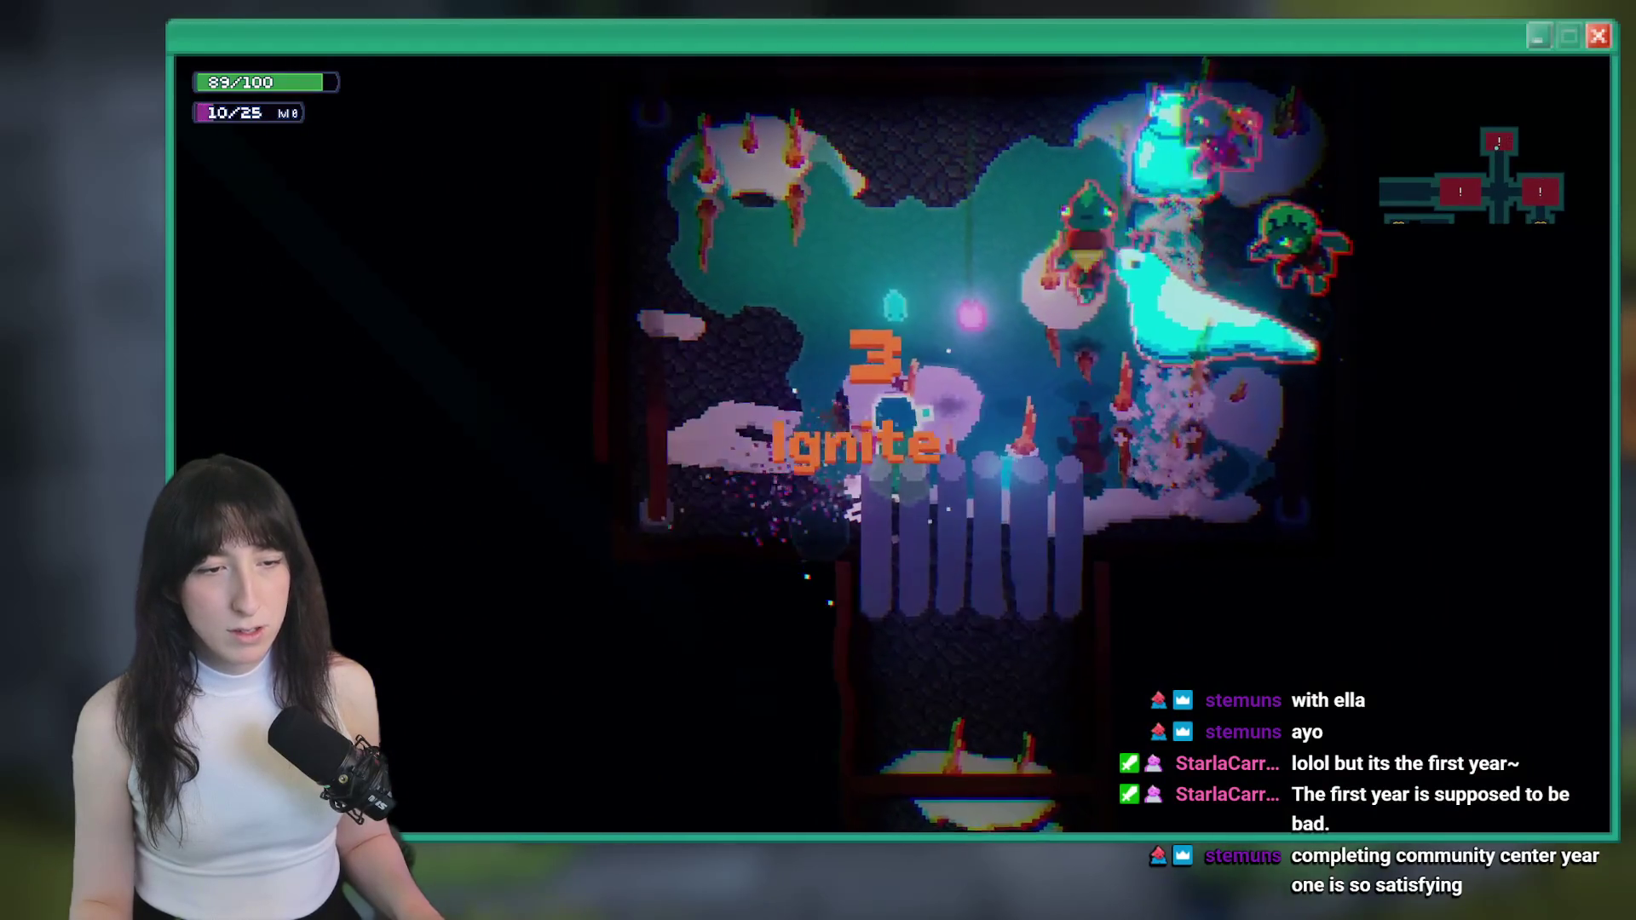
# Keep fighting the wet enemies in the upper room to see whether they ignite
pyautogui.press('w')
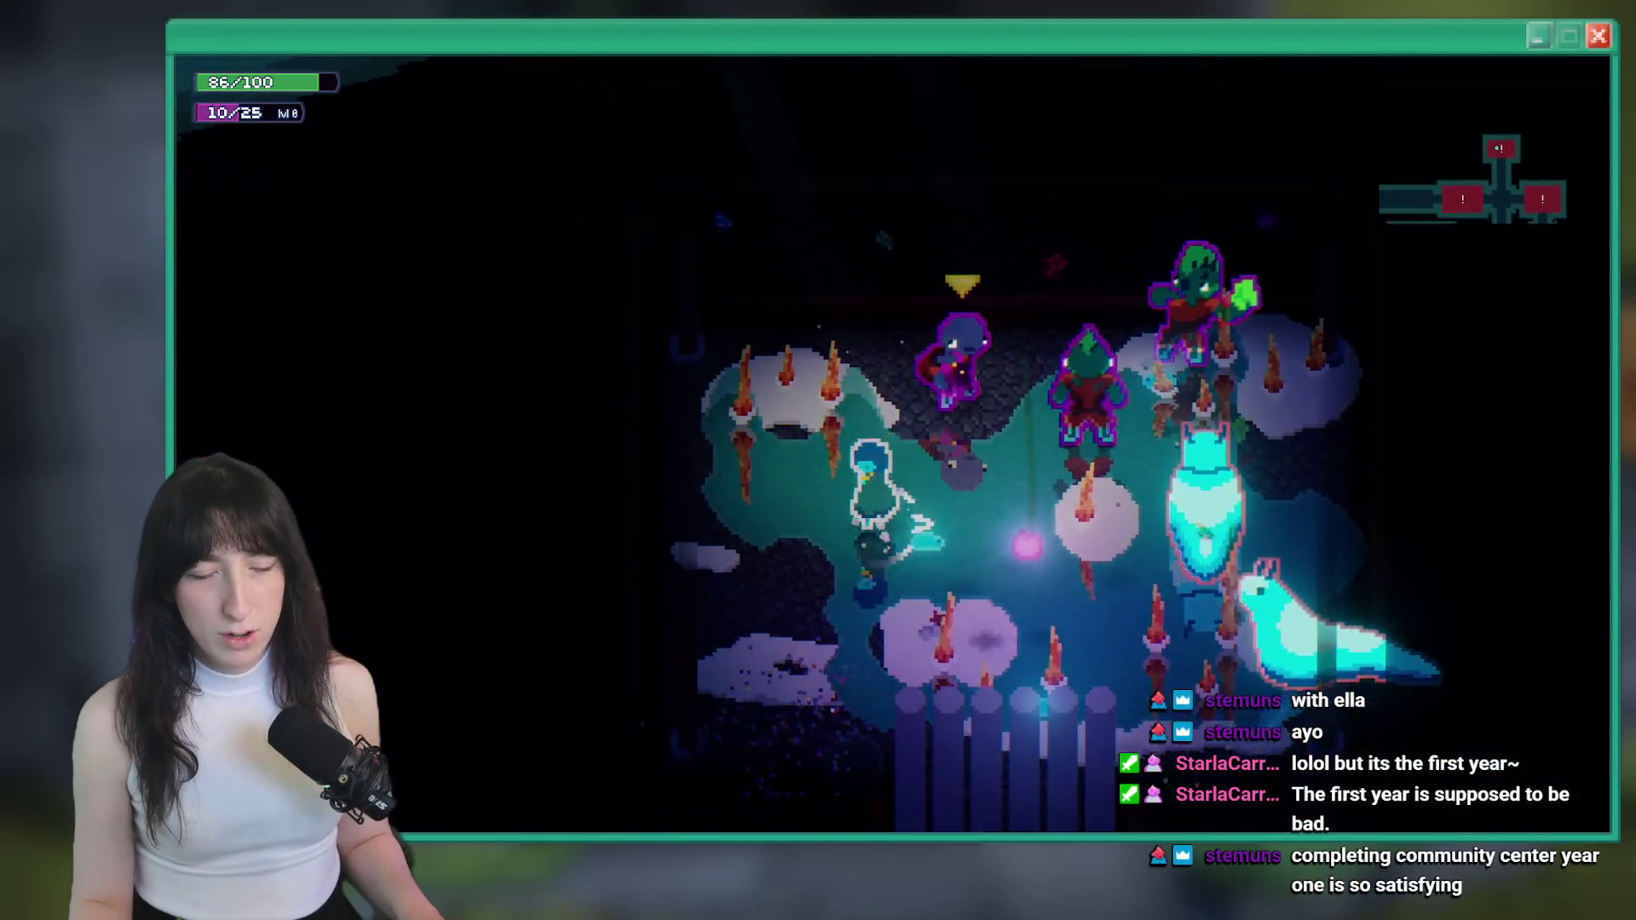
pyautogui.press('s')
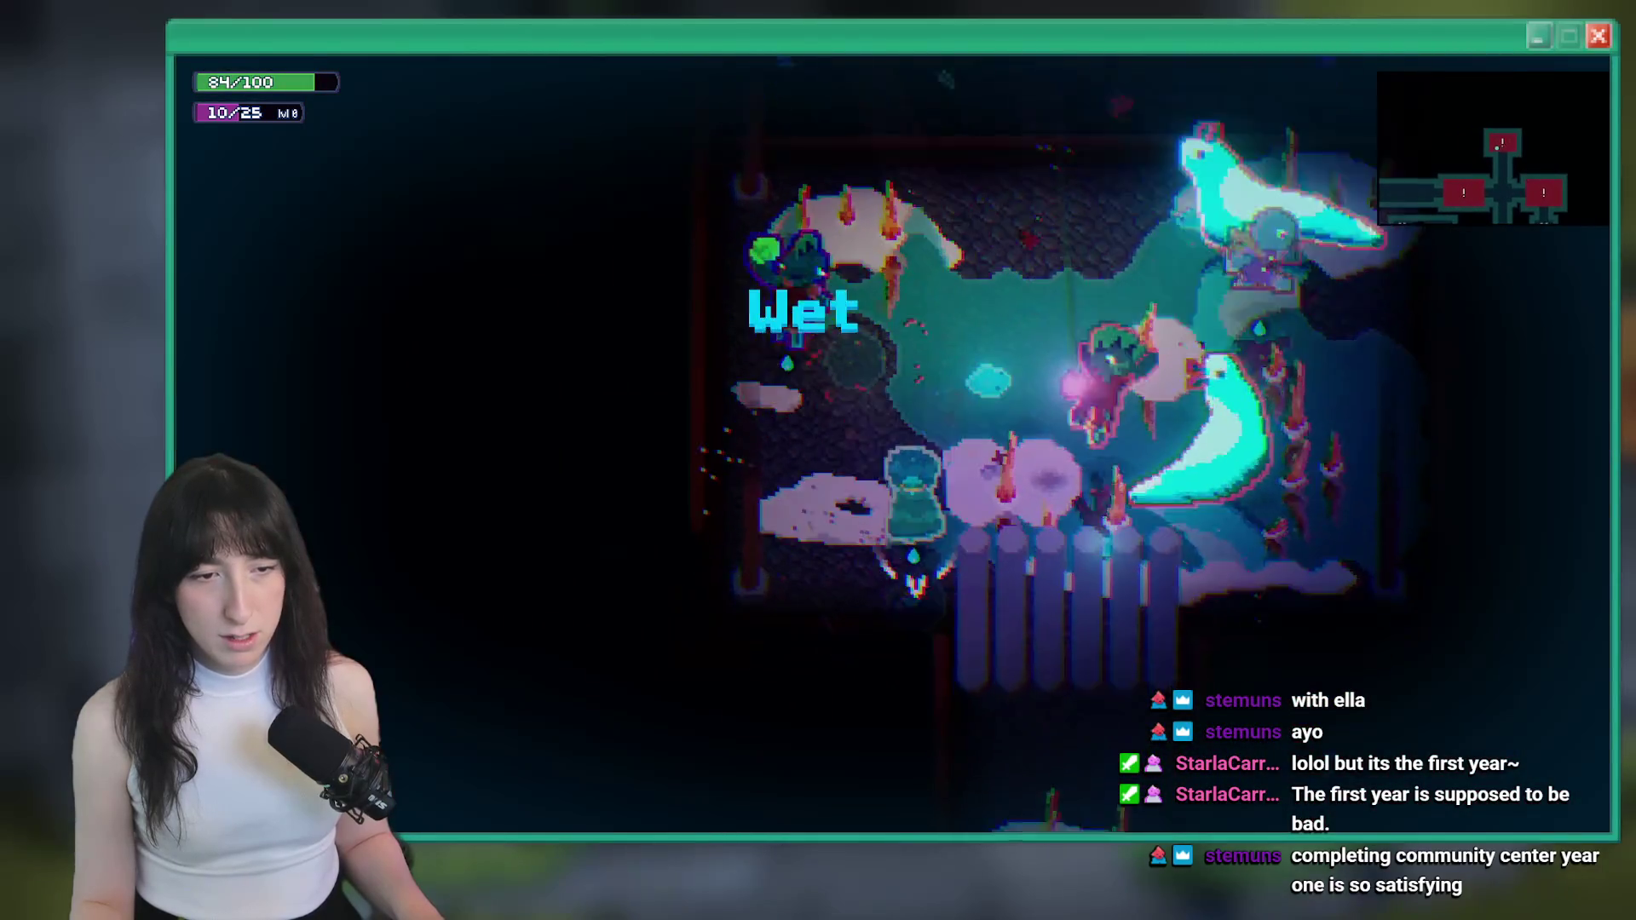
pyautogui.press('w')
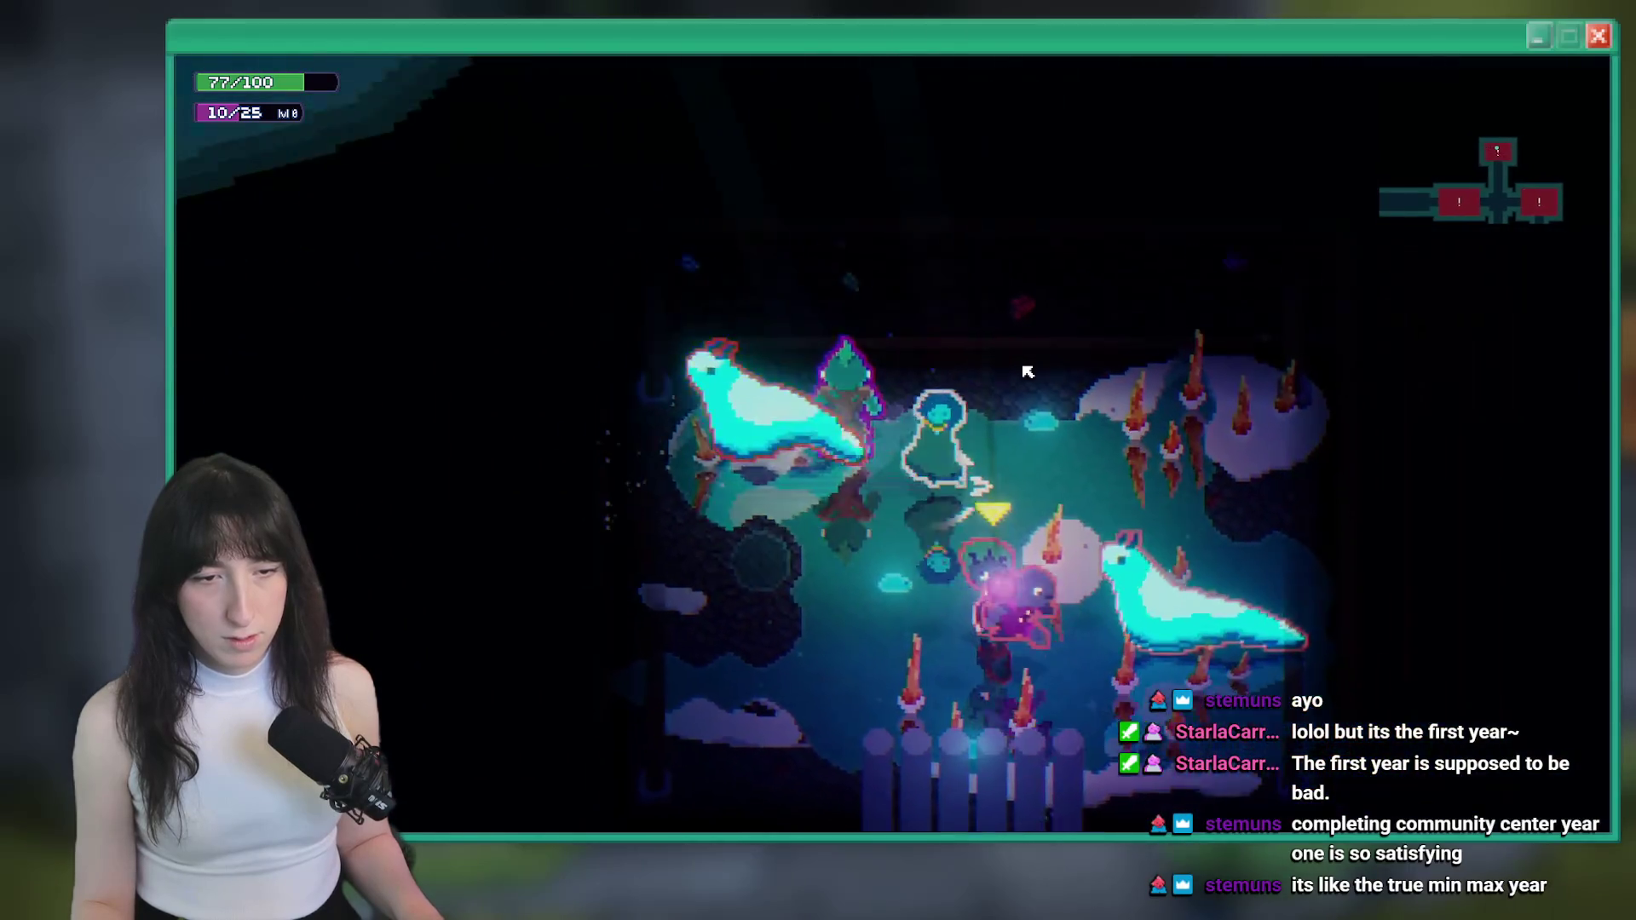
pyautogui.click(1027, 373)
pyautogui.press('a')
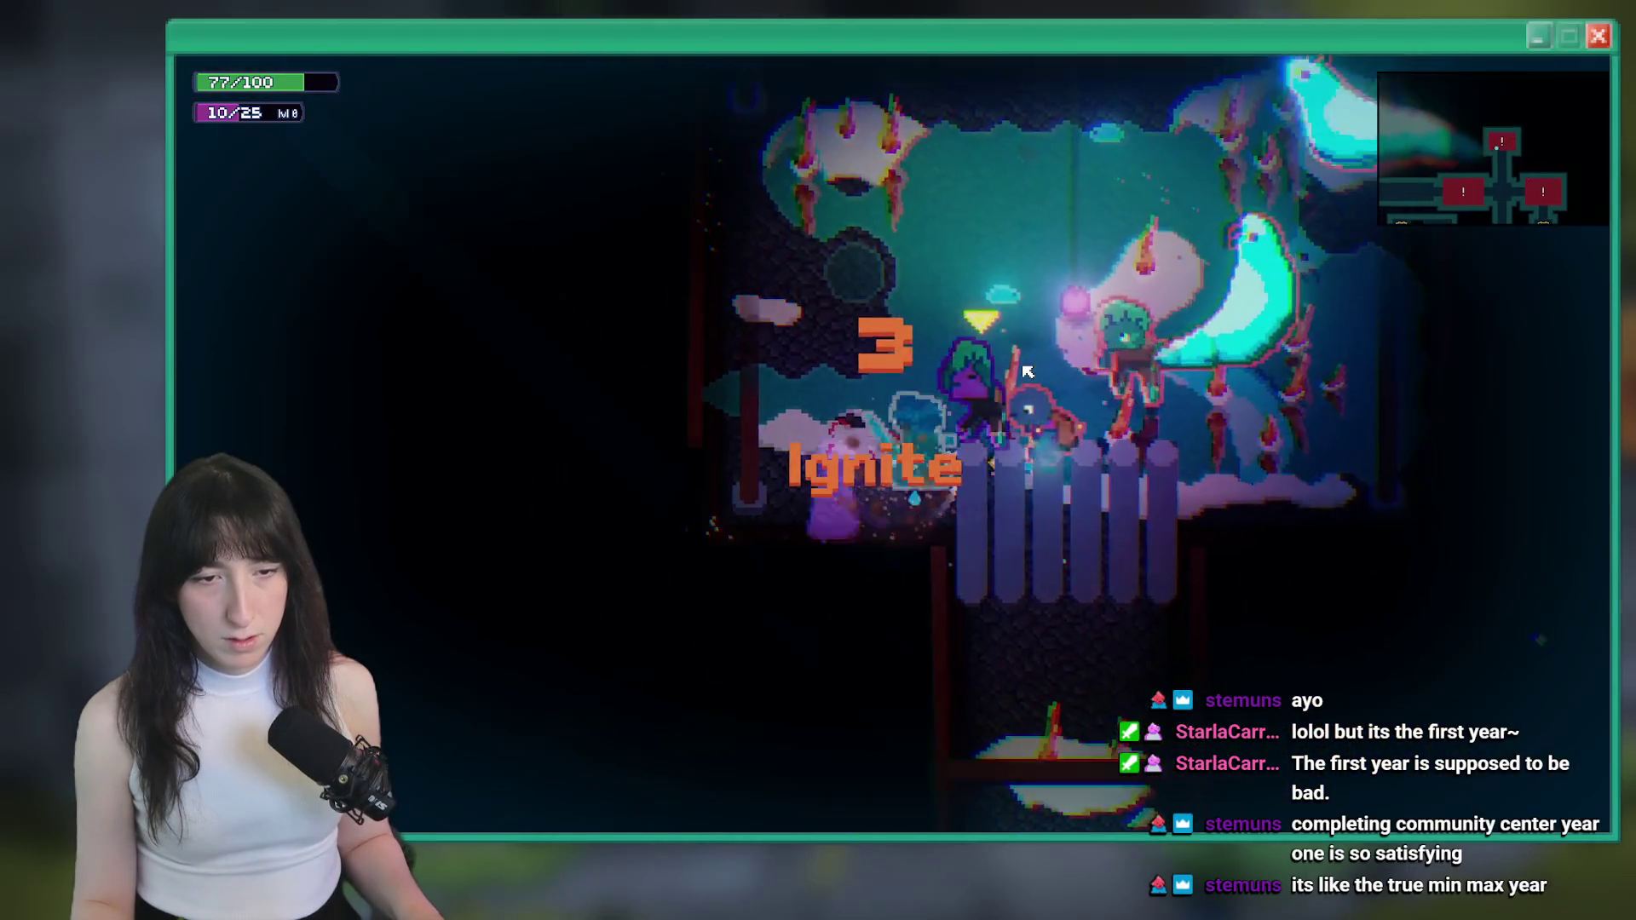
pyautogui.press('w')
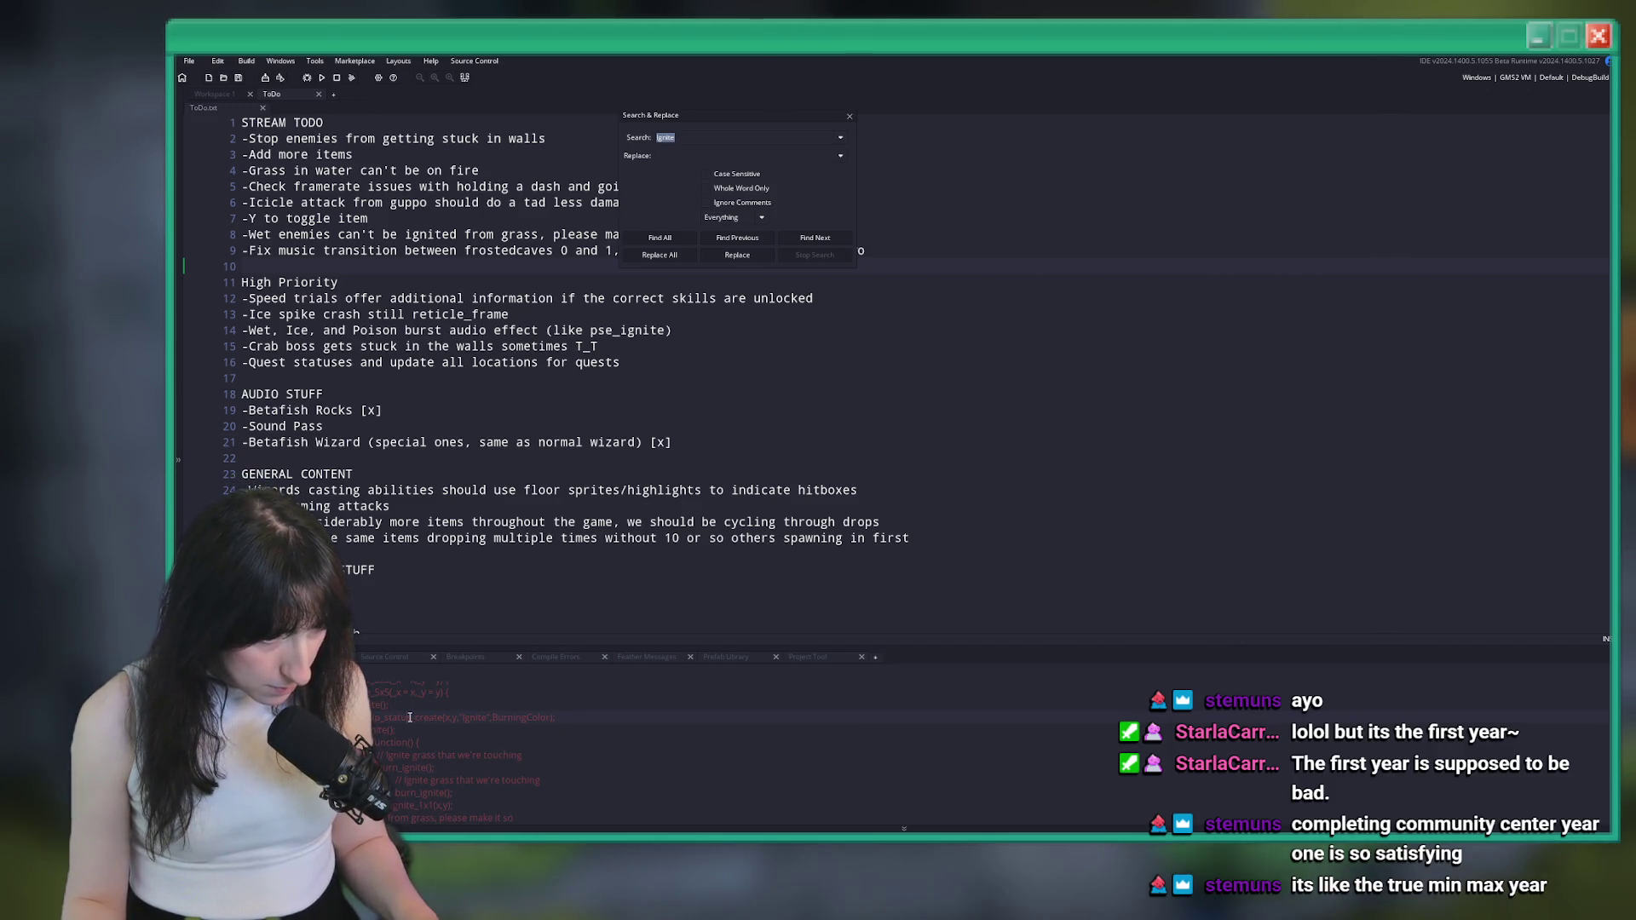
# Open the Ignite search result in effects_fire_apply and inspect the wet_effect > 0 condition
pyautogui.doubleClick(410, 717)
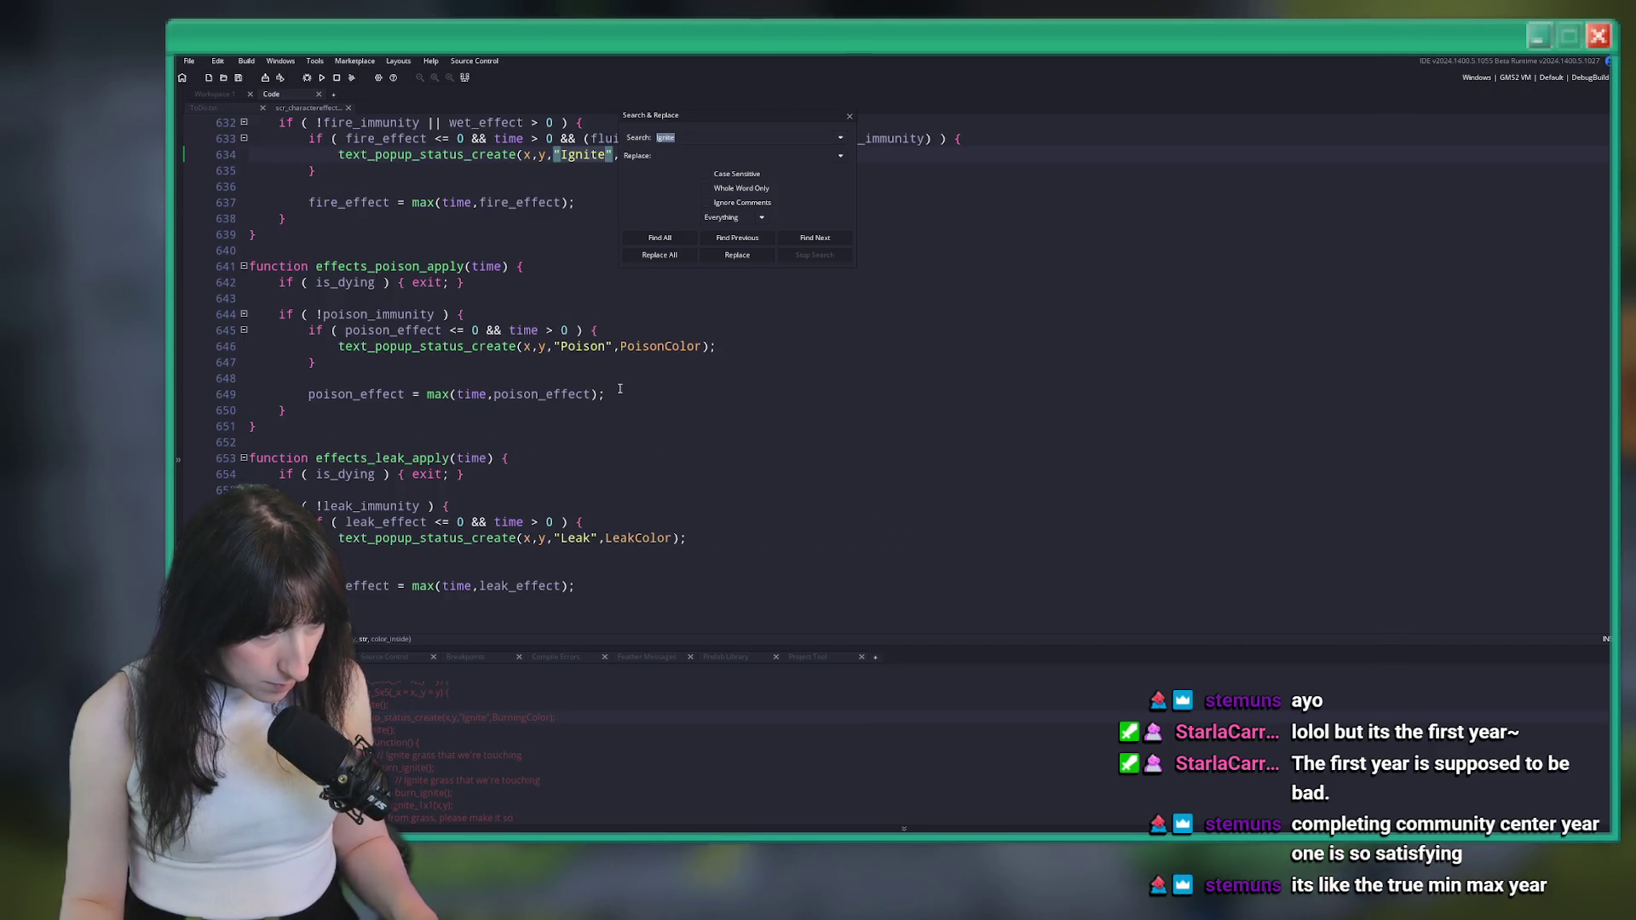
pyautogui.click(850, 117)
pyautogui.scroll(2, 591, 400)
pyautogui.click(590, 400)
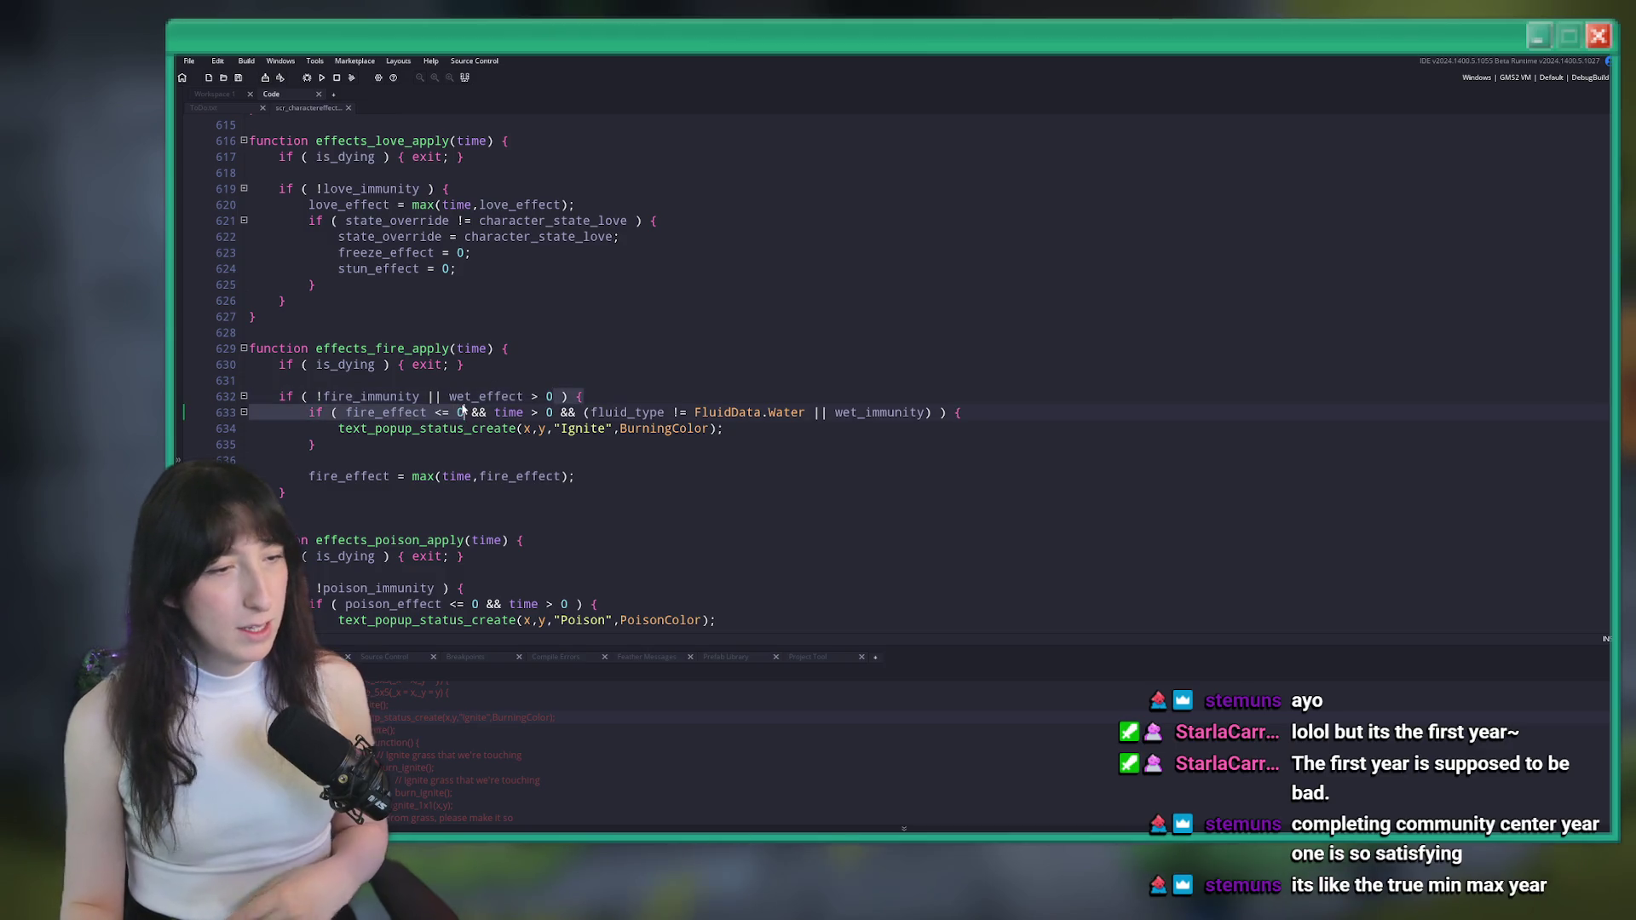
pyautogui.moveTo(554, 397); pyautogui.dragTo(451, 398)
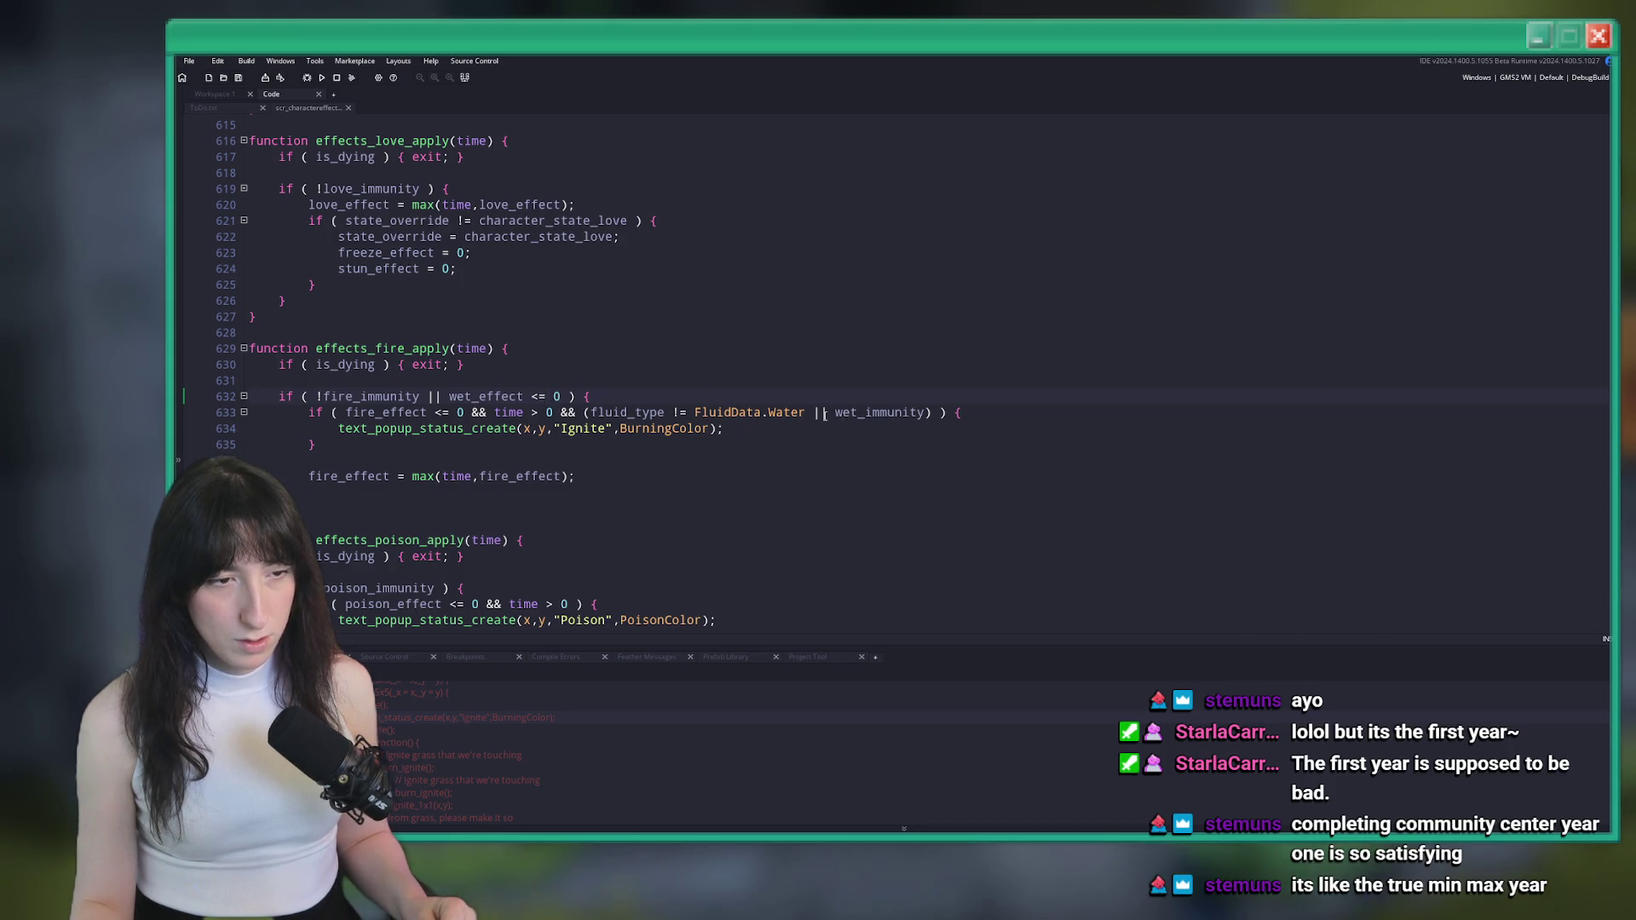
# Remove the wet_immunity part of the line 633 condition, leaving the FluidData.Water check, and save
pyautogui.click(801, 428)
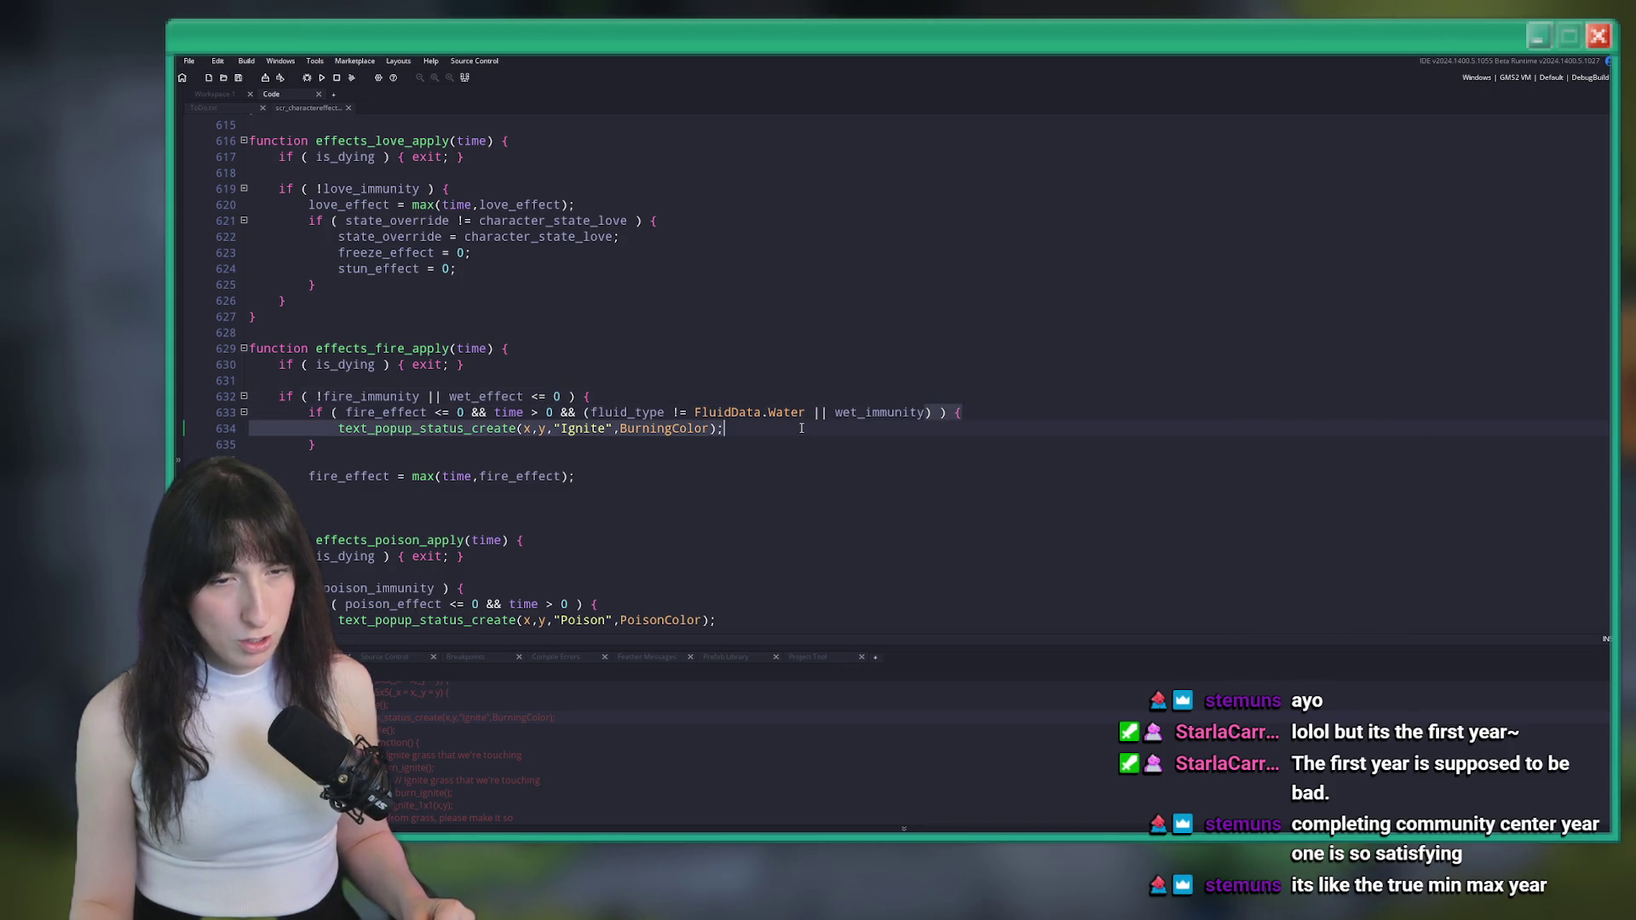
pyautogui.click(864, 414)
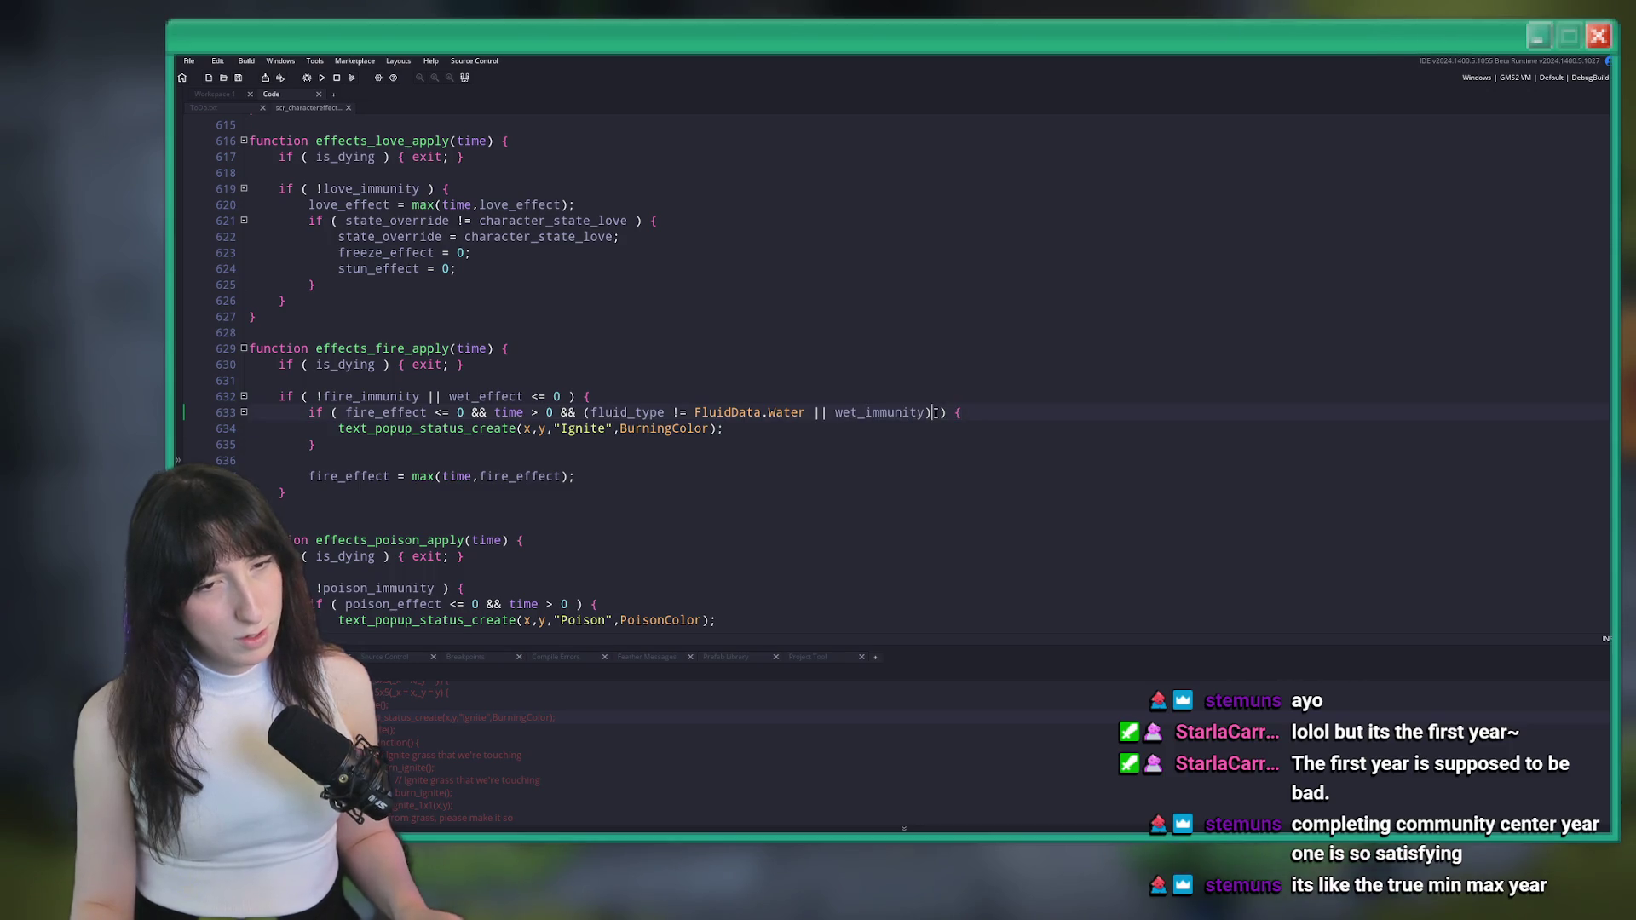
pyautogui.click(806, 414)
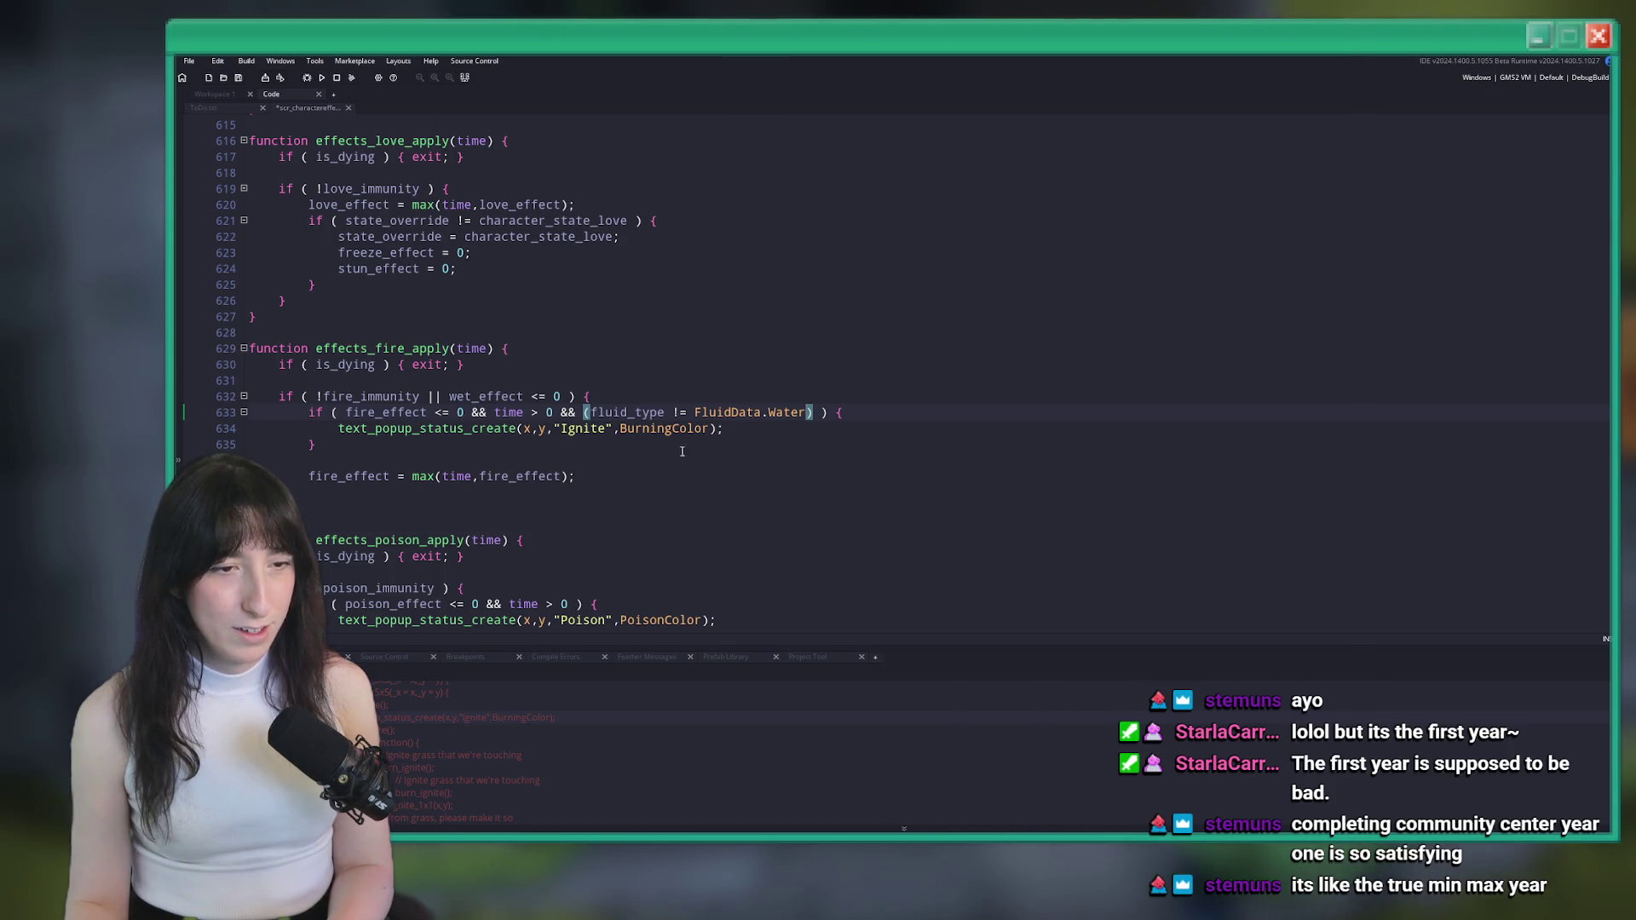
pyautogui.click(590, 412)
pyautogui.press('BackSpace')
pyautogui.hotkey('ctrl', 's')
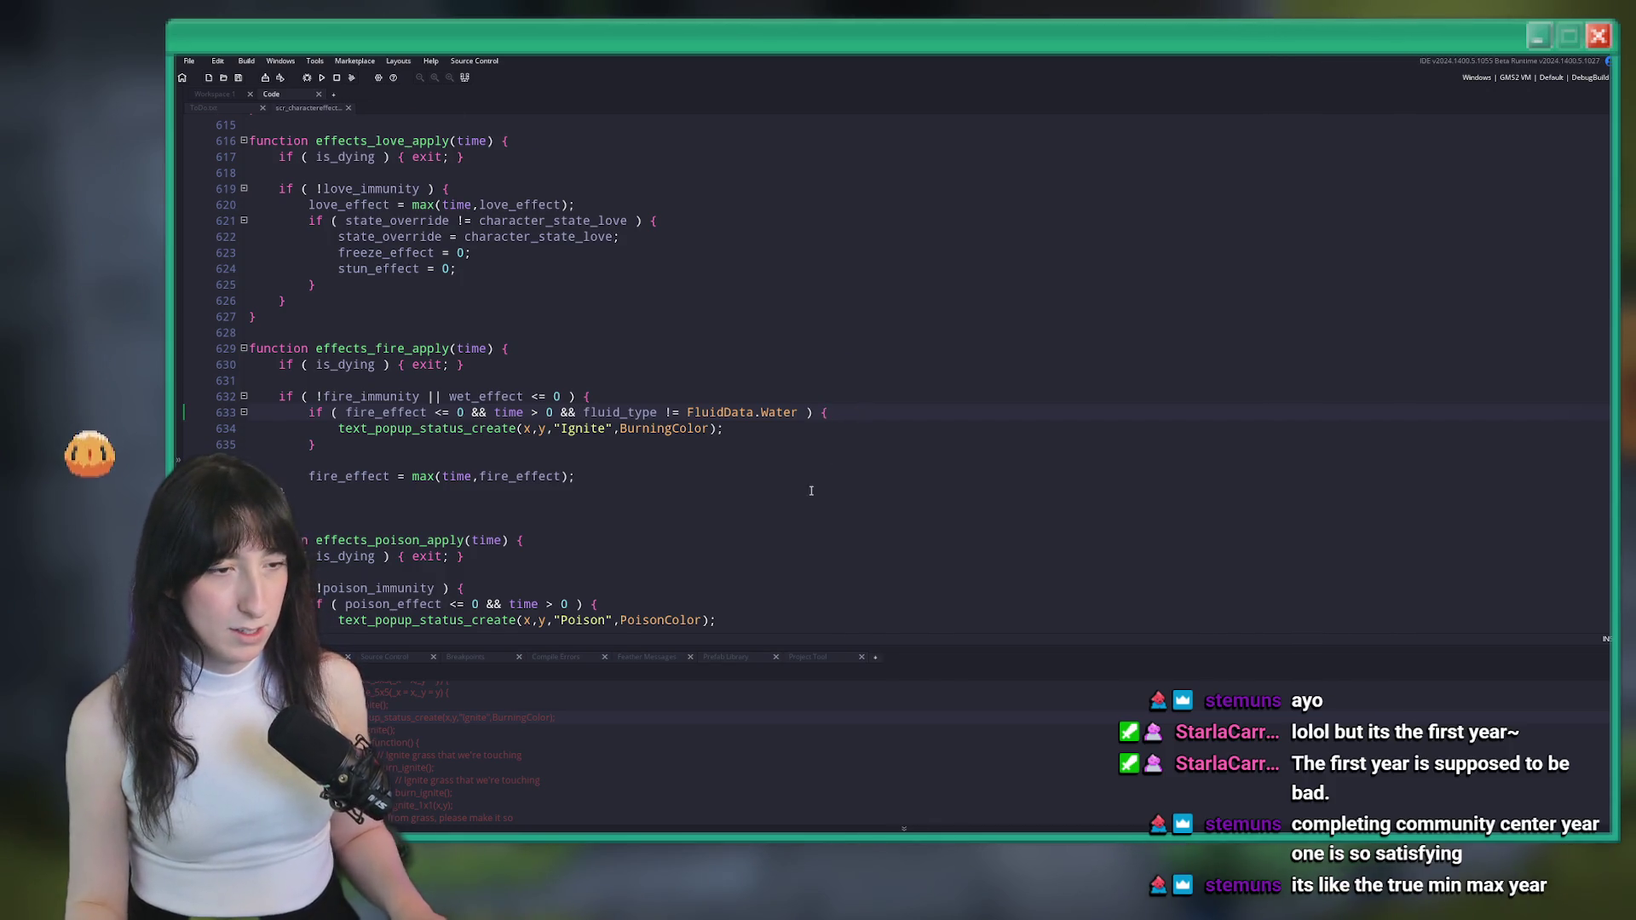
# Build and run a test of the game with F5
pyautogui.scroll(-7, 784, 486)
pyautogui.scroll(7, 733, 473)
pyautogui.scroll(3, 725, 470)
pyautogui.scroll(-2, 725, 467)
pyautogui.press('F5')
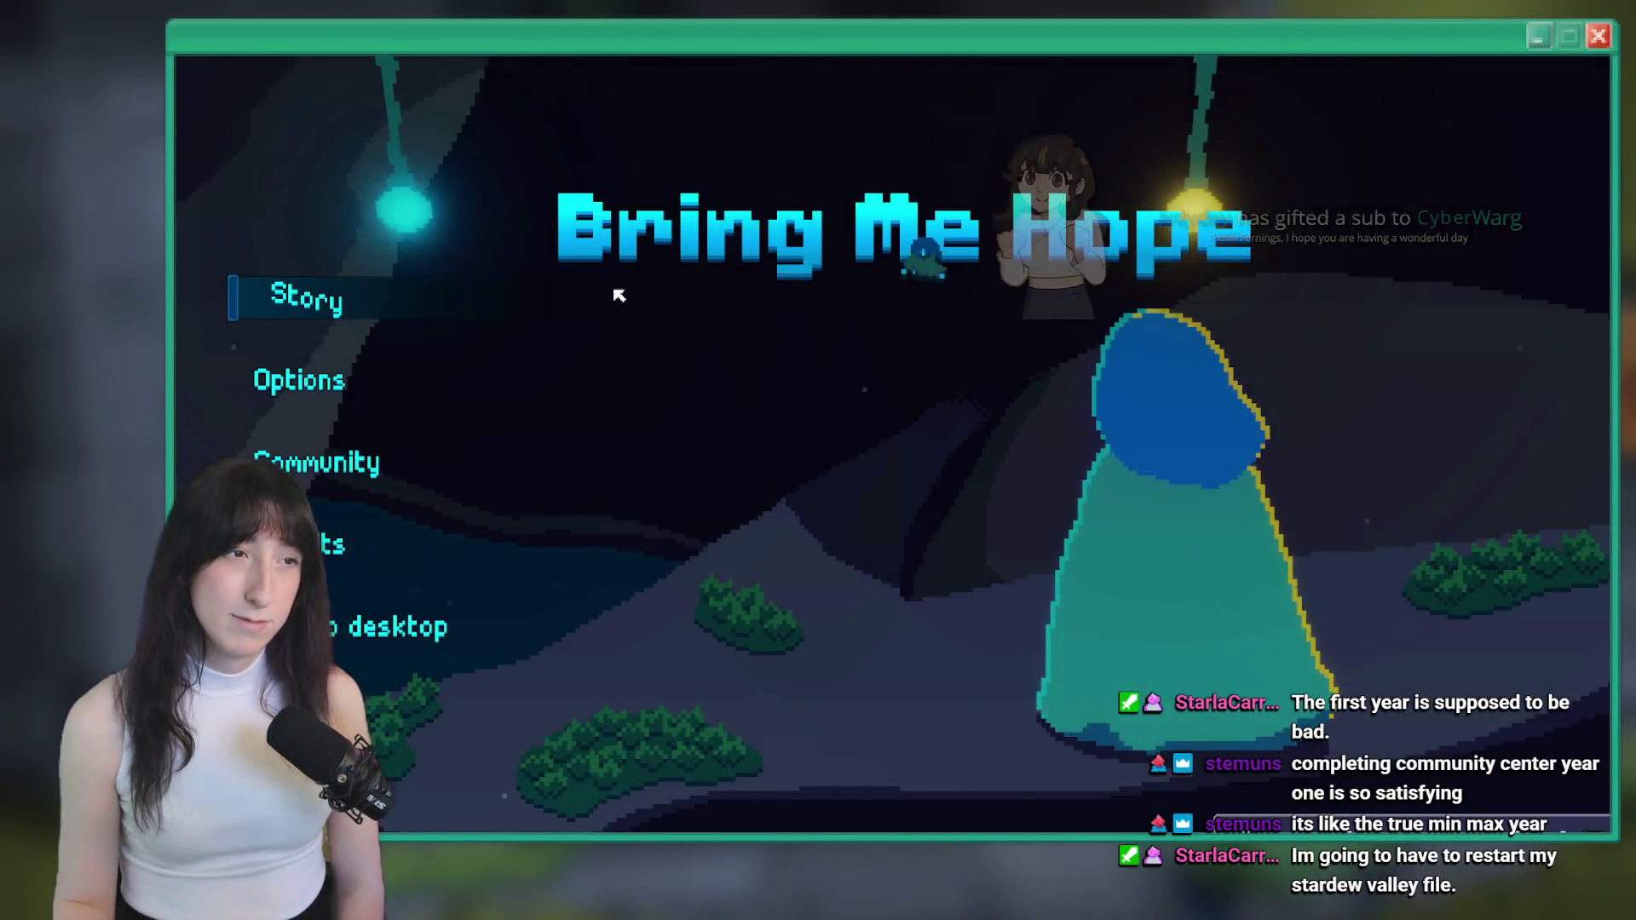
# Load in from the title menu, walk around the wheel in Sea Cave City, and lower the game window
pyautogui.click(334, 294)
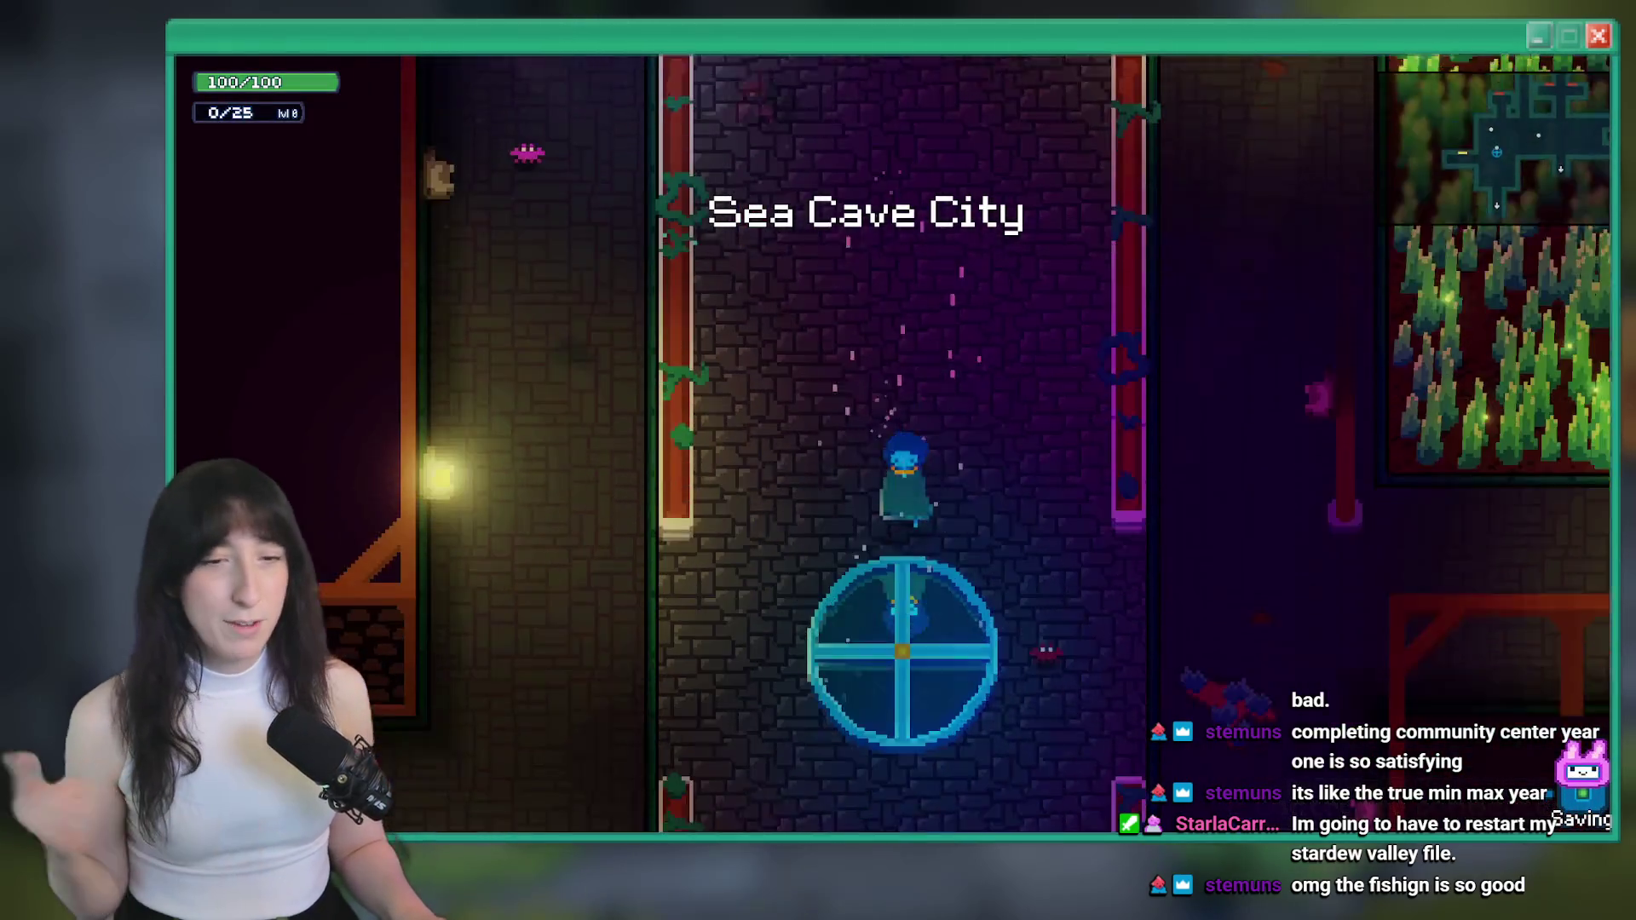
pyautogui.press('d')
pyautogui.press('a')
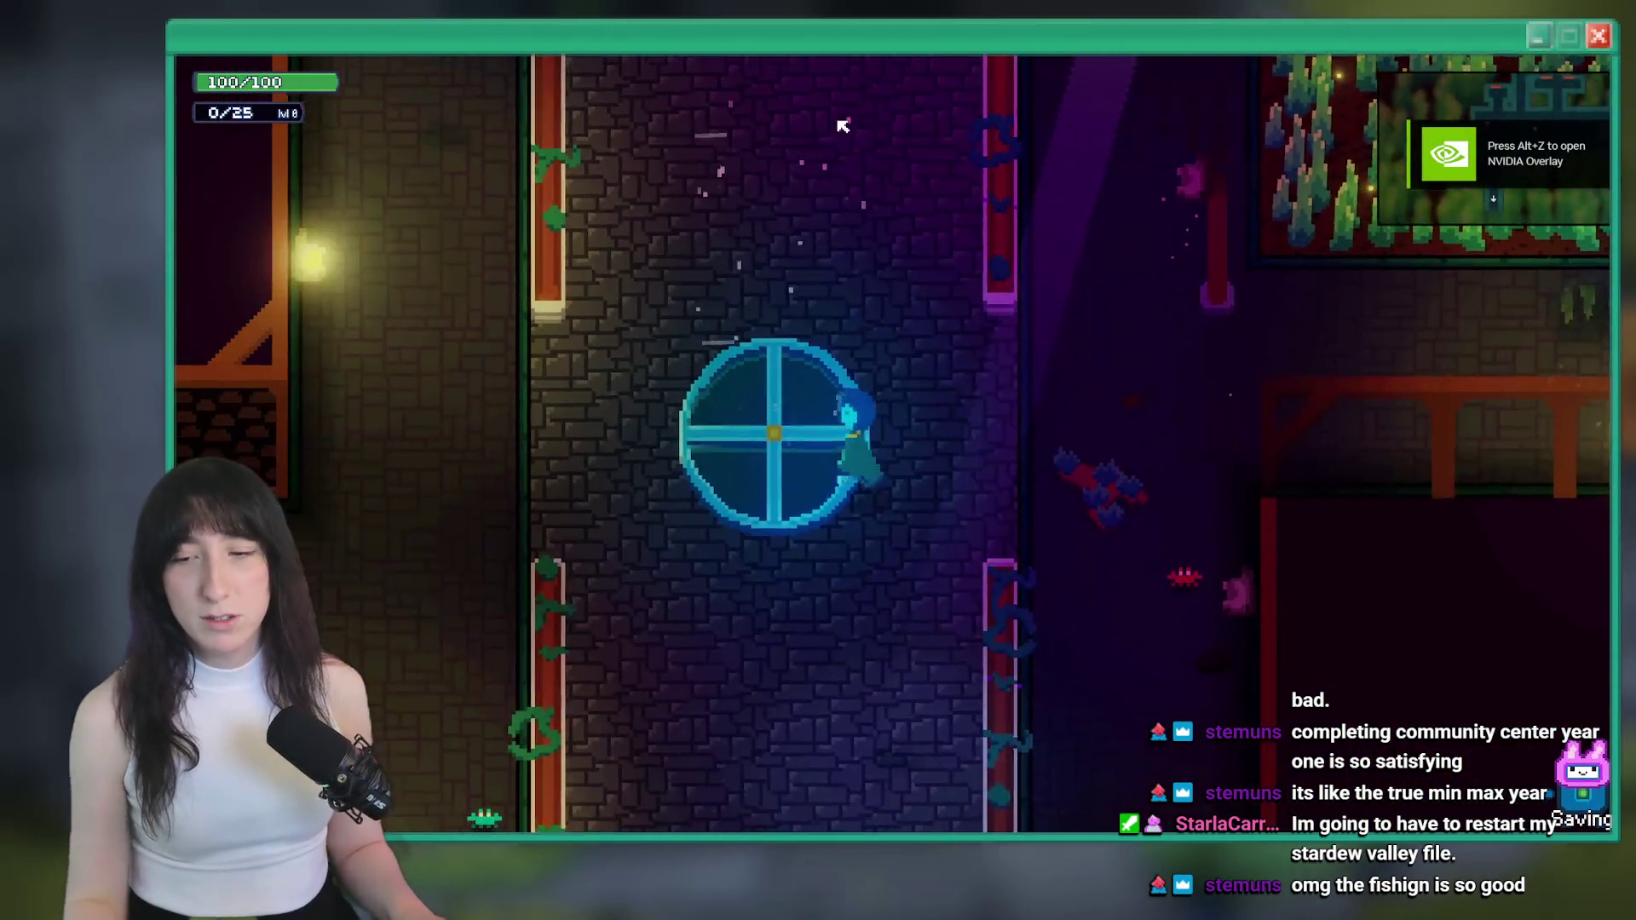
pyautogui.press('w')
pyautogui.press('s')
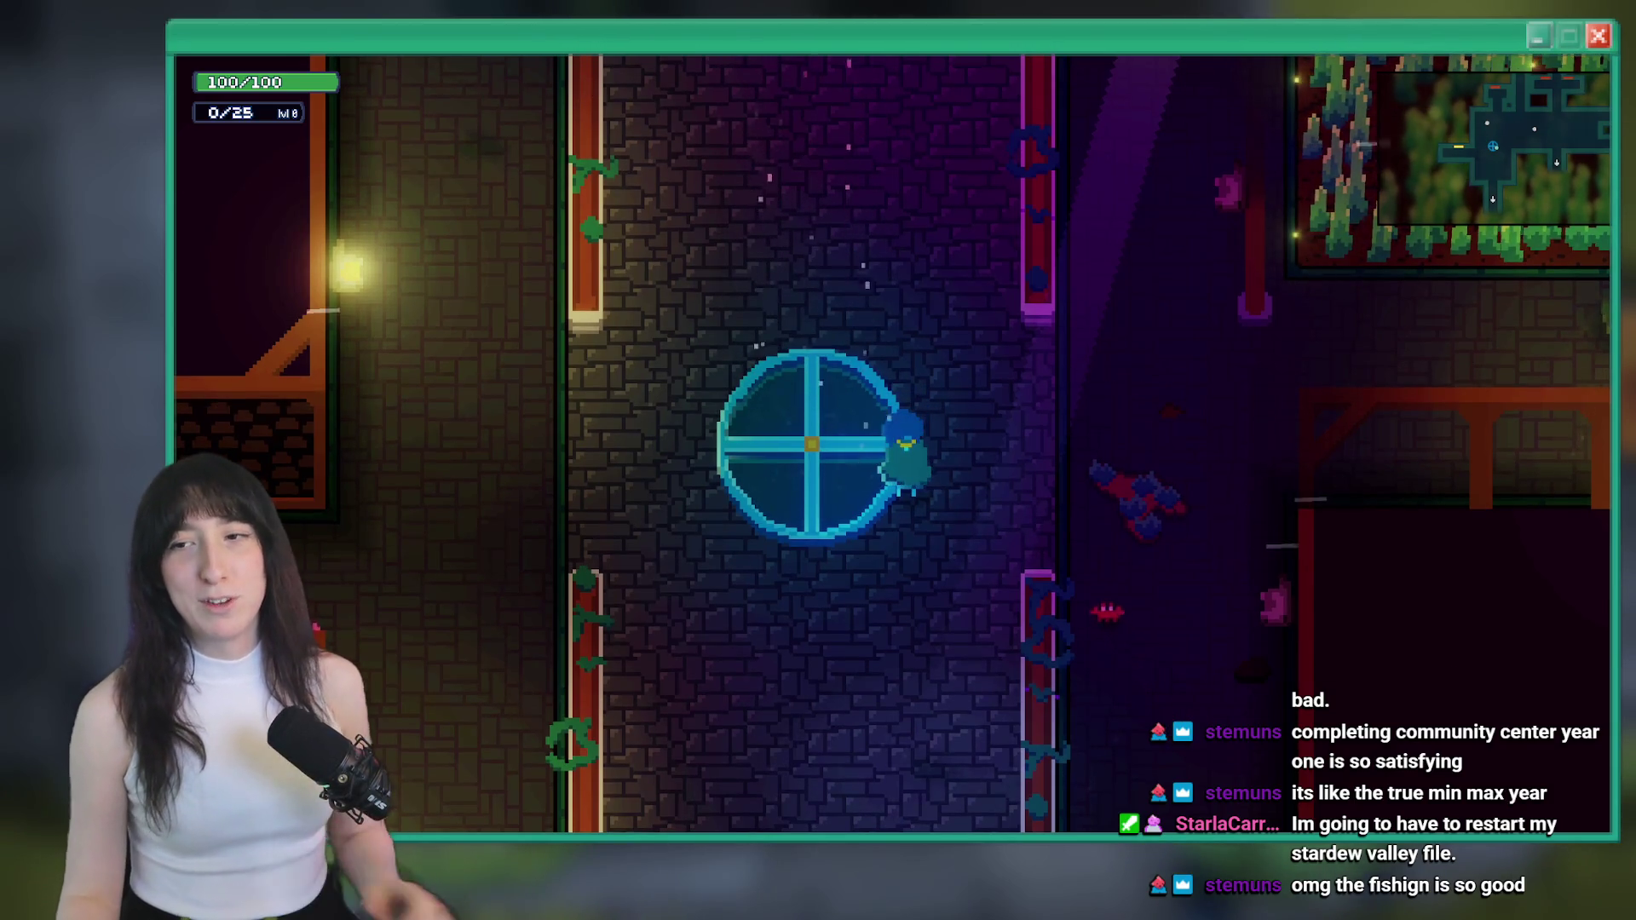
pyautogui.press('d')
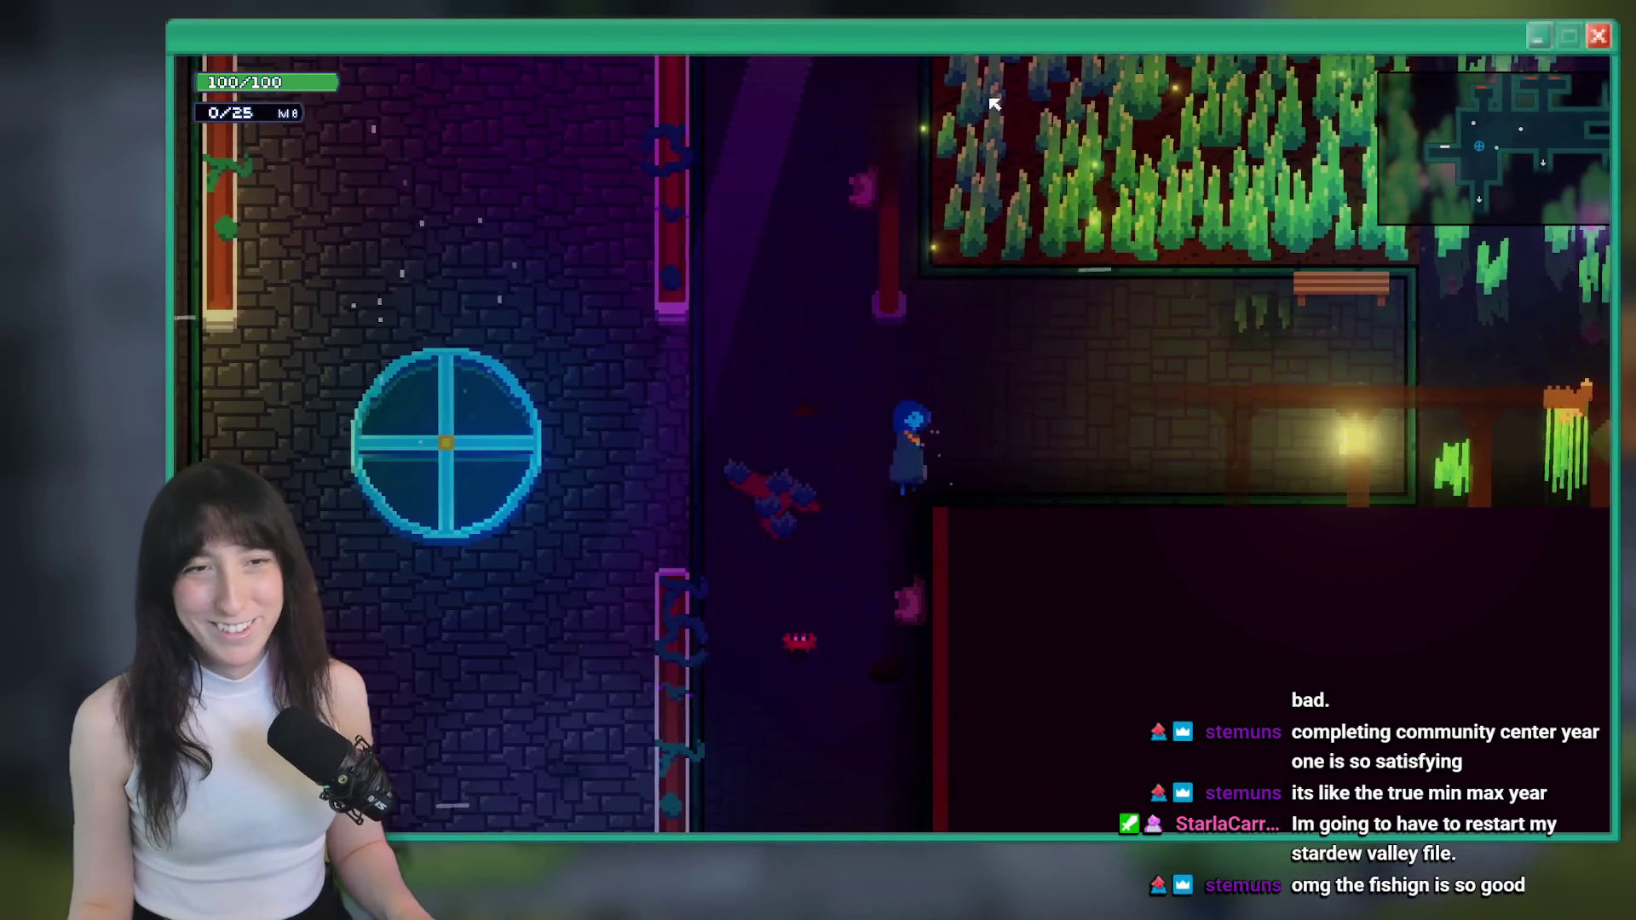
pyautogui.moveTo(1000, 37)
pyautogui.mouseDown()
pyautogui.moveTo(922, 771)
pyautogui.moveTo(1001, 37)
pyautogui.mouseUp()
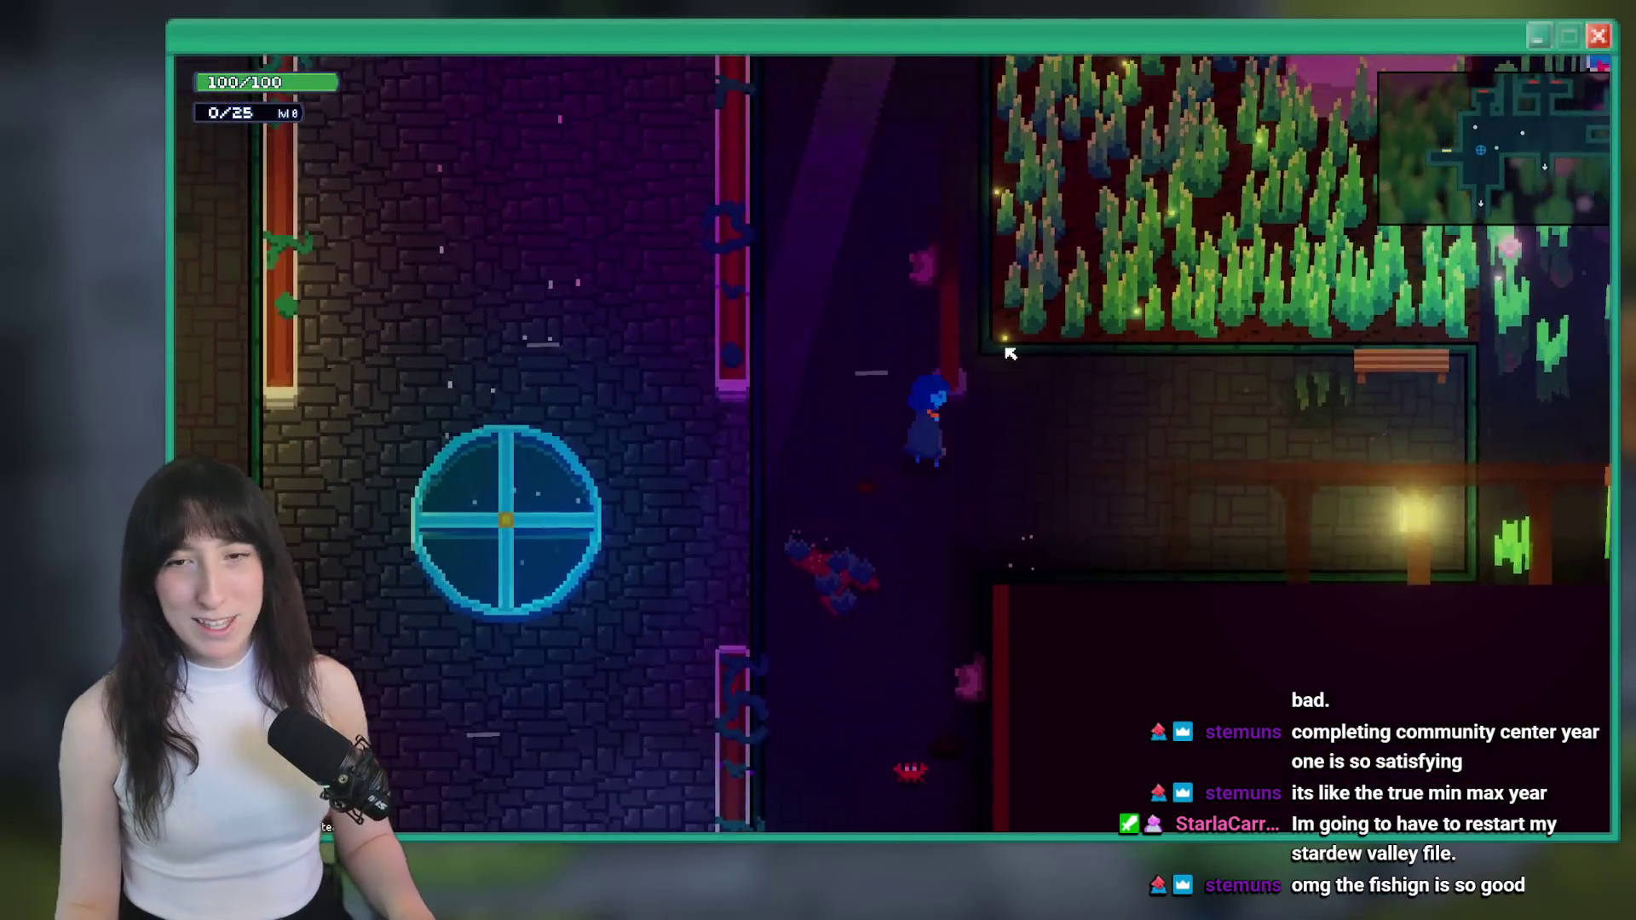
# Travel through the glowing wheel, then open and close the inventory and stats screen
pyautogui.press('a')
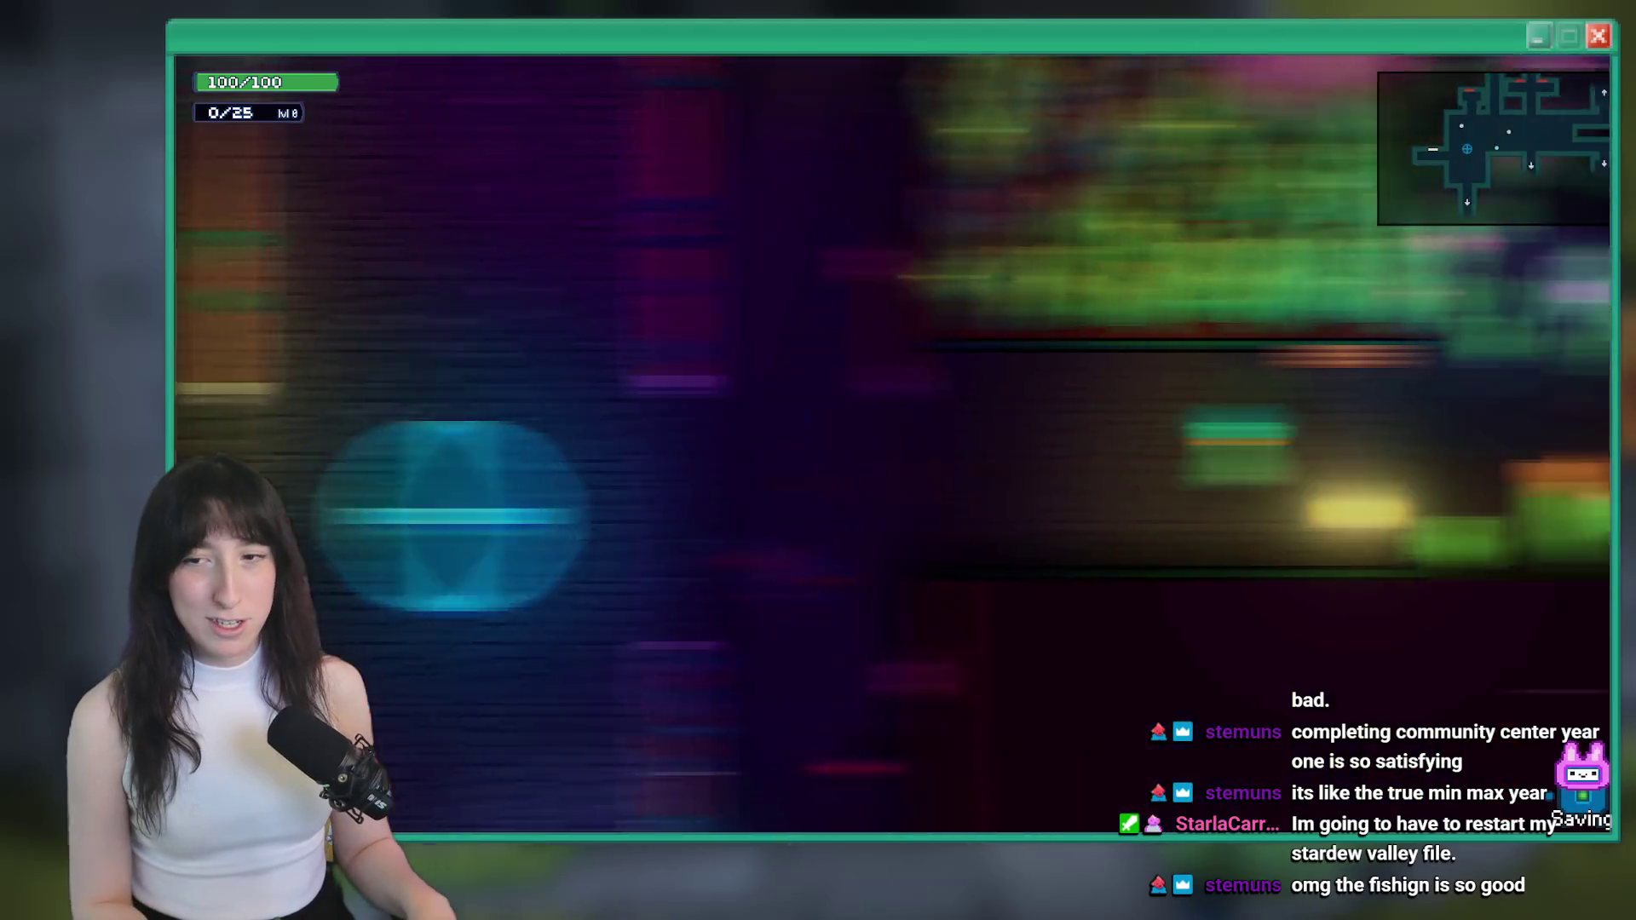
pyautogui.press('a')
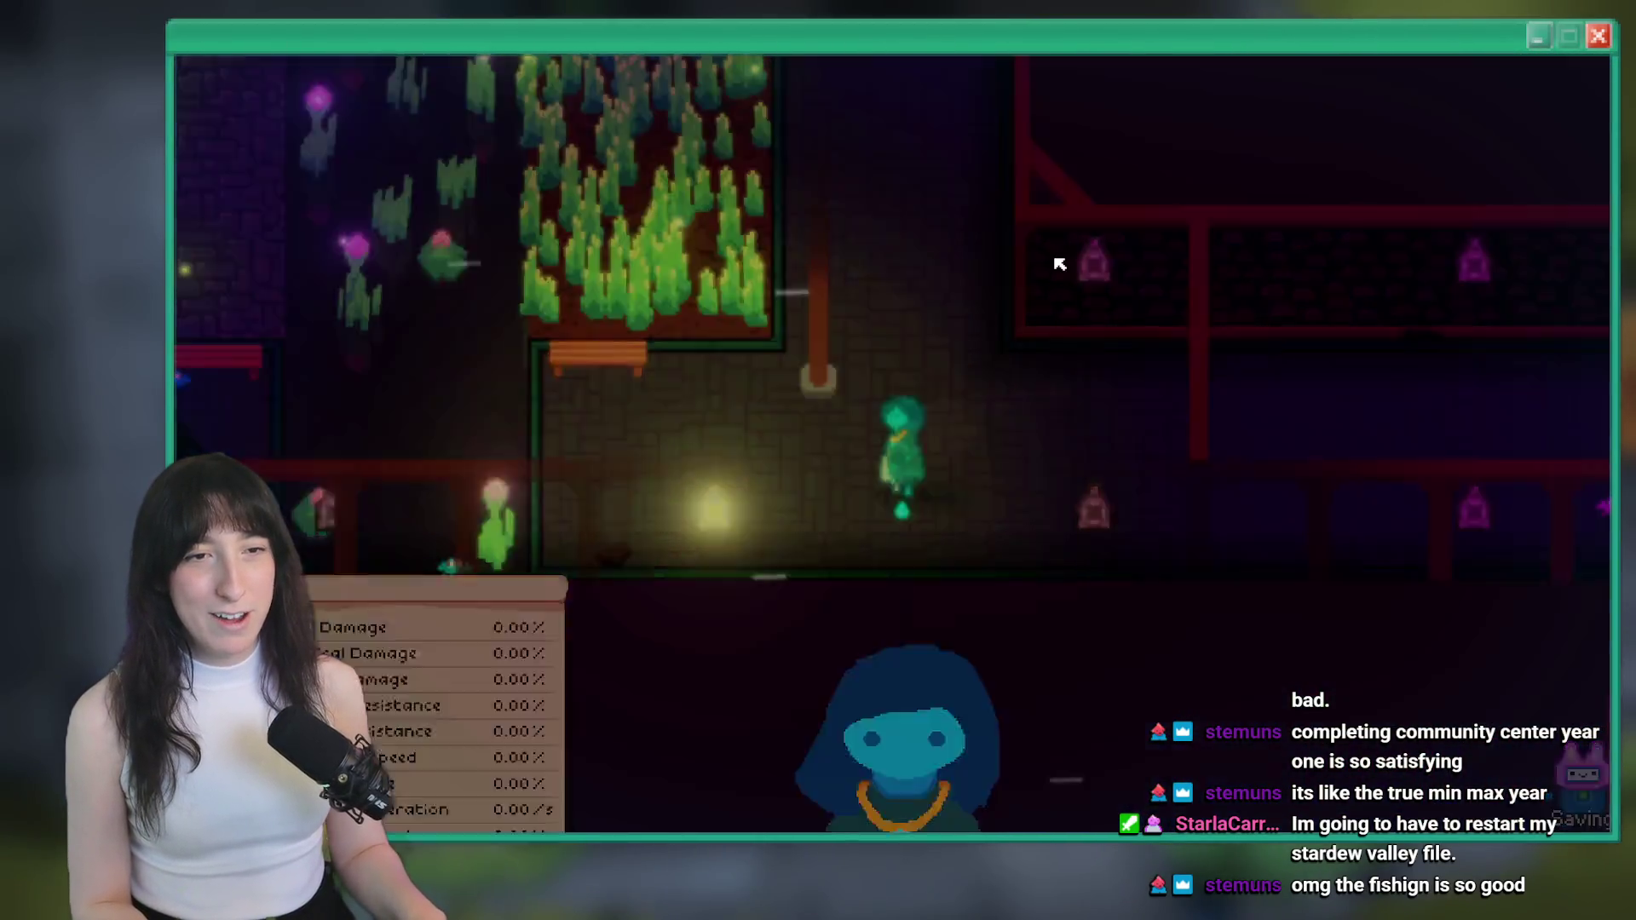
pyautogui.press('Tab')
pyautogui.press('Tab')
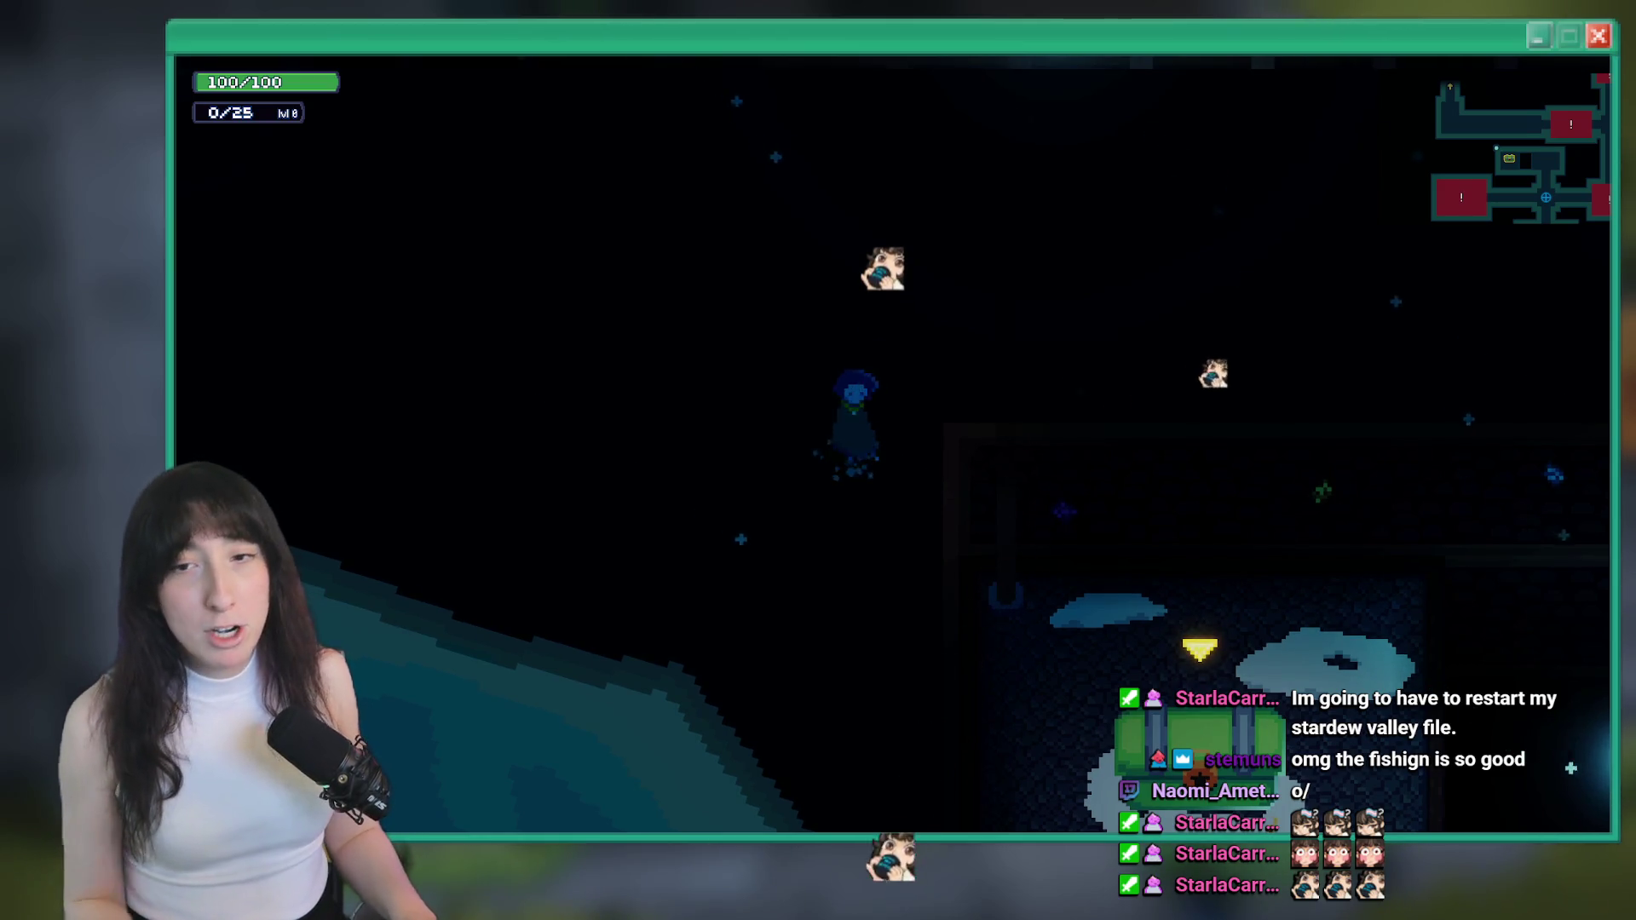
# Walk through the cave rooms and up onto the spike island
pyautogui.press('s')
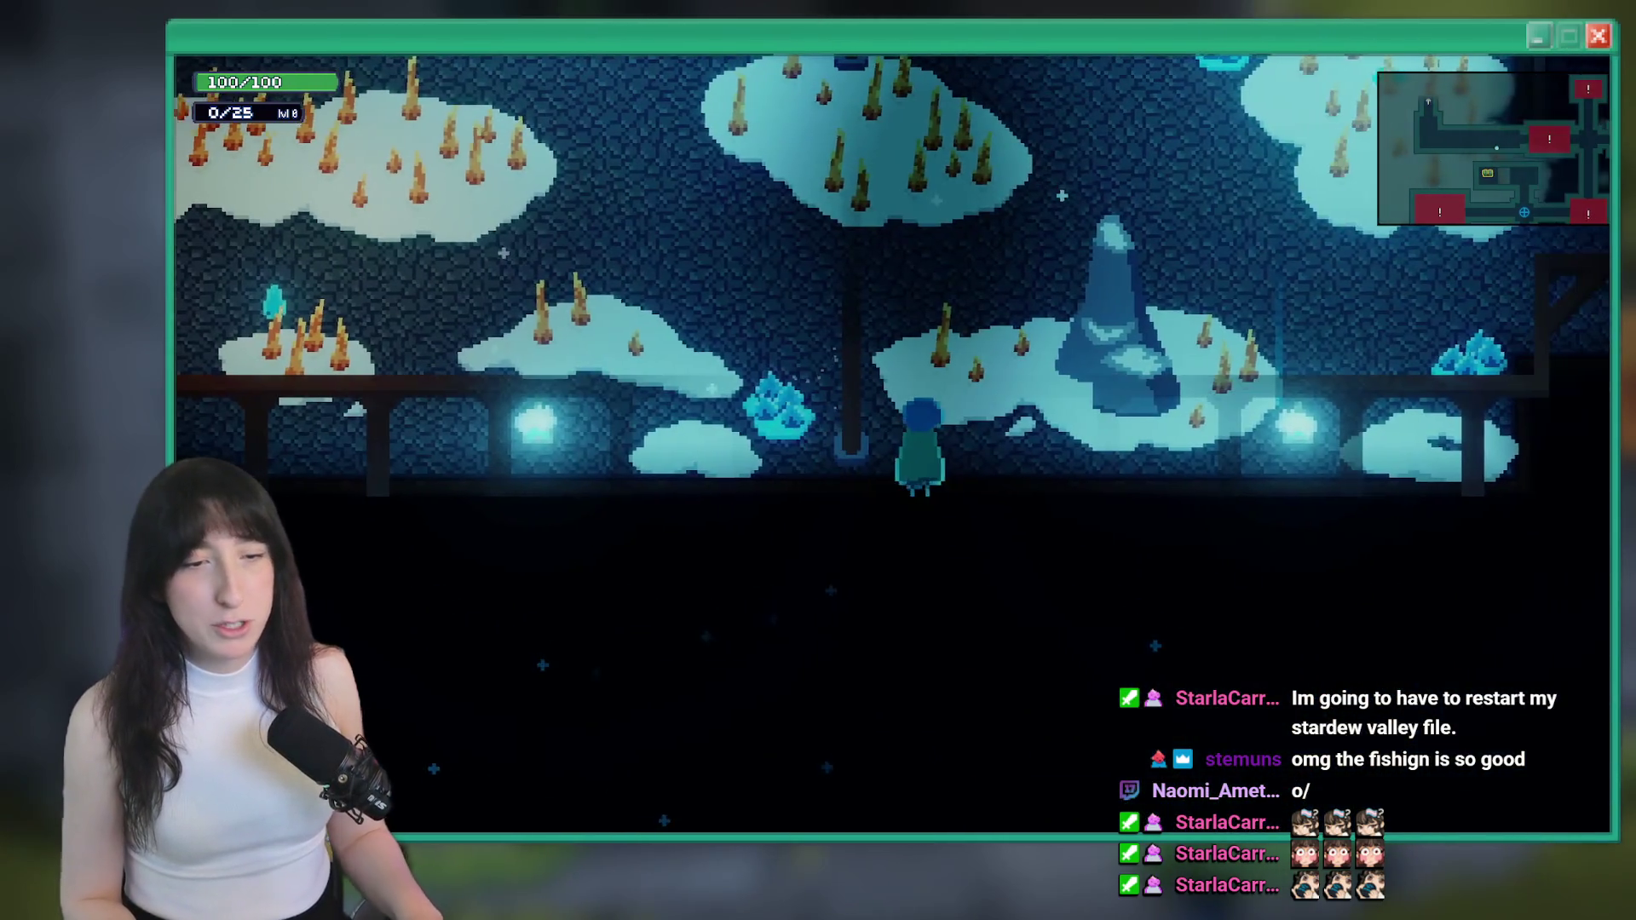
pyautogui.press('w')
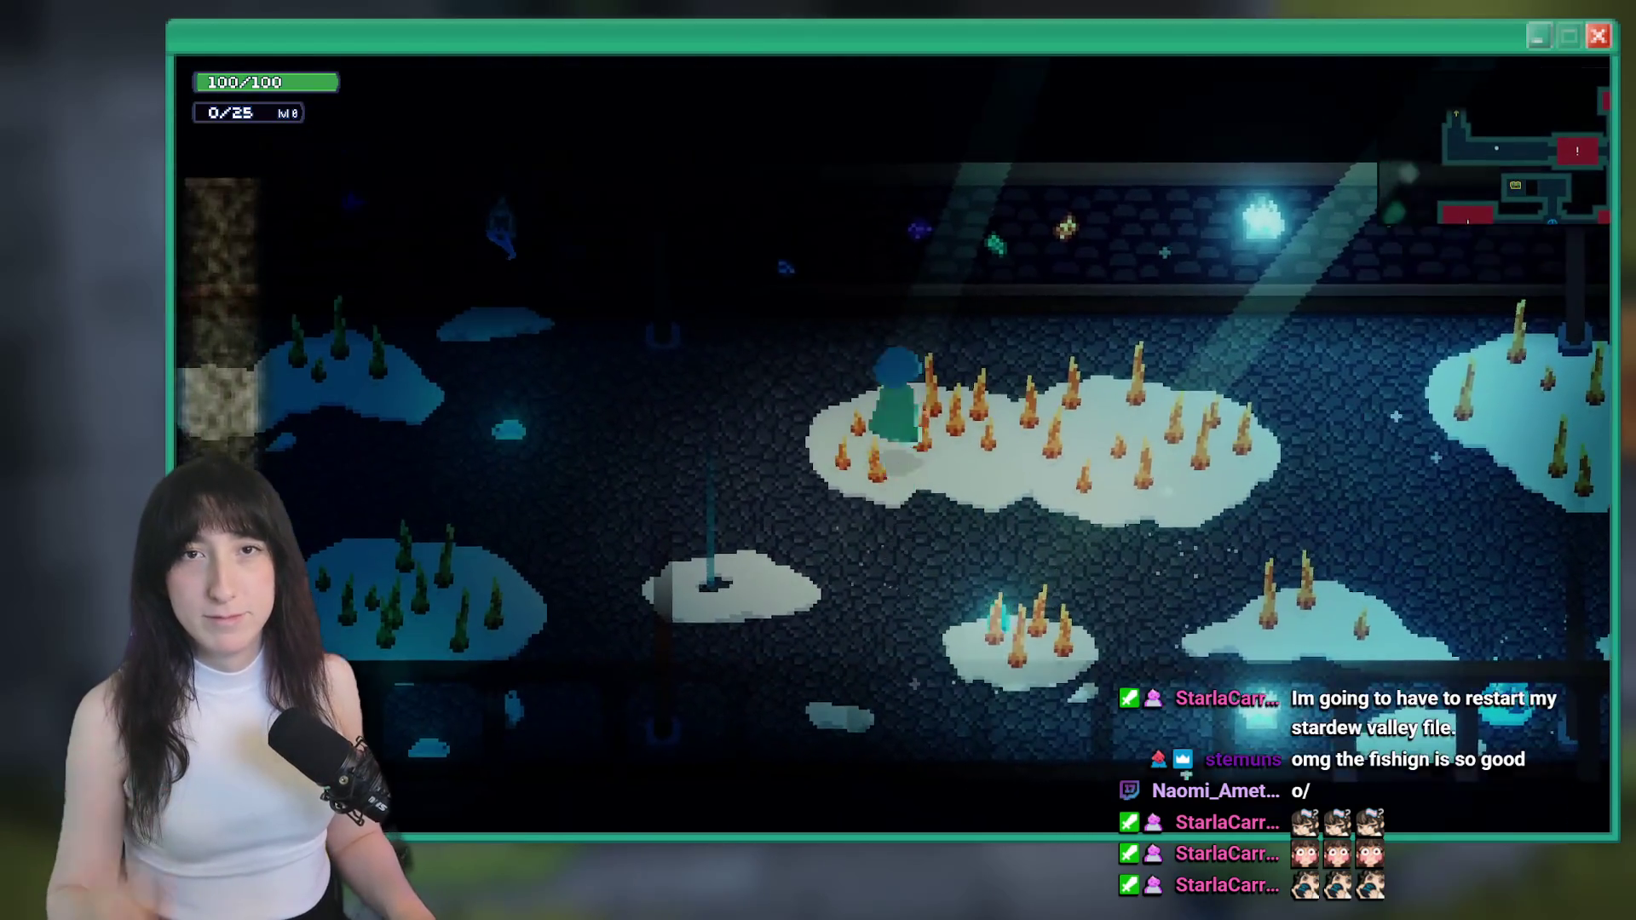
pyautogui.press('d')
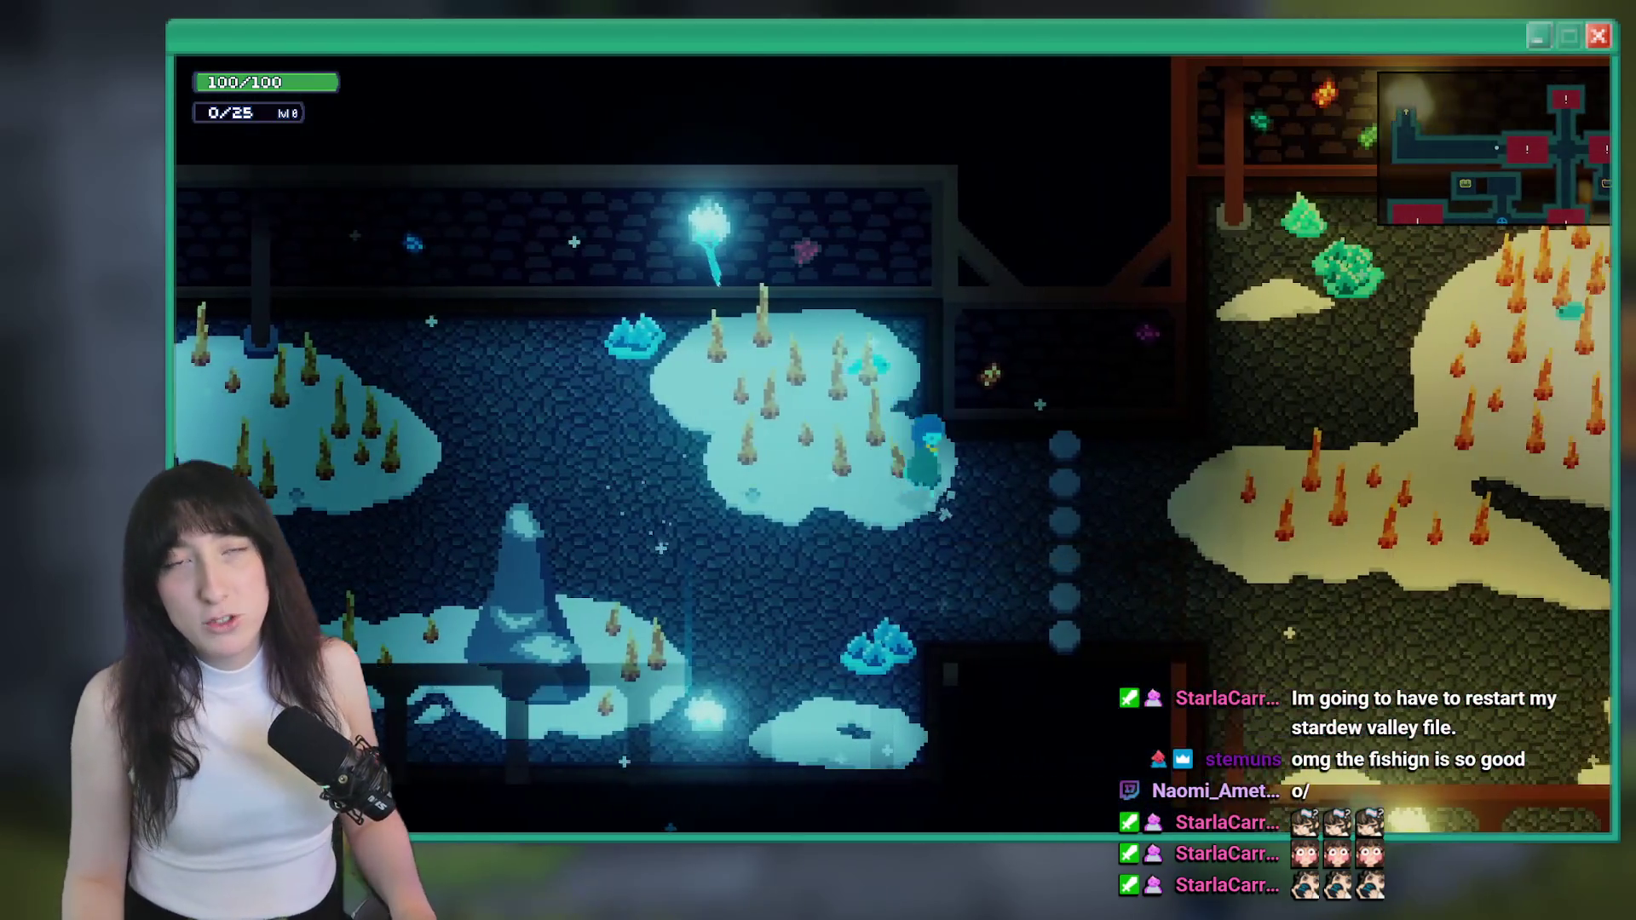
pyautogui.press('a')
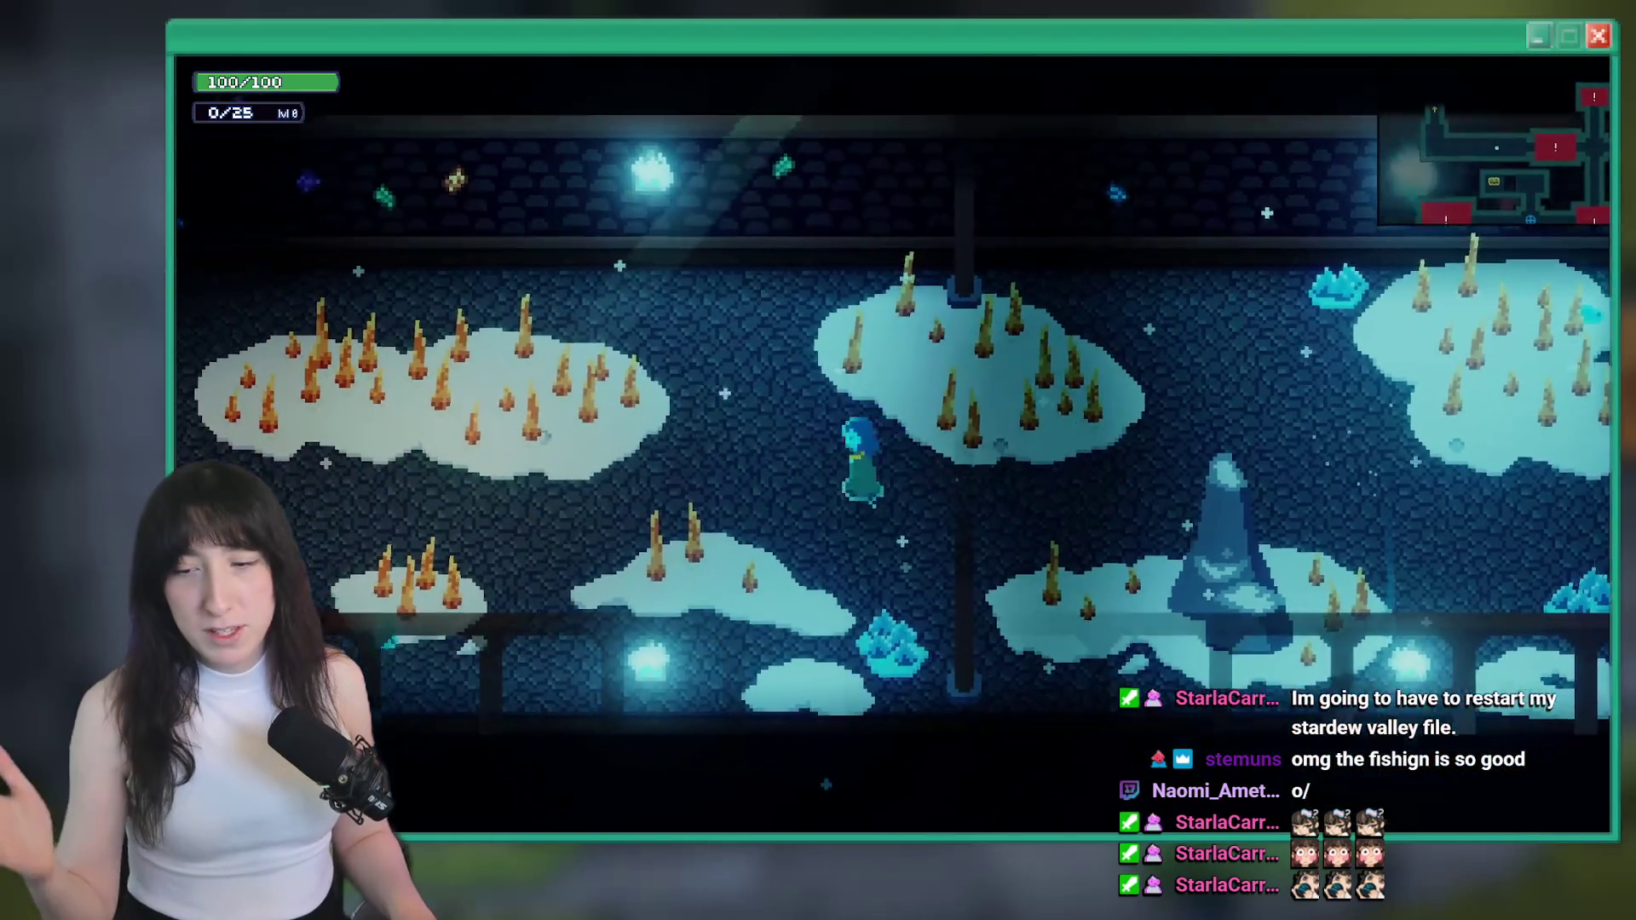
pyautogui.press('d')
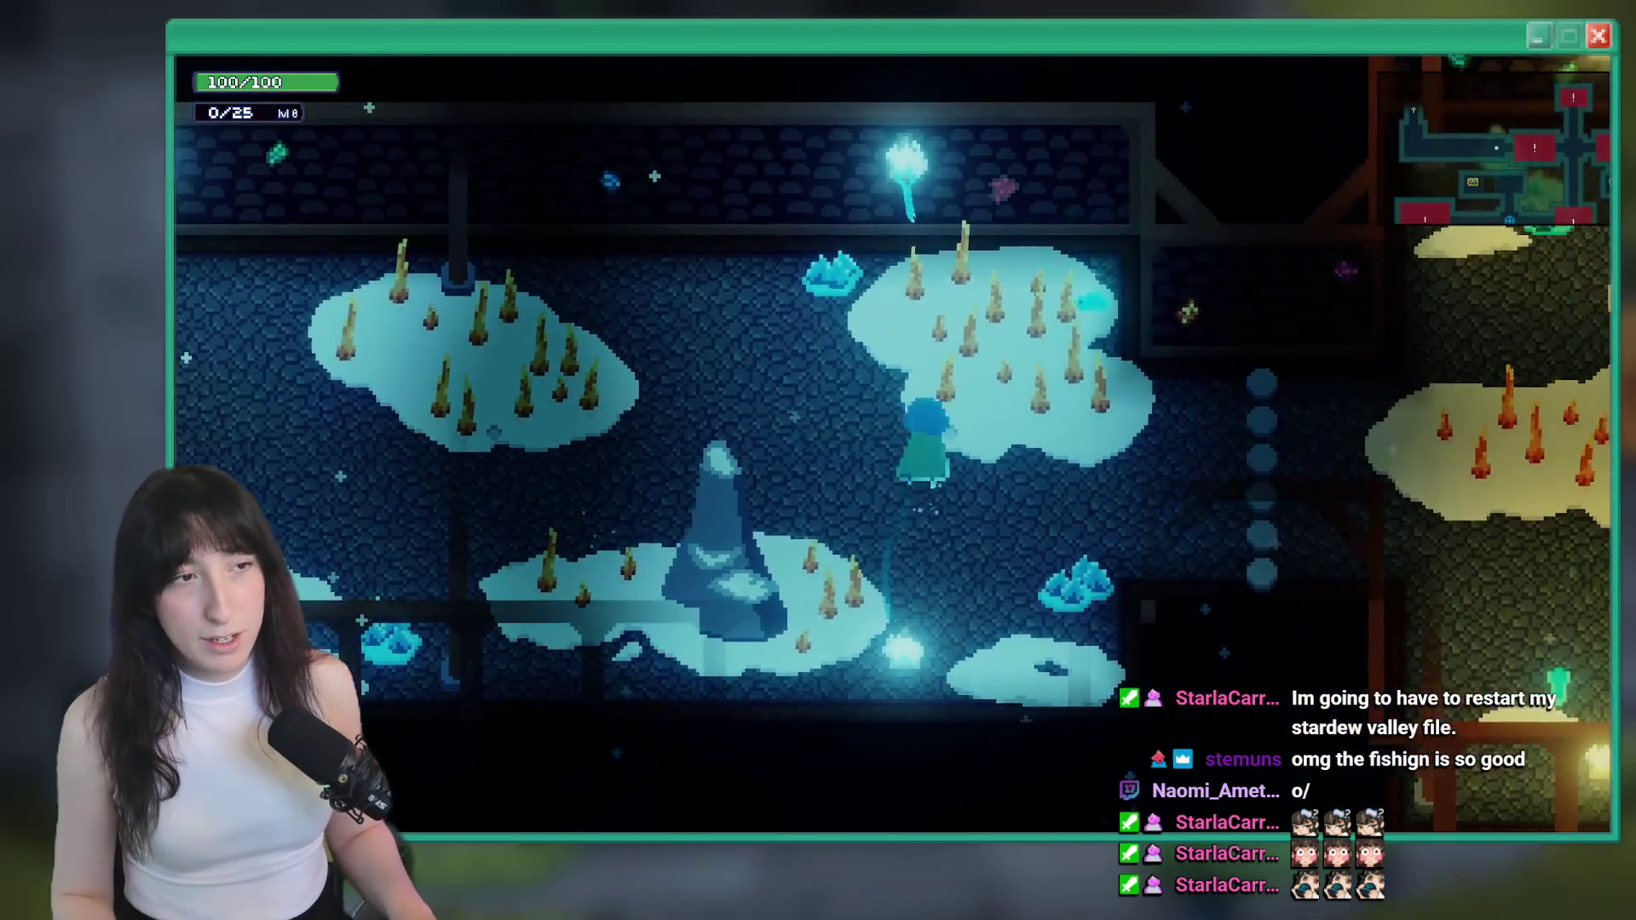
pyautogui.press('w')
pyautogui.press('d')
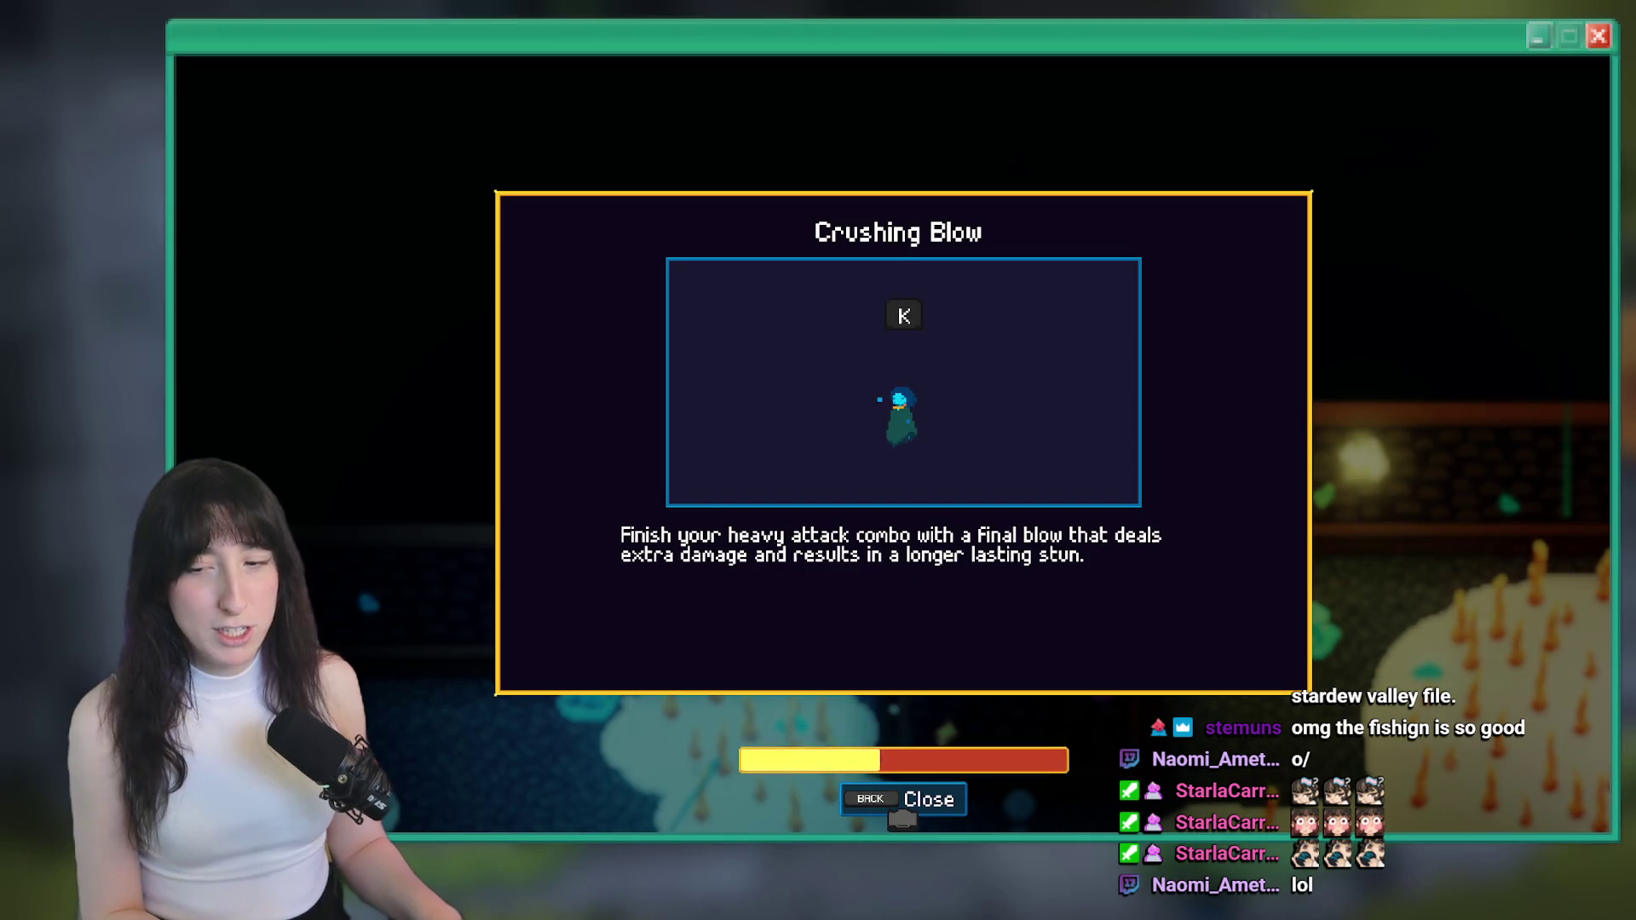
# Page through the new ability descriptions and close the dialog
pyautogui.press('BackSpace')
pyautogui.press('BackSpace')
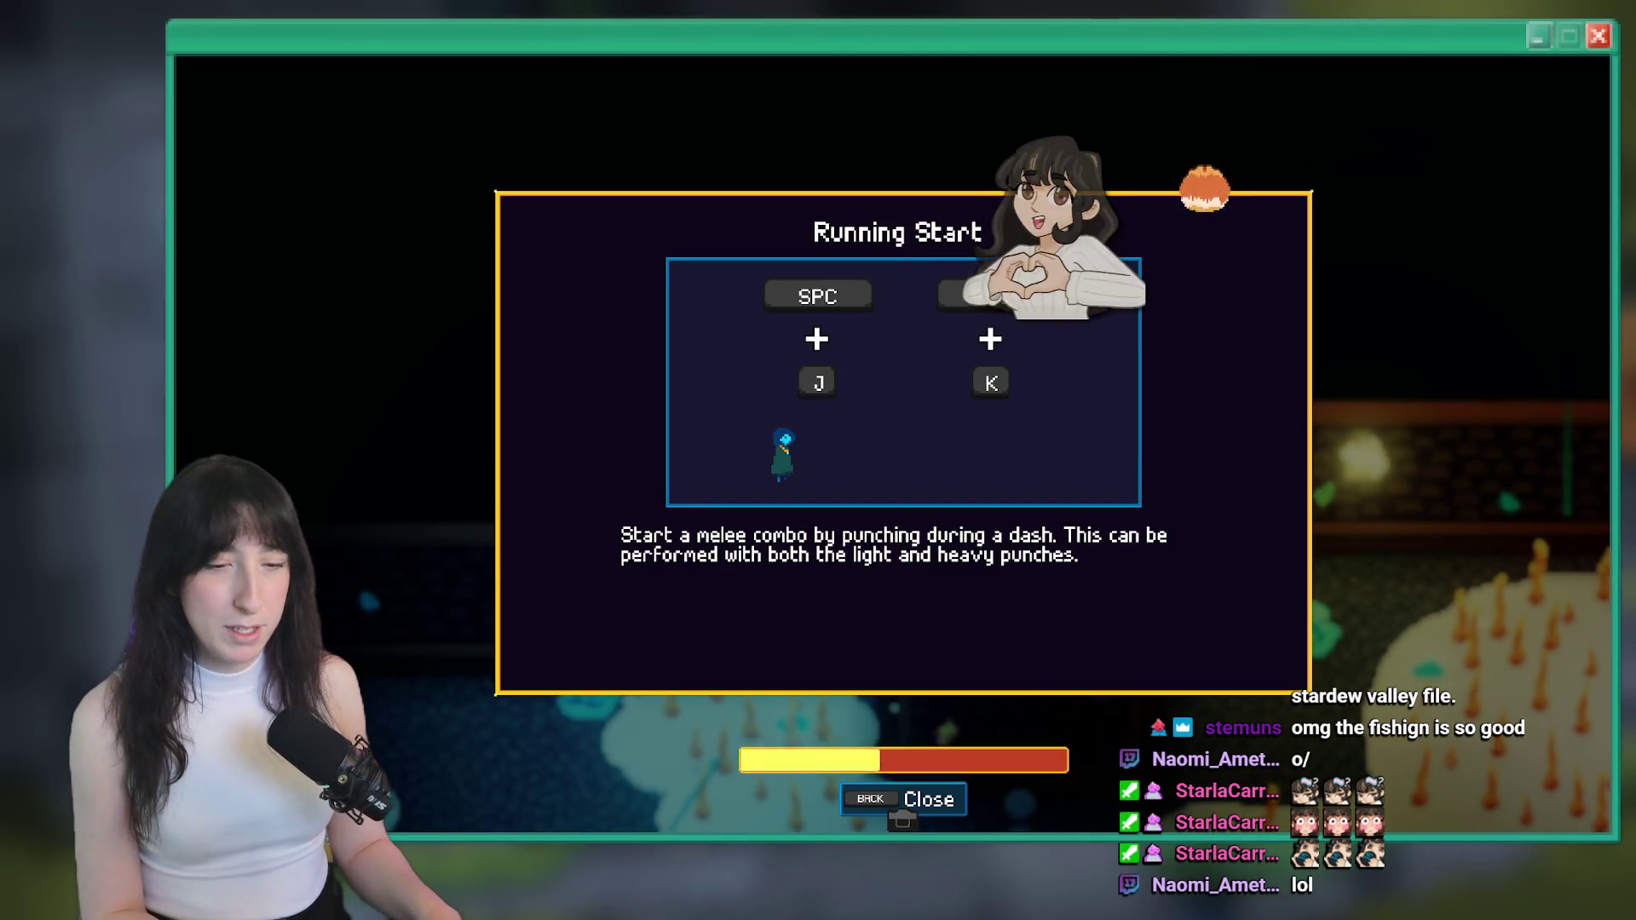
pyautogui.press('BackSpace')
pyautogui.press('BackSpace')
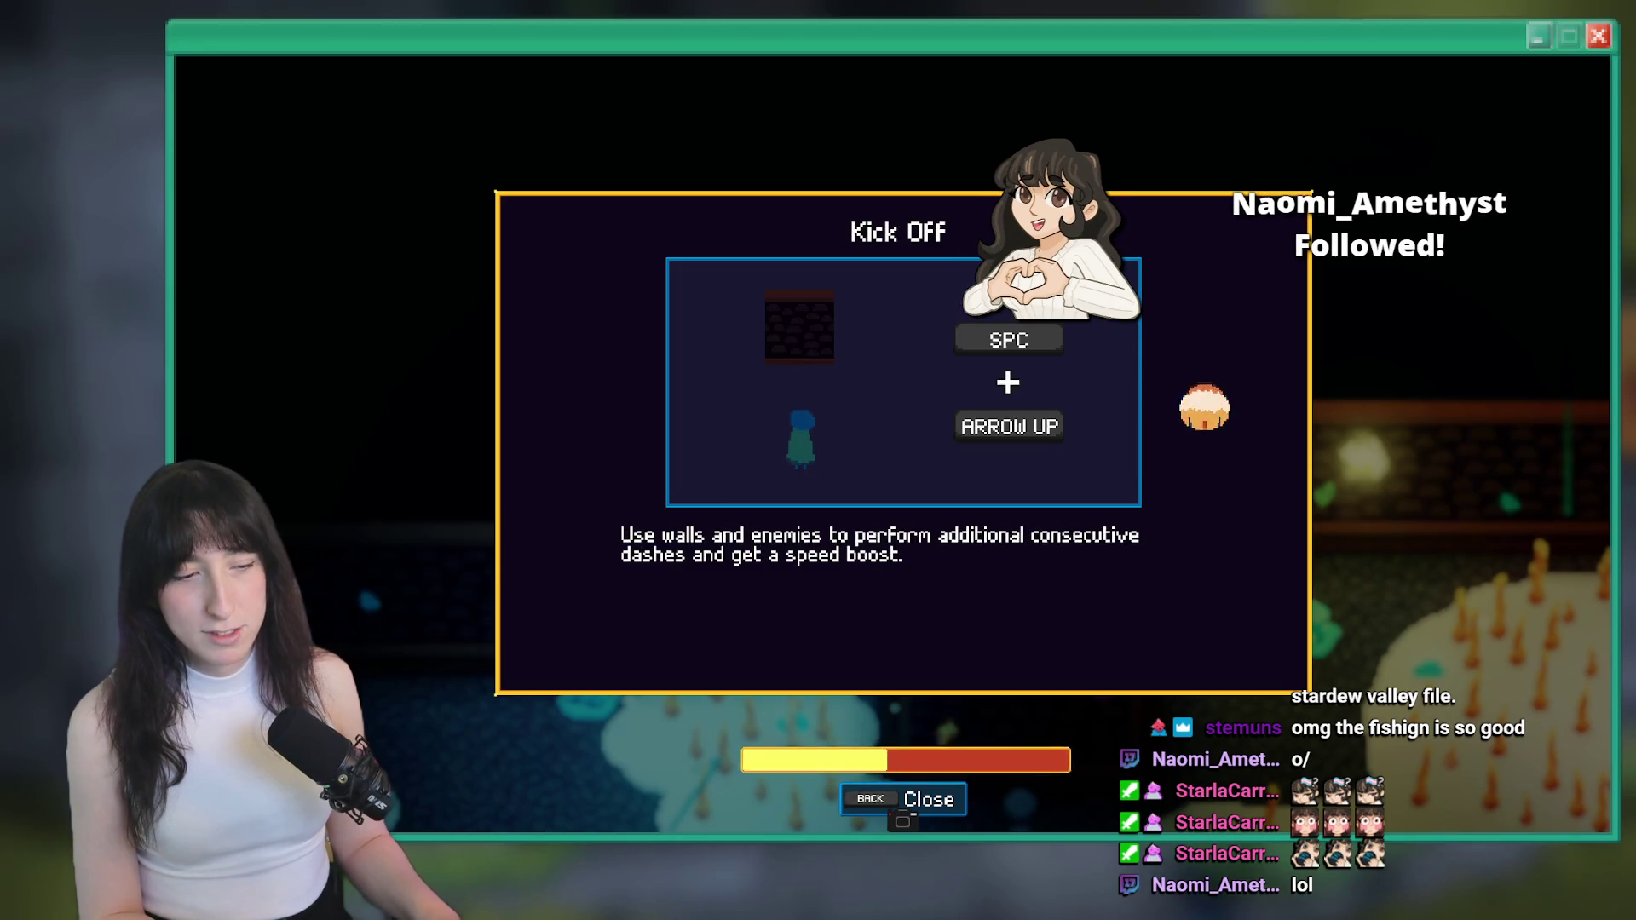
pyautogui.press('BackSpace')
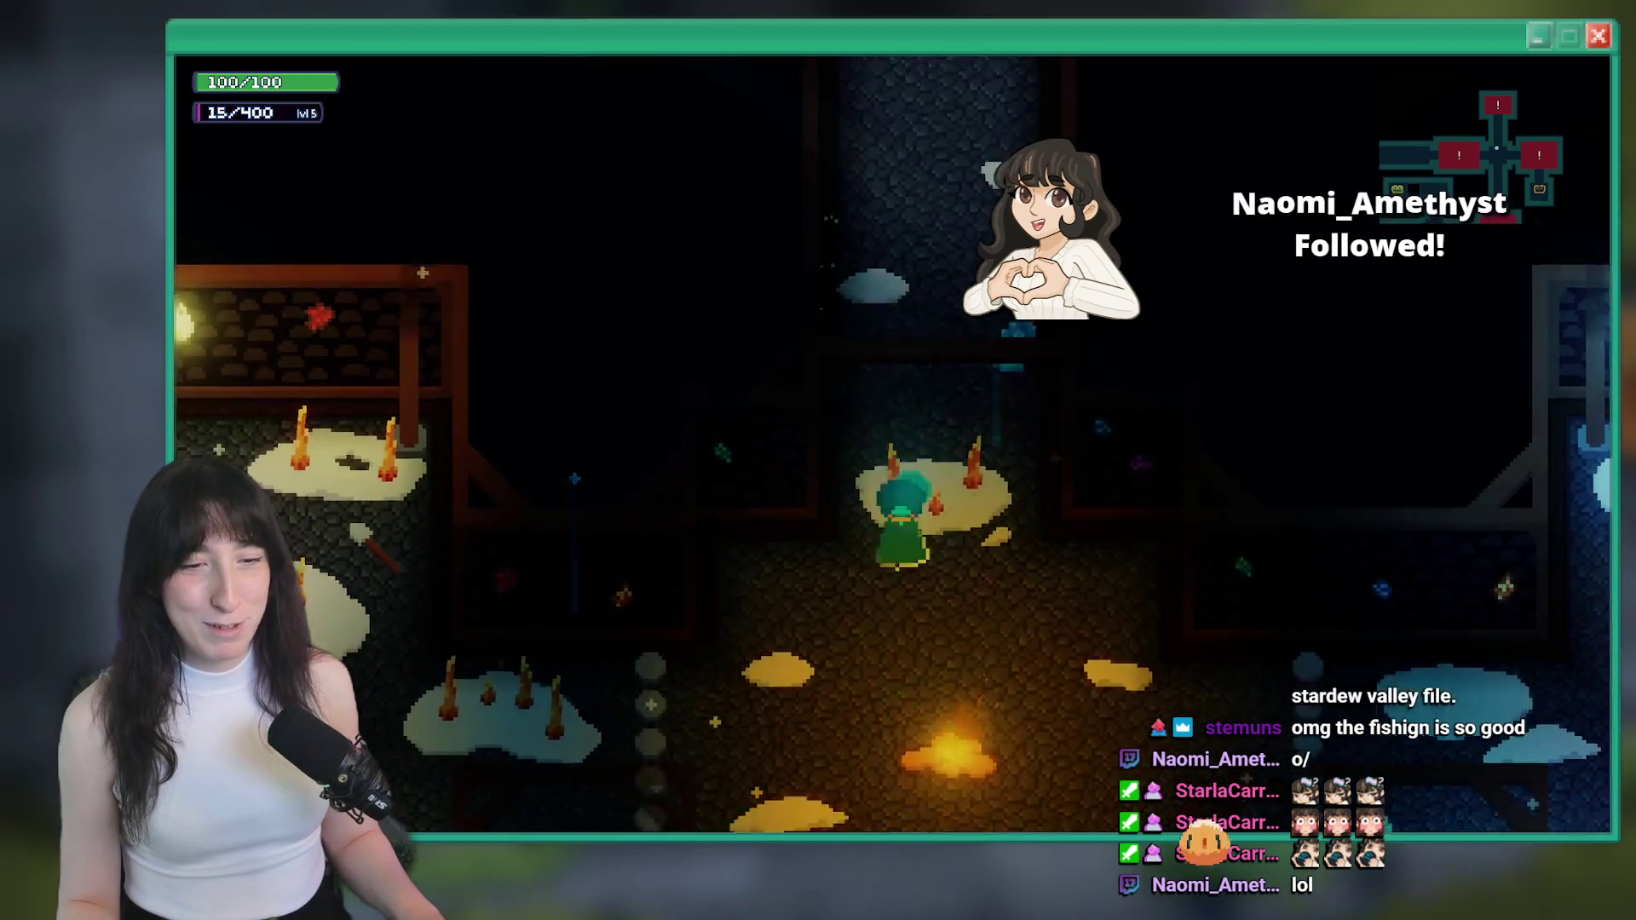
# Fight the wet enemies in the spike-cloud room to test Ignite, then close the test run
pyautogui.press('w')
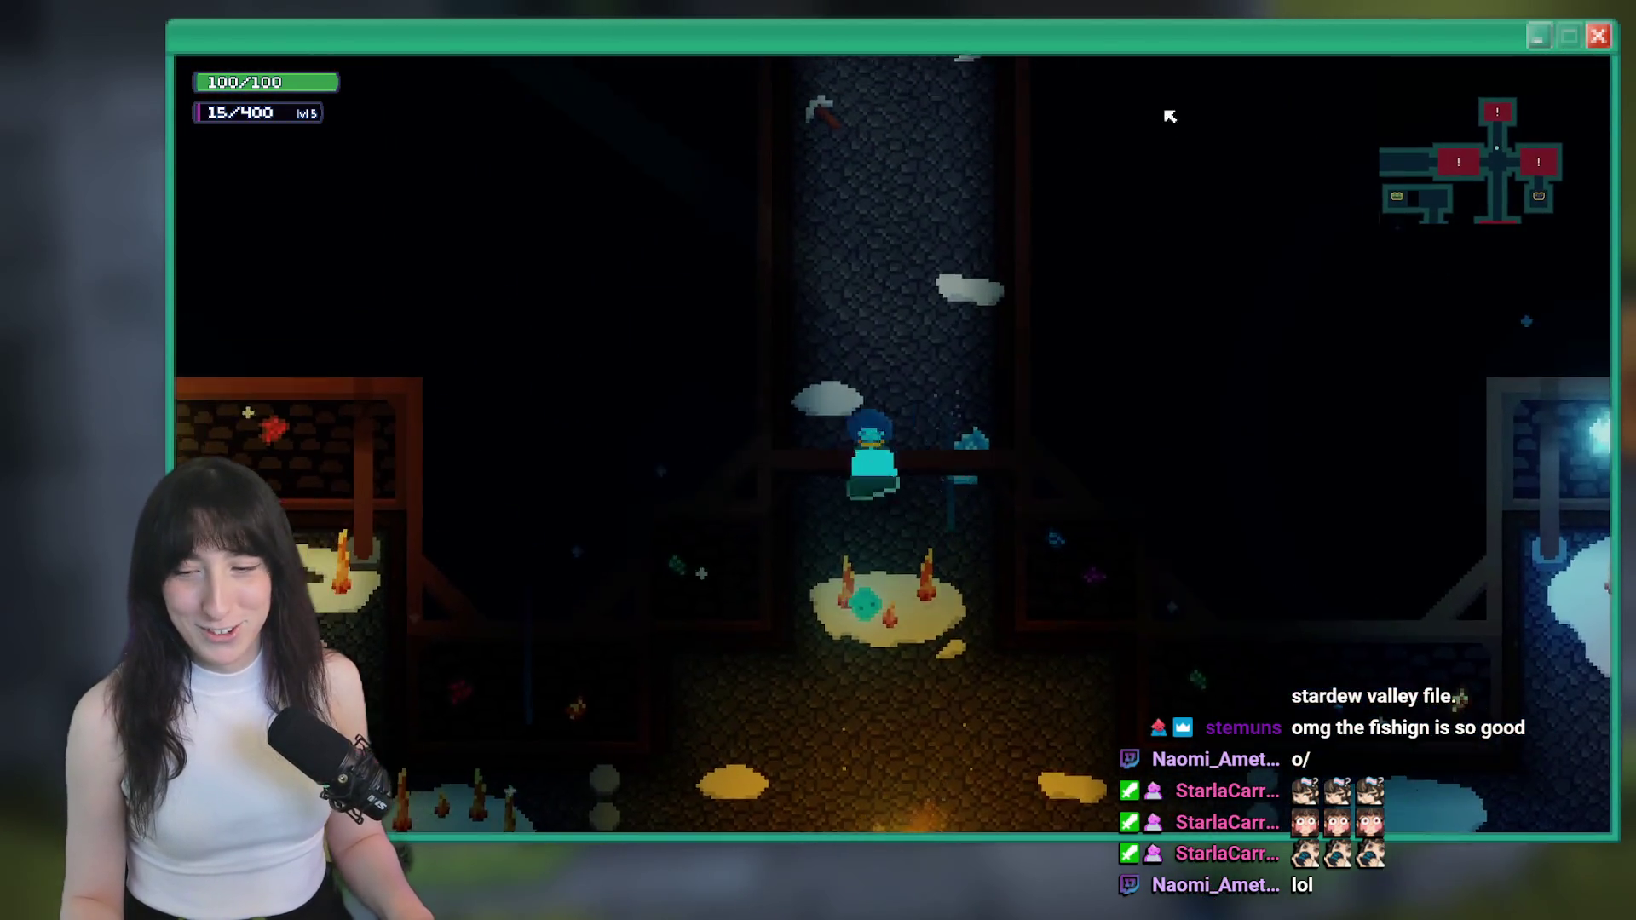
pyautogui.press('w')
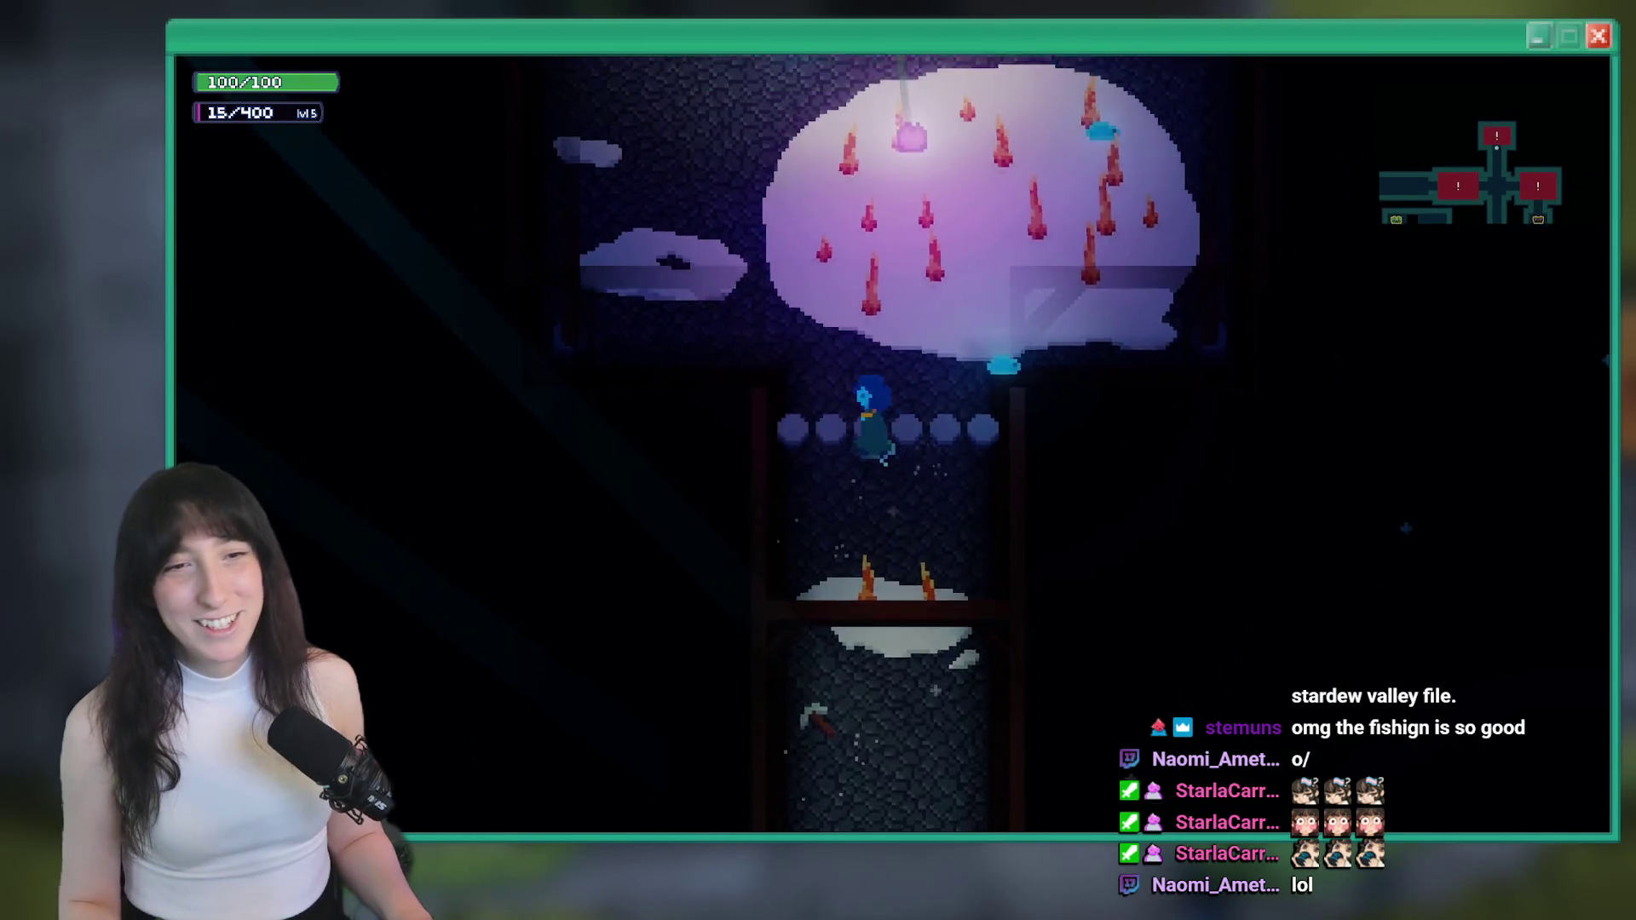
pyautogui.press('w')
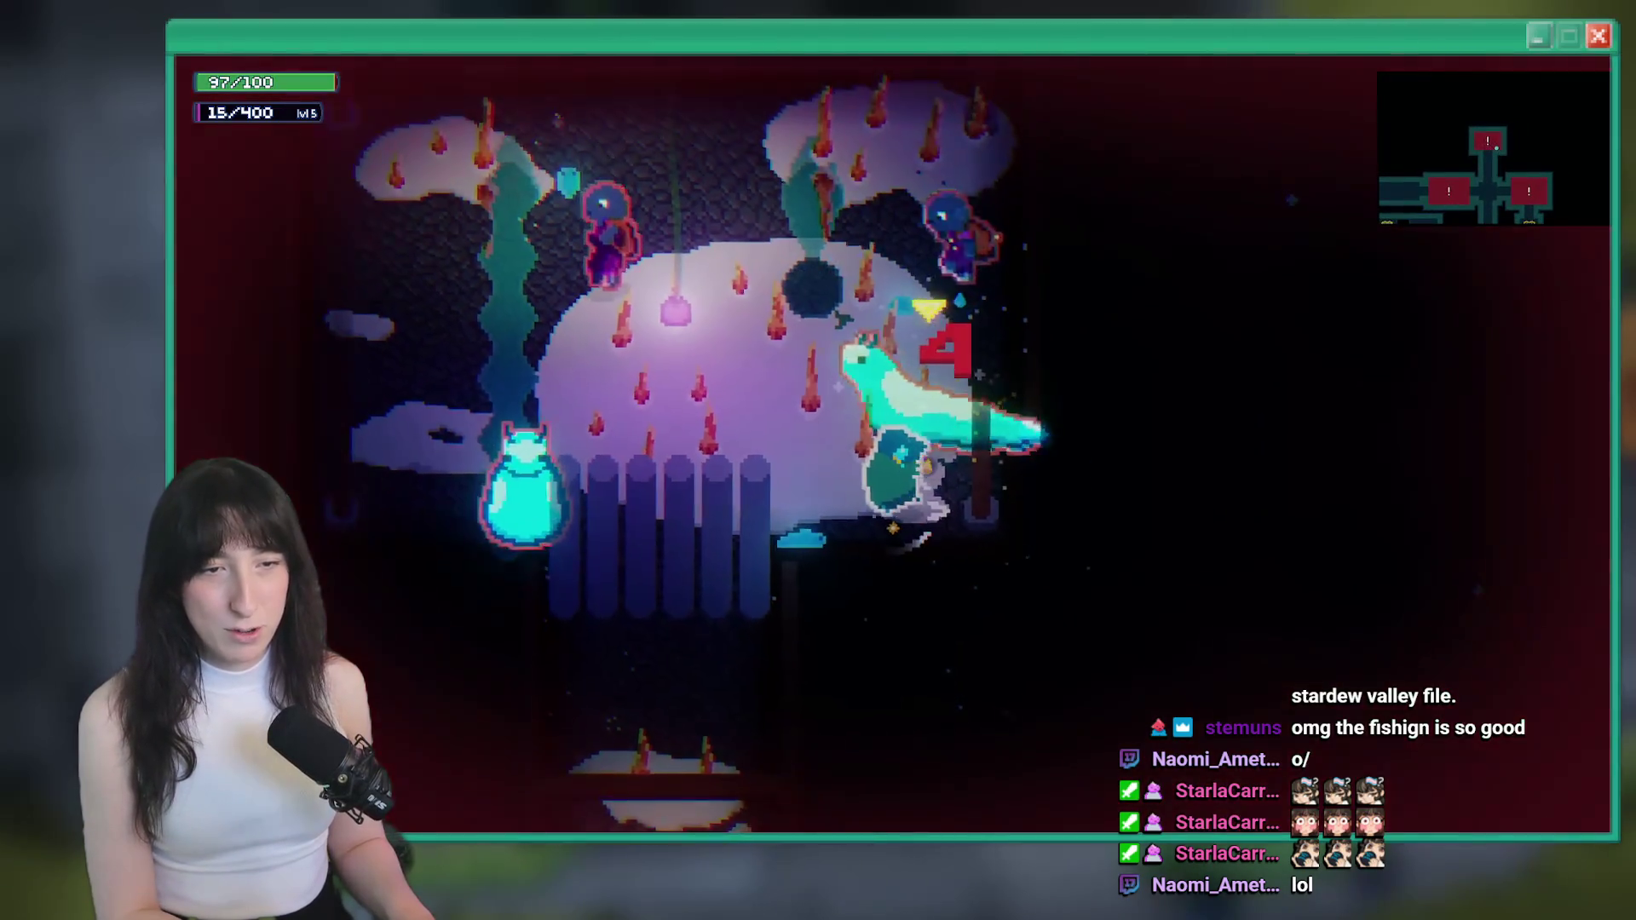
pyautogui.press('w')
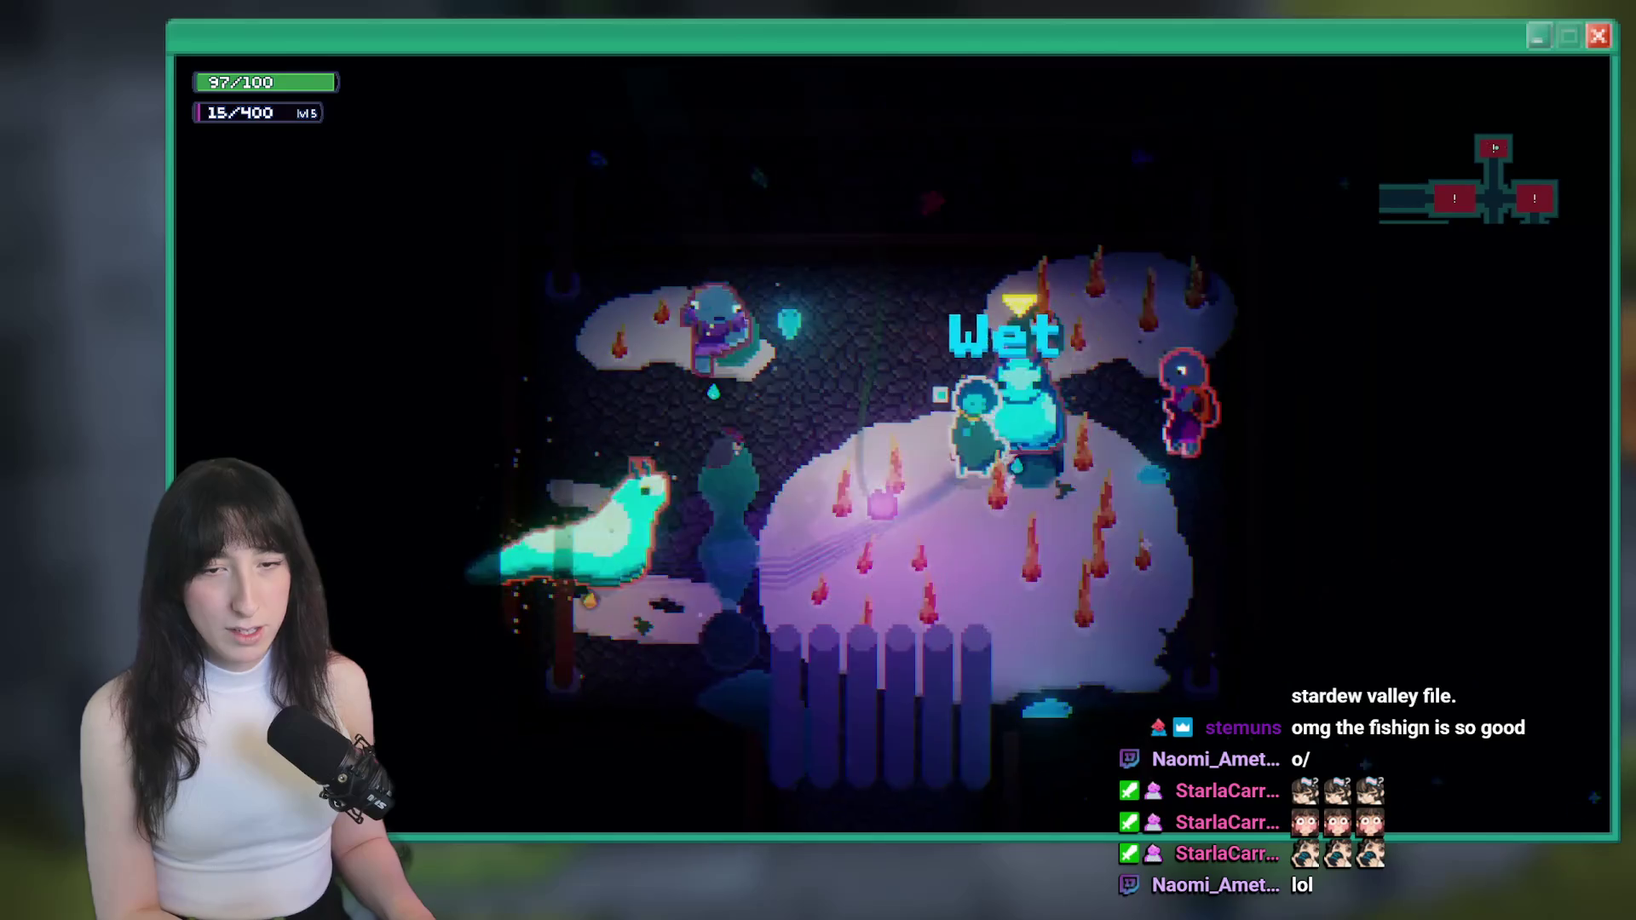
pyautogui.press('a')
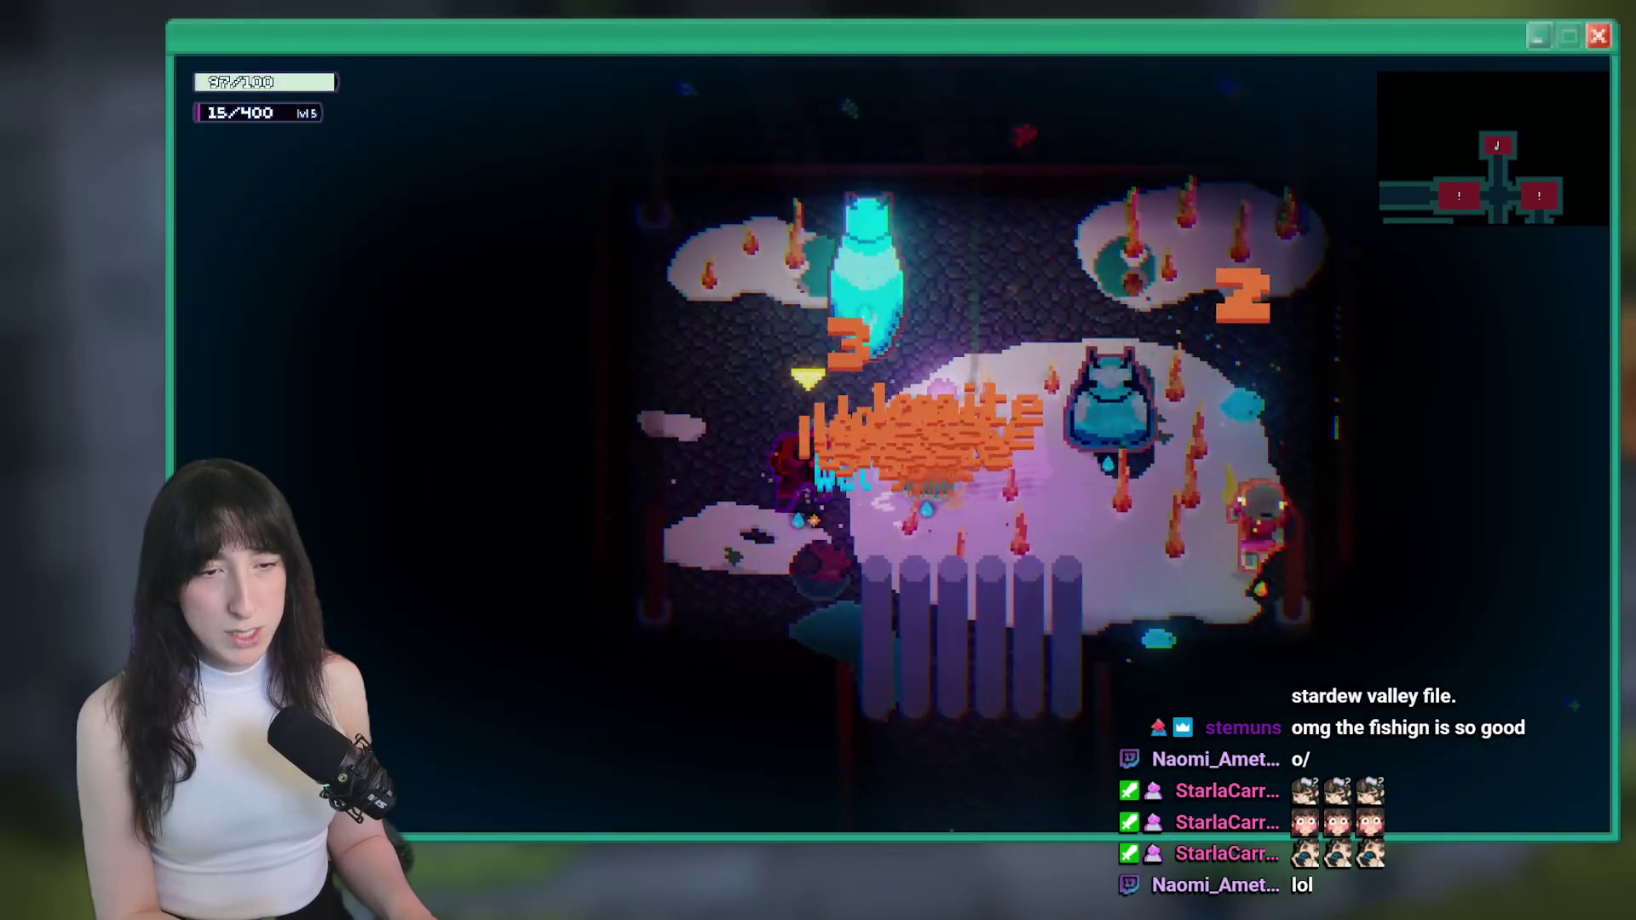
pyautogui.press('a')
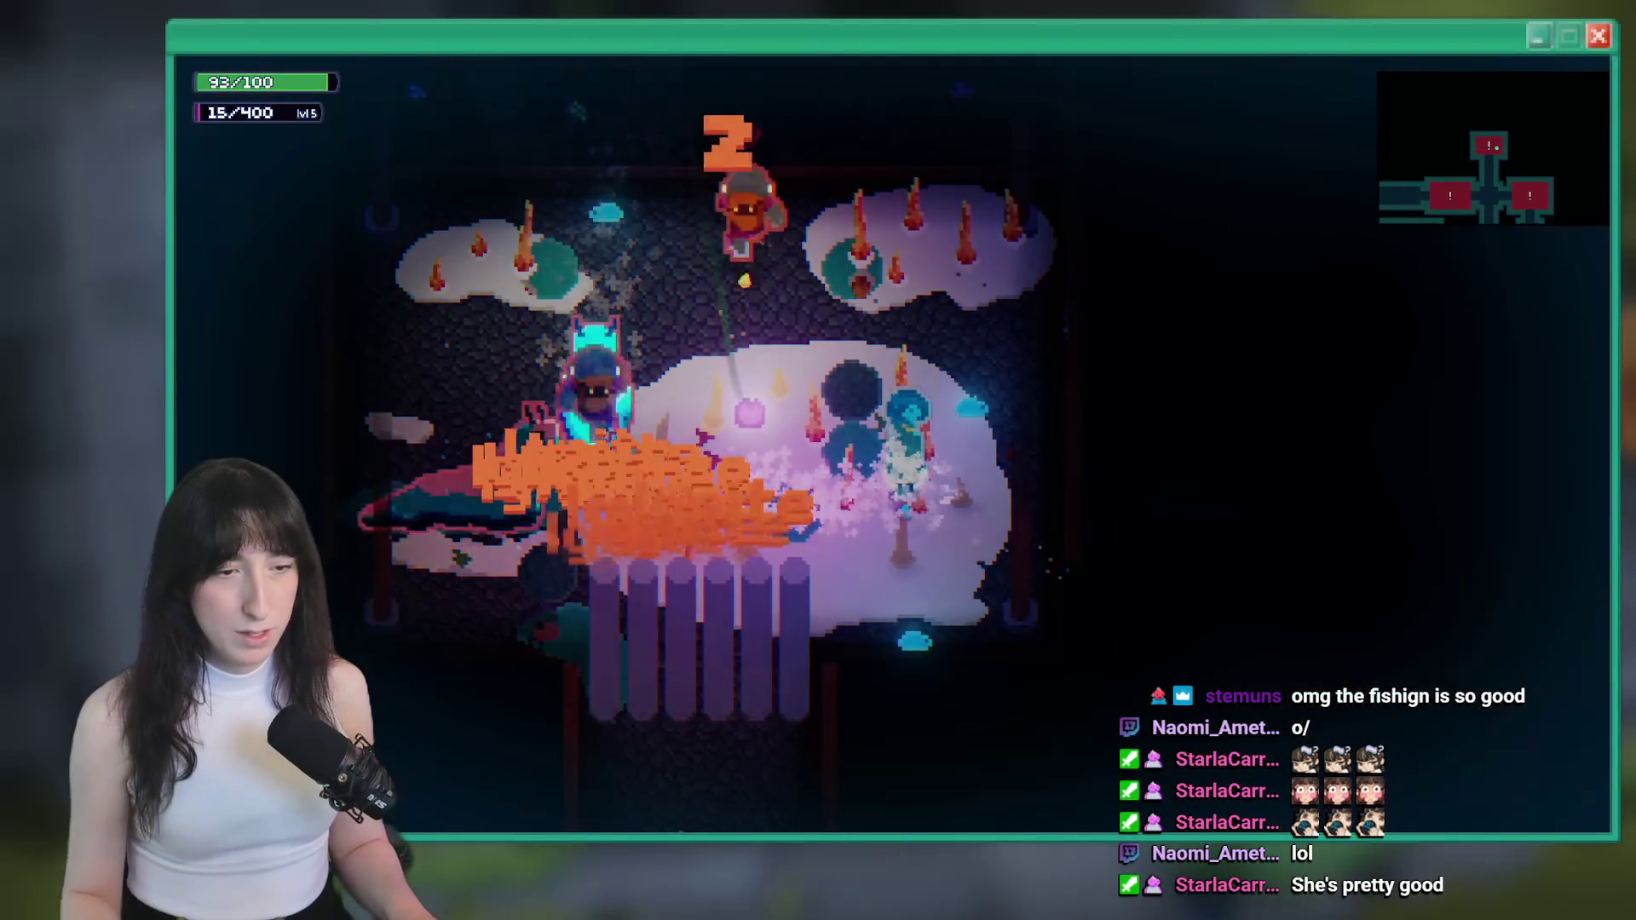
pyautogui.press('w')
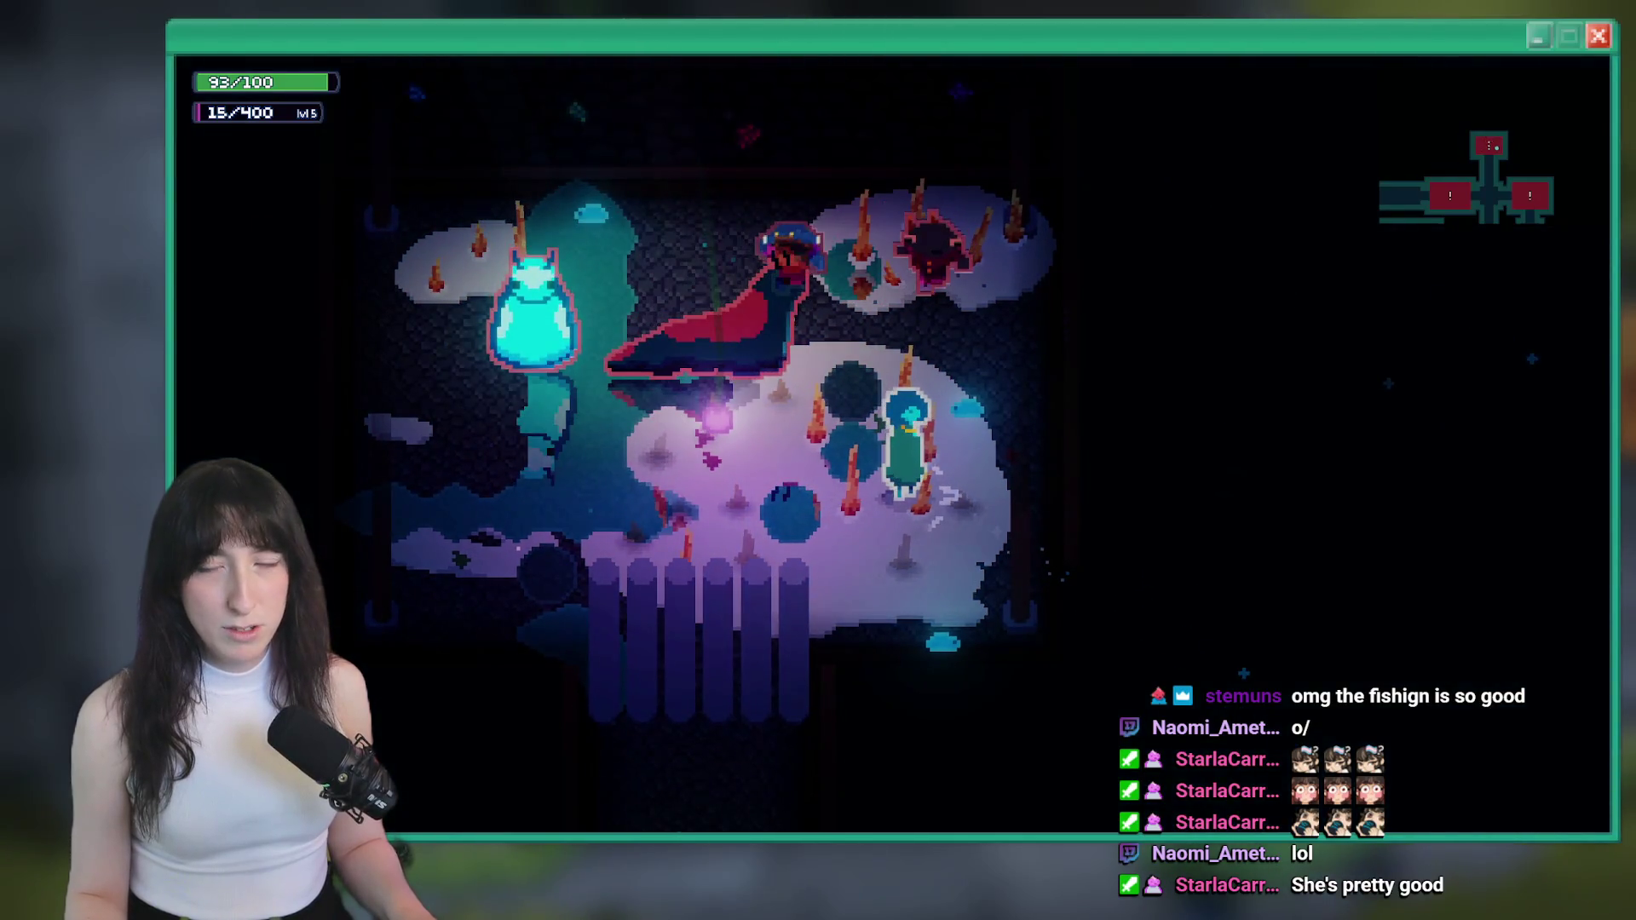
pyautogui.press('Escape')
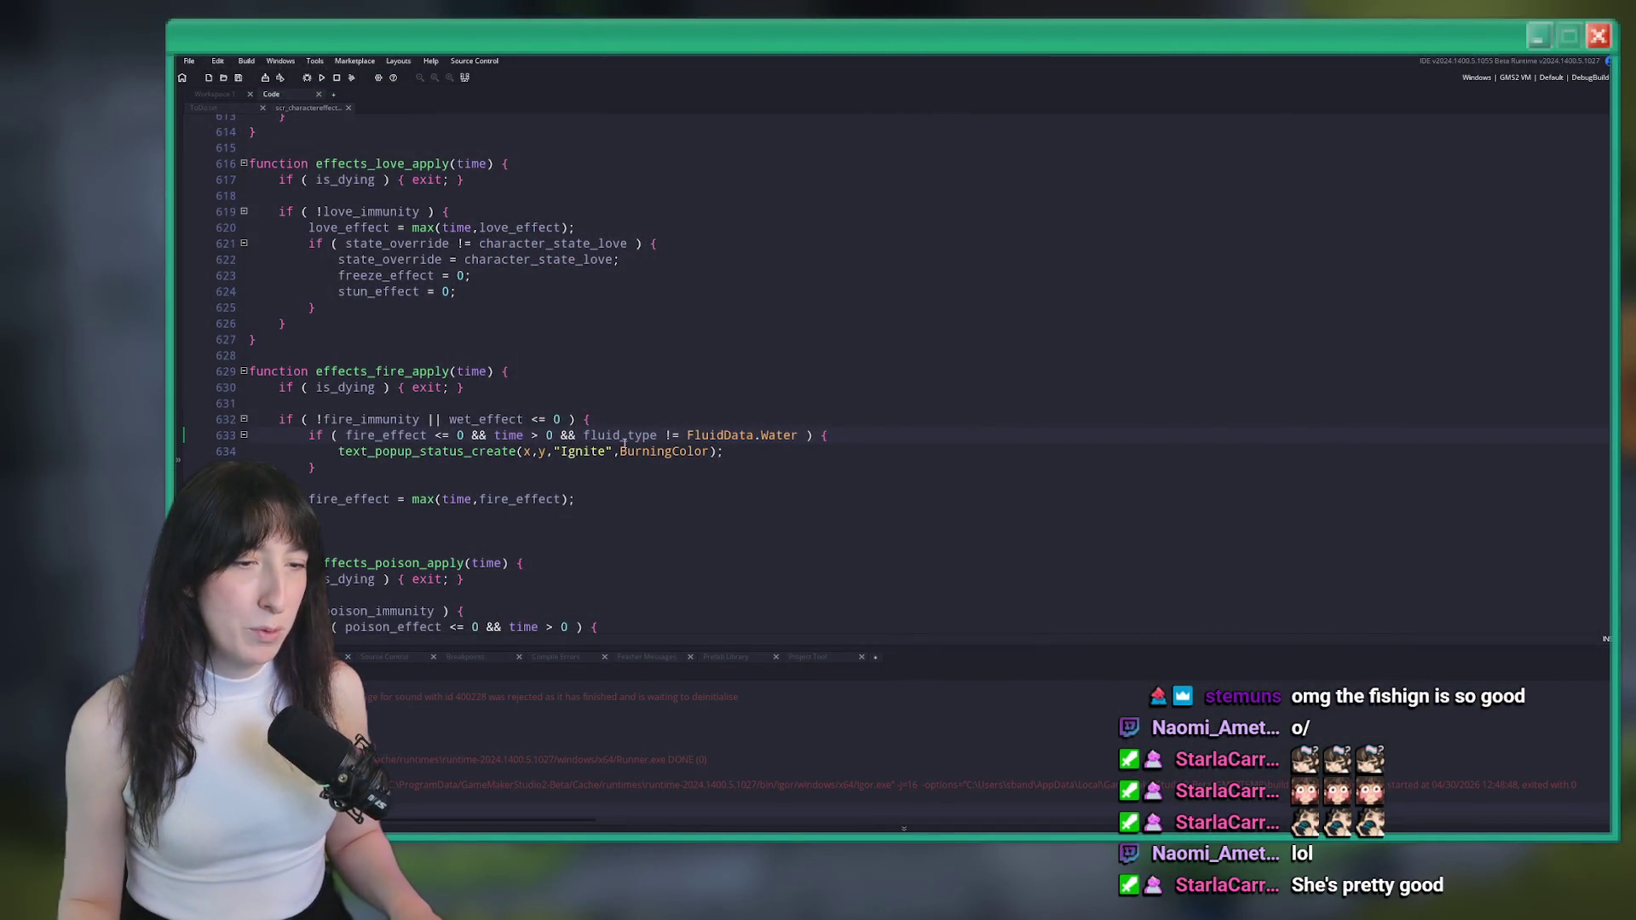
pyautogui.doubleClick(560, 452)
pyautogui.hotkey('ctrl', 'f')
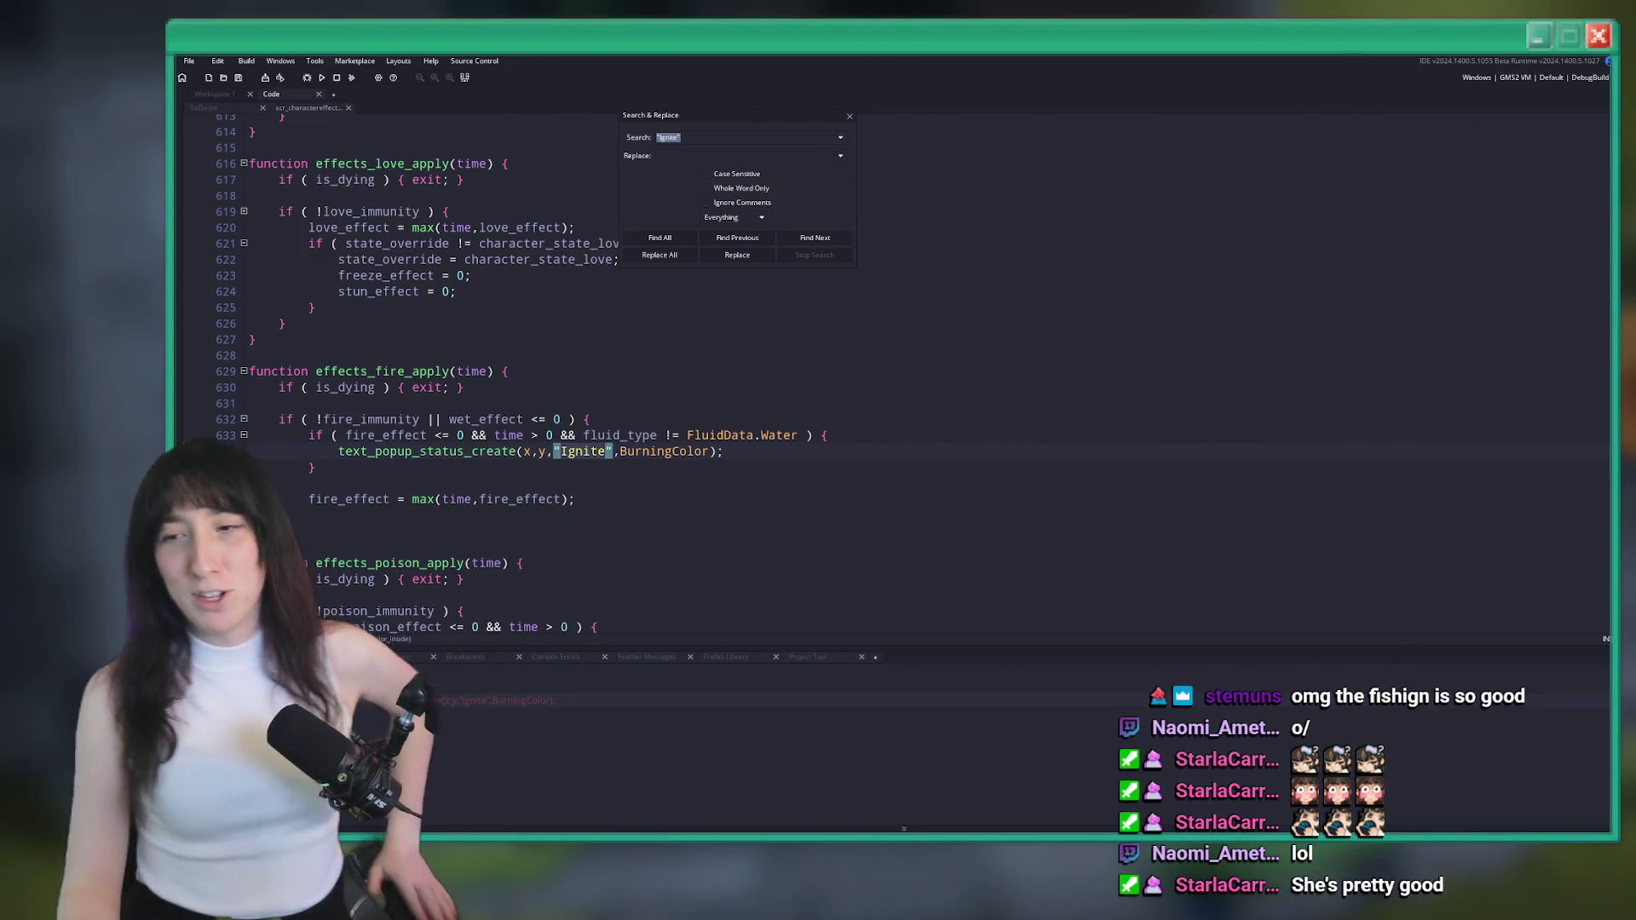
pyautogui.click(850, 116)
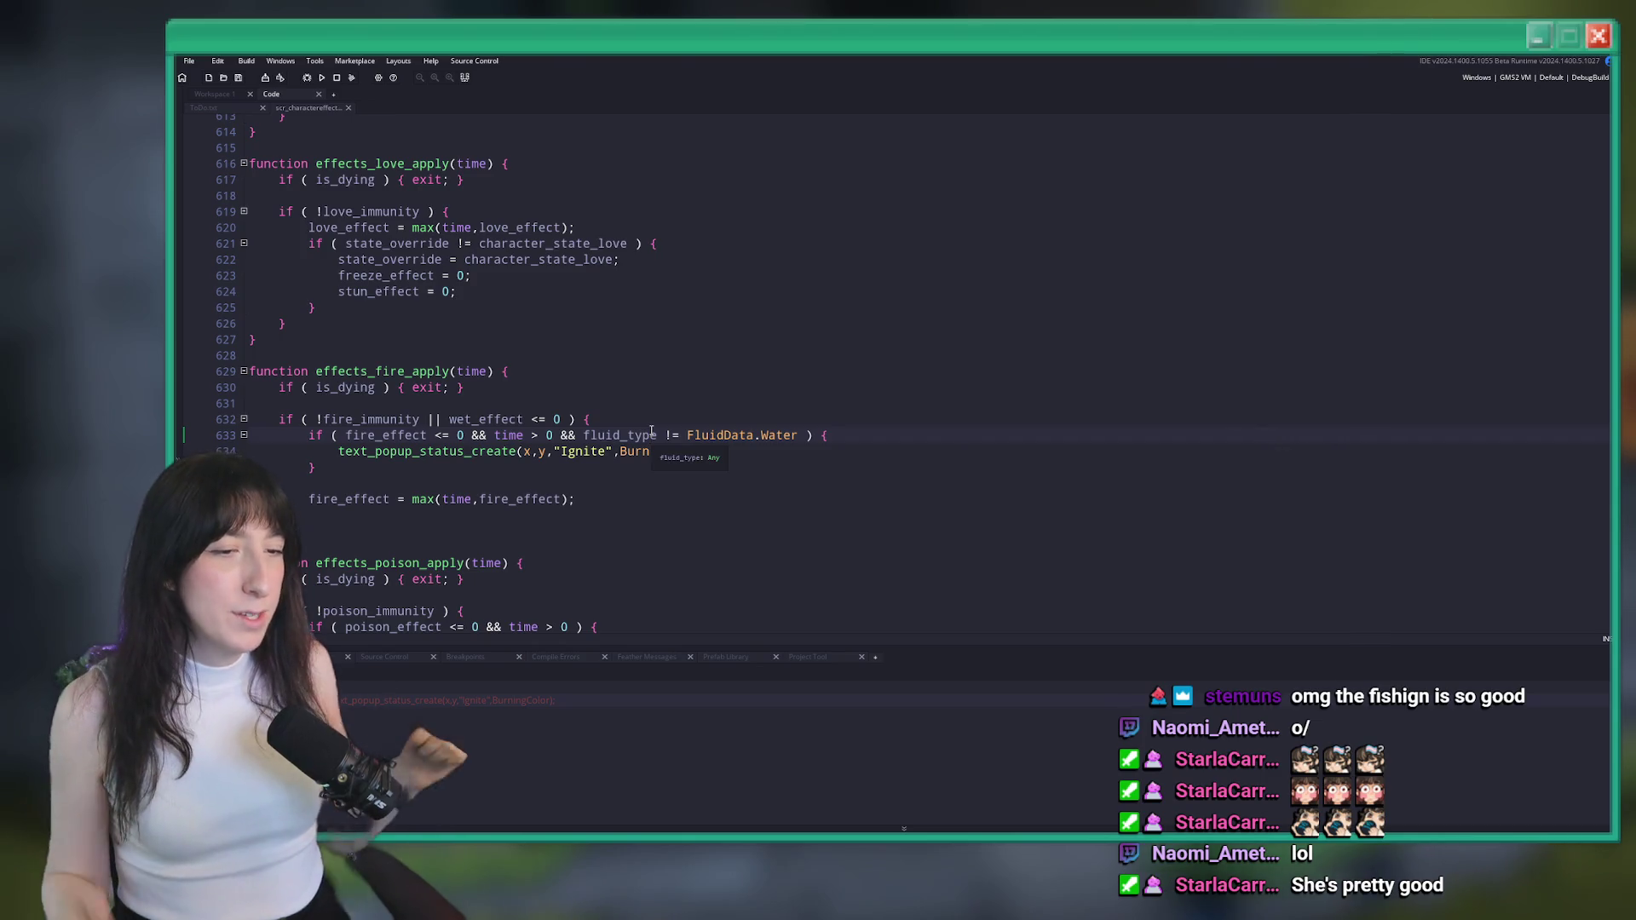
pyautogui.click(653, 434)
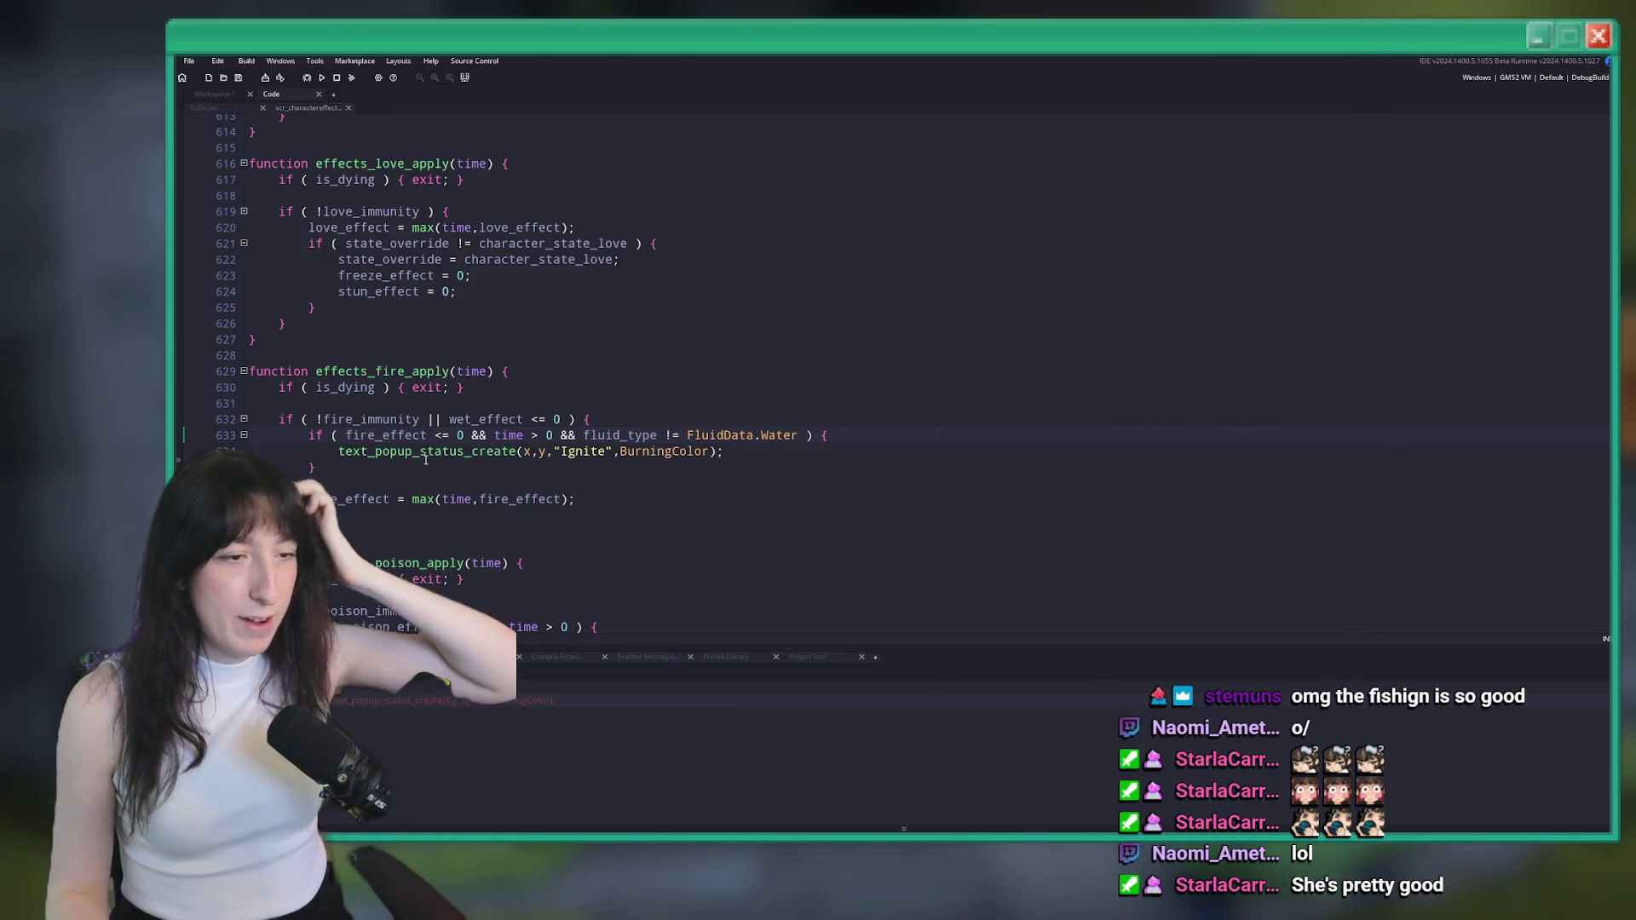
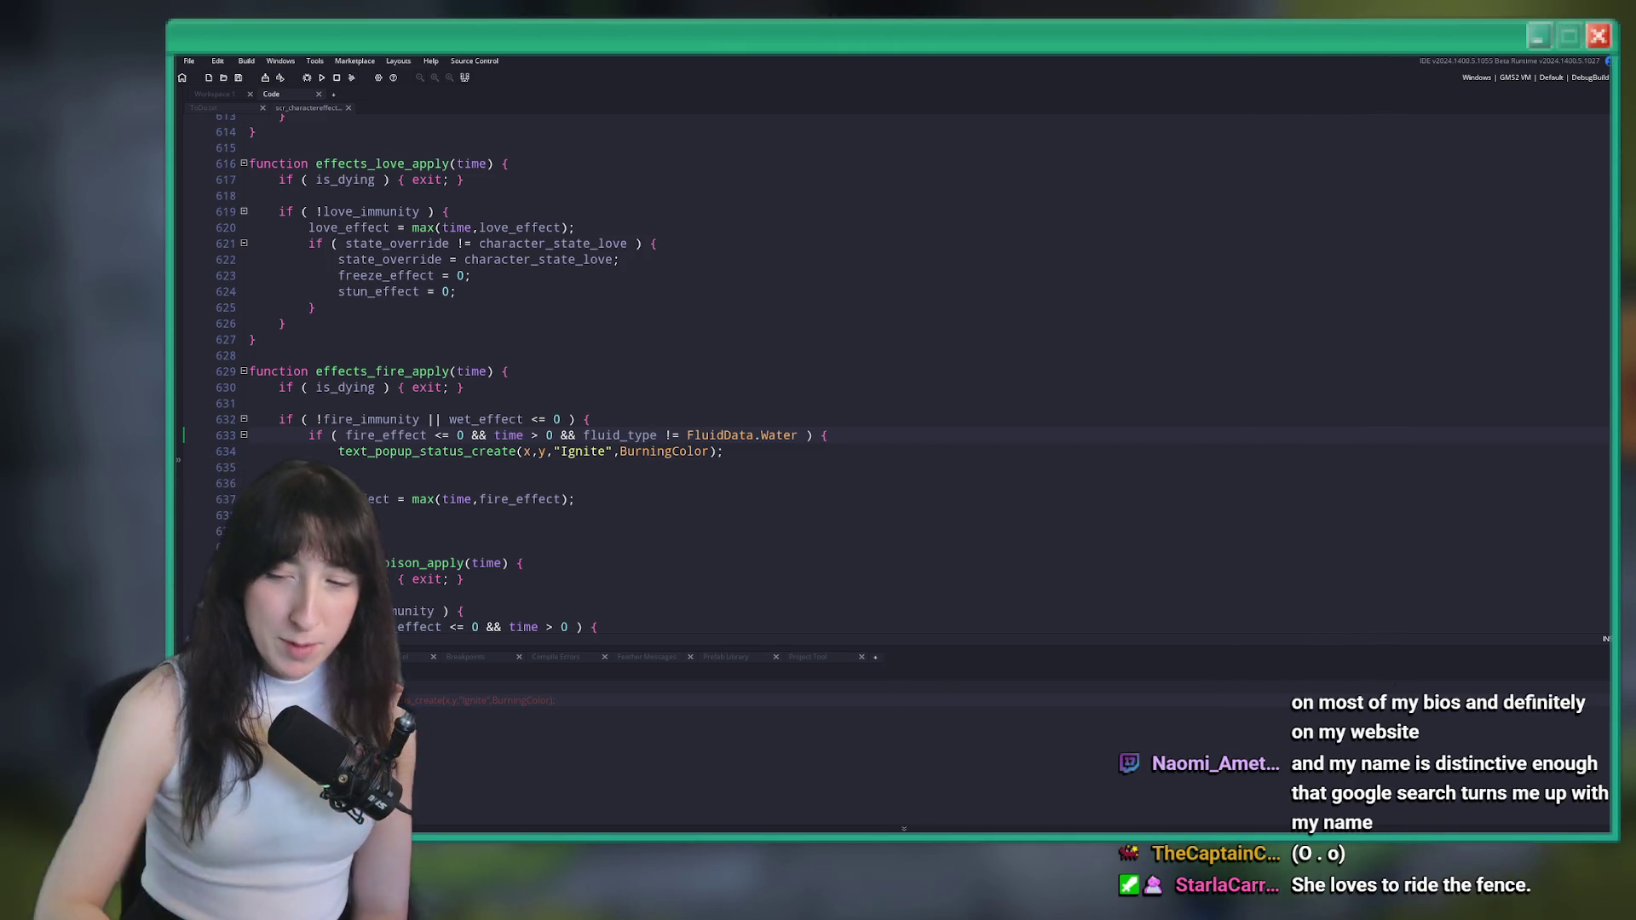
# Leave the Ignite popup code untouched and launch Aseprite from the Windows search
pyautogui.rightClick(909, 435)
pyautogui.click(898, 422)
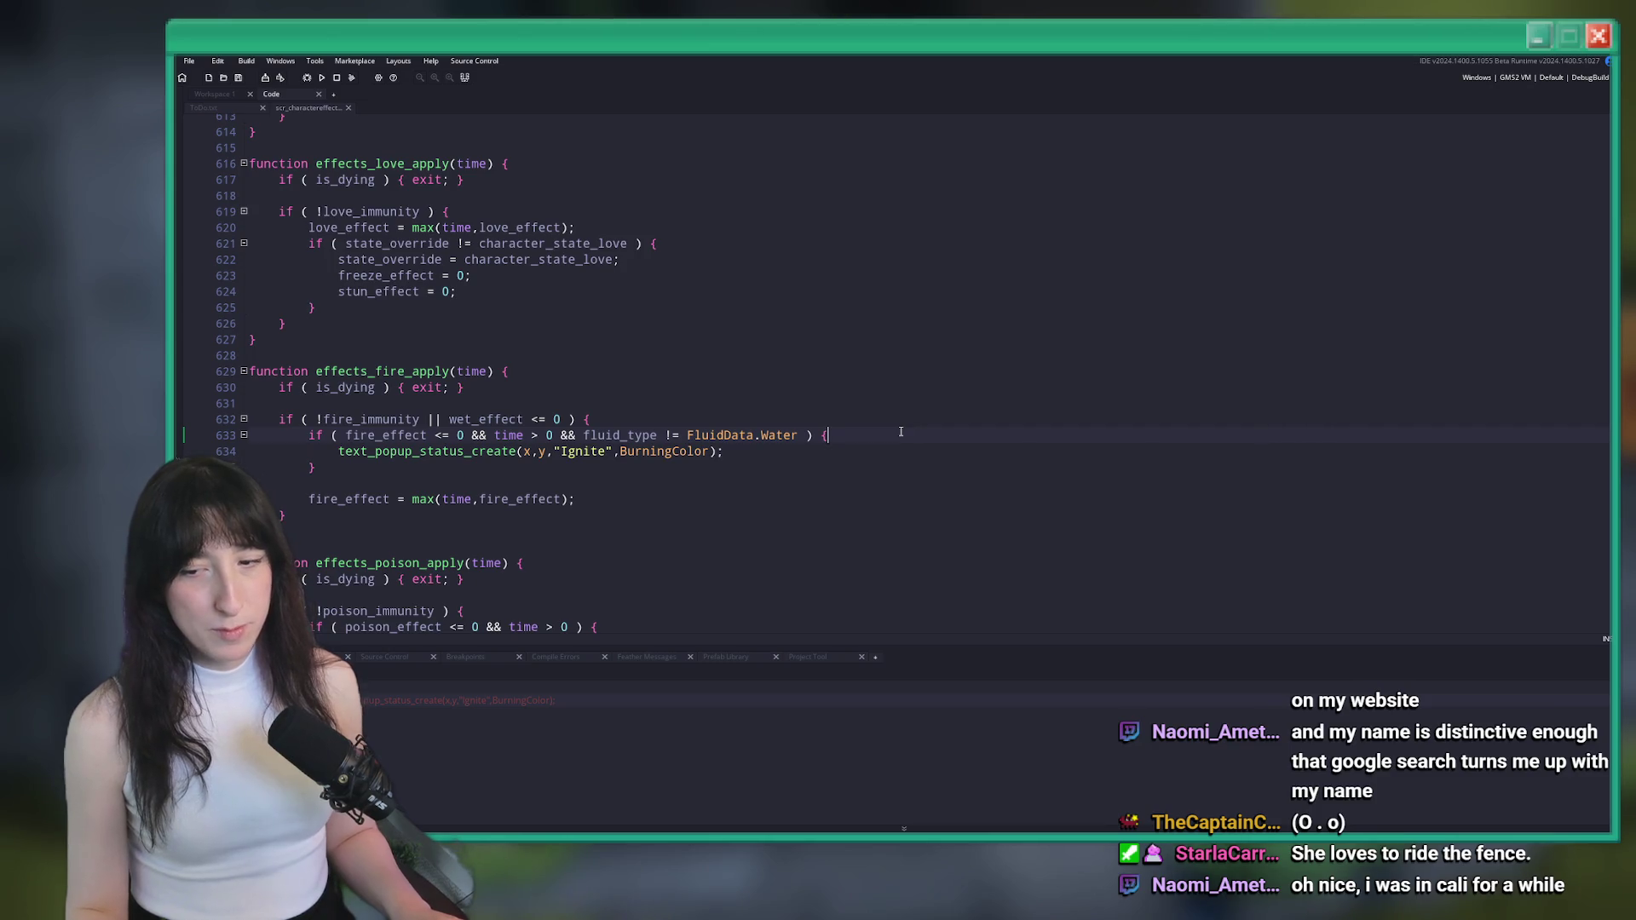
pyautogui.scroll(-1, 901, 432)
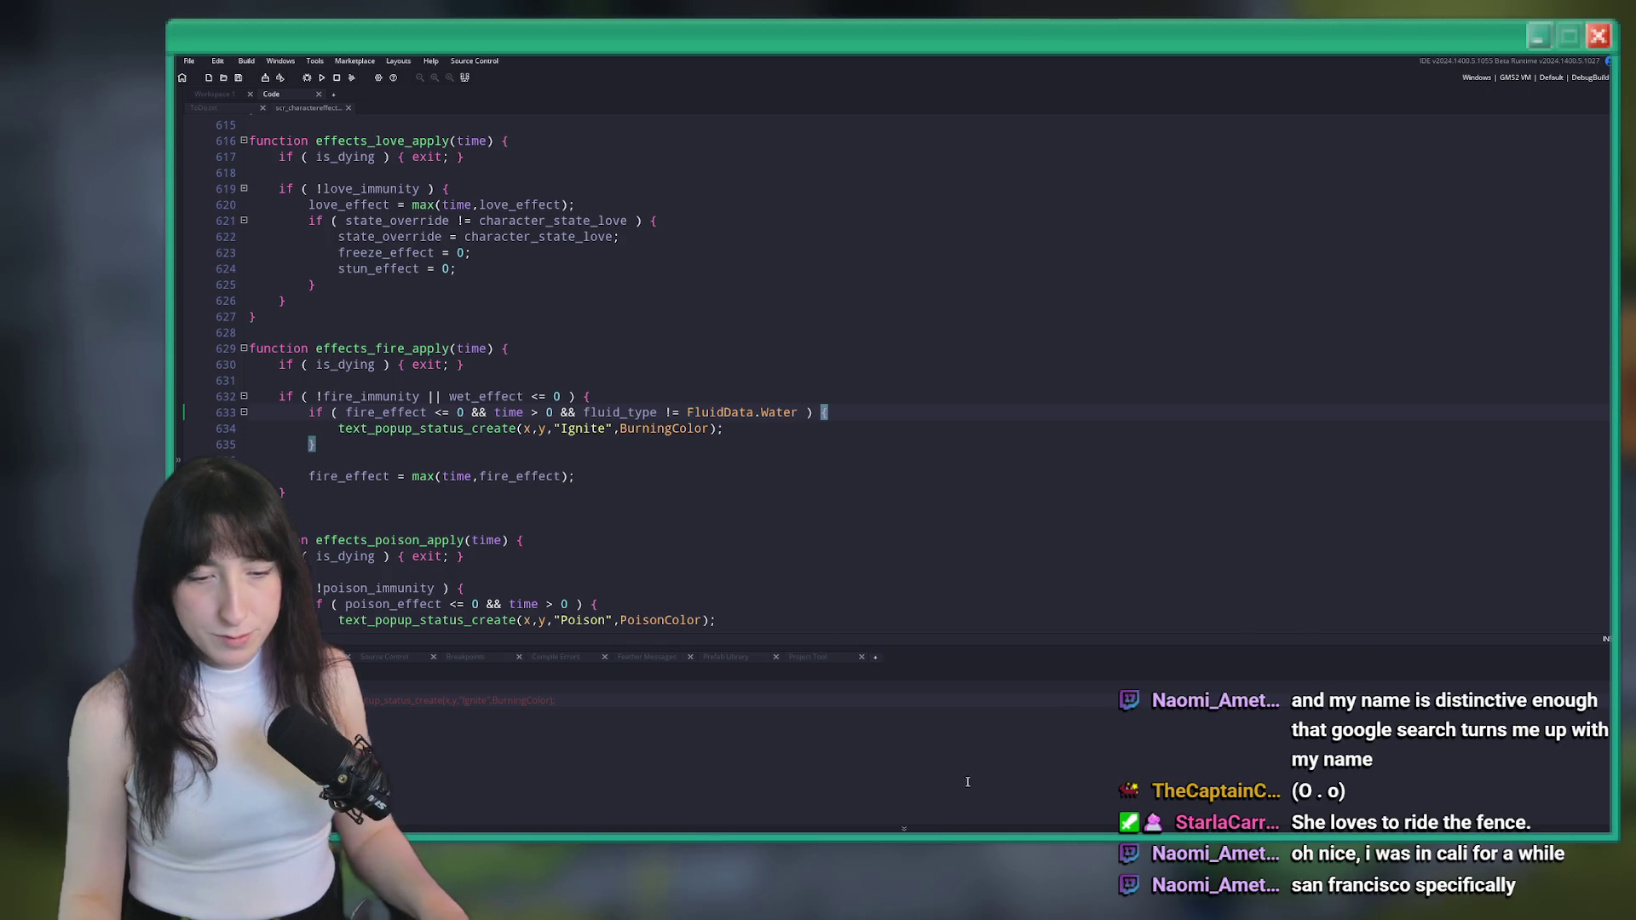
pyautogui.press('super')
pyautogui.write('aseprite')
pyautogui.press('Return')
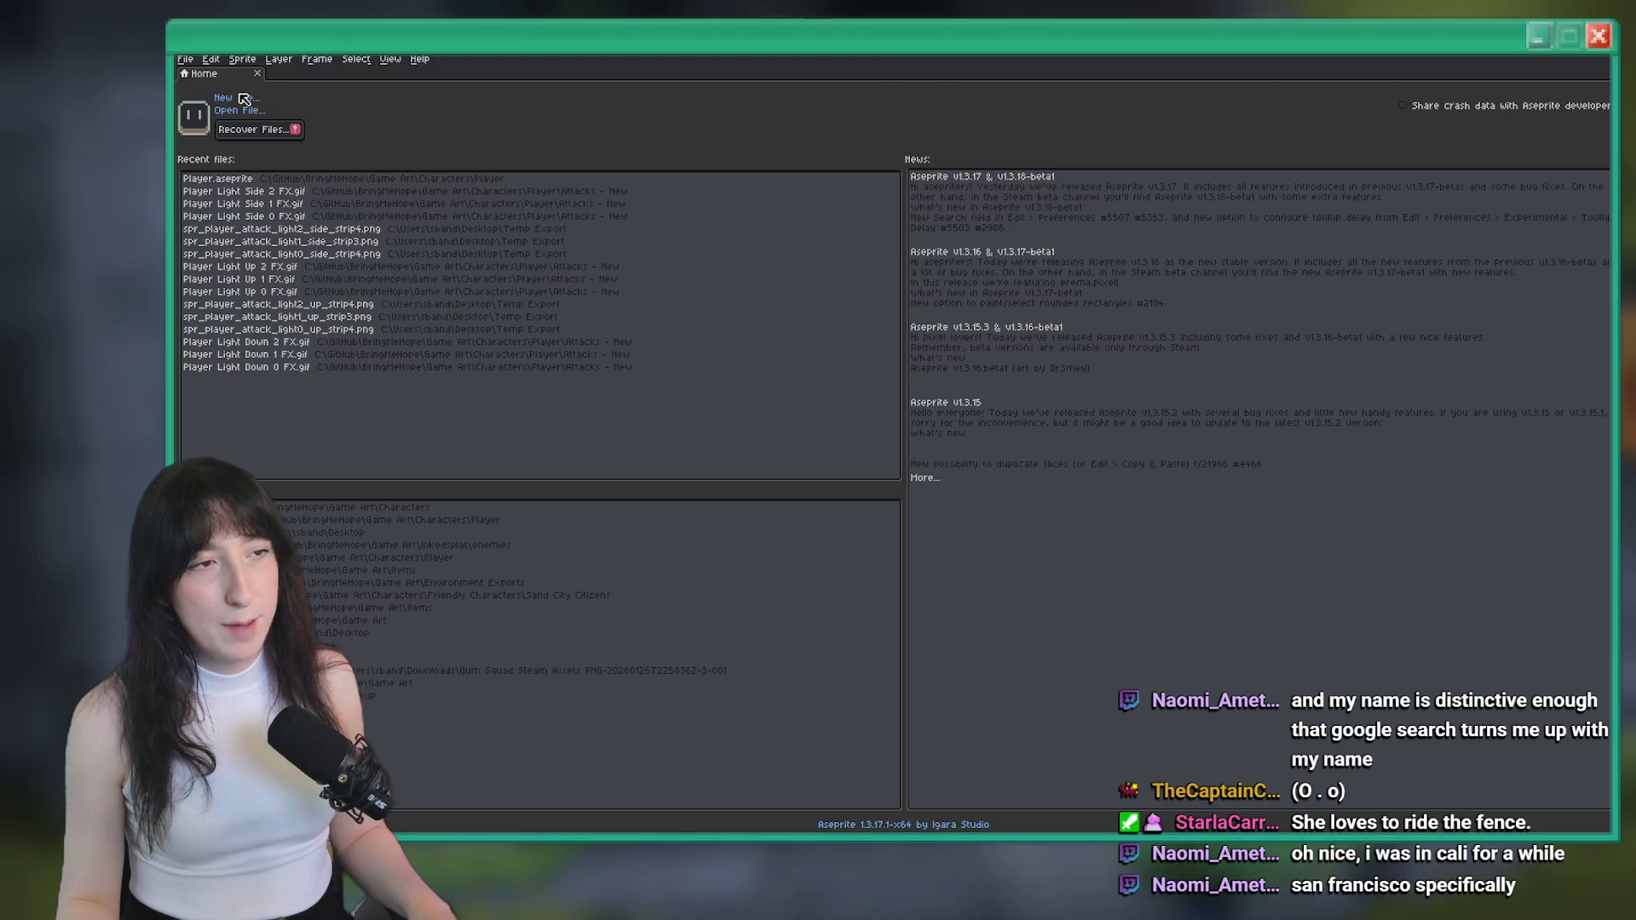
# Create a new sprite and draw the cyan slug body outline with an eyestalk
pyautogui.click(247, 98)
pyautogui.press('Return')
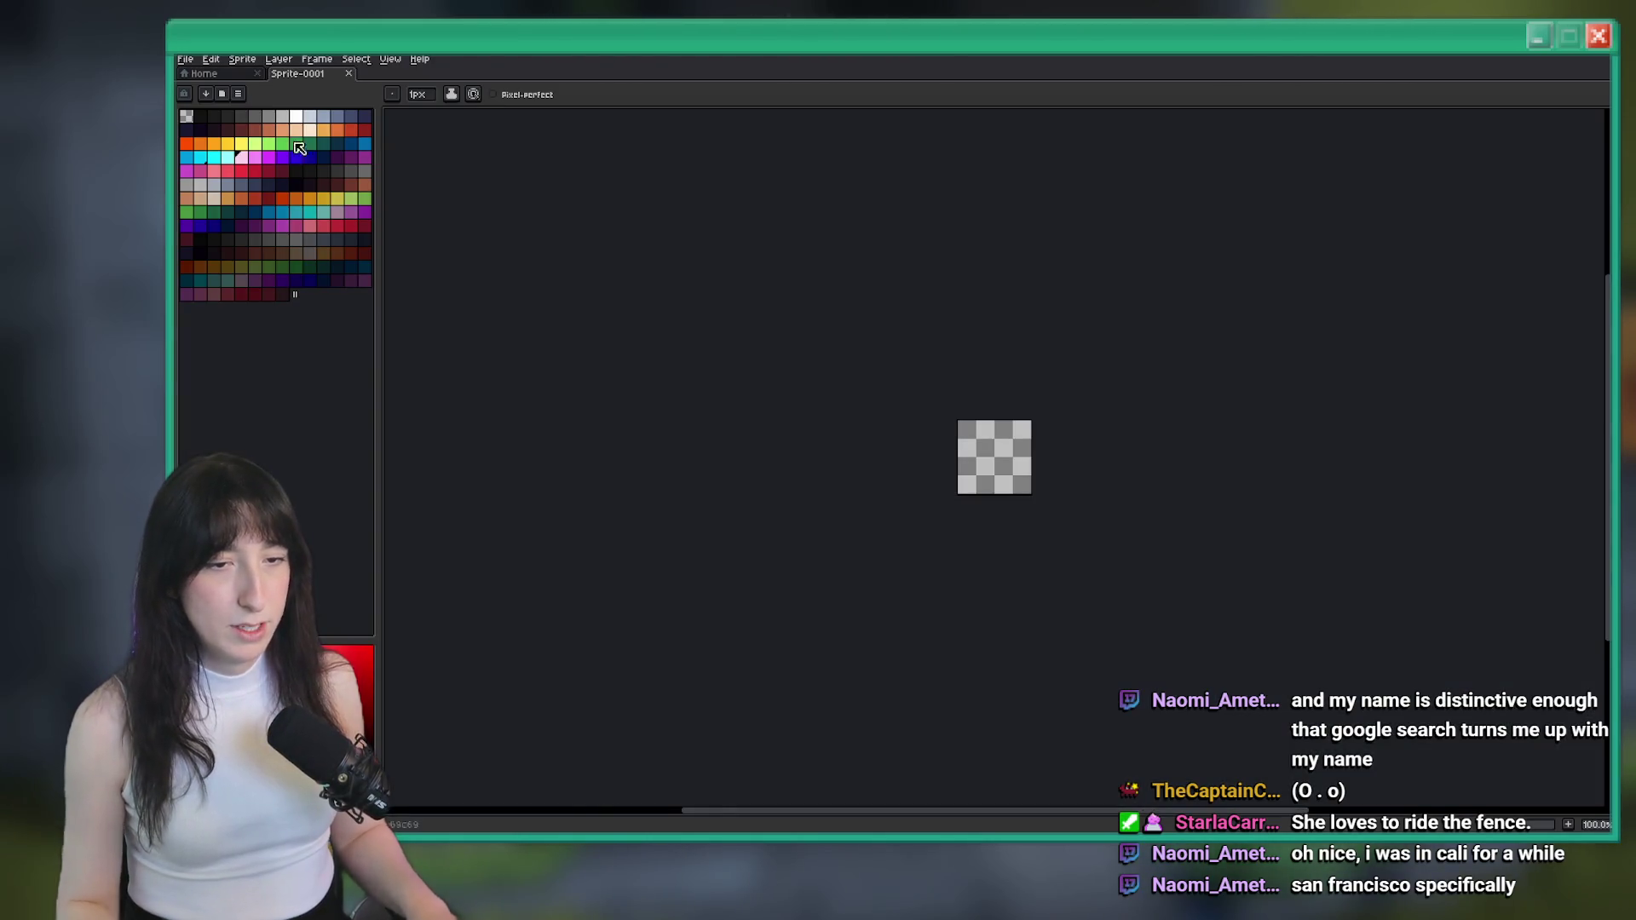
pyautogui.scroll(6, 953, 369)
pyautogui.click(214, 161)
pyautogui.scroll(2, 695, 318)
pyautogui.moveTo(574, 393)
pyautogui.mouseDown()
pyautogui.moveTo(695, 392)
pyautogui.moveTo(733, 247)
pyautogui.moveTo(558, 366)
pyautogui.mouseUp()
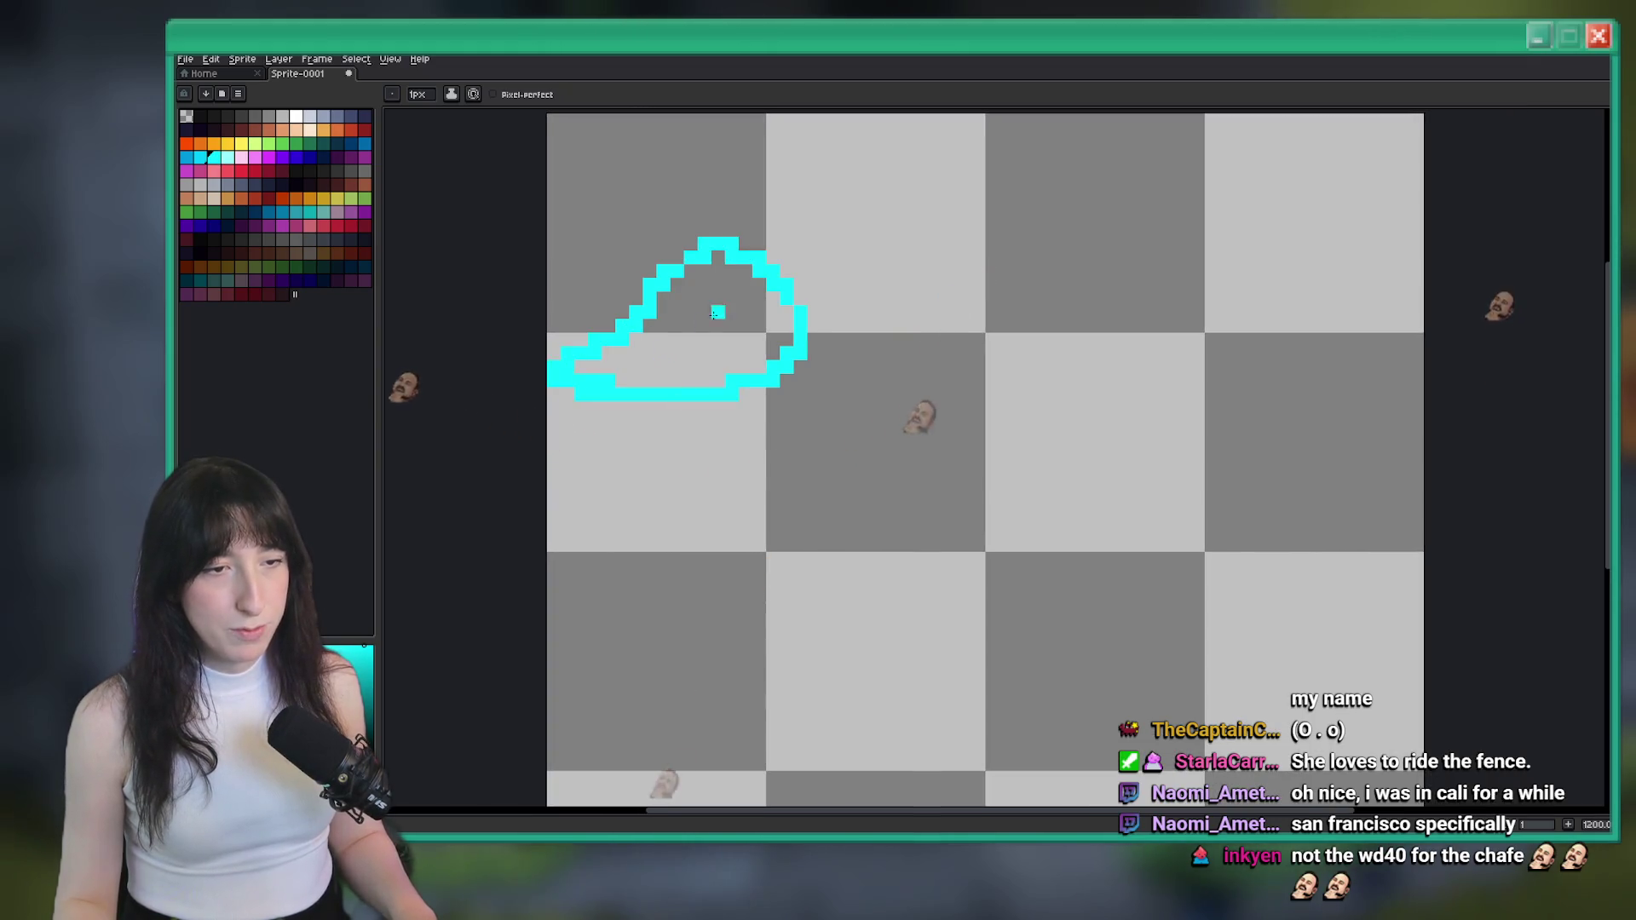
pyautogui.scroll(4, 782, 214)
pyautogui.moveTo(720, 341)
pyautogui.mouseDown()
pyautogui.moveTo(720, 205)
pyautogui.moveTo(725, 379)
pyautogui.moveTo(748, 367)
pyautogui.moveTo(794, 394)
pyautogui.mouseUp()
# Add black eye tips and fill the slug body with a lighter cyan
pyautogui.click(202, 116)
pyautogui.scroll(-3, 767, 454)
pyautogui.scroll(2, 767, 454)
pyautogui.click(767, 452)
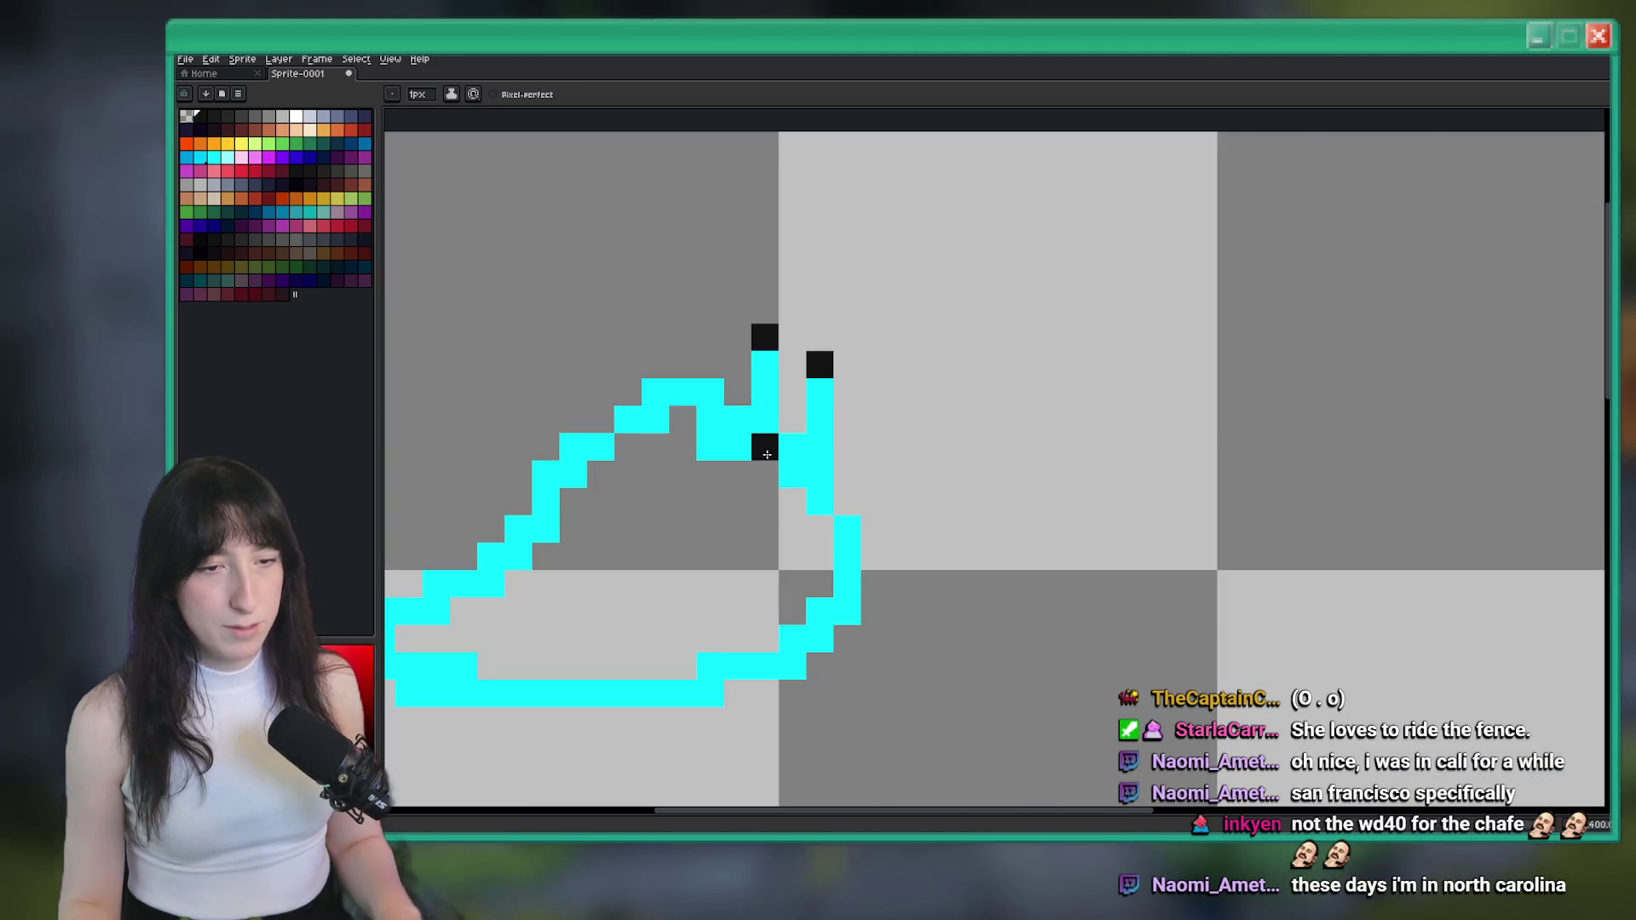
pyautogui.hotkey('ctrl', 'z')
pyautogui.keyDown('alt'); pyautogui.click(750, 448); pyautogui.keyUp('alt')
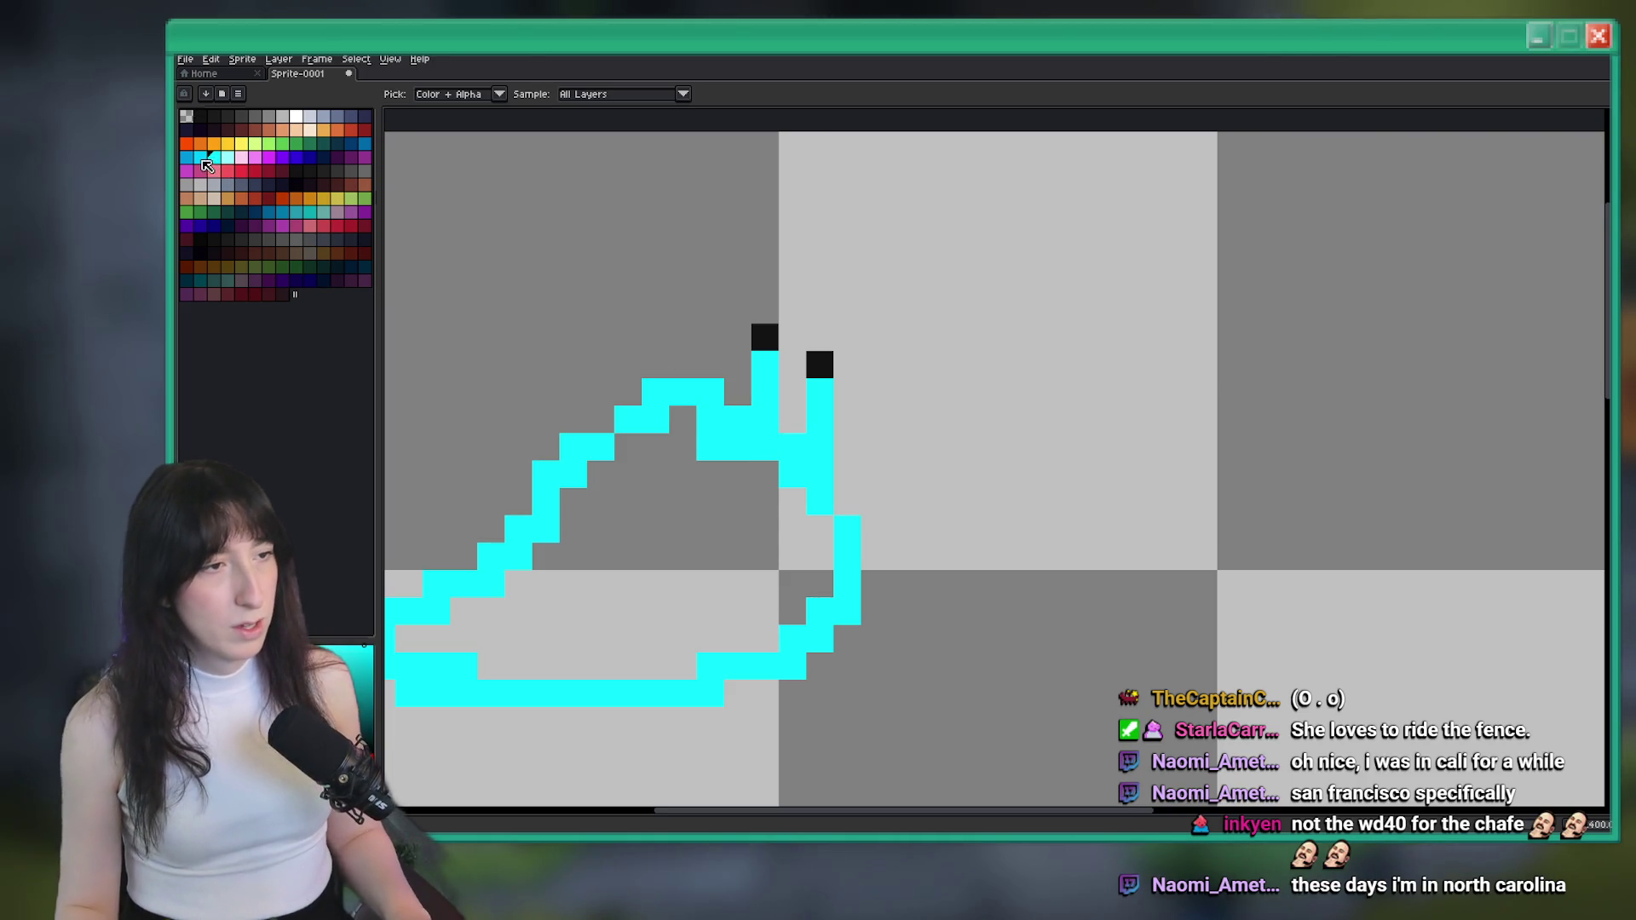
pyautogui.click(199, 157)
pyautogui.press('g')
pyautogui.click(628, 529)
pyautogui.scroll(-2, 628, 529)
pyautogui.scroll(2, 694, 212)
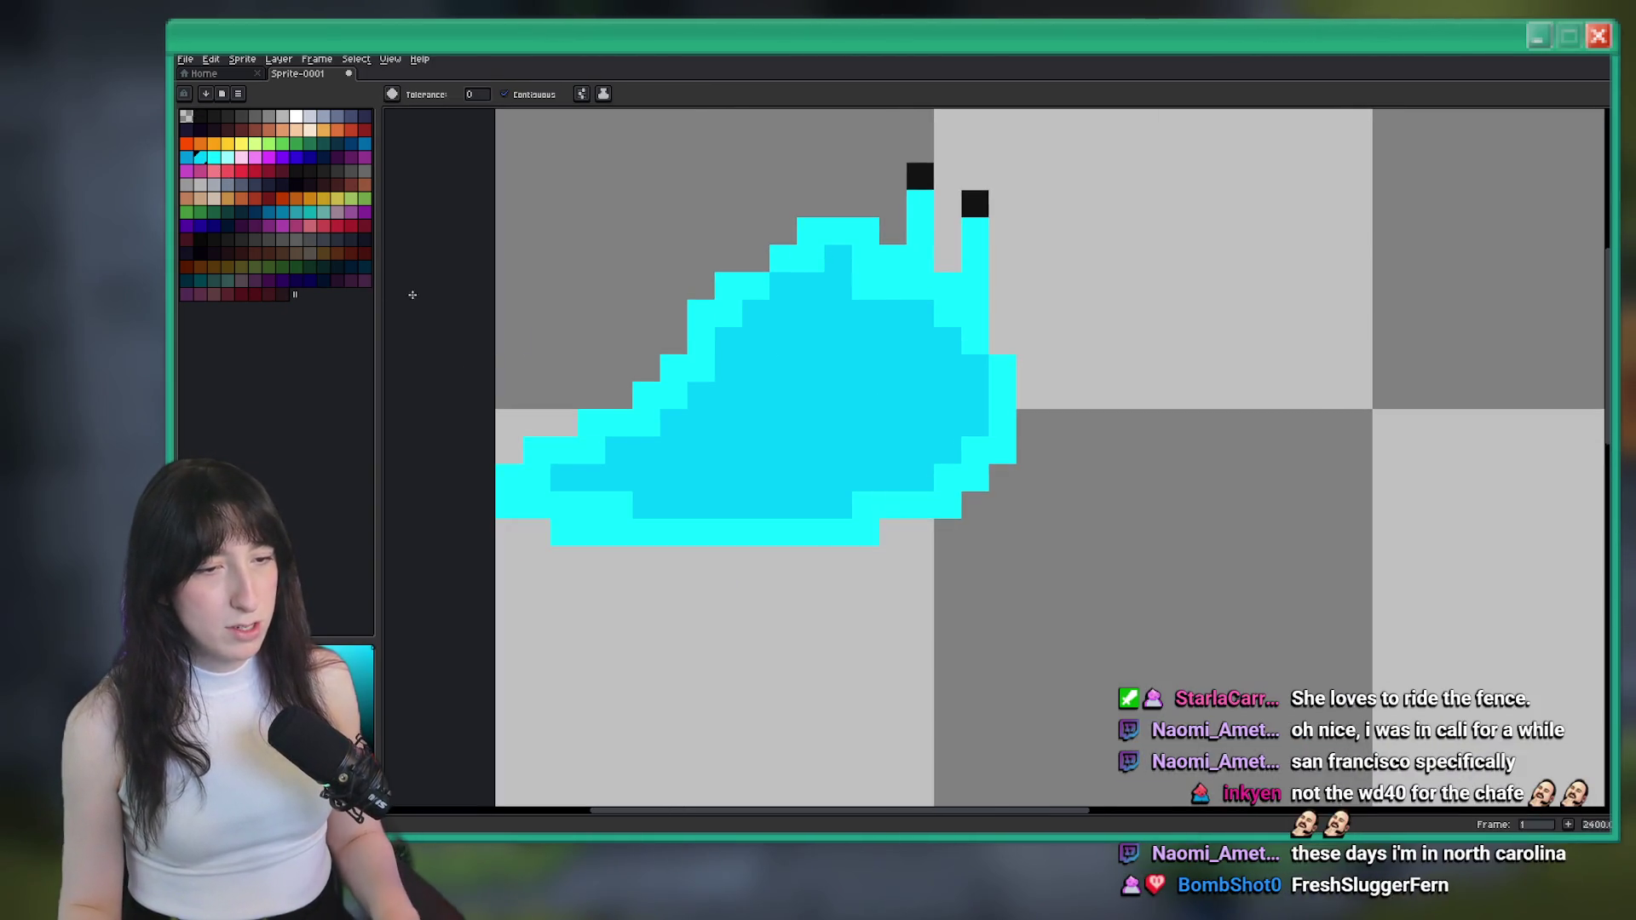
# Outline a puddle beneath the slug and fill it with dark blue
pyautogui.click(186, 157)
pyautogui.press('b')
pyautogui.moveTo(870, 539)
pyautogui.mouseDown()
pyautogui.moveTo(656, 605)
pyautogui.moveTo(864, 538)
pyautogui.mouseUp()
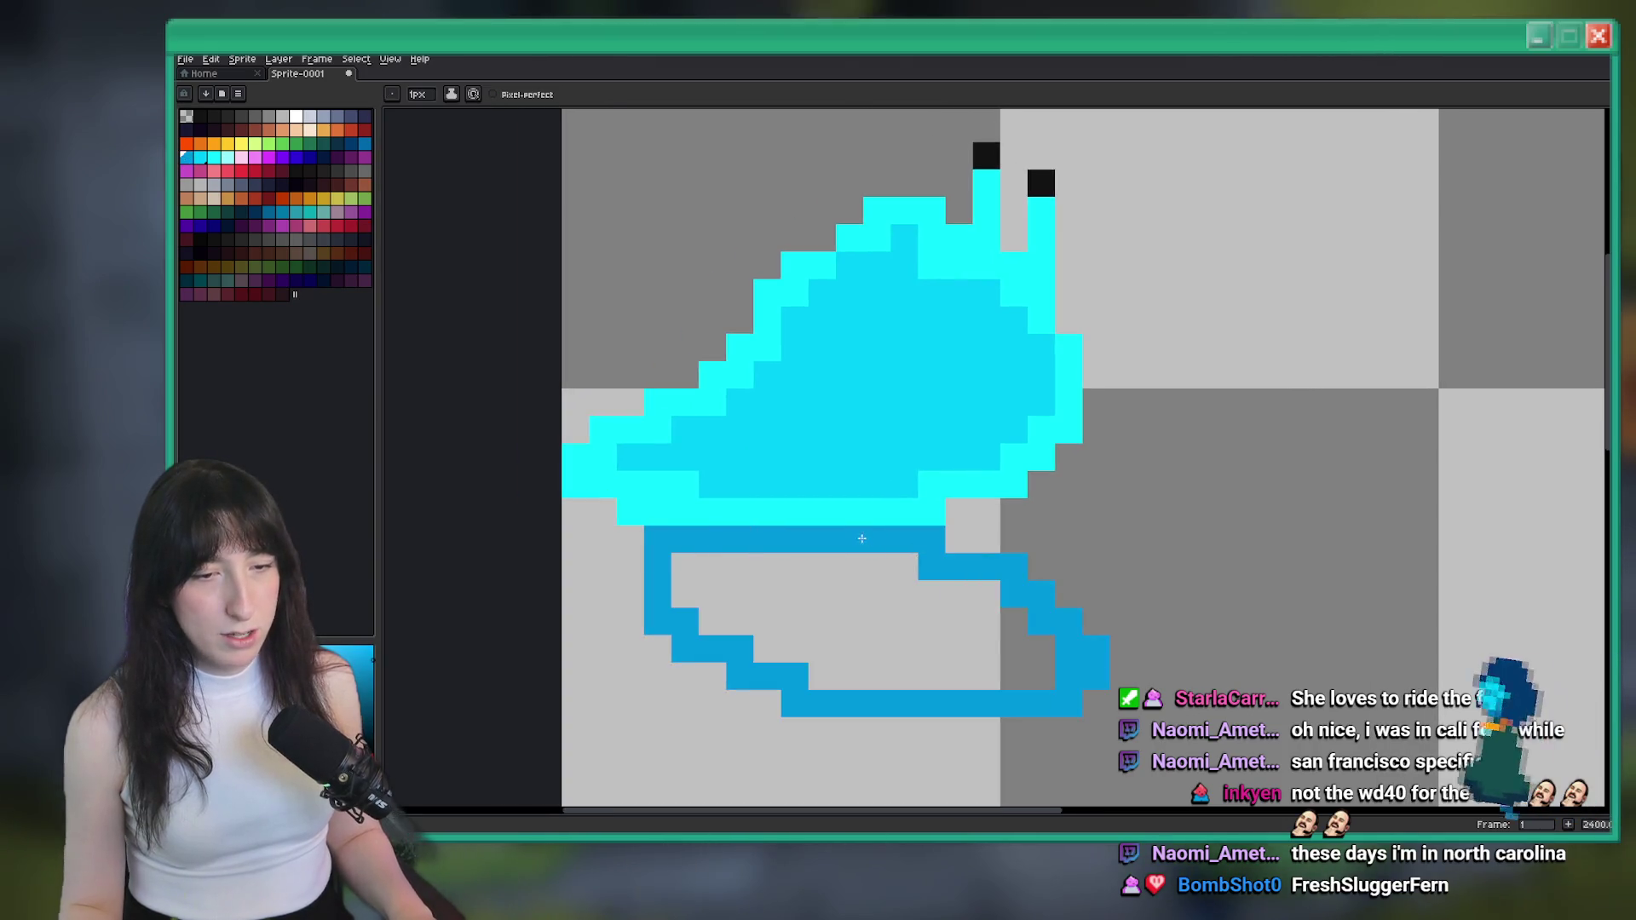
pyautogui.press('g')
pyautogui.click(835, 614)
pyautogui.scroll(-4, 887, 511)
pyautogui.scroll(3, 887, 511)
pyautogui.scroll(-3, 894, 474)
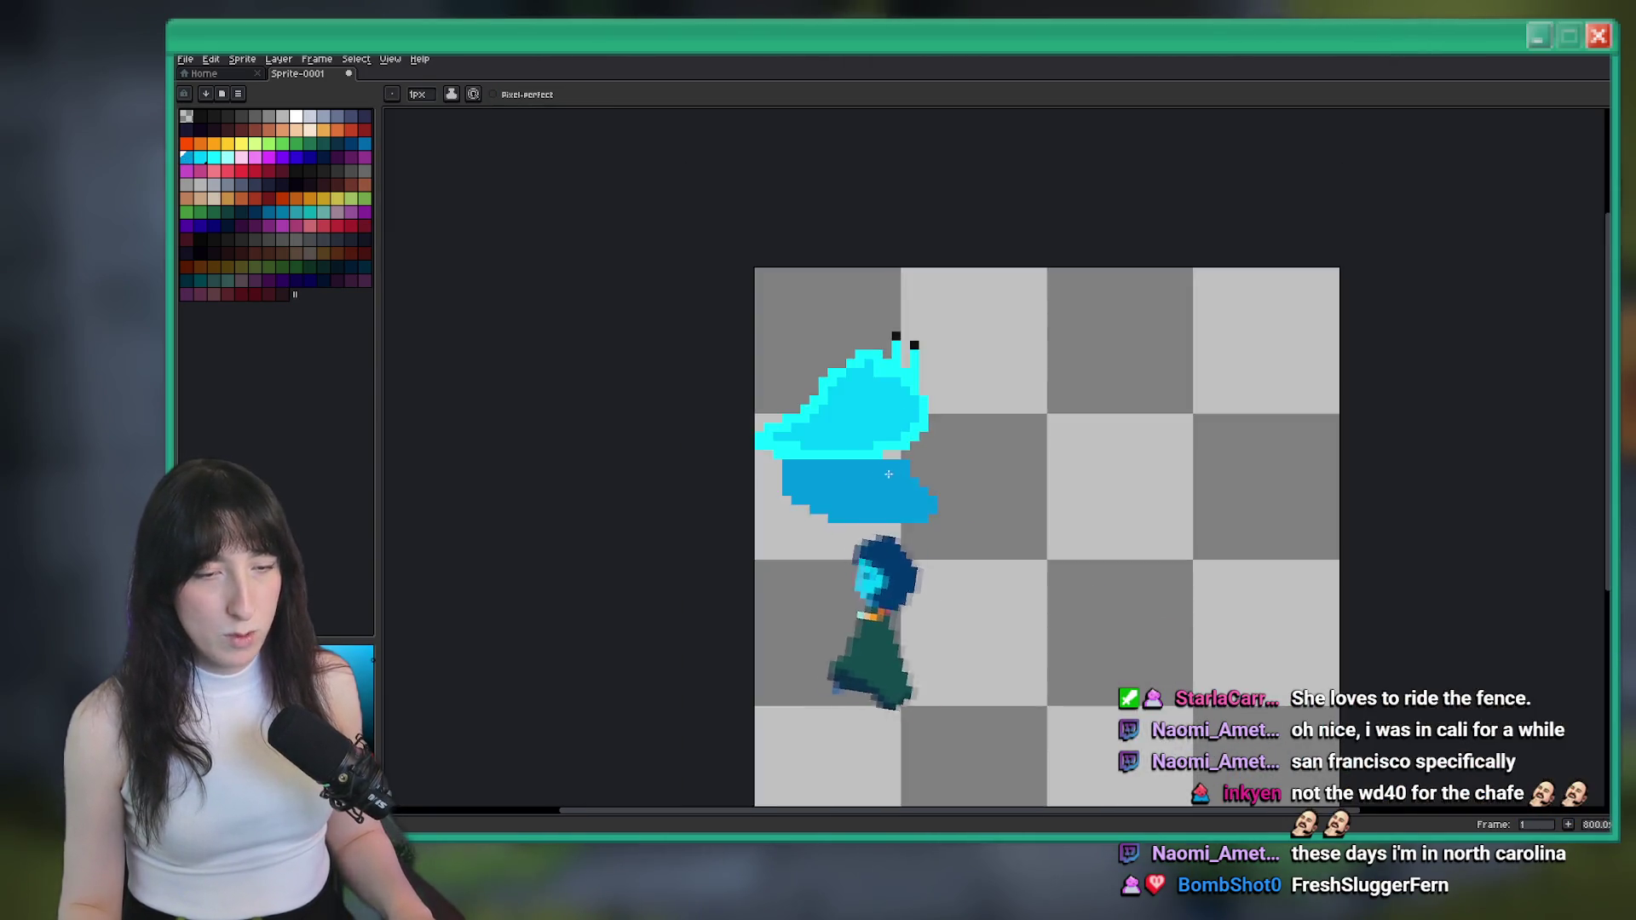
# Draw a red arch over the slug, then undo it
pyautogui.press('i')
pyautogui.scroll(3, 894, 475)
pyautogui.click(241, 170)
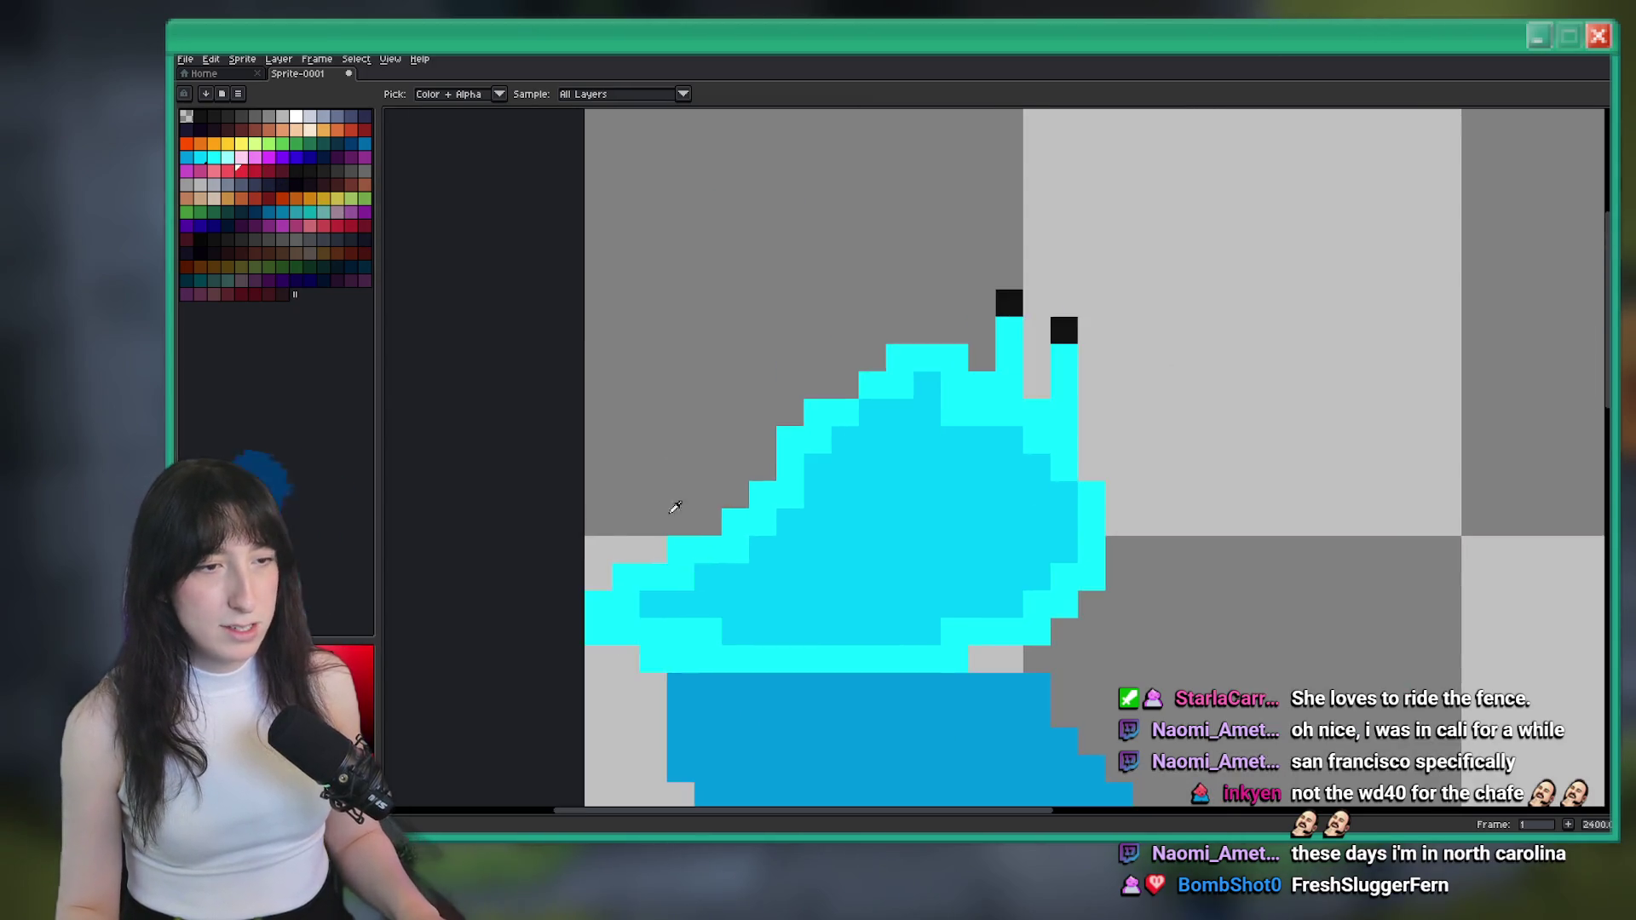
pyautogui.press('b')
pyautogui.scroll(-4, 682, 479)
pyautogui.scroll(2, 682, 554)
pyautogui.moveTo(677, 566)
pyautogui.mouseDown()
pyautogui.moveTo(695, 511)
pyautogui.moveTo(775, 477)
pyautogui.moveTo(815, 595)
pyautogui.mouseUp()
pyautogui.scroll(1, 695, 511)
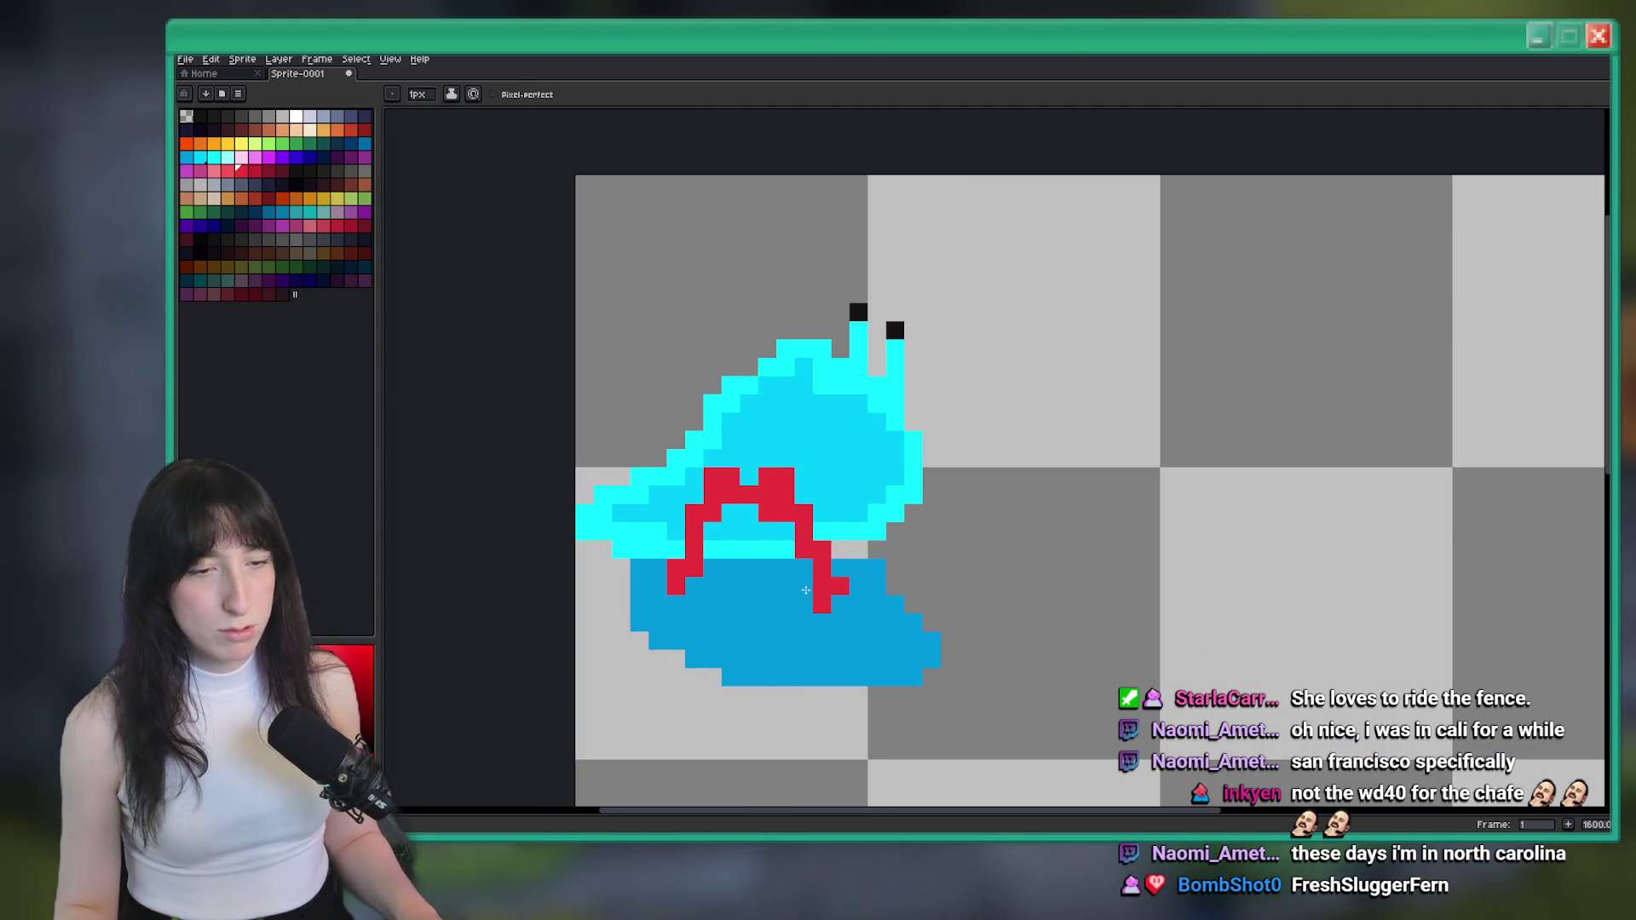
pyautogui.hotkey('ctrl', 'z')
# Draw and fill an orange streak across the slug body, then undo it
pyautogui.click(337, 130)
pyautogui.moveTo(687, 586)
pyautogui.mouseDown()
pyautogui.moveTo(812, 488)
pyautogui.moveTo(852, 644)
pyautogui.moveTo(848, 588)
pyautogui.mouseUp()
pyautogui.press('g')
pyautogui.click(776, 541)
pyautogui.click(767, 502)
pyautogui.scroll(-5, 808, 561)
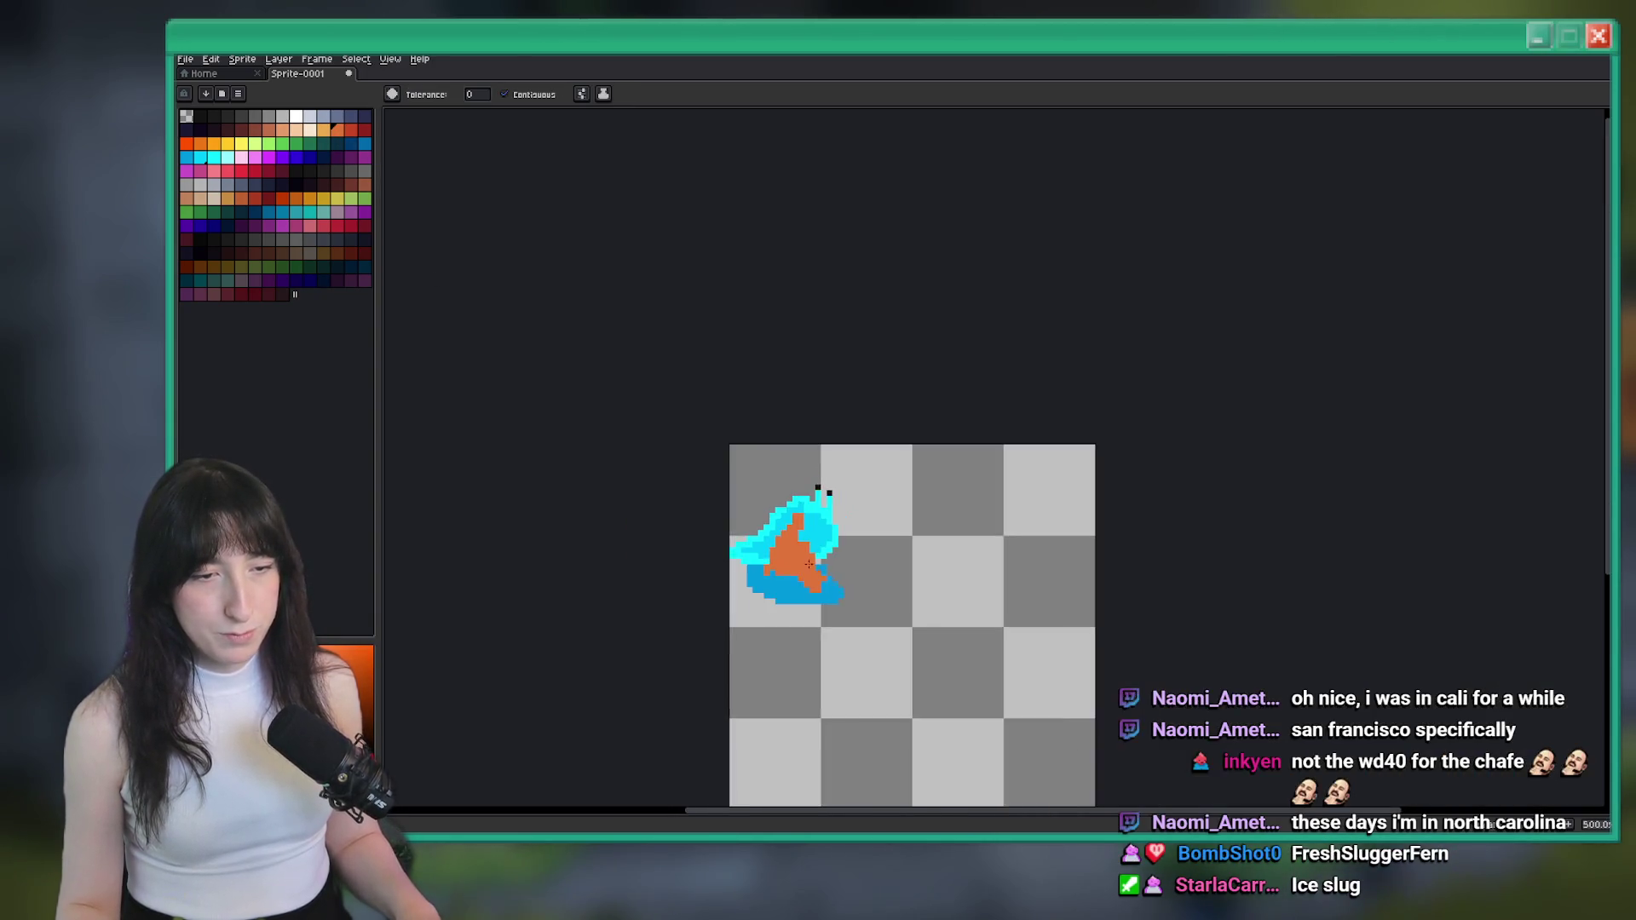
pyautogui.scroll(5, 798, 567)
pyautogui.hotkey('ctrl', 'z')
pyautogui.hotkey('ctrl', 'z')
pyautogui.hotkey('ctrl', 'z')
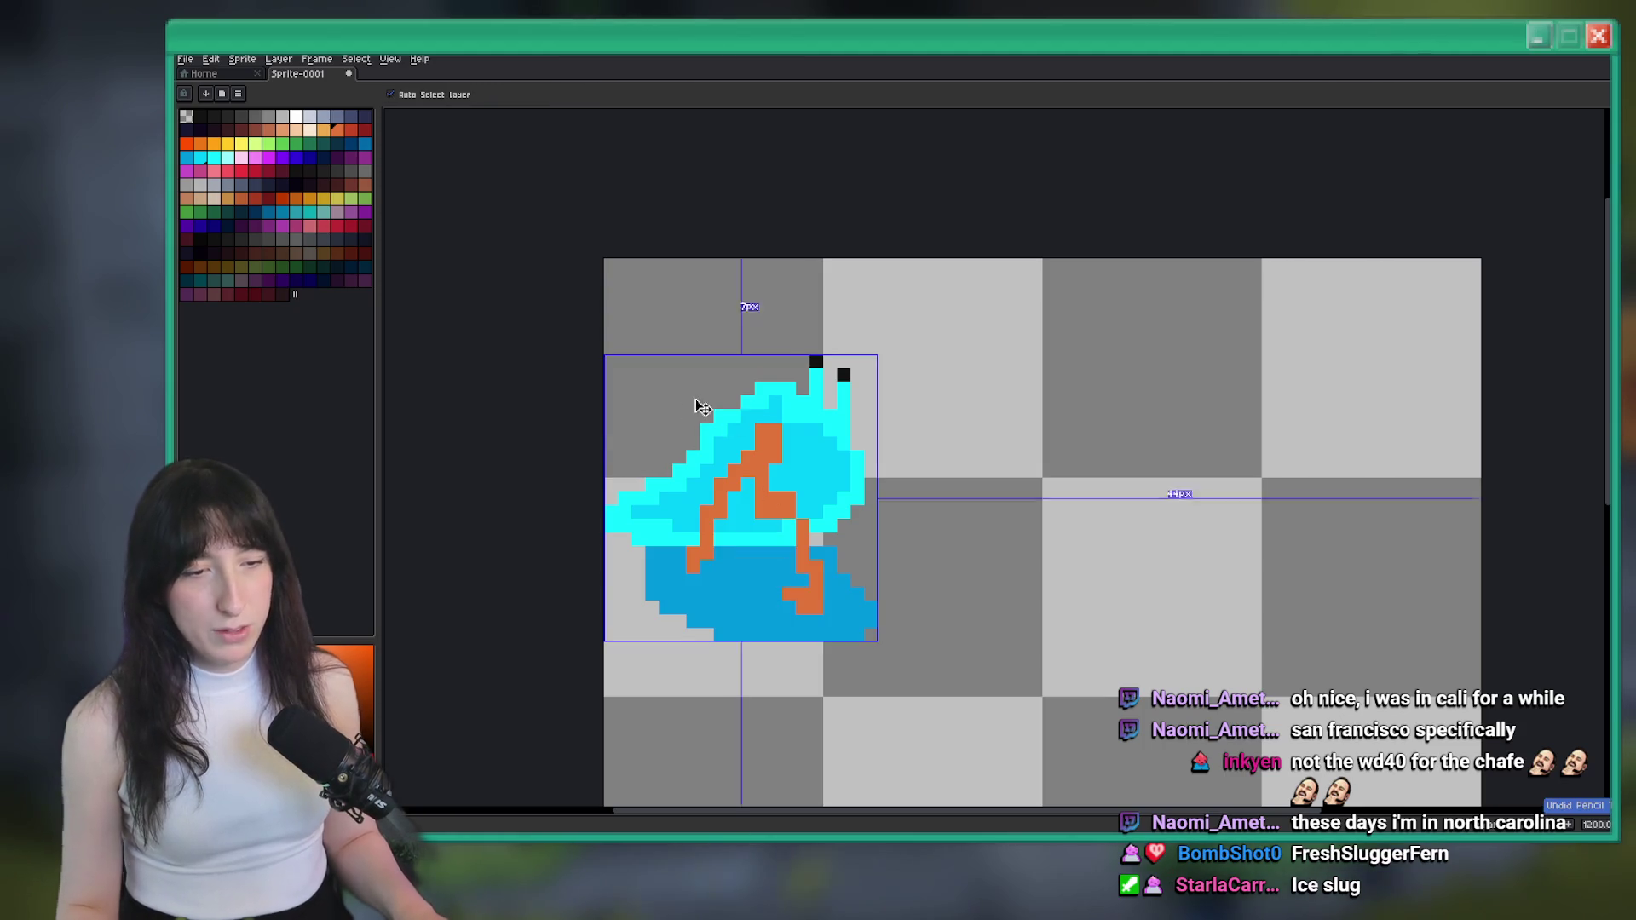
pyautogui.press('i')
# Refill the puddle with a darker blue and return to GameMaker
pyautogui.click(707, 480)
pyautogui.click(364, 143)
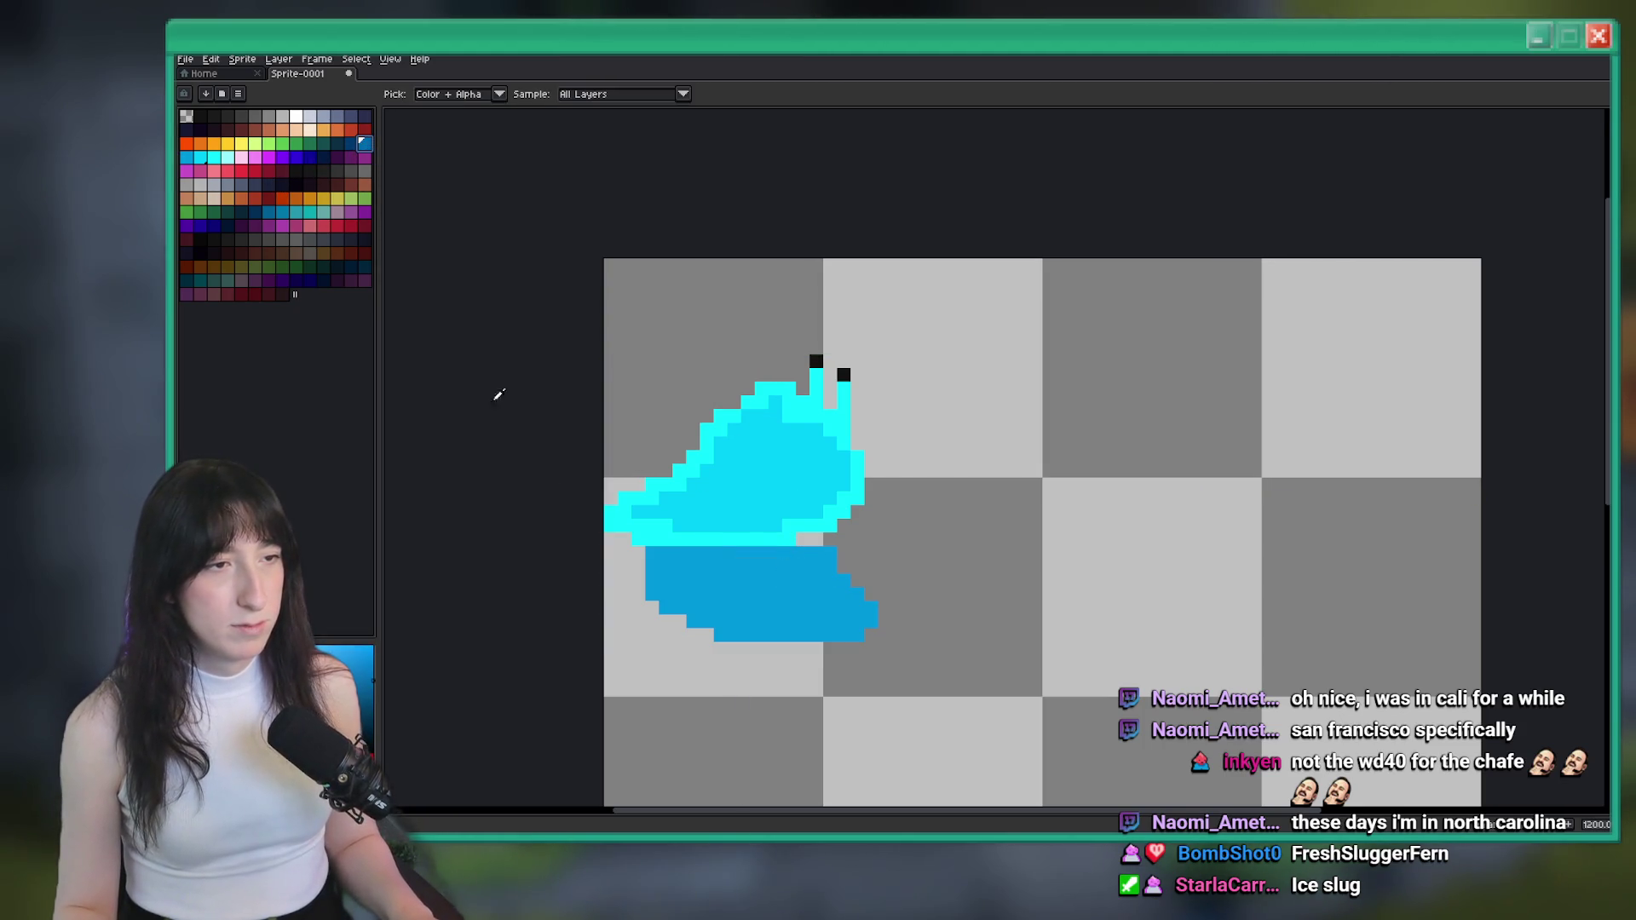
pyautogui.press('g')
pyautogui.click(730, 577)
pyautogui.scroll(-2, 728, 581)
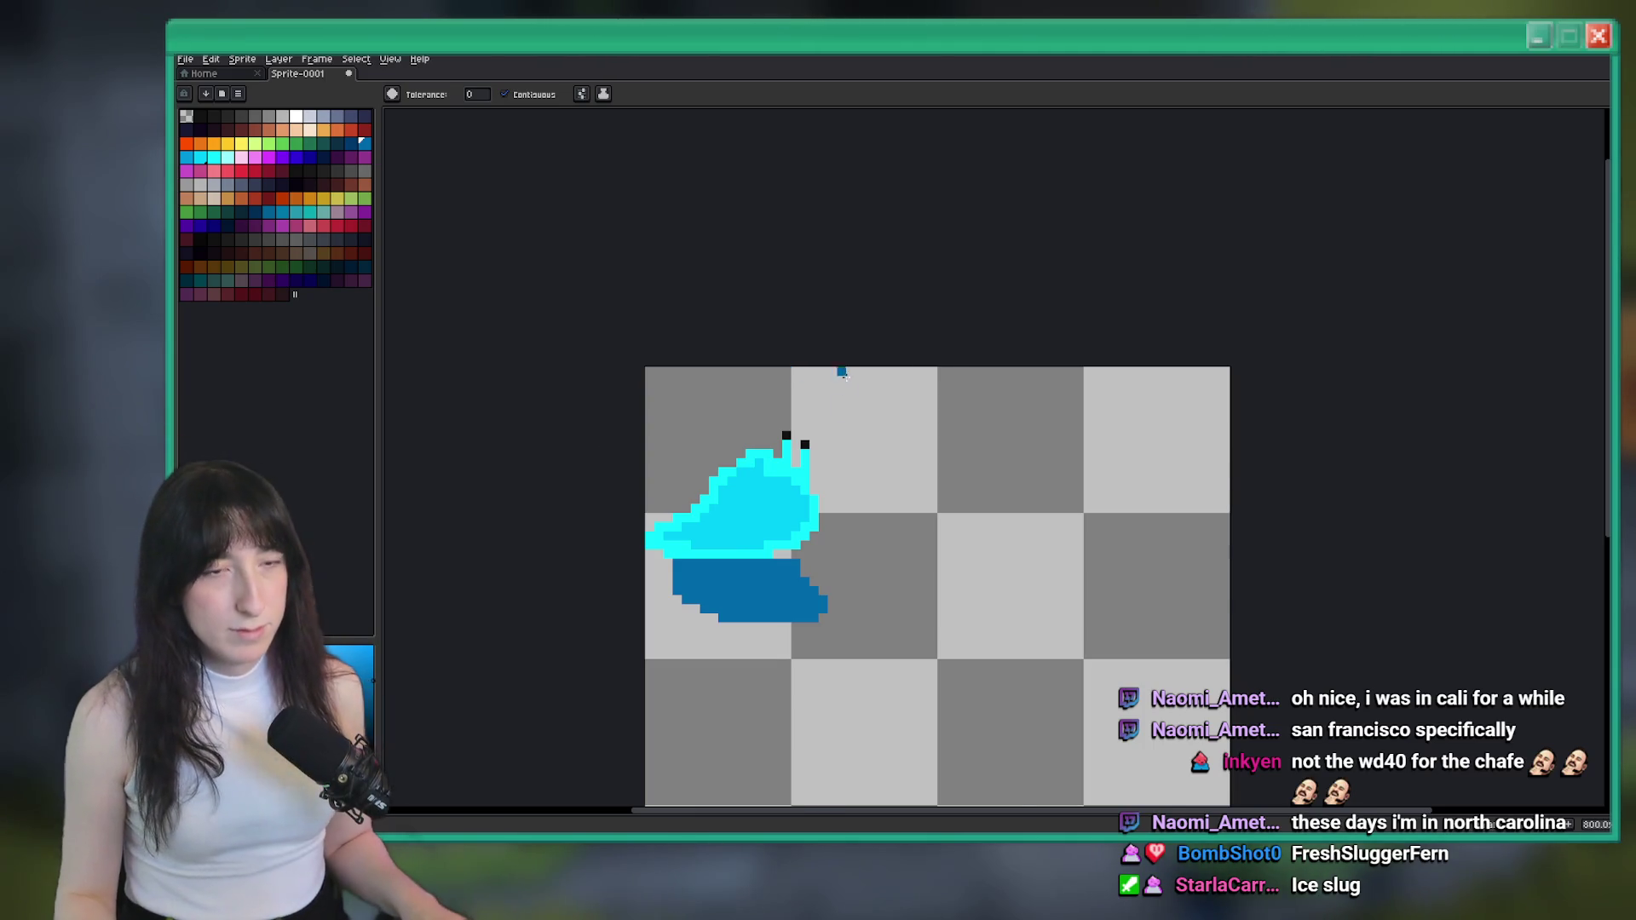
pyautogui.hotkey('alt', 'Tab')
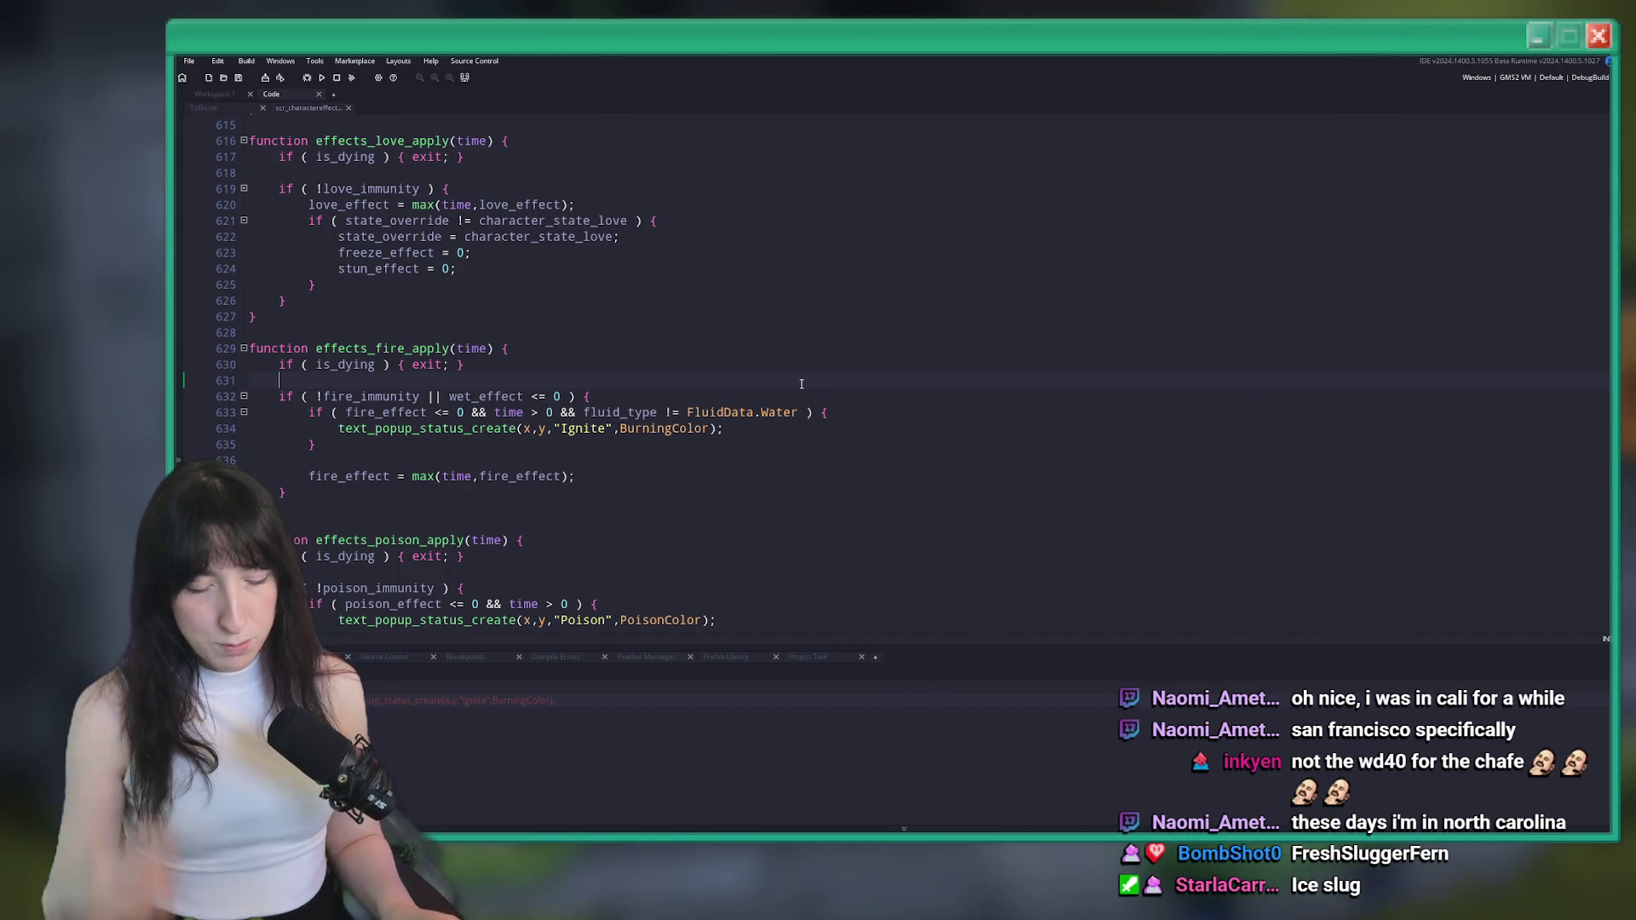
# Find effects_wet_apply and start typing a fire_effect line inside it
pyautogui.scroll(-14, 673, 160)
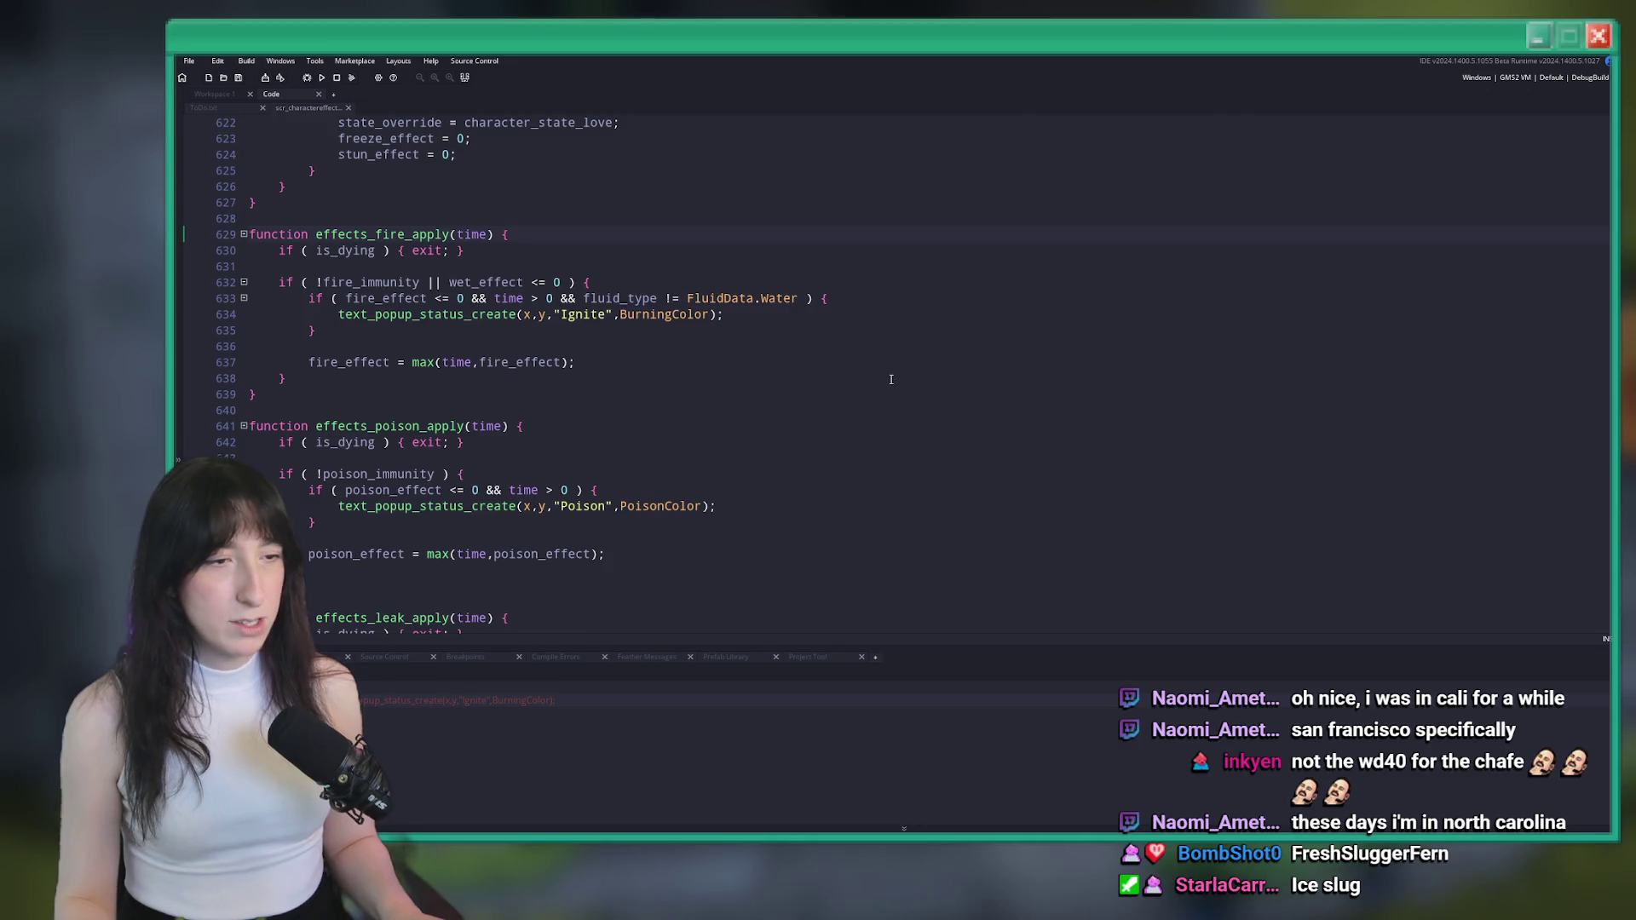
pyautogui.scroll(4, 673, 166)
pyautogui.scroll(-11, 663, 534)
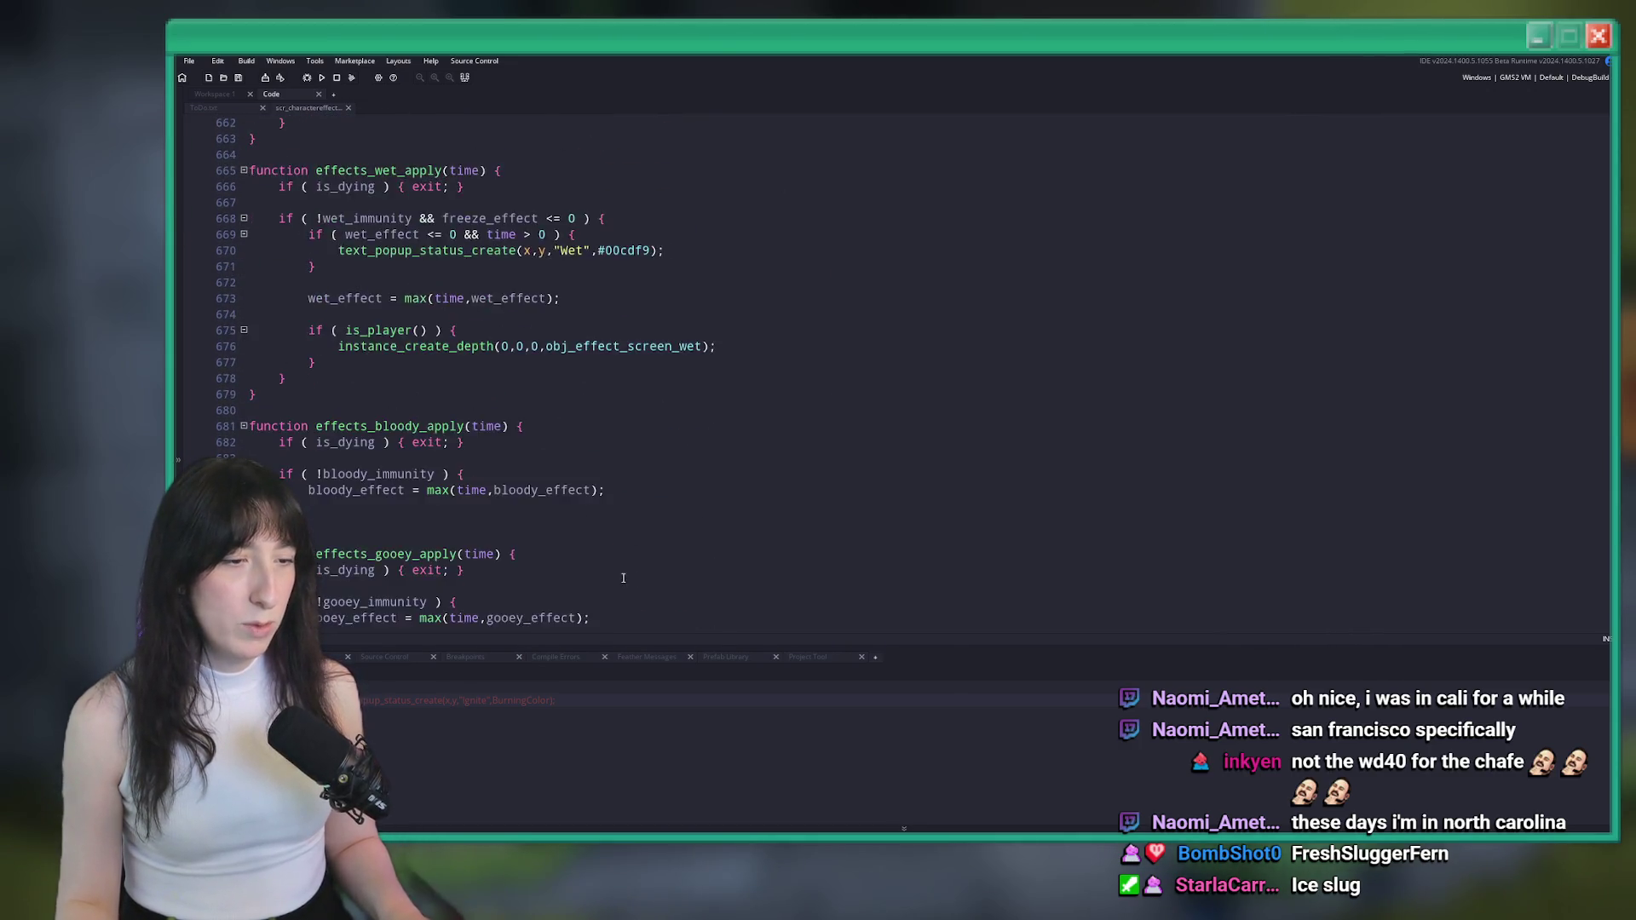
pyautogui.scroll(-3, 663, 535)
pyautogui.hotkey('ctrl', 'f')
pyautogui.write('effects_wet_app')
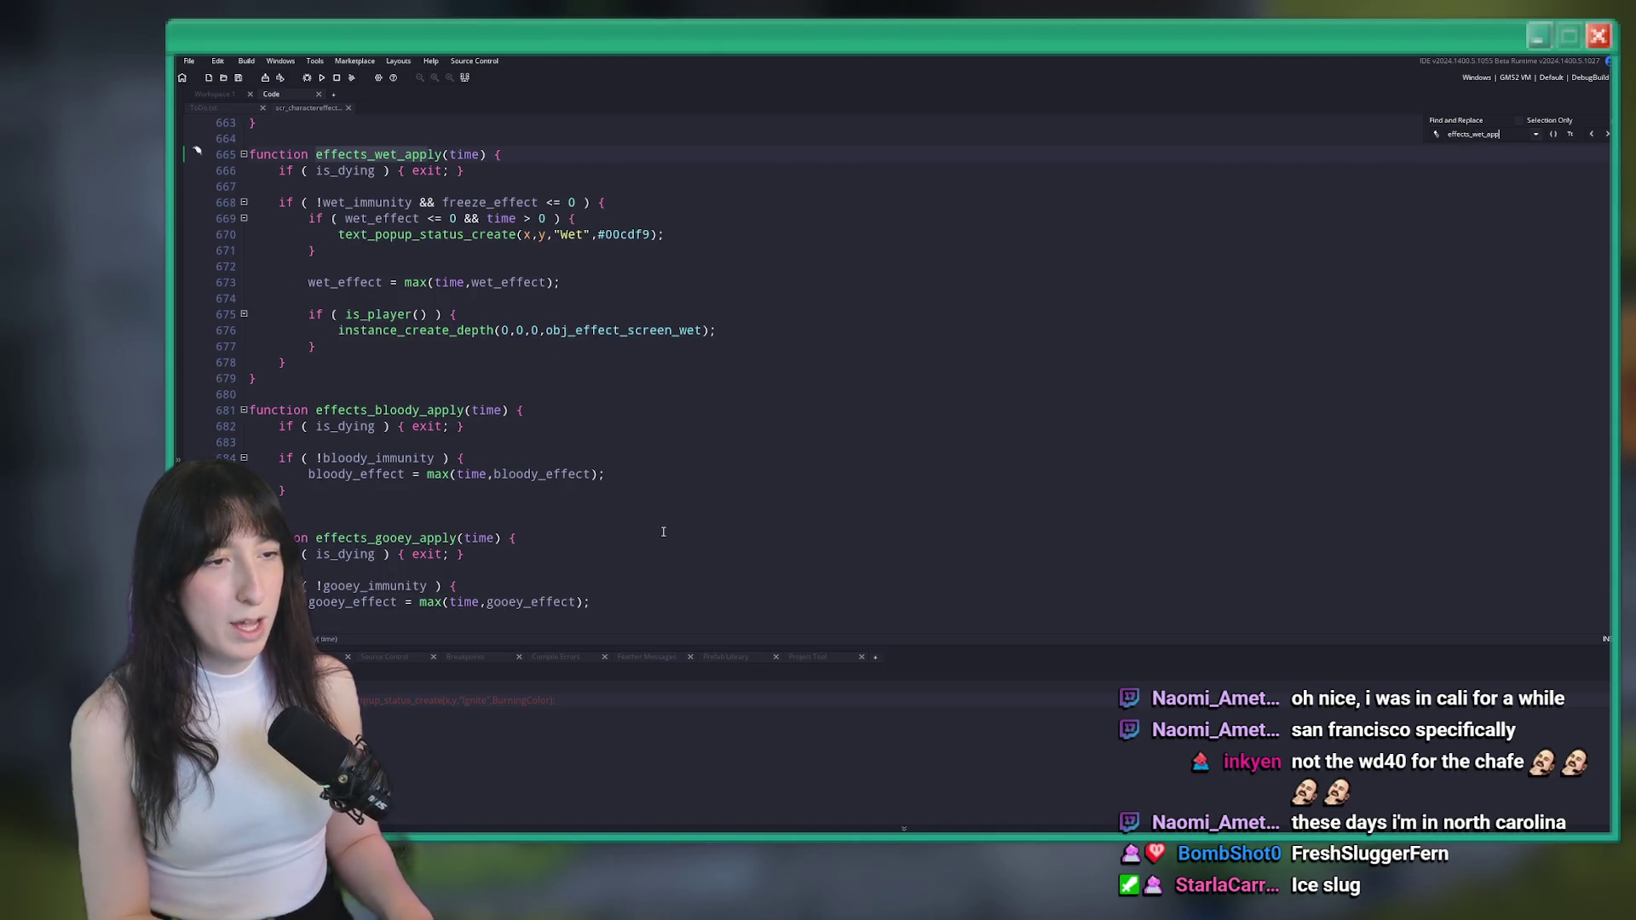
pyautogui.scroll(2, 663, 532)
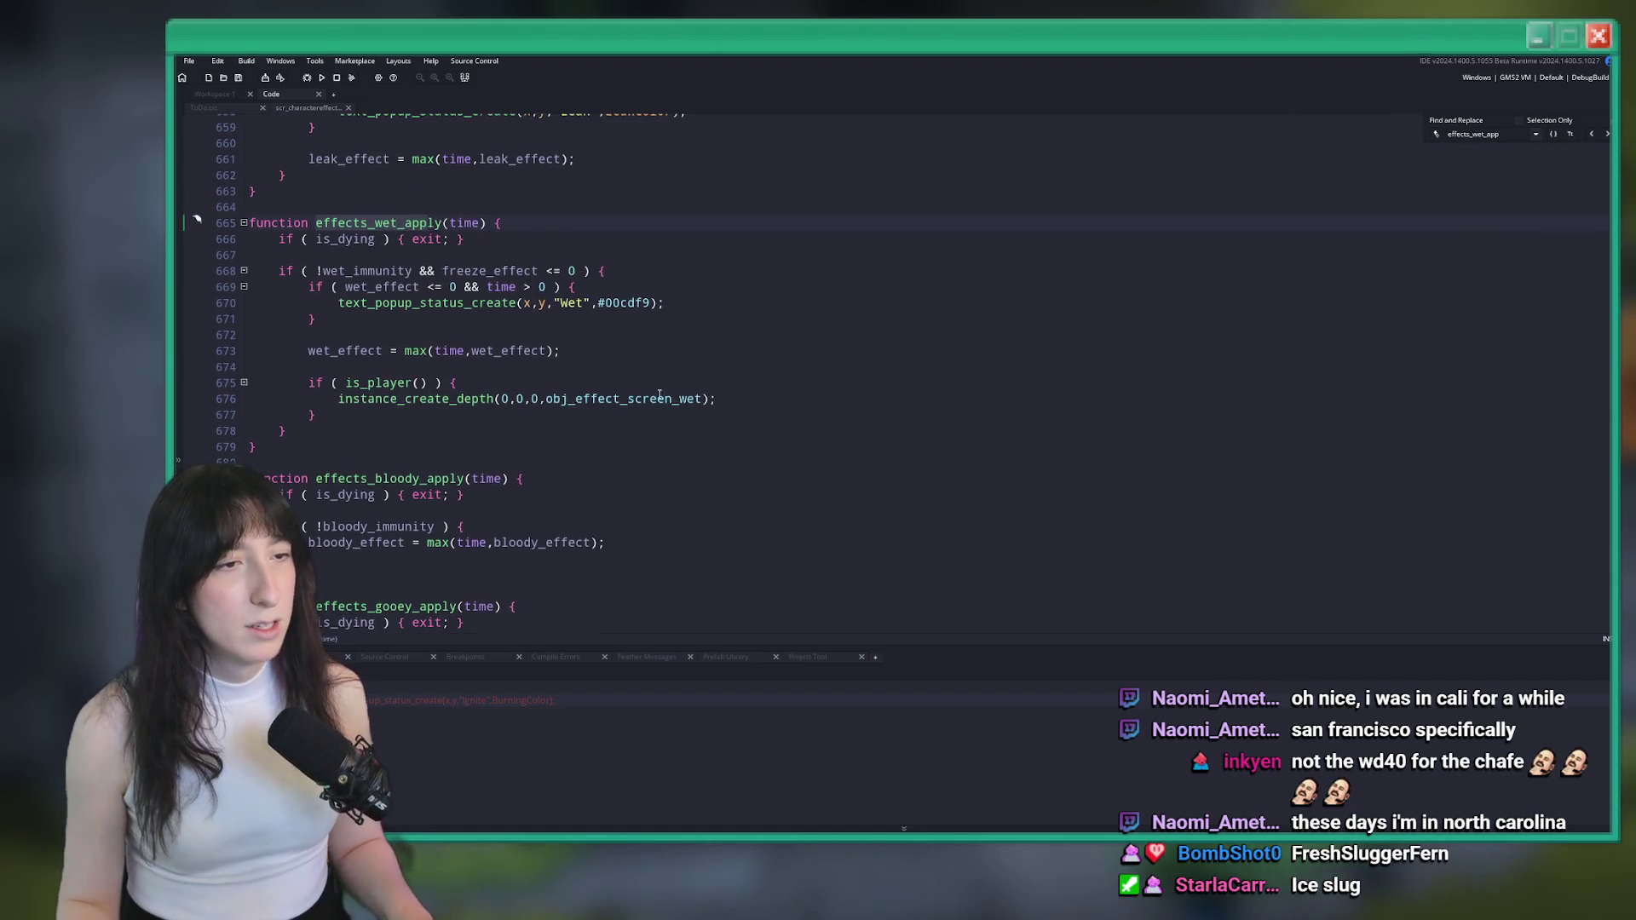
pyautogui.press('Return')
pyautogui.write('fire_effect = 0;')
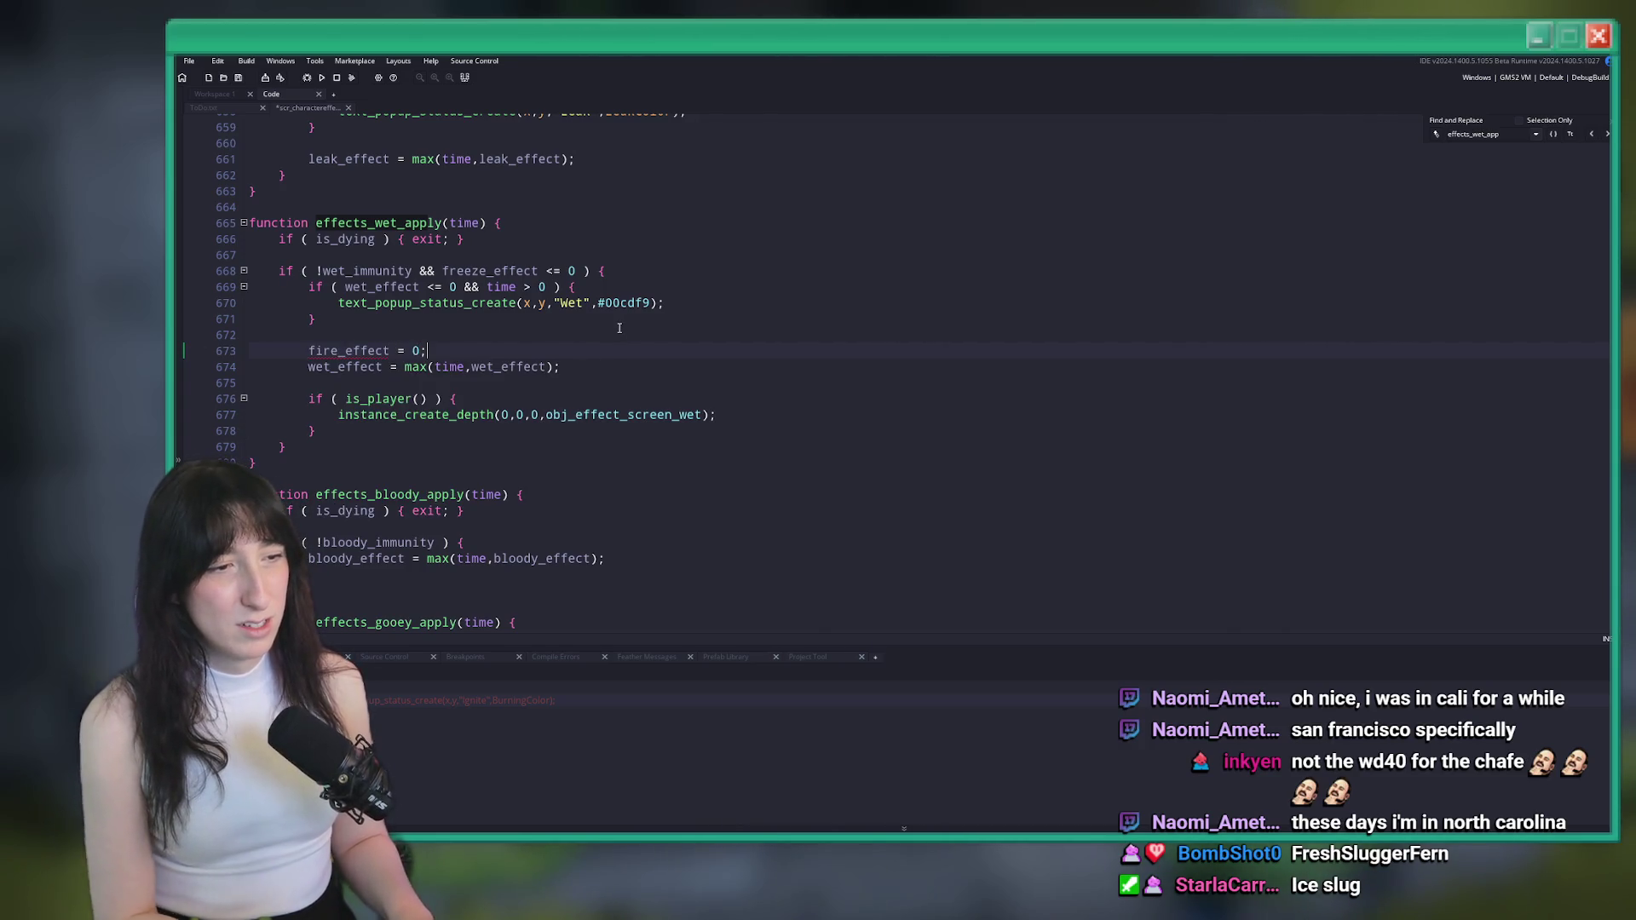
# Step through every fire_effect occurrence in the code
pyautogui.hotkey('ctrl', 'f')
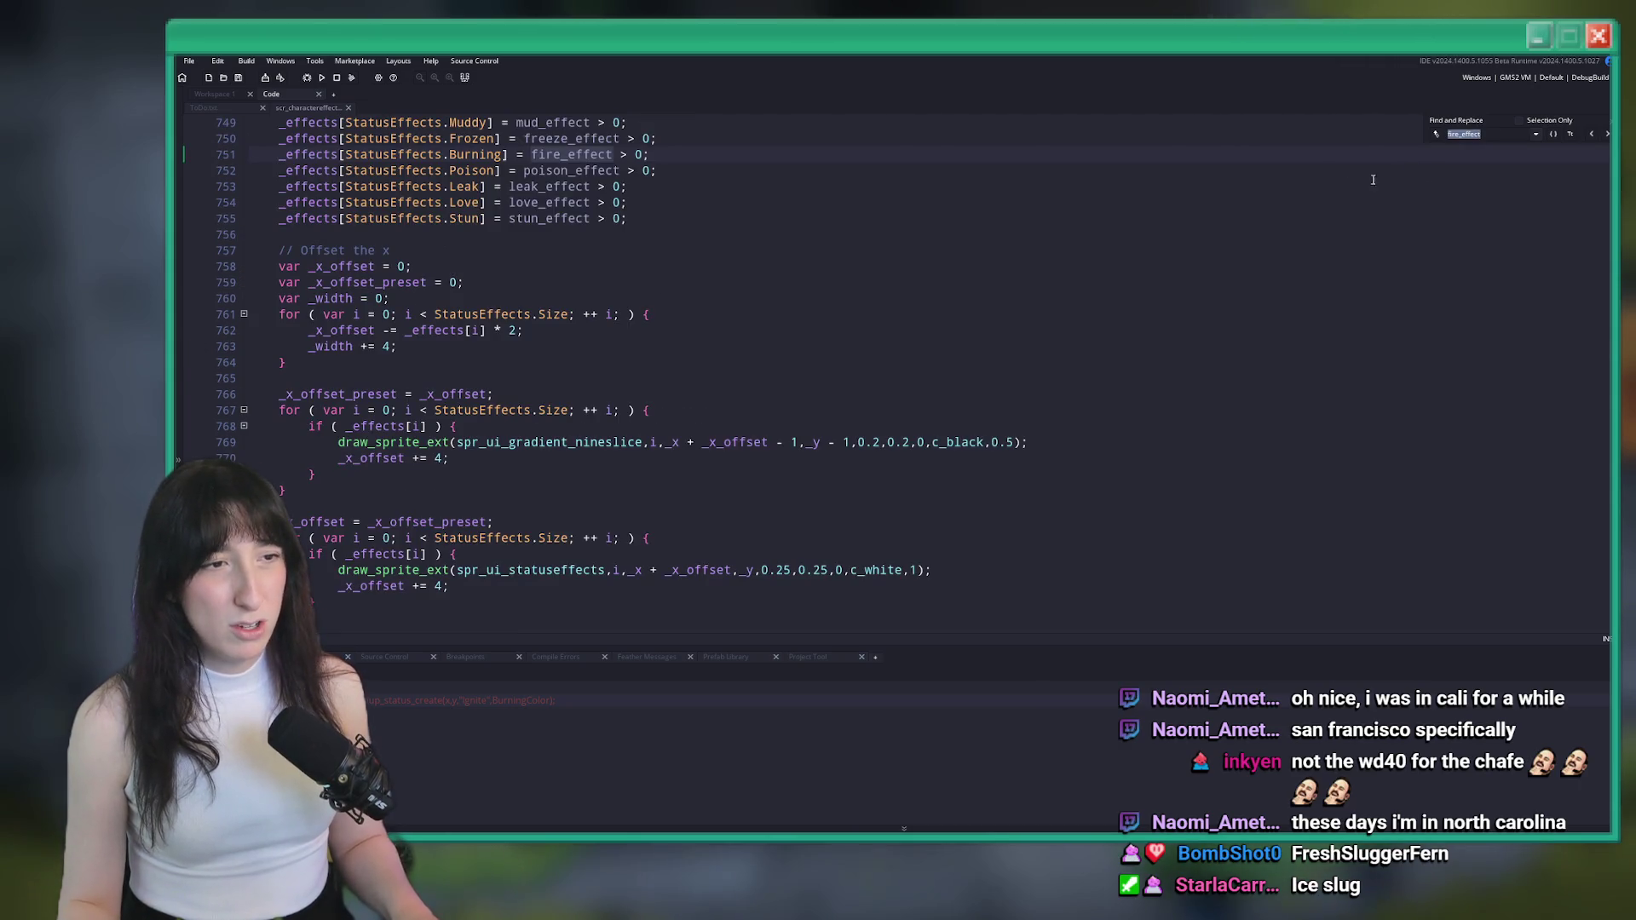
pyautogui.scroll(1, 1562, 178)
pyautogui.click(1605, 135)
pyautogui.click(1604, 135)
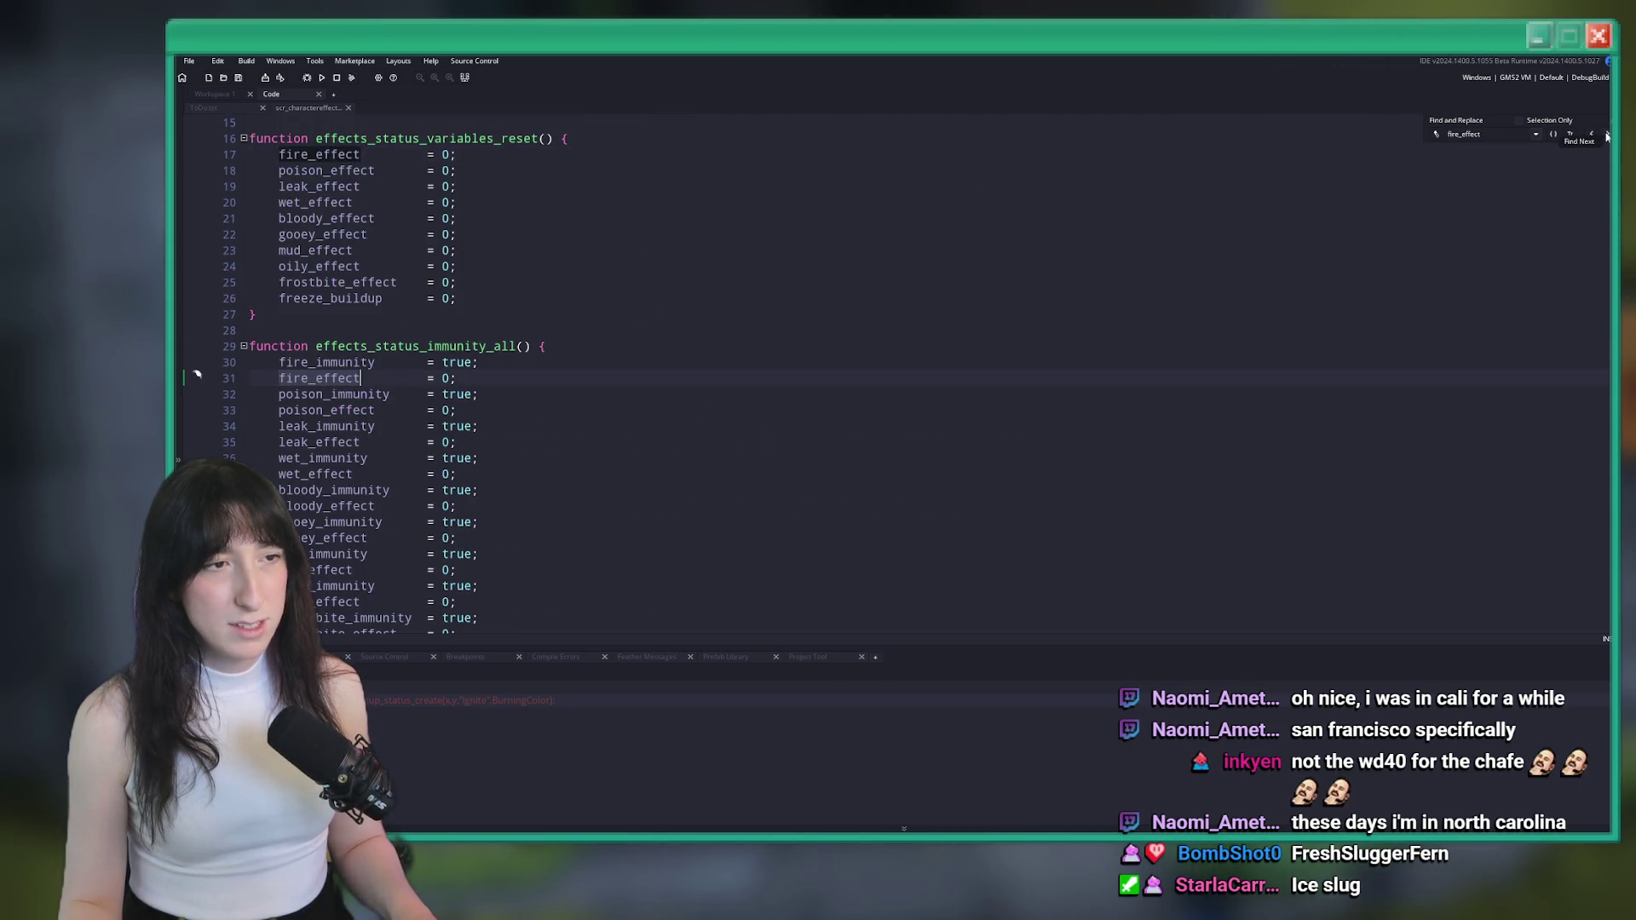
pyautogui.click(1605, 134)
pyautogui.click(1605, 135)
pyautogui.click(1605, 135)
pyautogui.click(1606, 136)
pyautogui.click(1606, 136)
pyautogui.click(1605, 135)
pyautogui.click(1606, 136)
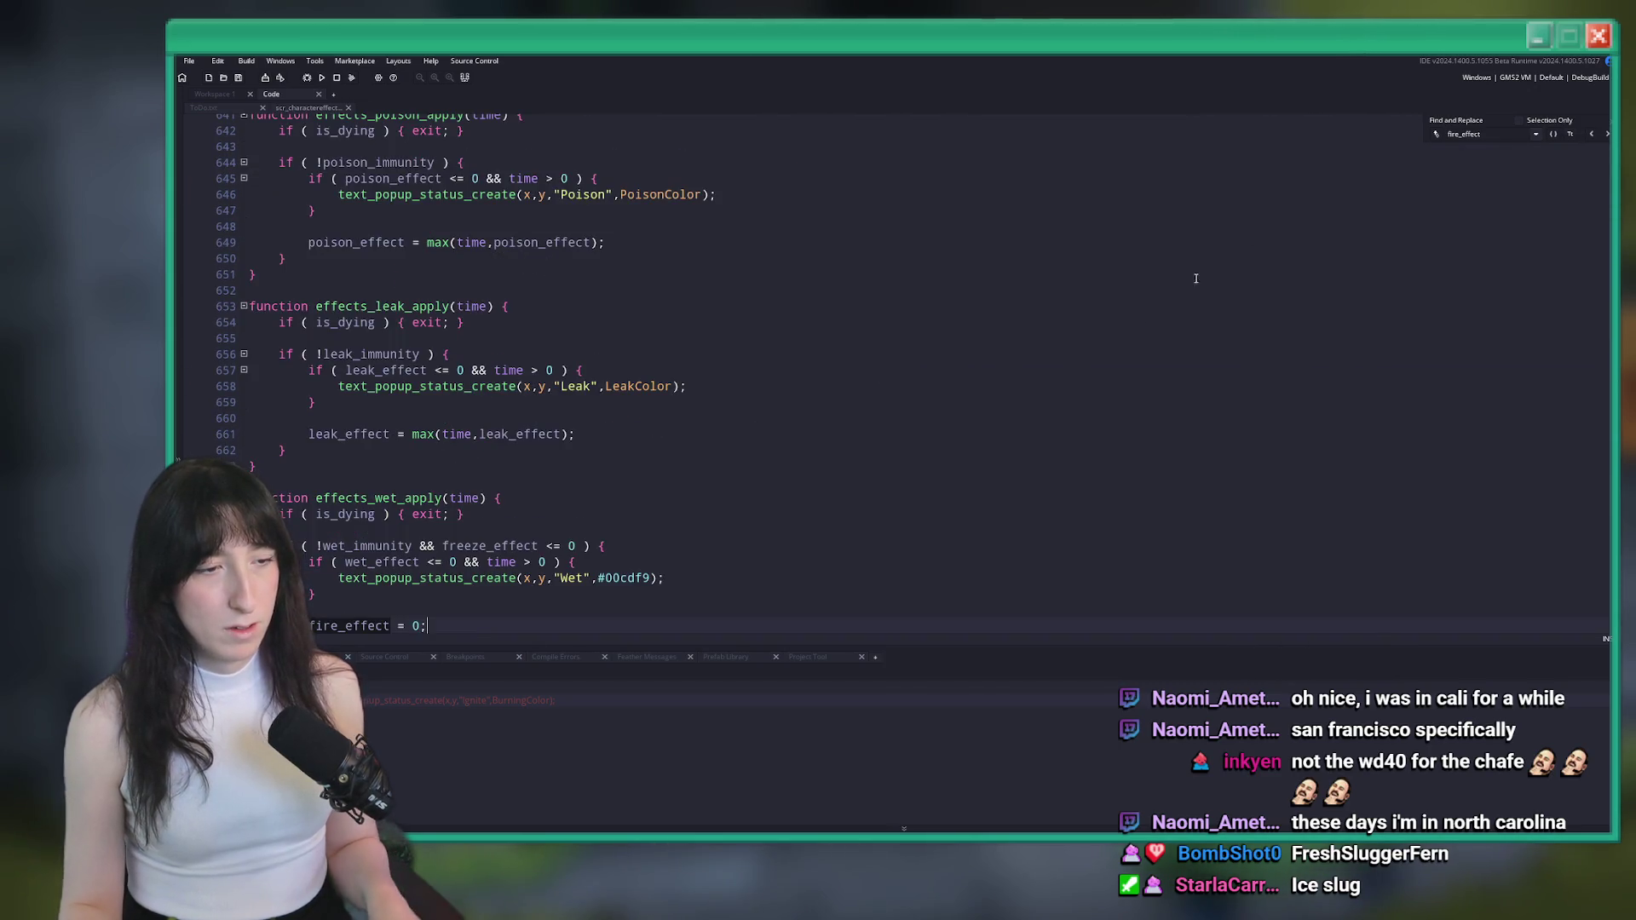
pyautogui.scroll(-2, 725, 311)
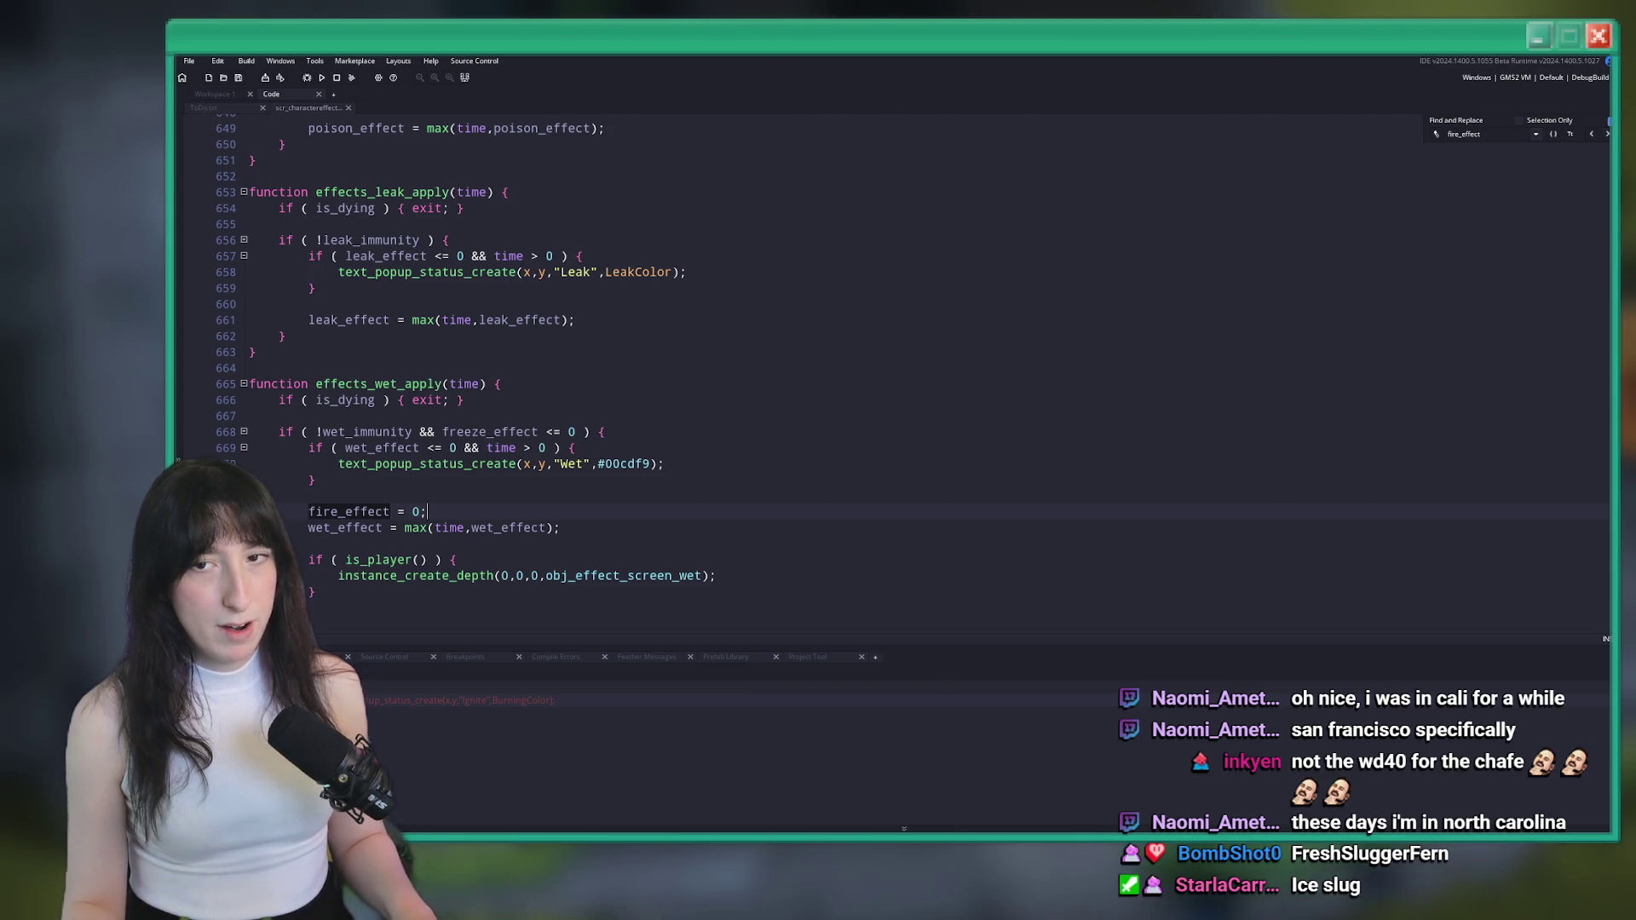
# Delete the 'fire_effect = 0;' reset line from effects_wet_apply
pyautogui.click(585, 512)
pyautogui.scroll(-1, 400, 509)
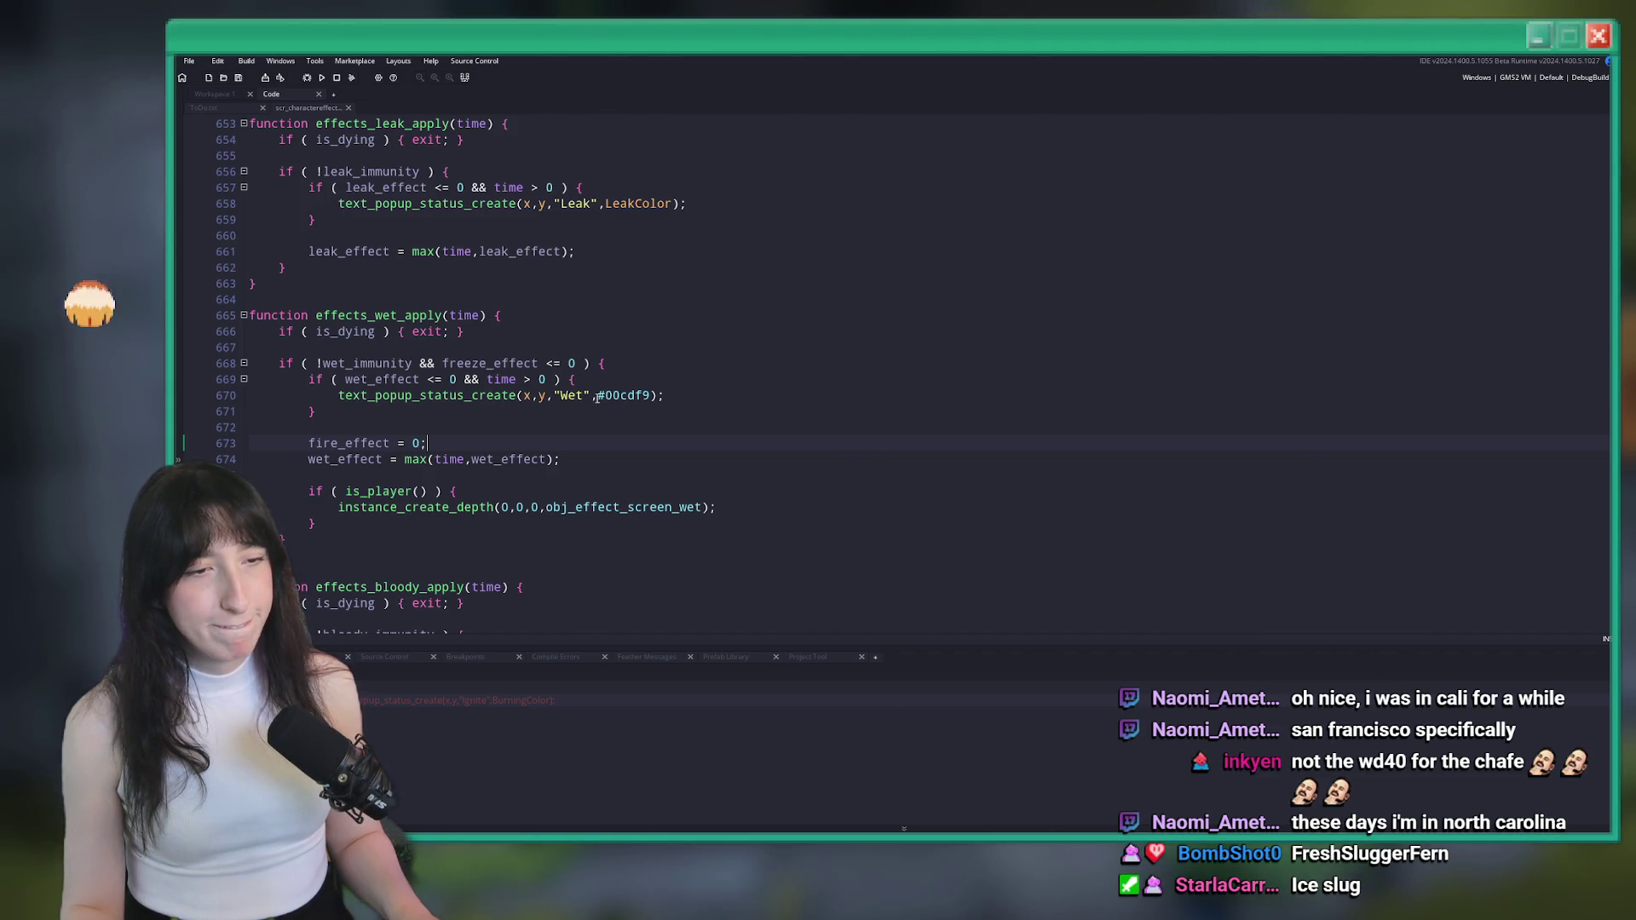
pyautogui.scroll(-2, 427, 422)
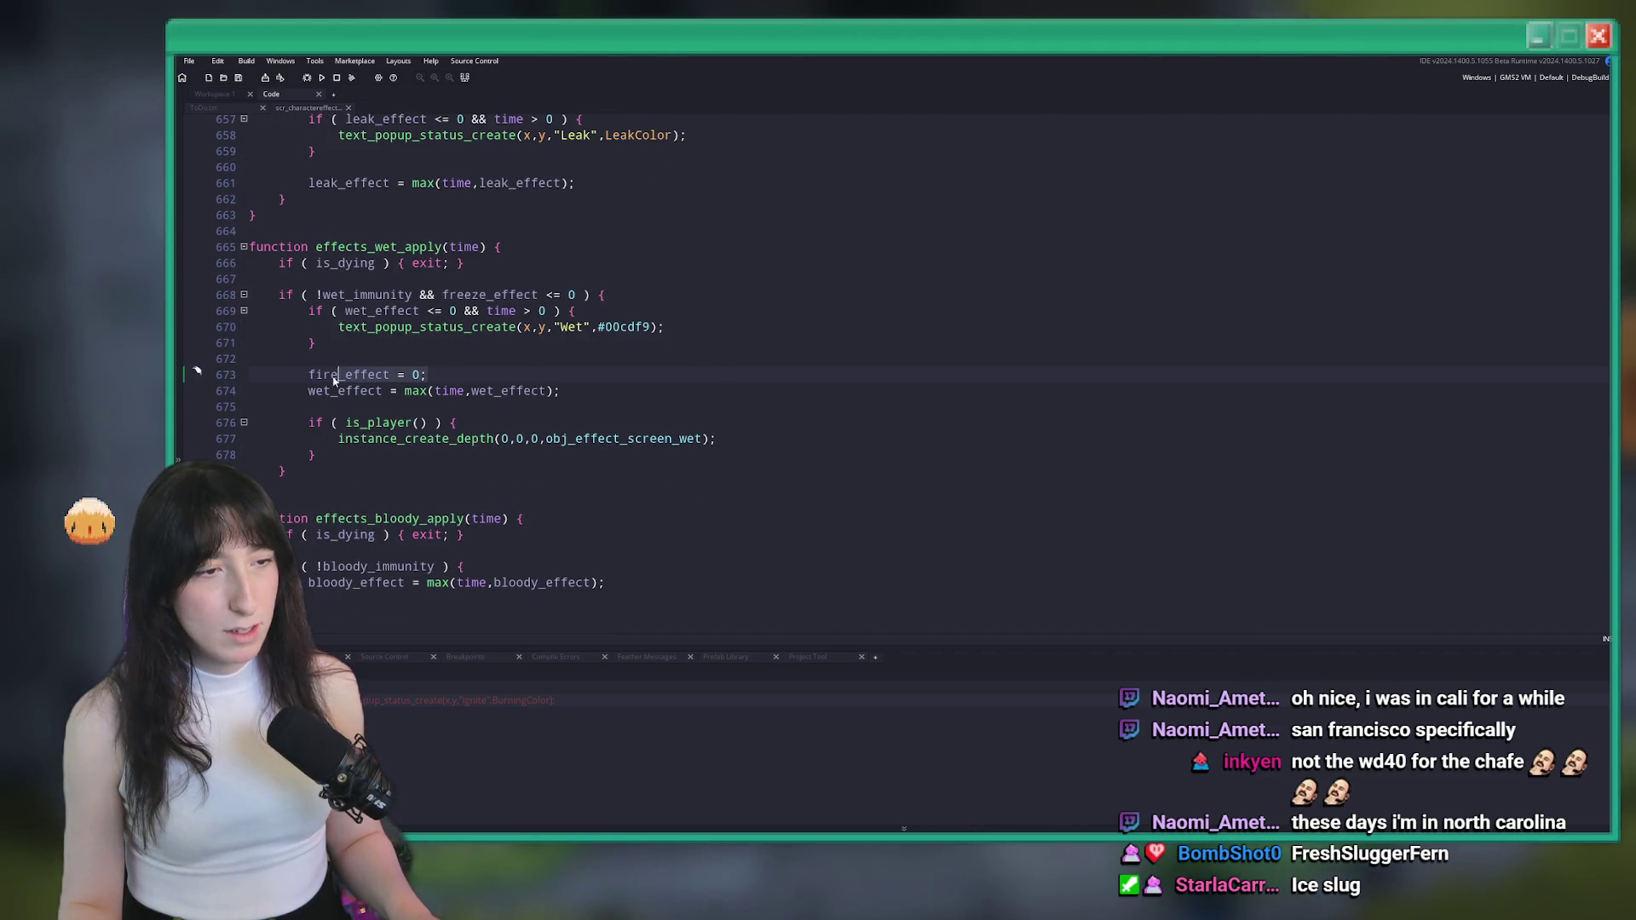
pyautogui.moveTo(455, 375); pyautogui.dragTo(481, 338)
pyautogui.press('BackSpace')
pyautogui.scroll(-2, 481, 338)
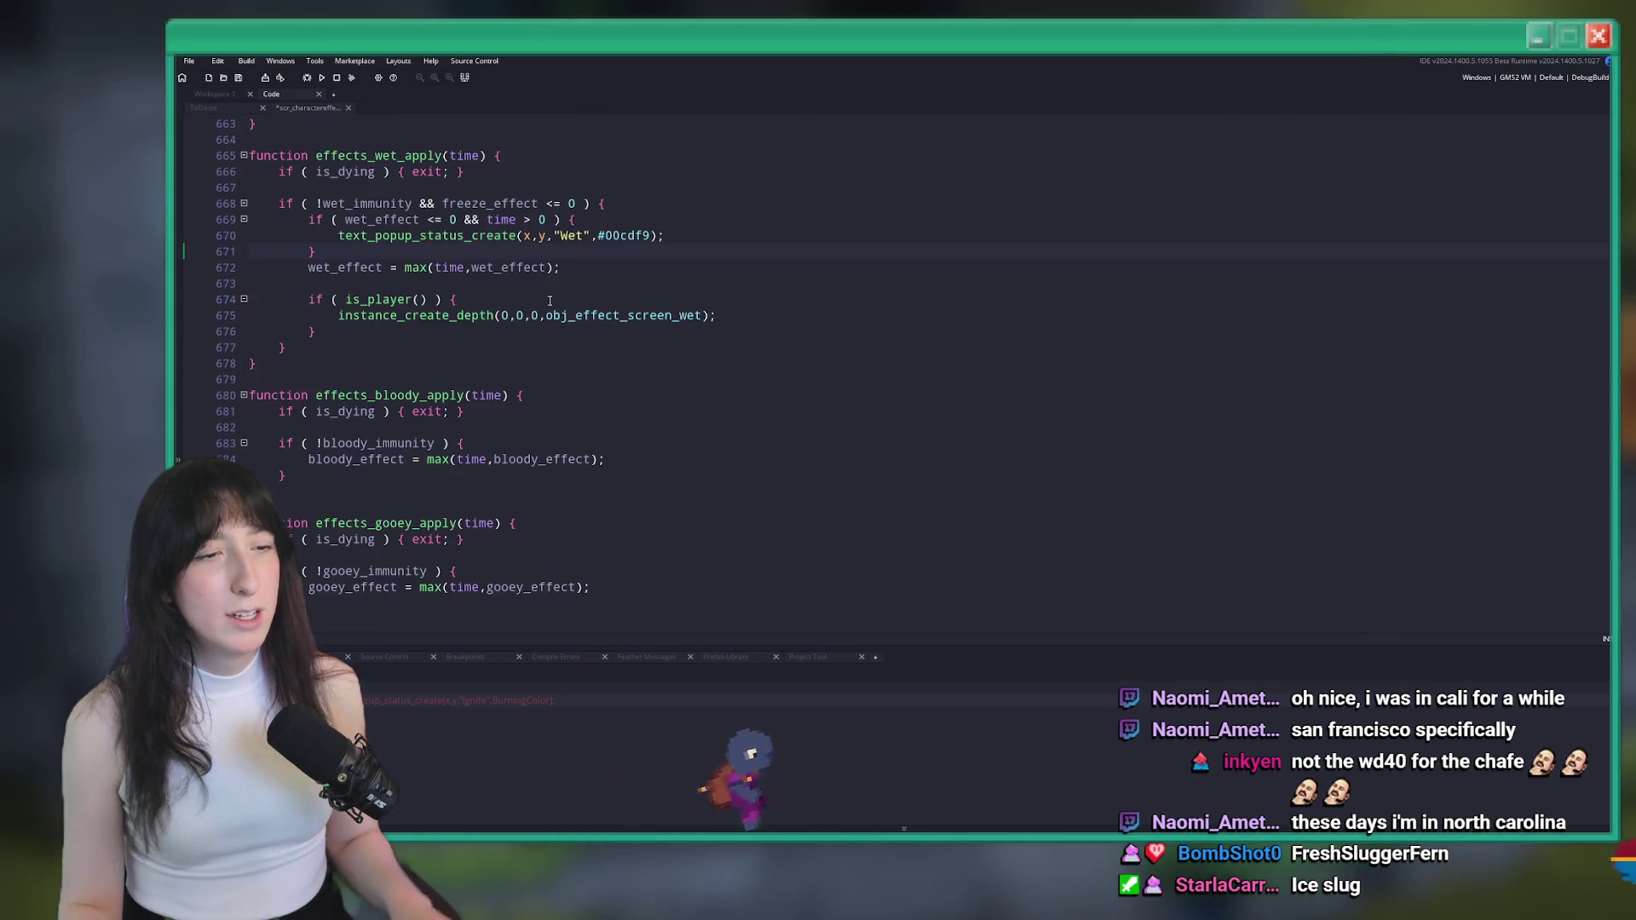
pyautogui.scroll(2, 597, 281)
pyautogui.click(662, 263)
pyautogui.scroll(-20, 662, 259)
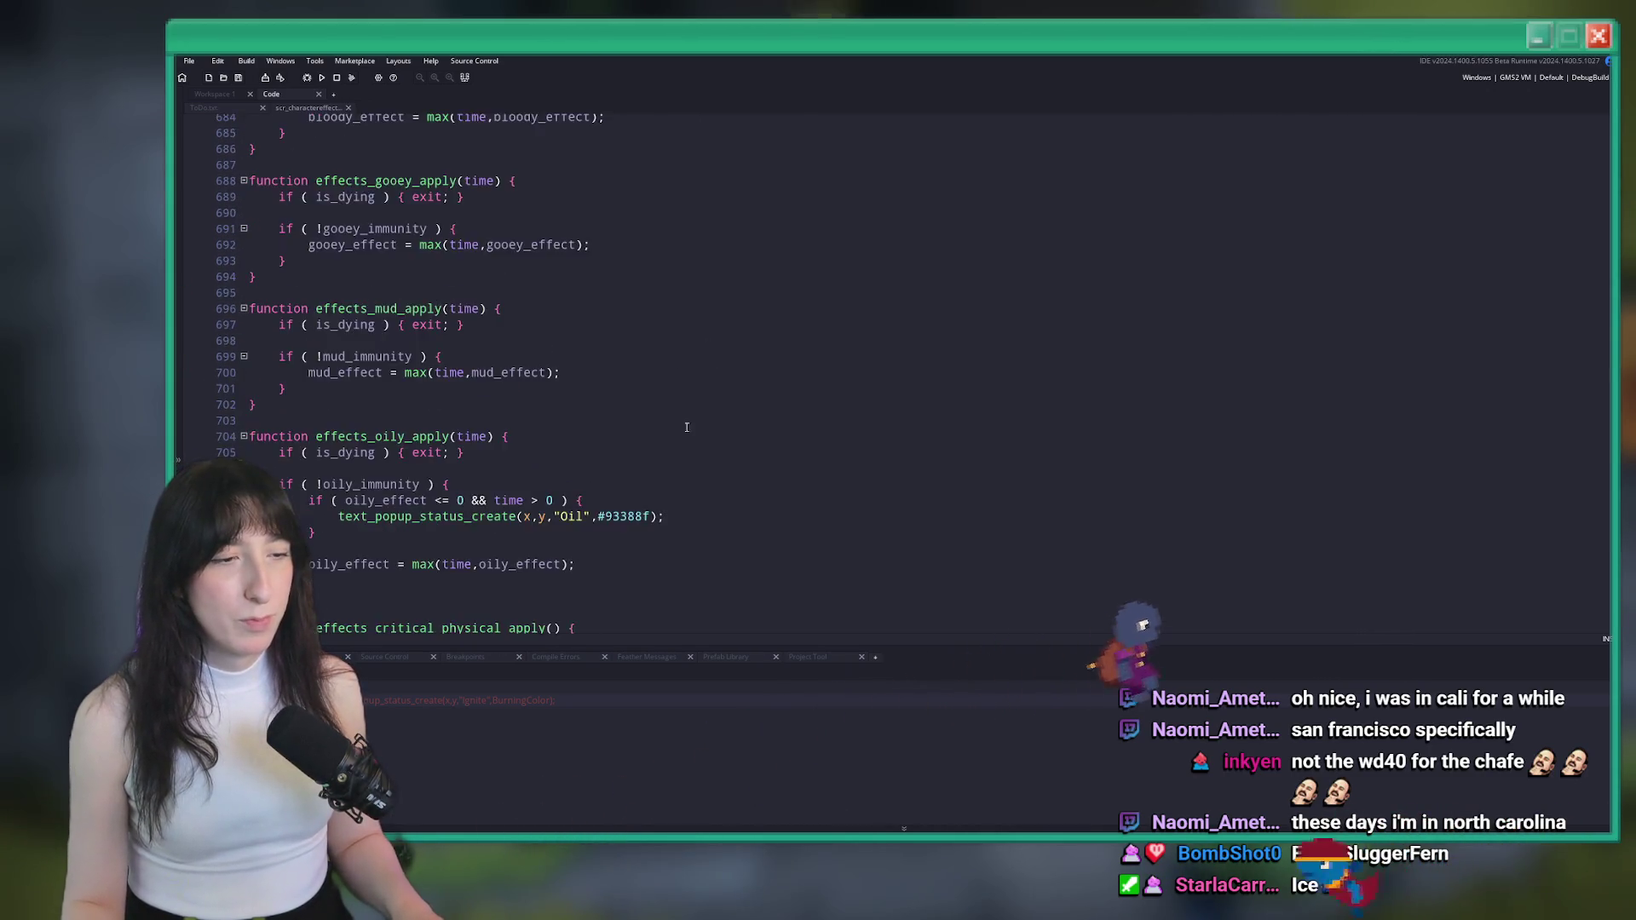
# Search for 'steam' to reach the fluid-type switch
pyautogui.hotkey('ctrl', 'f')
pyautogui.write('steam')
pyautogui.press('Return')
pyautogui.scroll(20, 563, 454)
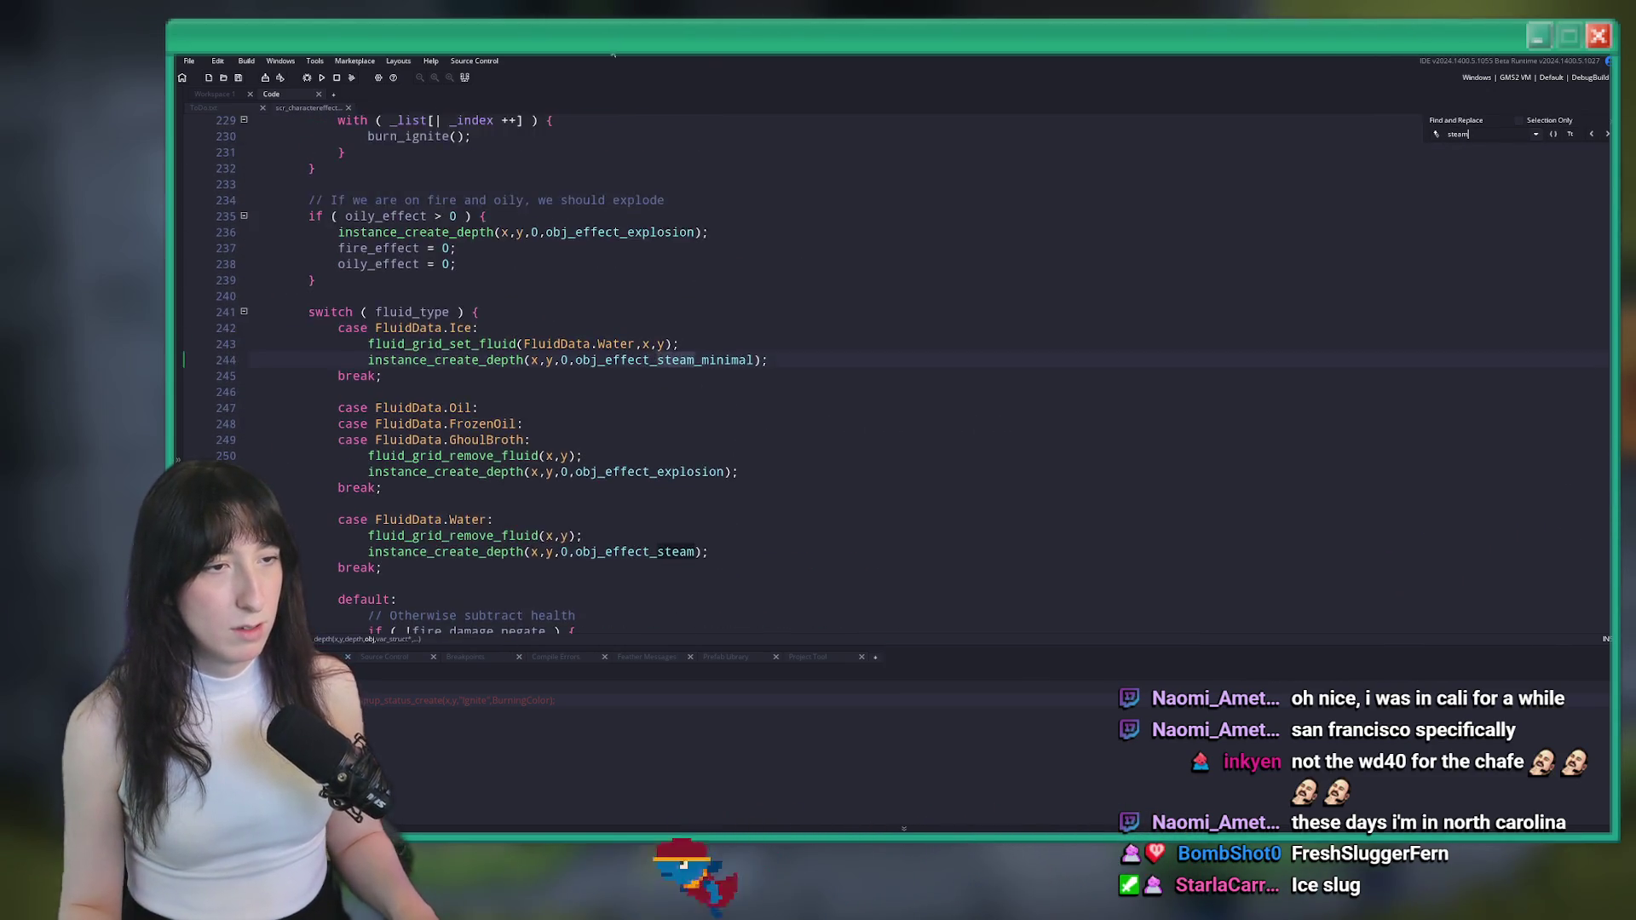
# Add 'fire_effect = 0;' after the obj_effect_steam line in the FluidData.Water case
pyautogui.scroll(-19, 487, 461)
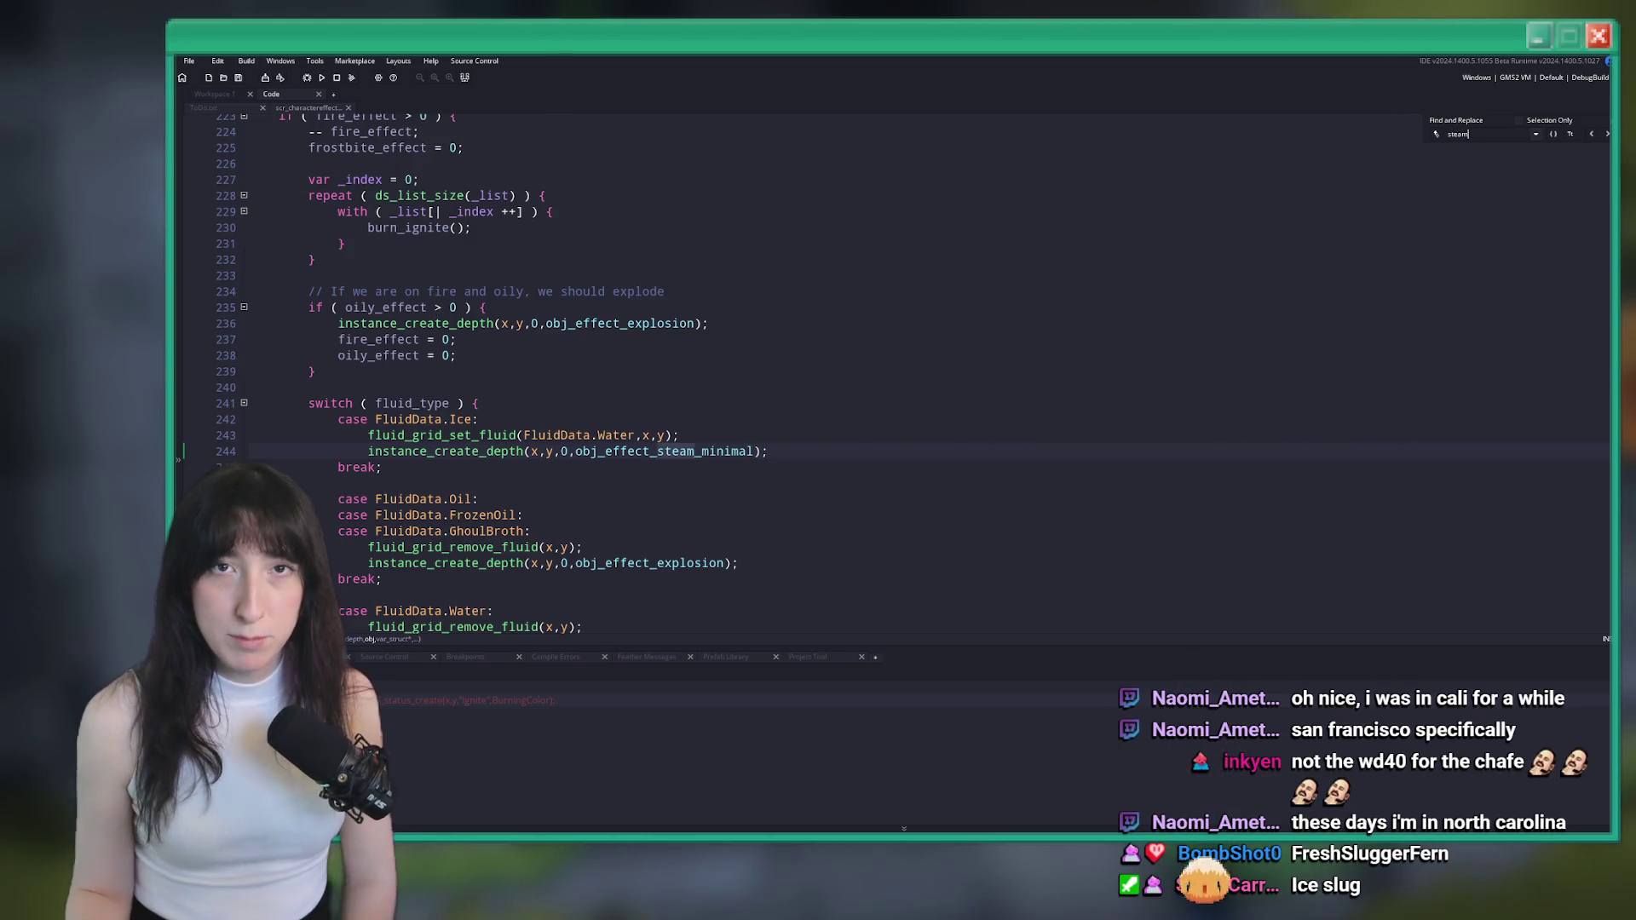
pyautogui.click(763, 352)
pyautogui.scroll(-4, 762, 352)
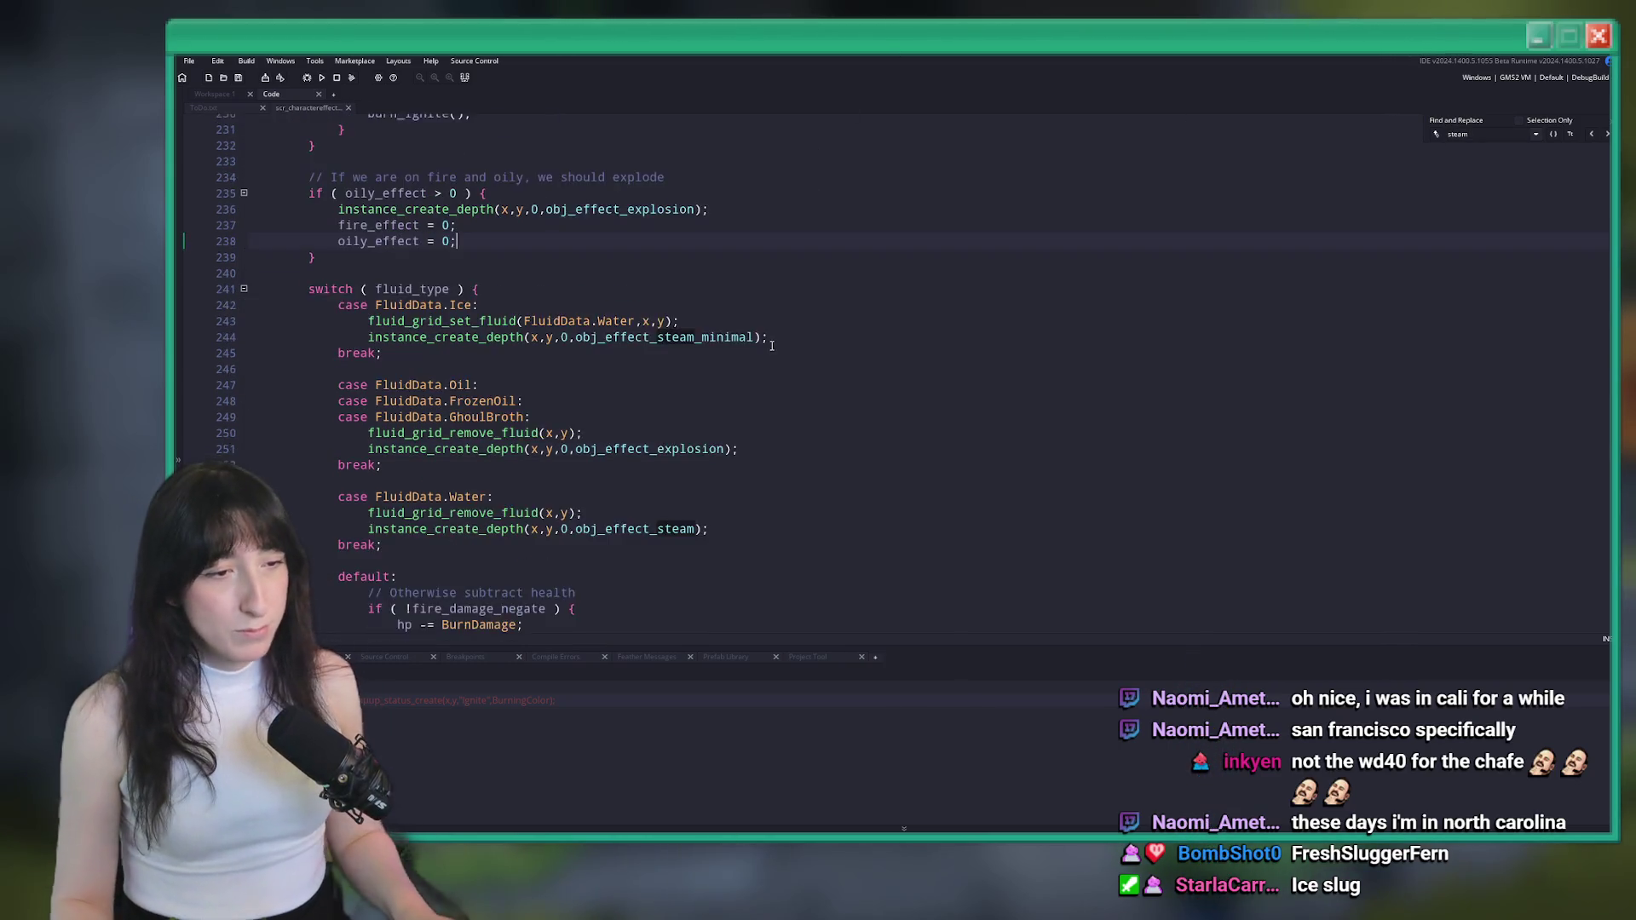
pyautogui.scroll(3, 675, 446)
pyautogui.click(715, 564)
pyautogui.scroll(-3, 716, 564)
pyautogui.click(760, 392)
pyautogui.scroll(1, 760, 391)
pyautogui.press('Return')
pyautogui.write('fire_effect = 0;')
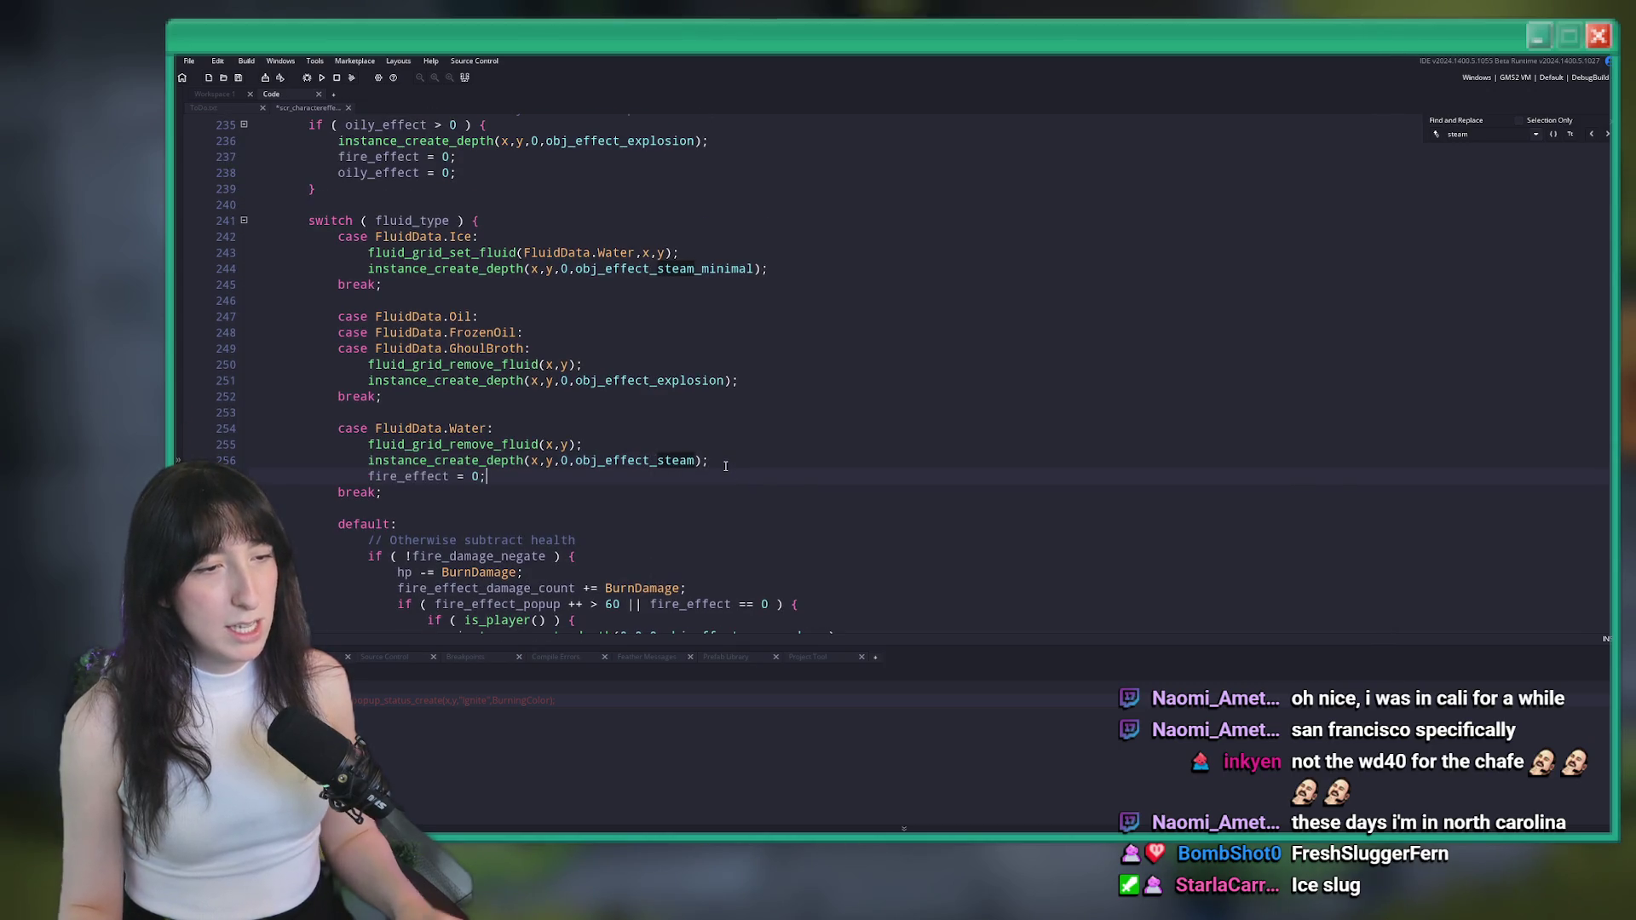
# Add an effects_wet_apply call on the next line of the Water case
pyautogui.scroll(3, 707, 467)
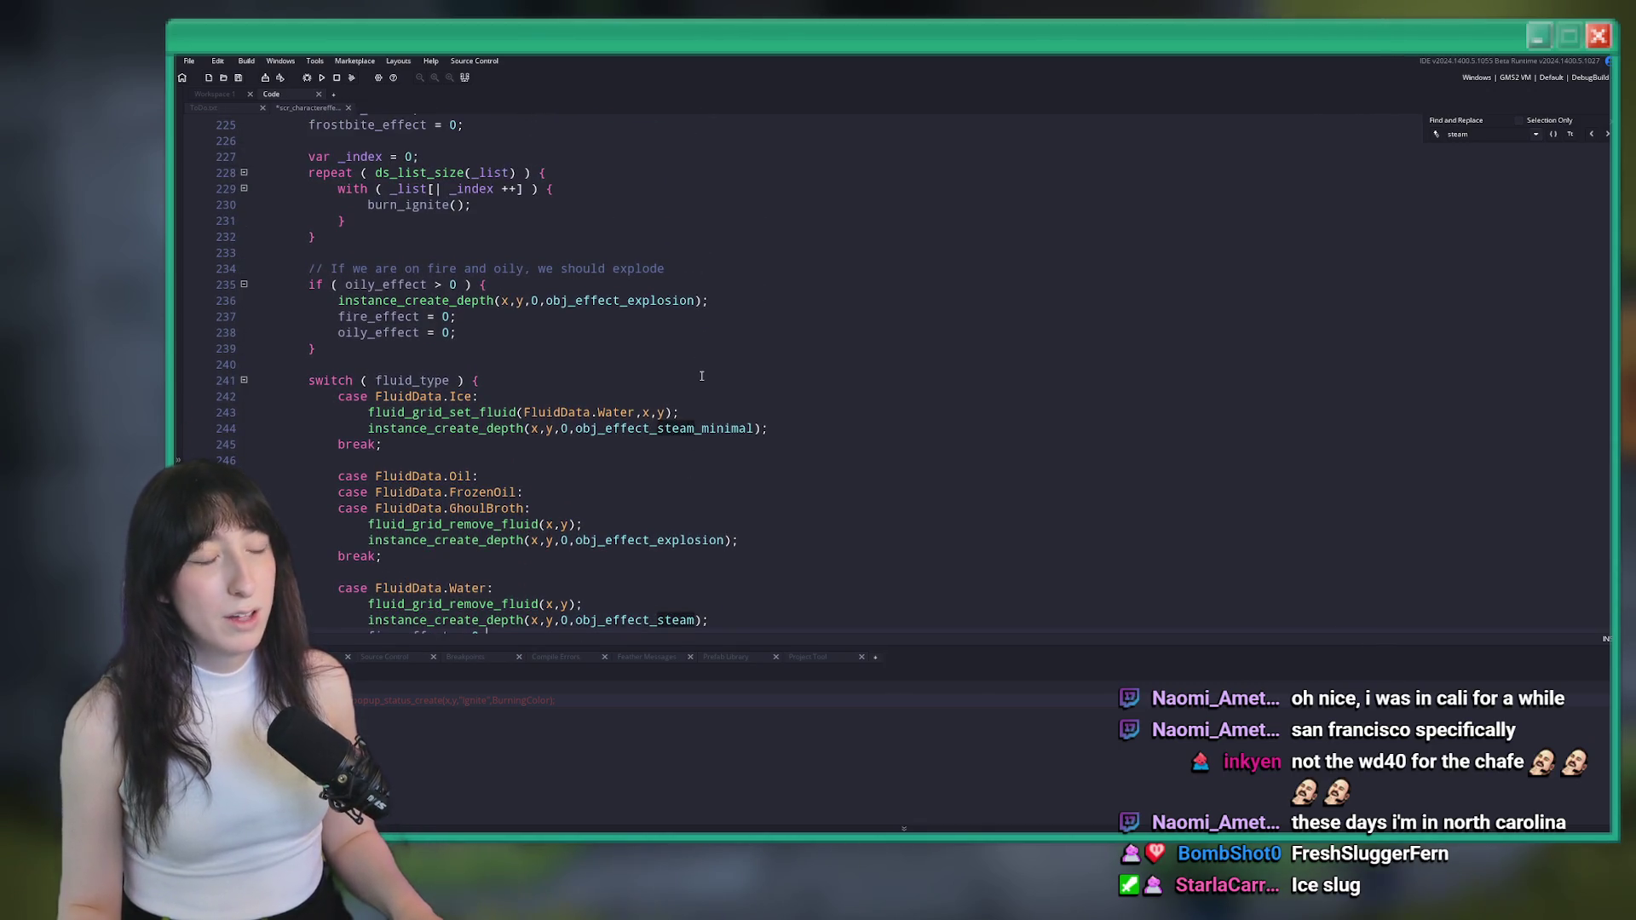
pyautogui.scroll(3, 701, 375)
pyautogui.scroll(-9, 491, 385)
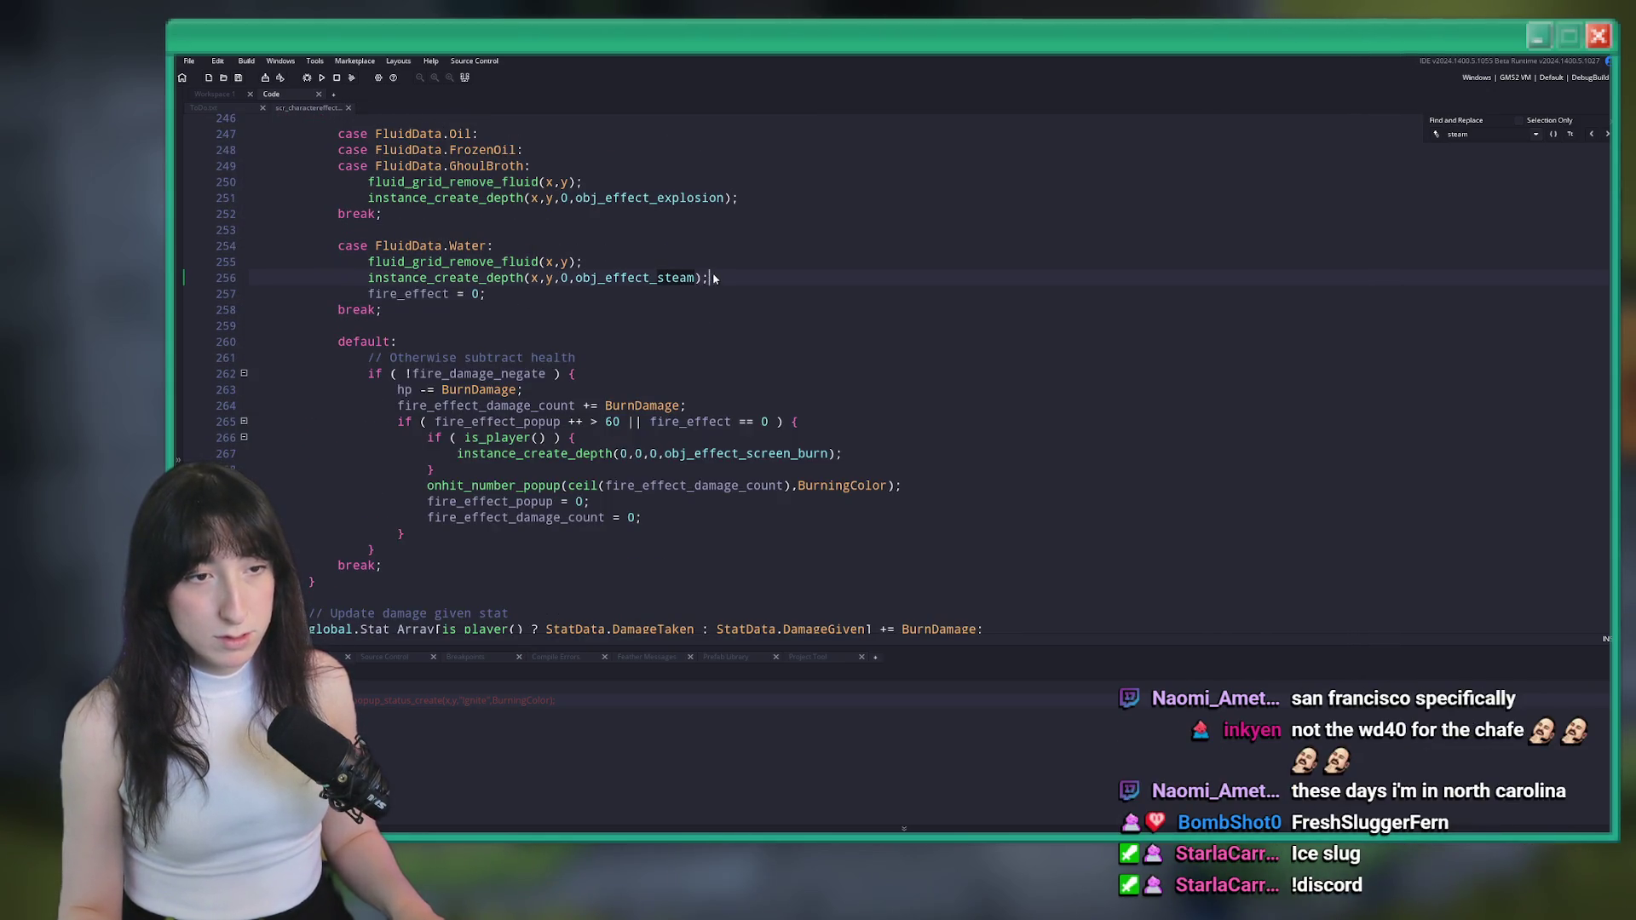
pyautogui.scroll(3, 716, 273)
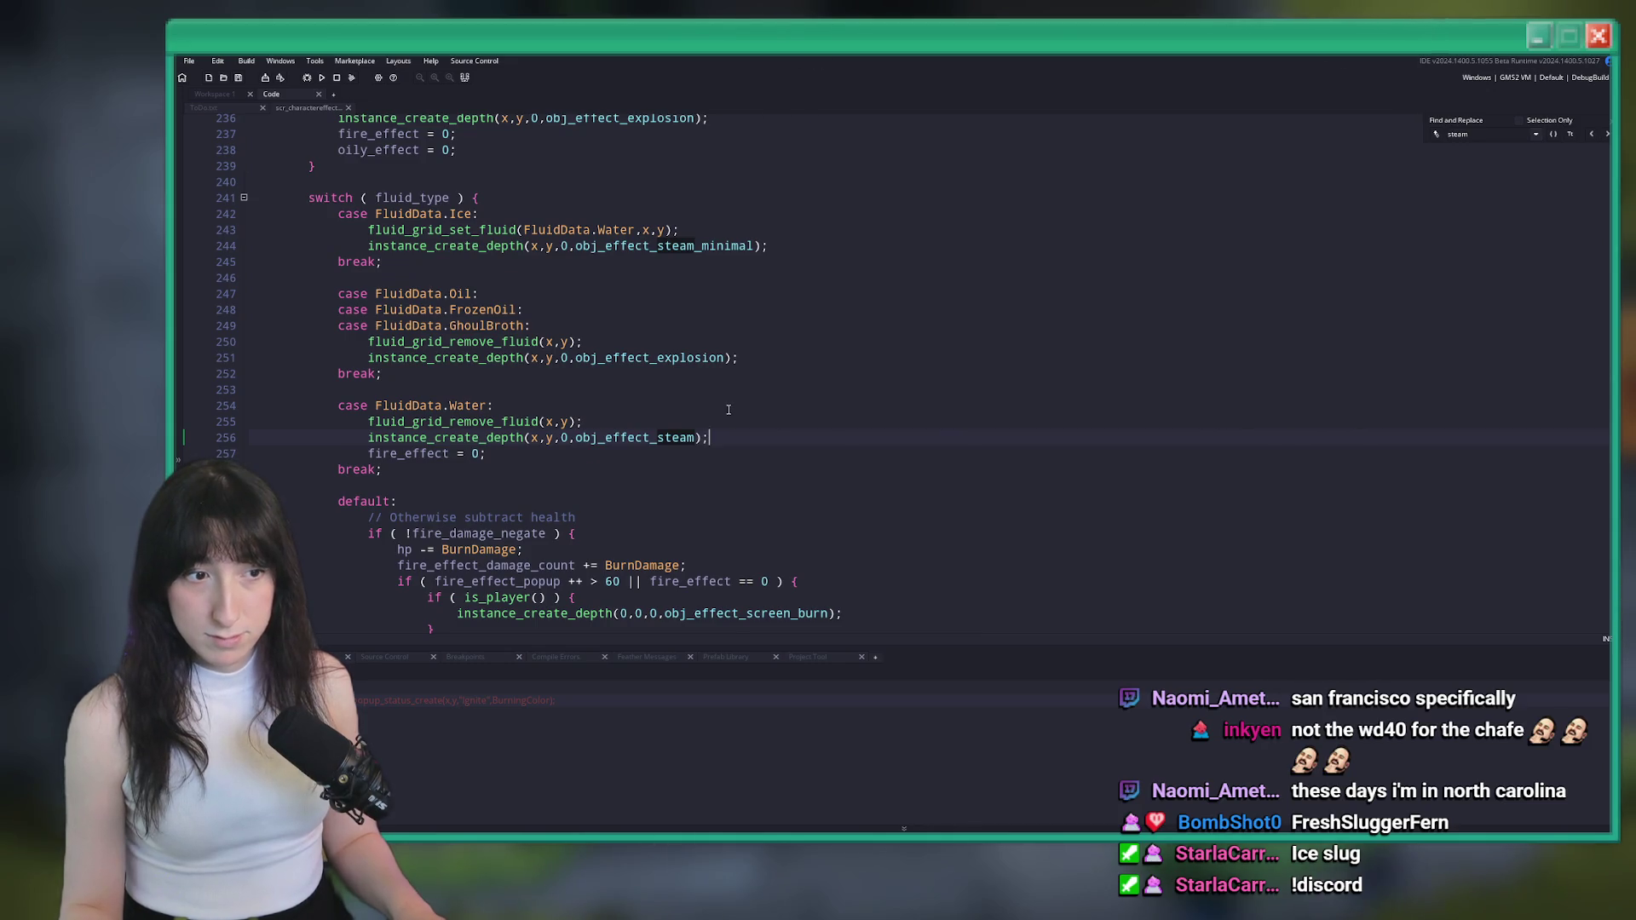
pyautogui.scroll(2, 728, 410)
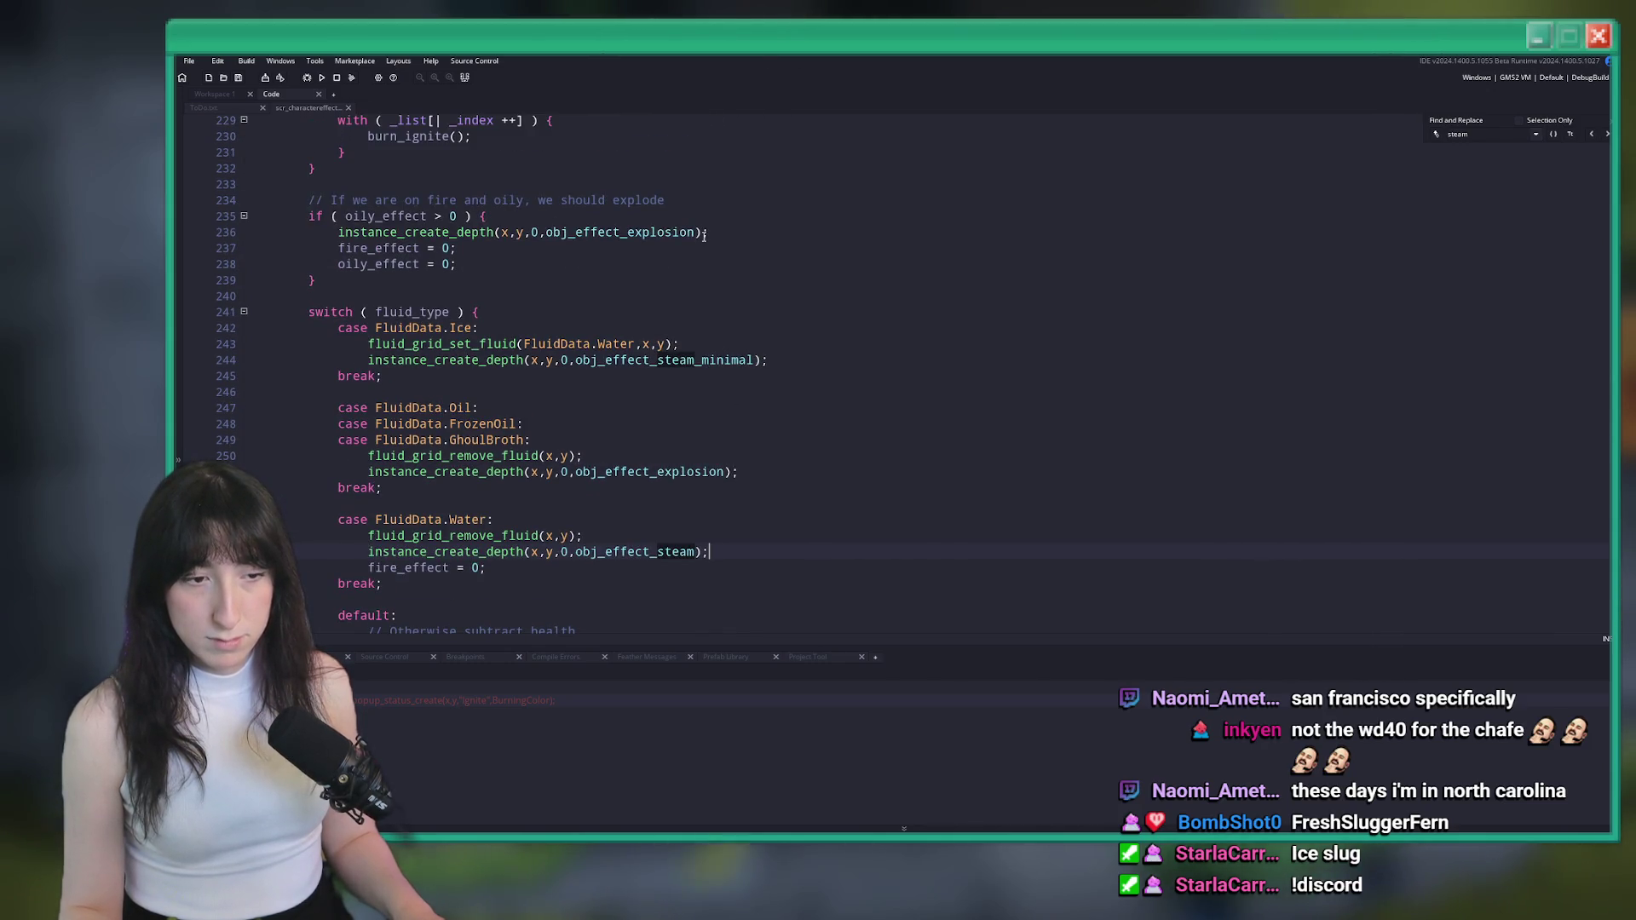
pyautogui.scroll(1, 706, 403)
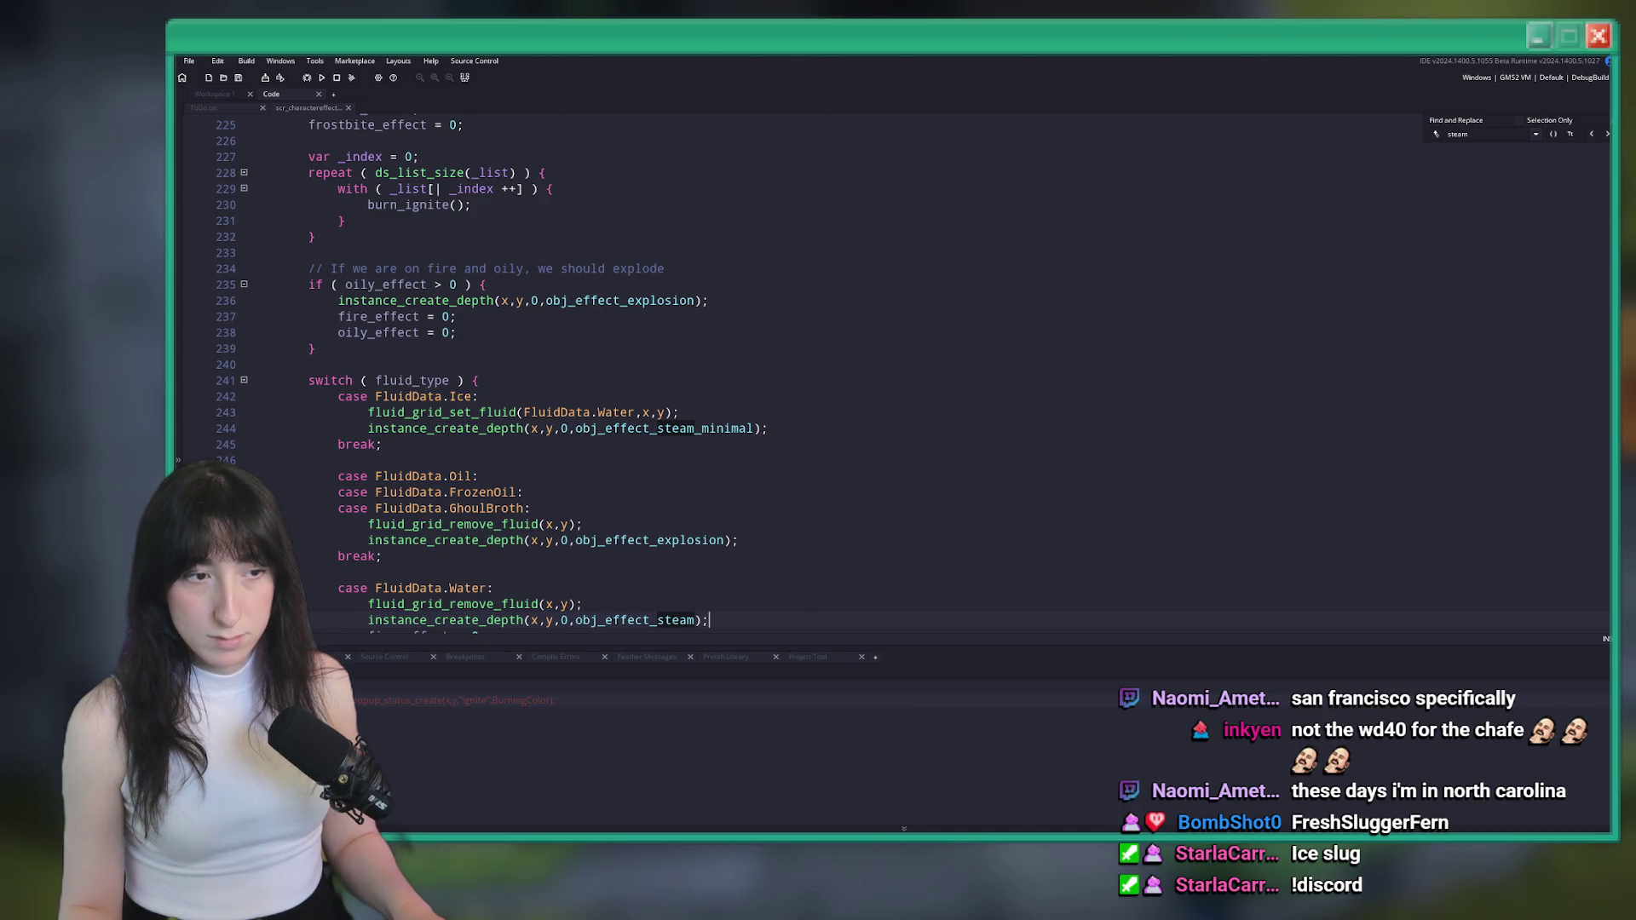
pyautogui.scroll(-2, 578, 336)
pyautogui.press('Return')
pyautogui.write('wet_effect = 0;')
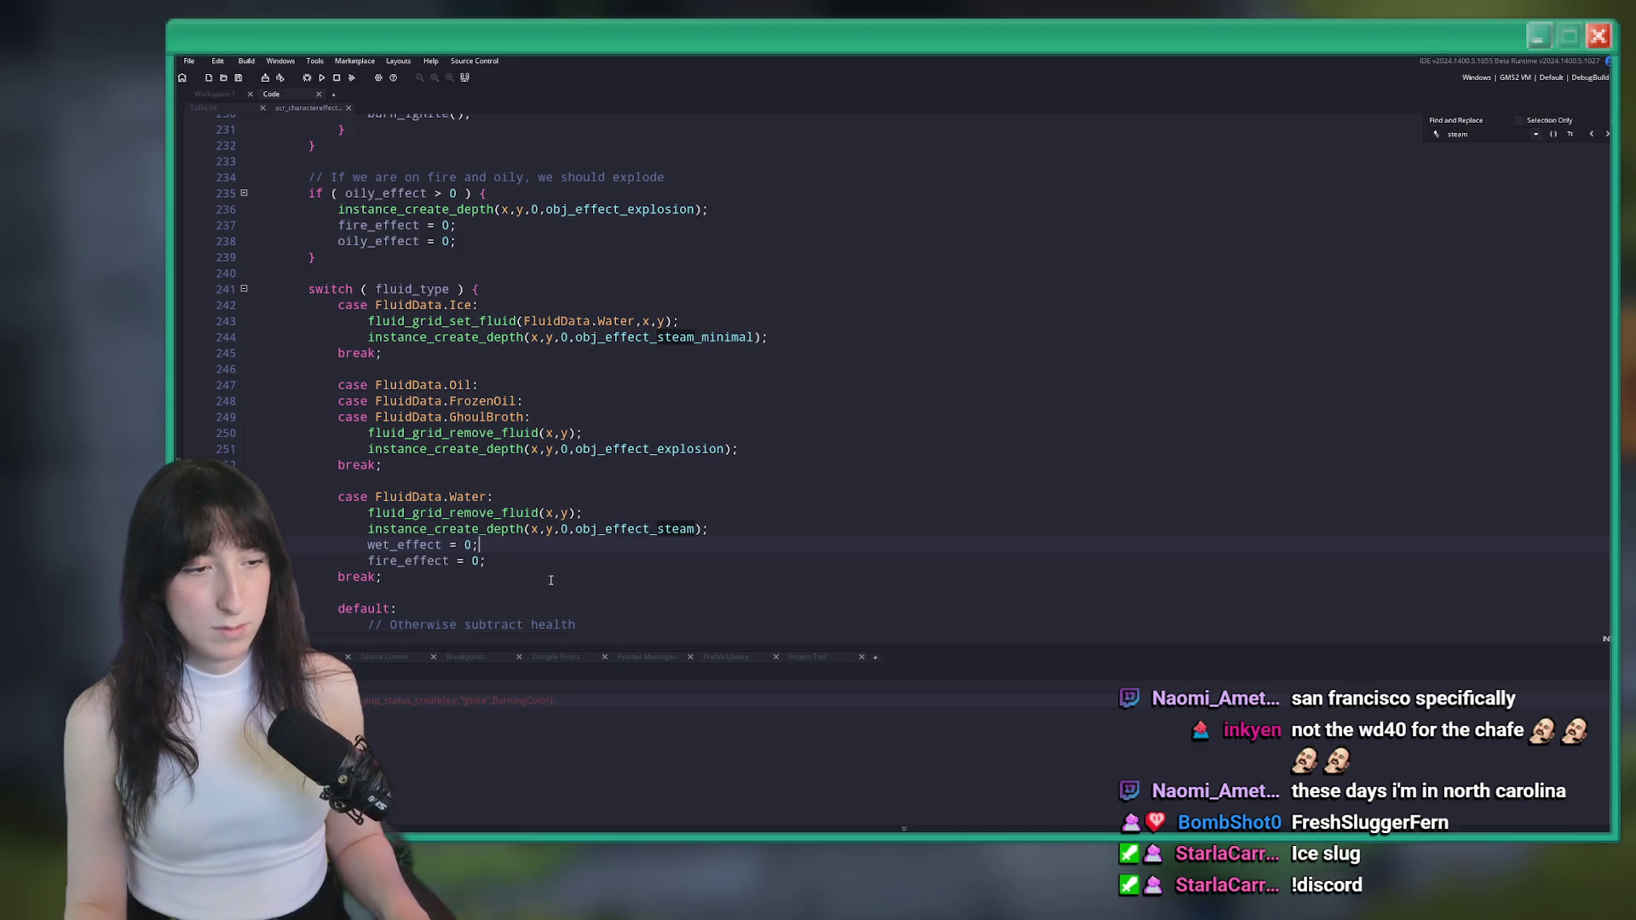
pyautogui.scroll(5, 755, 259)
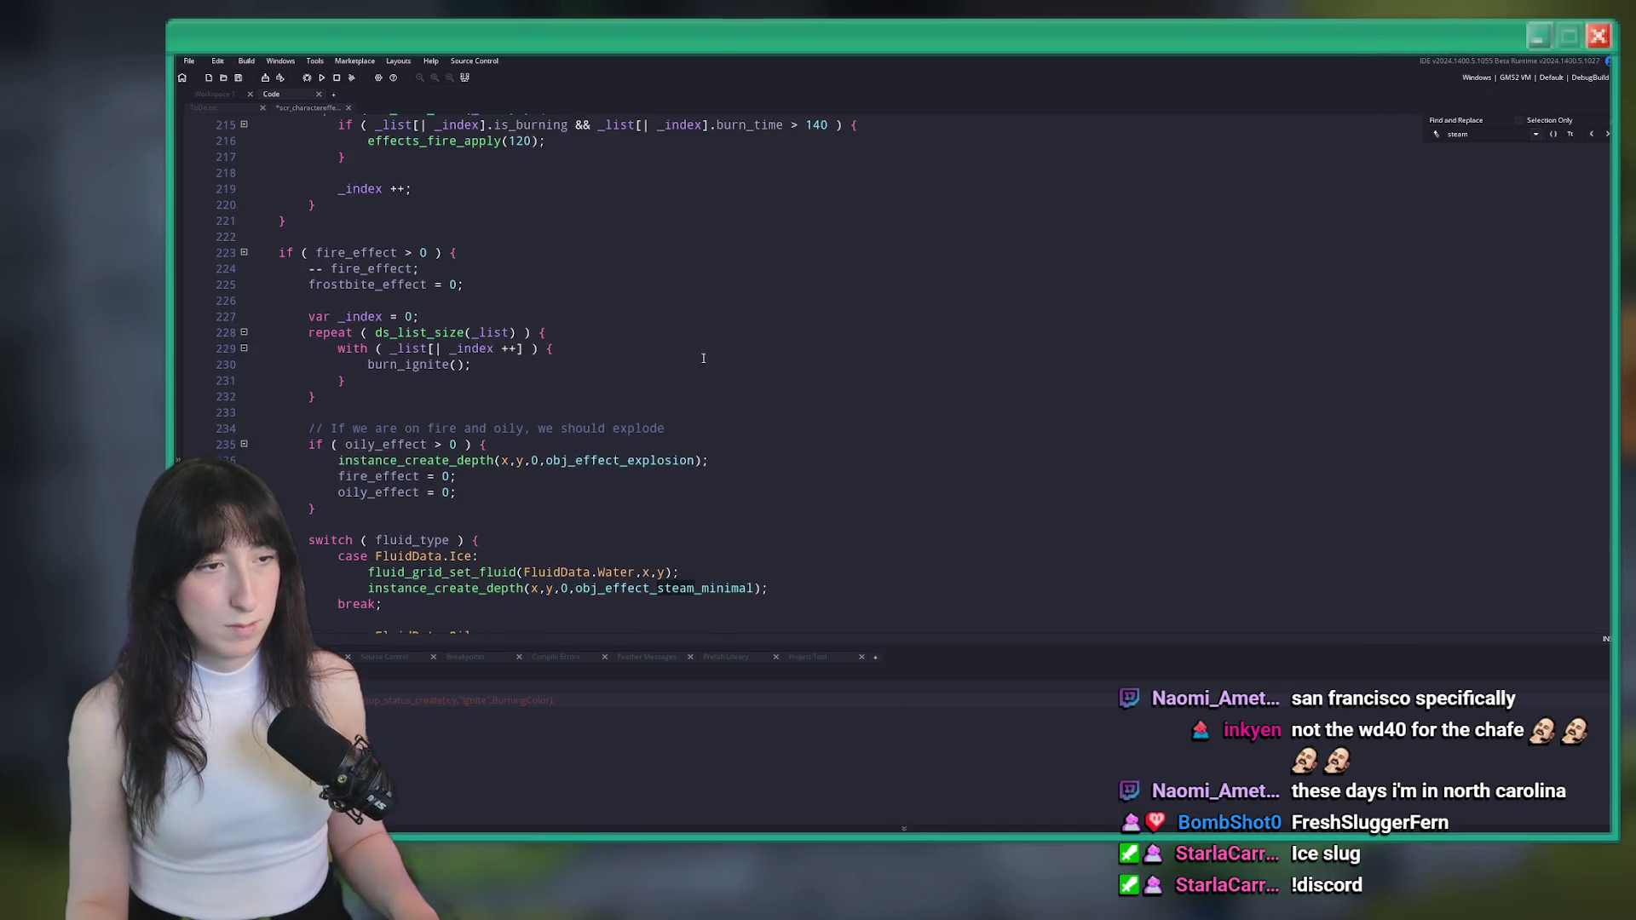
pyautogui.scroll(5, 672, 388)
pyautogui.scroll(-8, 682, 170)
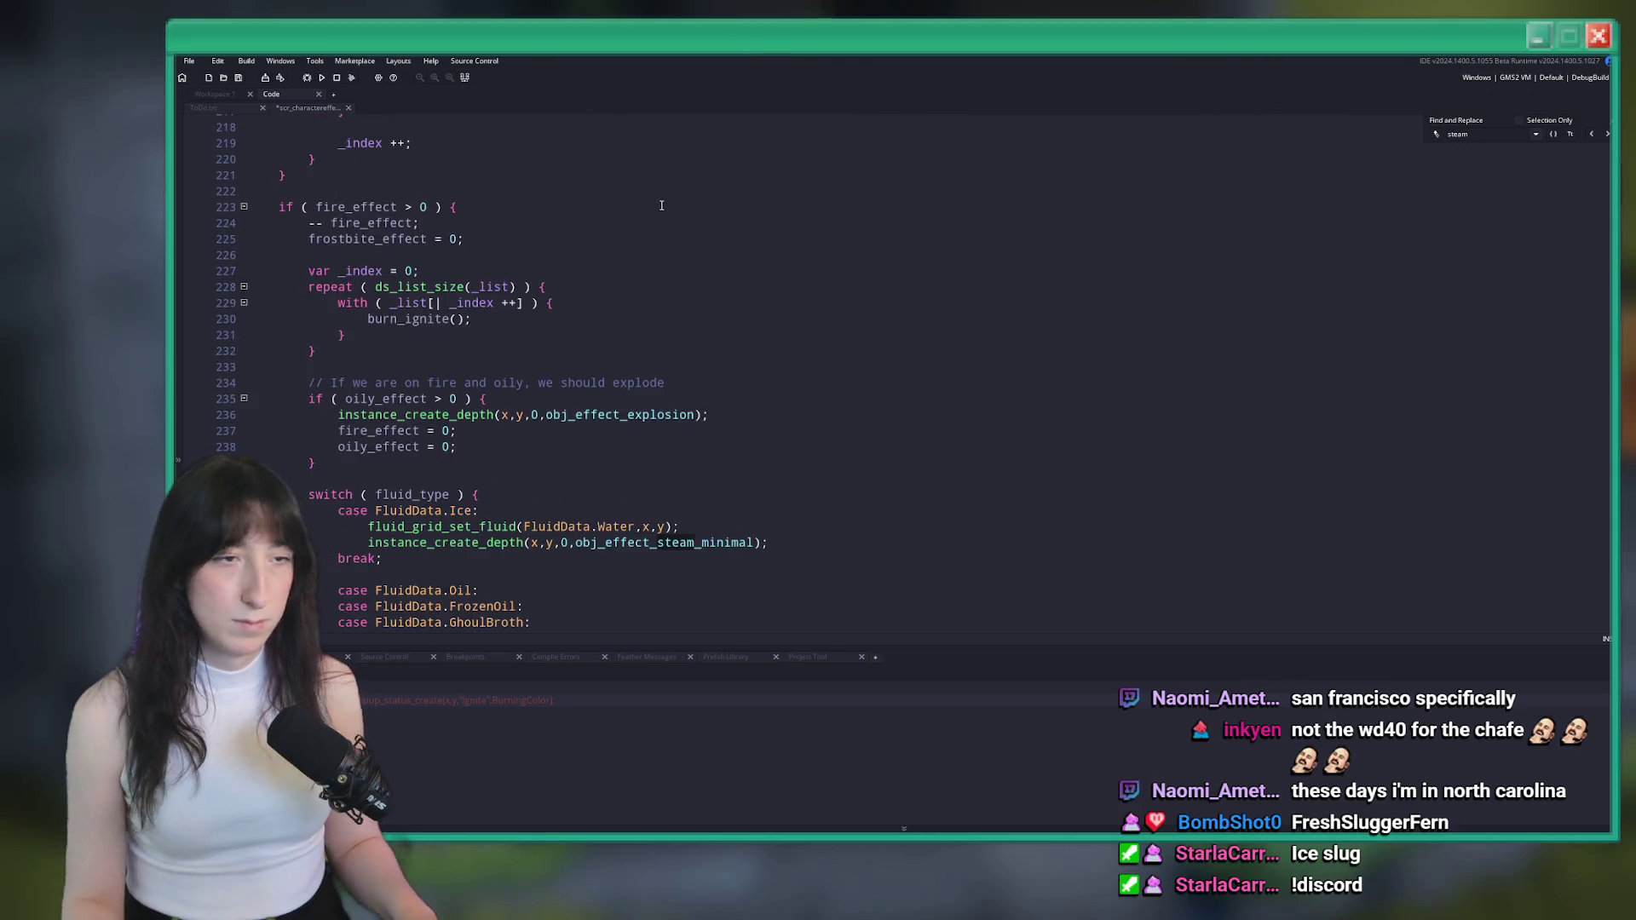
pyautogui.write('effects_wat')
pyautogui.press('BackSpace')
pyautogui.write('effects_w')
pyautogui.press('Return')
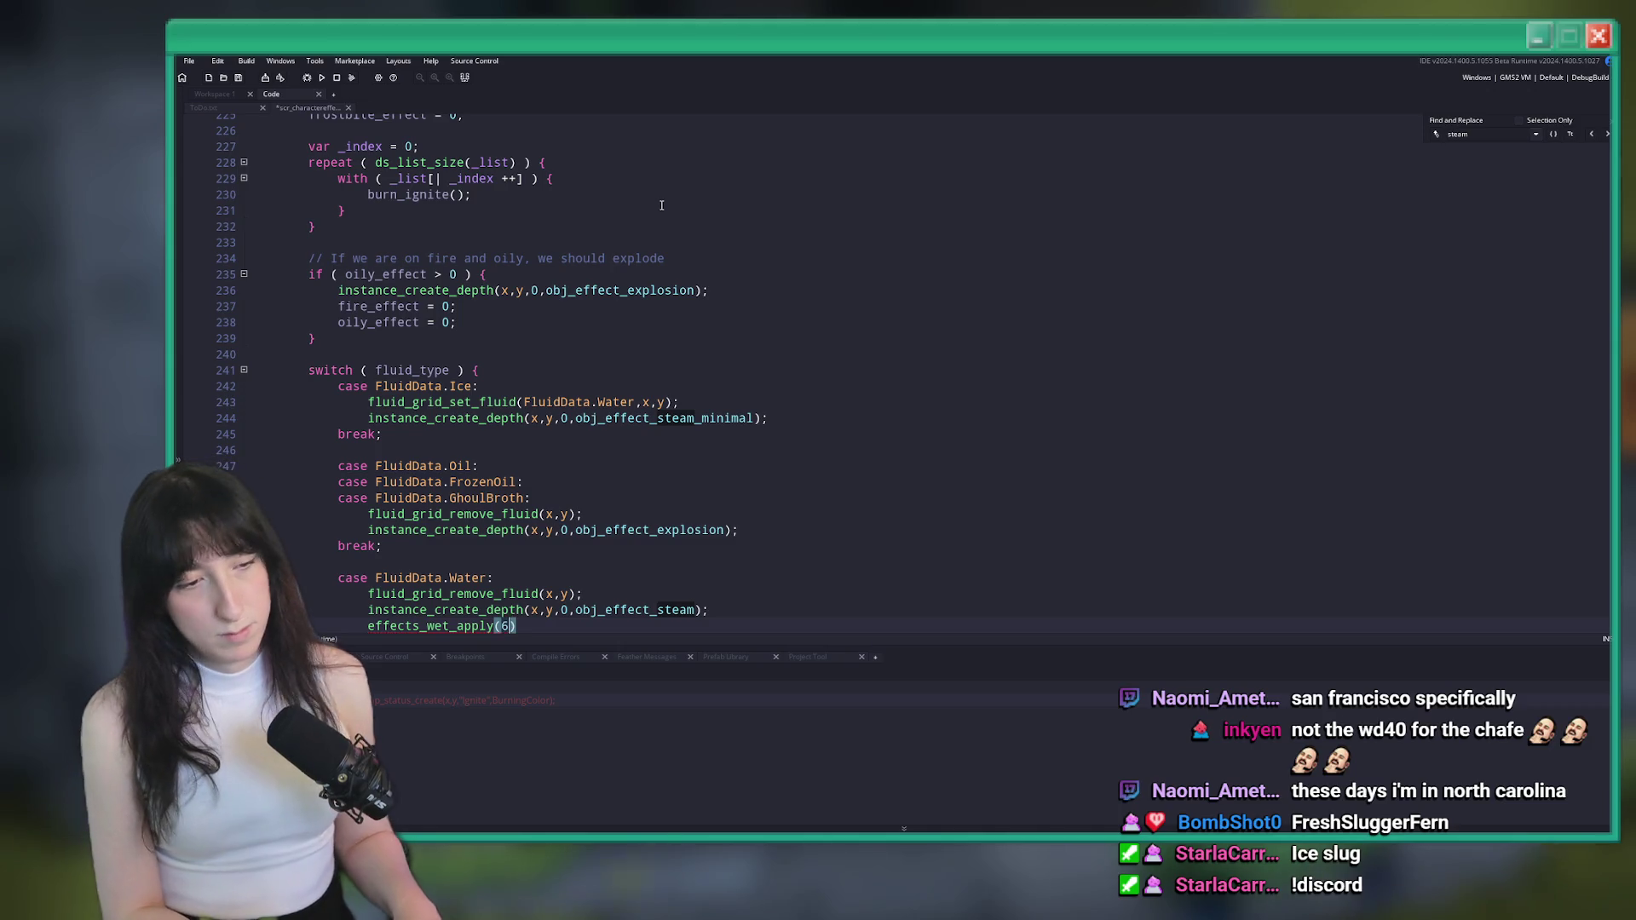
pyautogui.write(';')
# Build and run the game with F5 to test the fire and water changes
pyautogui.scroll(-3, 661, 205)
pyautogui.scroll(13, 682, 153)
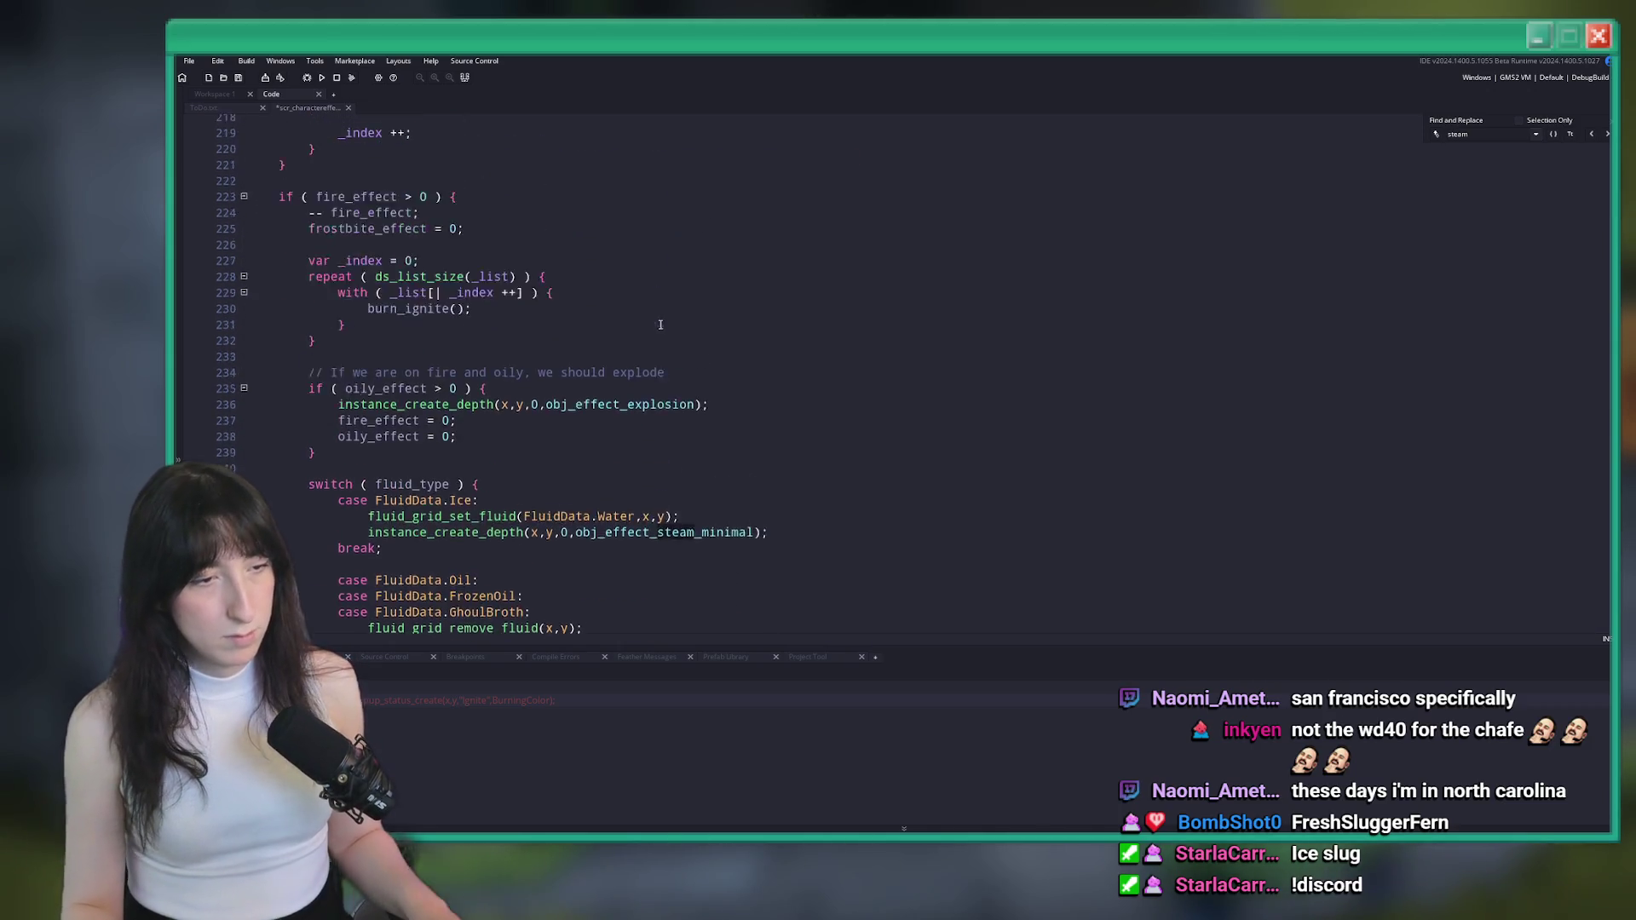
pyautogui.scroll(-13, 516, 543)
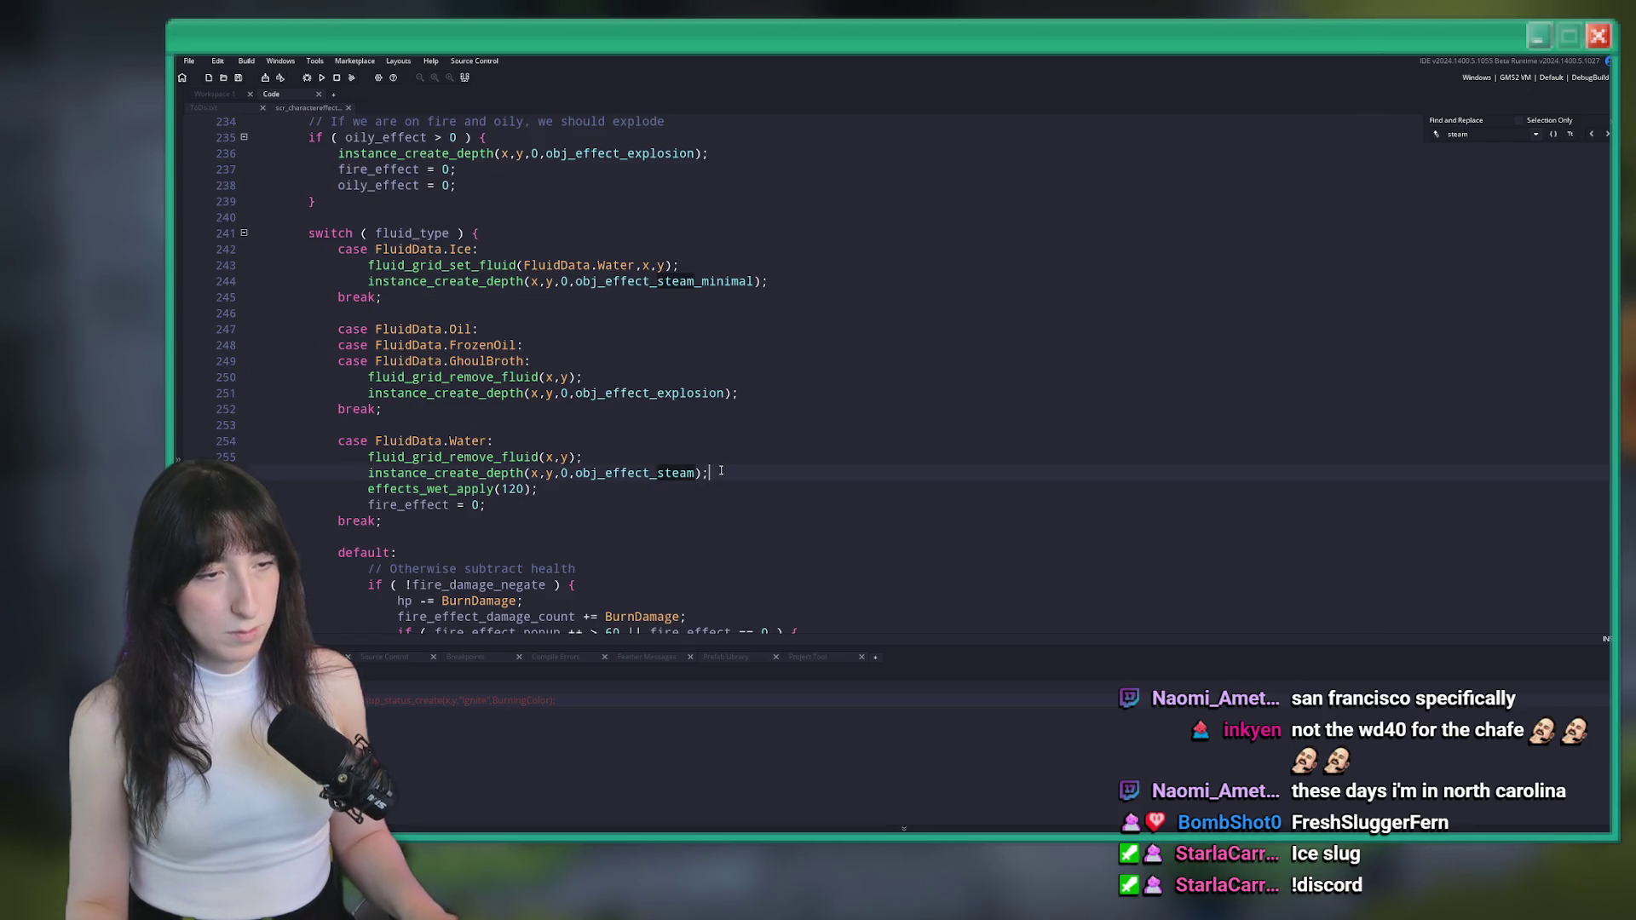
pyautogui.scroll(6, 709, 486)
pyautogui.scroll(-5, 703, 516)
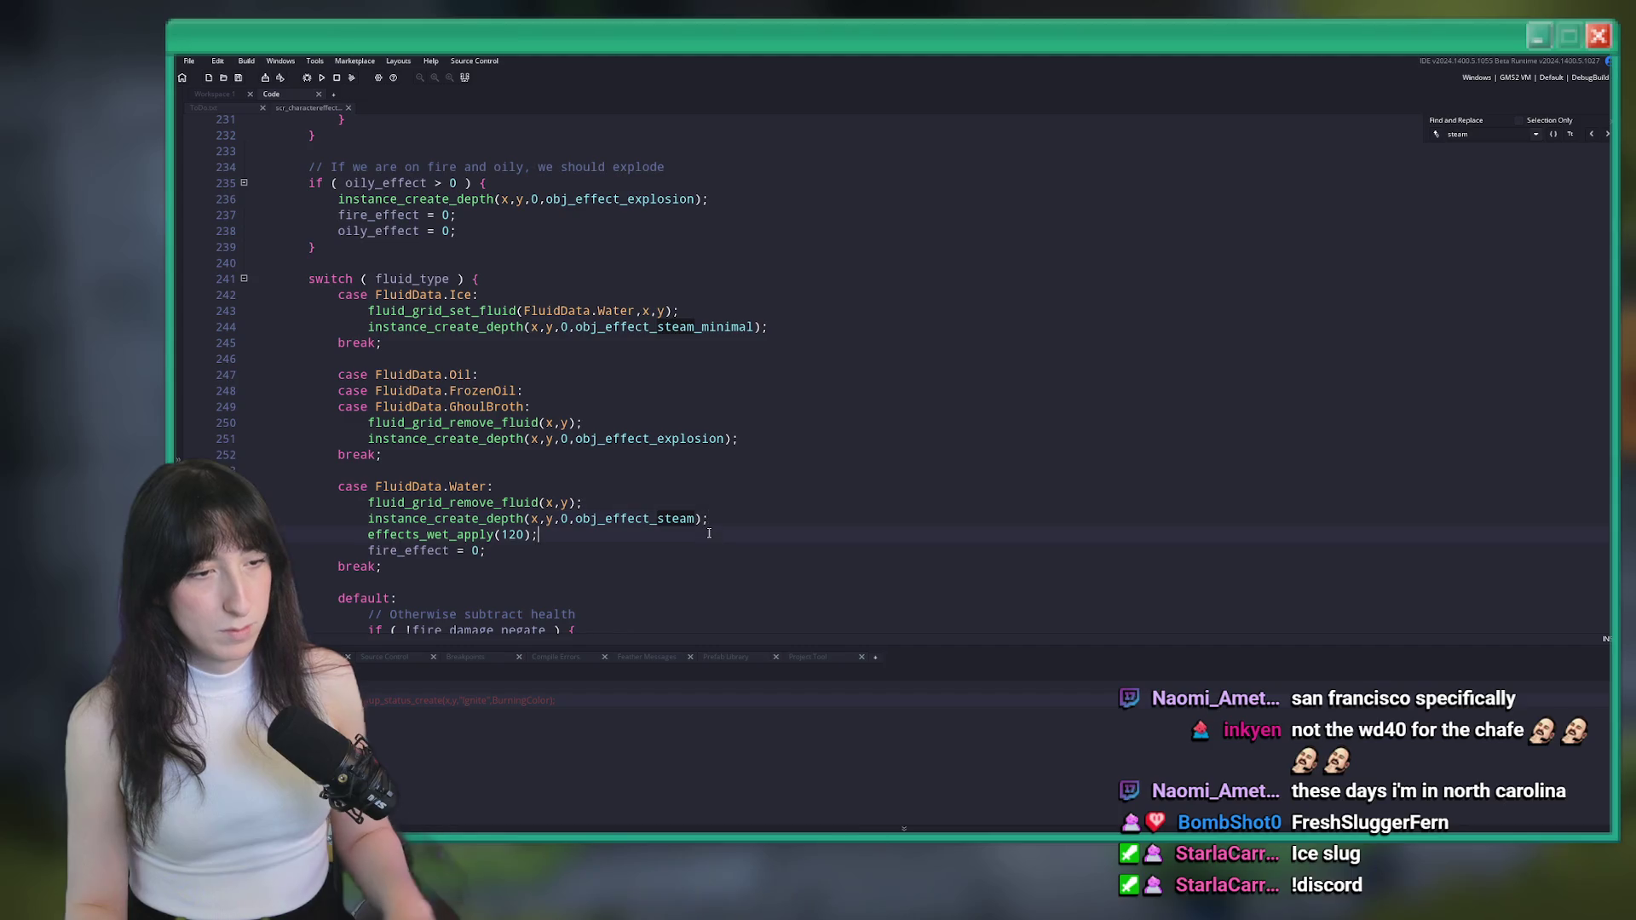
pyautogui.press('F5')
pyautogui.scroll(6, 727, 464)
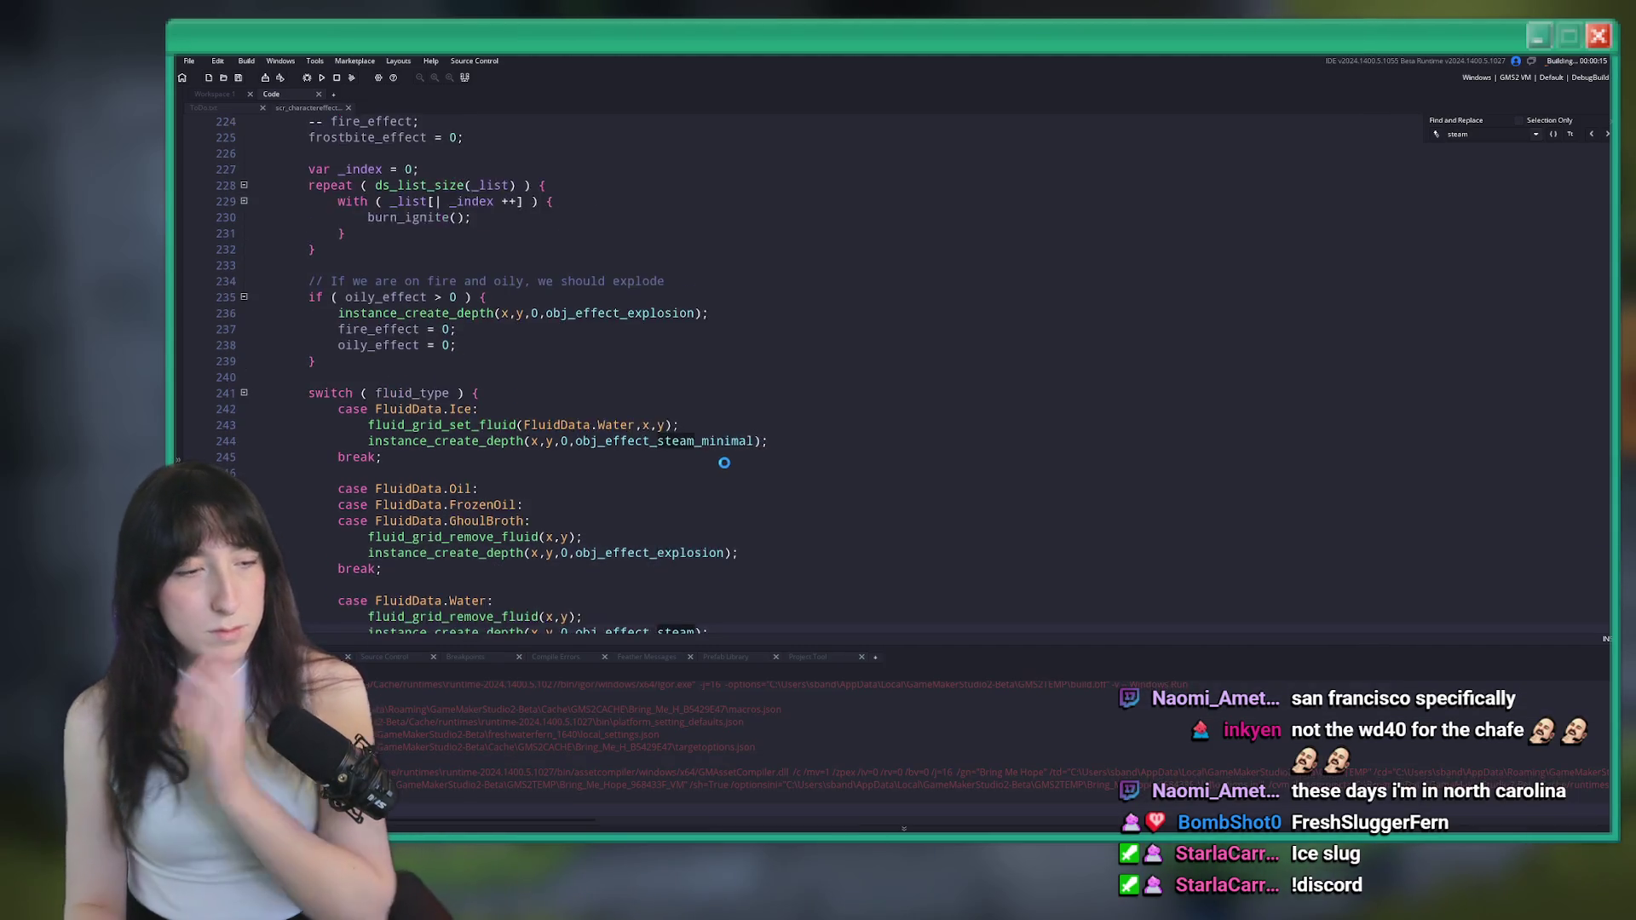
pyautogui.scroll(2, 647, 434)
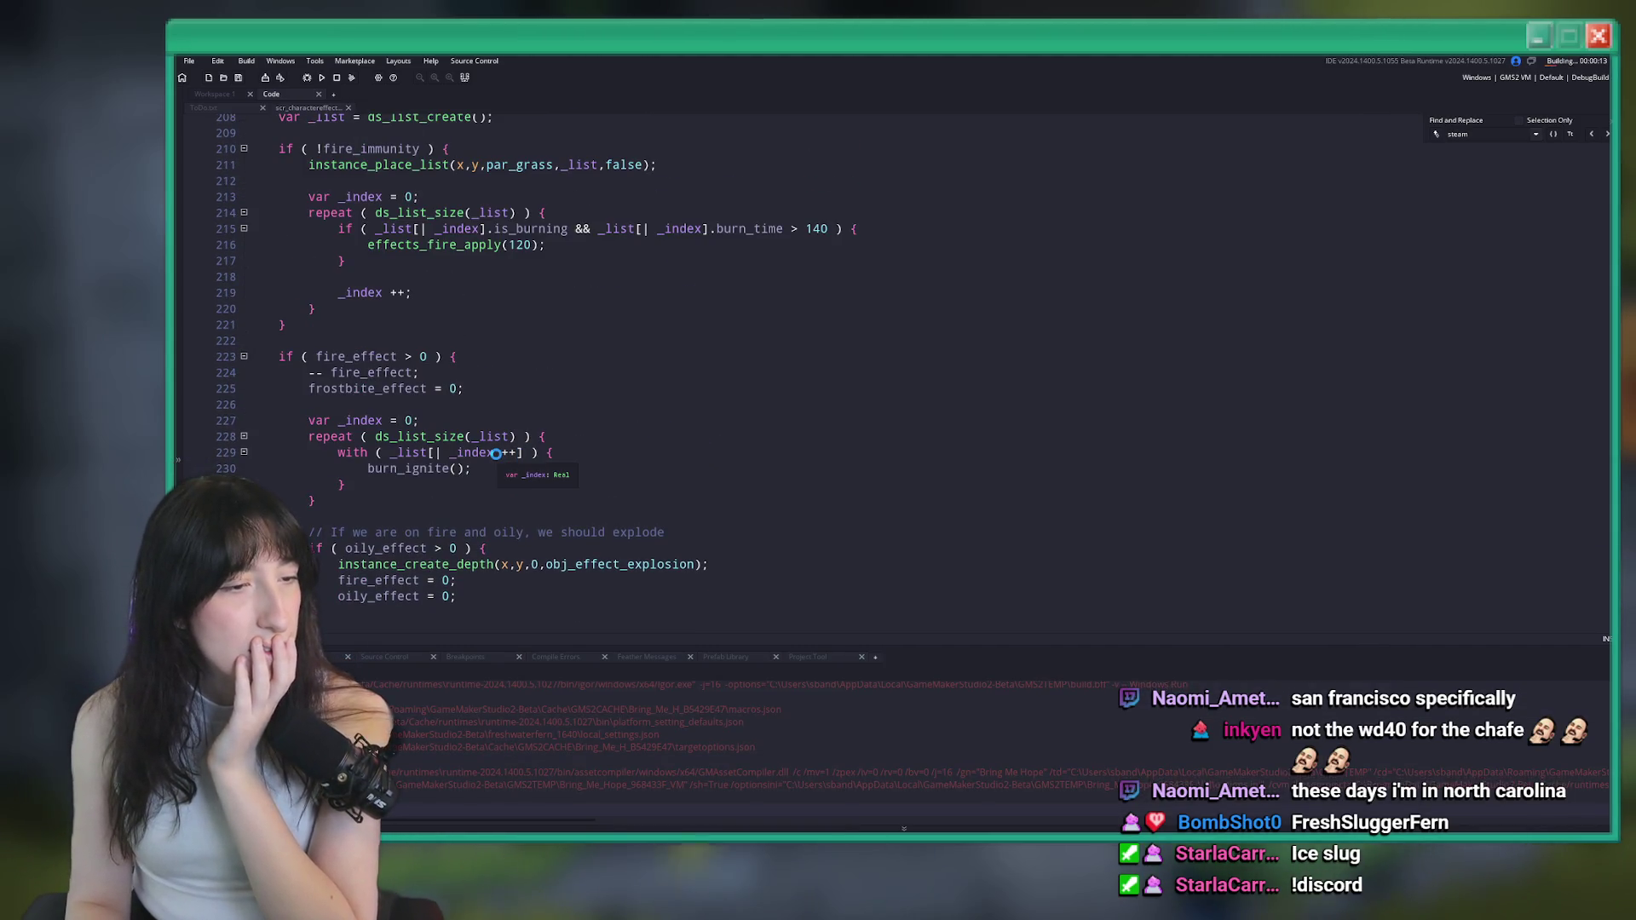
pyautogui.scroll(-2, 364, 421)
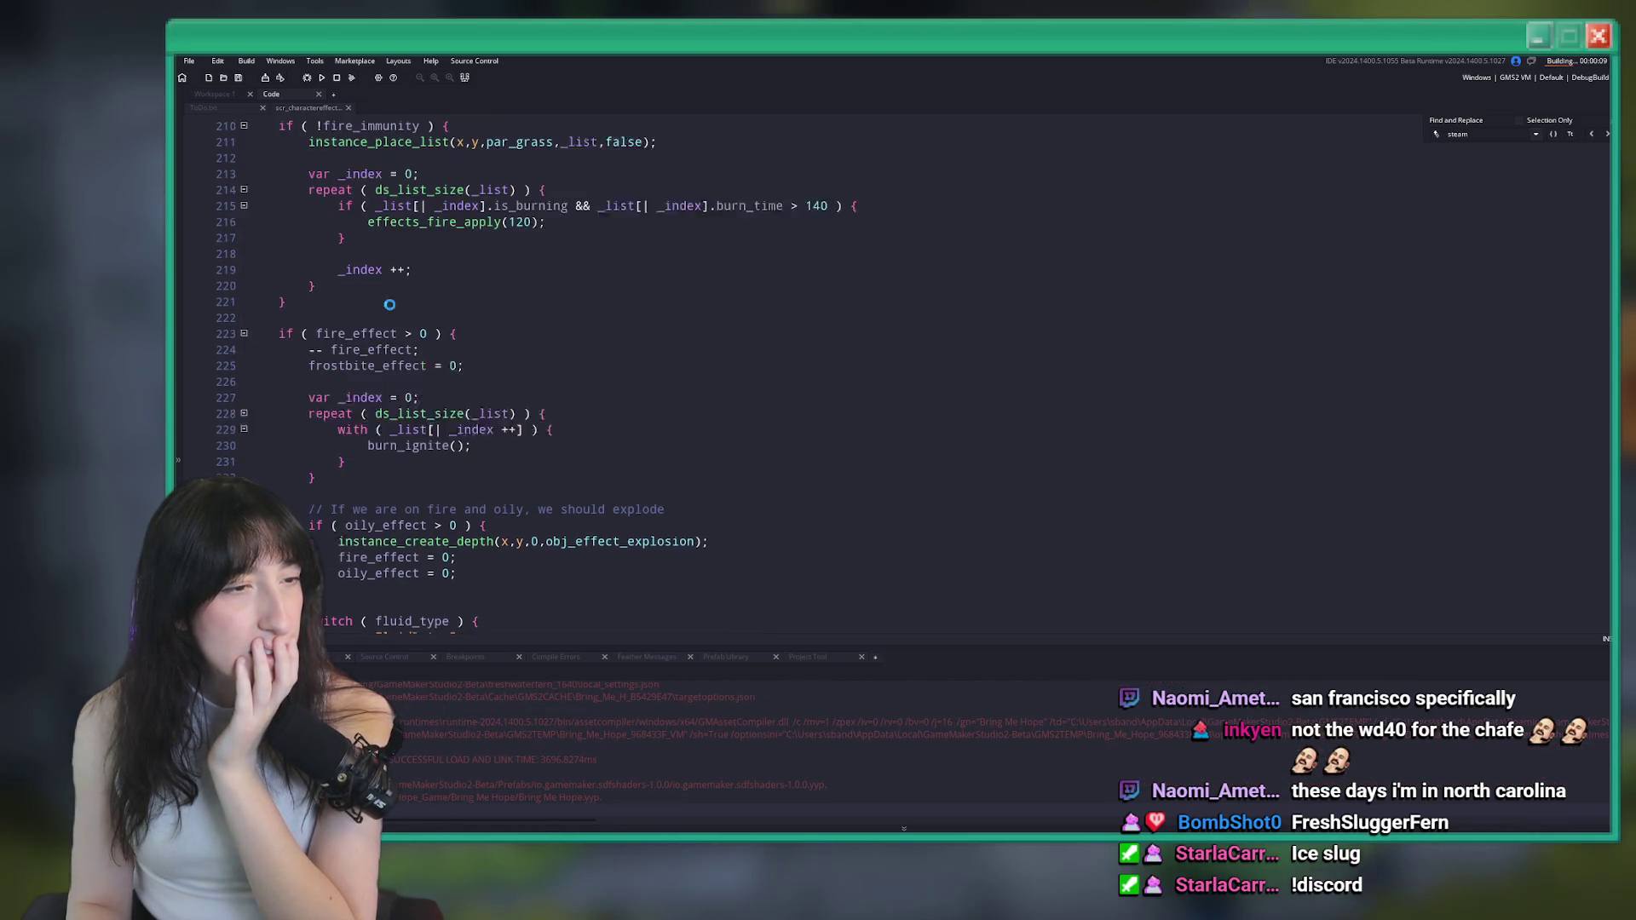
pyautogui.scroll(2, 358, 358)
pyautogui.scroll(-9, 399, 367)
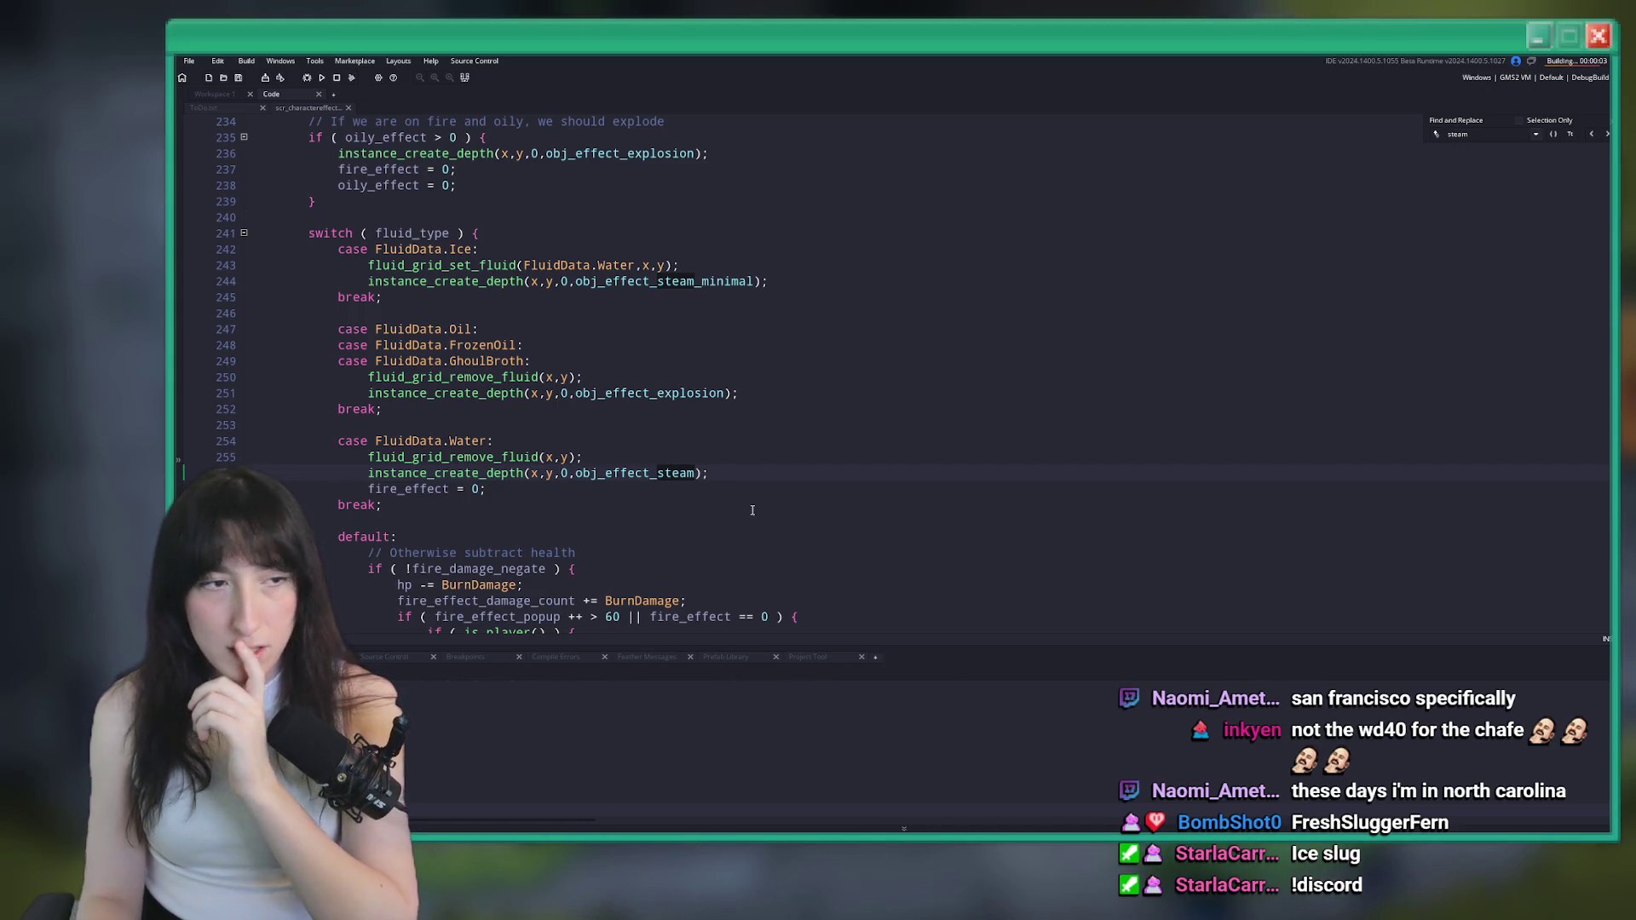
pyautogui.scroll(5, 570, 476)
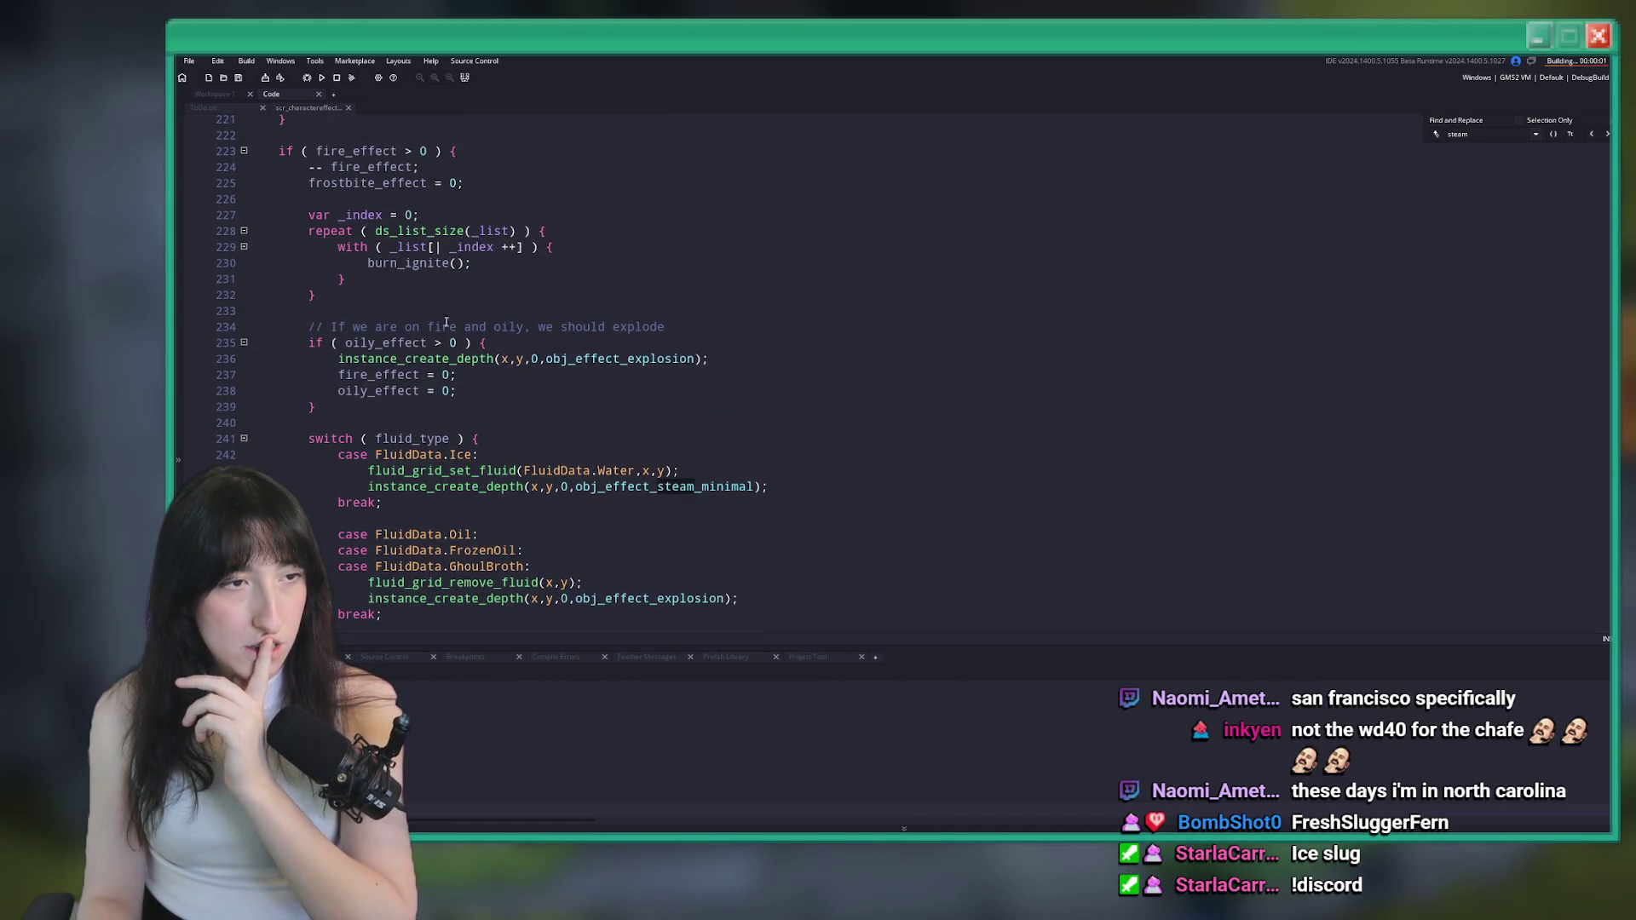
pyautogui.scroll(-9, 452, 256)
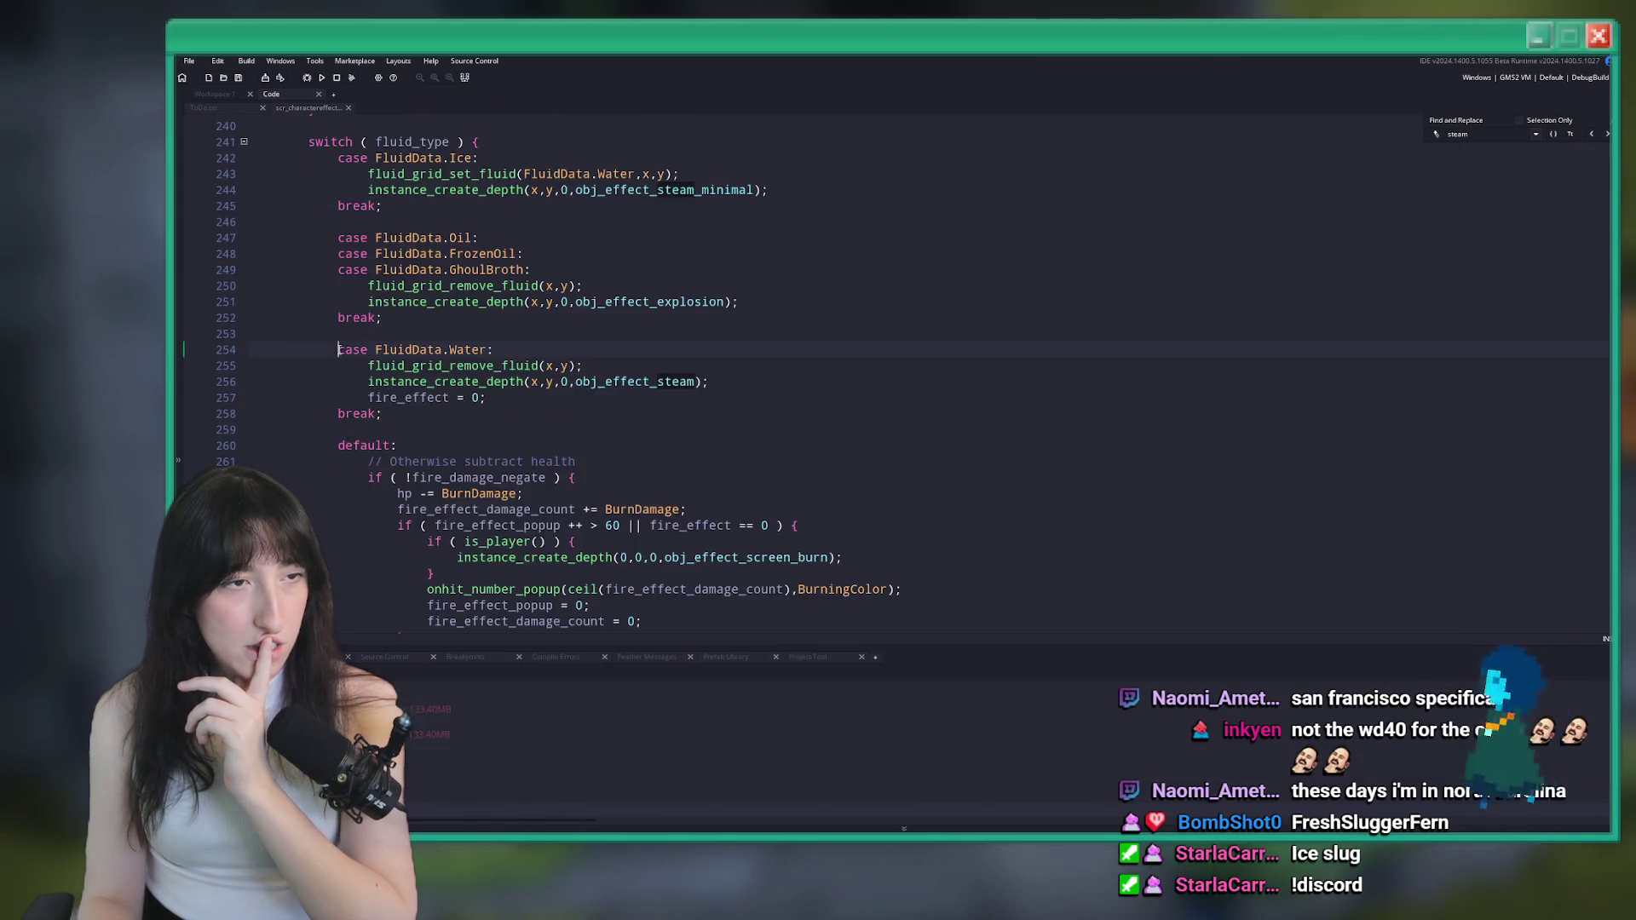
pyautogui.scroll(3, 422, 423)
pyautogui.click(337, 399)
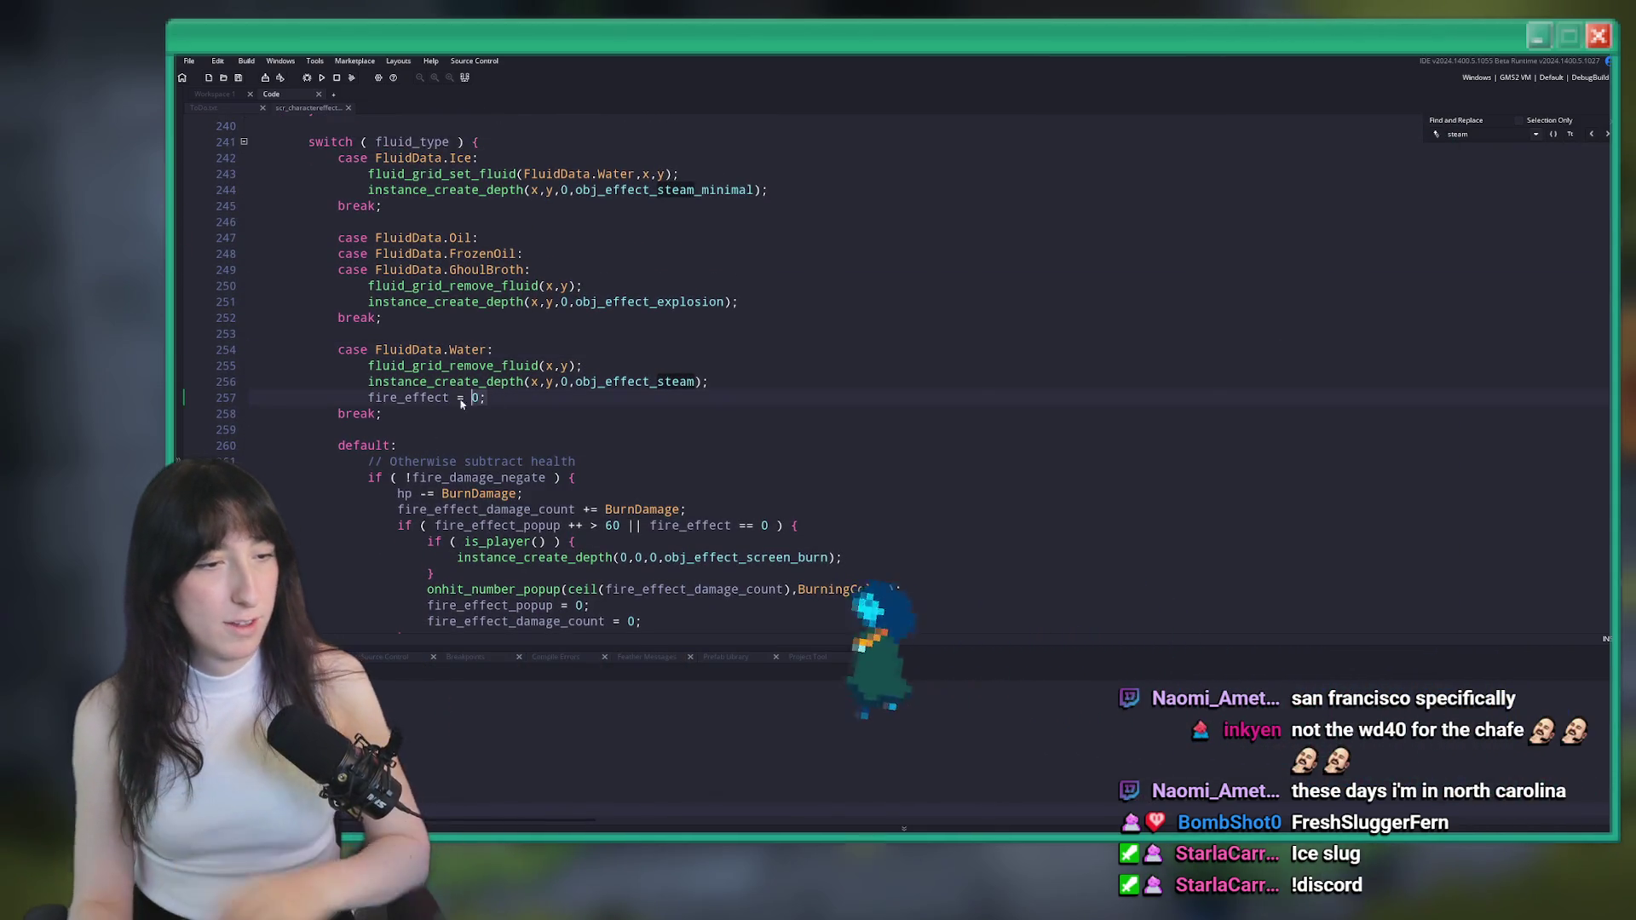
pyautogui.click(754, 302)
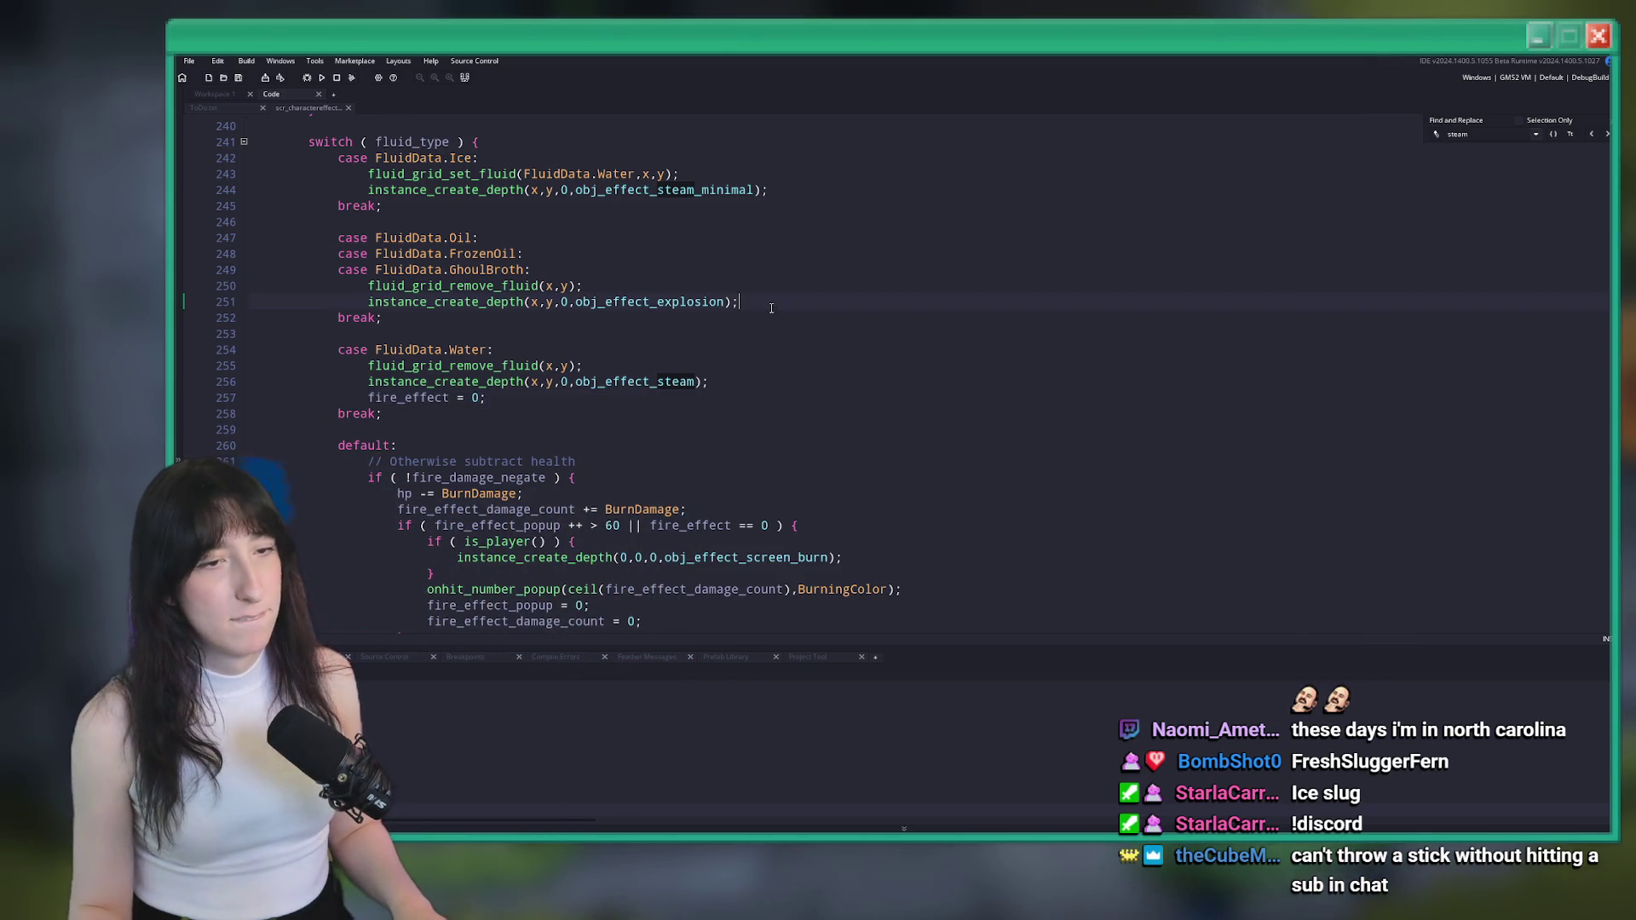
# Add 'fire_effect = 0;' to the Oil case and remove the fire_effect reset from the Ice case
pyautogui.press('Return')
pyautogui.write('fire_effect = 0;')
pyautogui.click(817, 187)
pyautogui.press('Return')
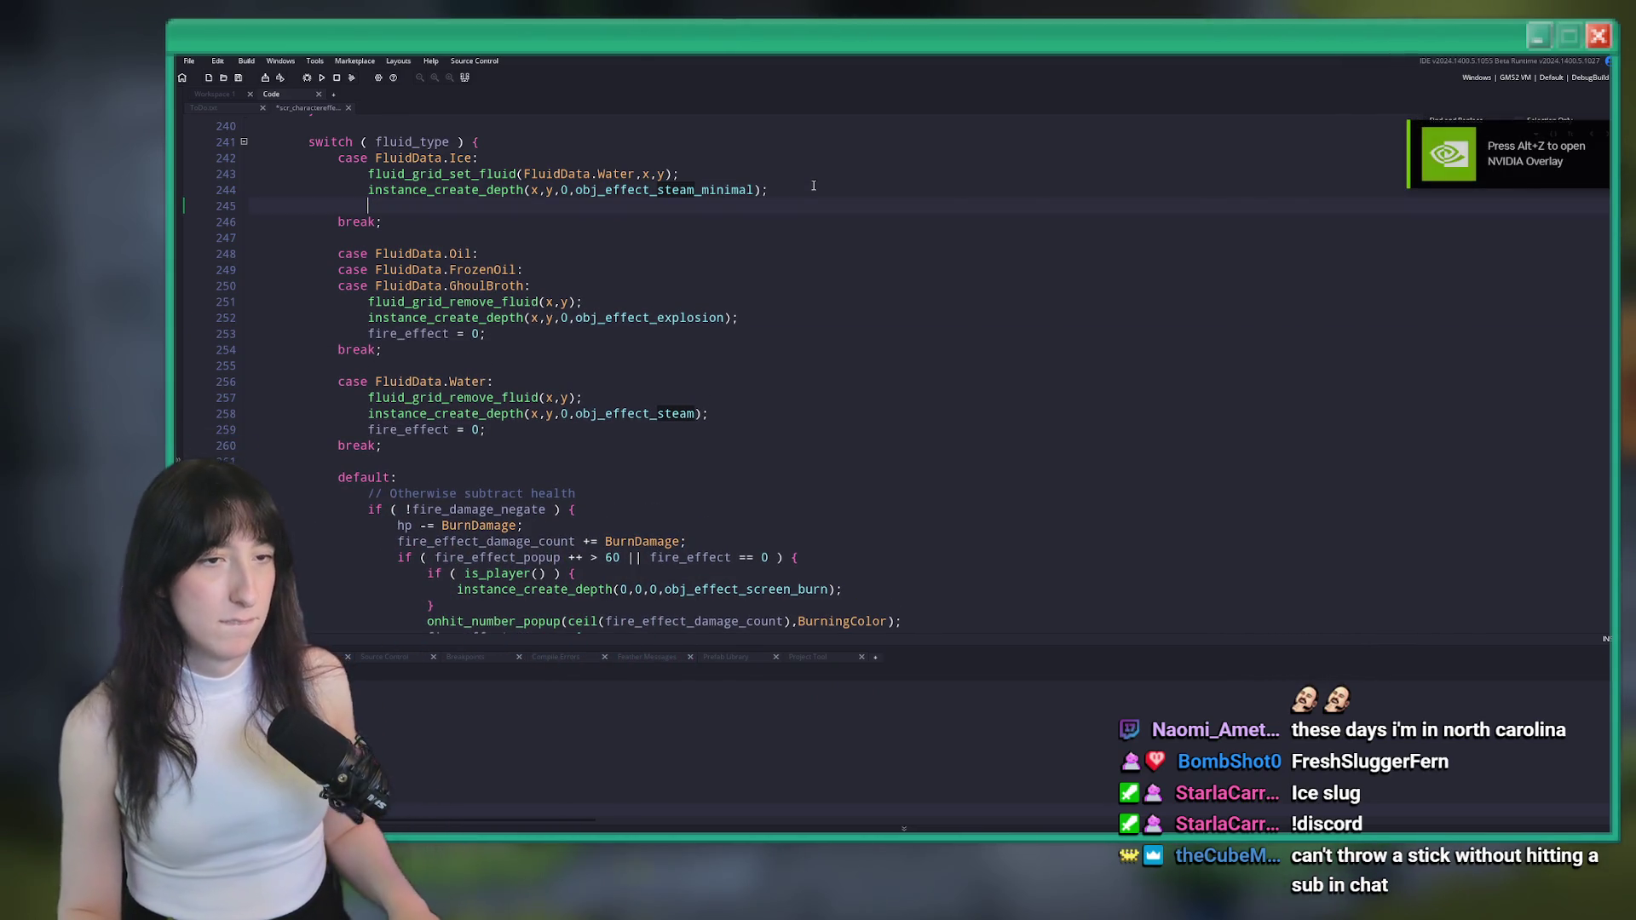
pyautogui.scroll(-5, 733, 196)
pyautogui.scroll(7, 724, 187)
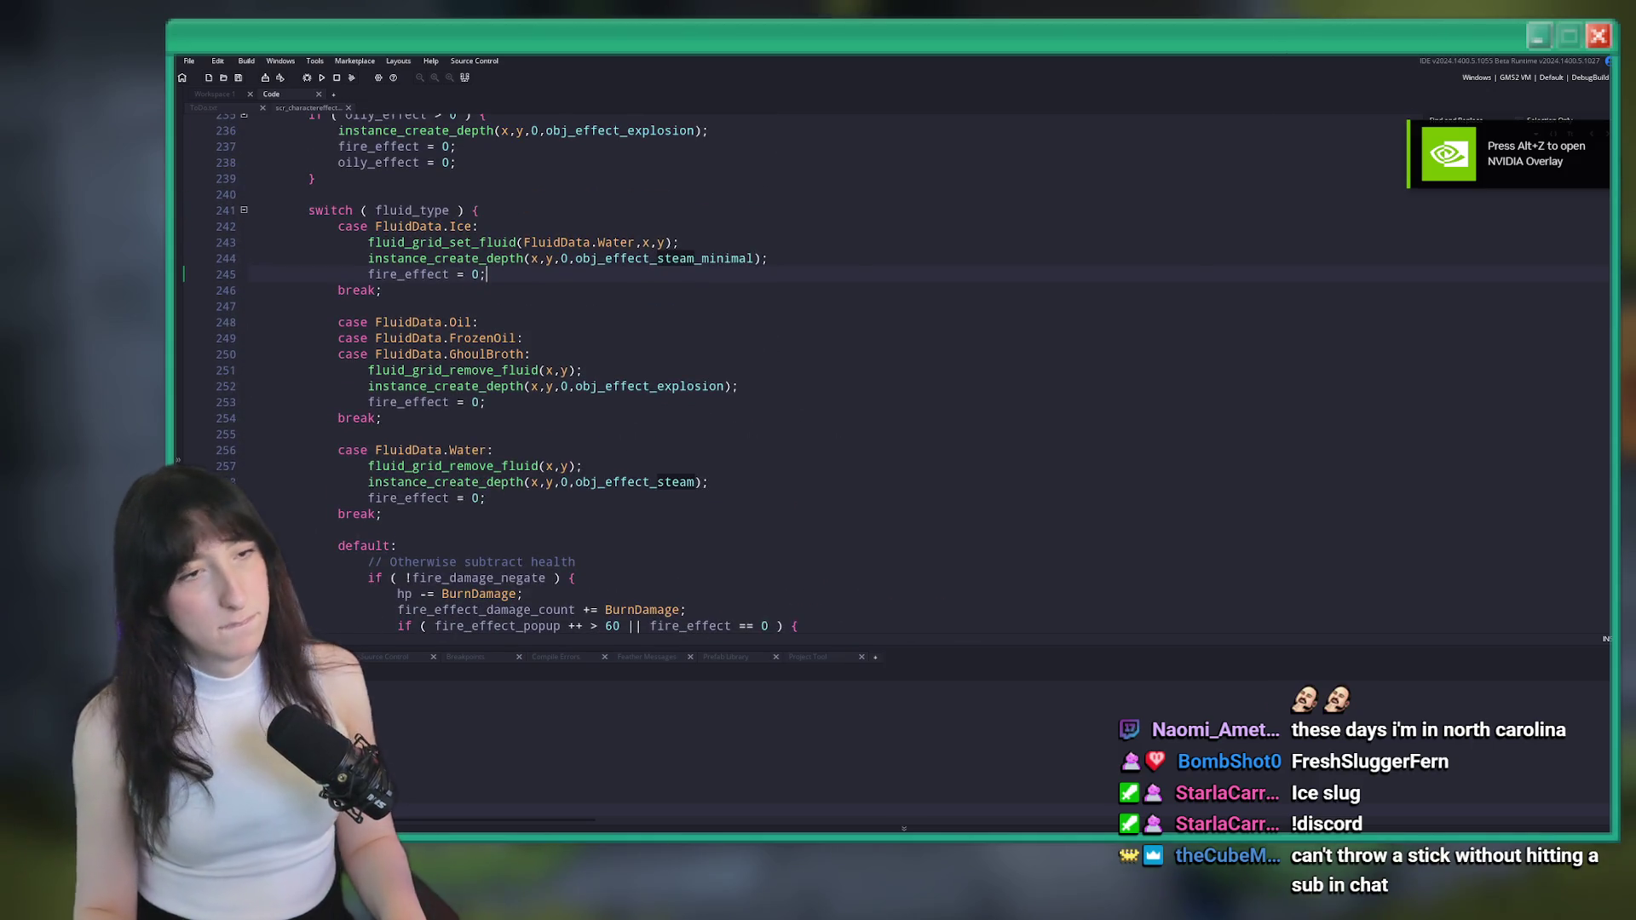
pyautogui.scroll(-1, 710, 176)
pyautogui.scroll(-1, 680, 185)
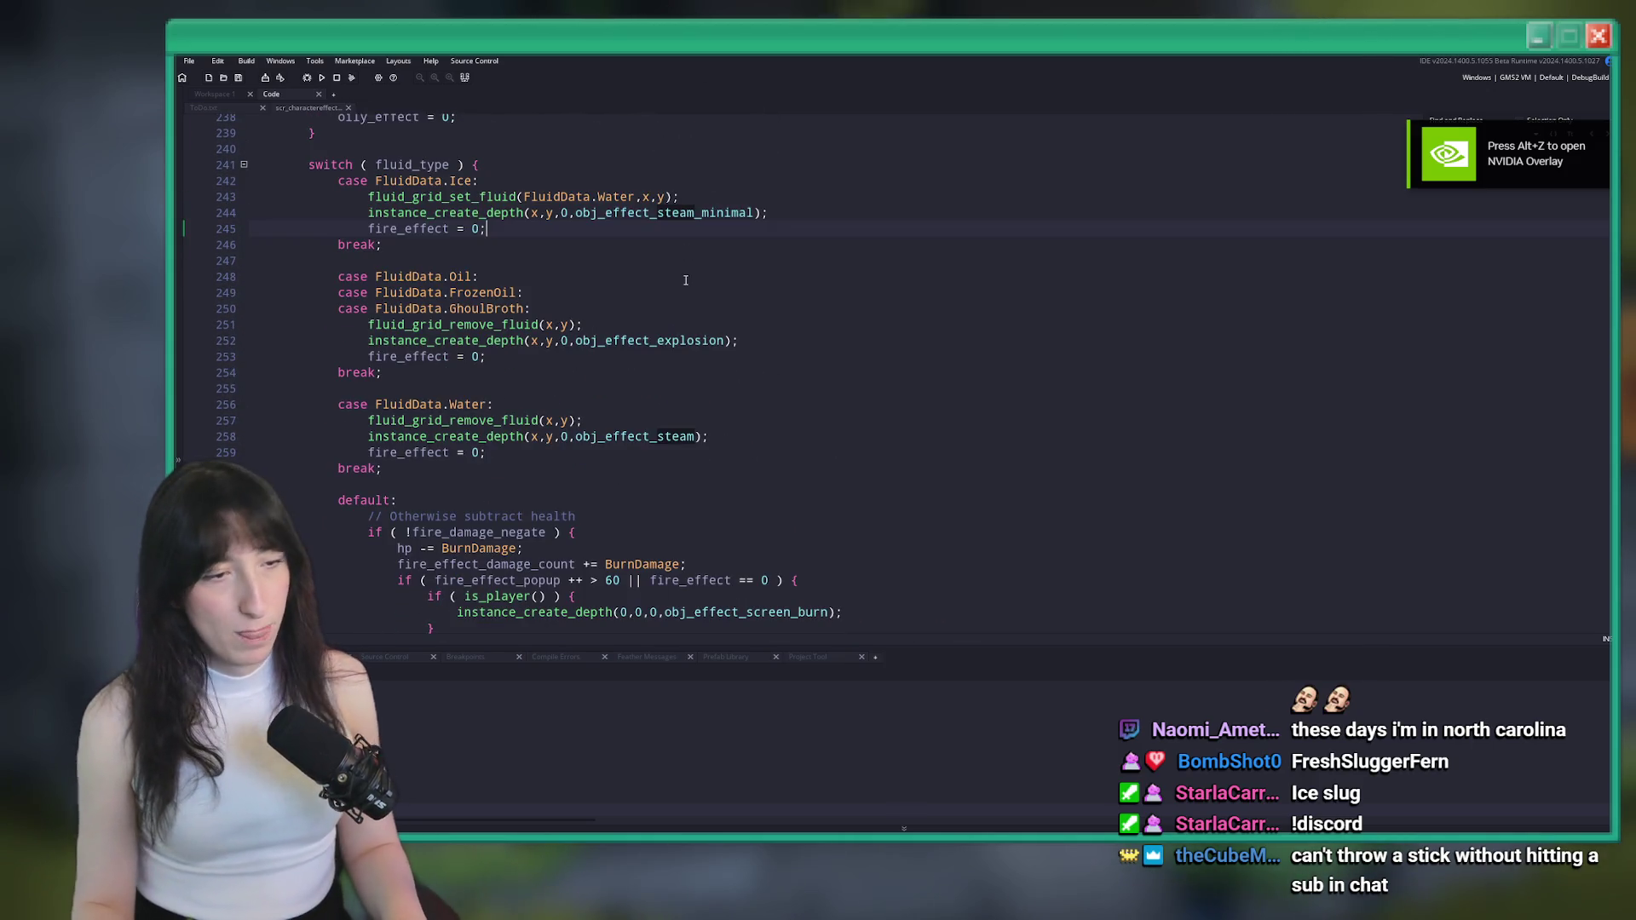
pyautogui.hotkey('ctrl', 'z')
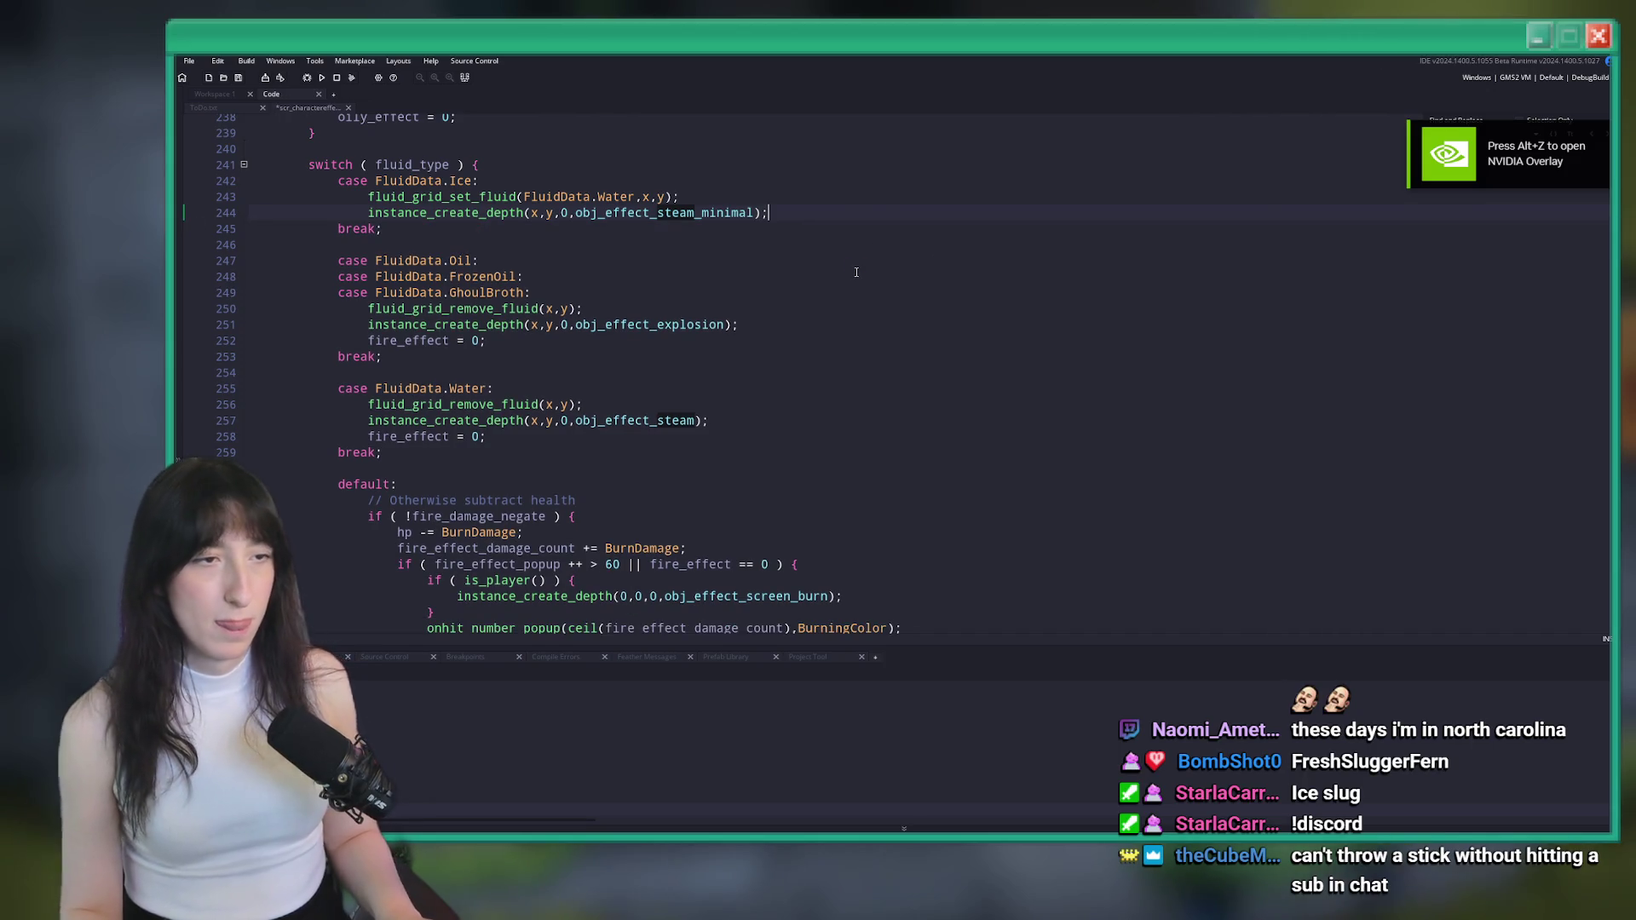
pyautogui.scroll(-4, 739, 260)
# Rebuild and run the game with F5, replacing the running build, then launch Discord
pyautogui.press('F5')
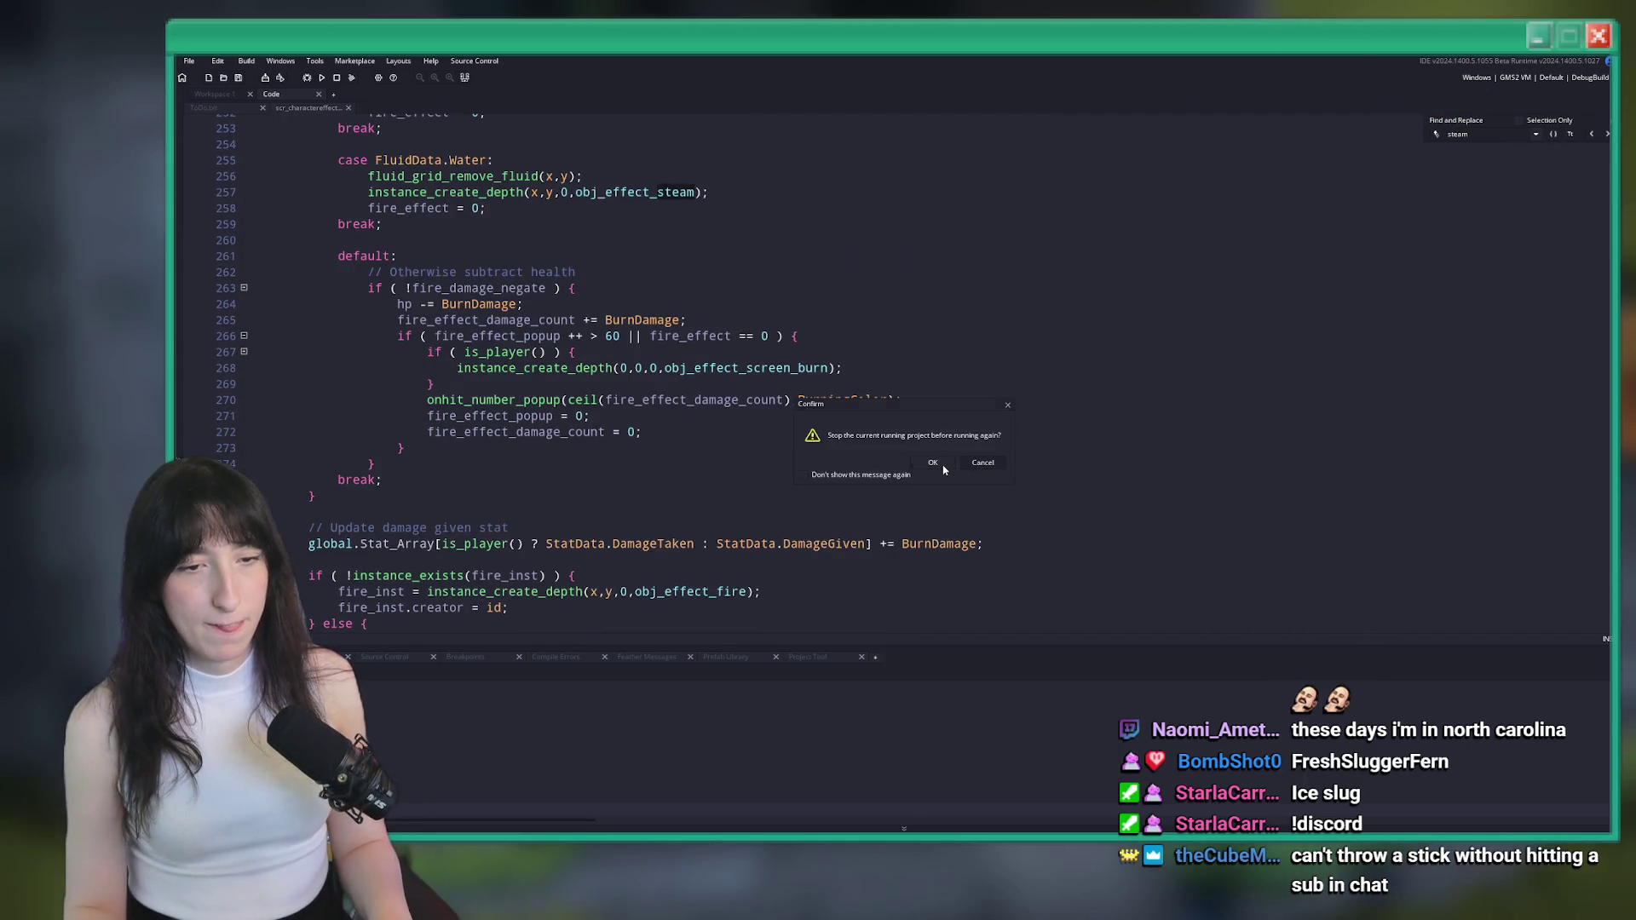
pyautogui.click(937, 463)
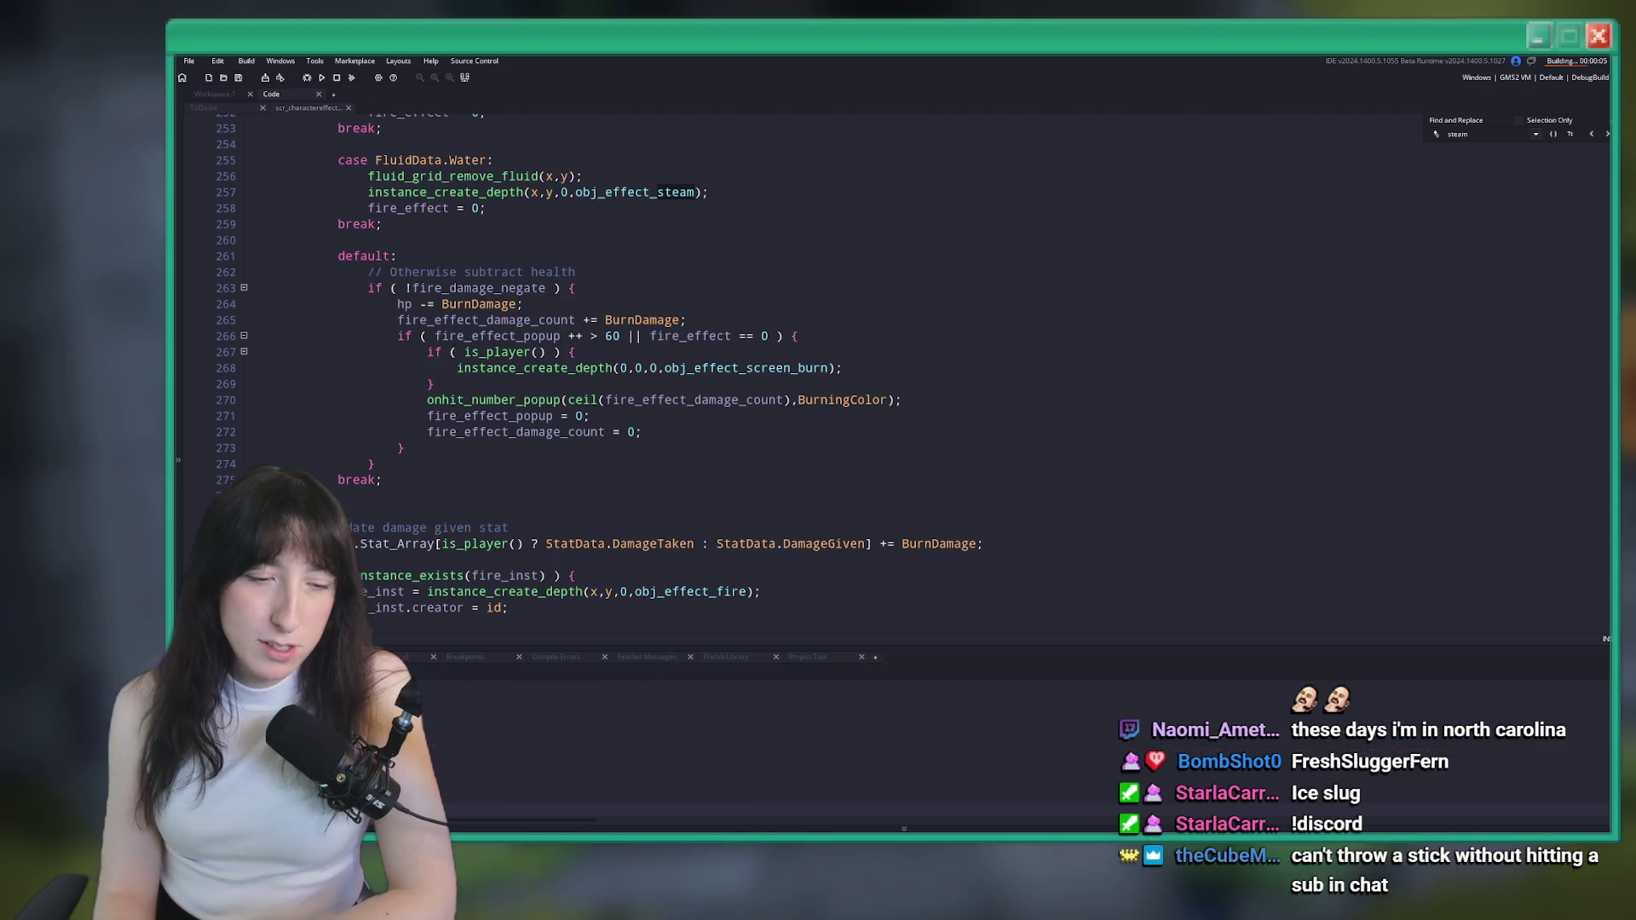
pyautogui.press('super')
pyautogui.write('discord')
pyautogui.click(766, 449)
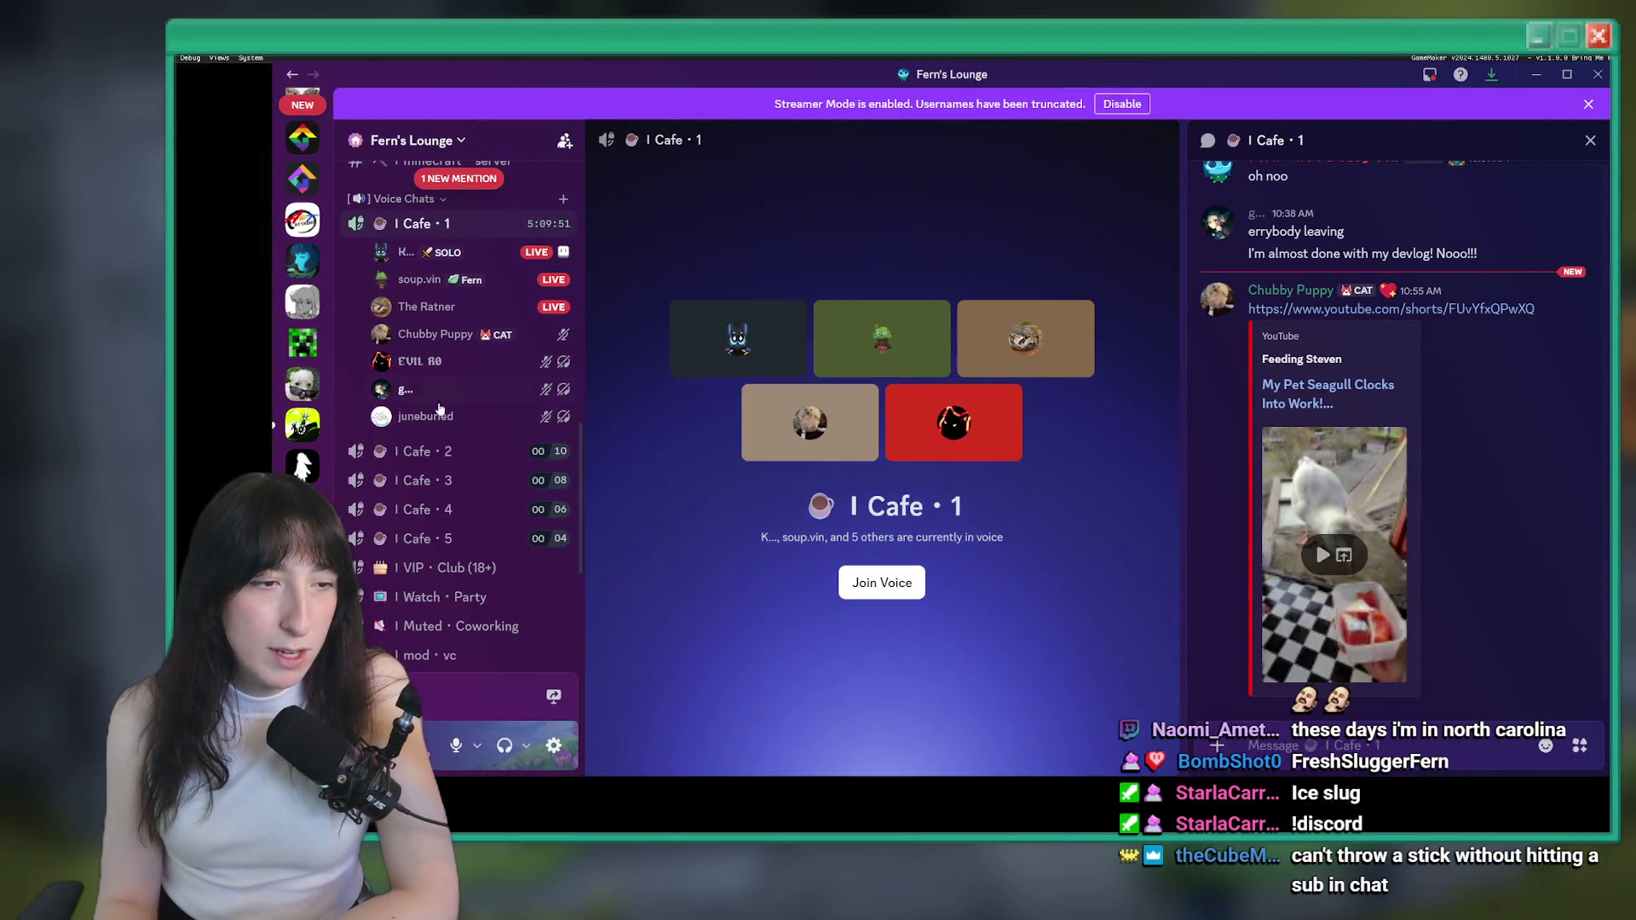
# Browse the server's chat and selfies channels, then minimise Discord
pyautogui.scroll(10, 437, 333)
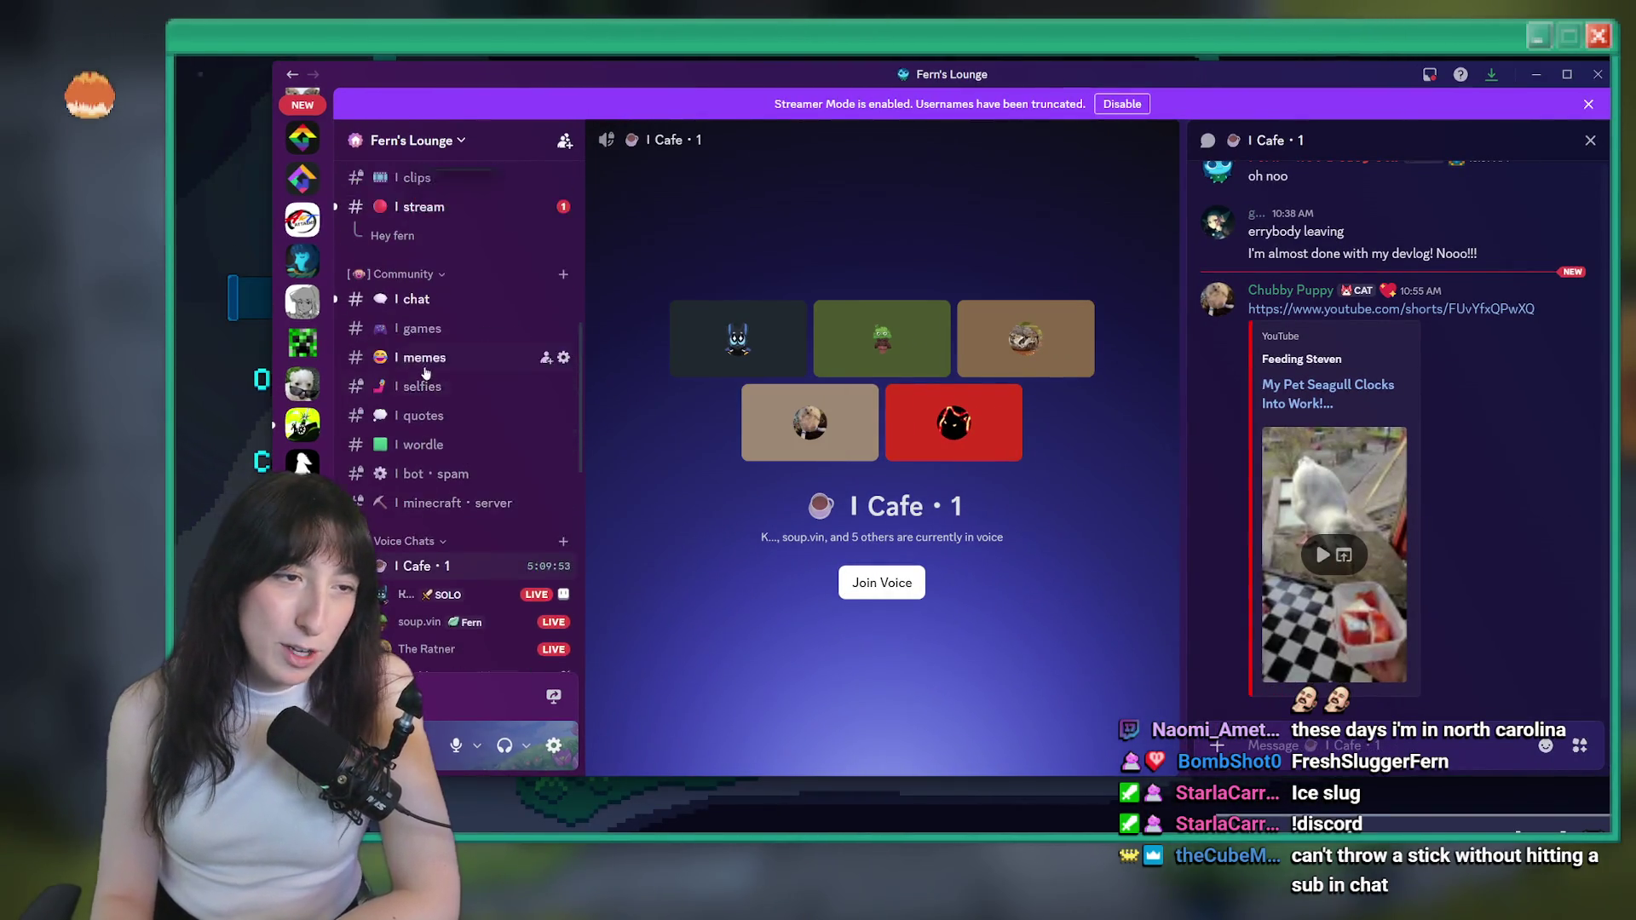
pyautogui.scroll(-3, 419, 498)
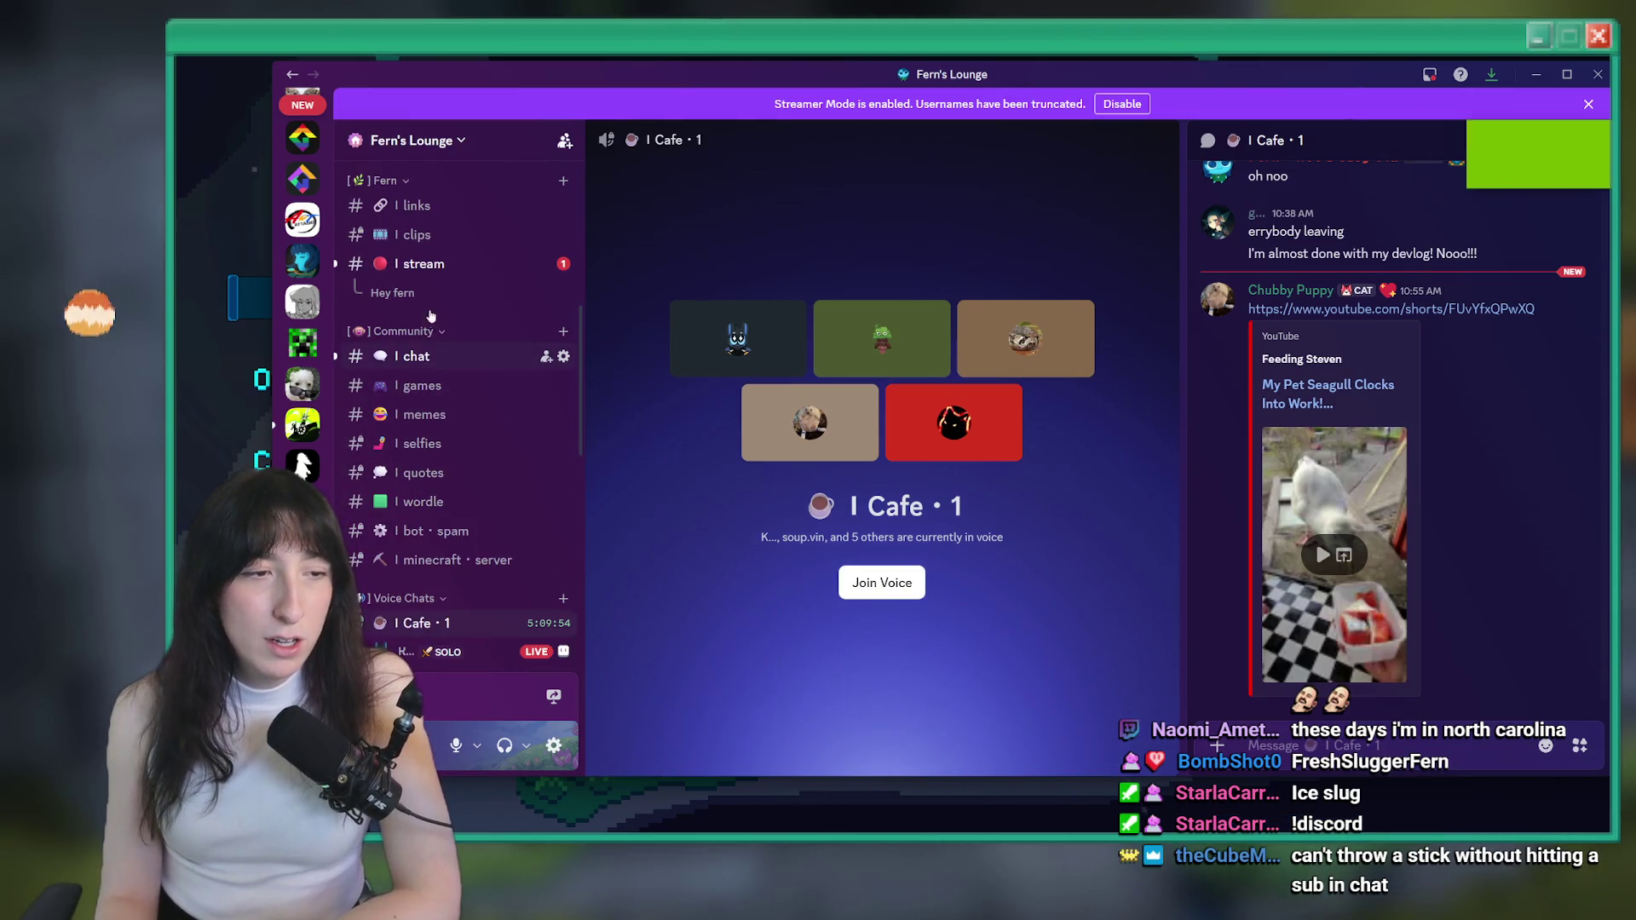
pyautogui.click(416, 357)
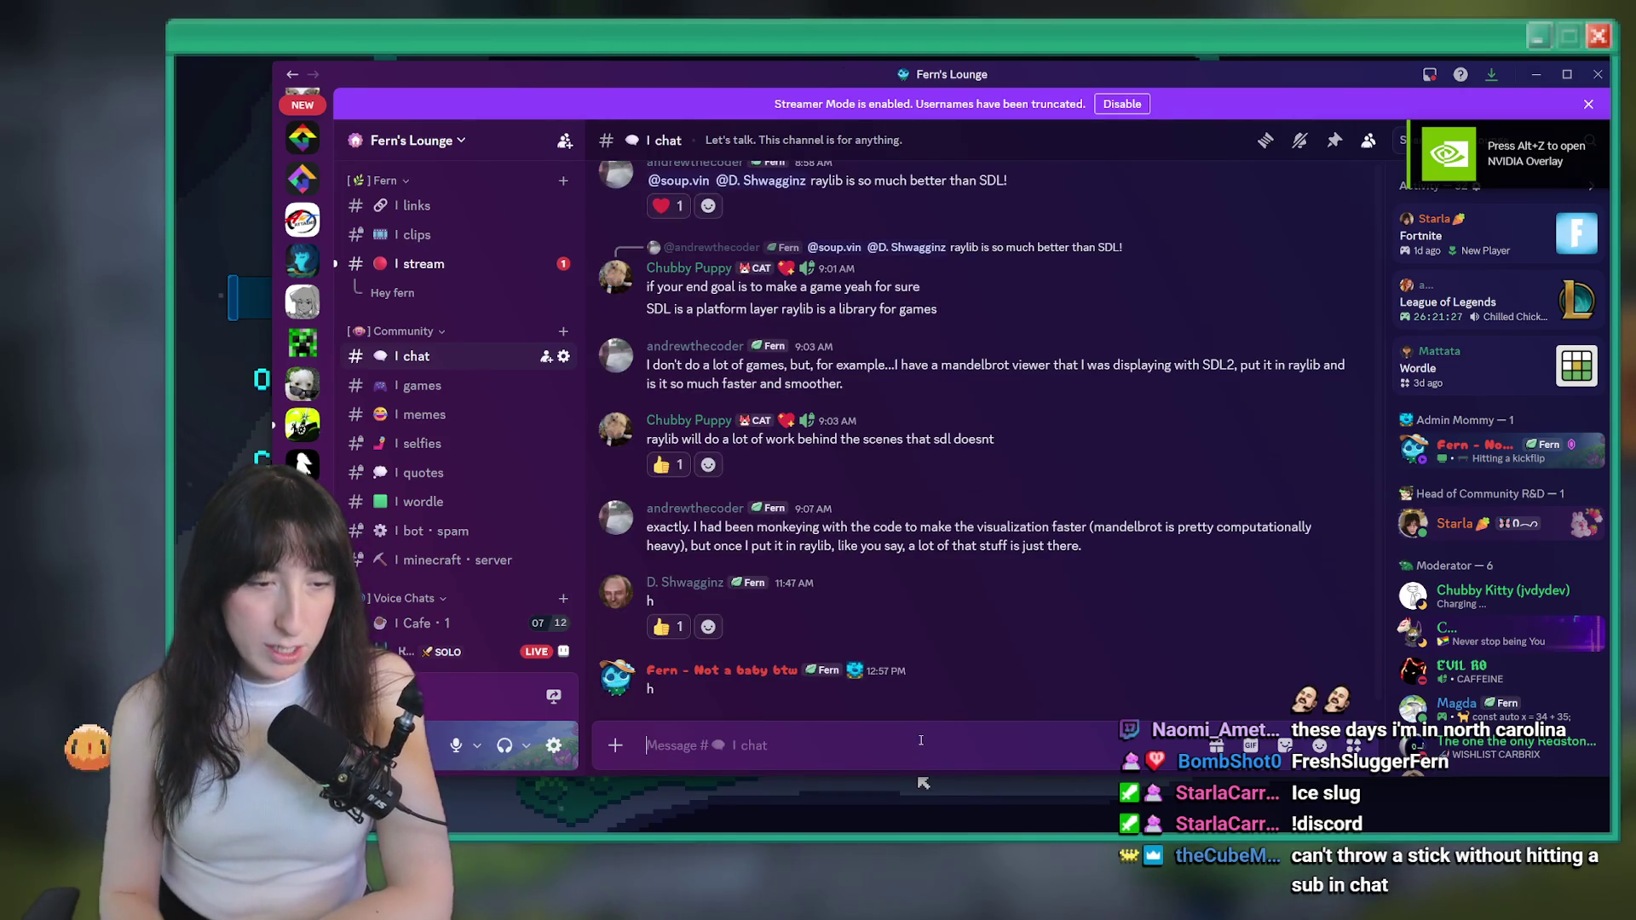
pyautogui.click(422, 444)
pyautogui.scroll(15, 1166, 532)
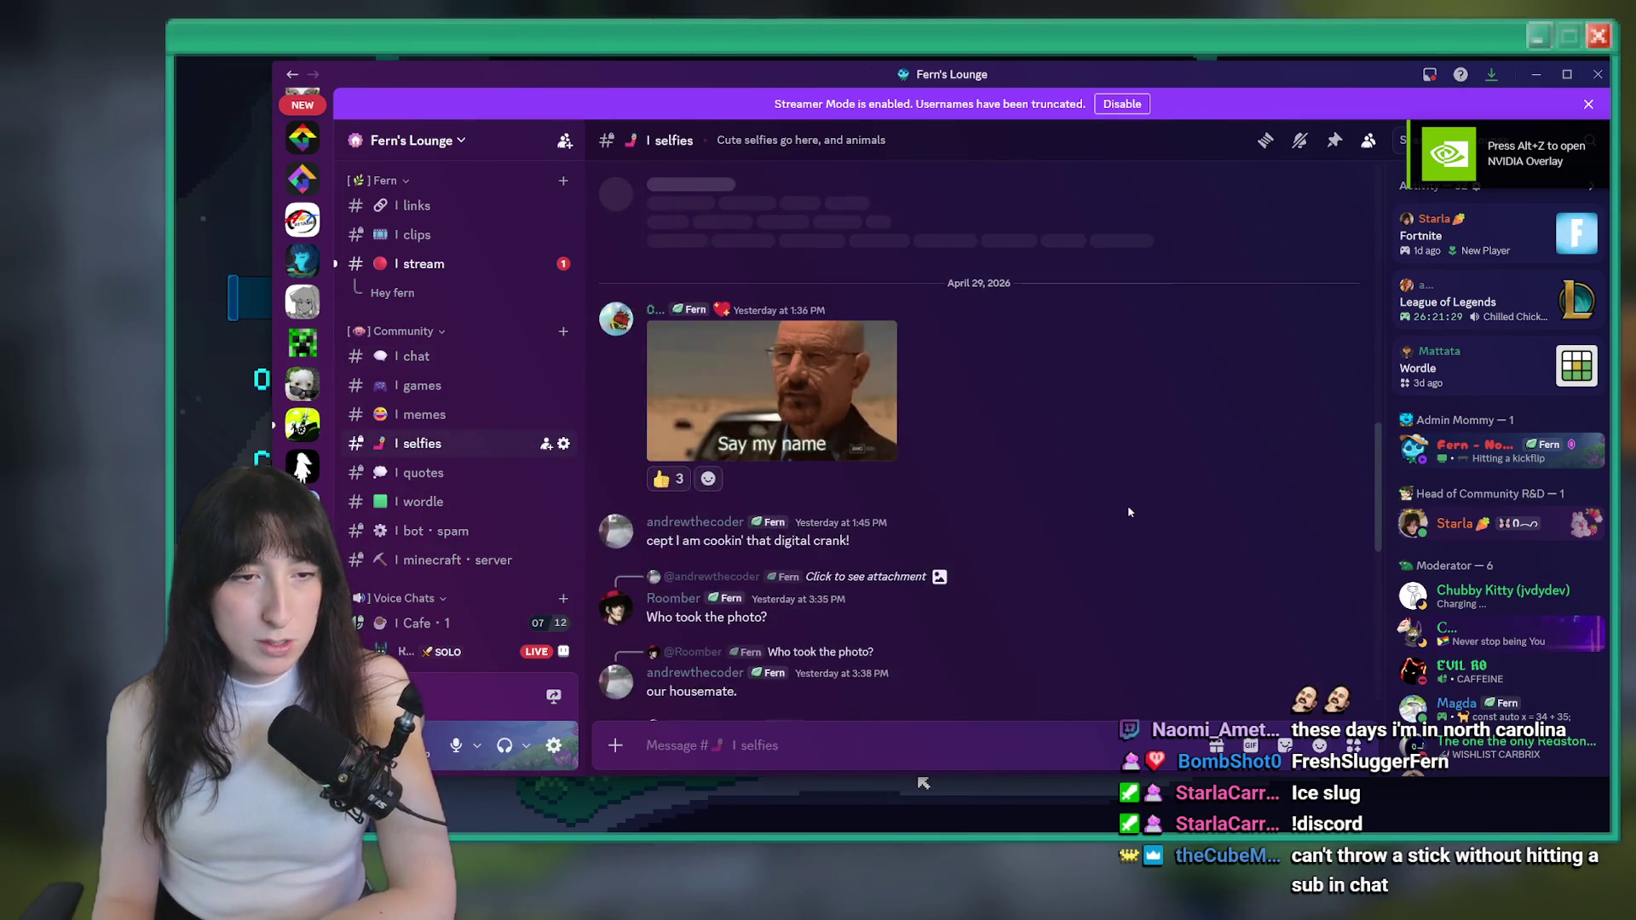
pyautogui.scroll(-10, 1117, 519)
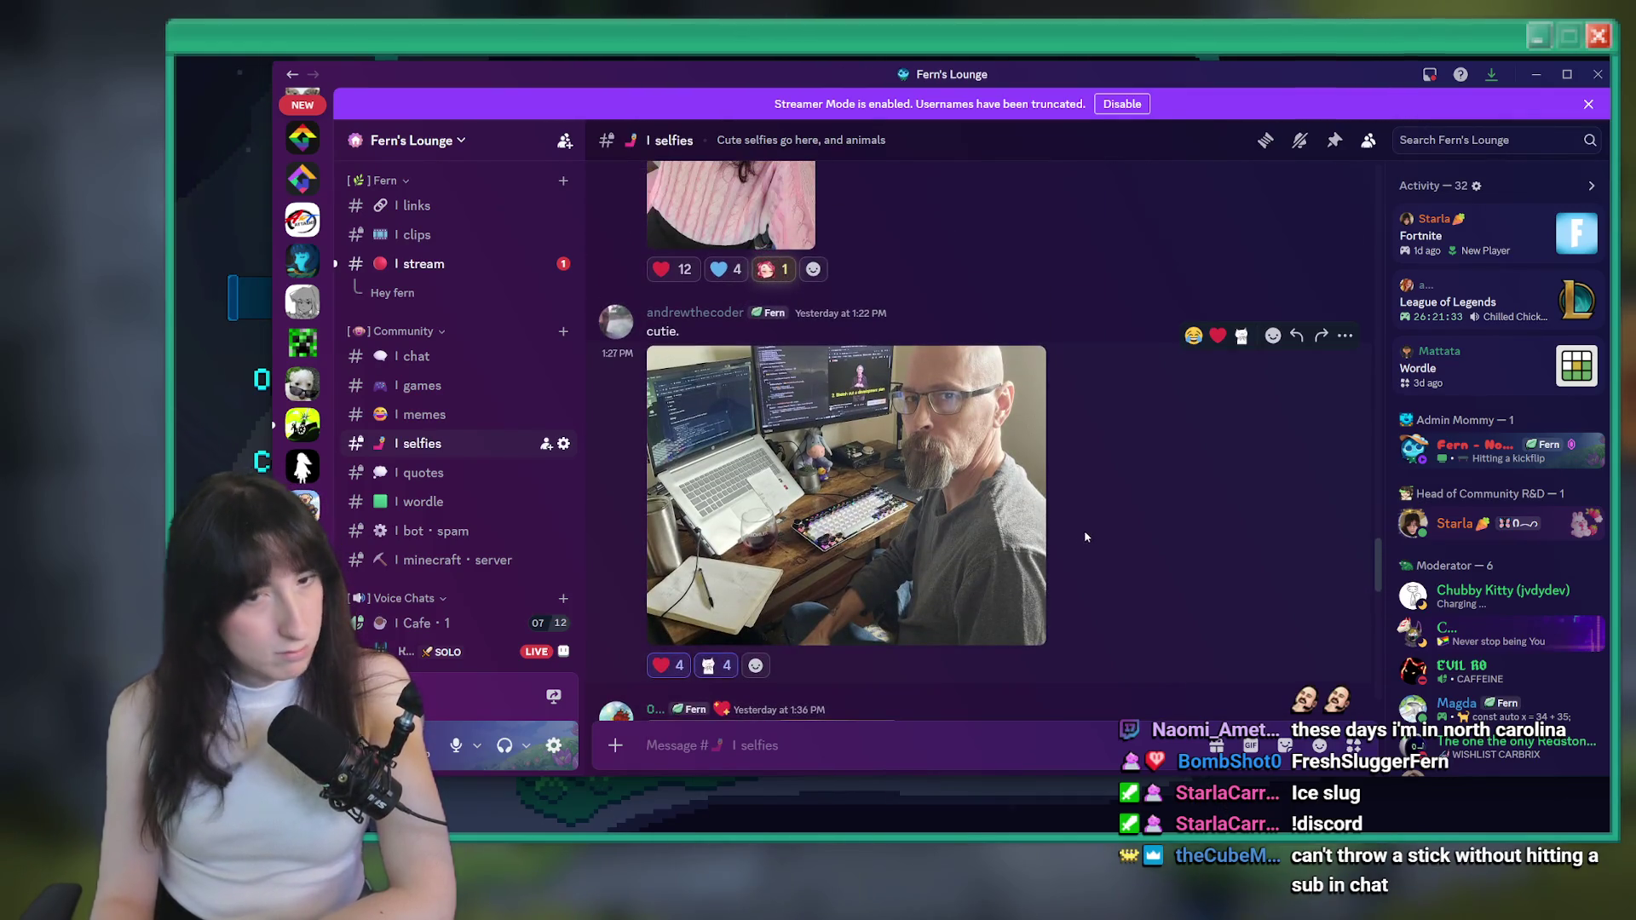
pyautogui.scroll(15, 1161, 511)
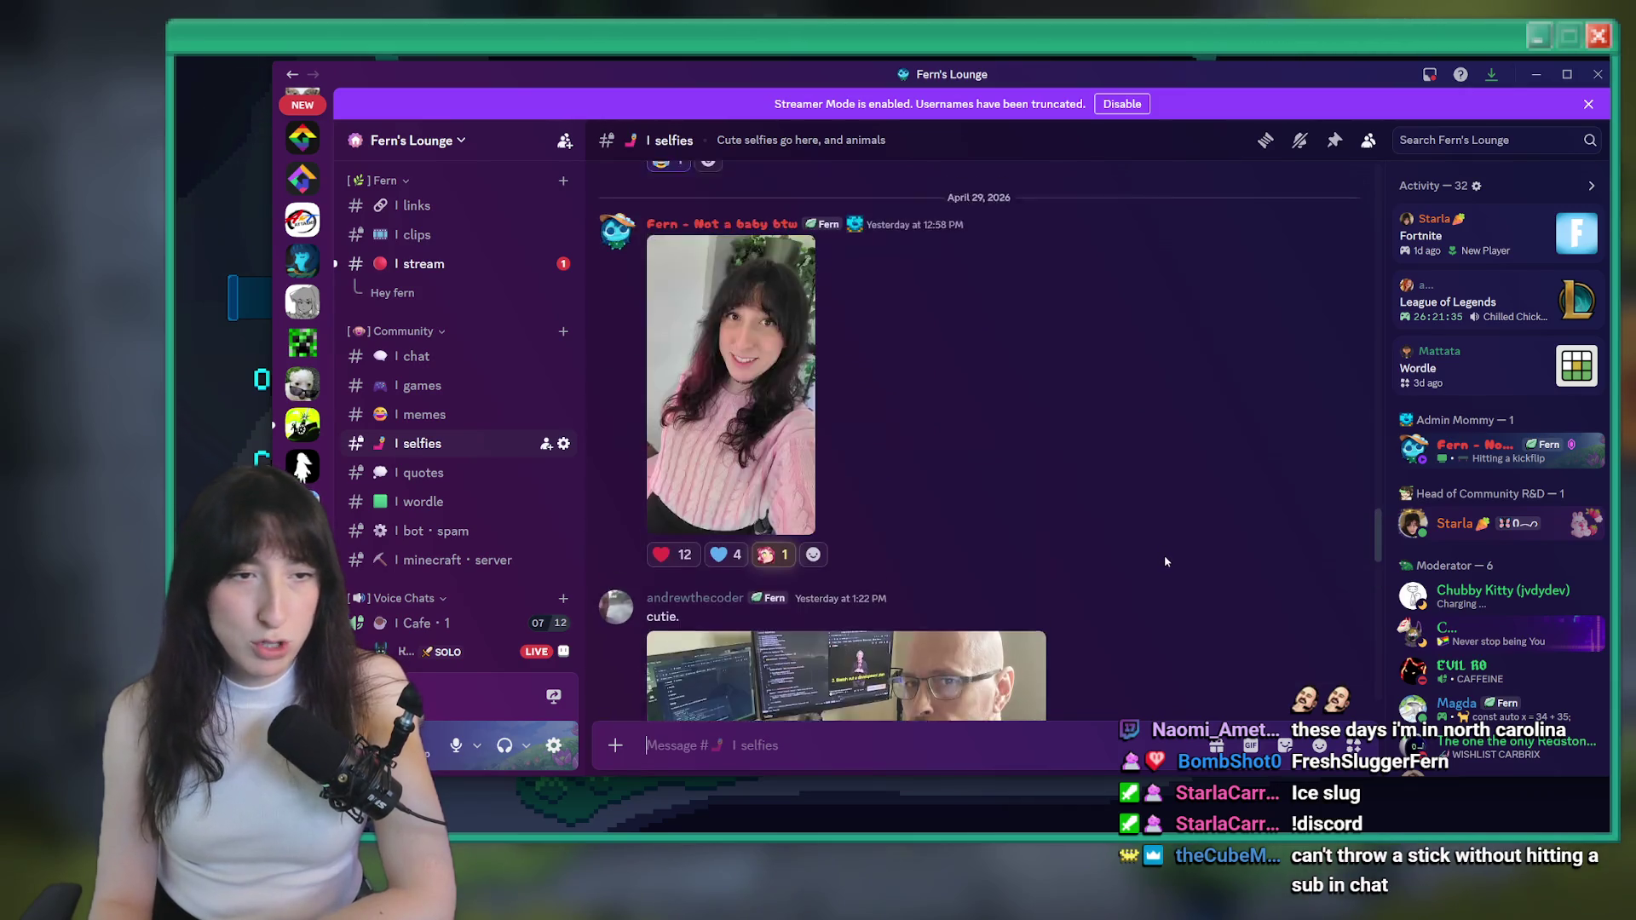
pyautogui.scroll(20, 1116, 516)
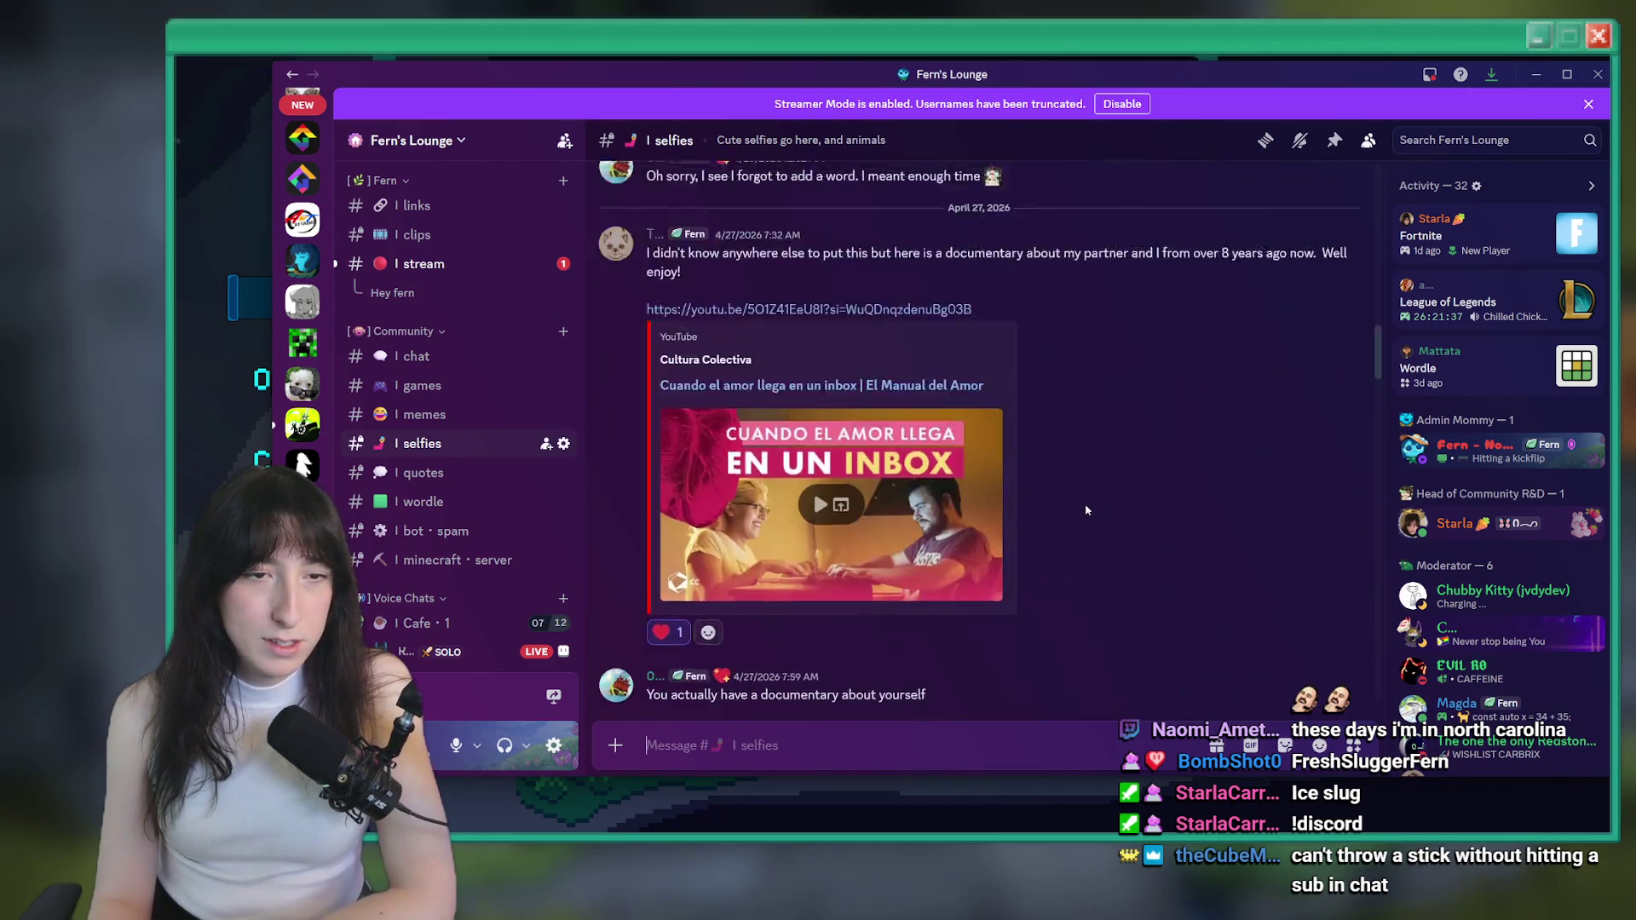
pyautogui.scroll(-20, 1116, 458)
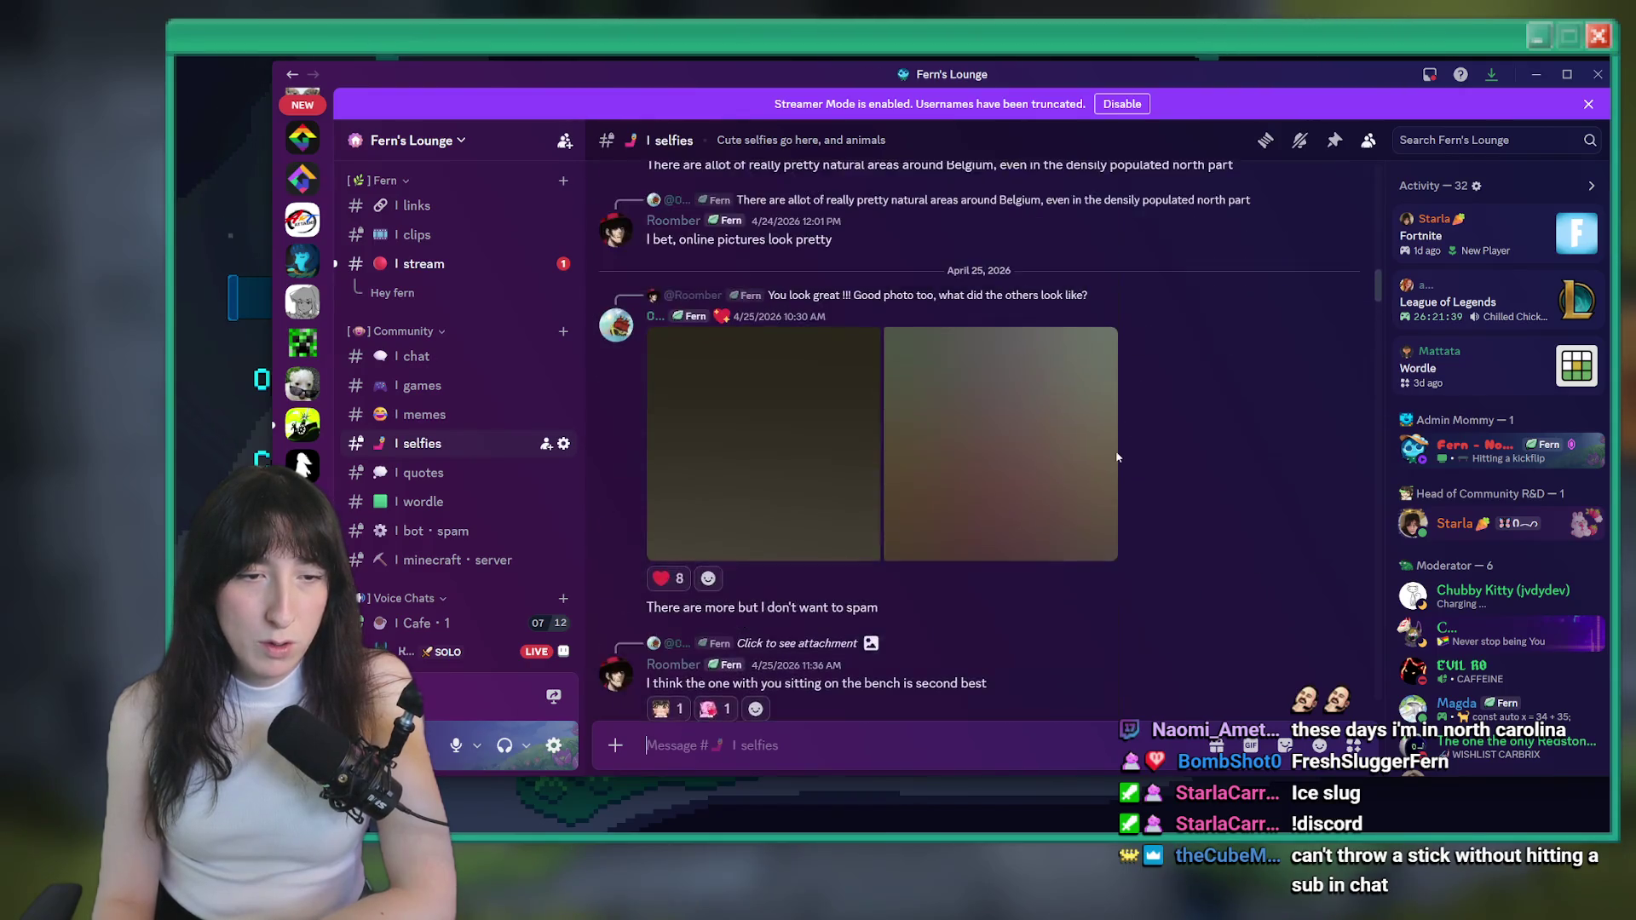
pyautogui.click(1022, 798)
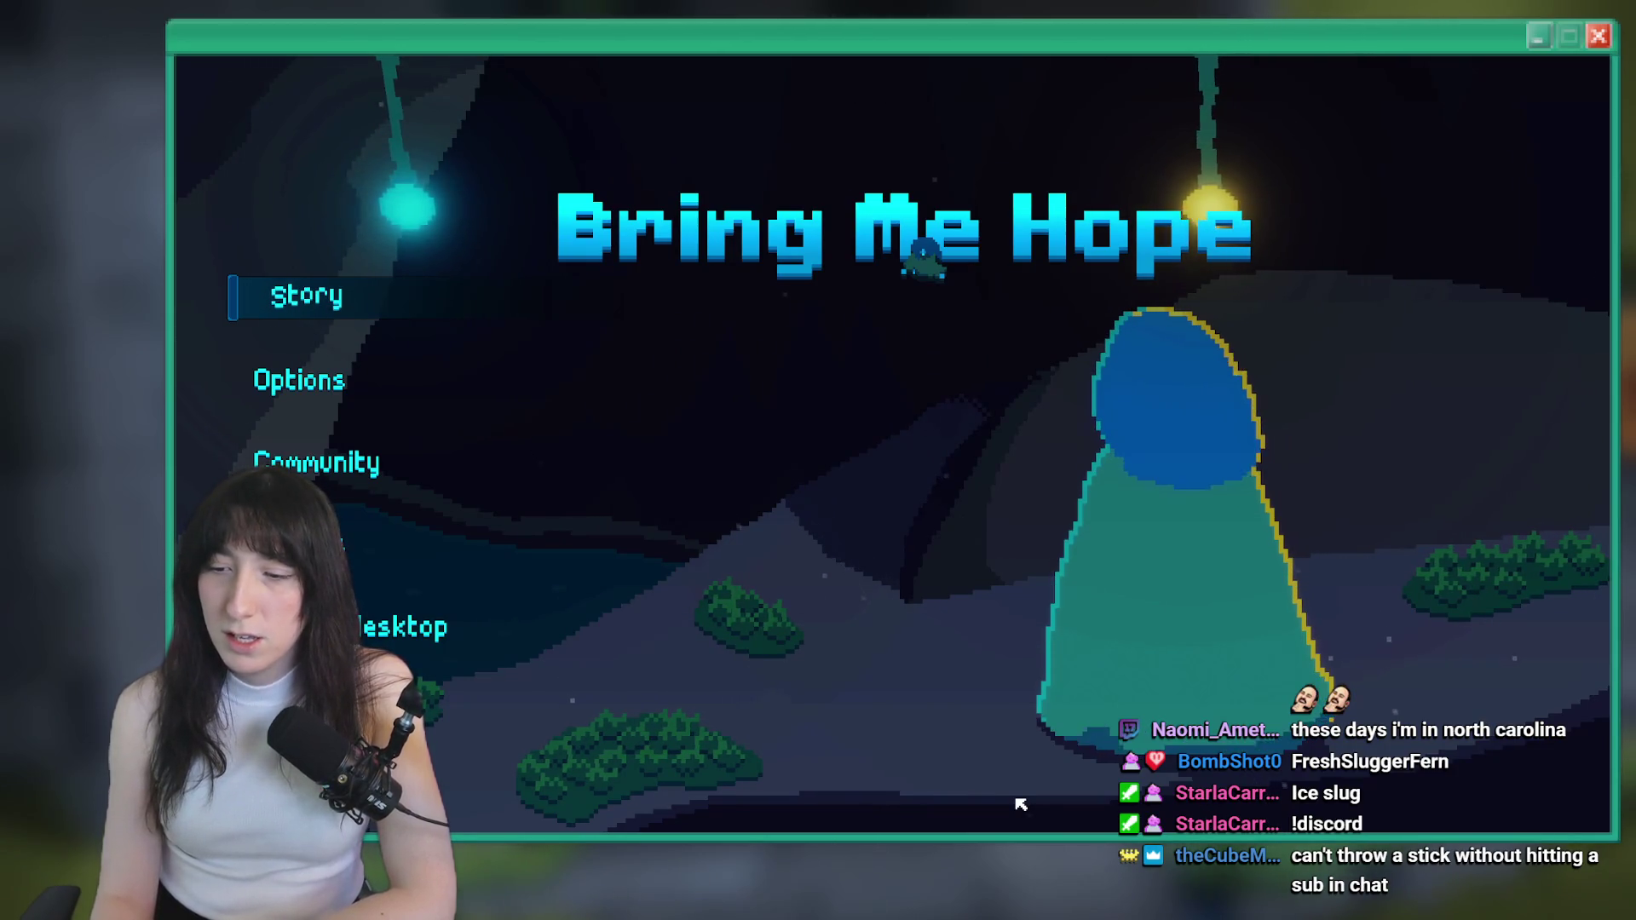
# Start Story mode and walk from Sea Cave City down into the Frosted Caves fight
pyautogui.click(327, 301)
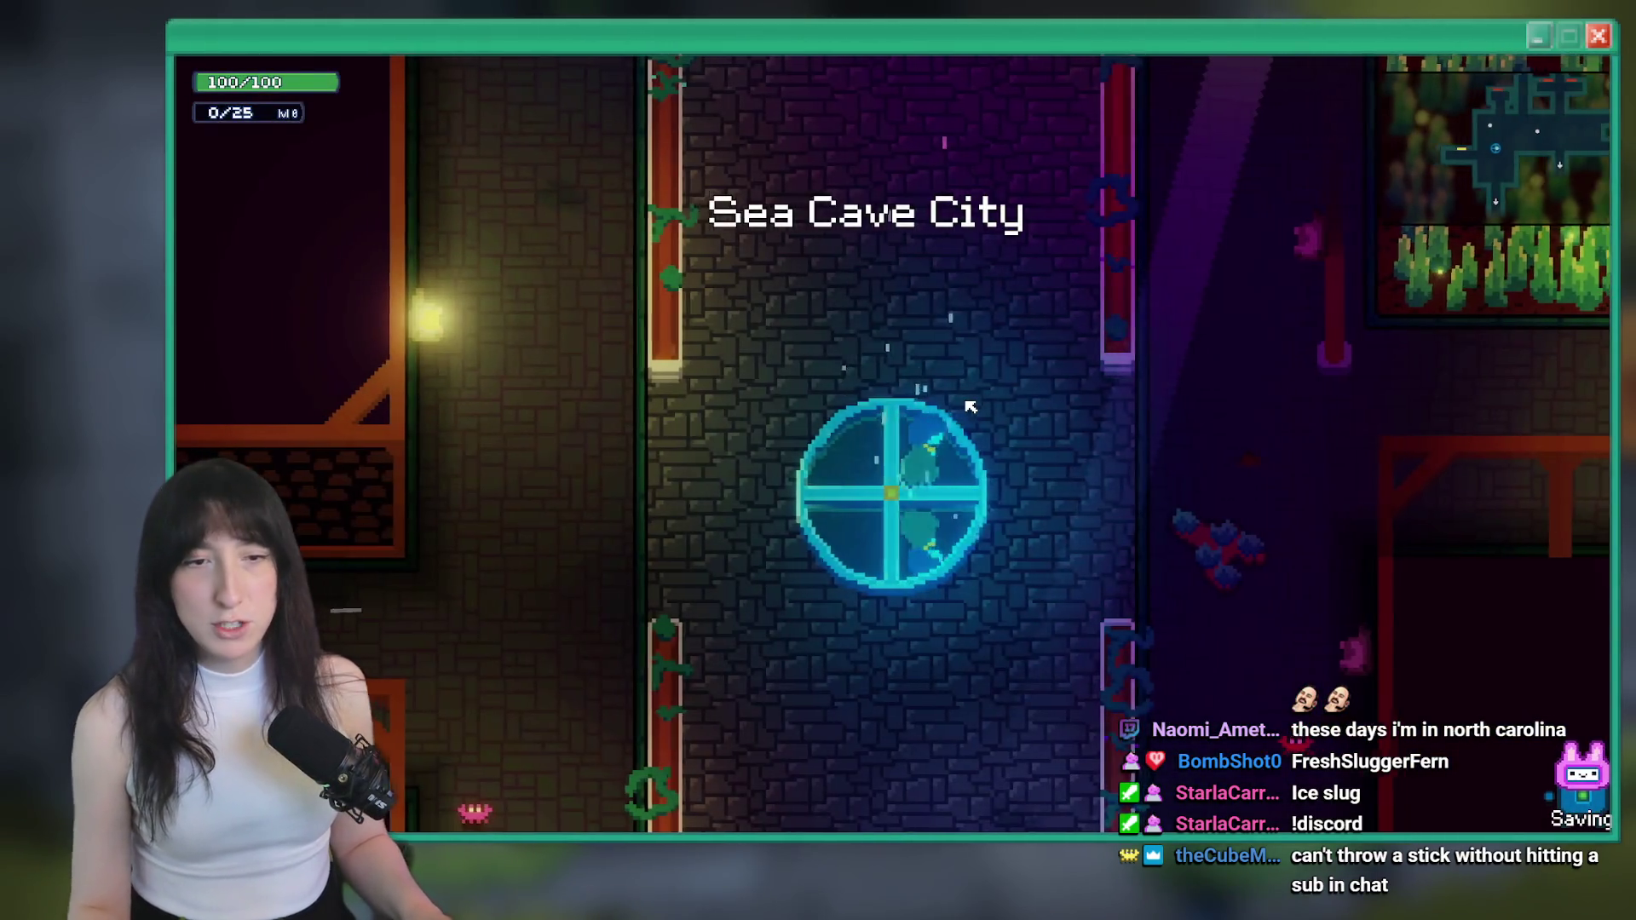
pyautogui.press('d')
pyautogui.press('d')
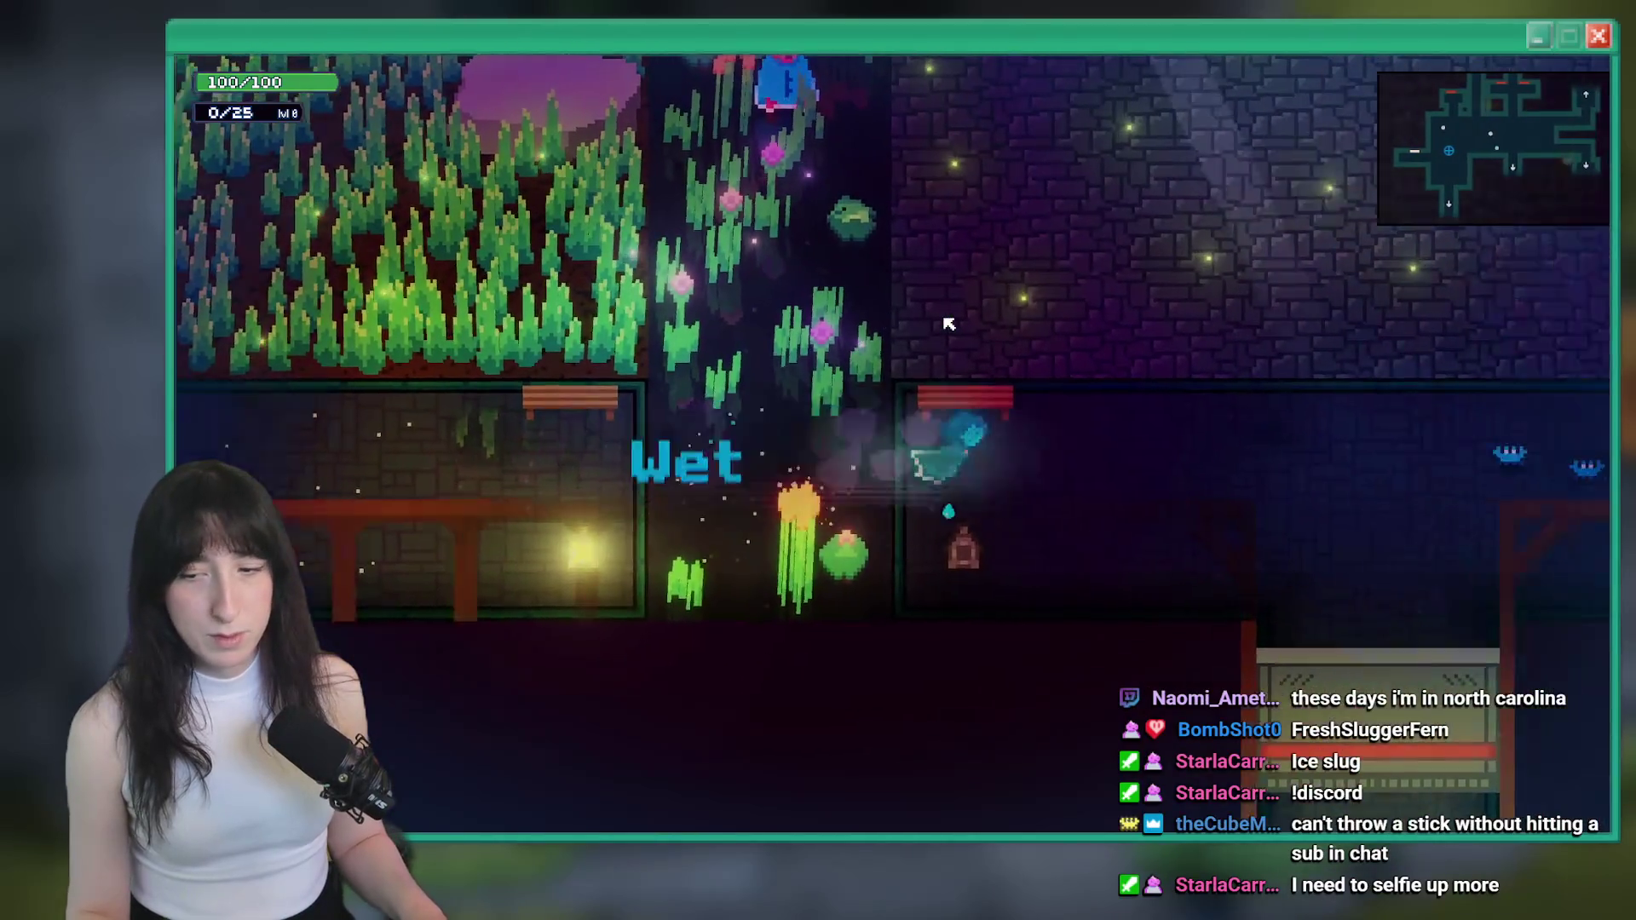
pyautogui.press('d')
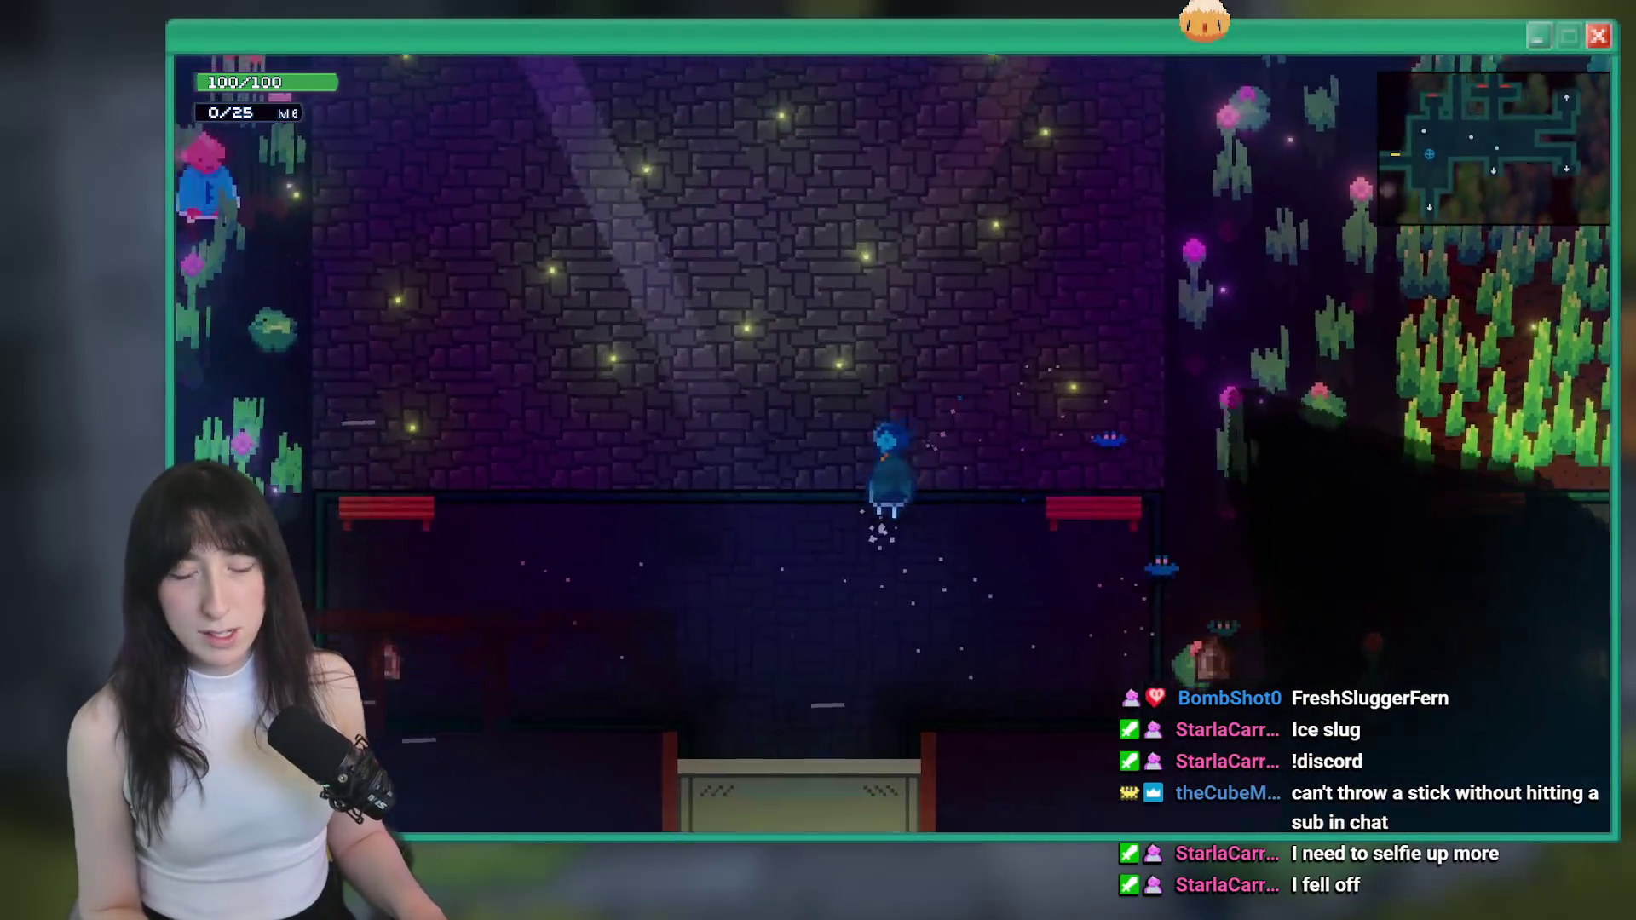
pyautogui.press('s')
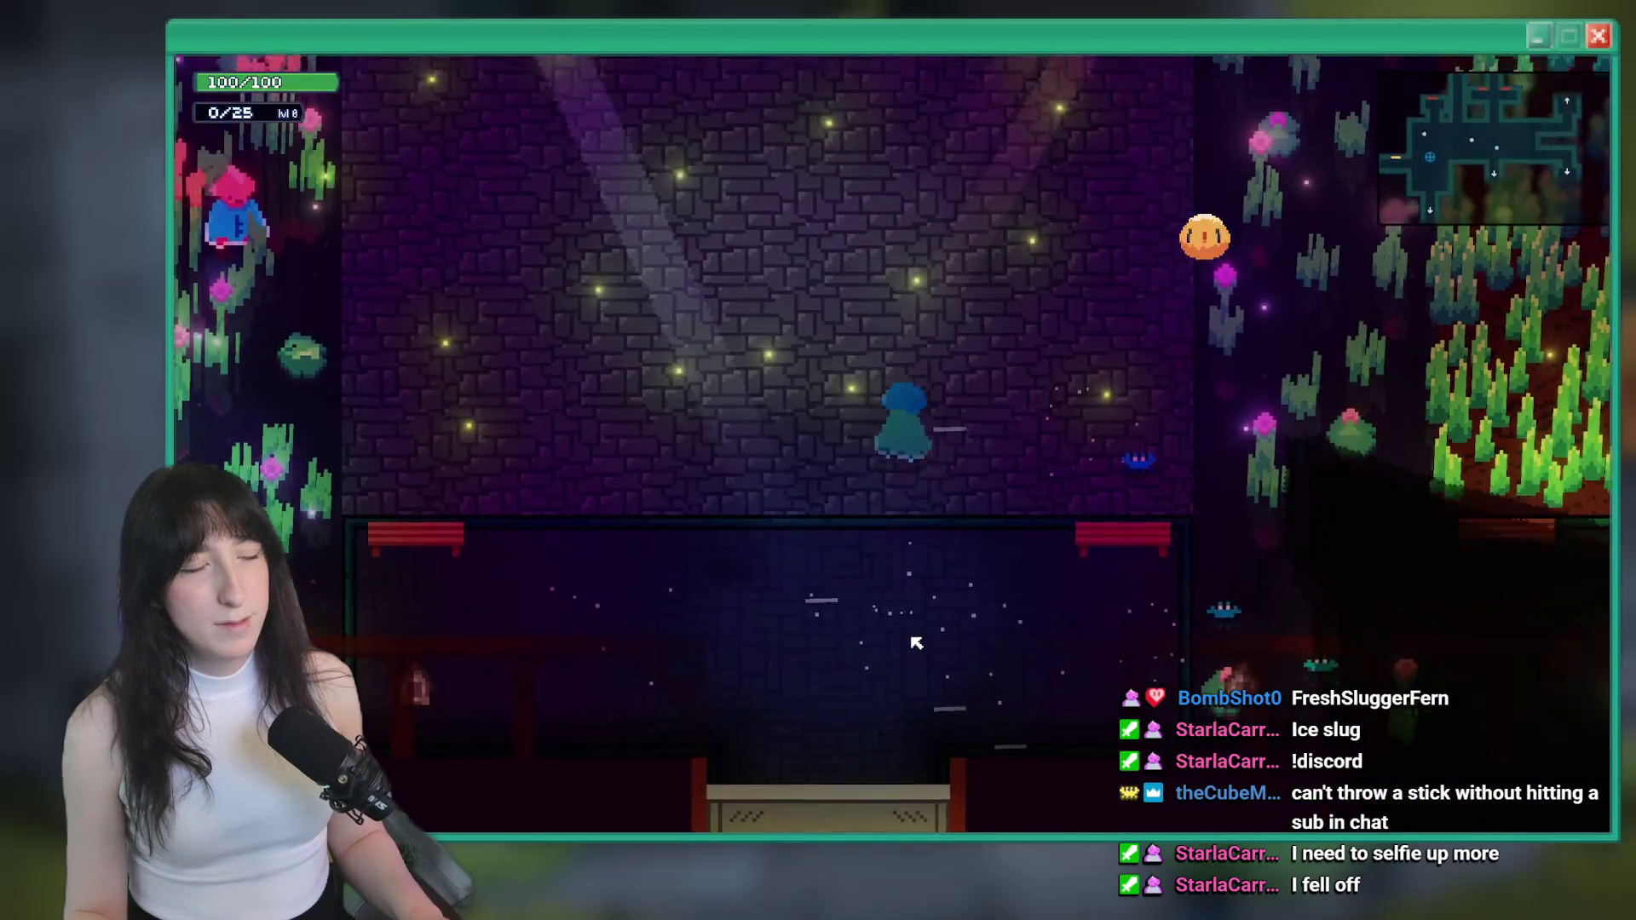
pyautogui.press('s')
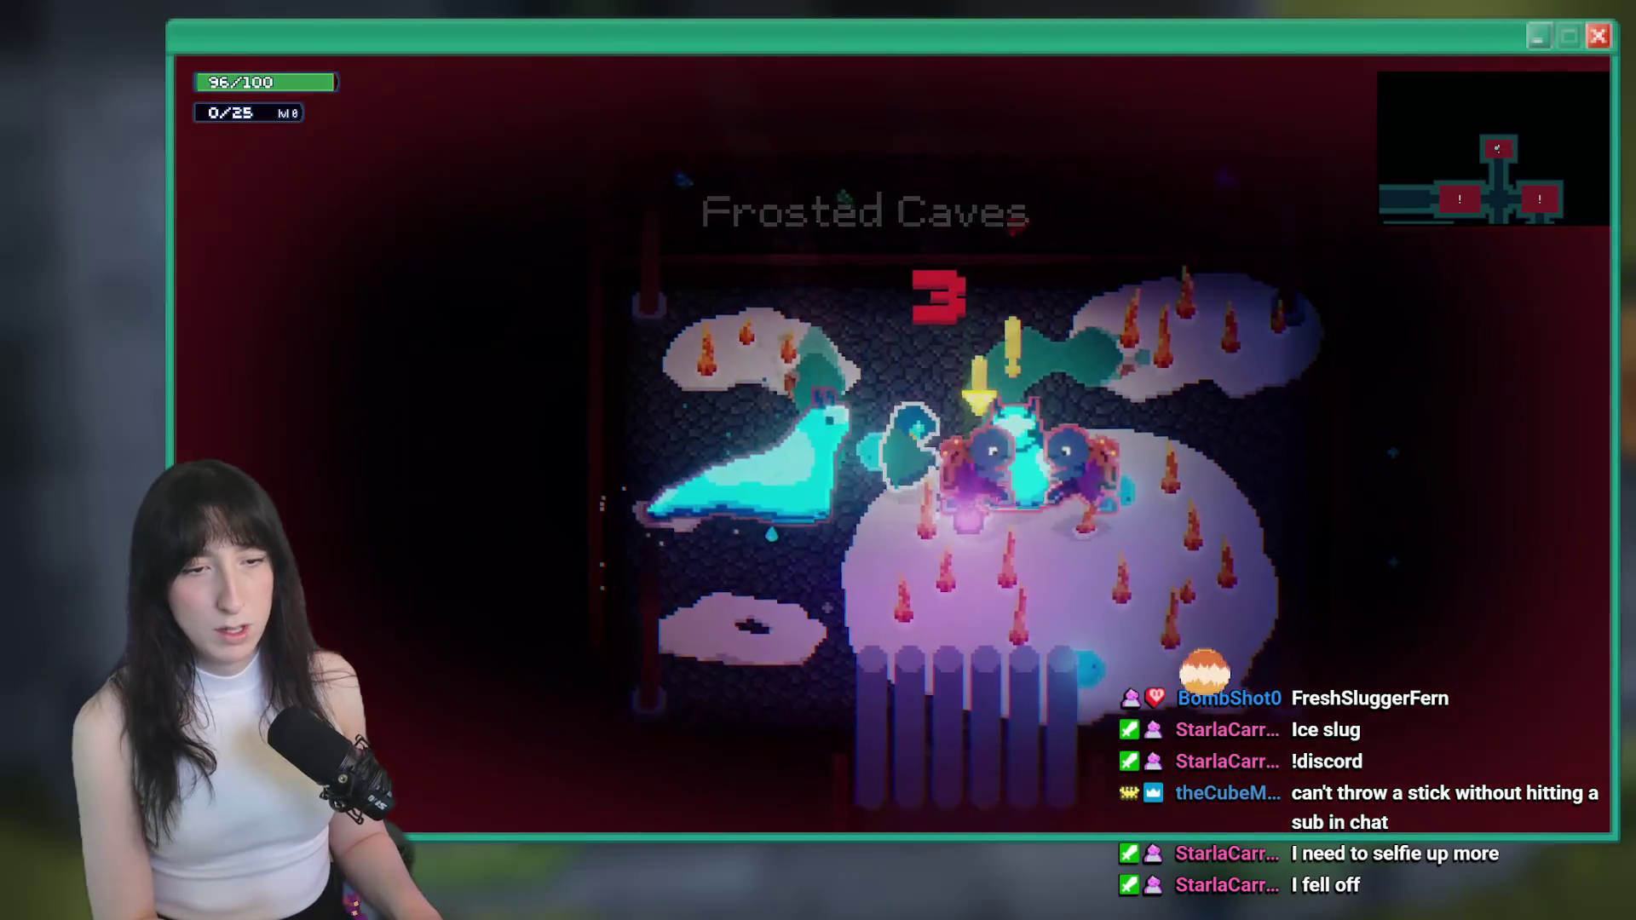
pyautogui.press('d')
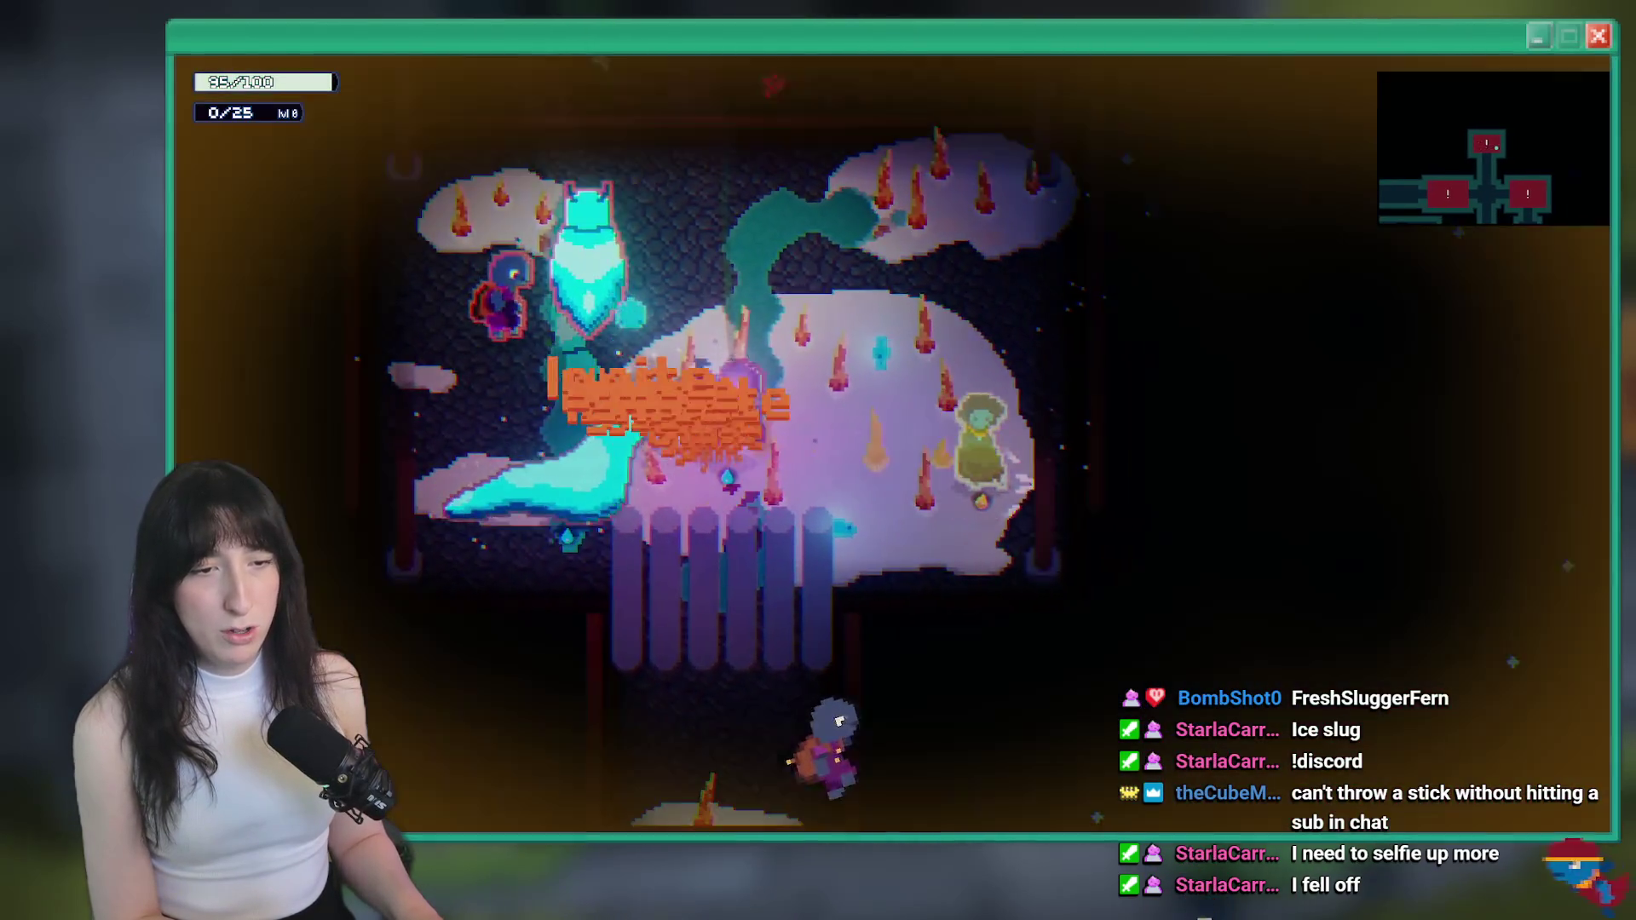
pyautogui.press('d')
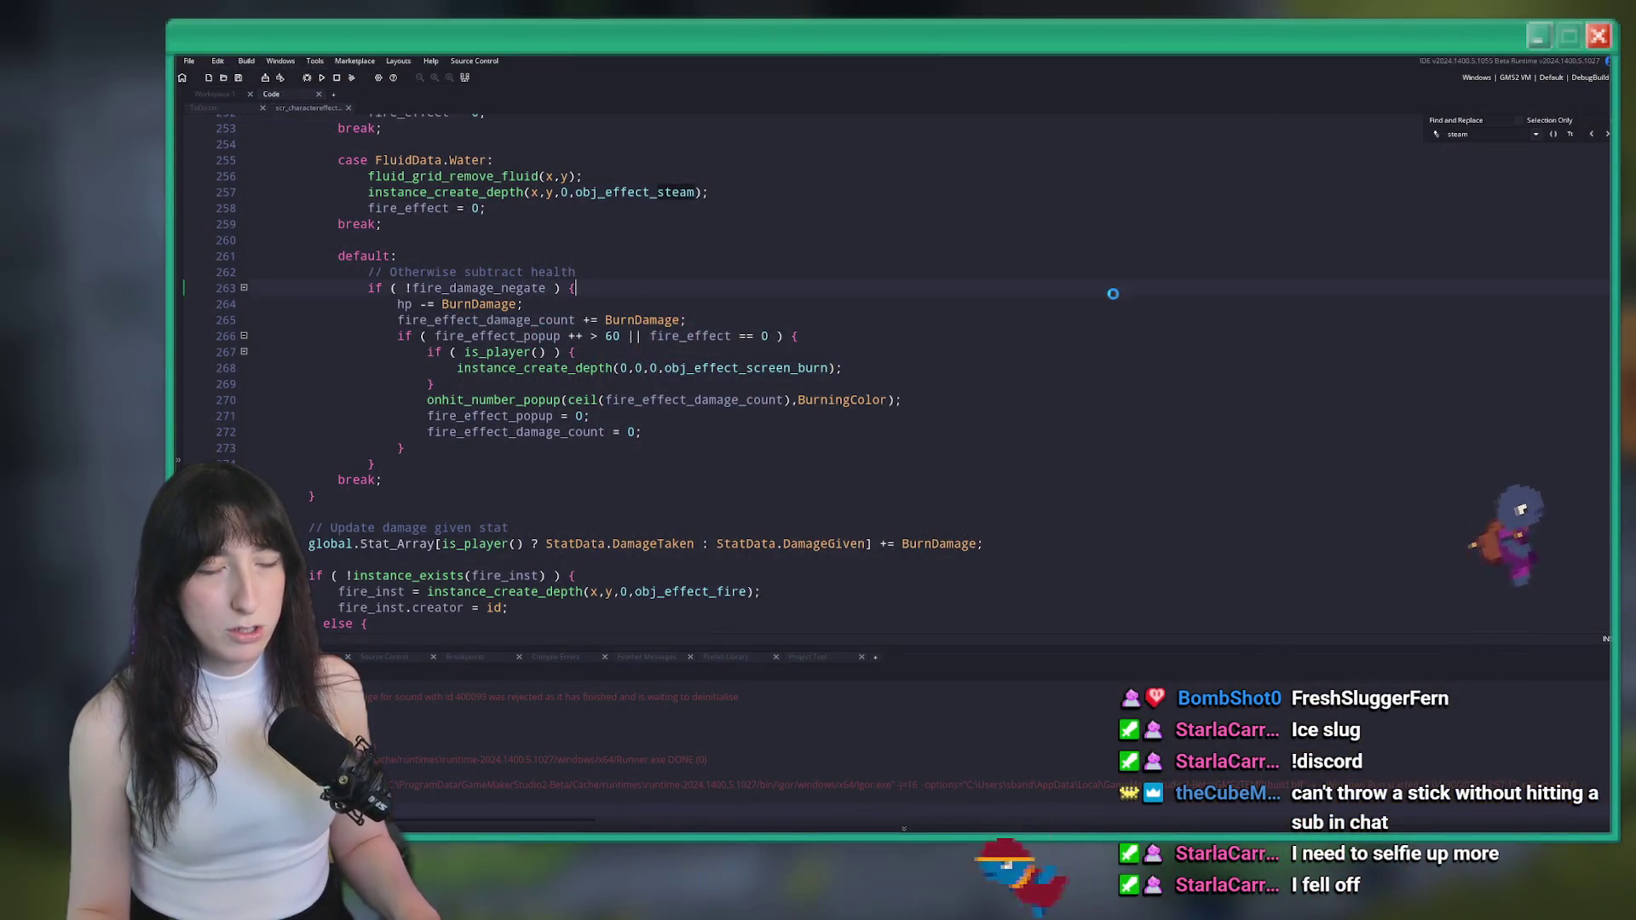
# Find par_grass through the asset search and open its Step event code
pyautogui.click(1447, 255)
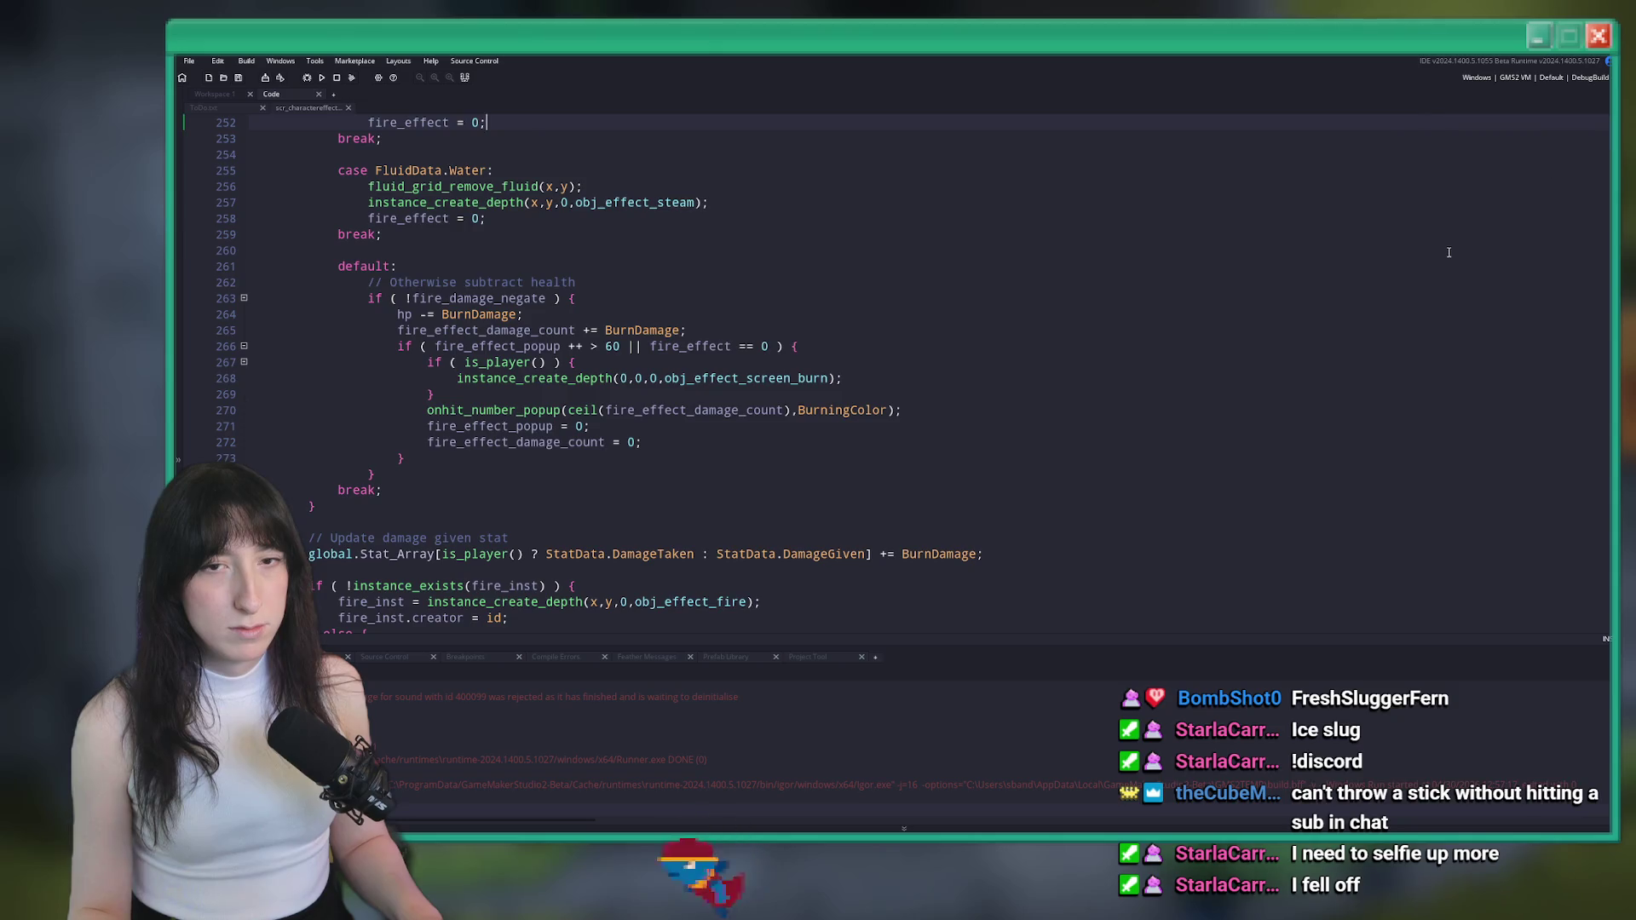
pyautogui.hotkey('ctrl', 't')
pyautogui.write('grass')
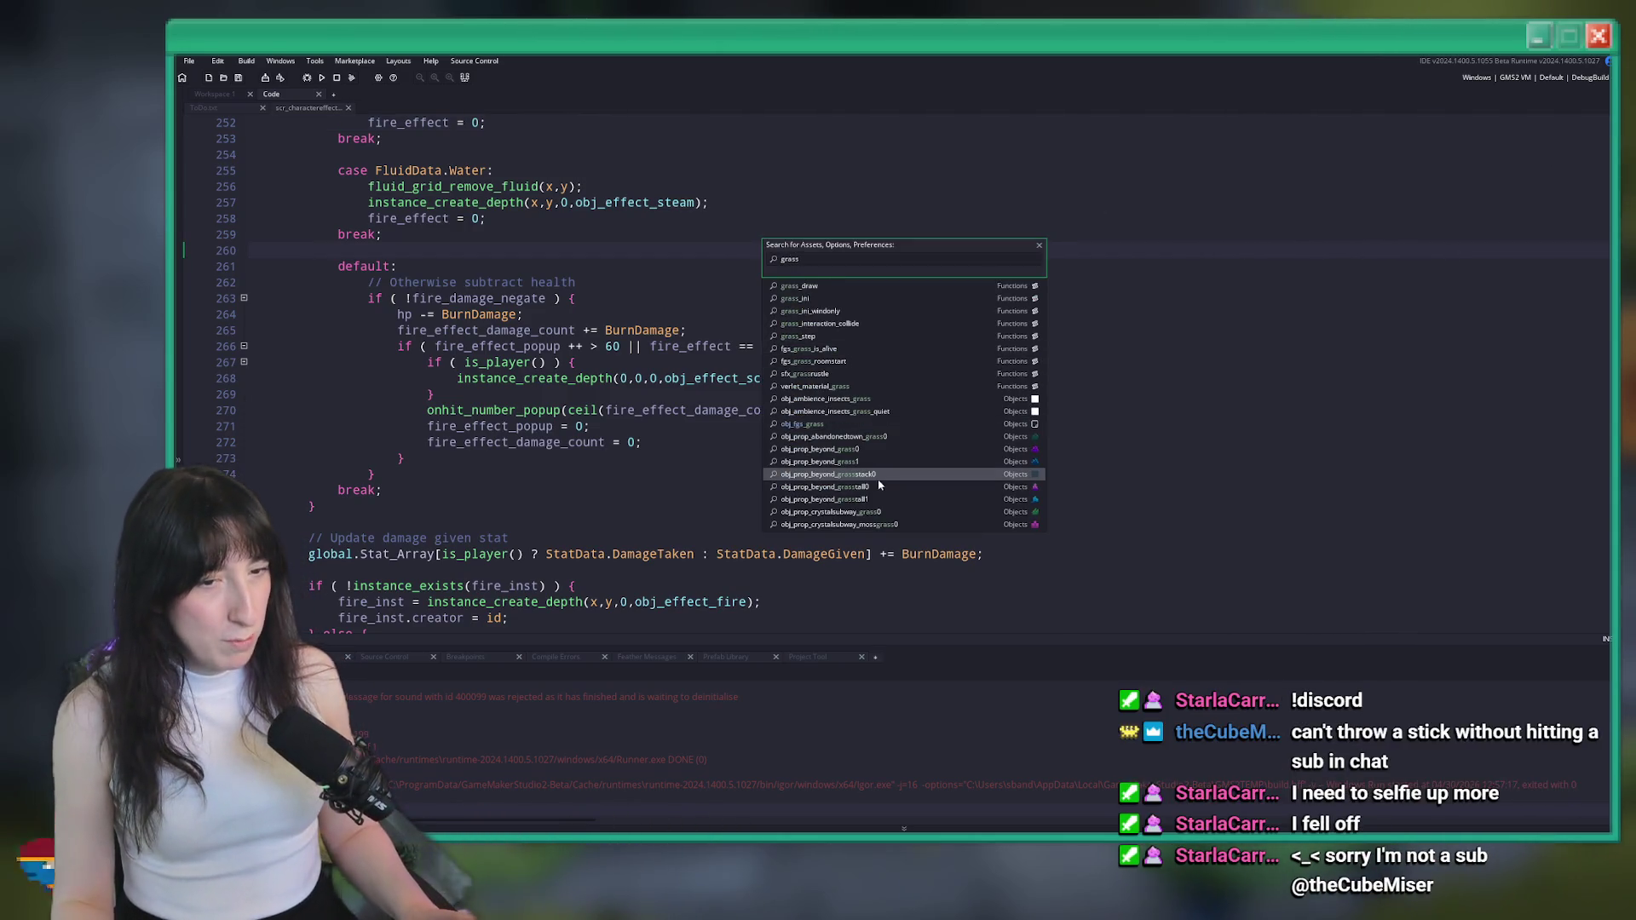
pyautogui.click(735, 410)
pyautogui.hotkey('ctrl', 't')
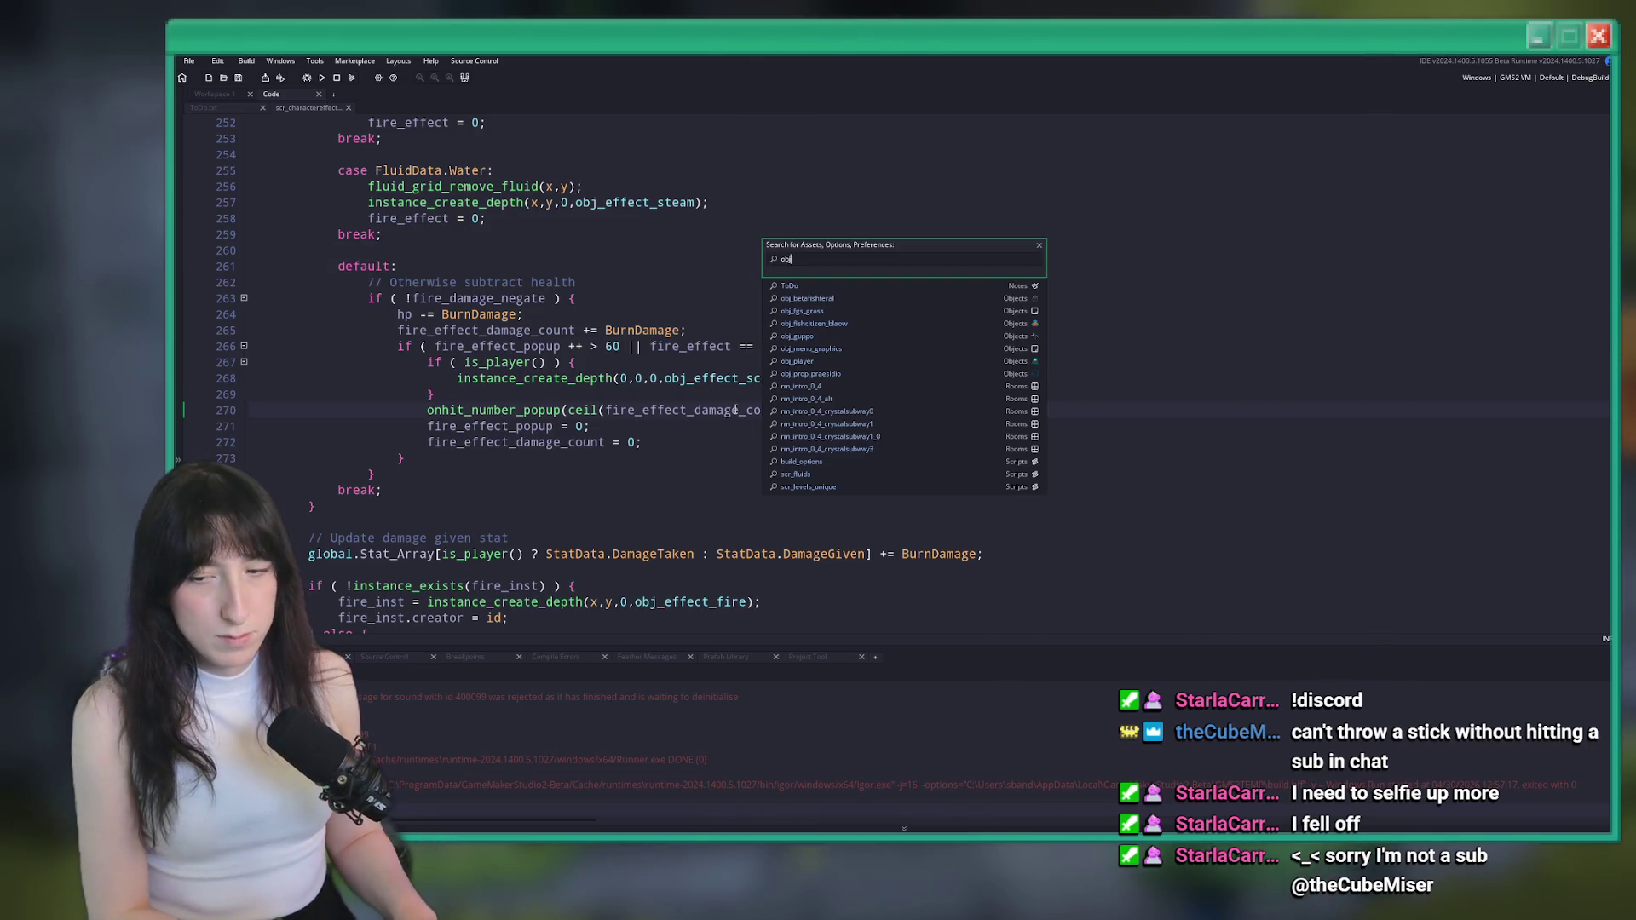
pyautogui.write('_')
pyautogui.press('BackSpace')
pyautogui.press('BackSpace')
pyautogui.press('BackSpace')
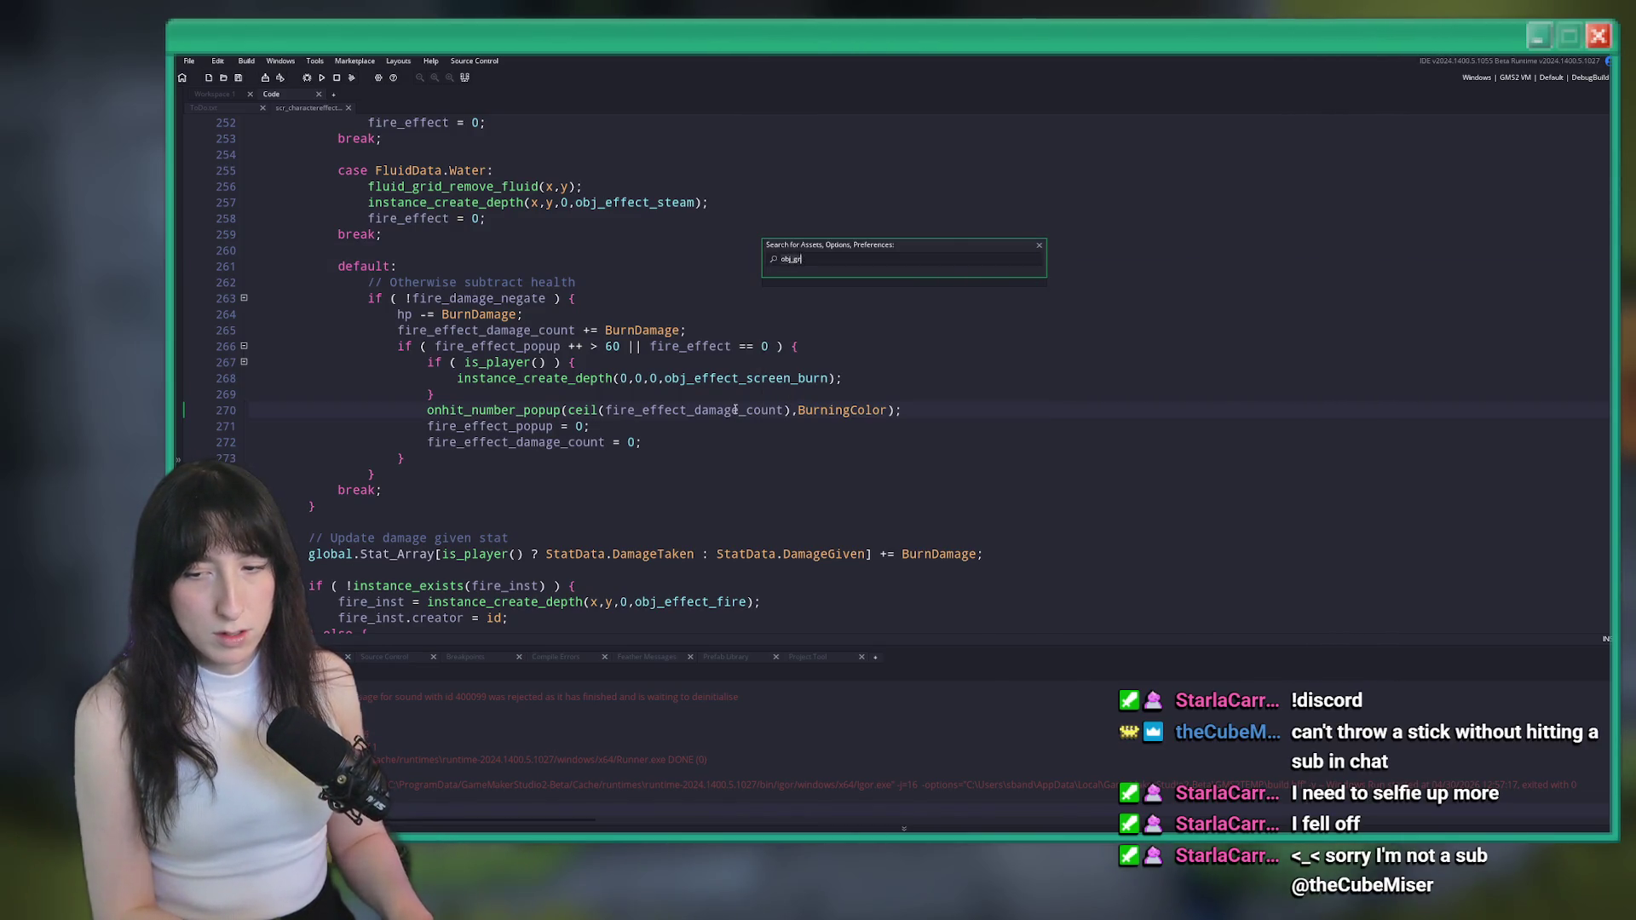
pyautogui.write('pra')
pyautogui.write('gr')
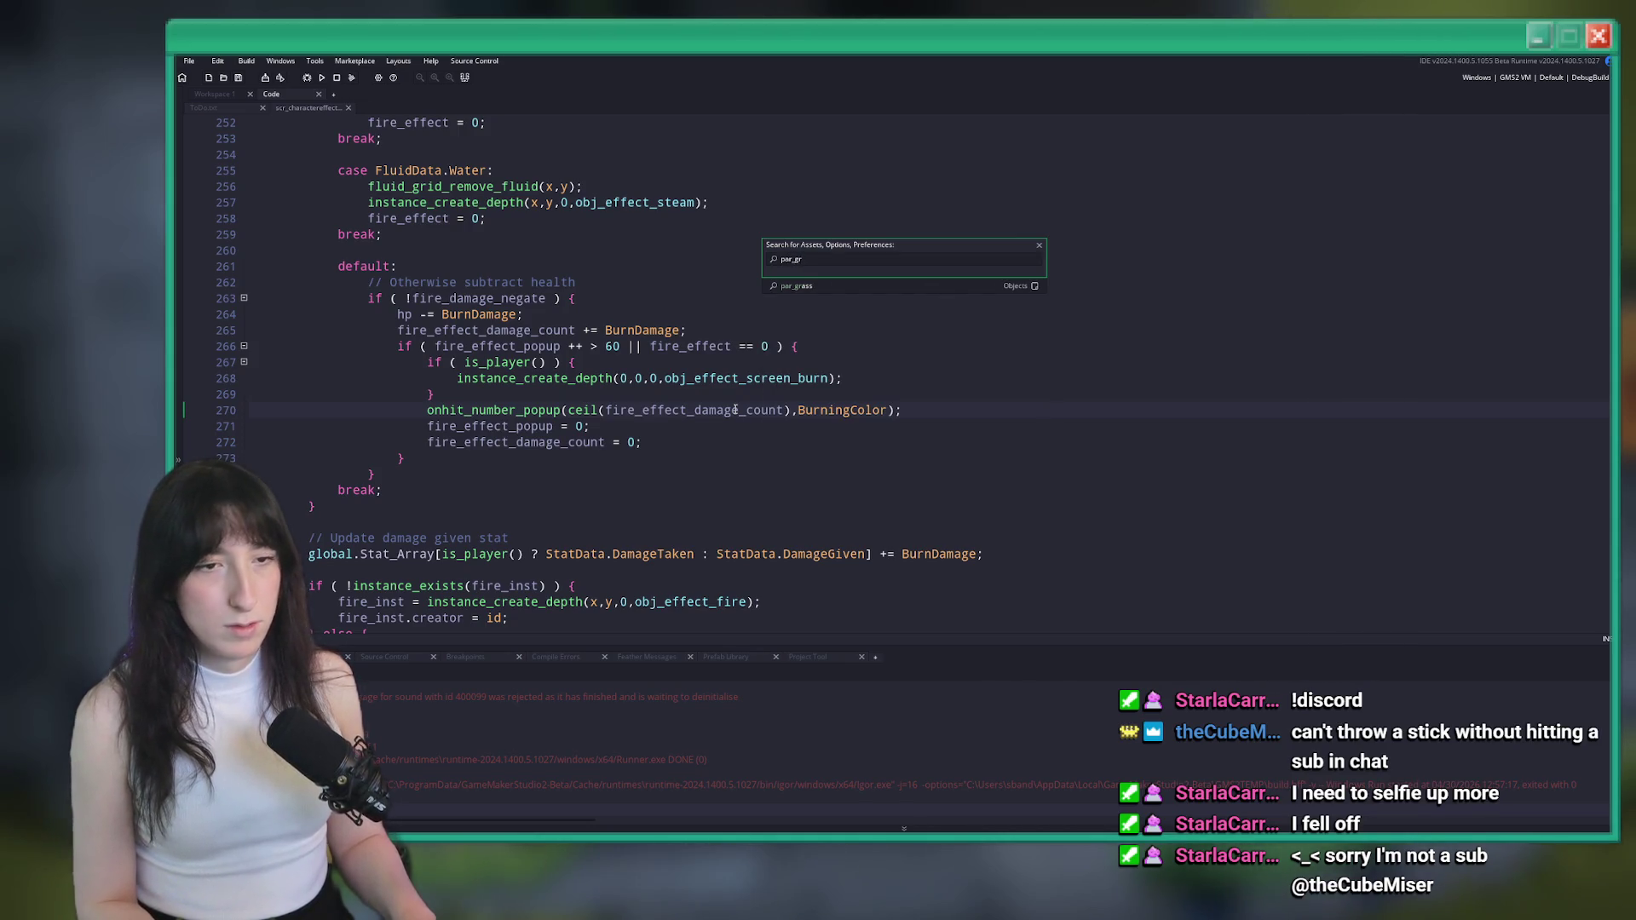
pyautogui.press('Return')
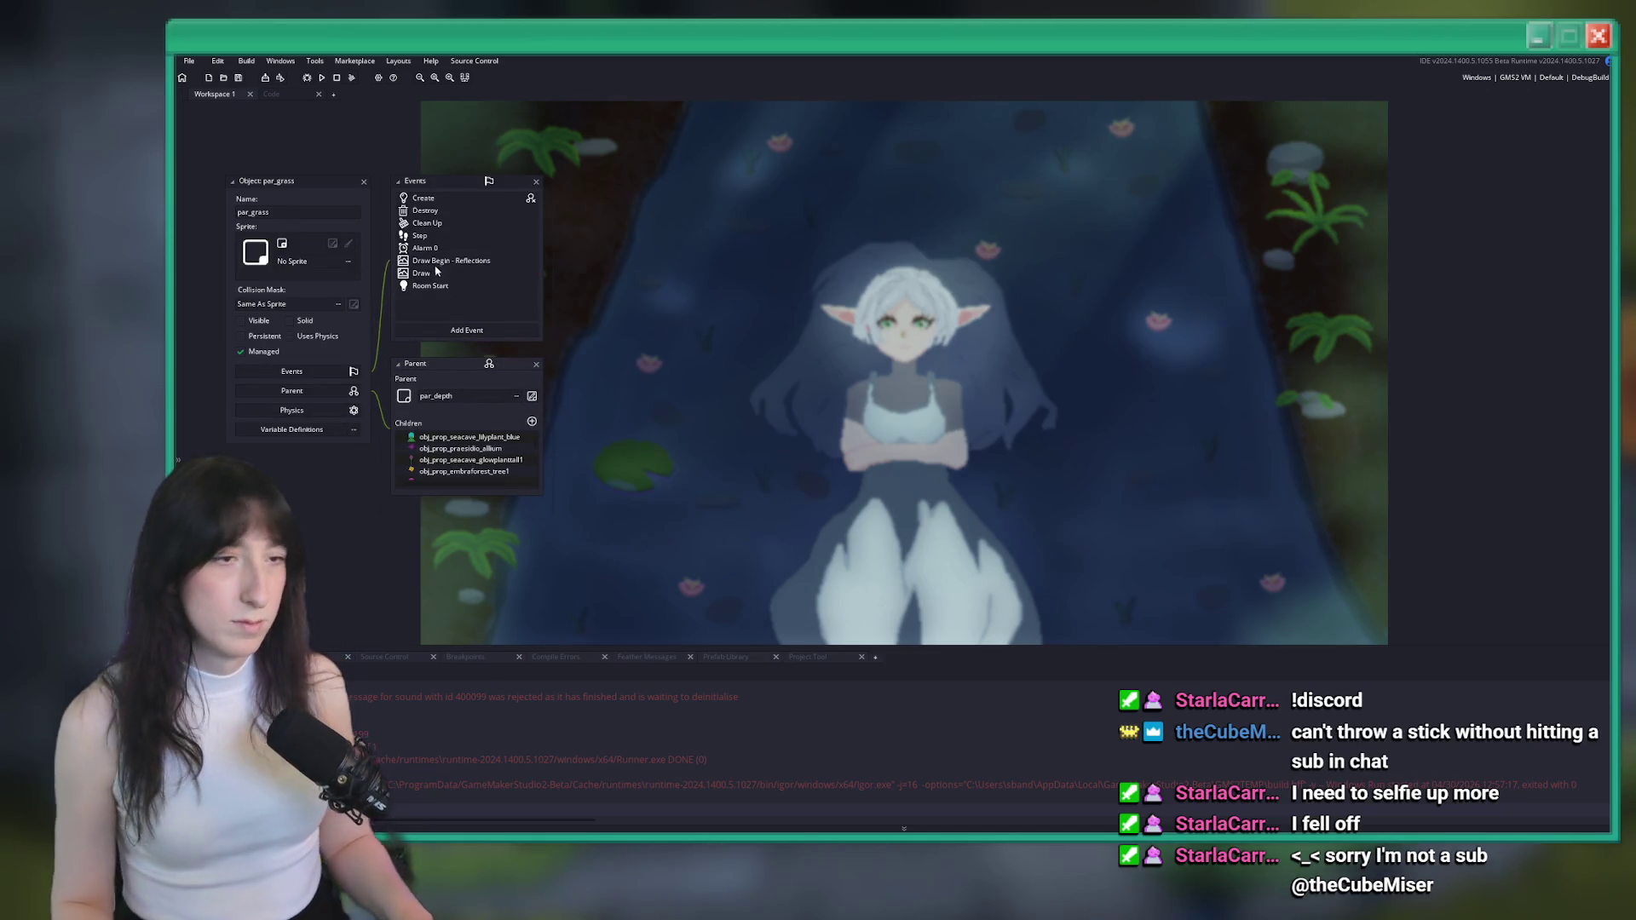
pyautogui.doubleClick(452, 239)
pyautogui.scroll(-5, 914, 433)
# Search the Step code for 'ignite' and expand it to full view at the is_flammable check
pyautogui.hotkey('ctrl', 'f')
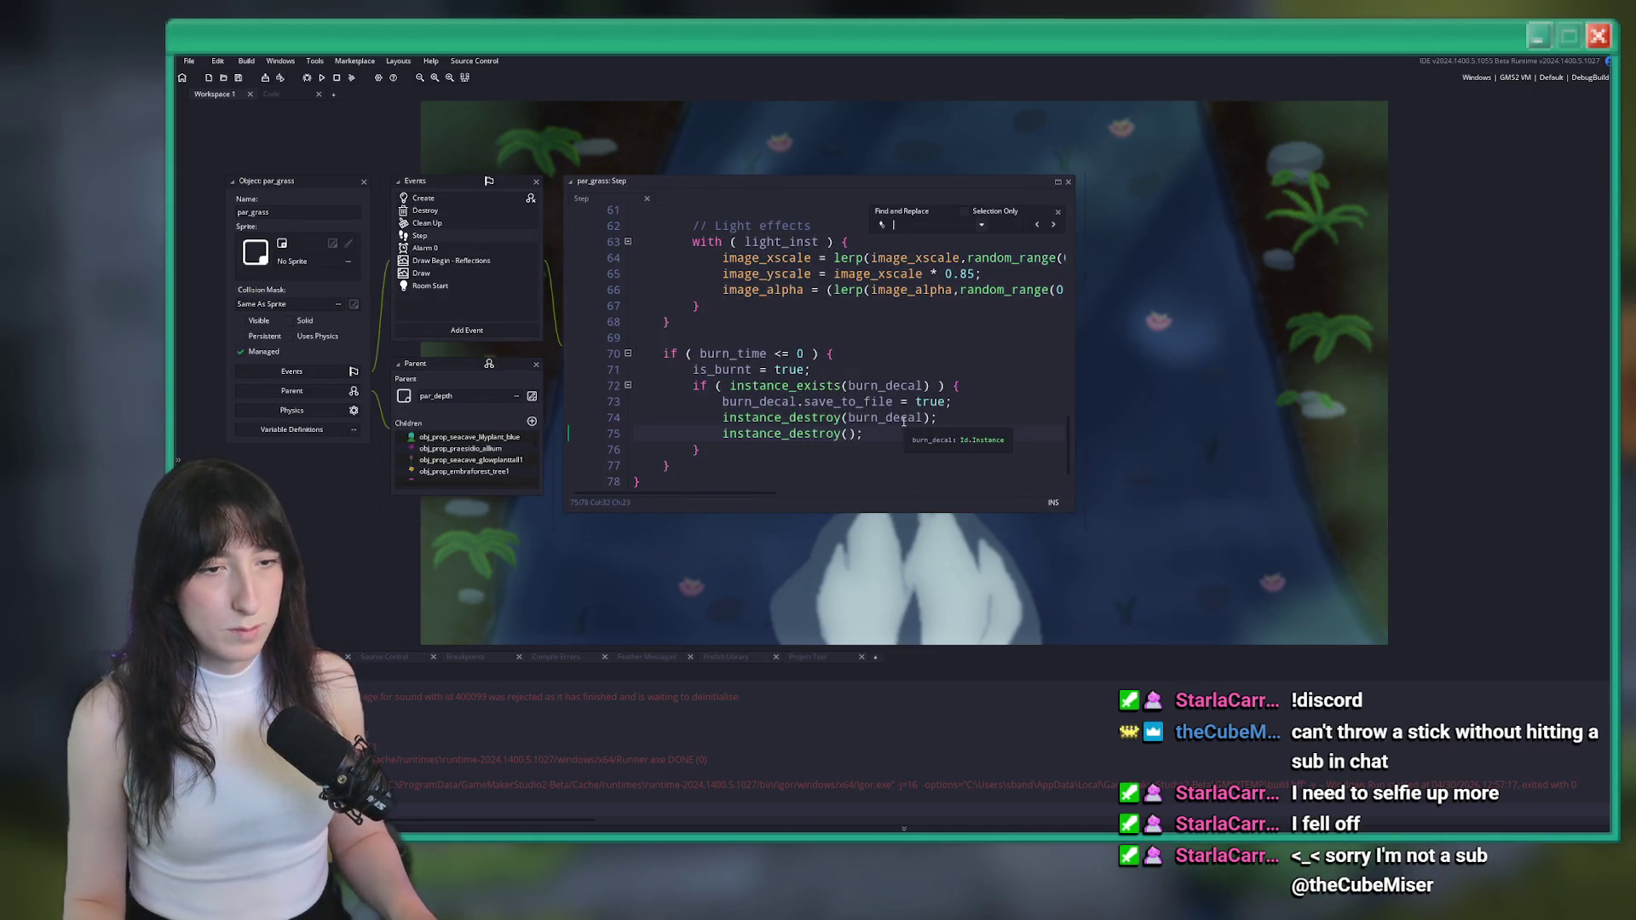
pyautogui.write('ignite')
pyautogui.scroll(2, 903, 421)
pyautogui.click(1059, 207)
pyautogui.click(1058, 181)
pyautogui.scroll(3, 603, 410)
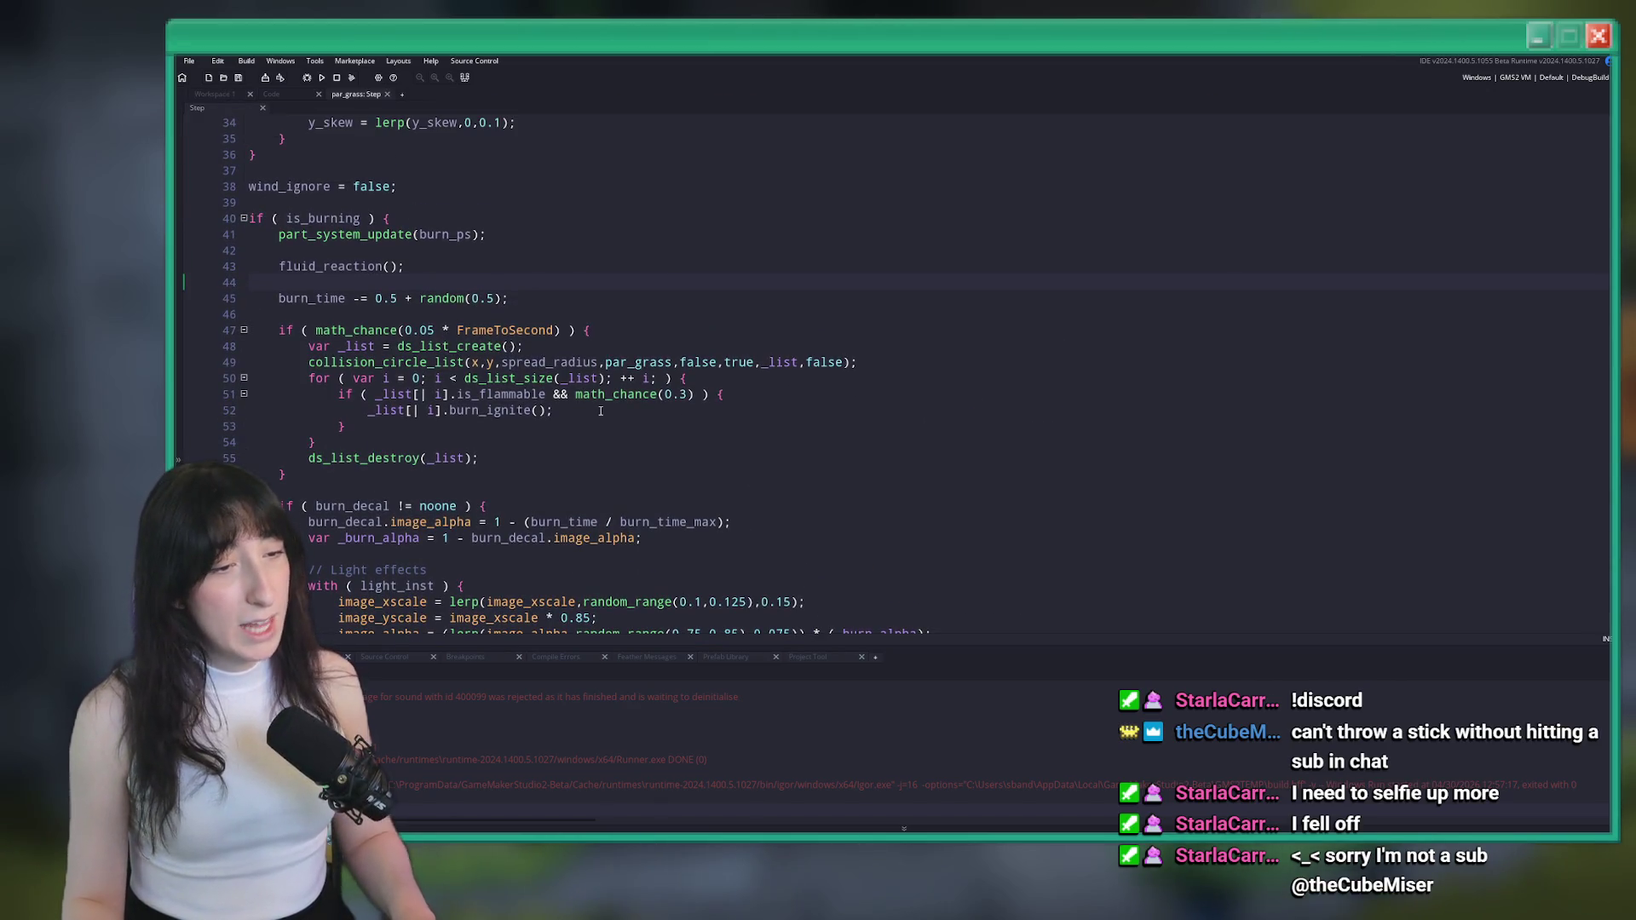
pyautogui.click(456, 393)
# Select the burn_ignite call on line 52 and start a search for it
pyautogui.doubleClick(470, 411)
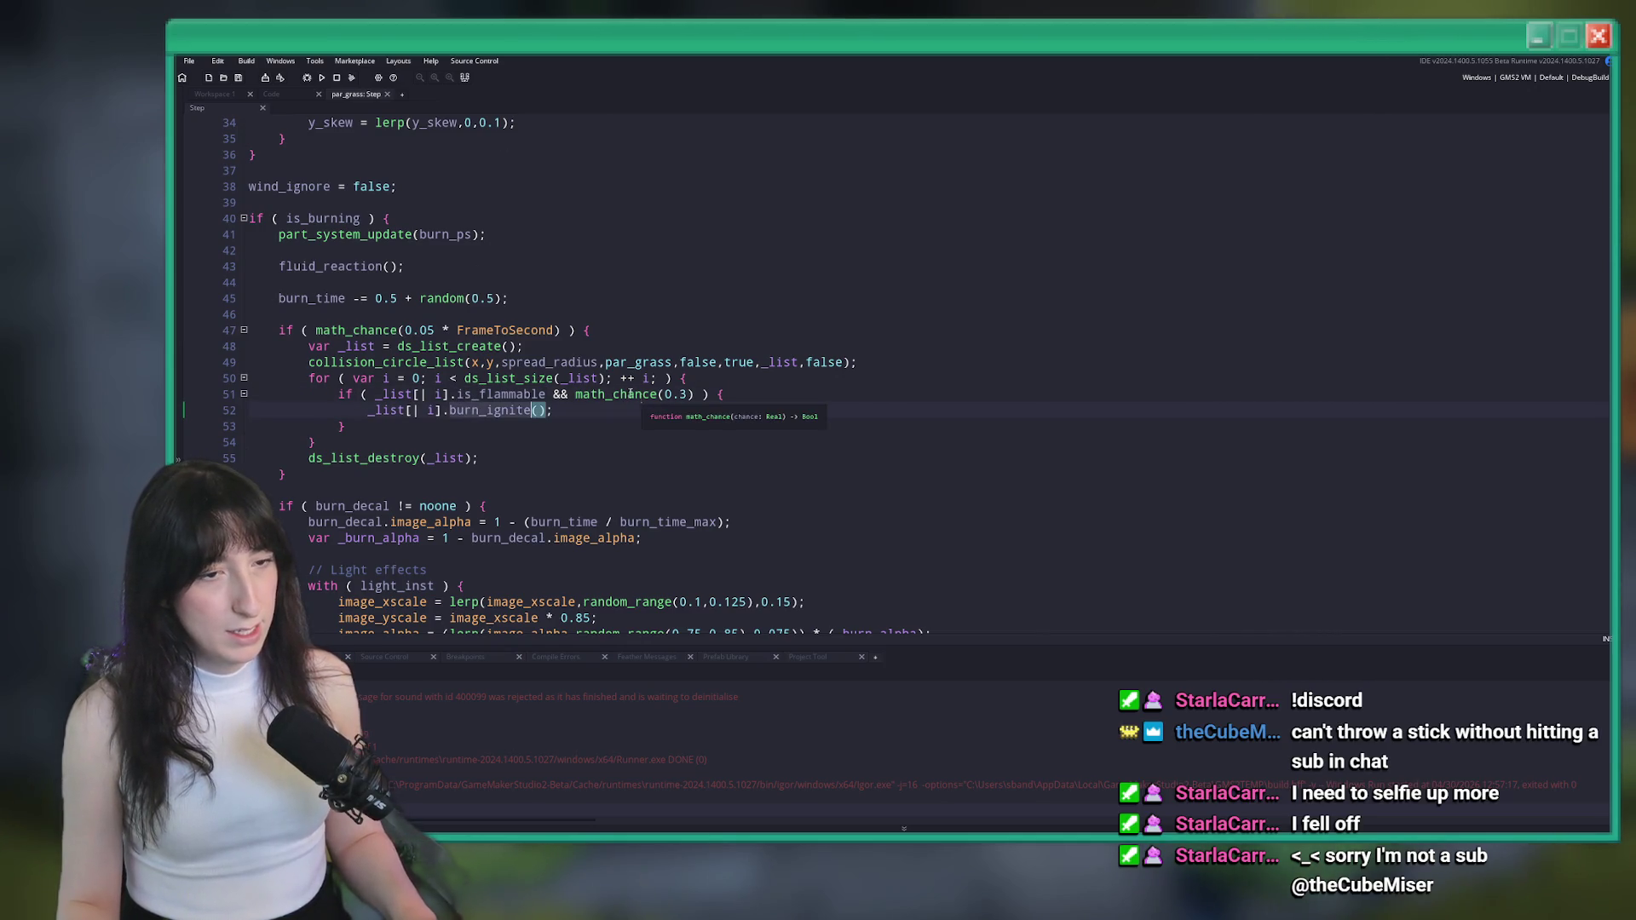
pyautogui.click(463, 378)
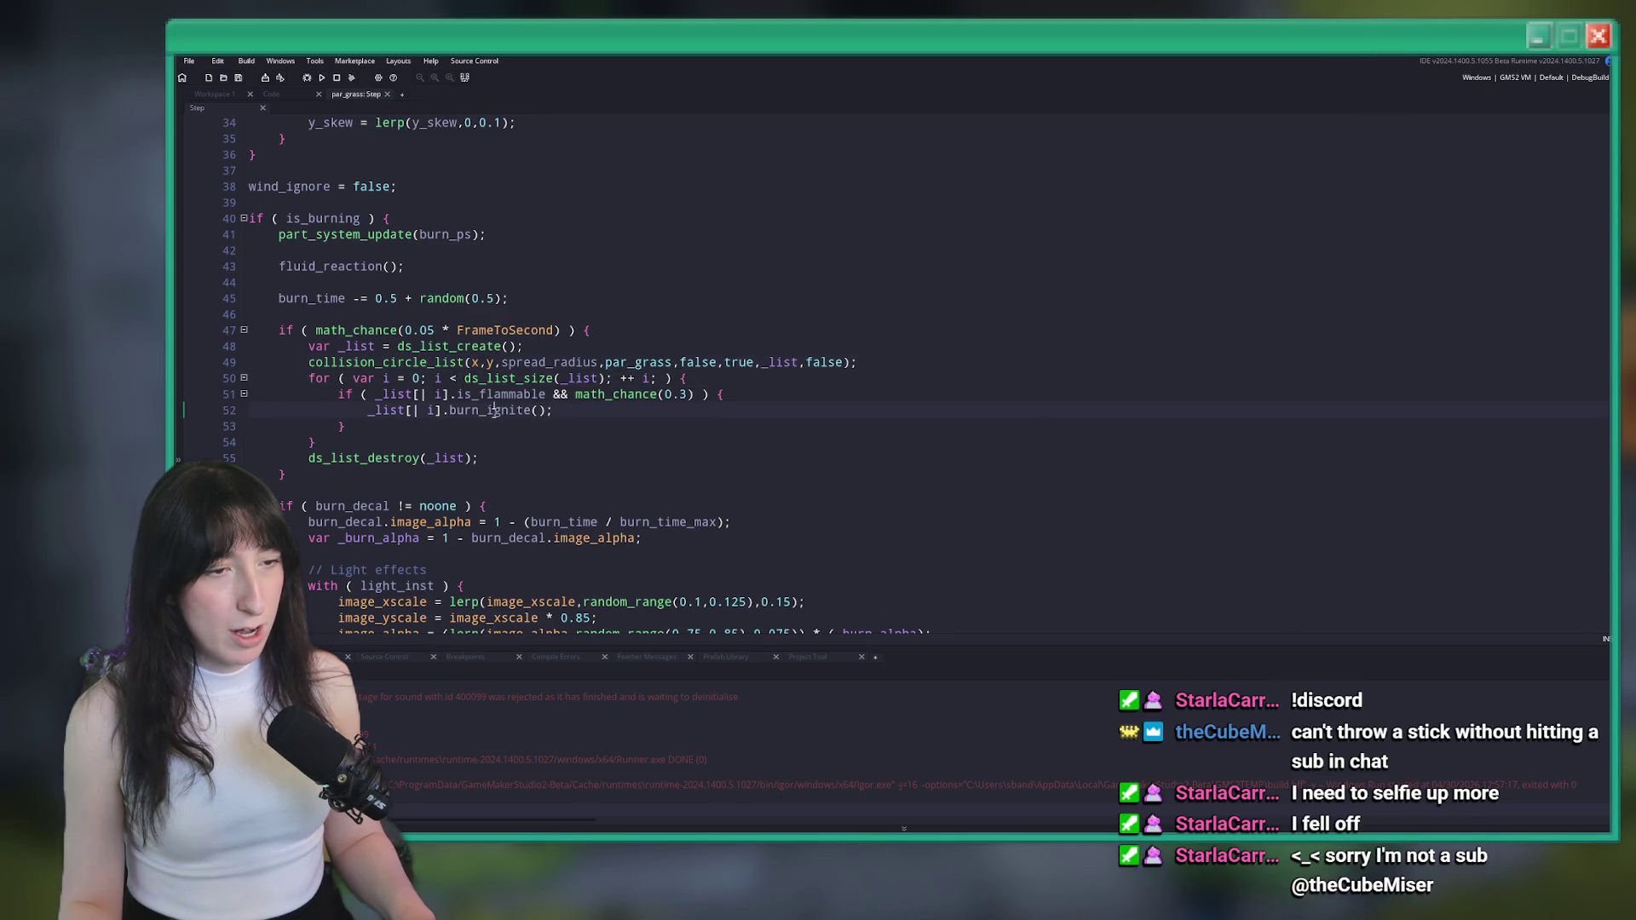
pyautogui.scroll(-4, 494, 412)
pyautogui.scroll(3, 730, 358)
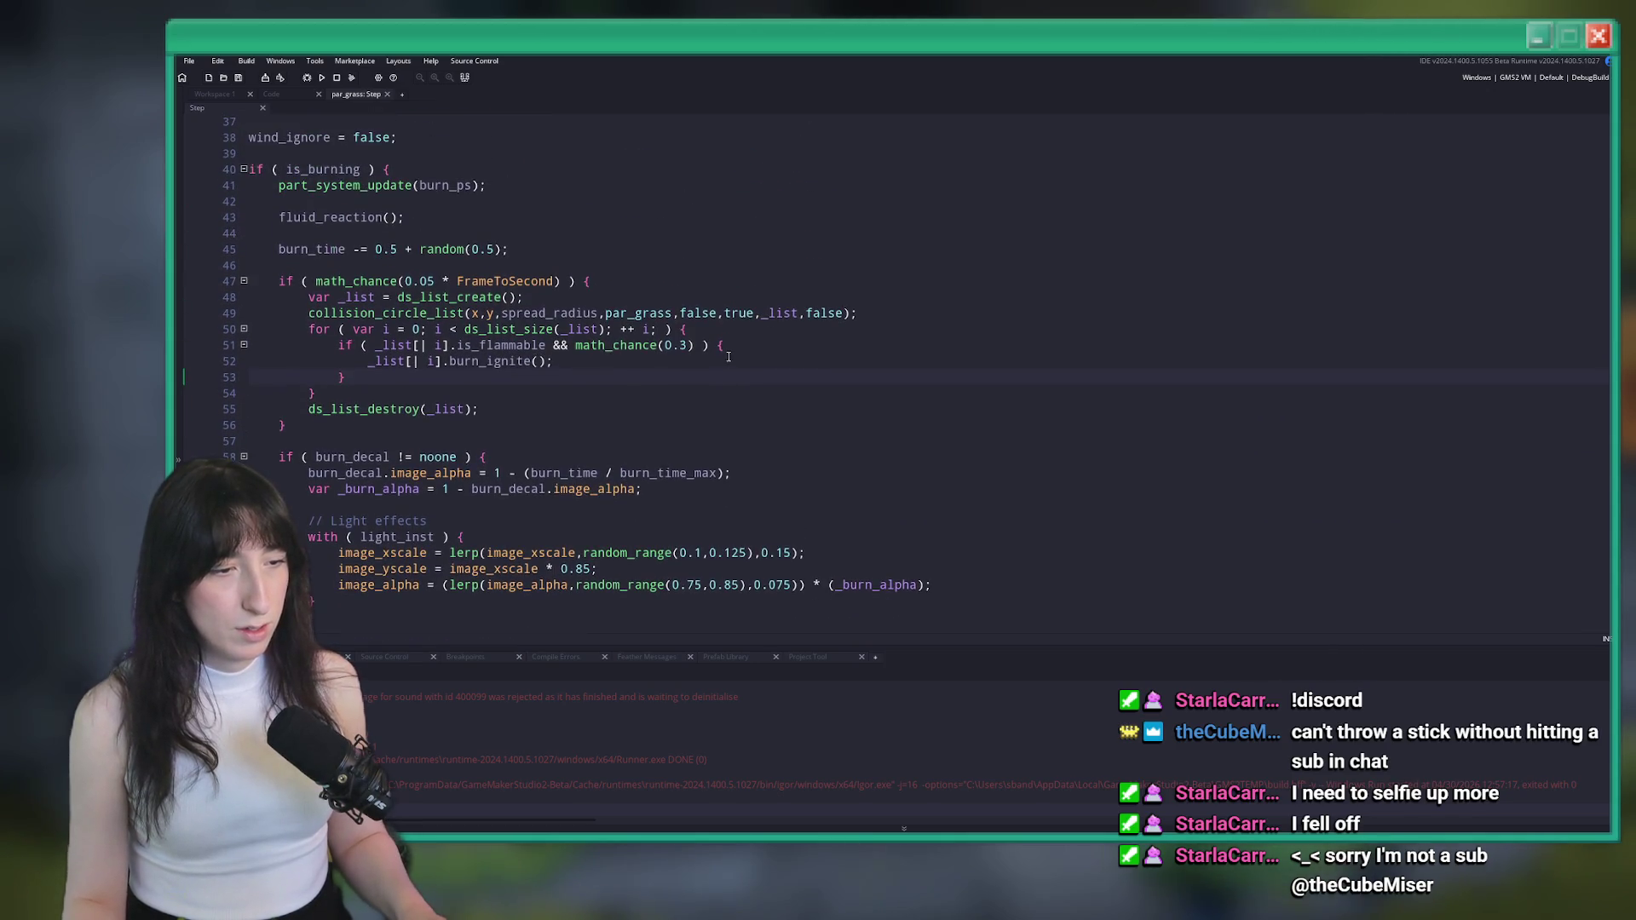
pyautogui.click(731, 358)
pyautogui.scroll(2, 632, 291)
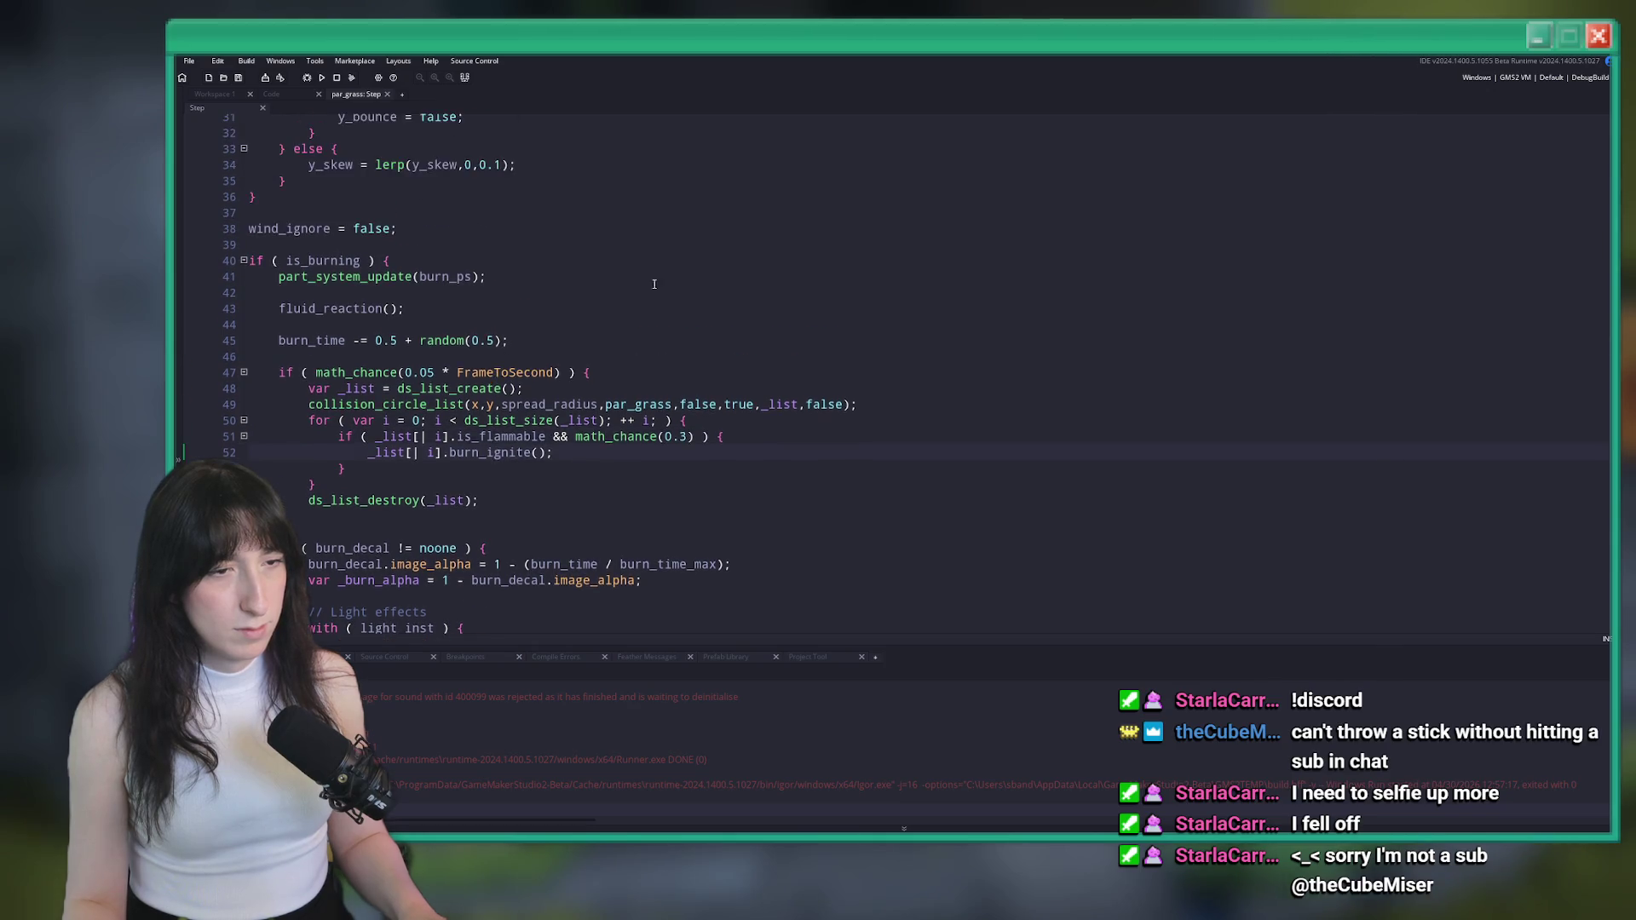
pyautogui.scroll(1, 631, 291)
pyautogui.doubleClick(476, 497)
pyautogui.hotkey('ctrl', 'f')
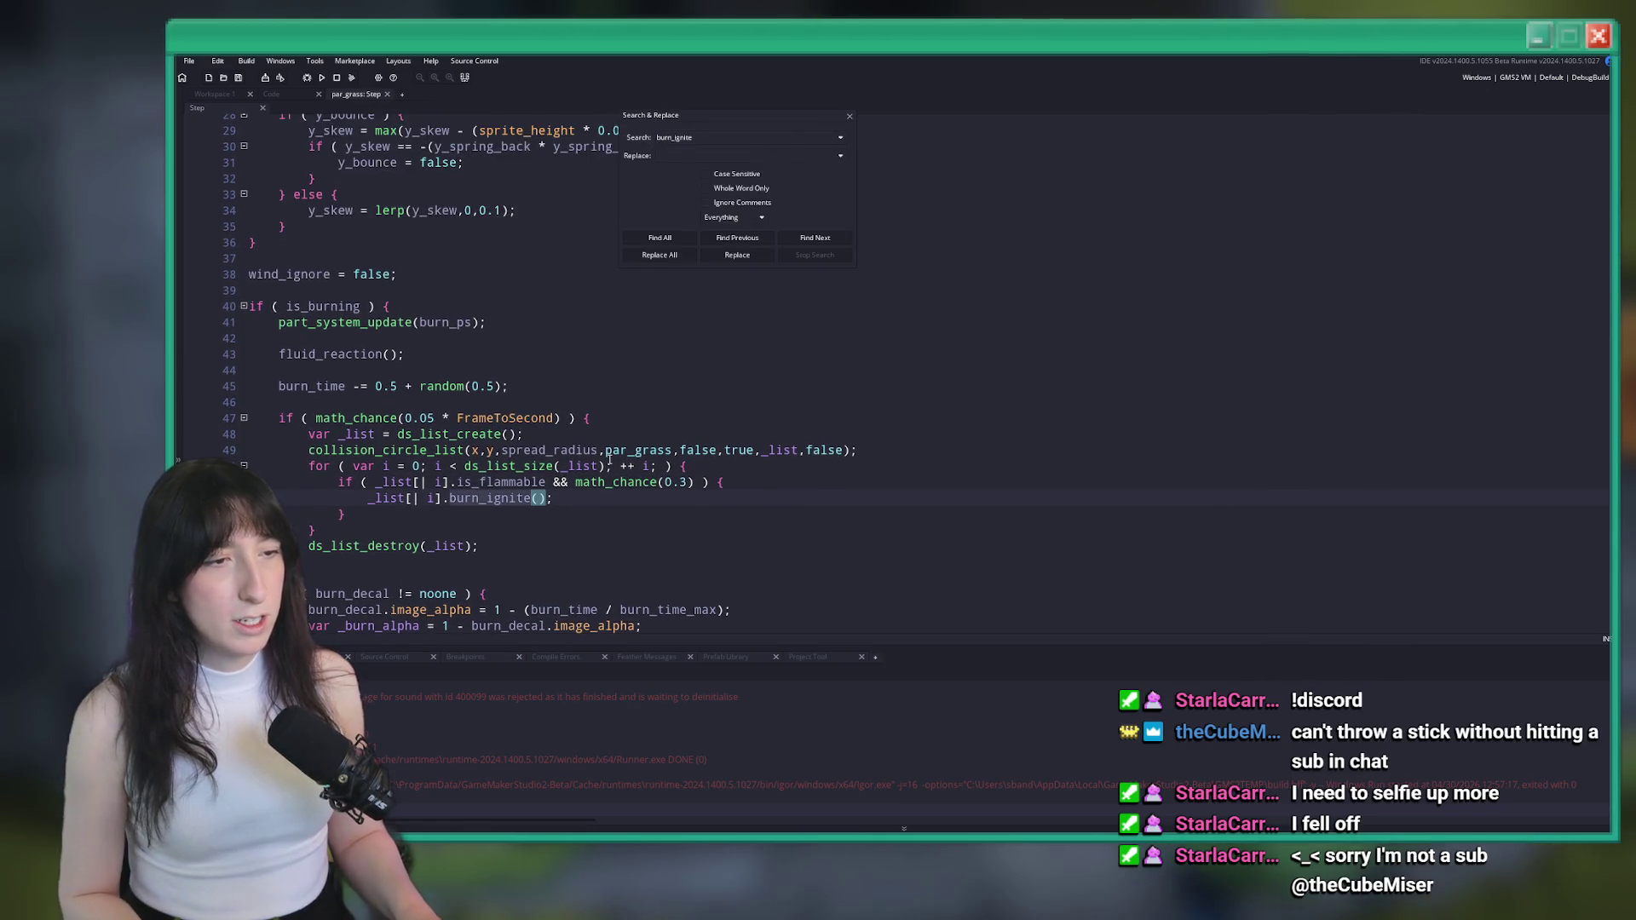
# Find all burn_ignite uses and open its definition in par_grass Create, expanded to full view
pyautogui.scroll(9, 610, 460)
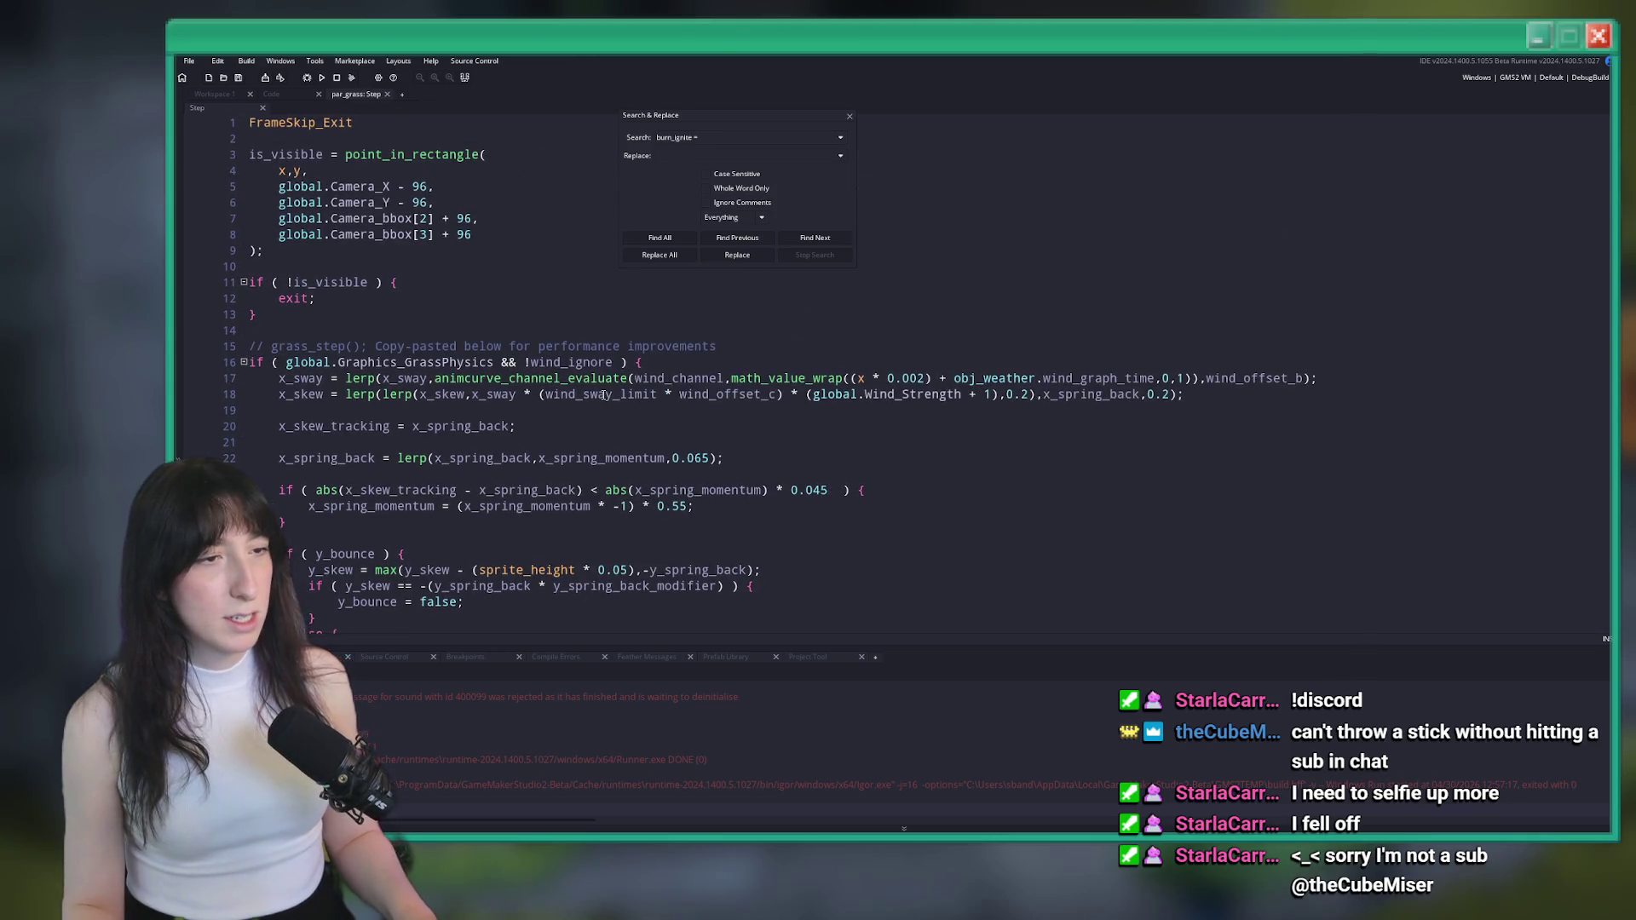
pyautogui.press('Return')
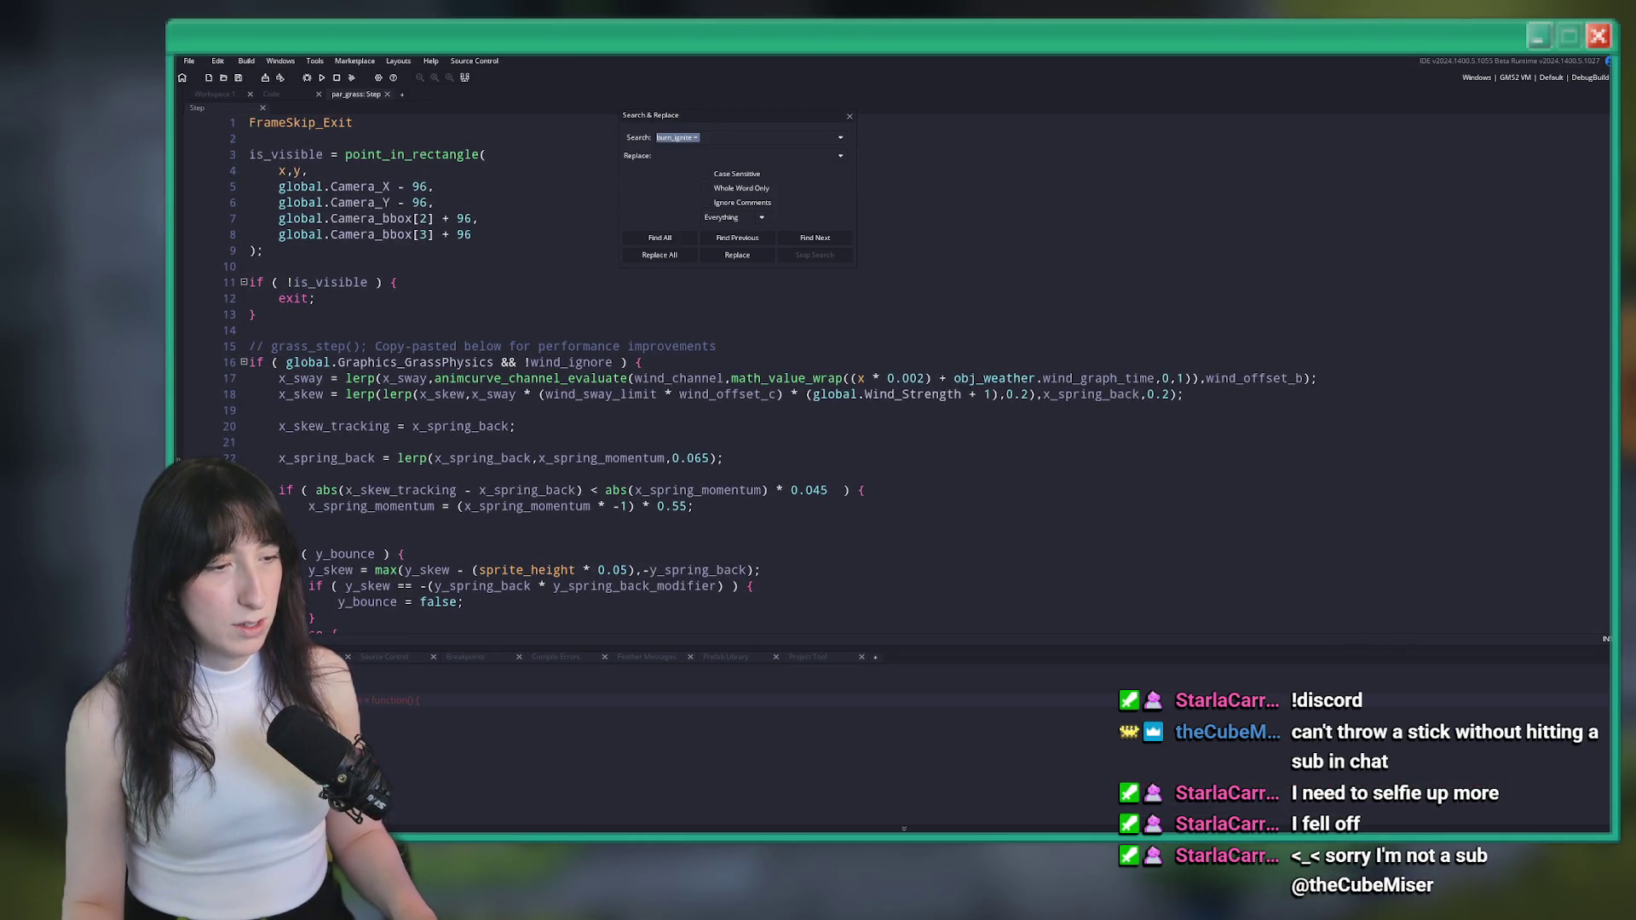
pyautogui.doubleClick(392, 699)
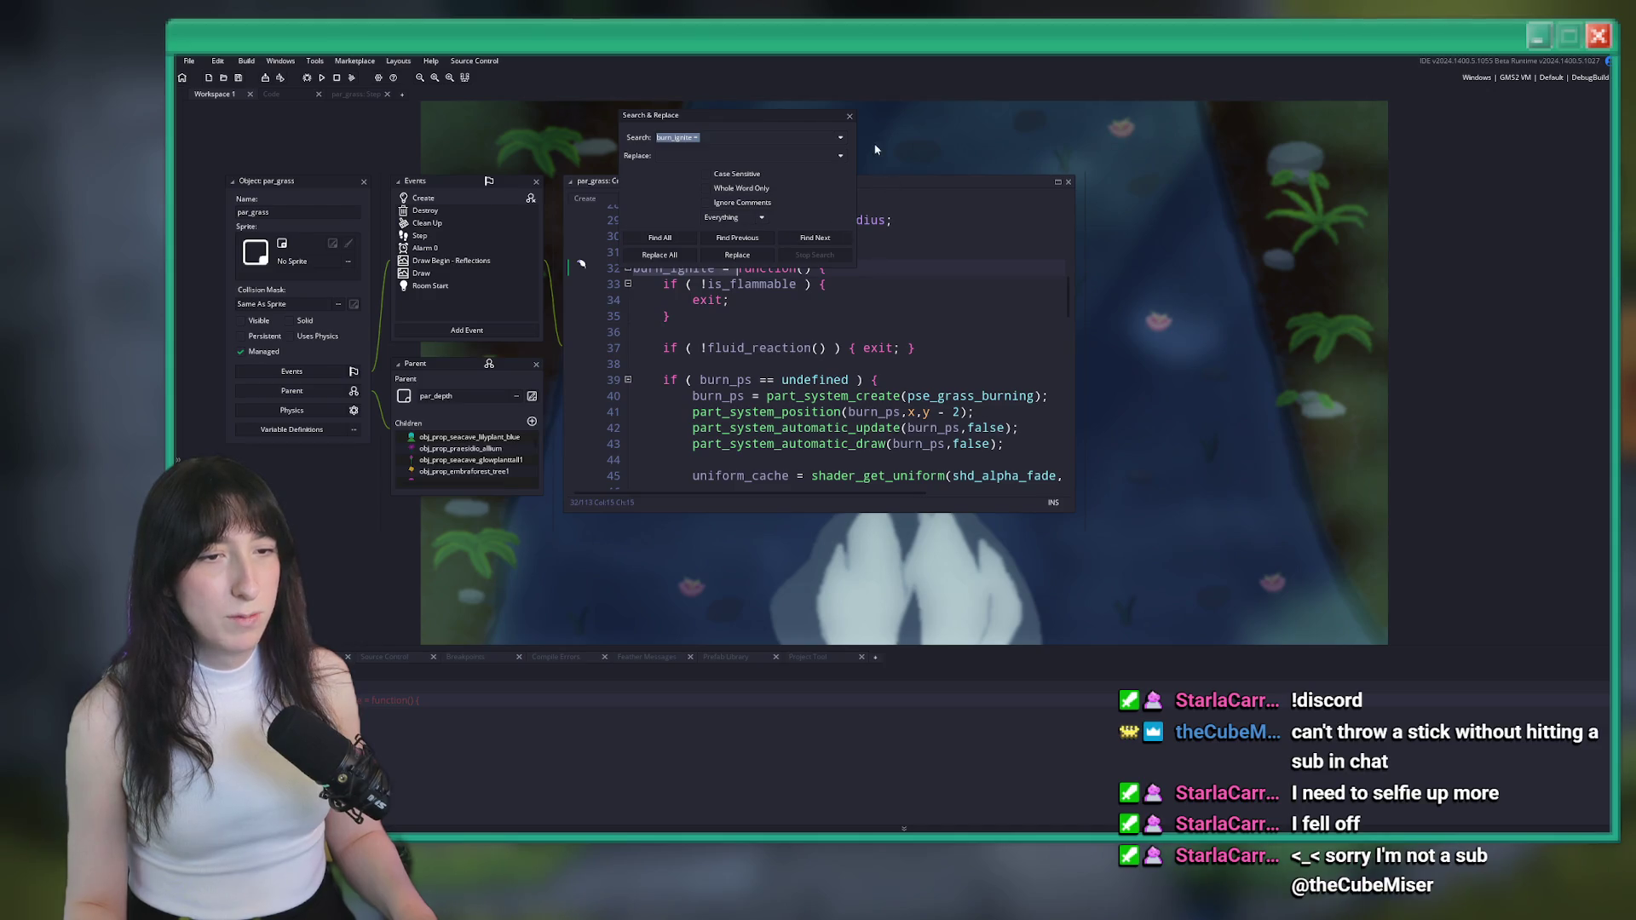
pyautogui.click(849, 118)
pyautogui.scroll(-1, 1022, 213)
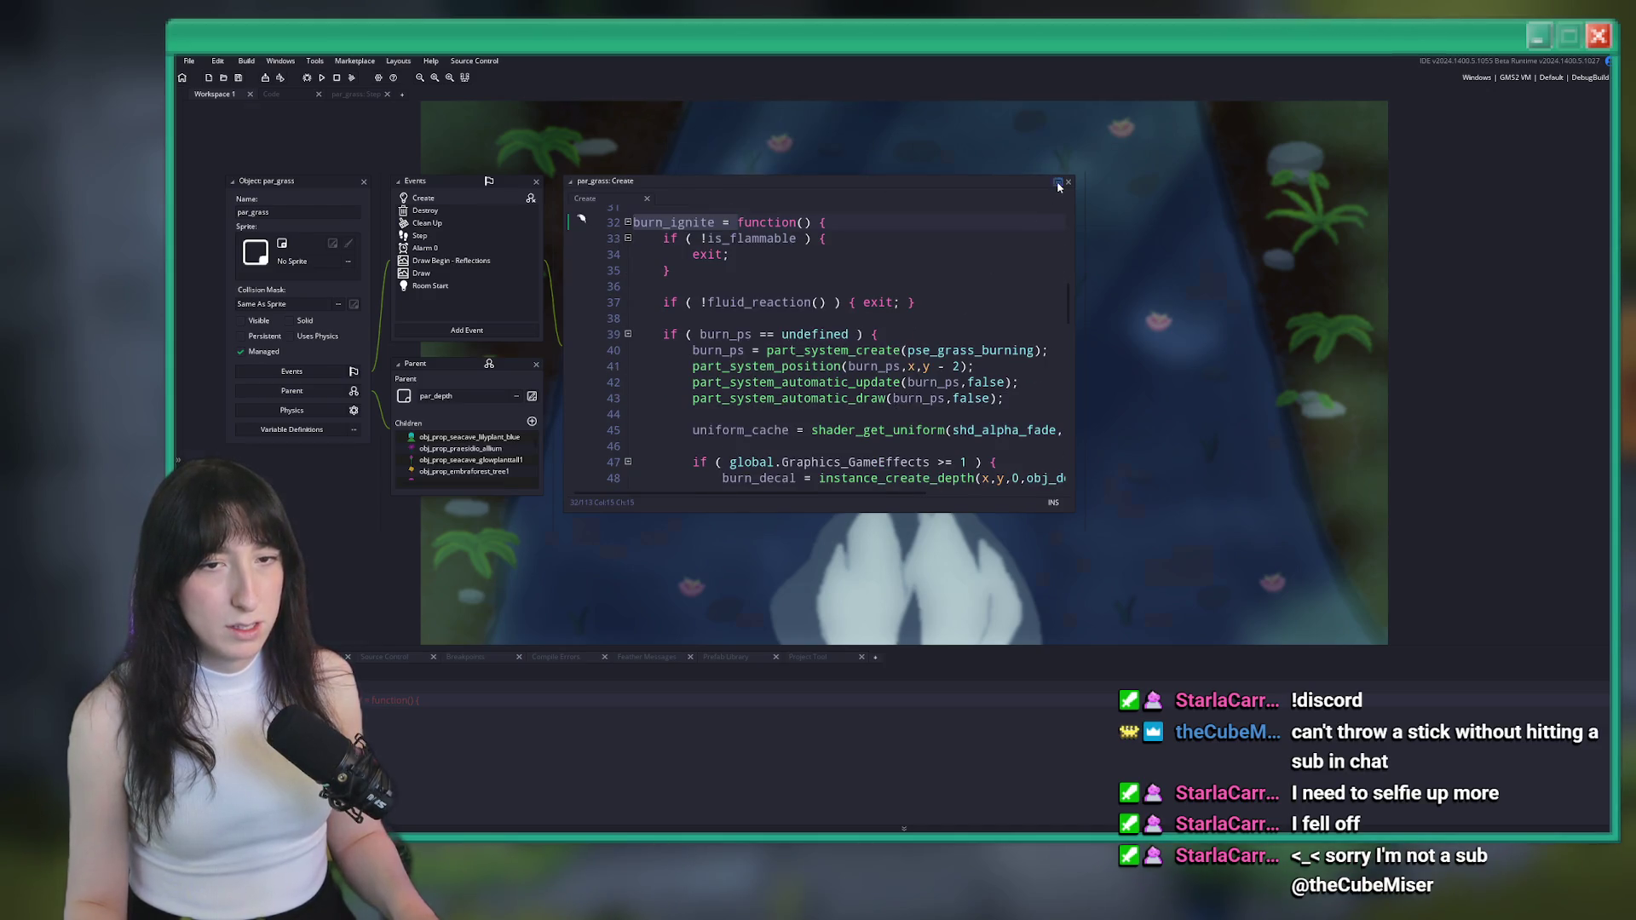
pyautogui.click(1058, 184)
# Read through the burn_ignite and fluid_reaction code, then begin a search for 'effects_fire'
pyautogui.scroll(-3, 789, 322)
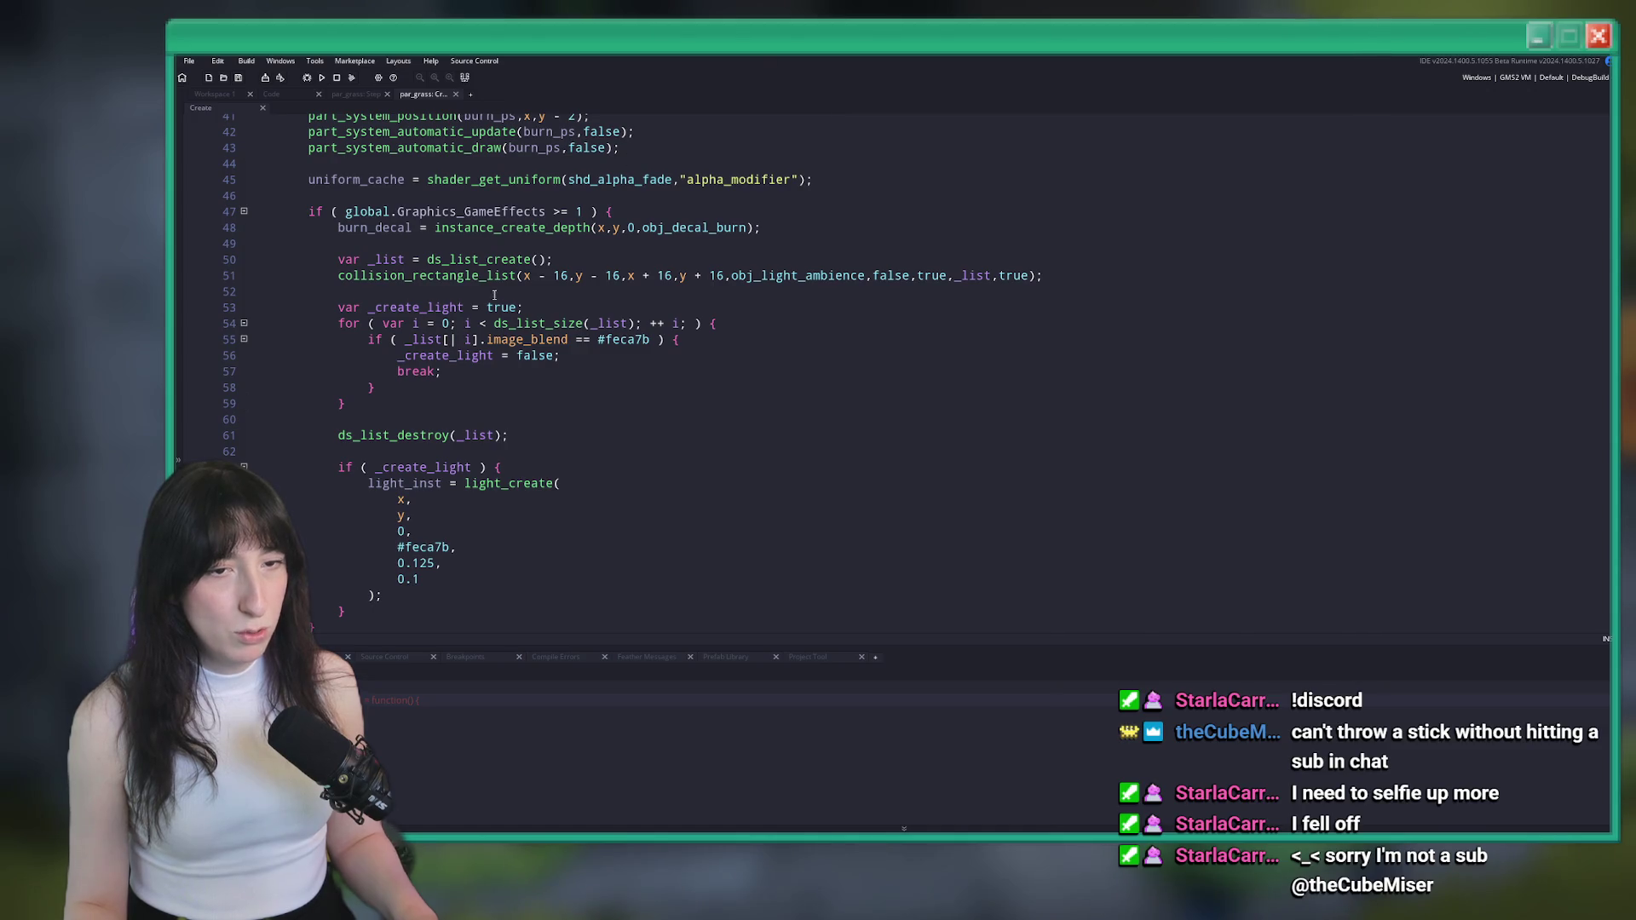
pyautogui.scroll(-8, 755, 317)
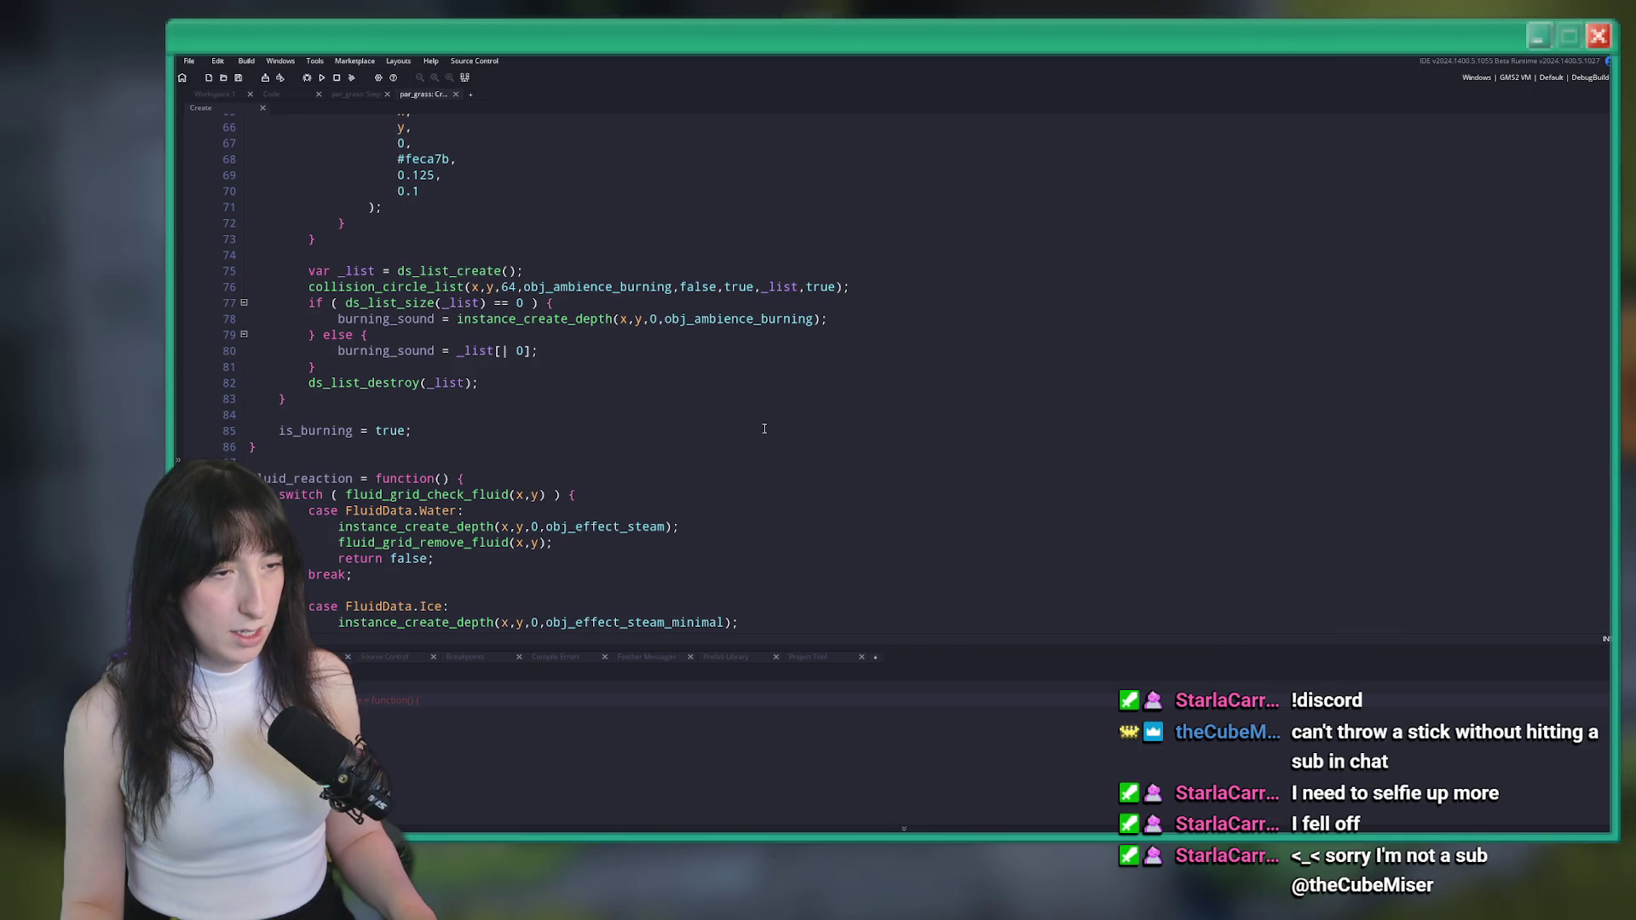
pyautogui.scroll(8, 653, 375)
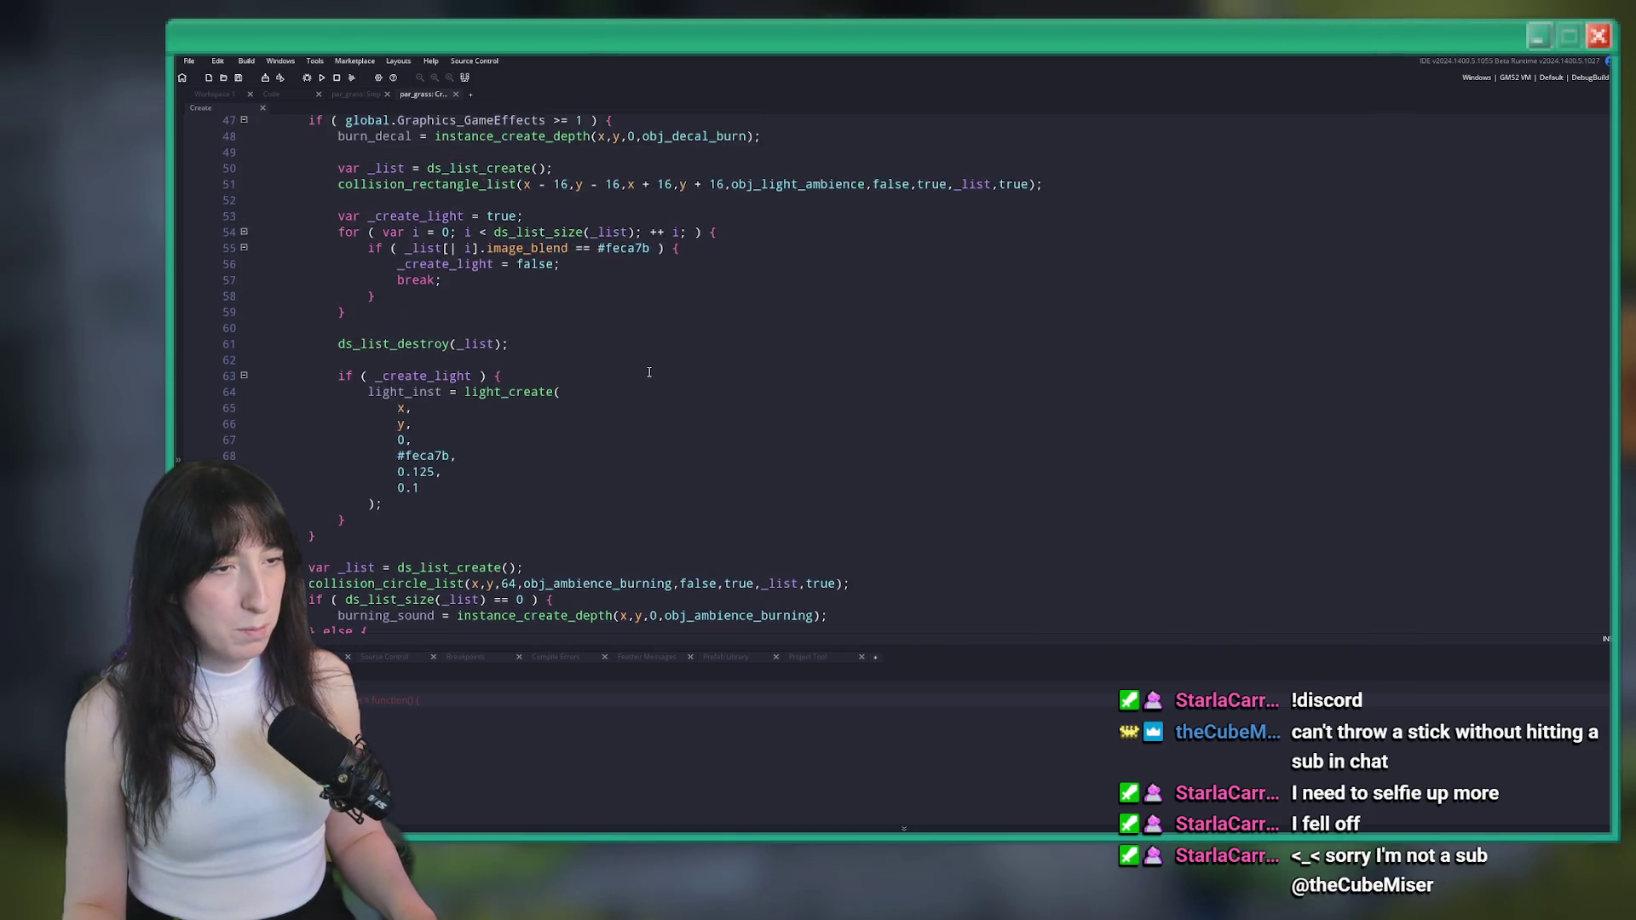
pyautogui.scroll(3, 739, 362)
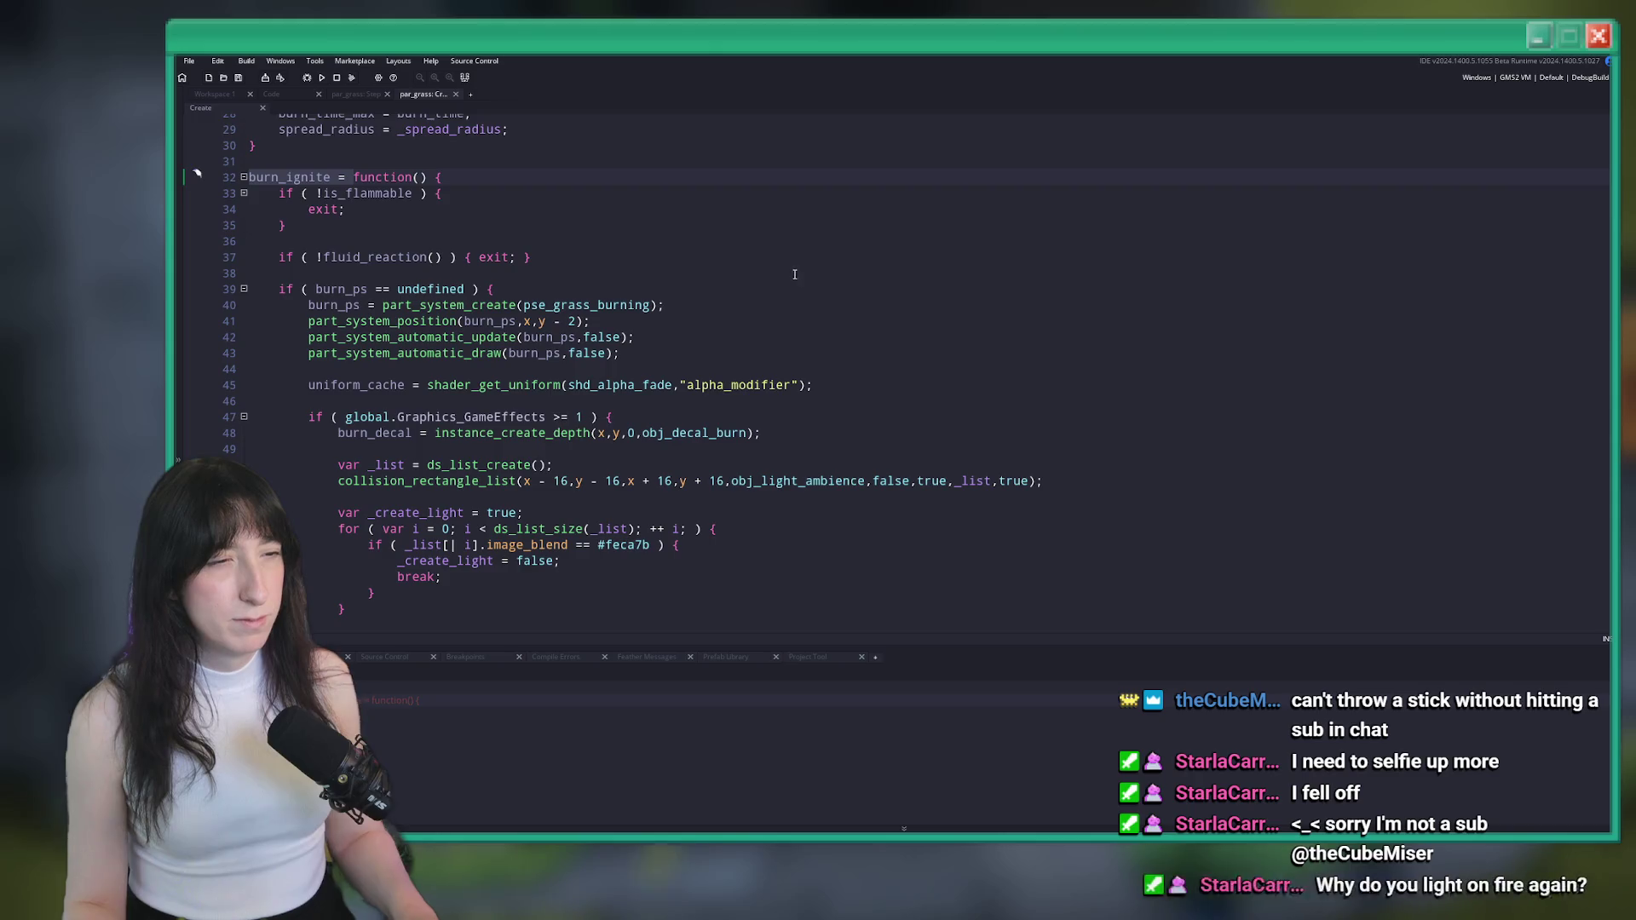
pyautogui.scroll(-2, 738, 272)
pyautogui.scroll(-10, 738, 271)
pyautogui.scroll(-5, 609, 223)
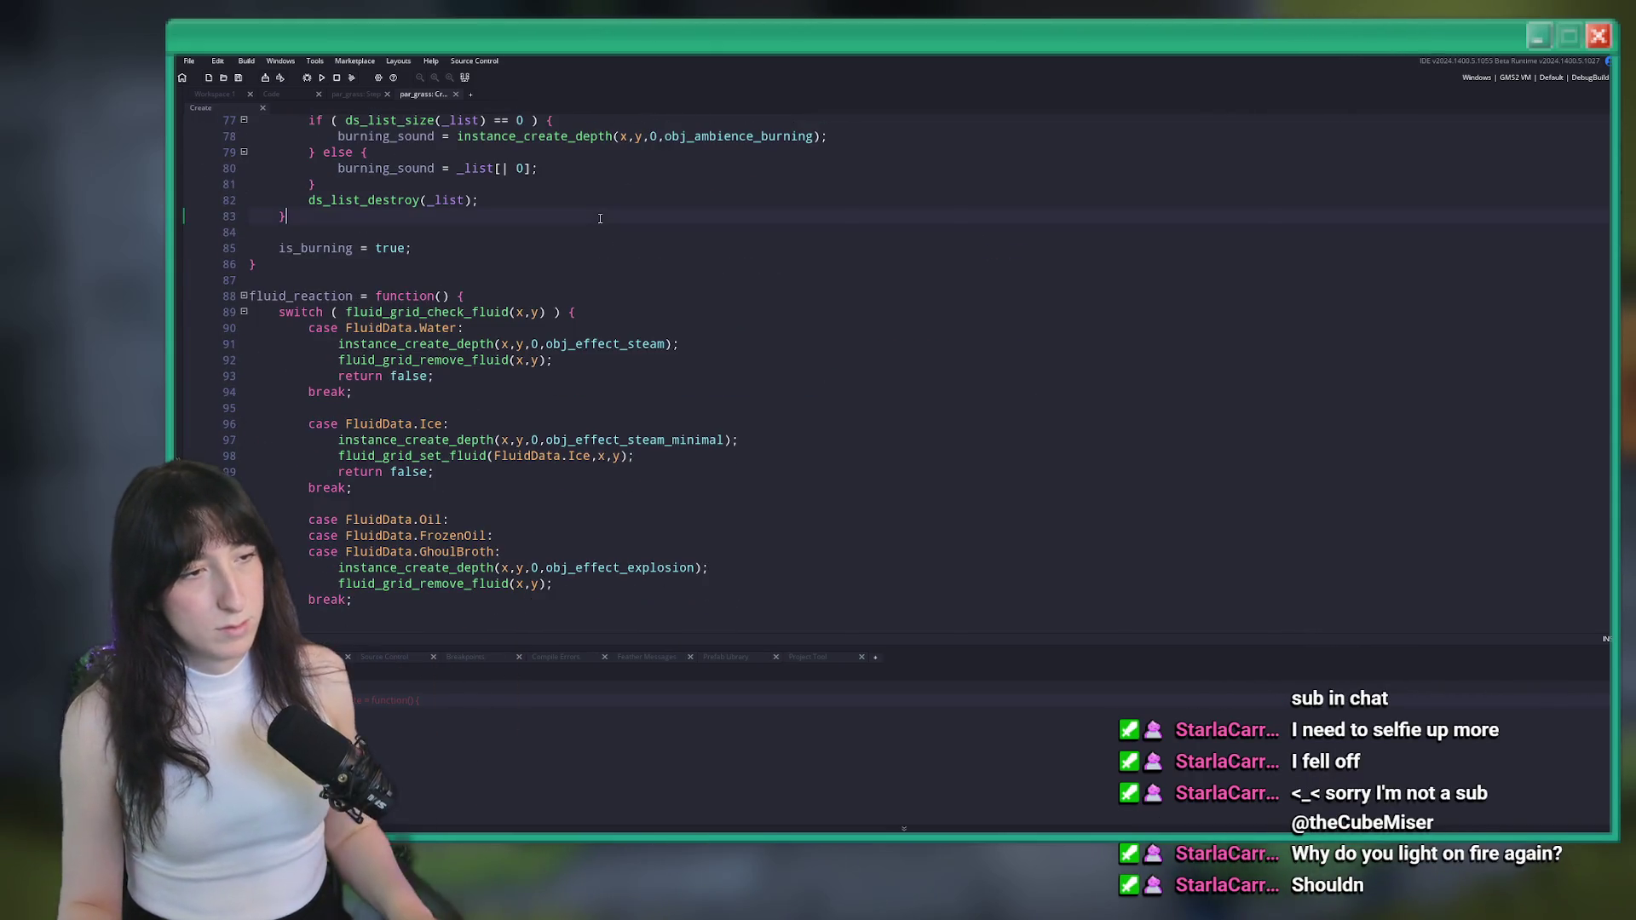
pyautogui.hotkey('ctrl', 'f')
pyautogui.write('effects_fire')
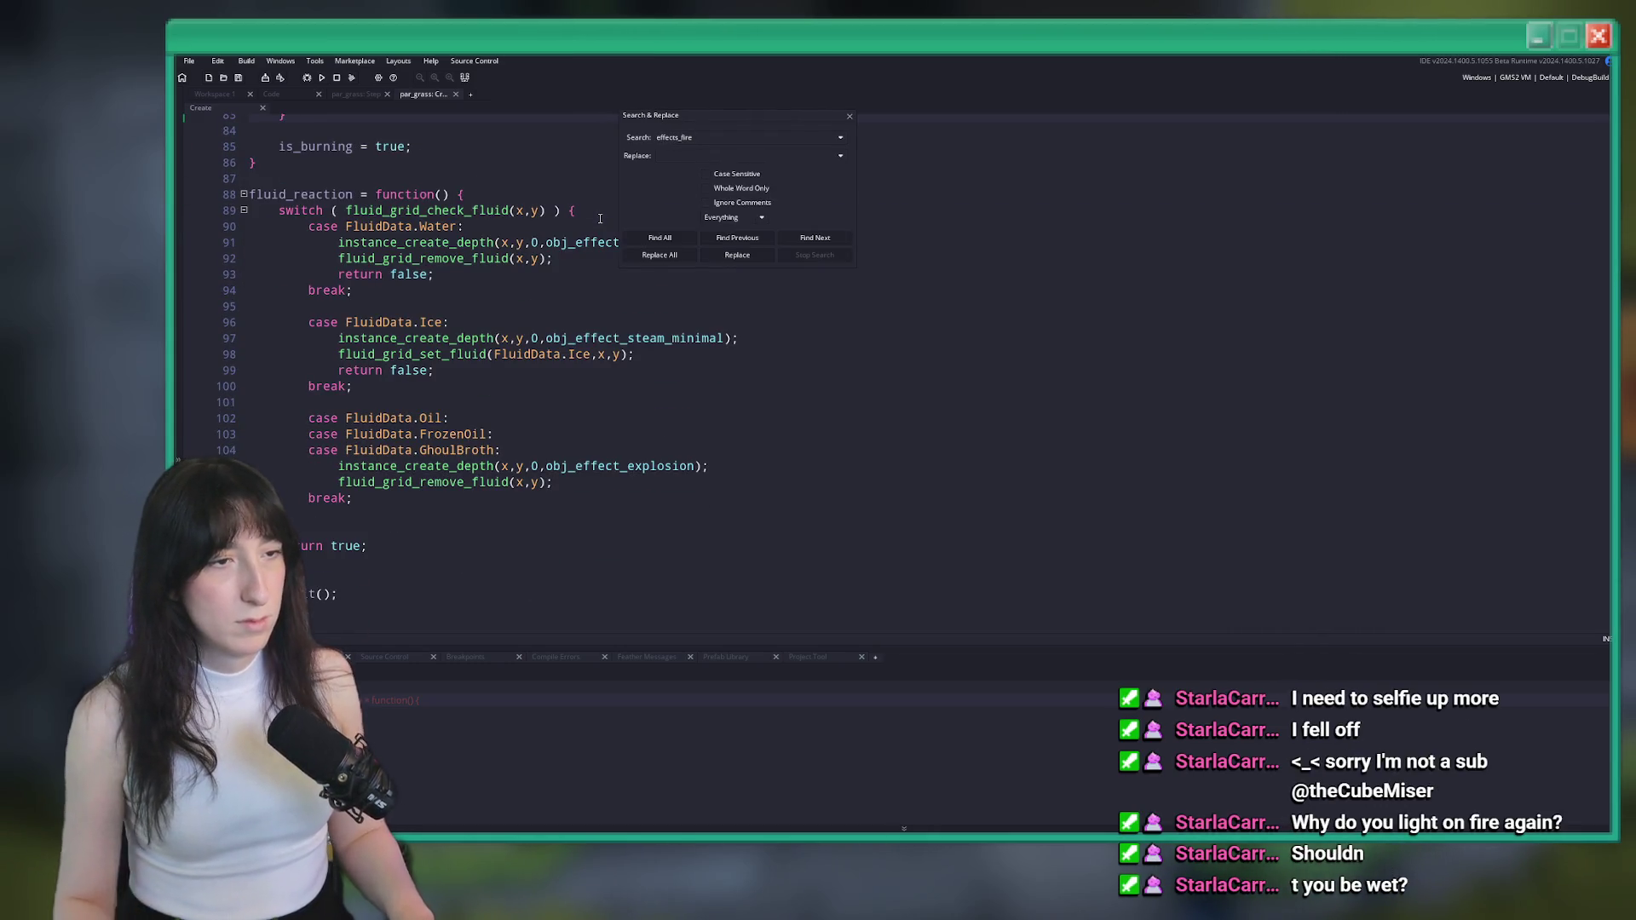
# Find all effects_fire uses and open the first result in scr_charactereffect
pyautogui.scroll(1, 545, 162)
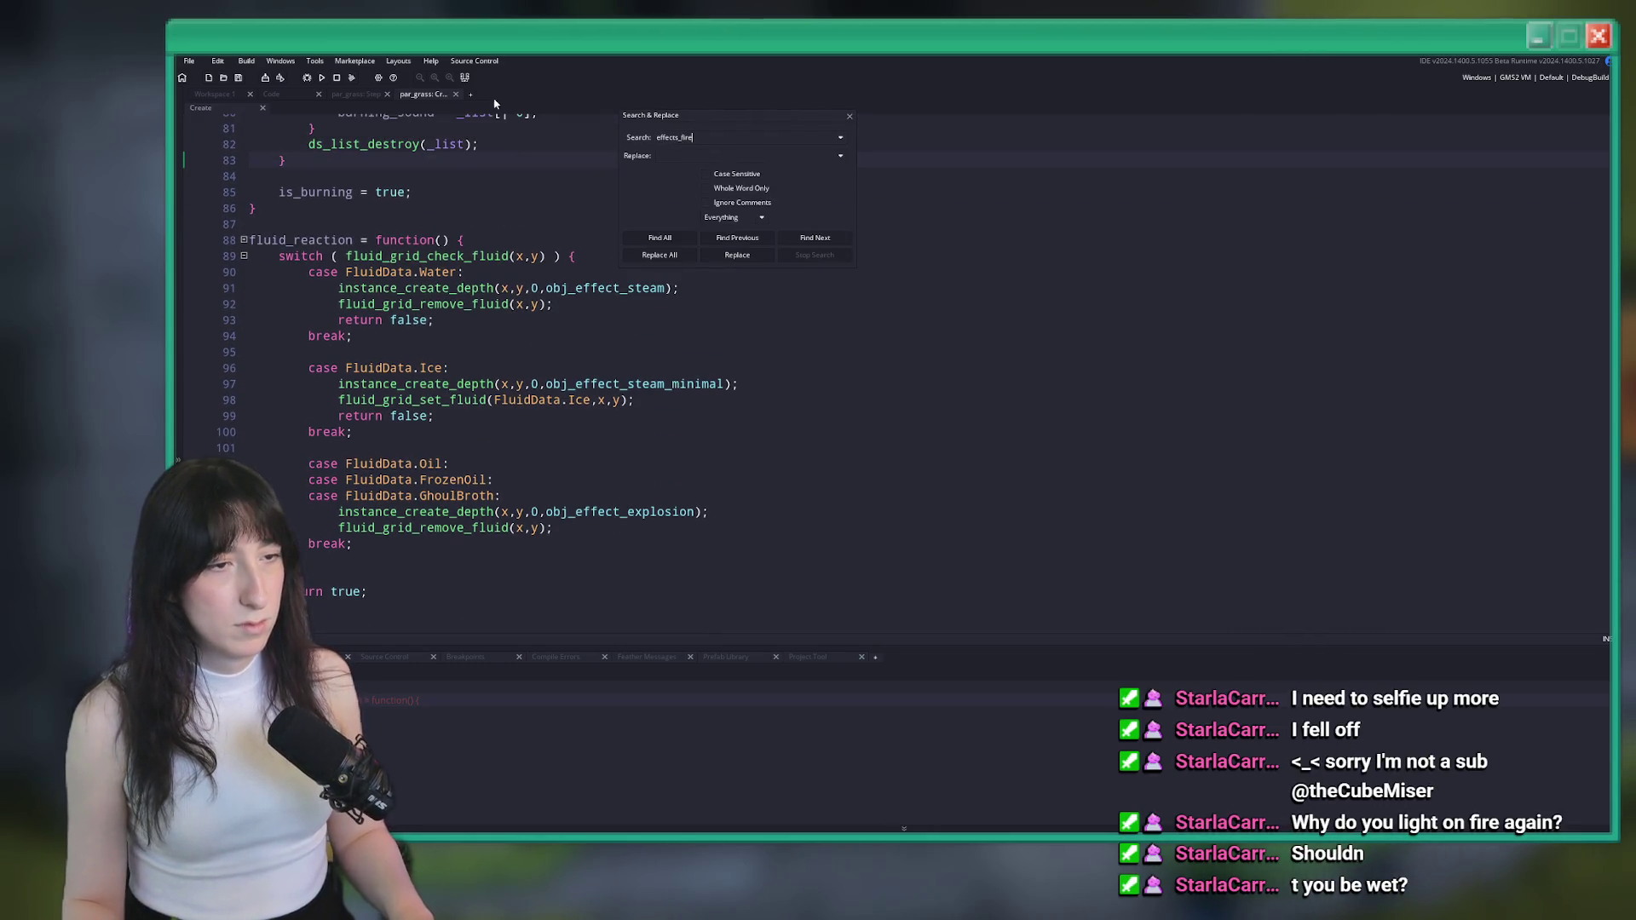
pyautogui.click(671, 242)
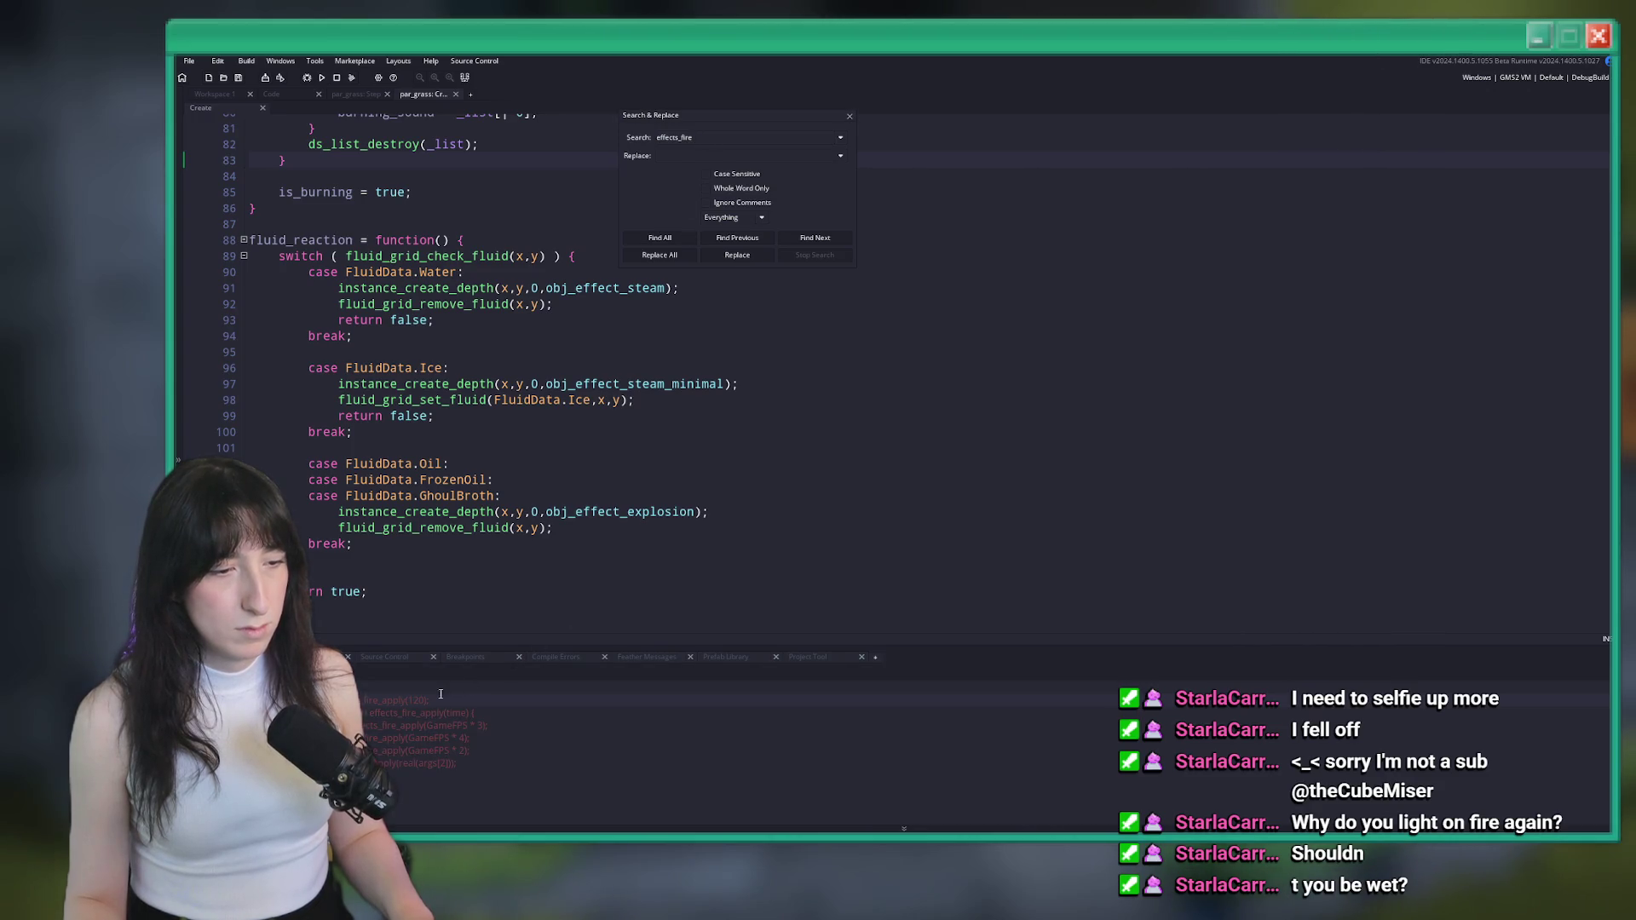
pyautogui.doubleClick(392, 700)
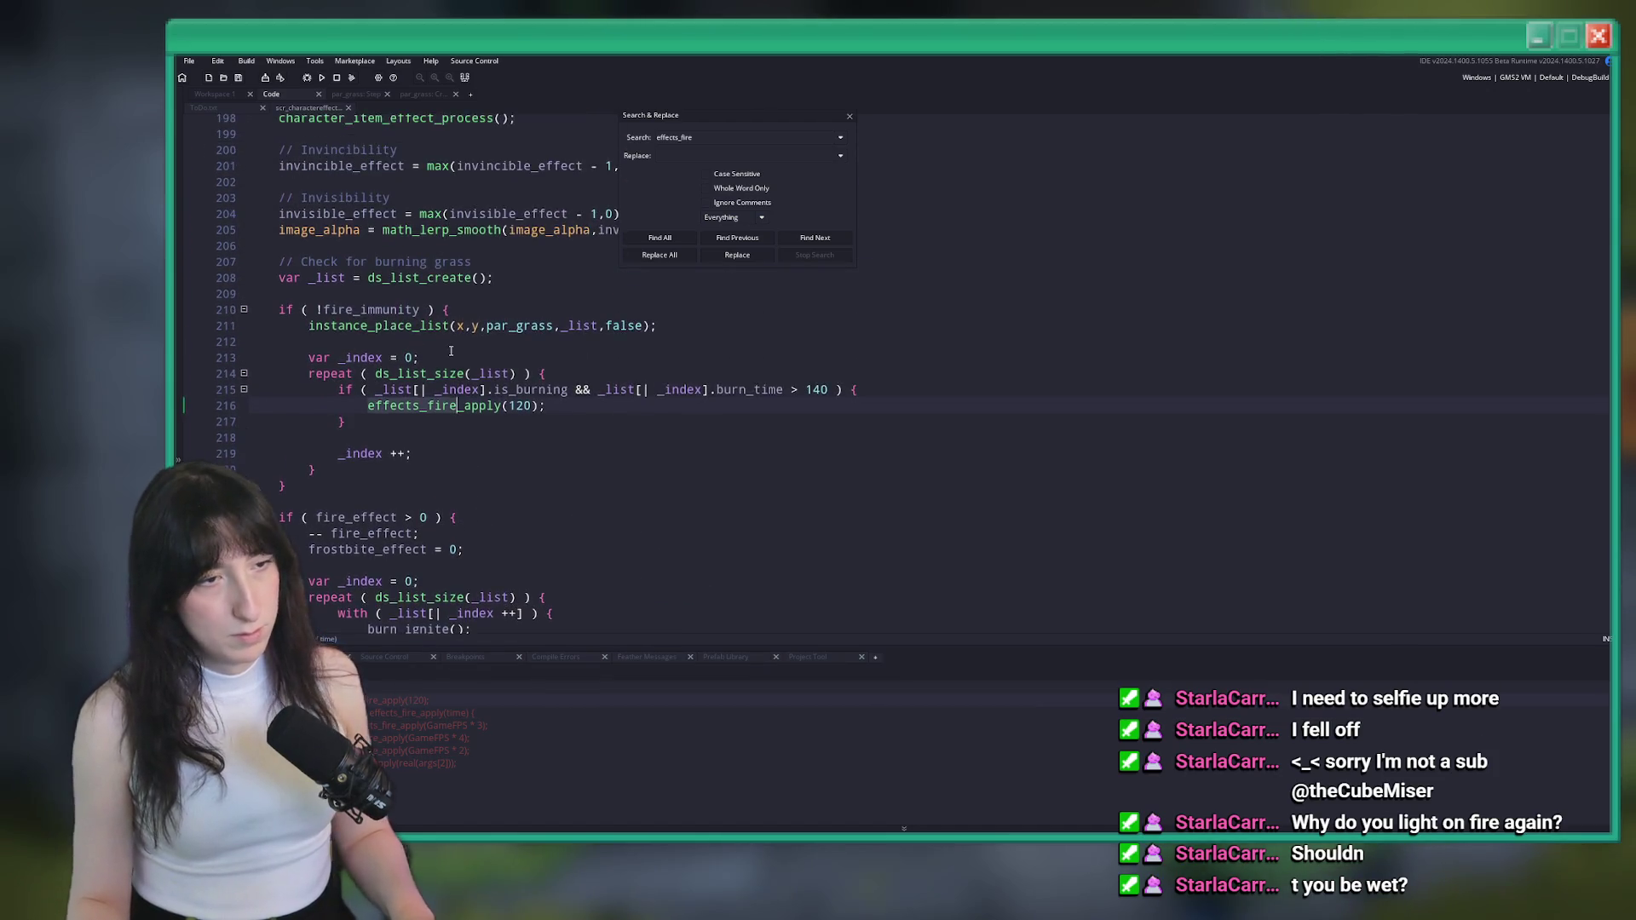
pyautogui.scroll(2, 460, 366)
pyautogui.scroll(2, 477, 400)
pyautogui.scroll(-2, 503, 443)
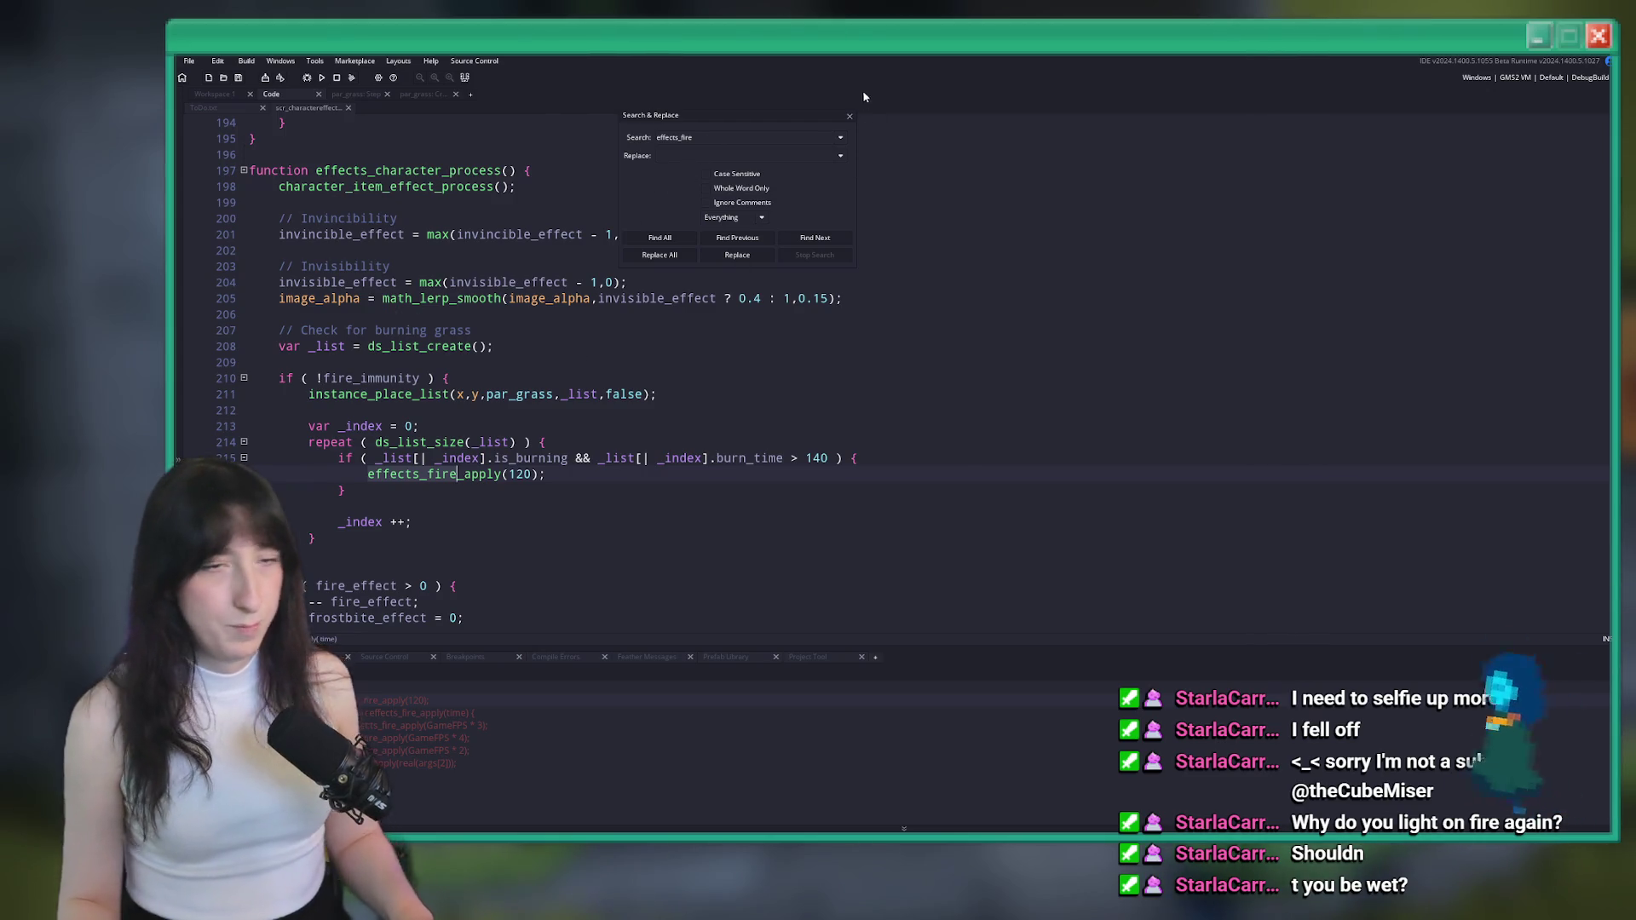
pyautogui.click(849, 116)
# Add '&& fire_effect <= 0' to the burn_time > 140 grass check on line 215
pyautogui.click(558, 467)
pyautogui.click(830, 458)
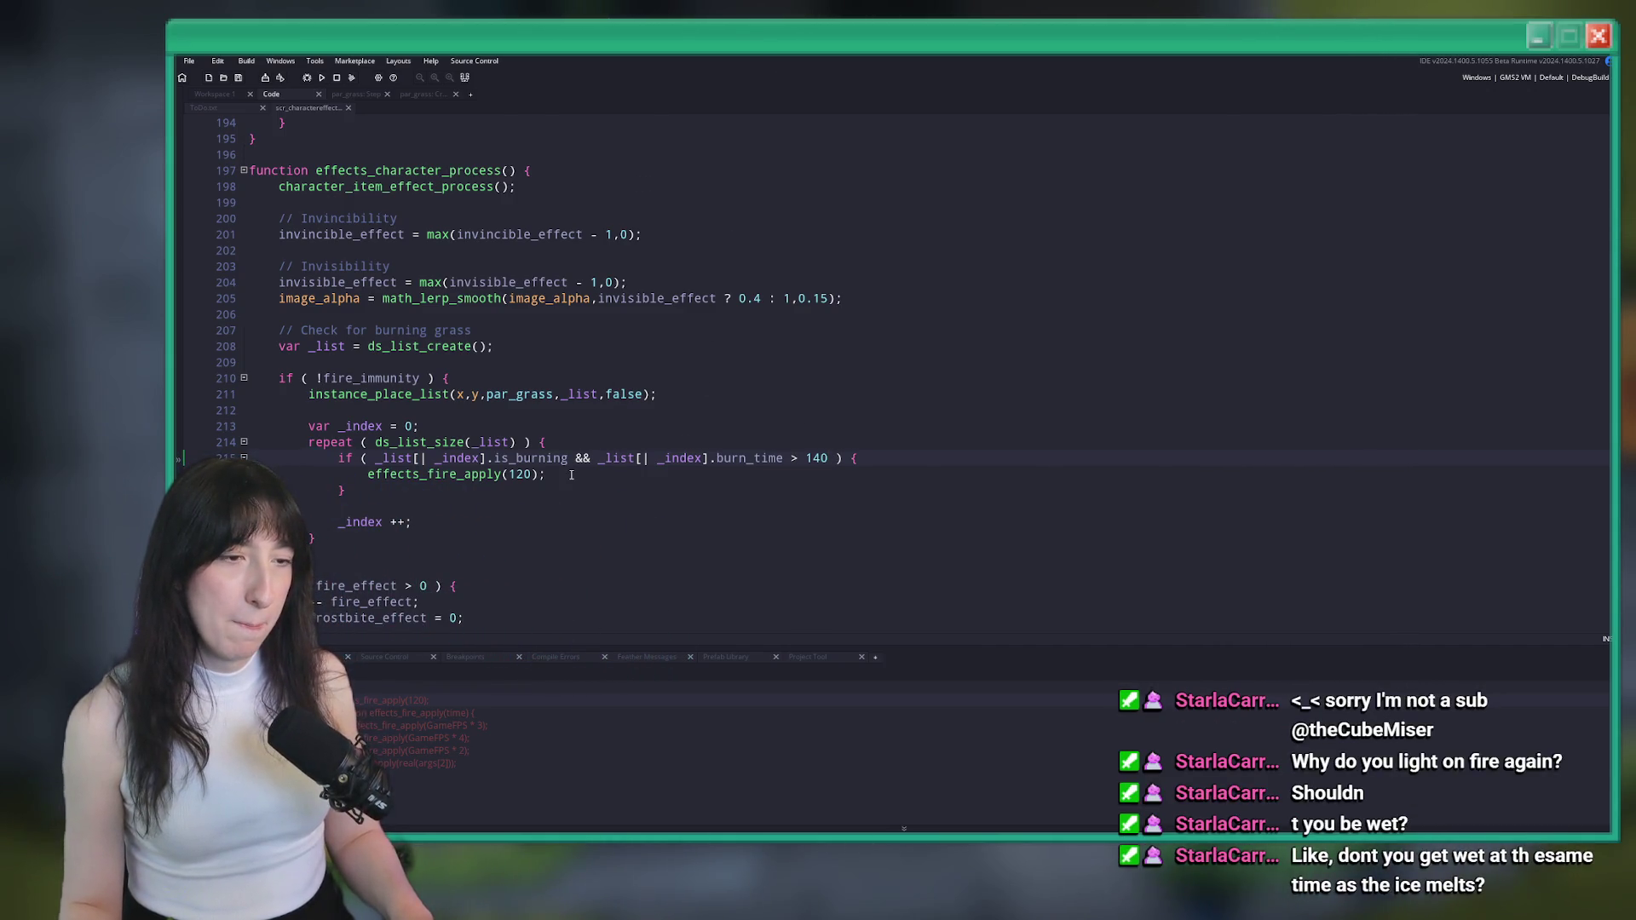
pyautogui.write('&& ef')
pyautogui.press('BackSpace')
pyautogui.write('cts_fire')
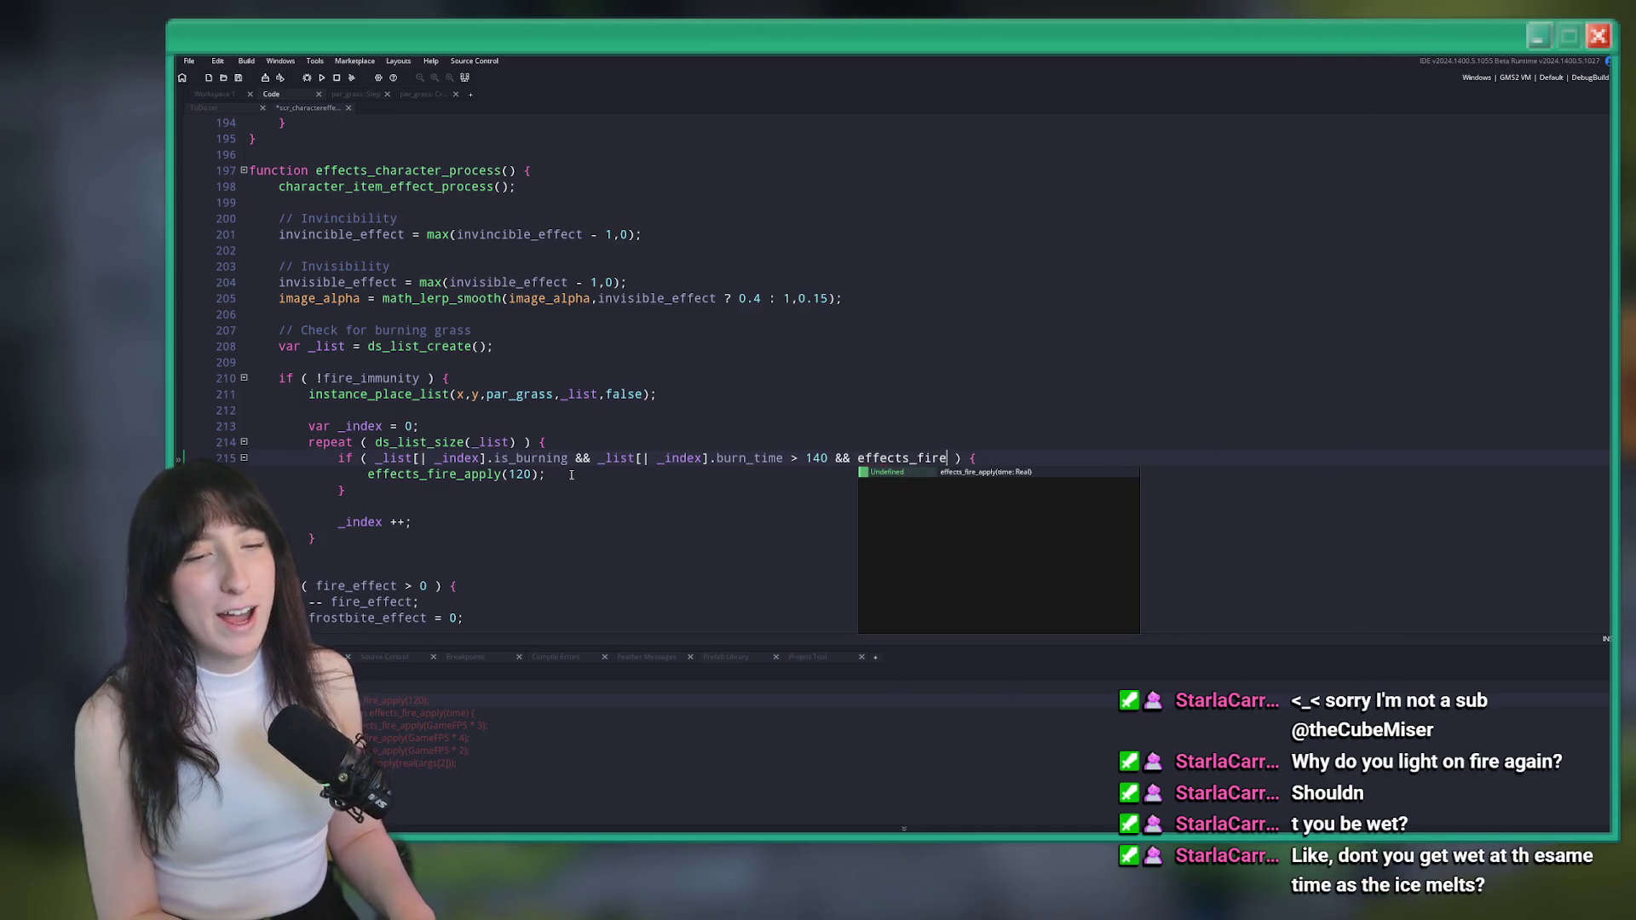
pyautogui.scroll(-2, 541, 507)
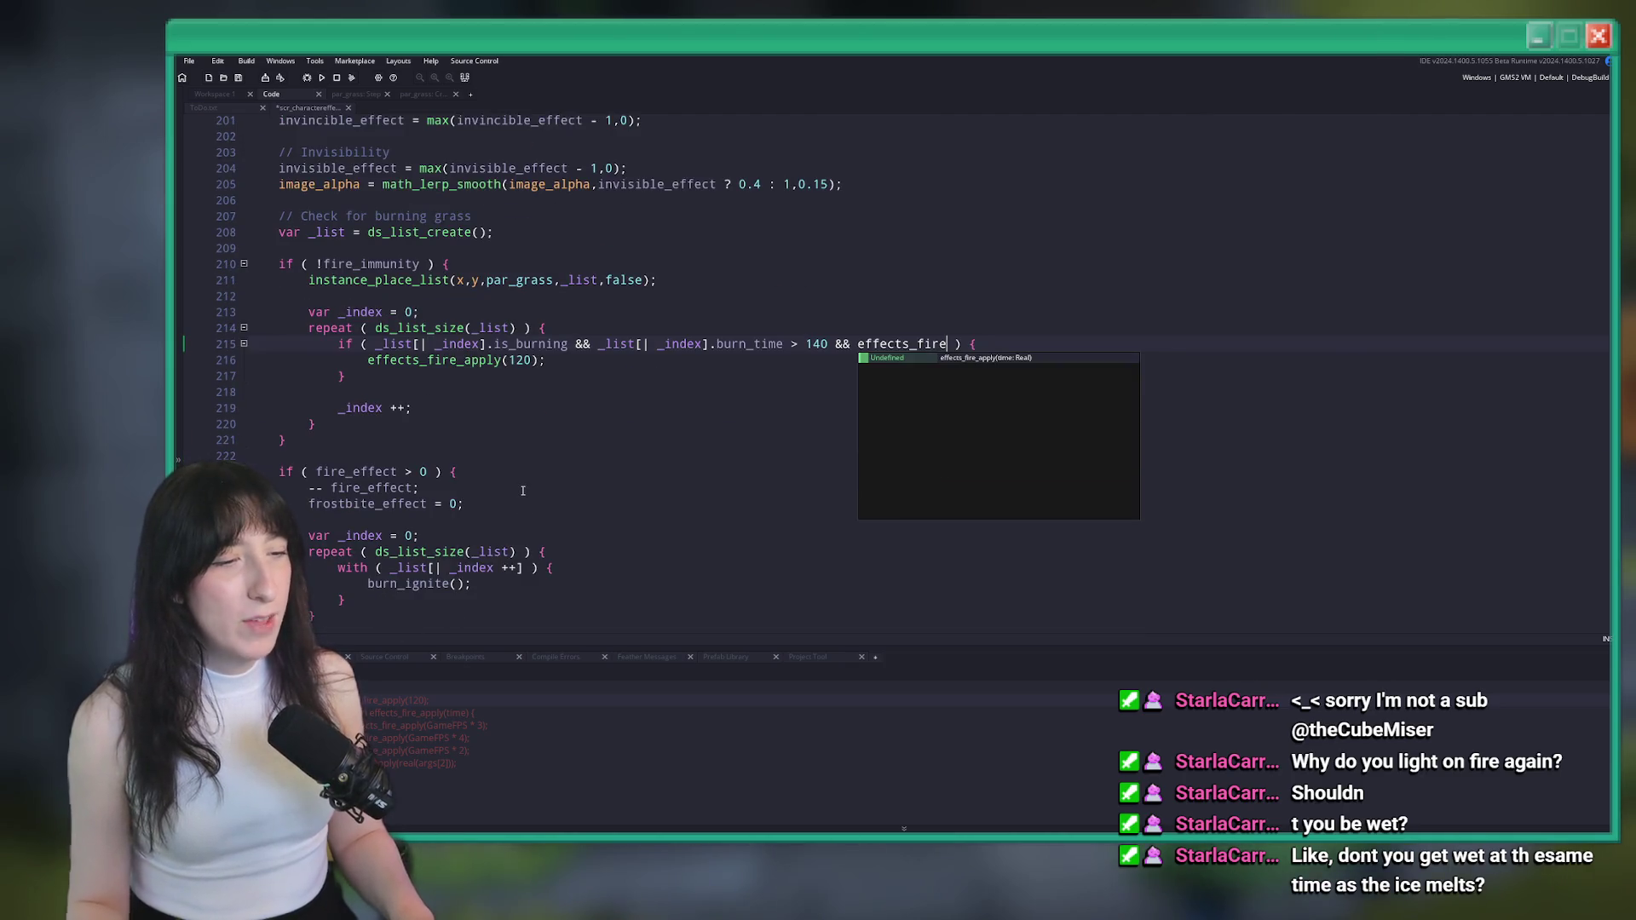
pyautogui.press('BackSpace')
pyautogui.press('BackSpace')
pyautogui.press('BackSpace')
pyautogui.press('BackSpace')
pyautogui.press('BackSpace')
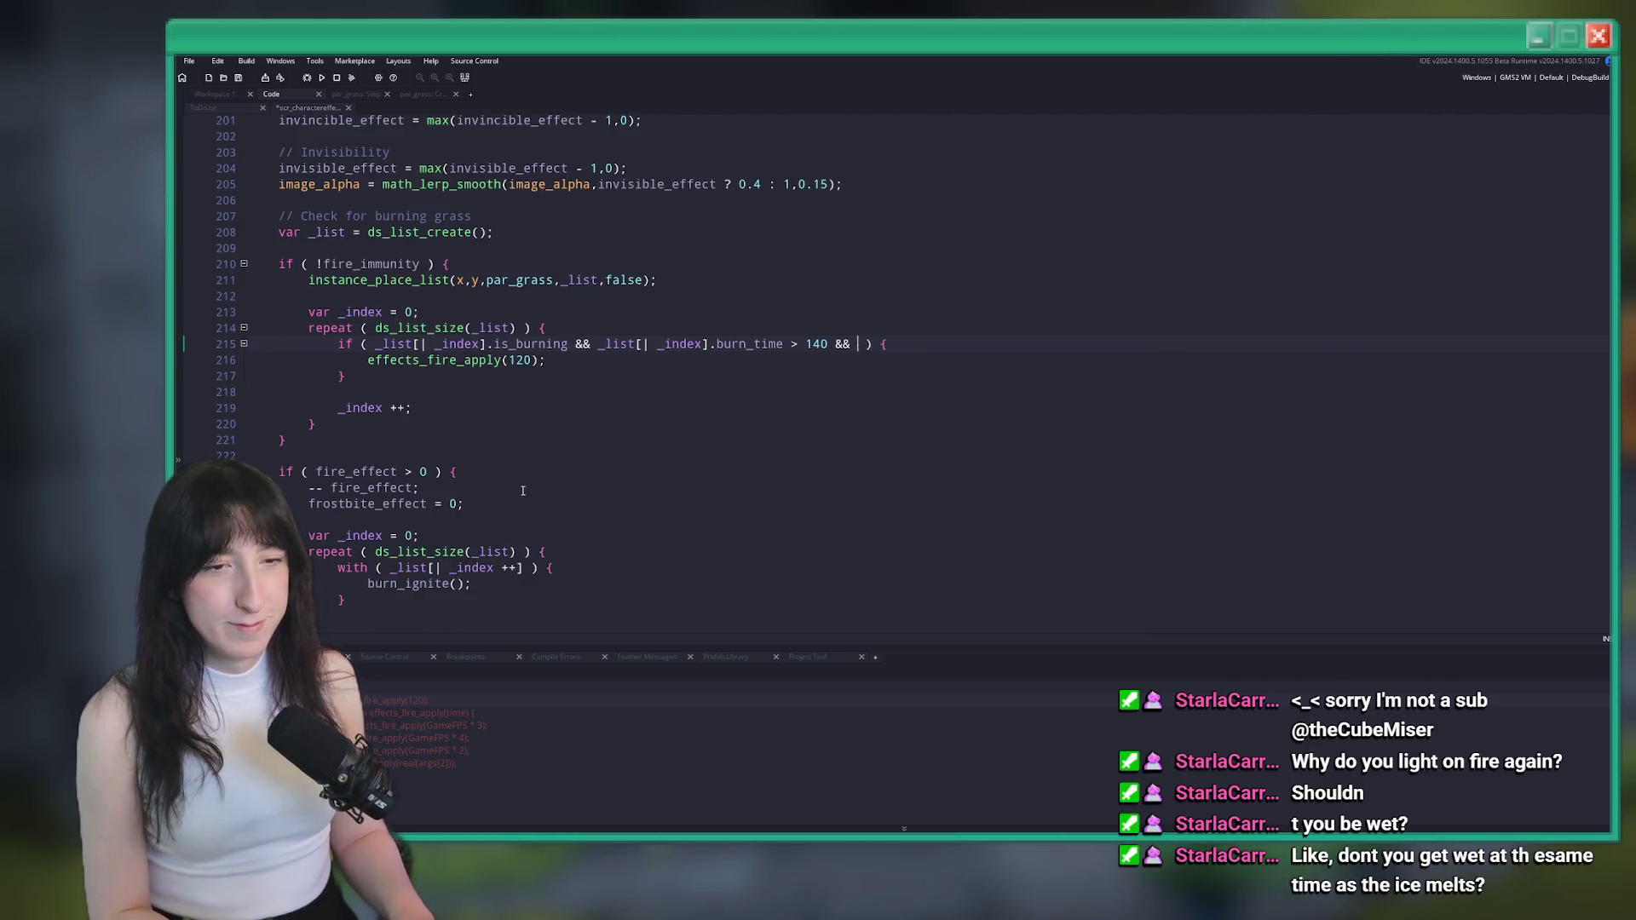
pyautogui.write('fire_effect >')
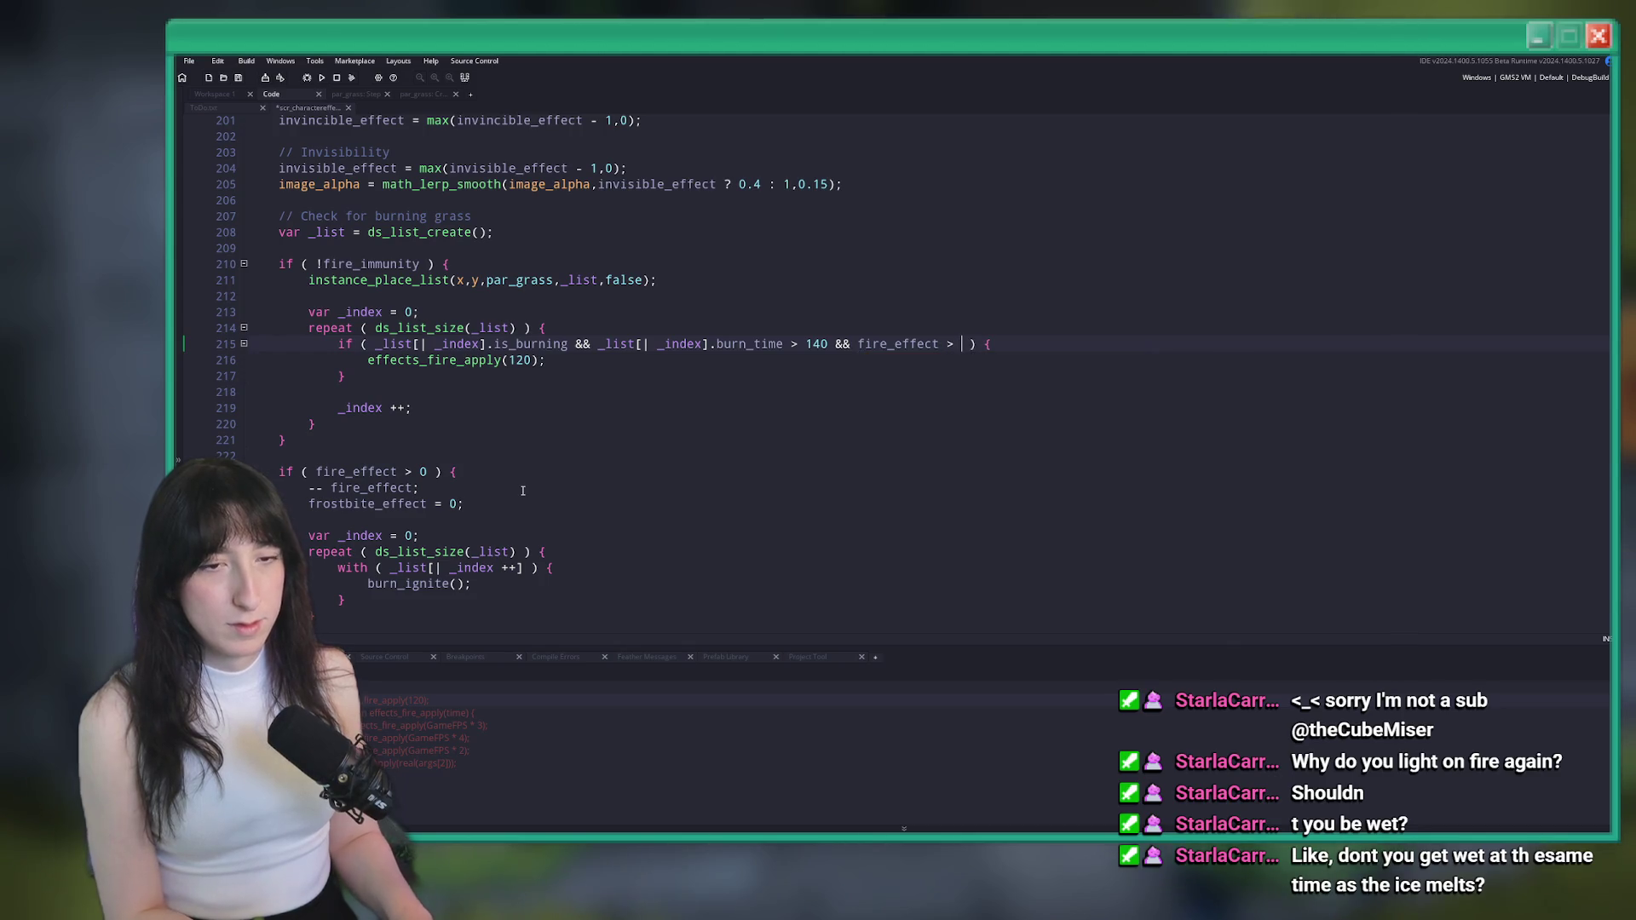
pyautogui.write('<= 0')
# Test-run the build, then remove the added fire_effect condition again
pyautogui.press('F5')
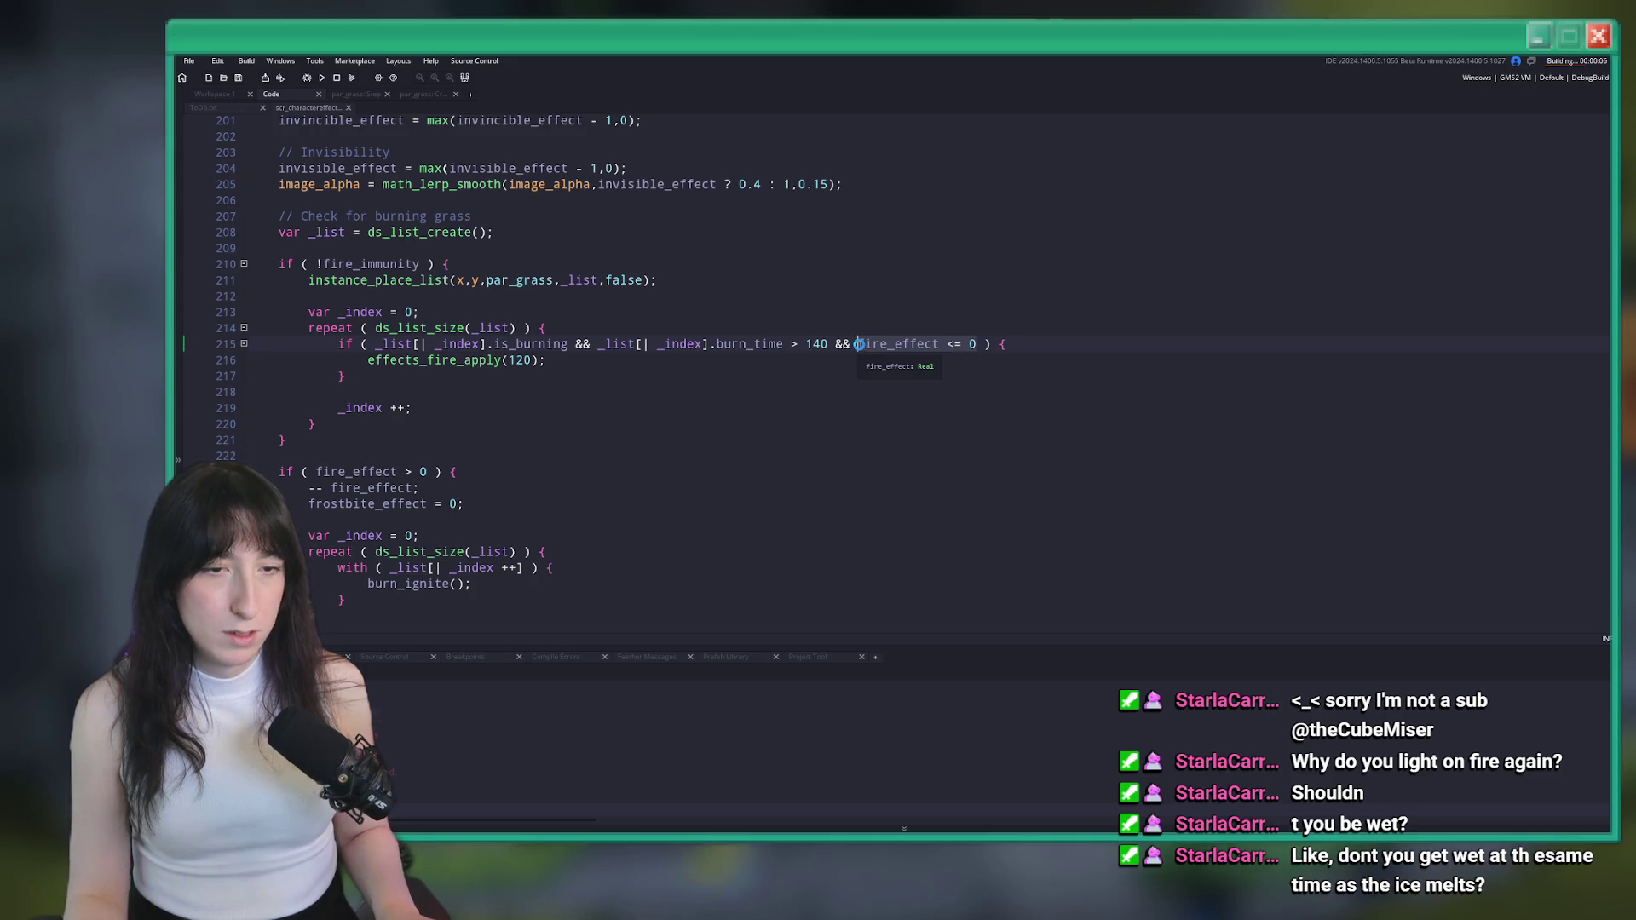
pyautogui.moveTo(857, 344); pyautogui.dragTo(977, 343)
pyautogui.press('BackSpace')
pyautogui.press('BackSpace')
pyautogui.press('BackSpace')
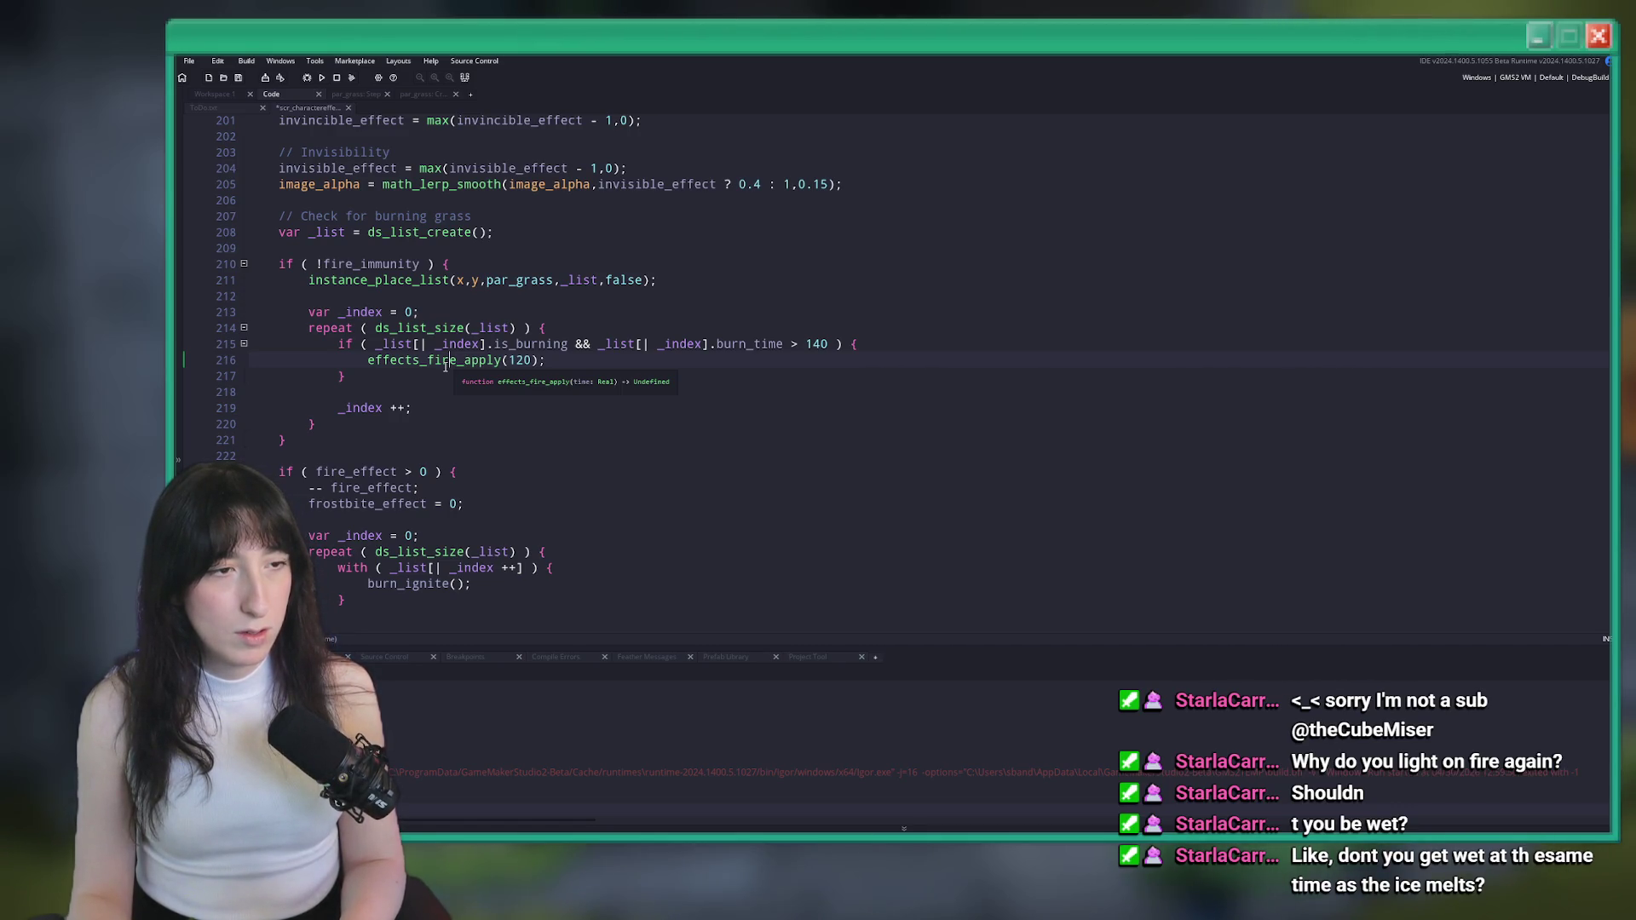
pyautogui.middleClick(445, 361)
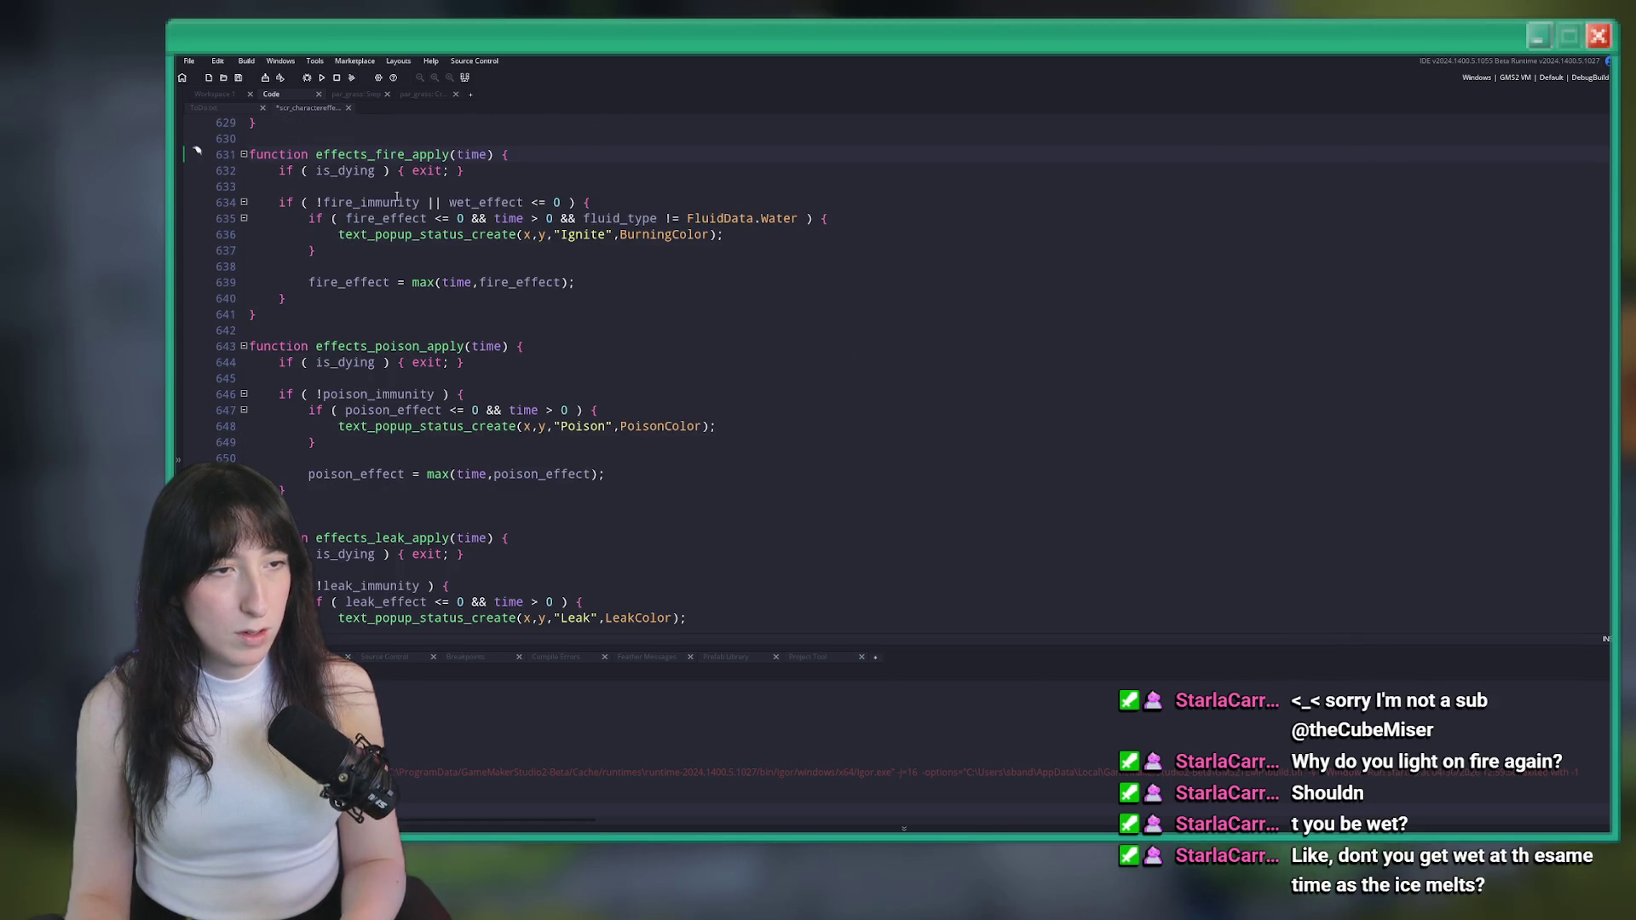
pyautogui.click(606, 184)
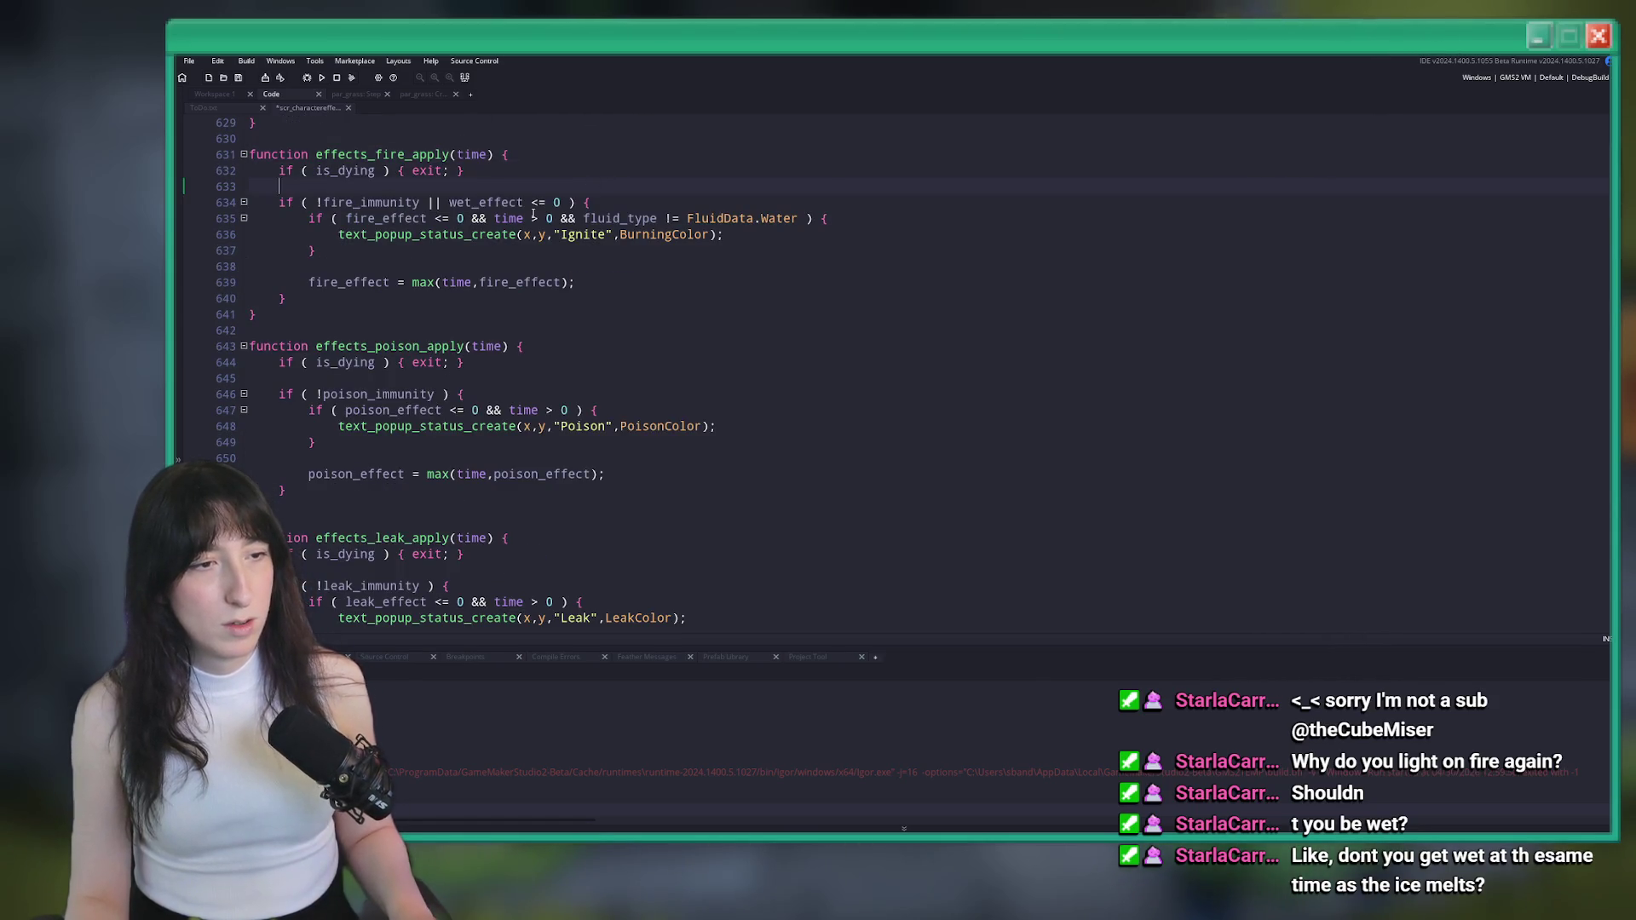
pyautogui.hotkey('ctrl', 'z')
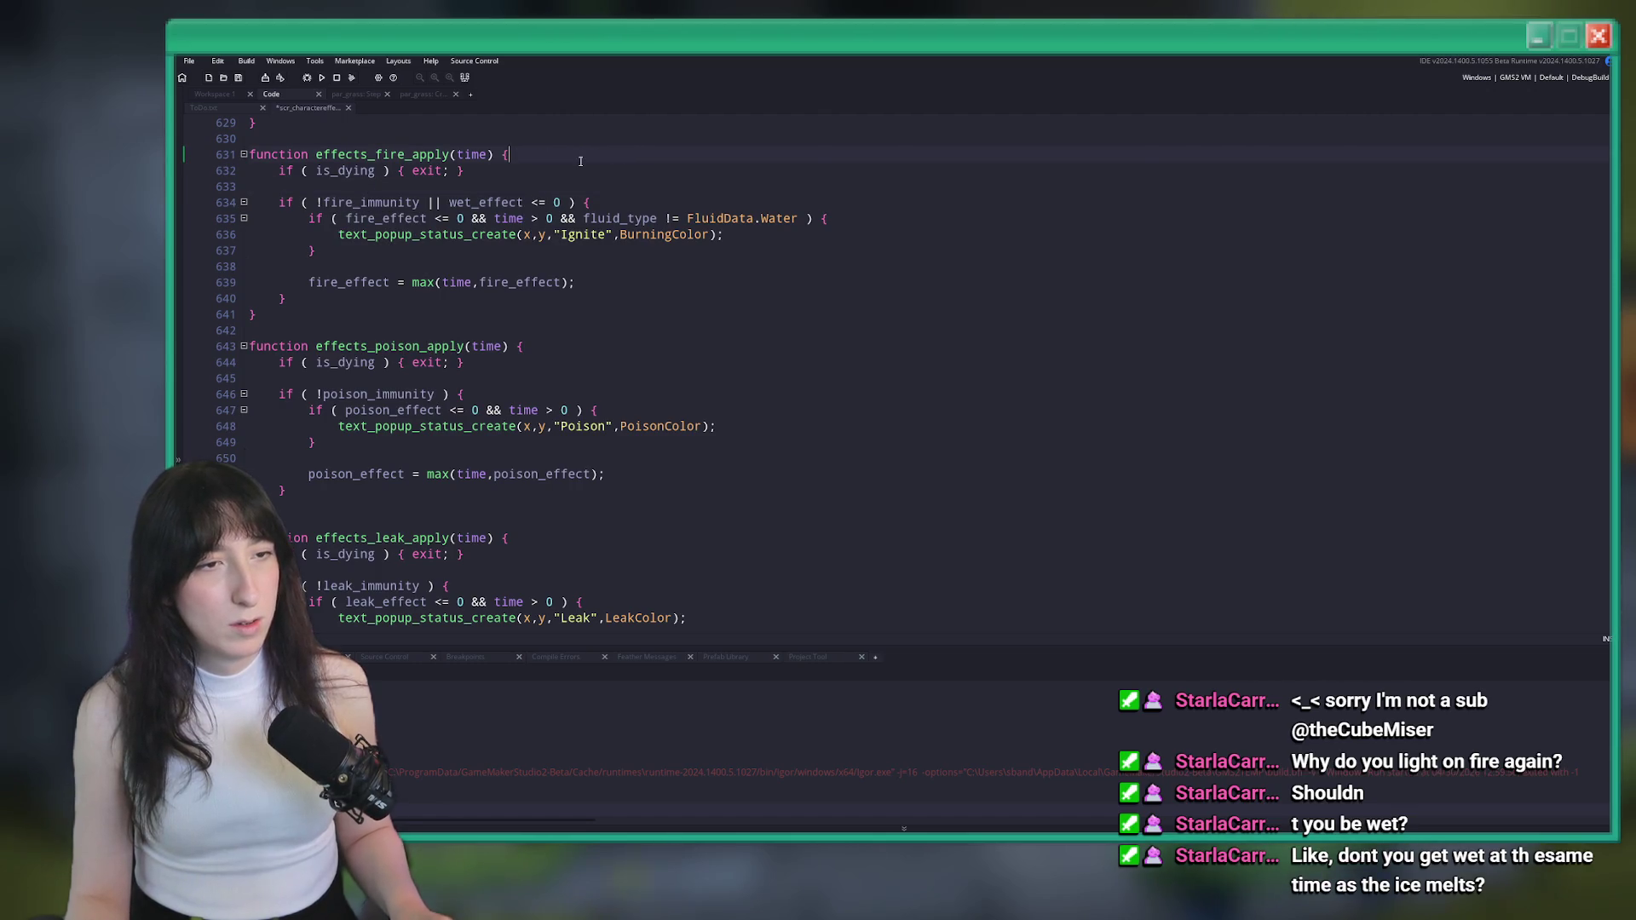
pyautogui.press('BackSpace')
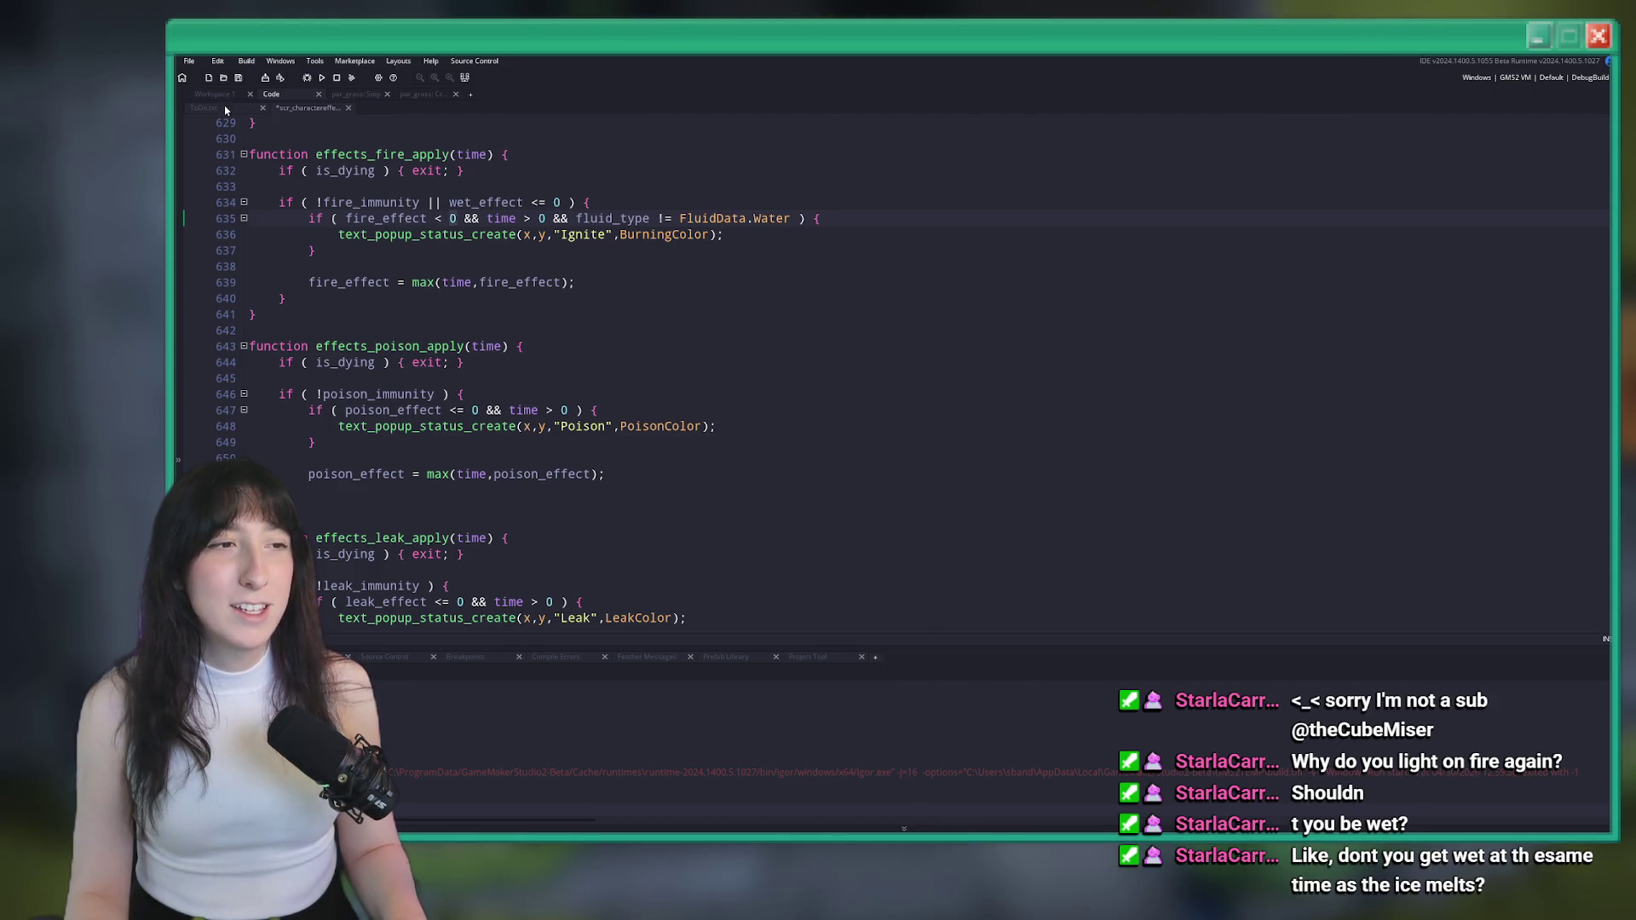
pyautogui.hotkey('ctrl', 'z')
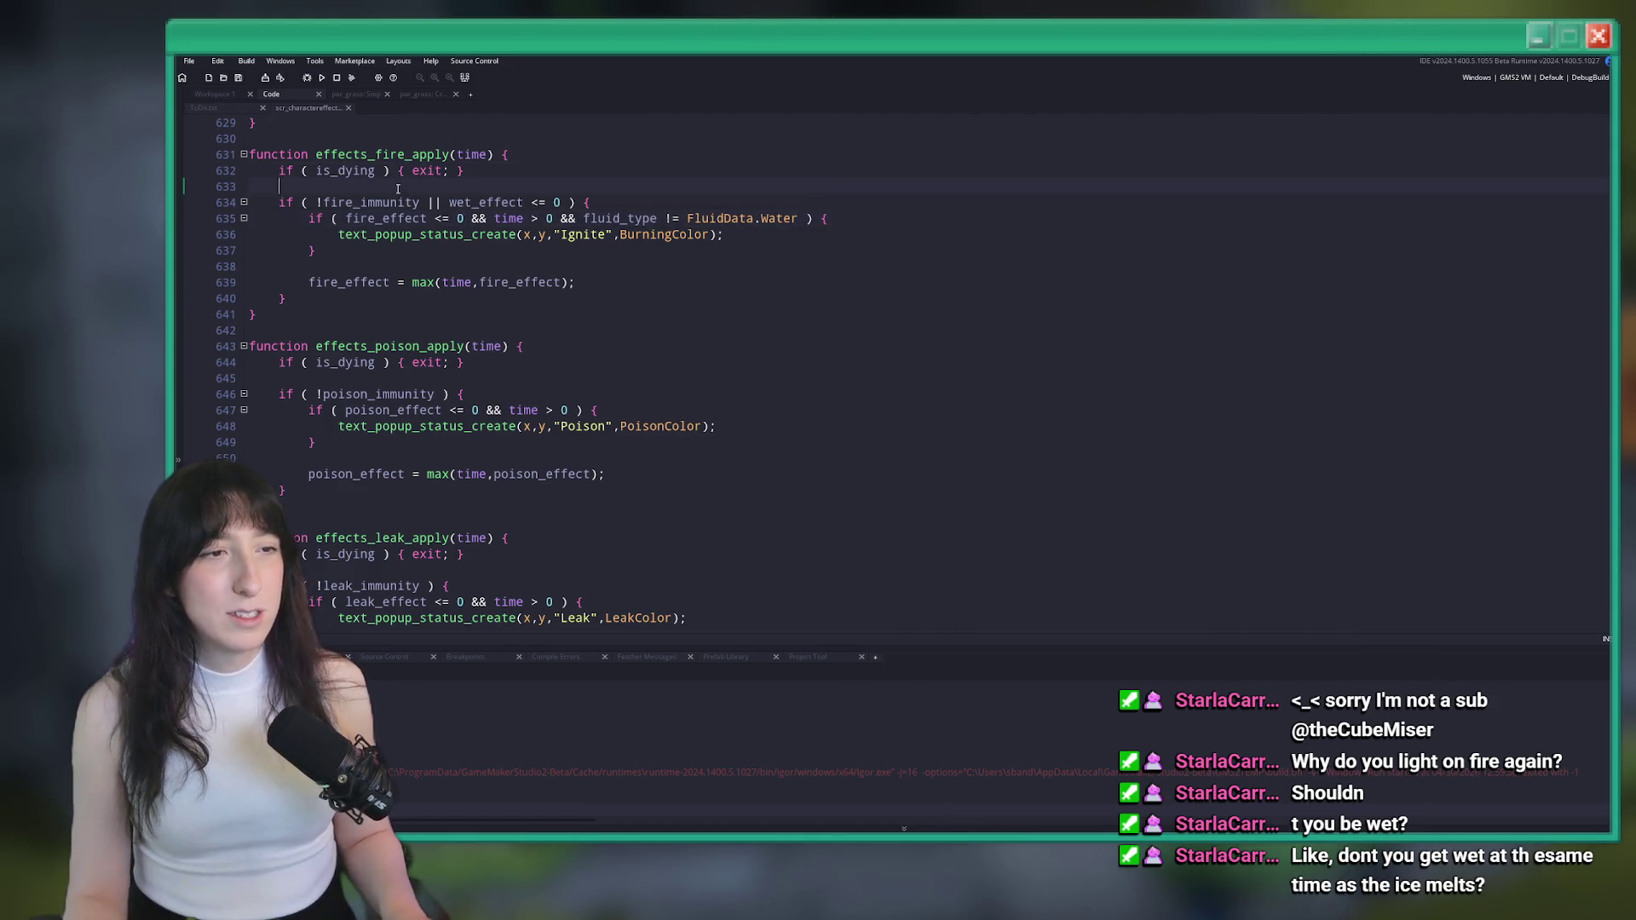
pyautogui.hotkey('ctrl', 'z')
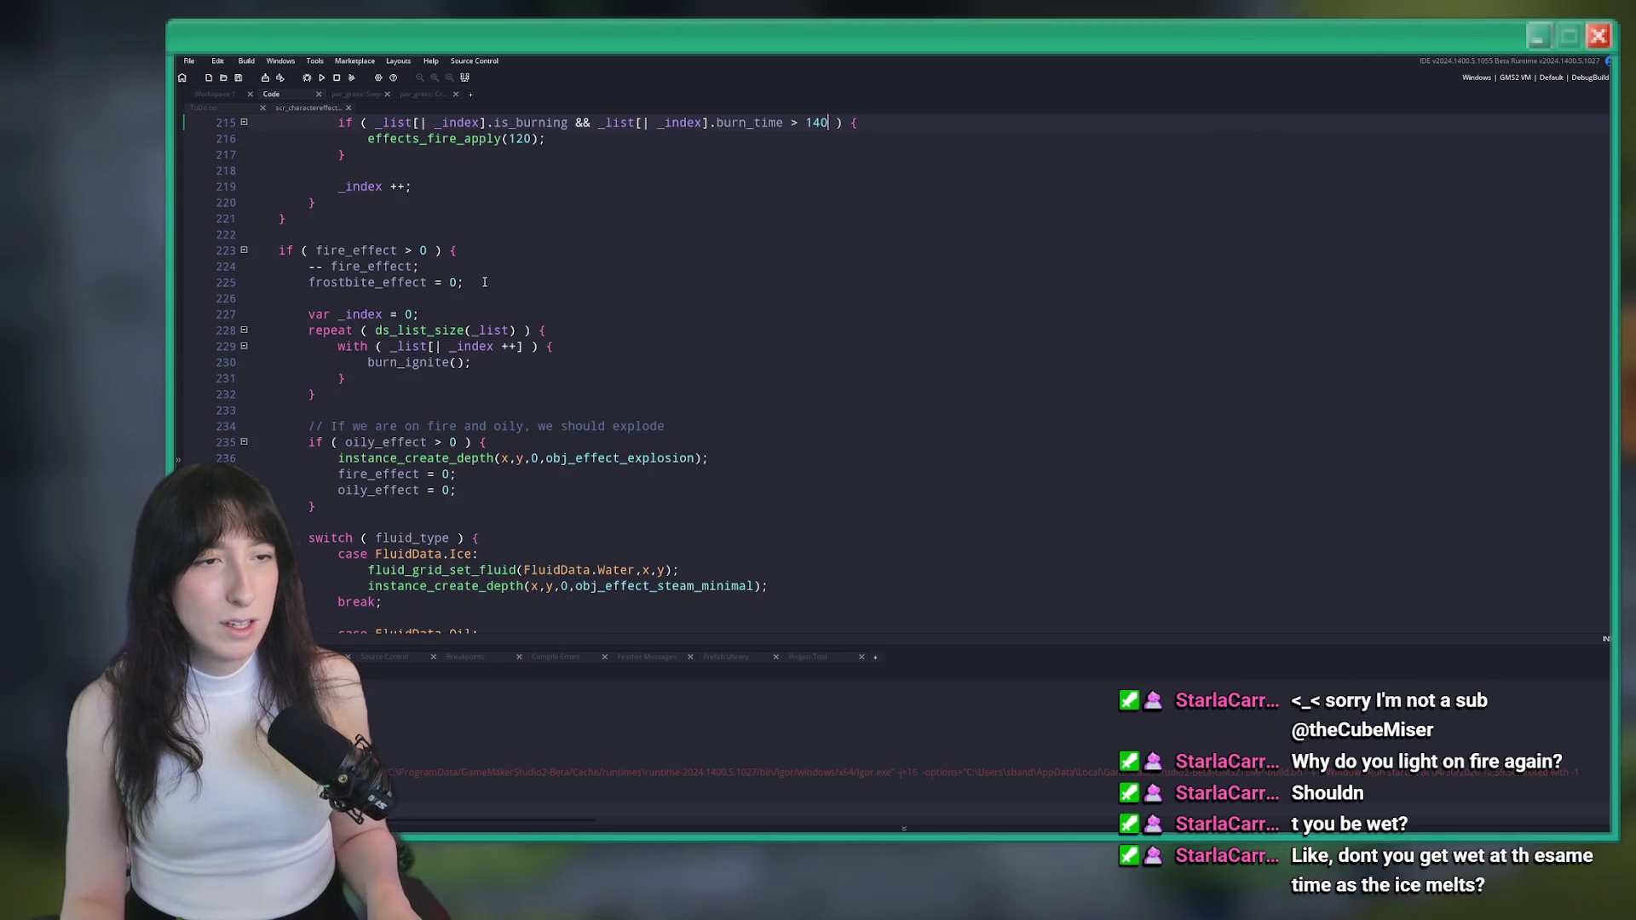
pyautogui.scroll(-5, 484, 282)
pyautogui.scroll(4, 558, 432)
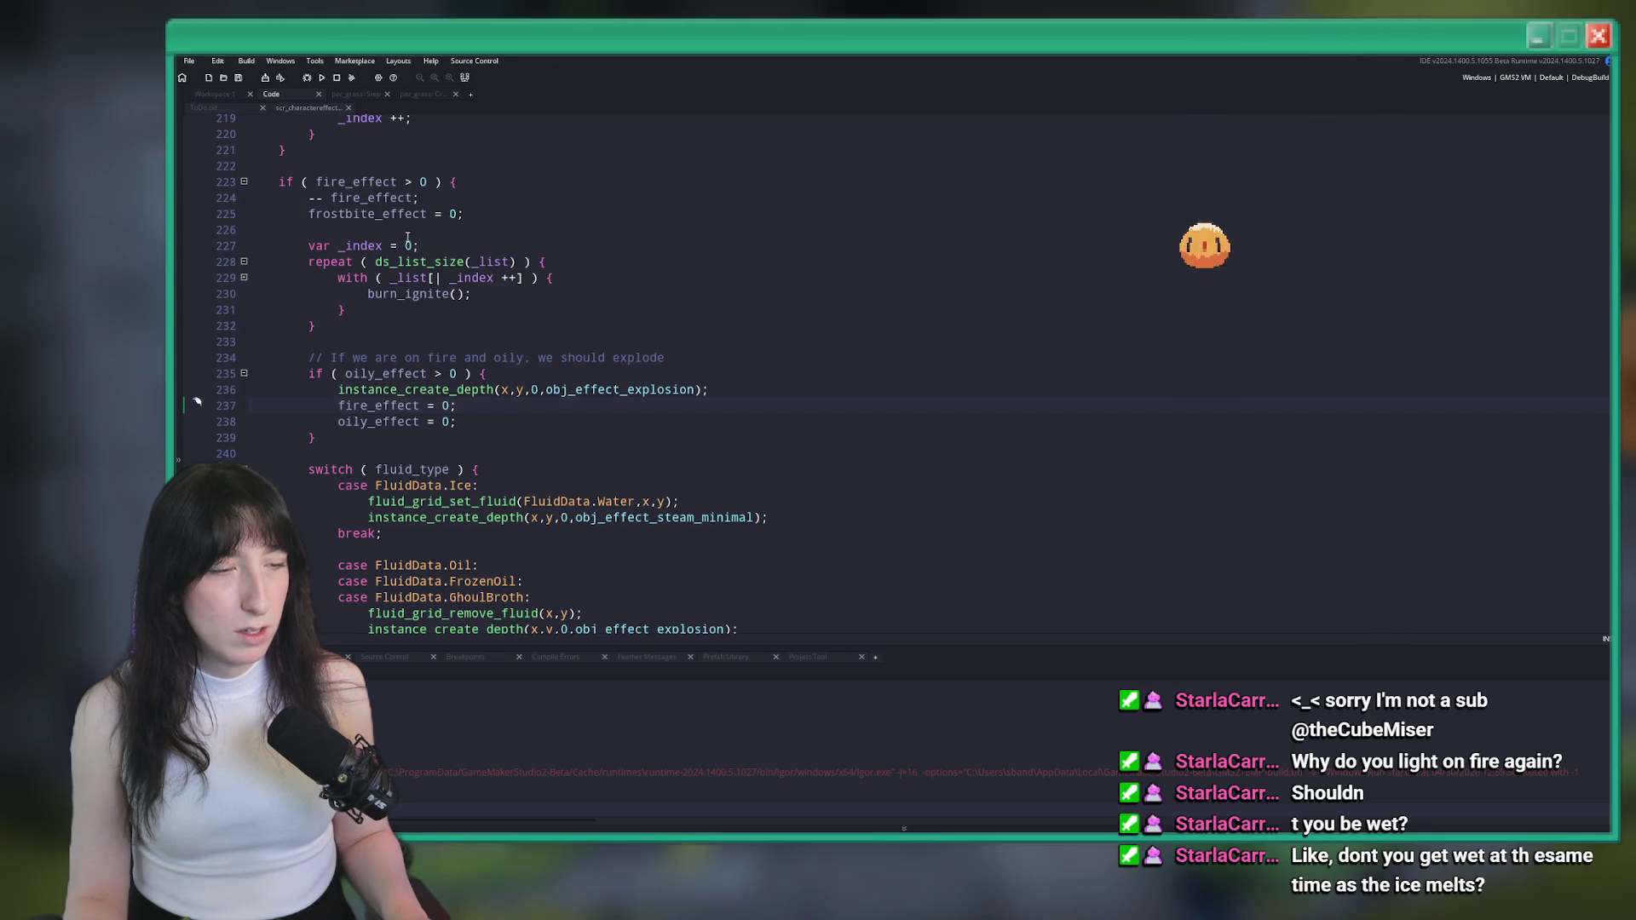
pyautogui.scroll(2, 558, 432)
pyautogui.click(829, 123)
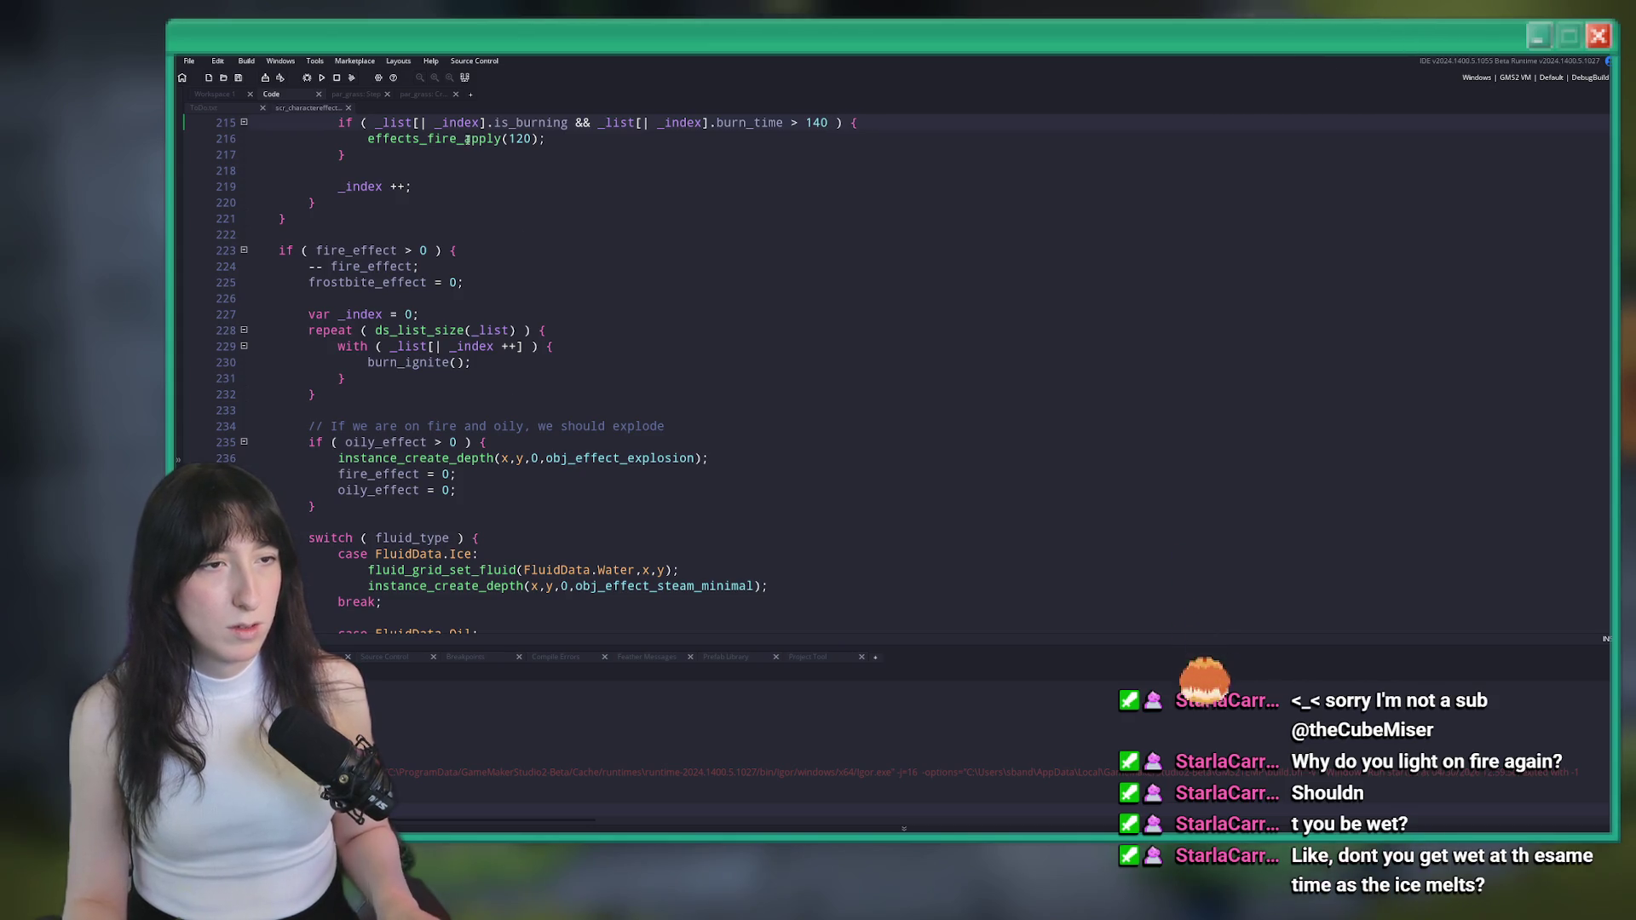
pyautogui.hotkey('alt', 'Left')
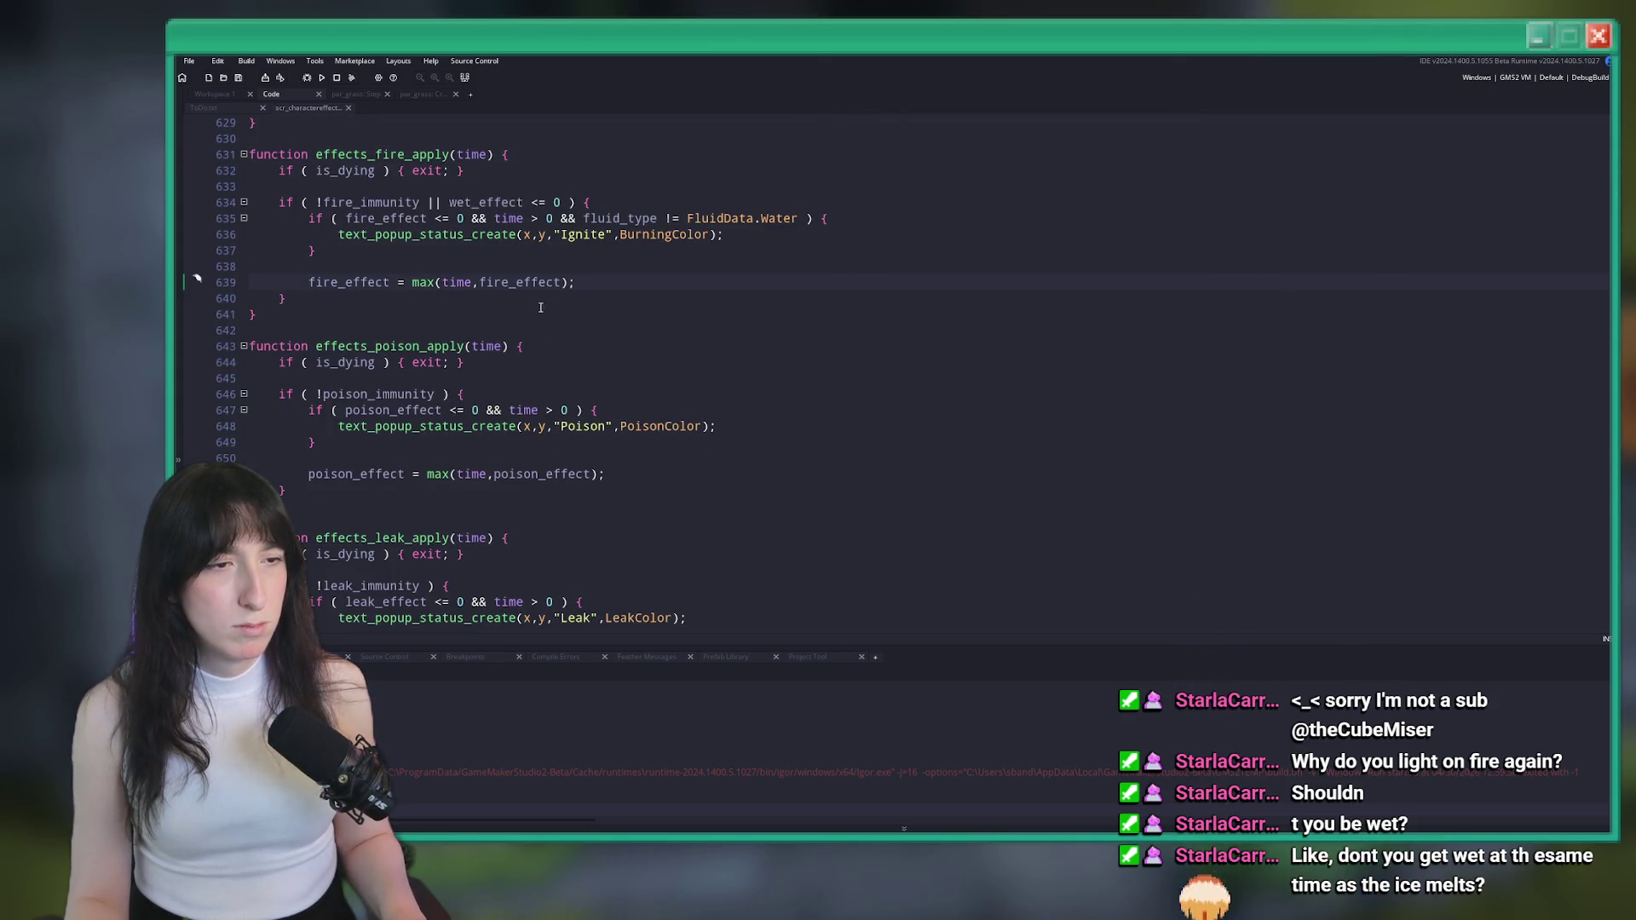
pyautogui.click(366, 244)
pyautogui.hotkey('alt', 'Down')
pyautogui.hotkey('alt', 'Down')
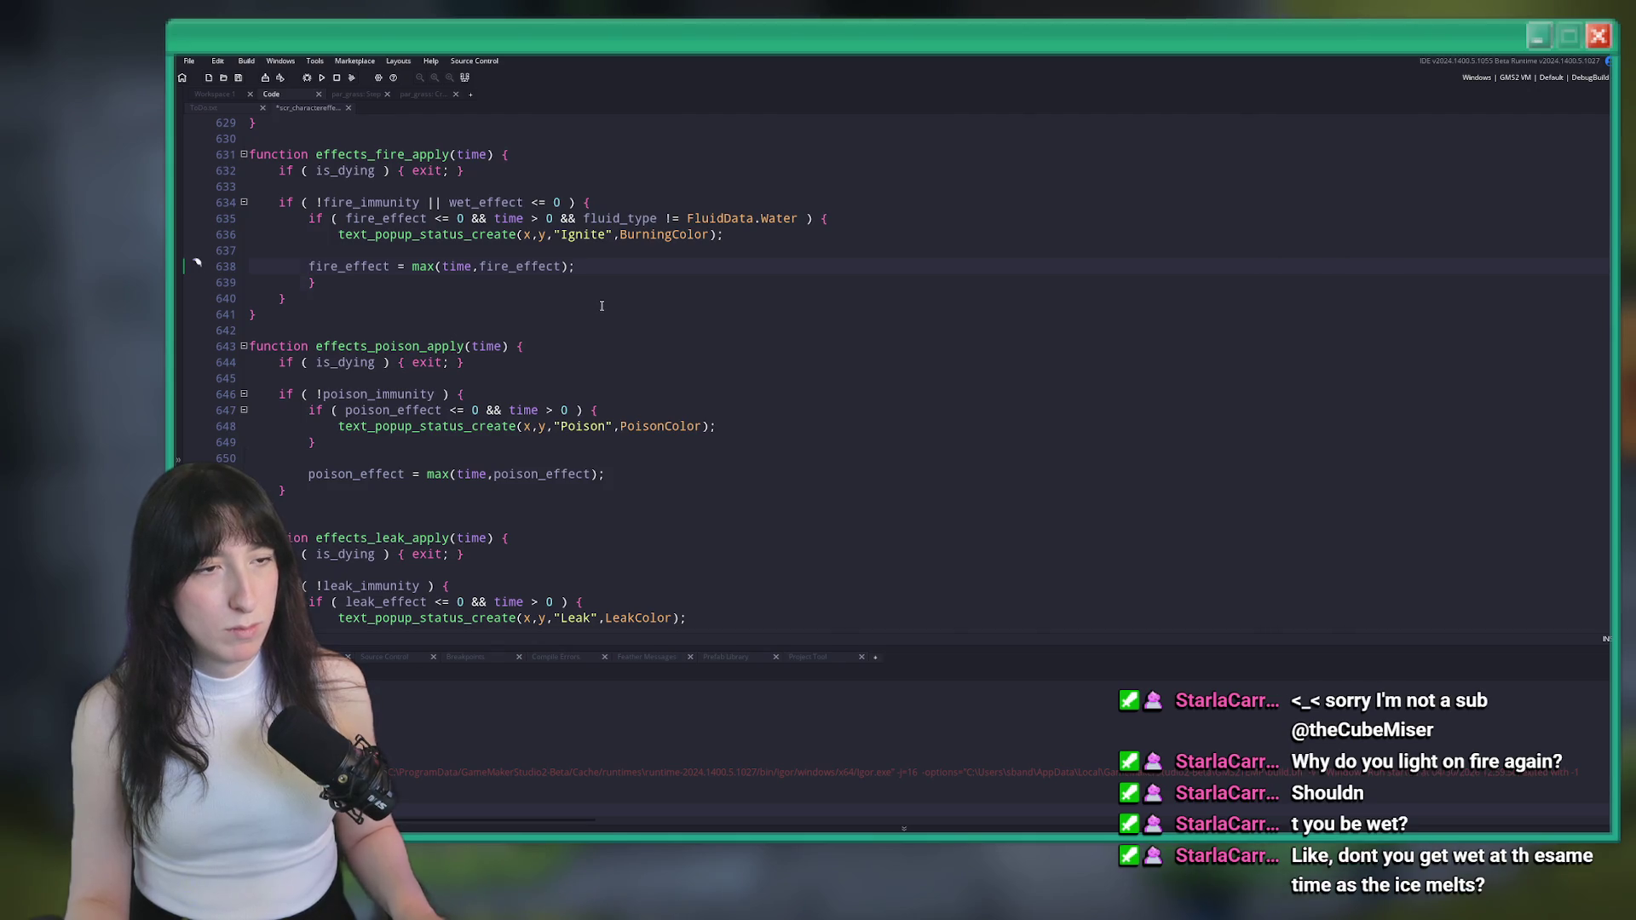
pyautogui.hotkey('ctrl', 'z')
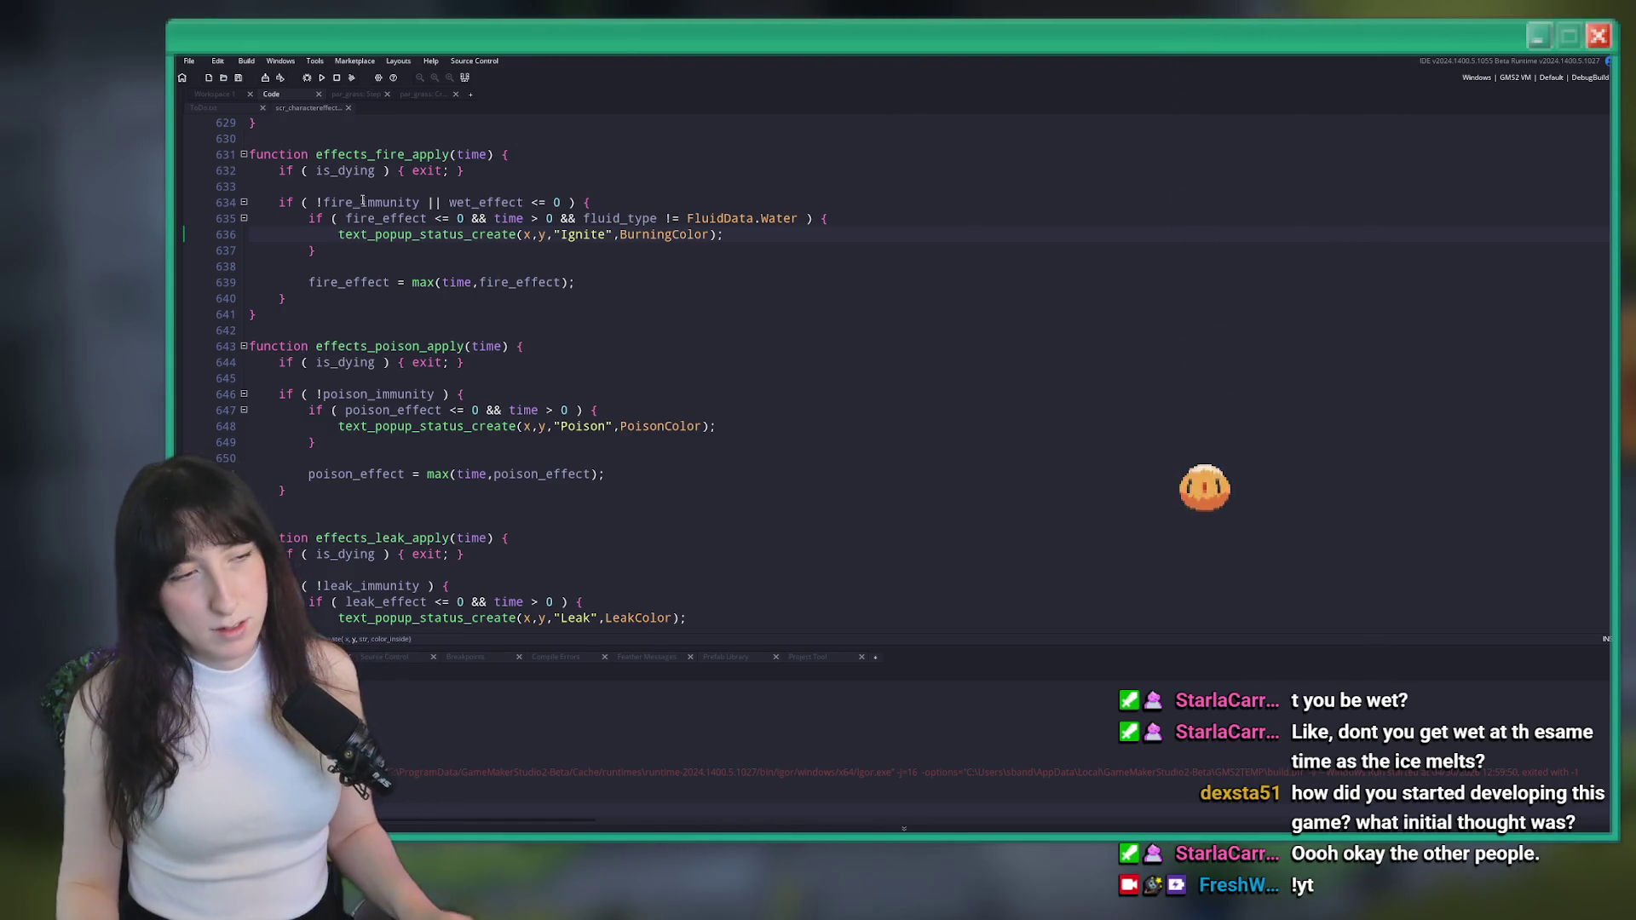
# Glance at ToDo.txt, then go back to the burning-grass check in scr_charactereffect
pyautogui.click(596, 203)
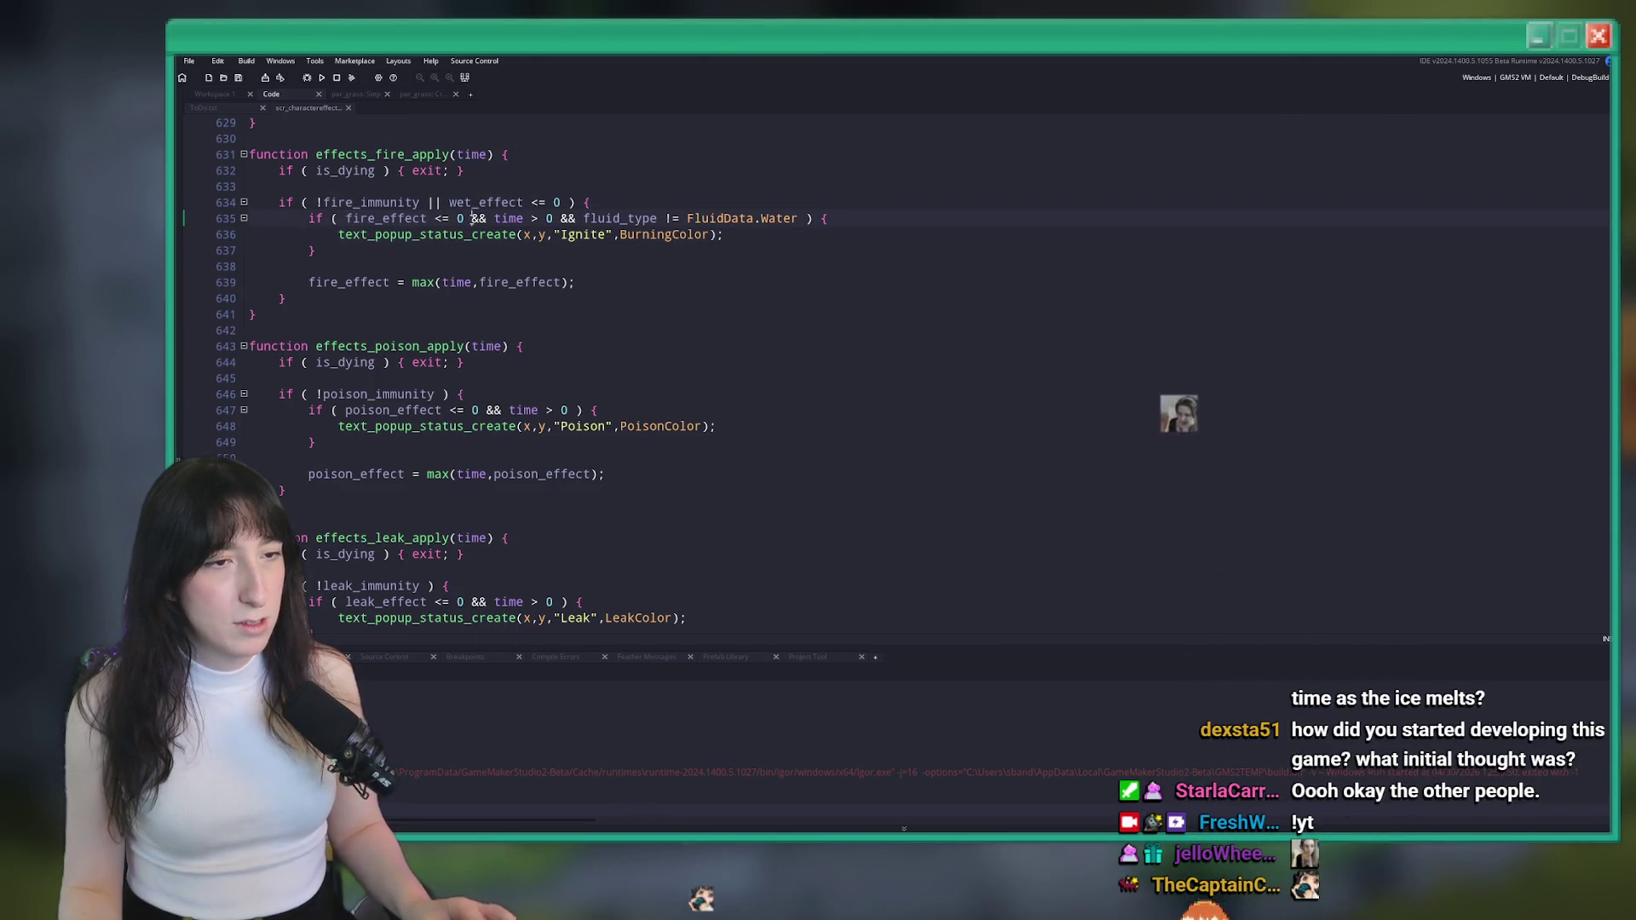
pyautogui.click(540, 219)
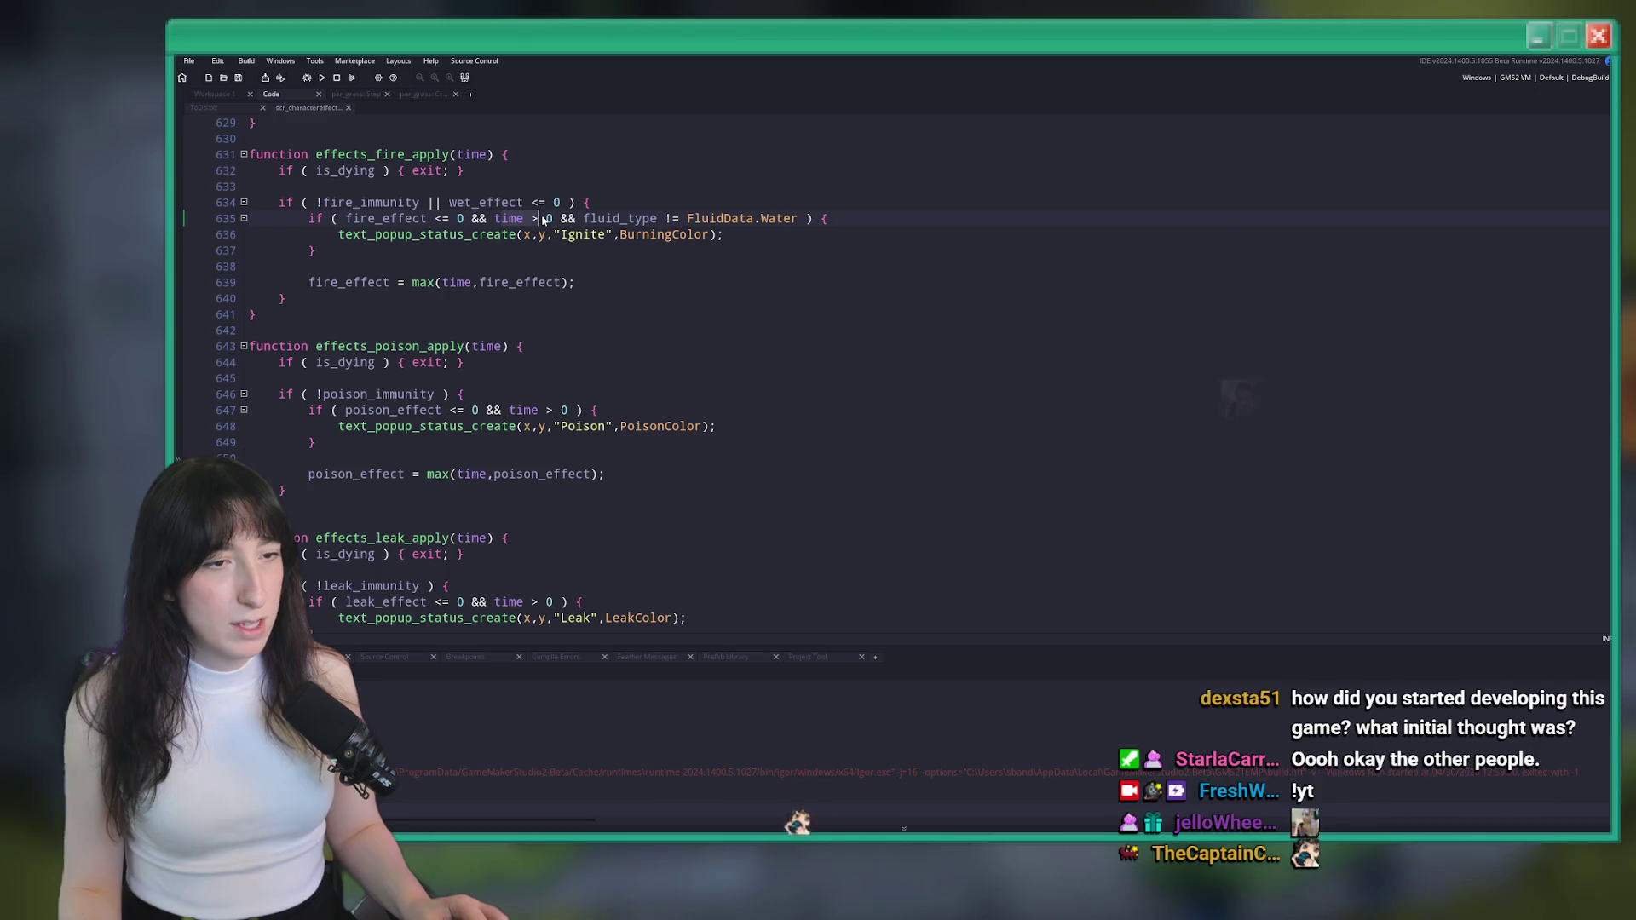
pyautogui.click(255, 108)
pyautogui.click(305, 108)
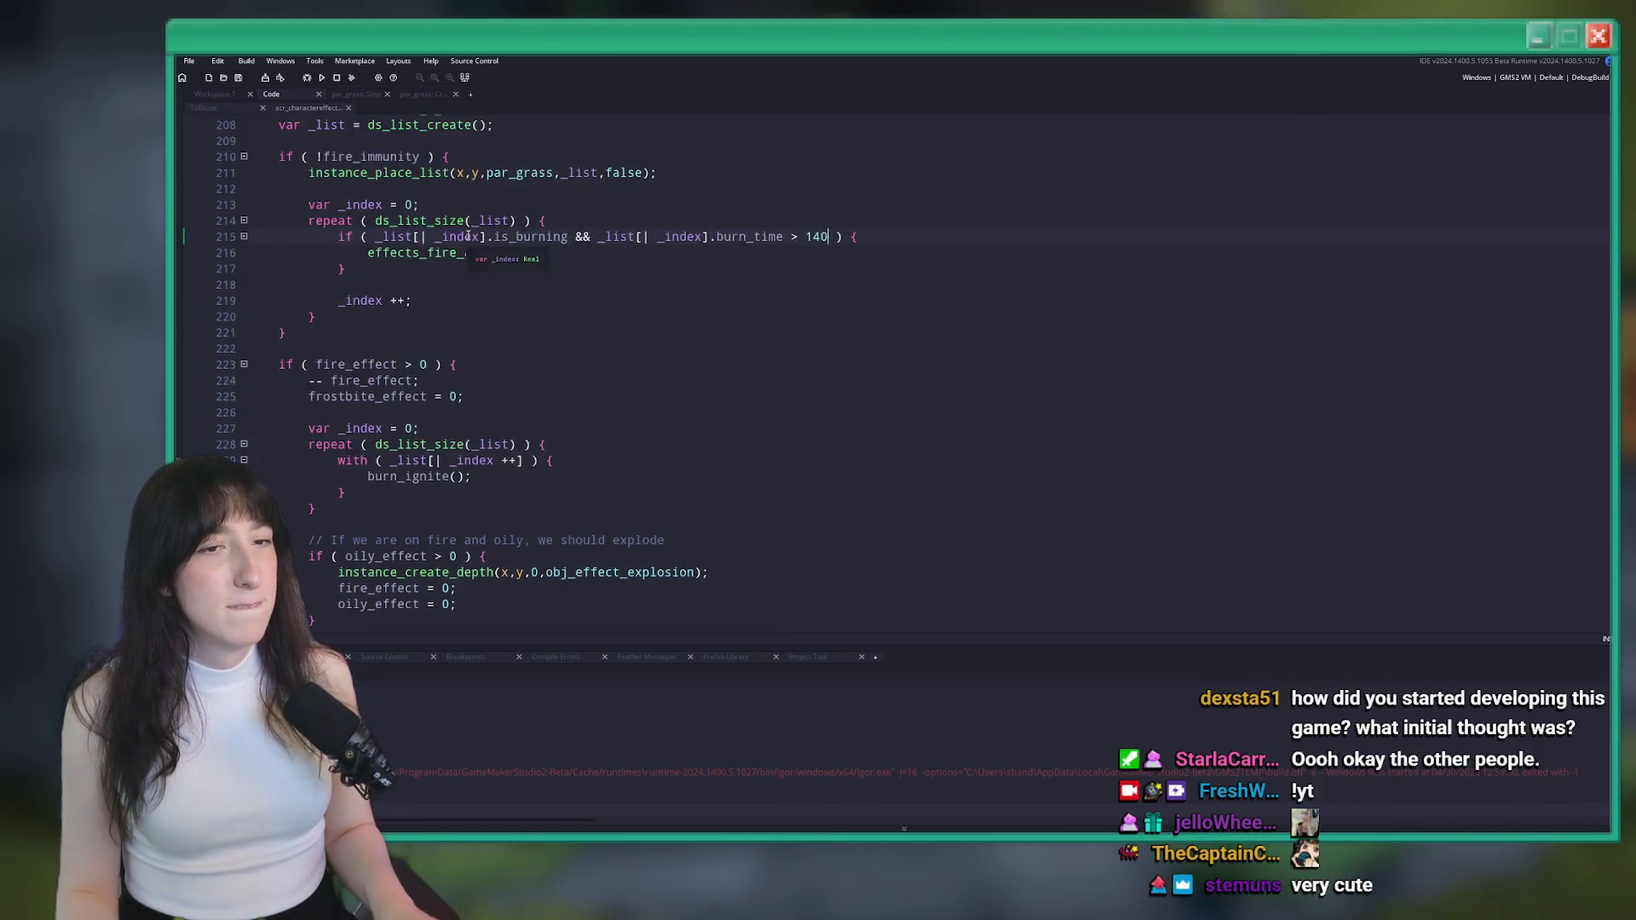
pyautogui.scroll(2, 586, 361)
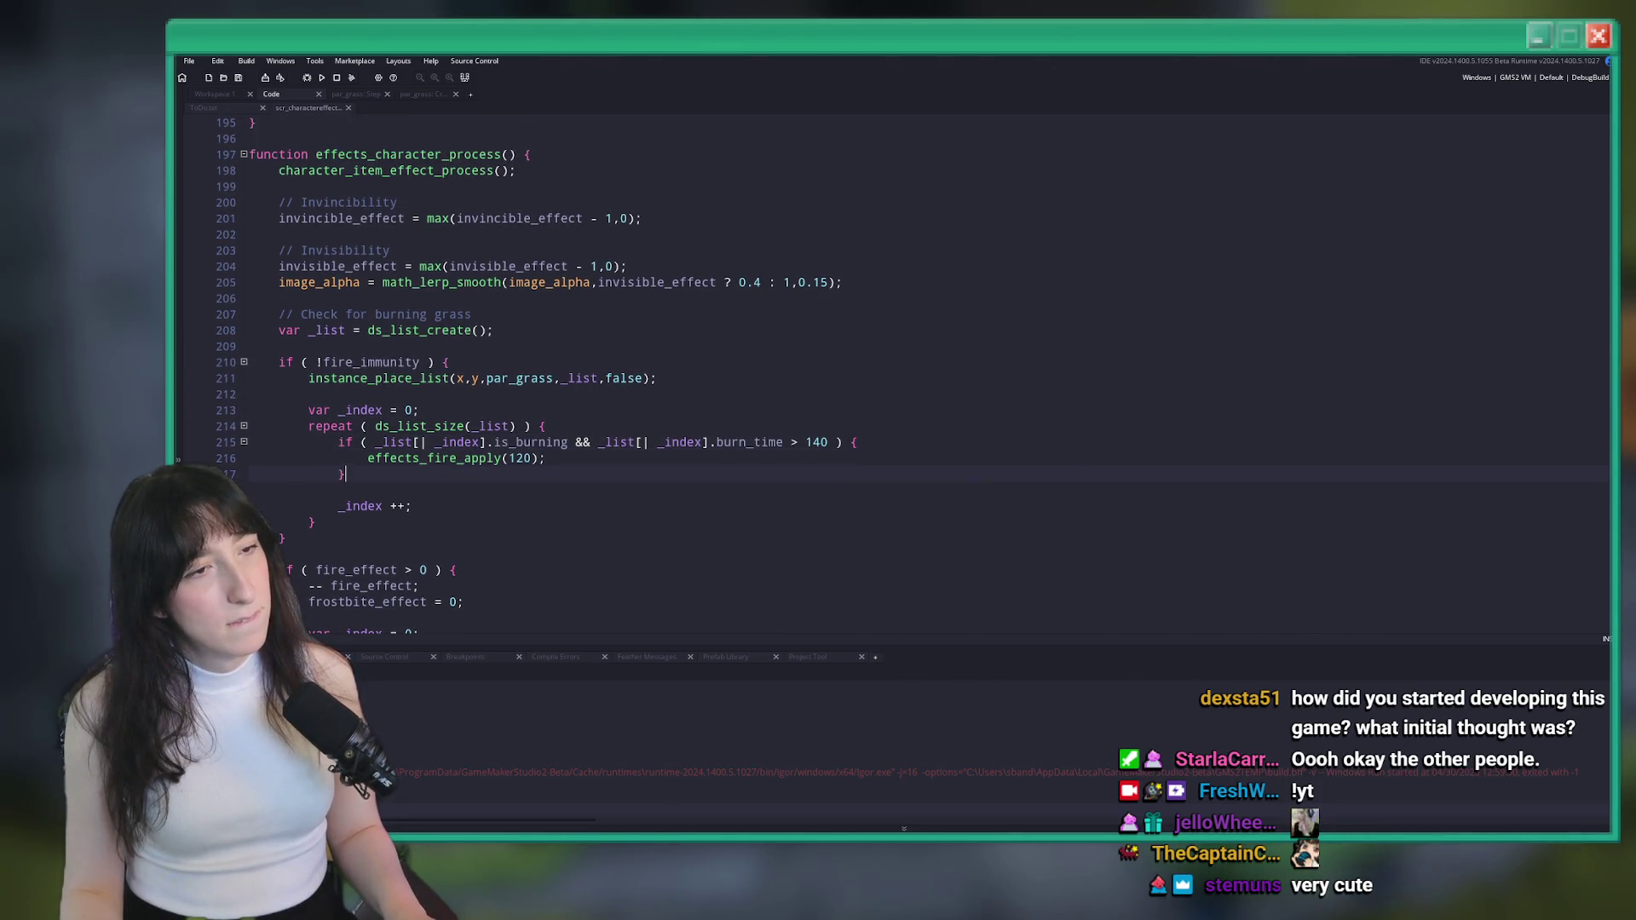
# Build and run the game with F5, viewing the effects_fire_apply definition while it loads
pyautogui.scroll(-1, 645, 321)
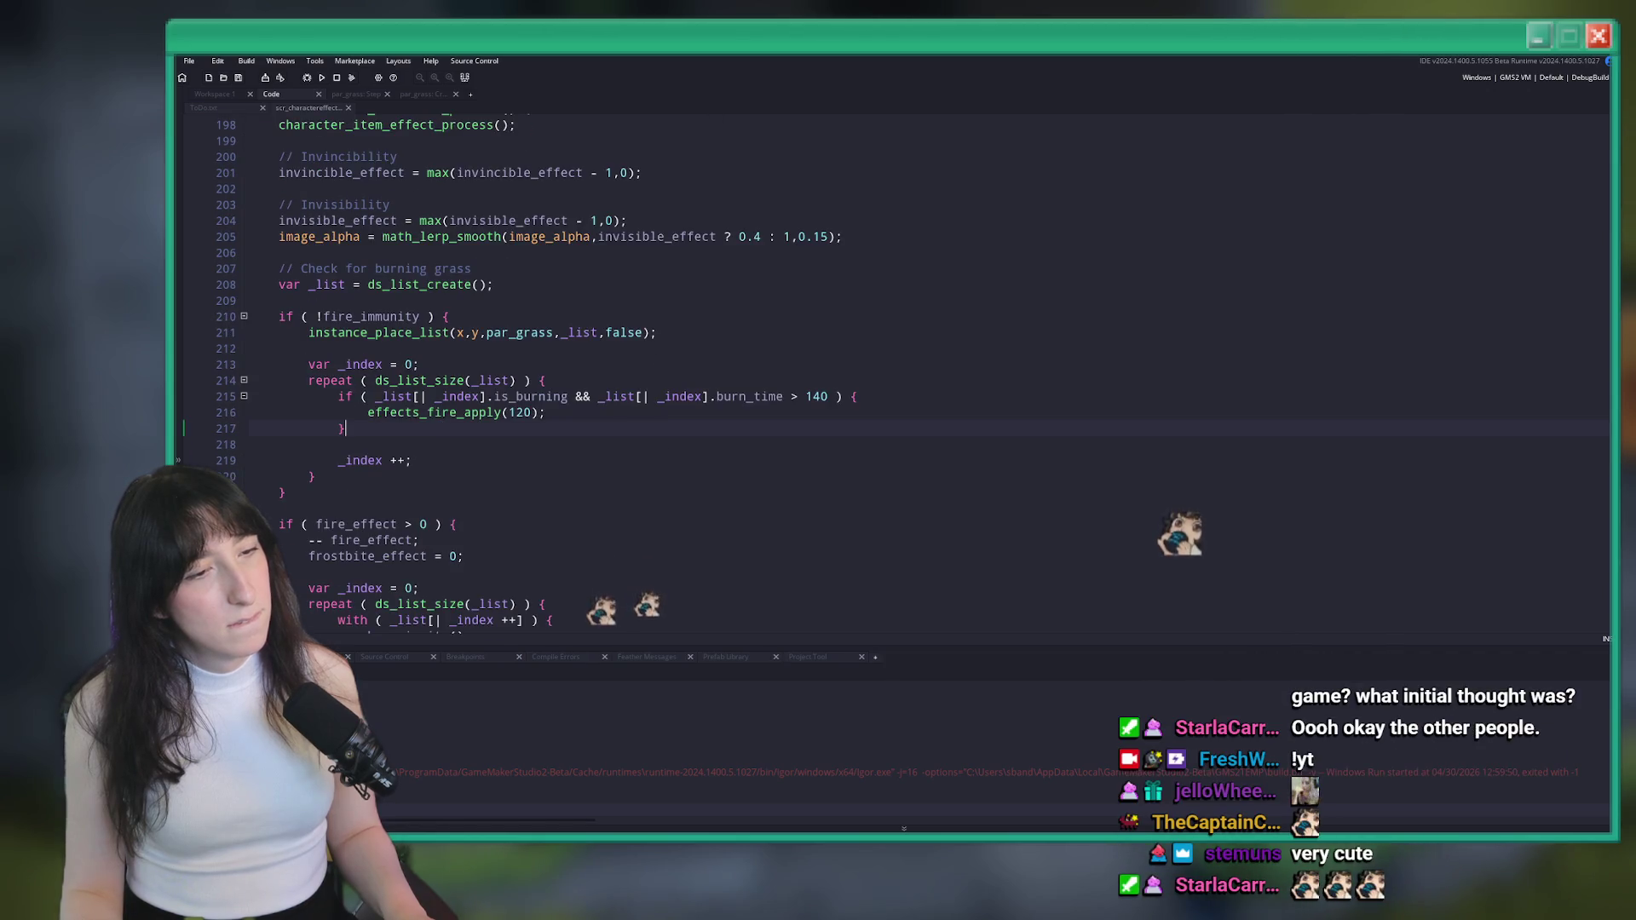
pyautogui.click(923, 411)
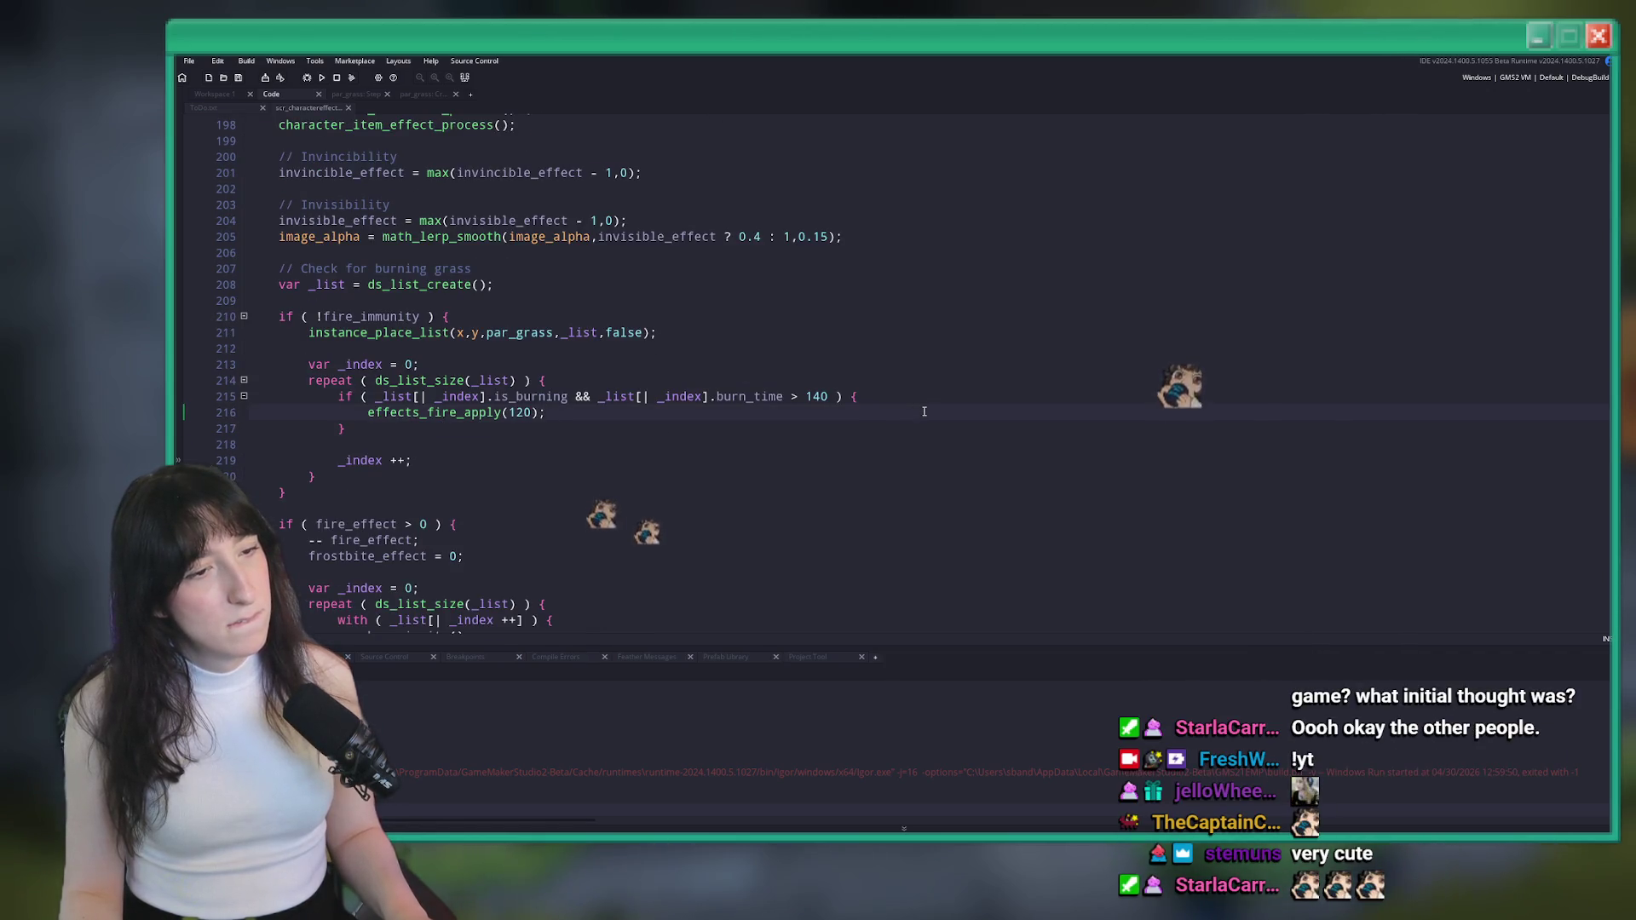
pyautogui.scroll(-1, 924, 412)
pyautogui.press('F5')
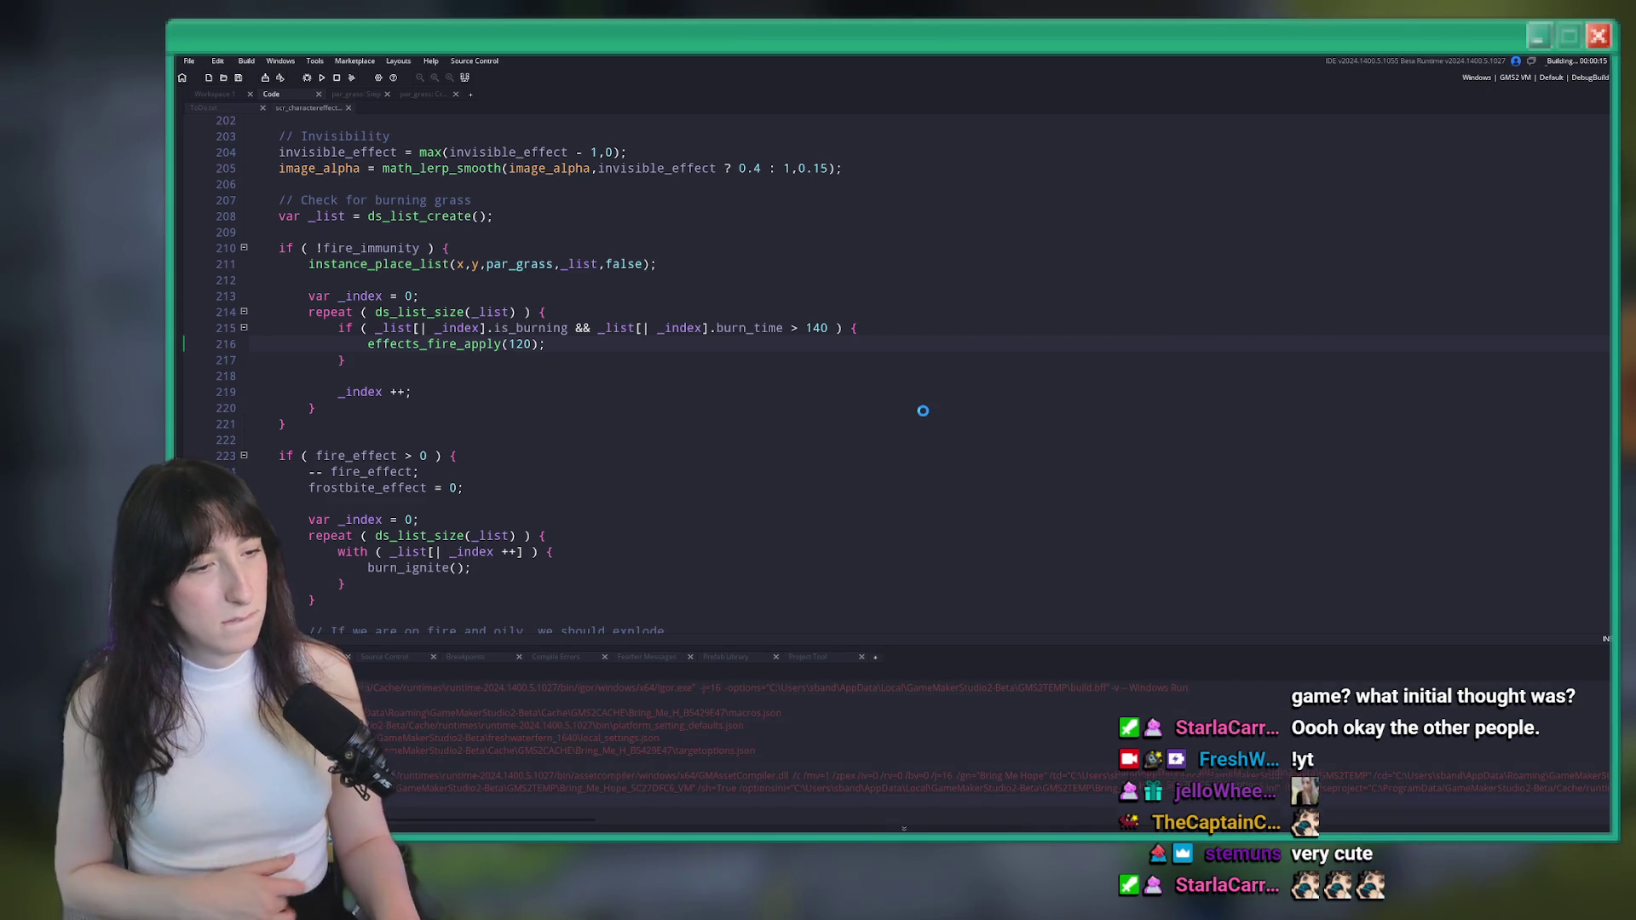
pyautogui.scroll(1, 570, 387)
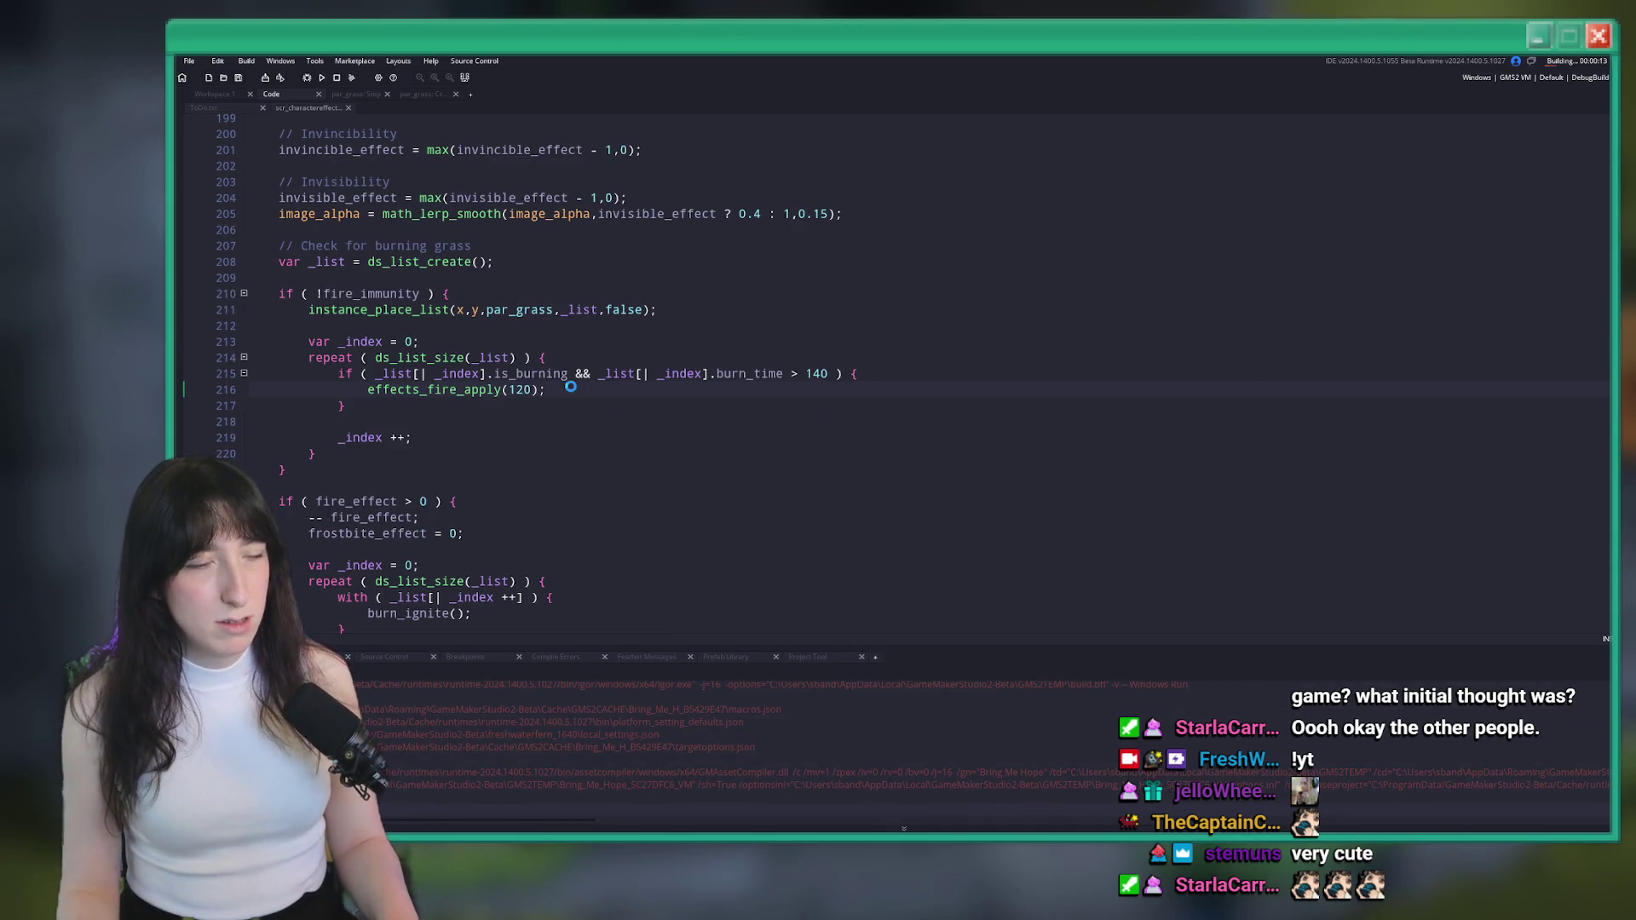
pyautogui.middleClick(460, 389)
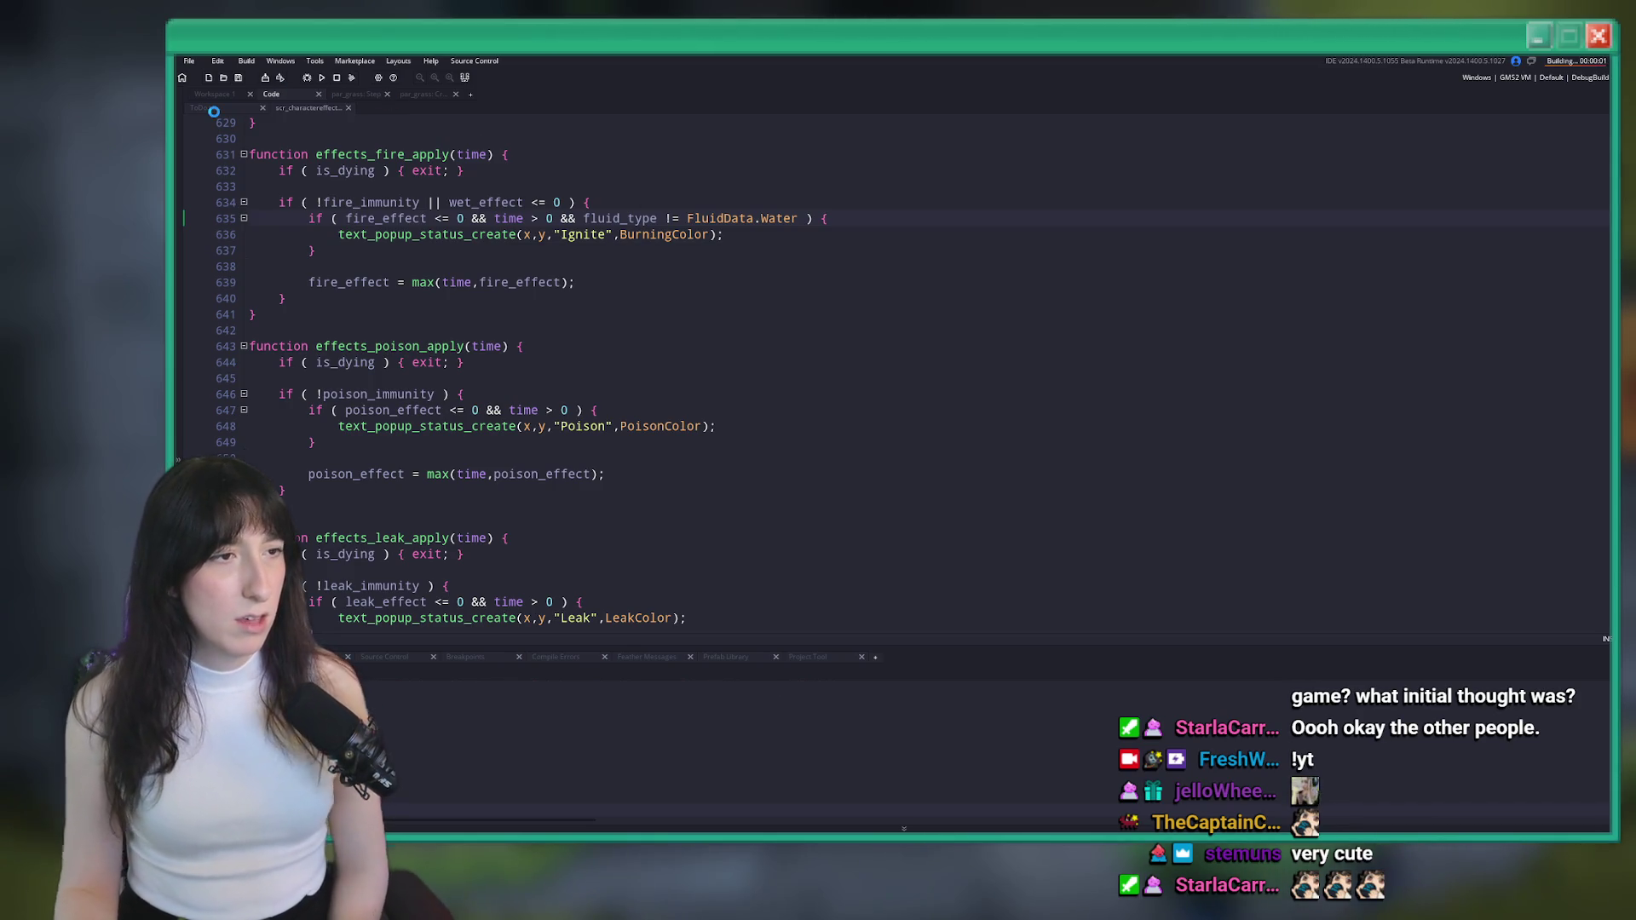
pyautogui.scroll(-20, 468, 205)
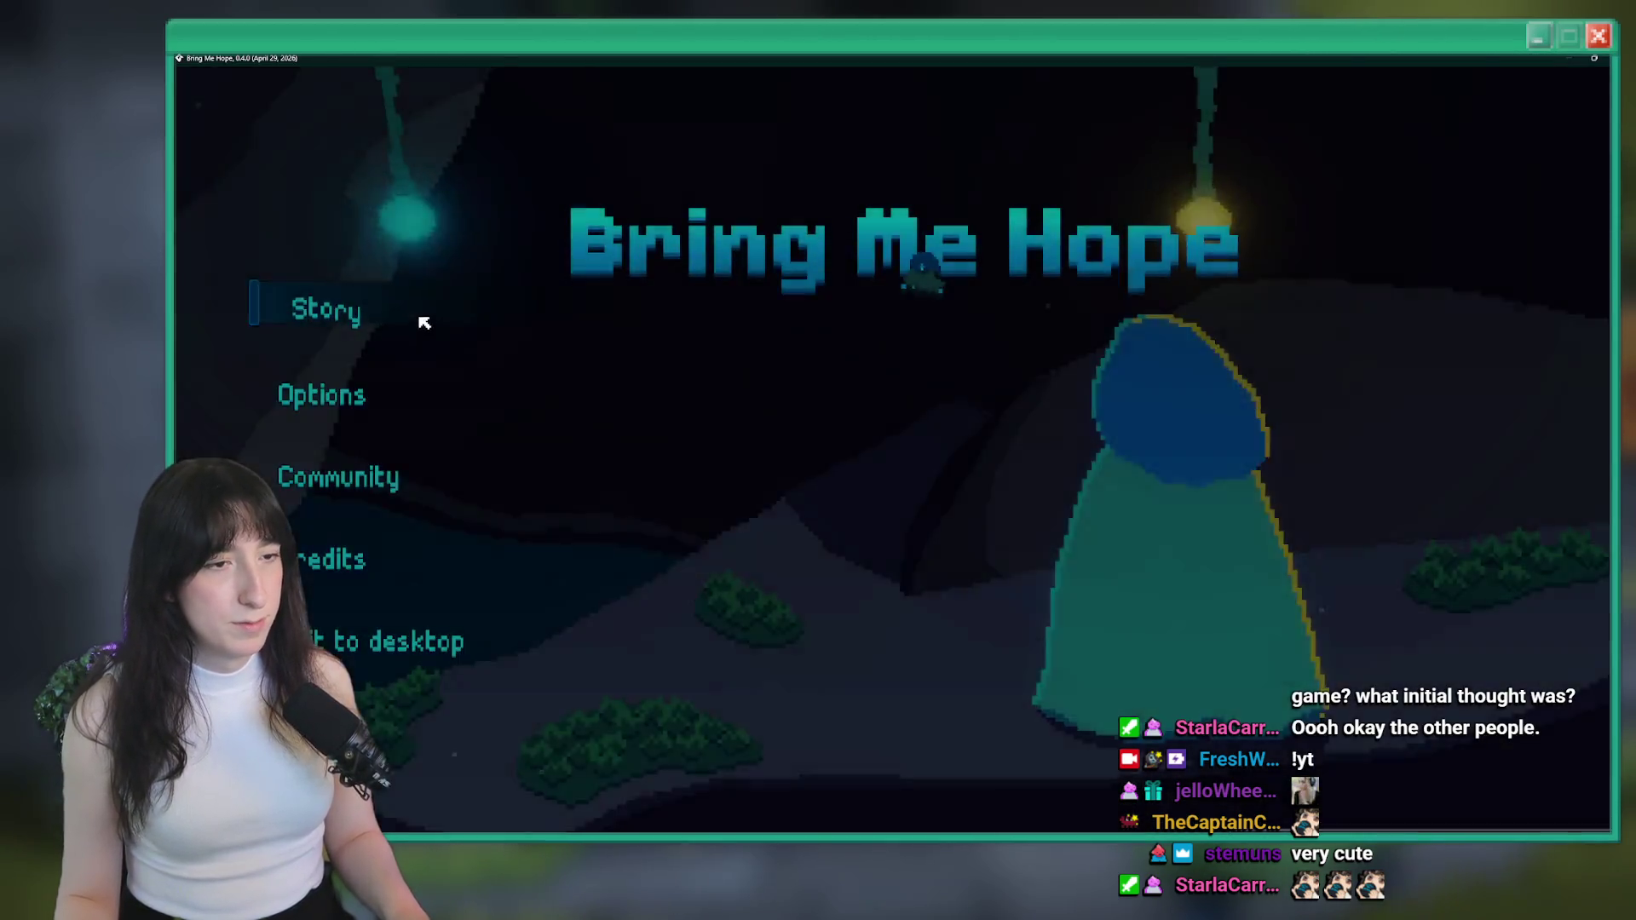
# Start gameplay, check the inventory, and walk the player around the island through burning grass
pyautogui.click(423, 323)
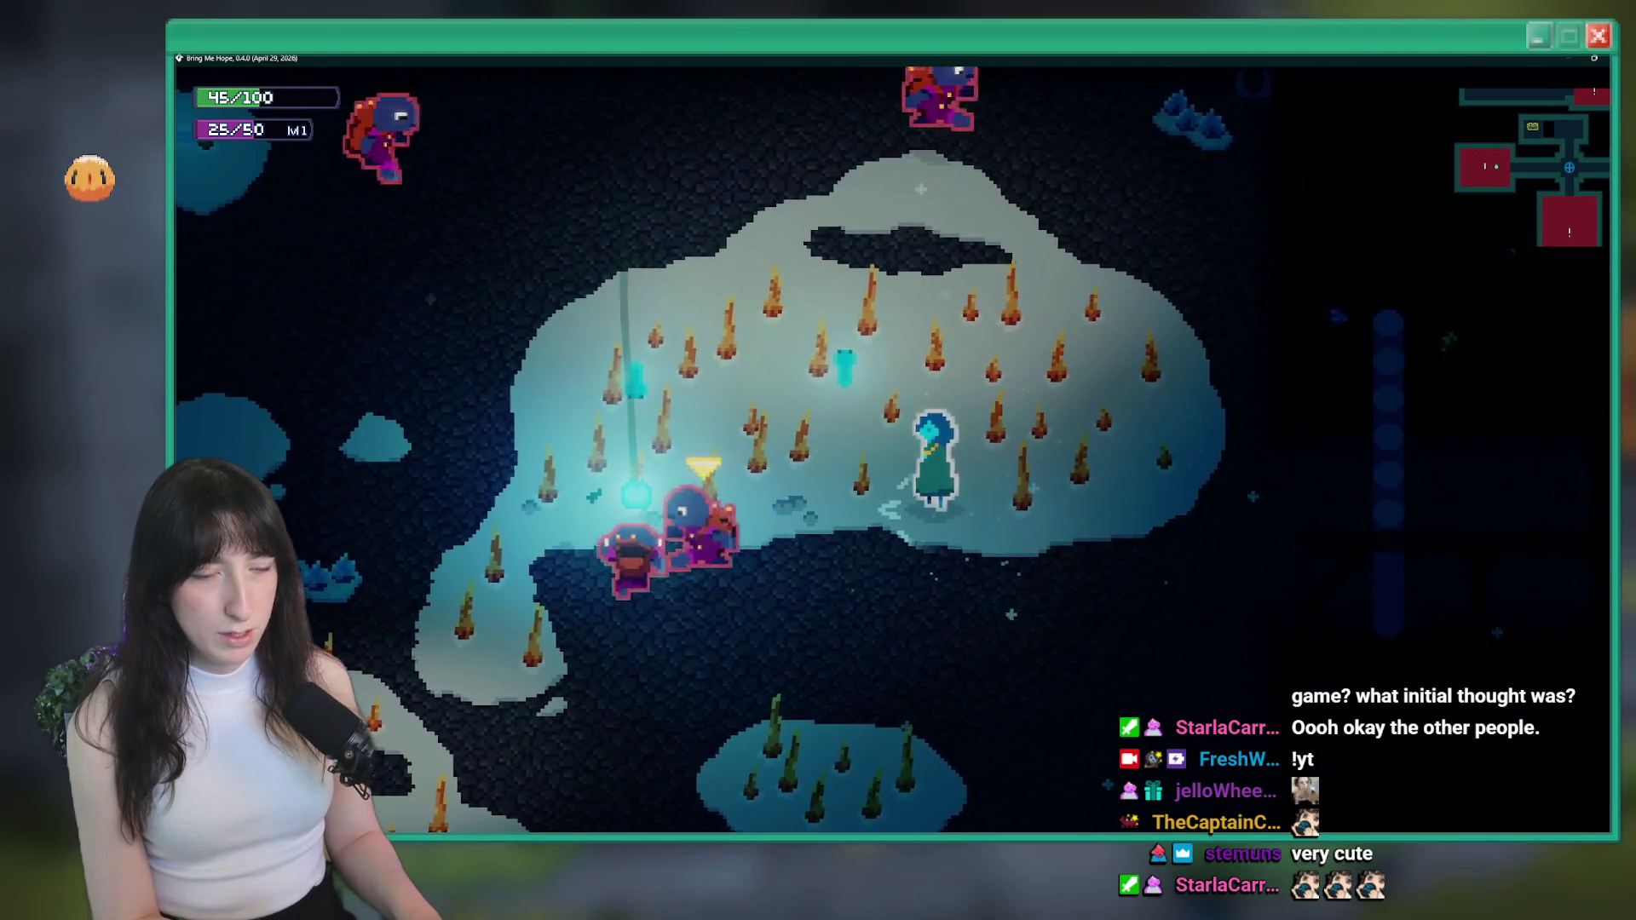
pyautogui.press('Tab')
pyautogui.press('Tab')
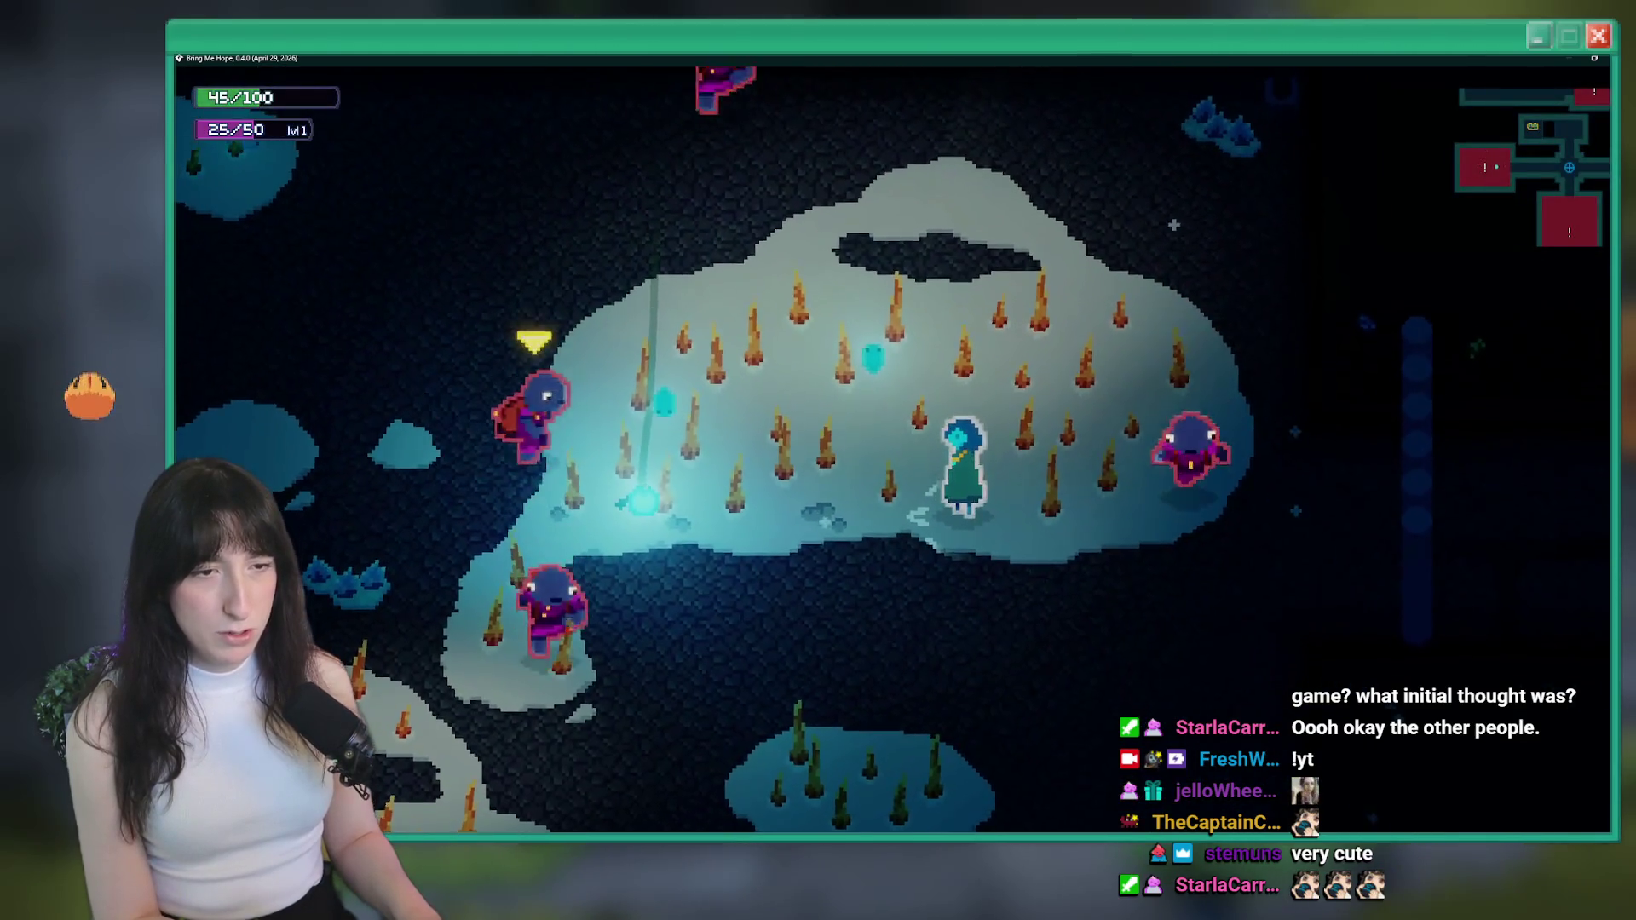
pyautogui.press('Tab')
pyautogui.press('Tab')
pyautogui.press('a')
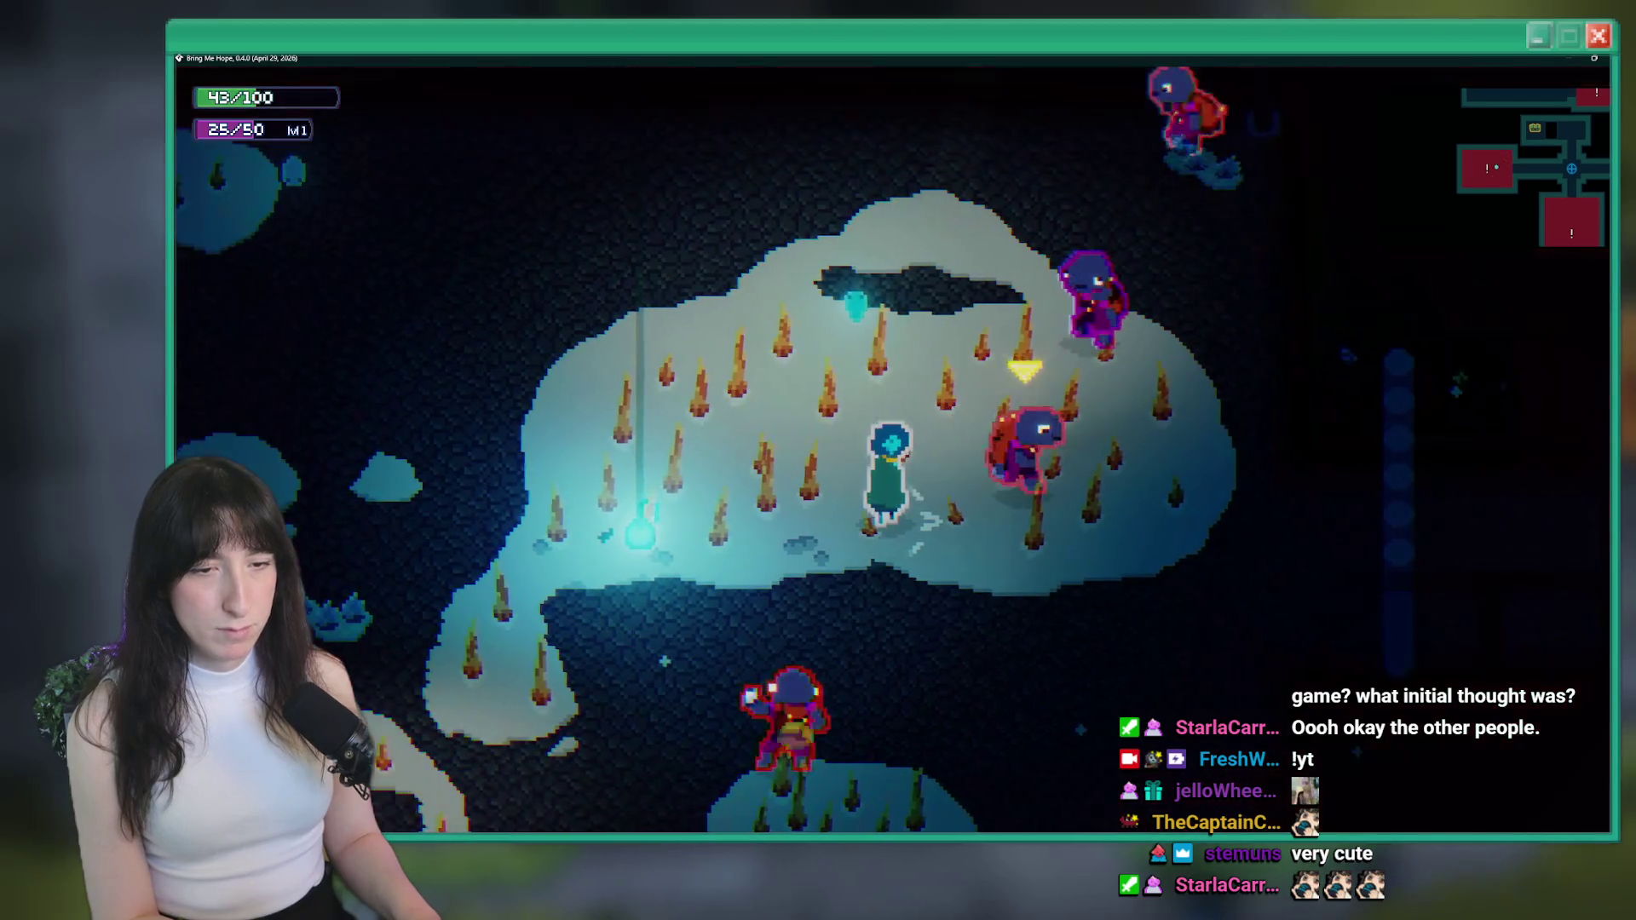
pyautogui.press('d')
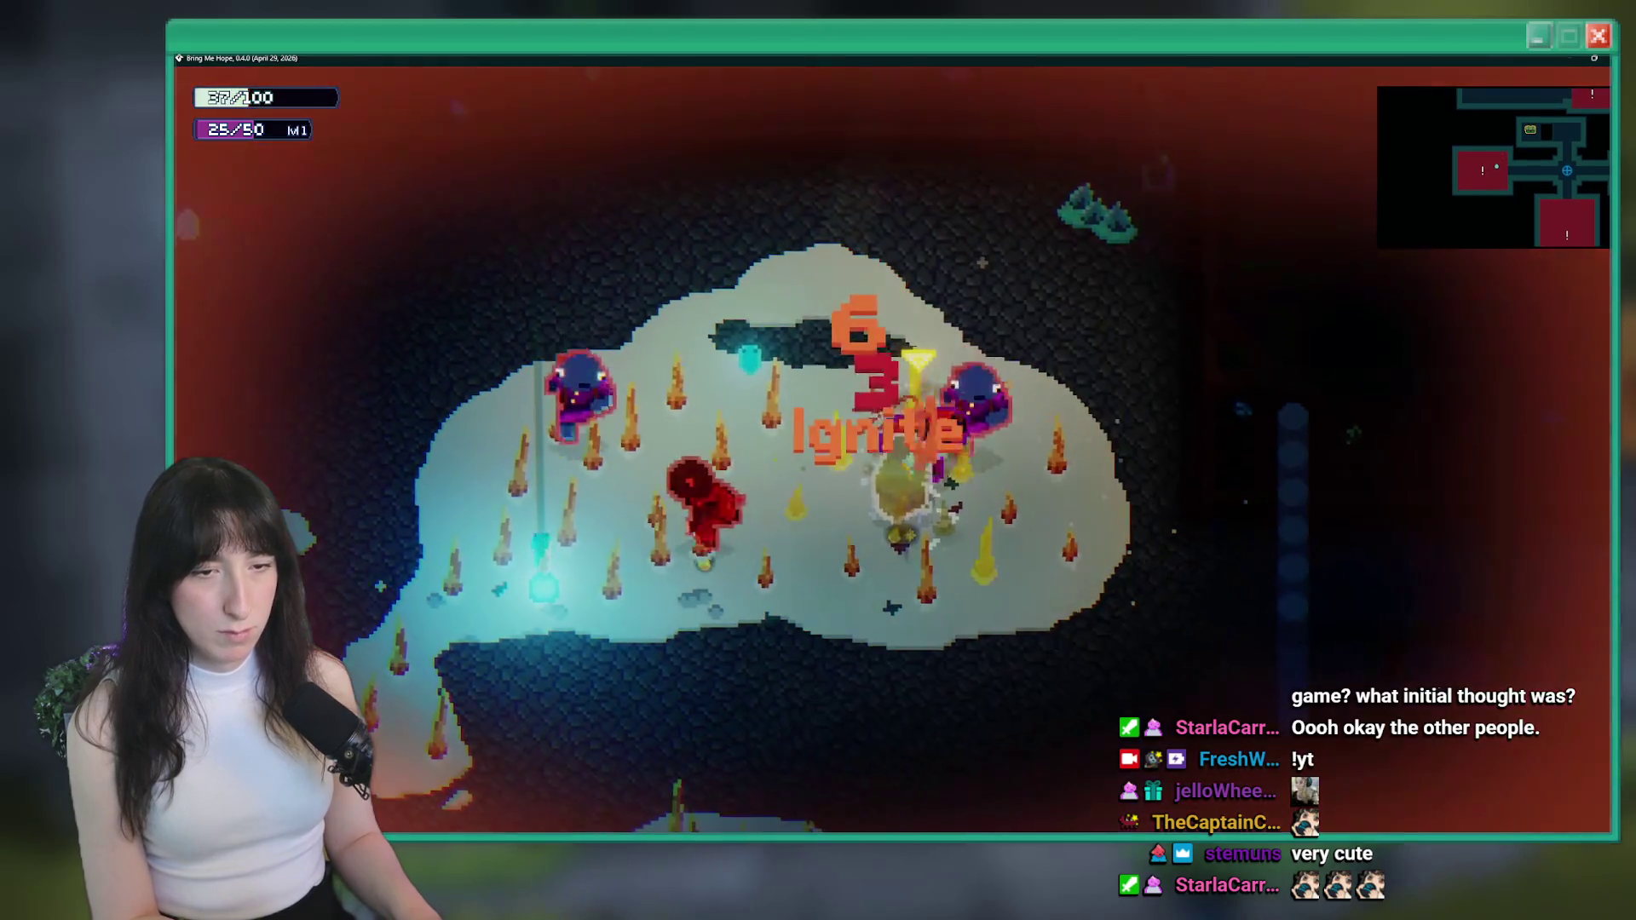
pyautogui.press('a')
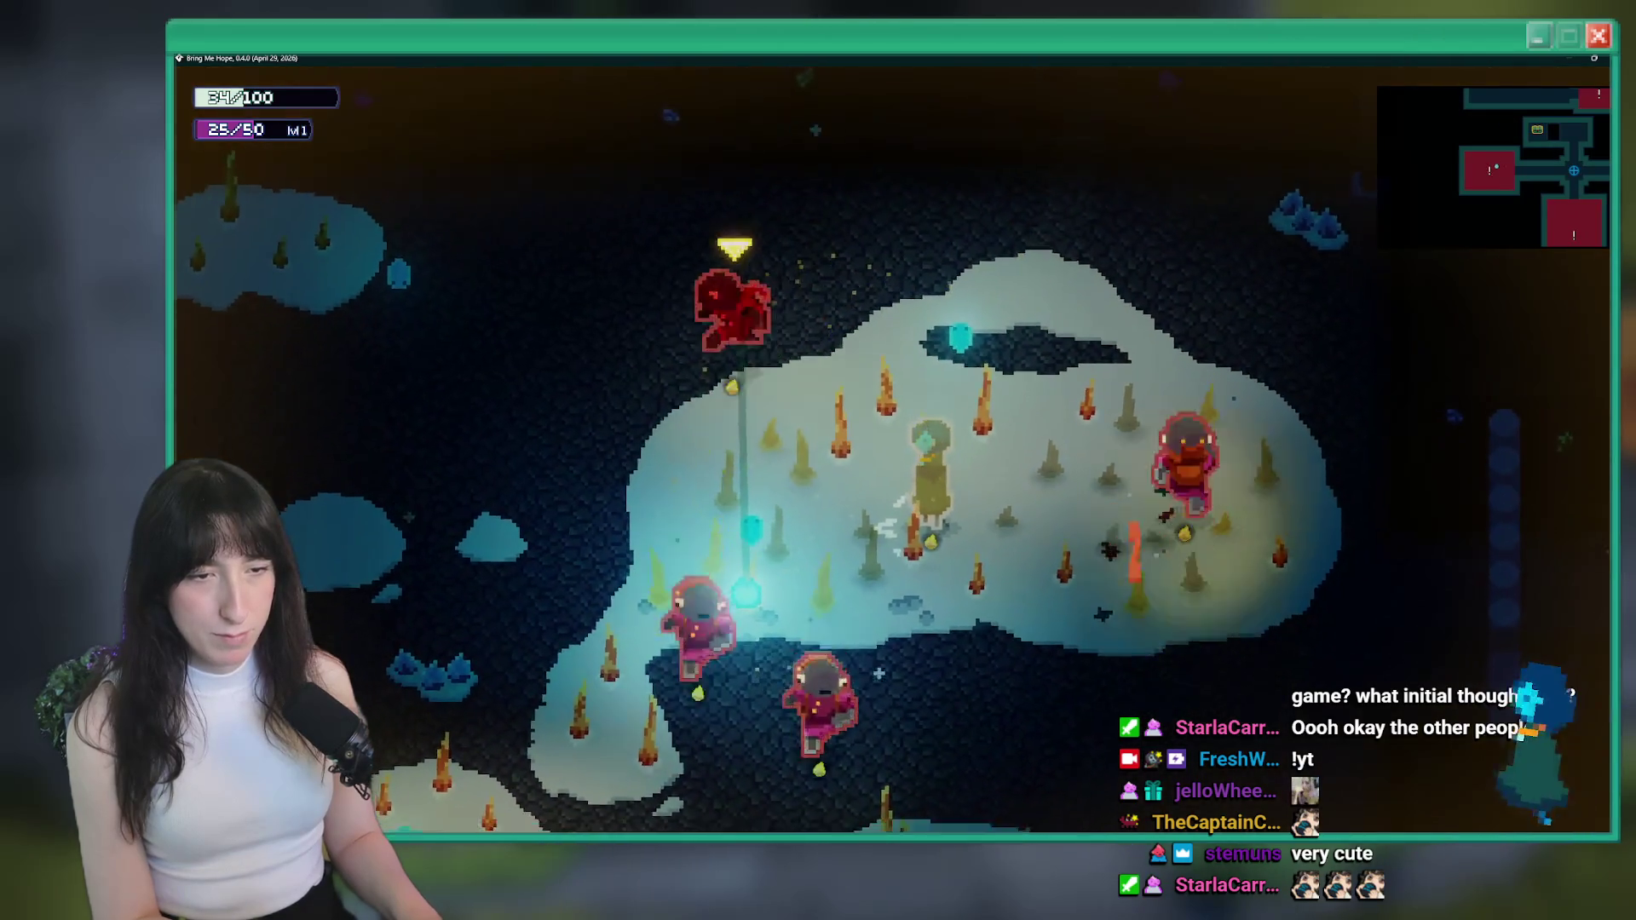
pyautogui.press('w')
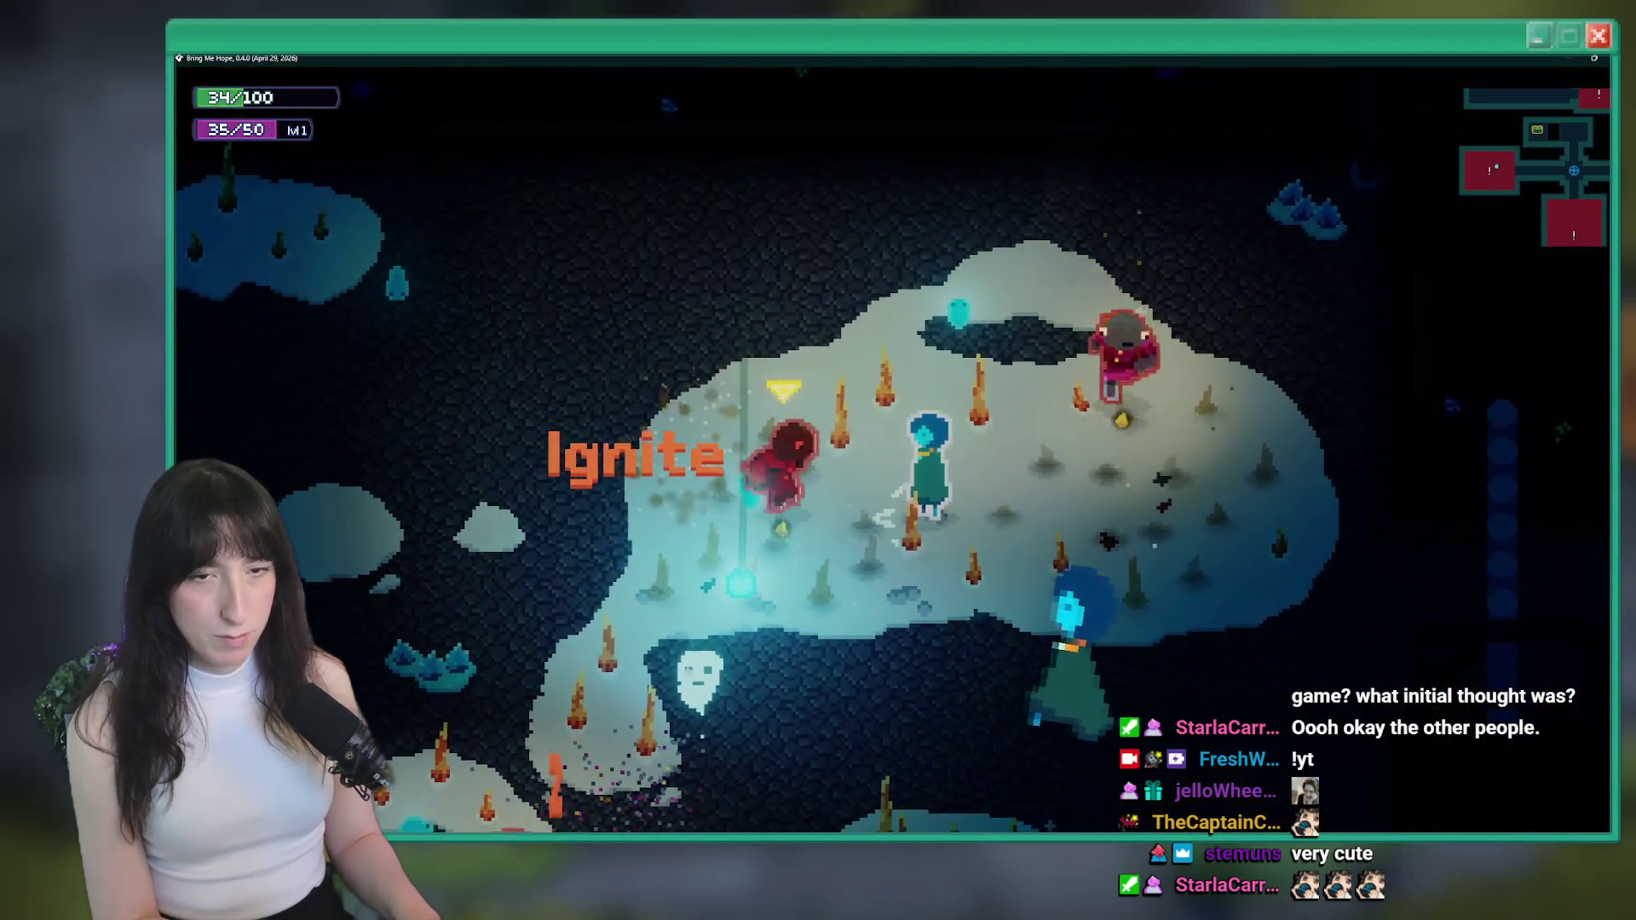
pyautogui.press('d')
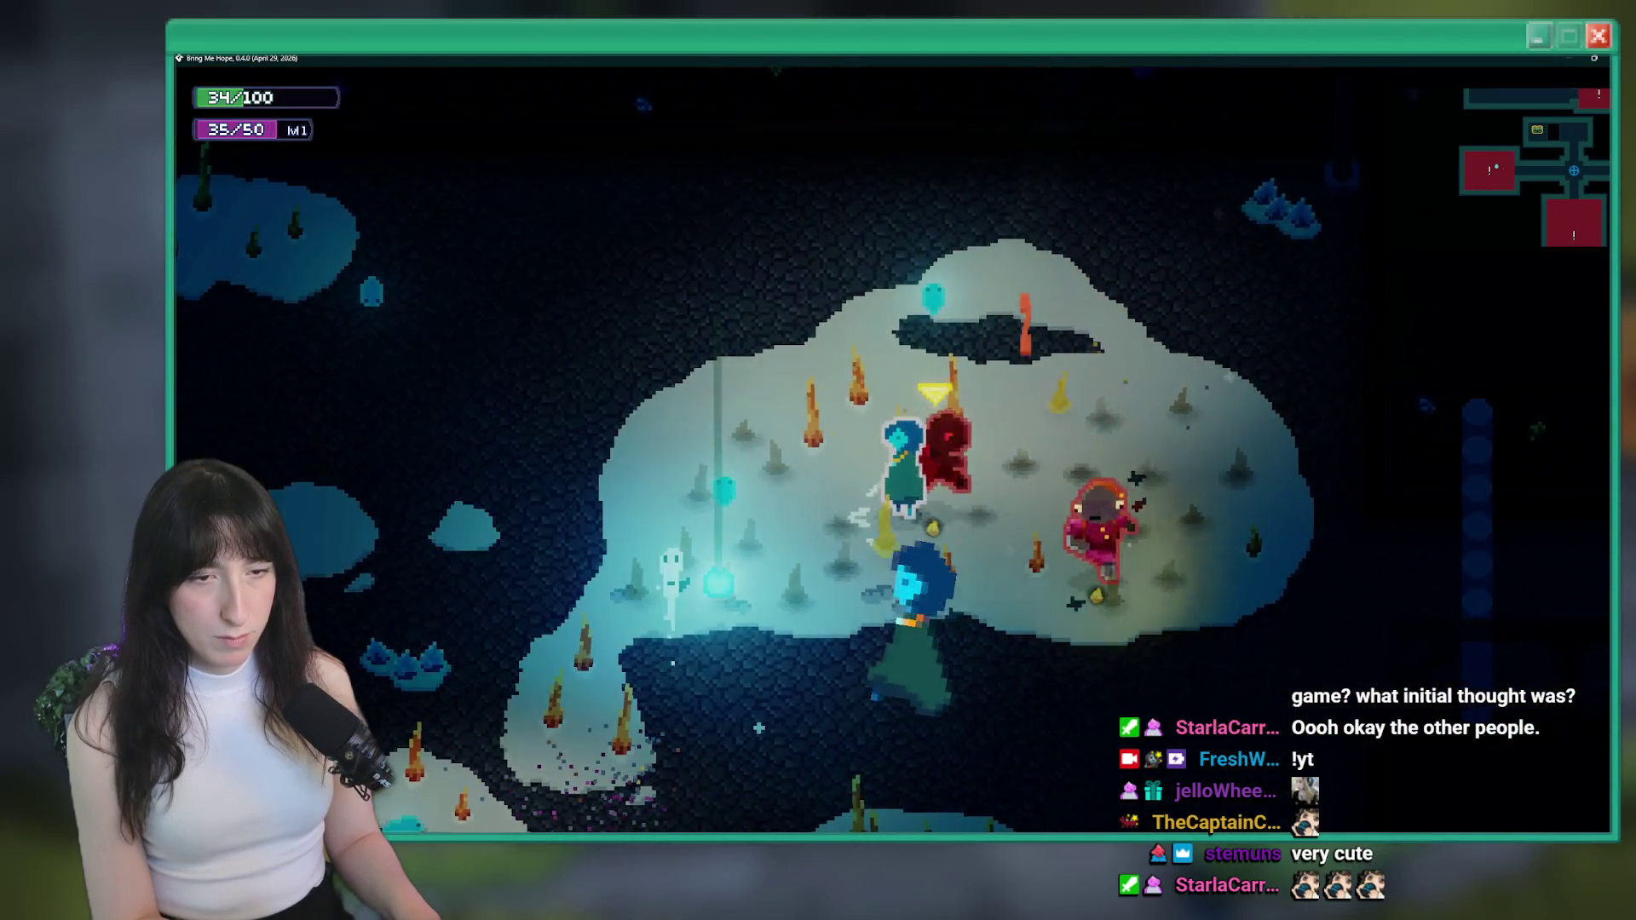
pyautogui.press('w')
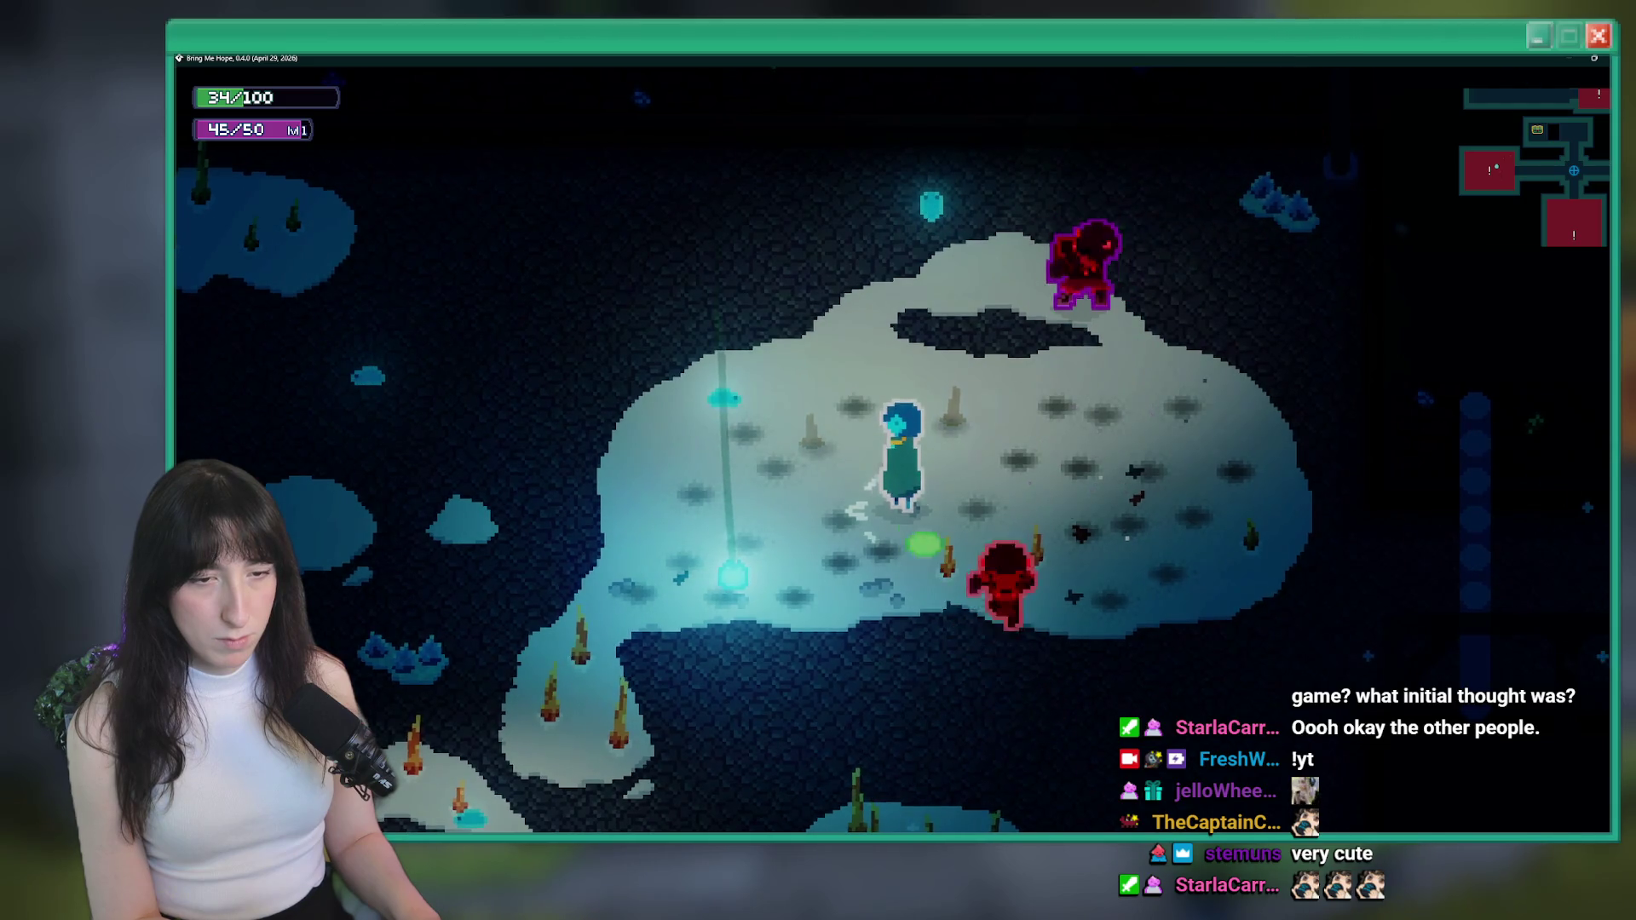
pyautogui.press('a')
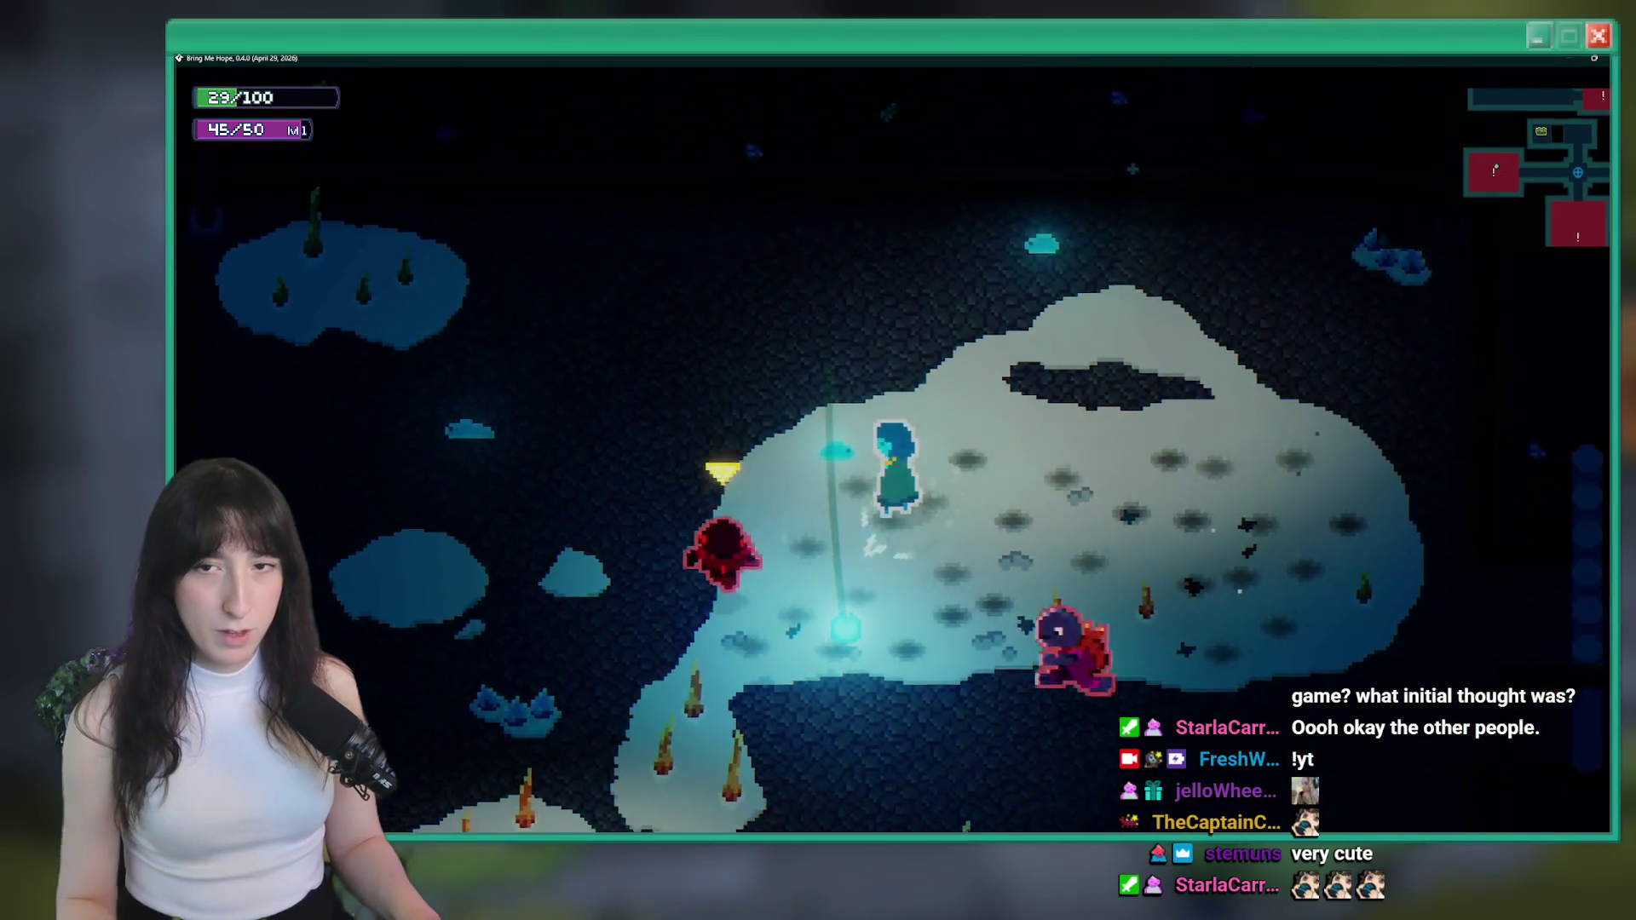
pyautogui.press('s')
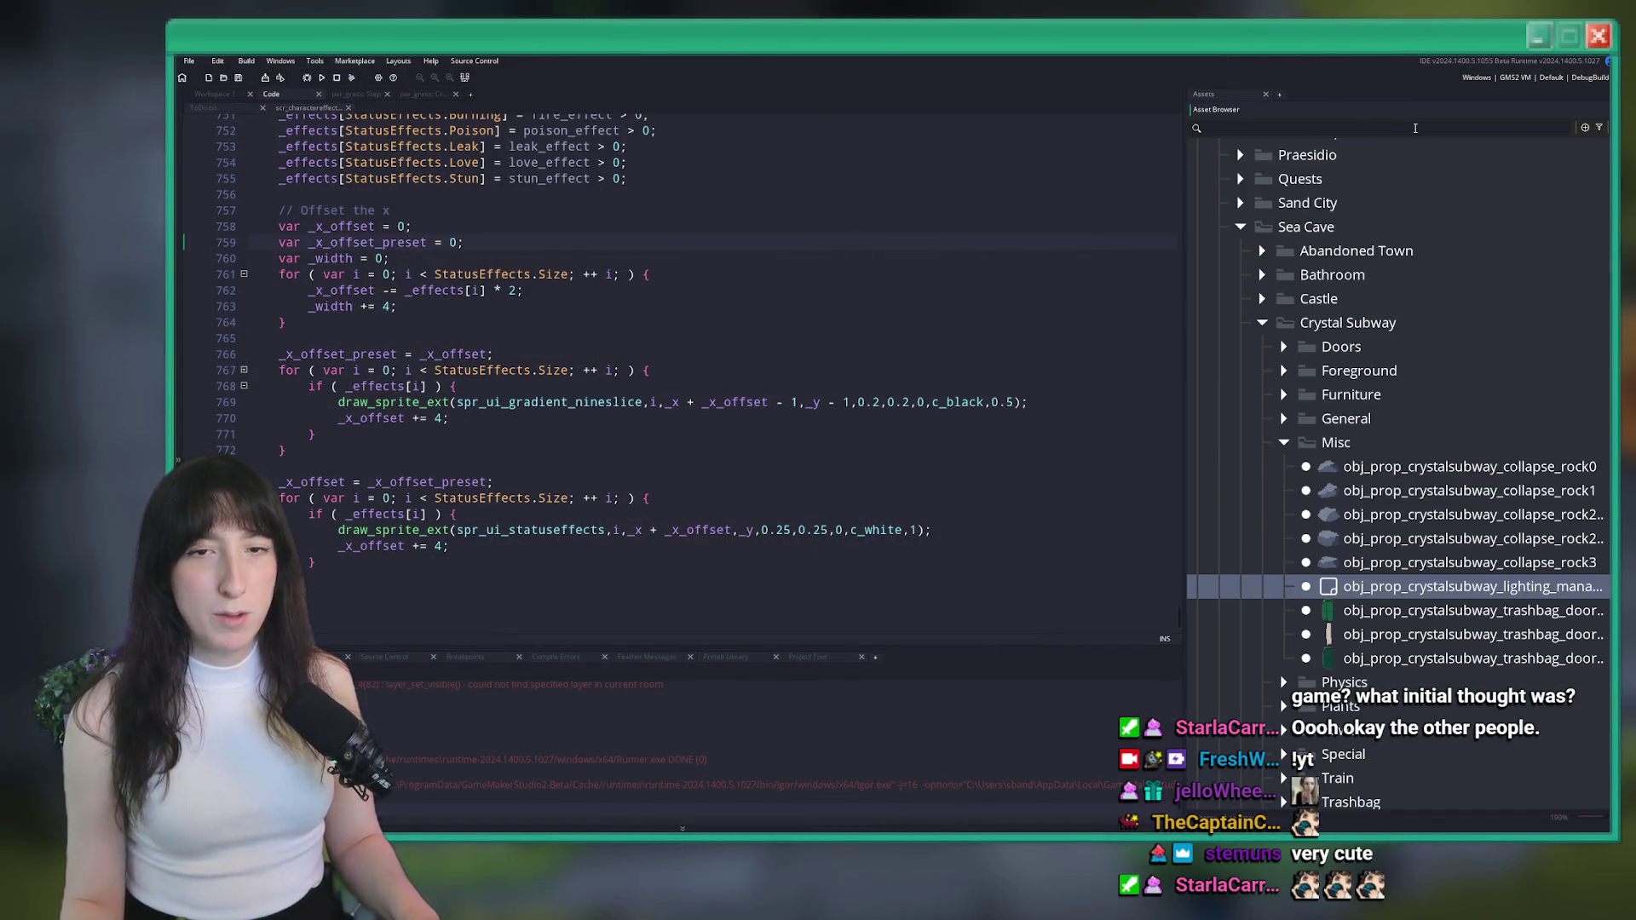
# Delete the 'Wet enemies can't be ignited from grass' line from ToDo.txt, save, and filter assets by 'rockf'
pyautogui.hotkey('ctrl', 't')
pyautogui.write('todo')
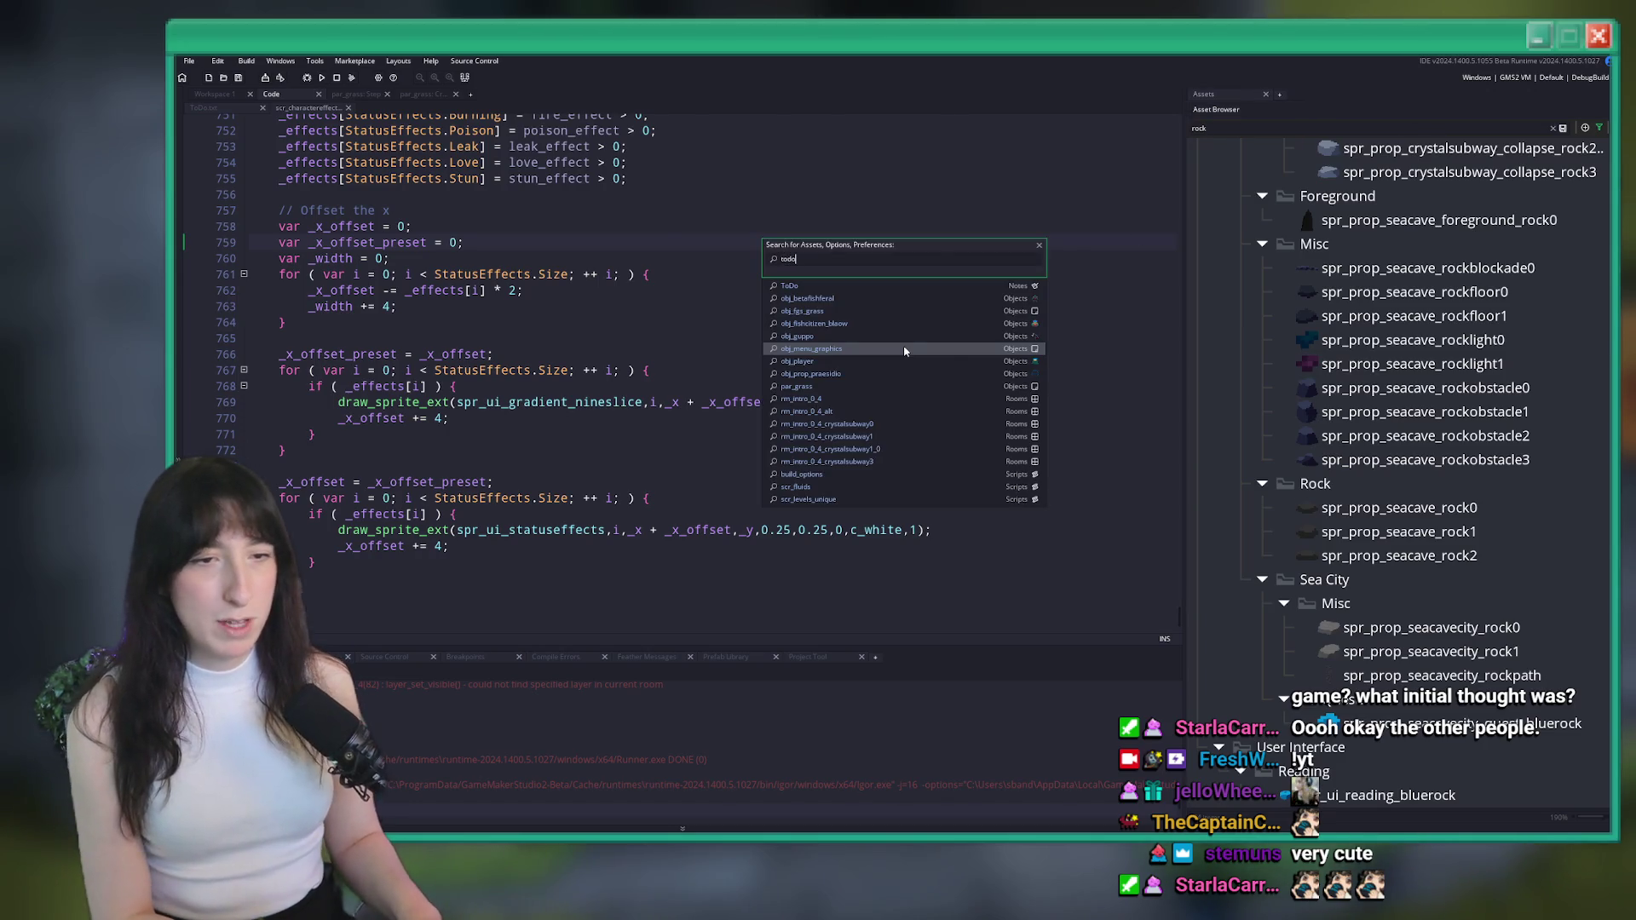
pyautogui.press('Return')
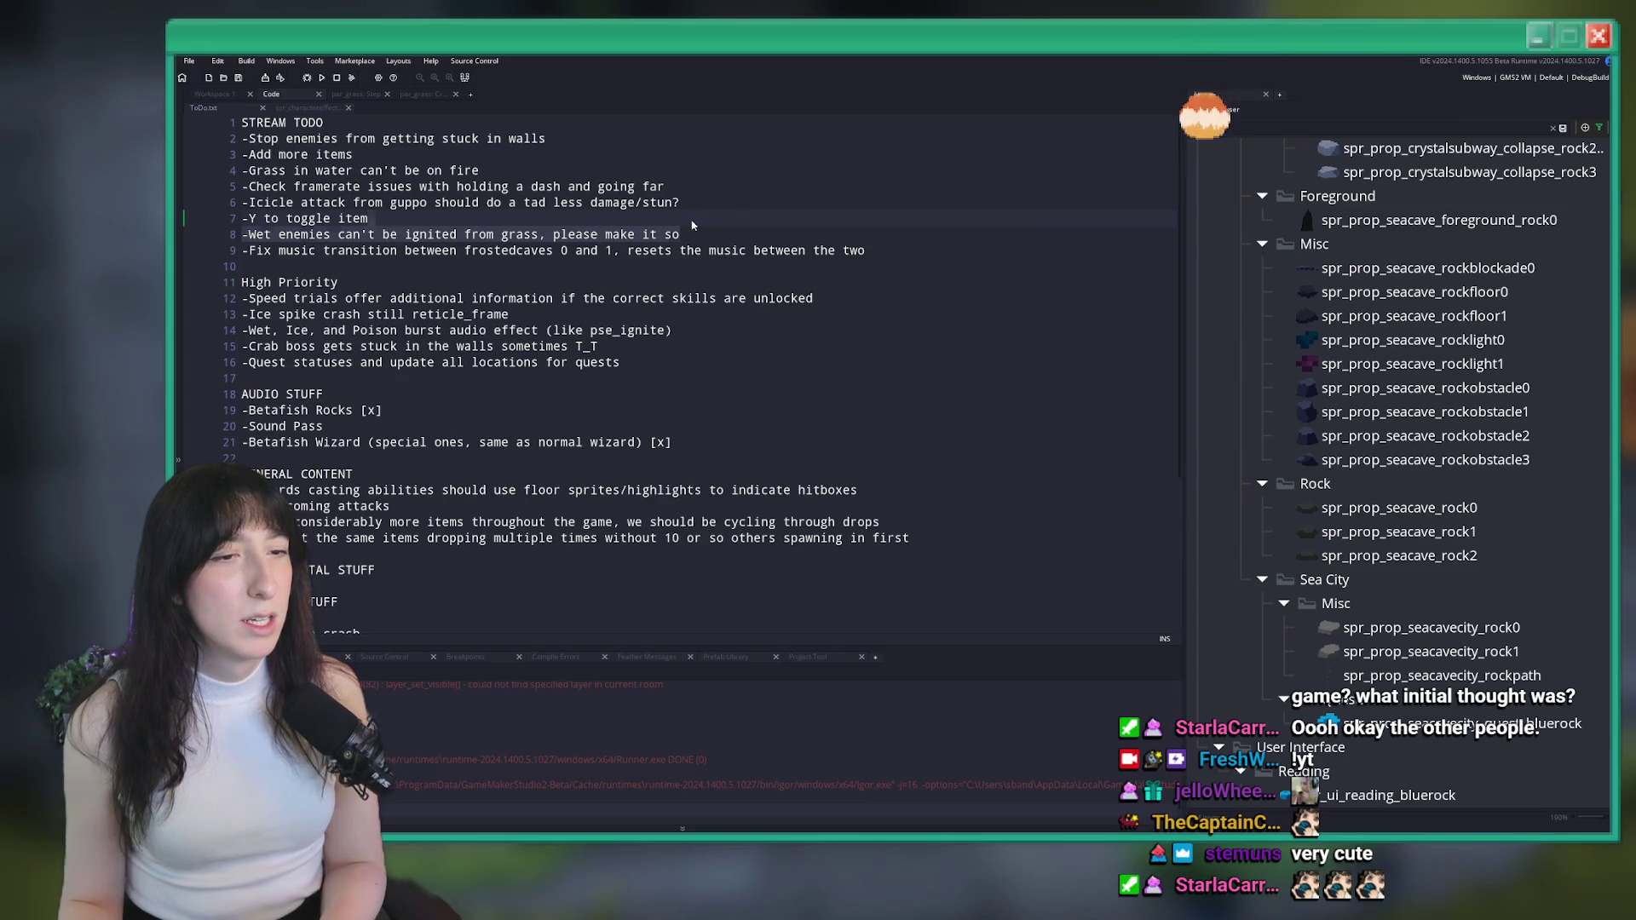
pyautogui.hotkey('shift', 'Up')
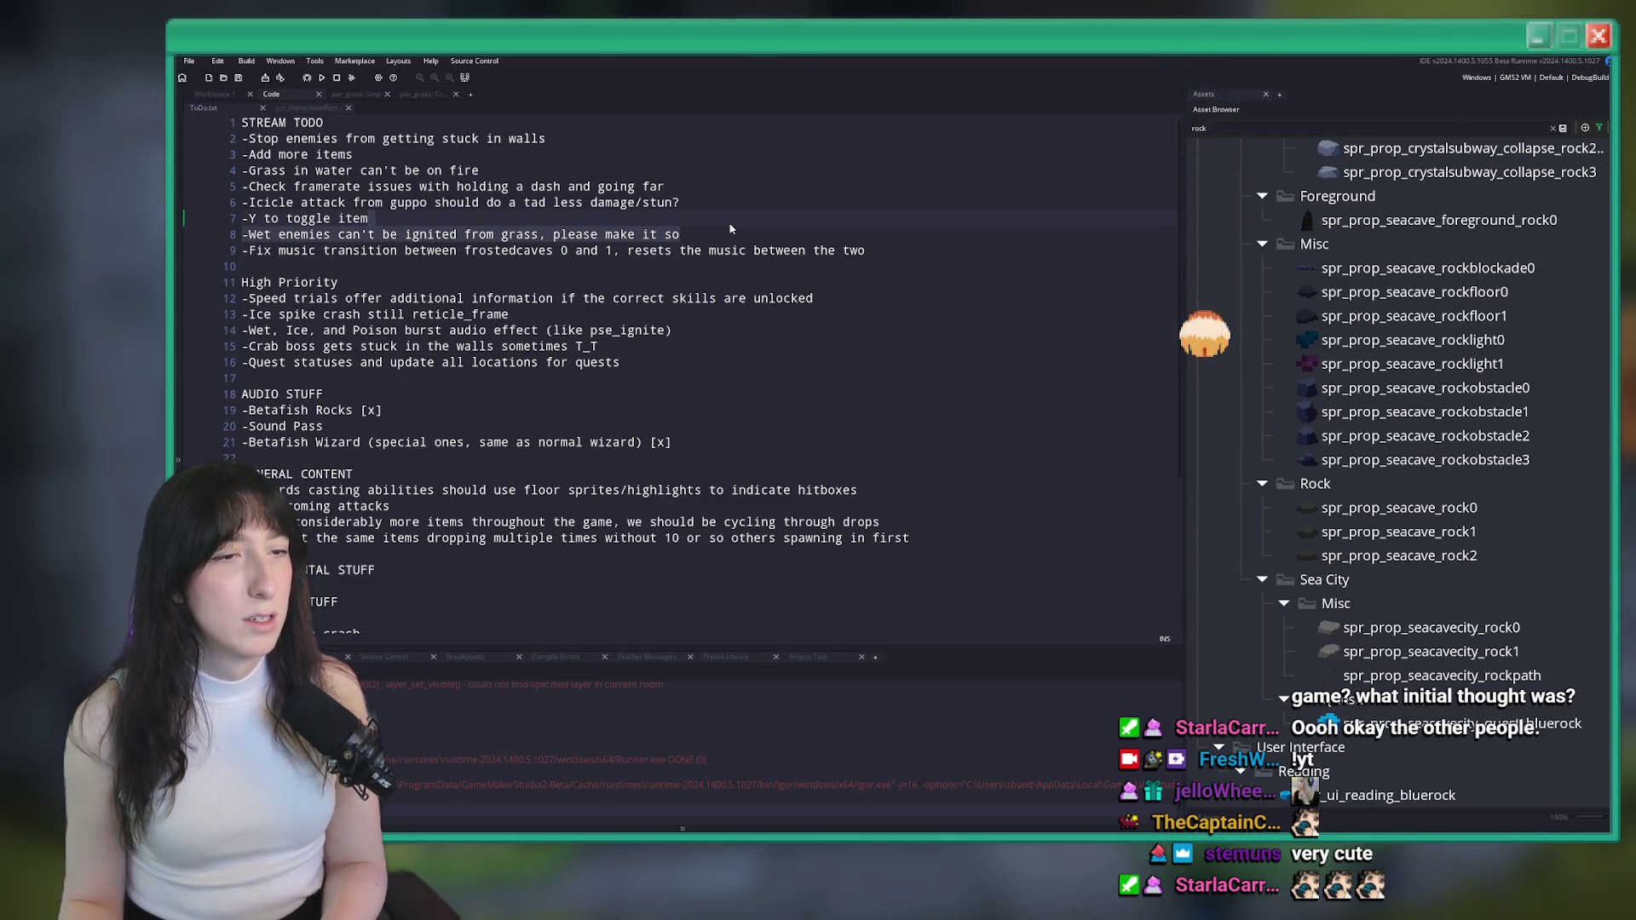
pyautogui.press('BackSpace')
pyautogui.hotkey('ctrl', 's')
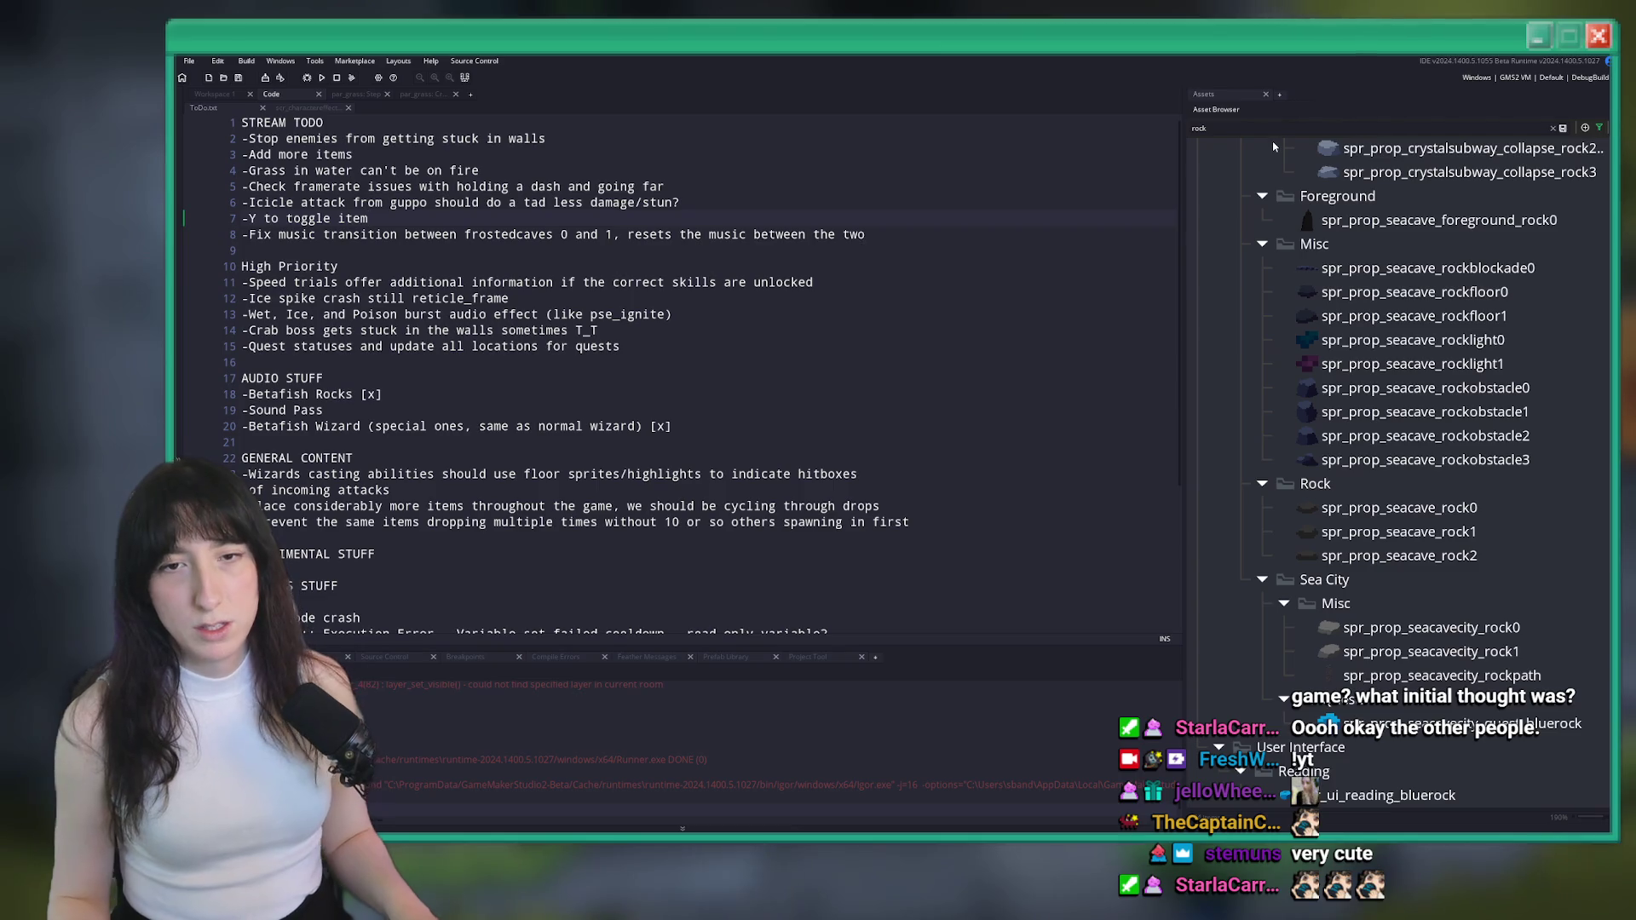
pyautogui.write('f')
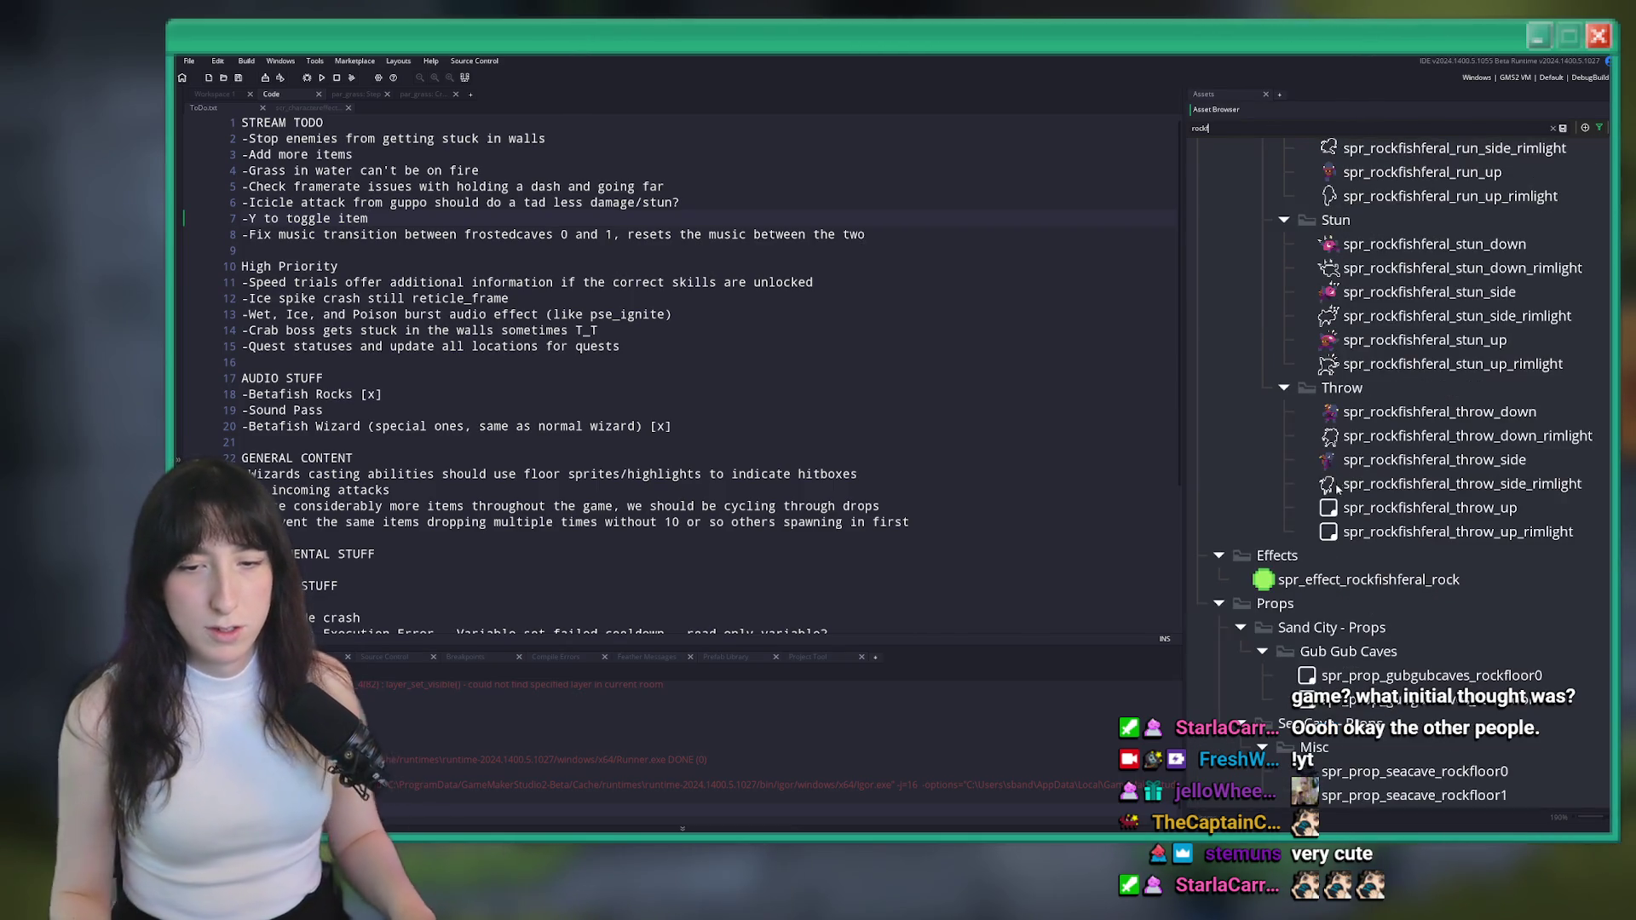
pyautogui.scroll(5, 1425, 417)
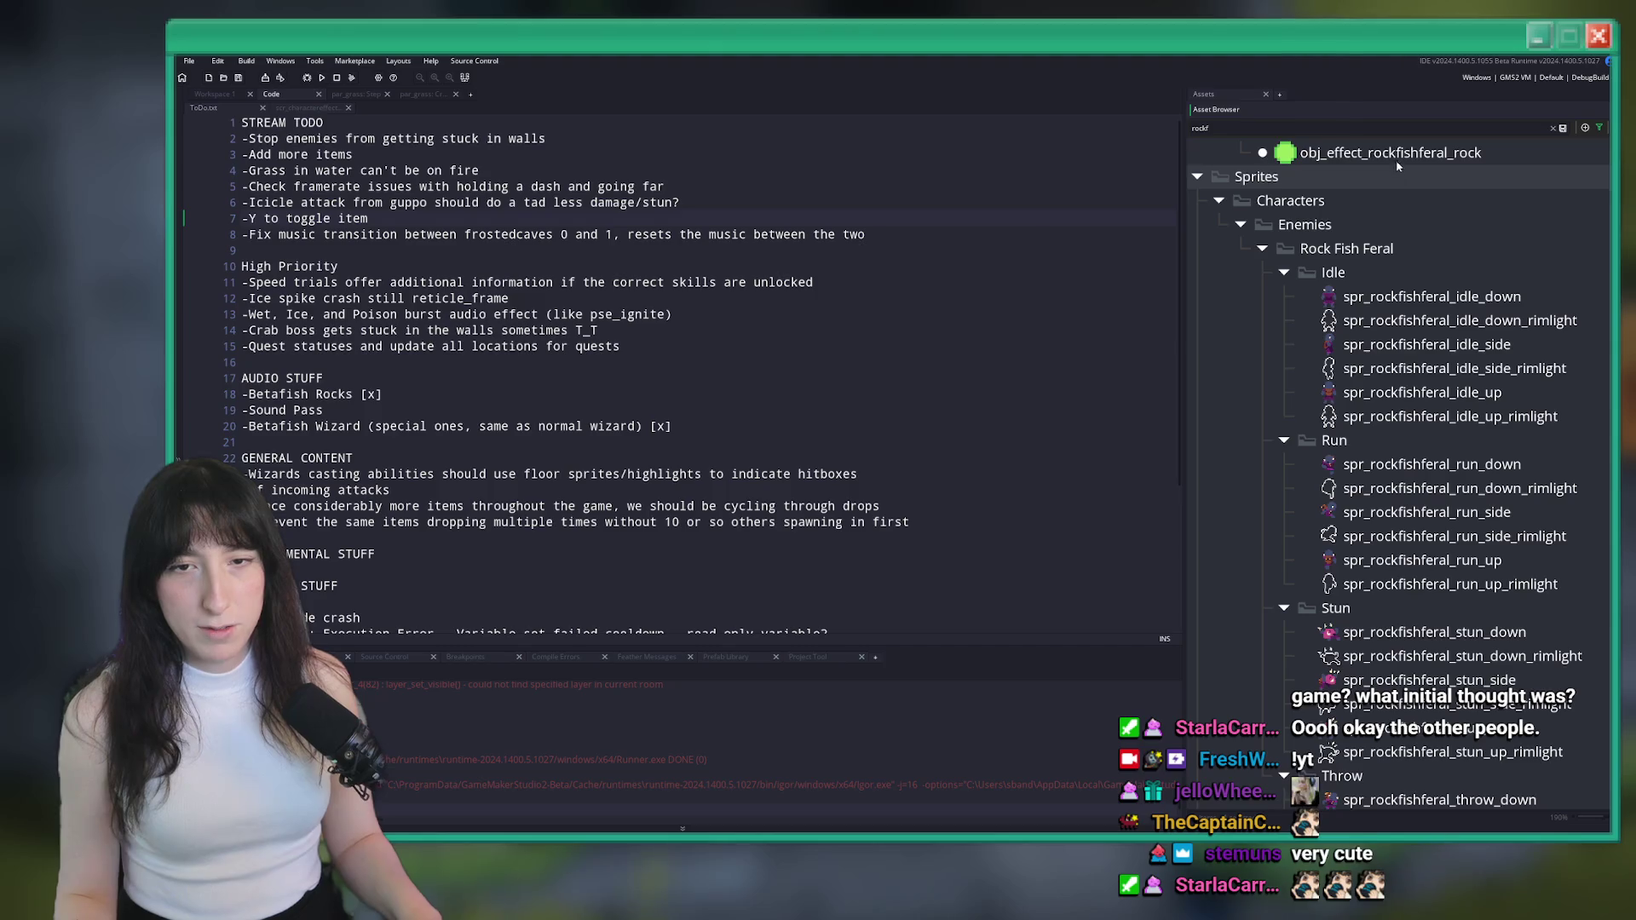
# Open obj_effect_rockfishferal_rock, then find obj_effect_meanflower_bullet with 'flower' and open its Step code
pyautogui.doubleClick(1396, 155)
pyautogui.hotkey('ctrl', 't')
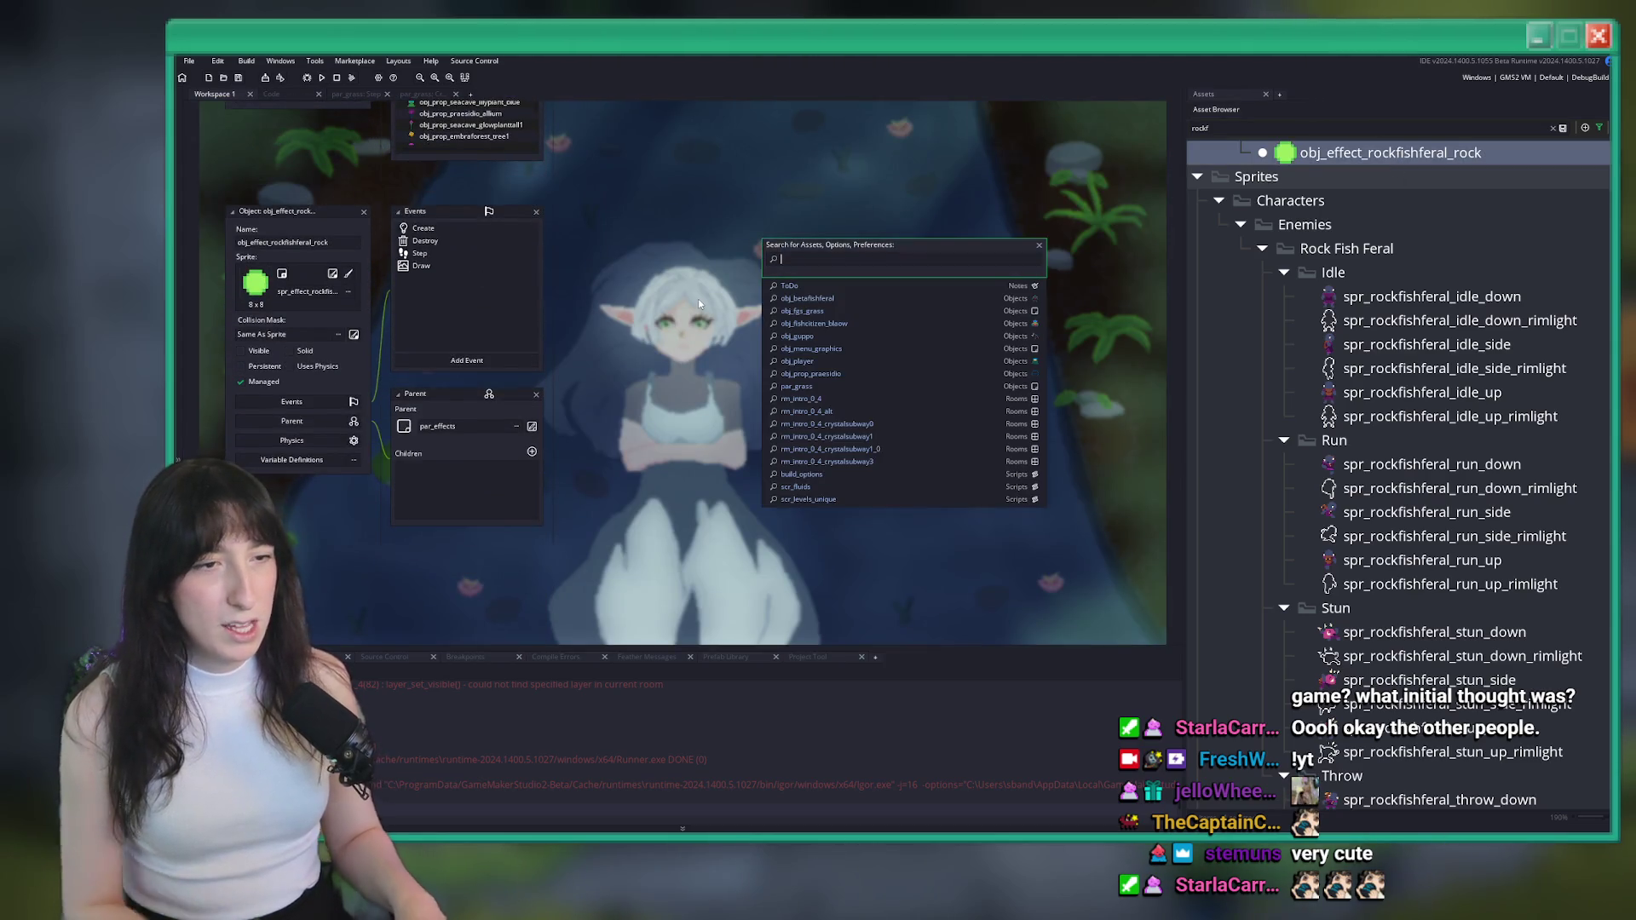
pyautogui.write('flower')
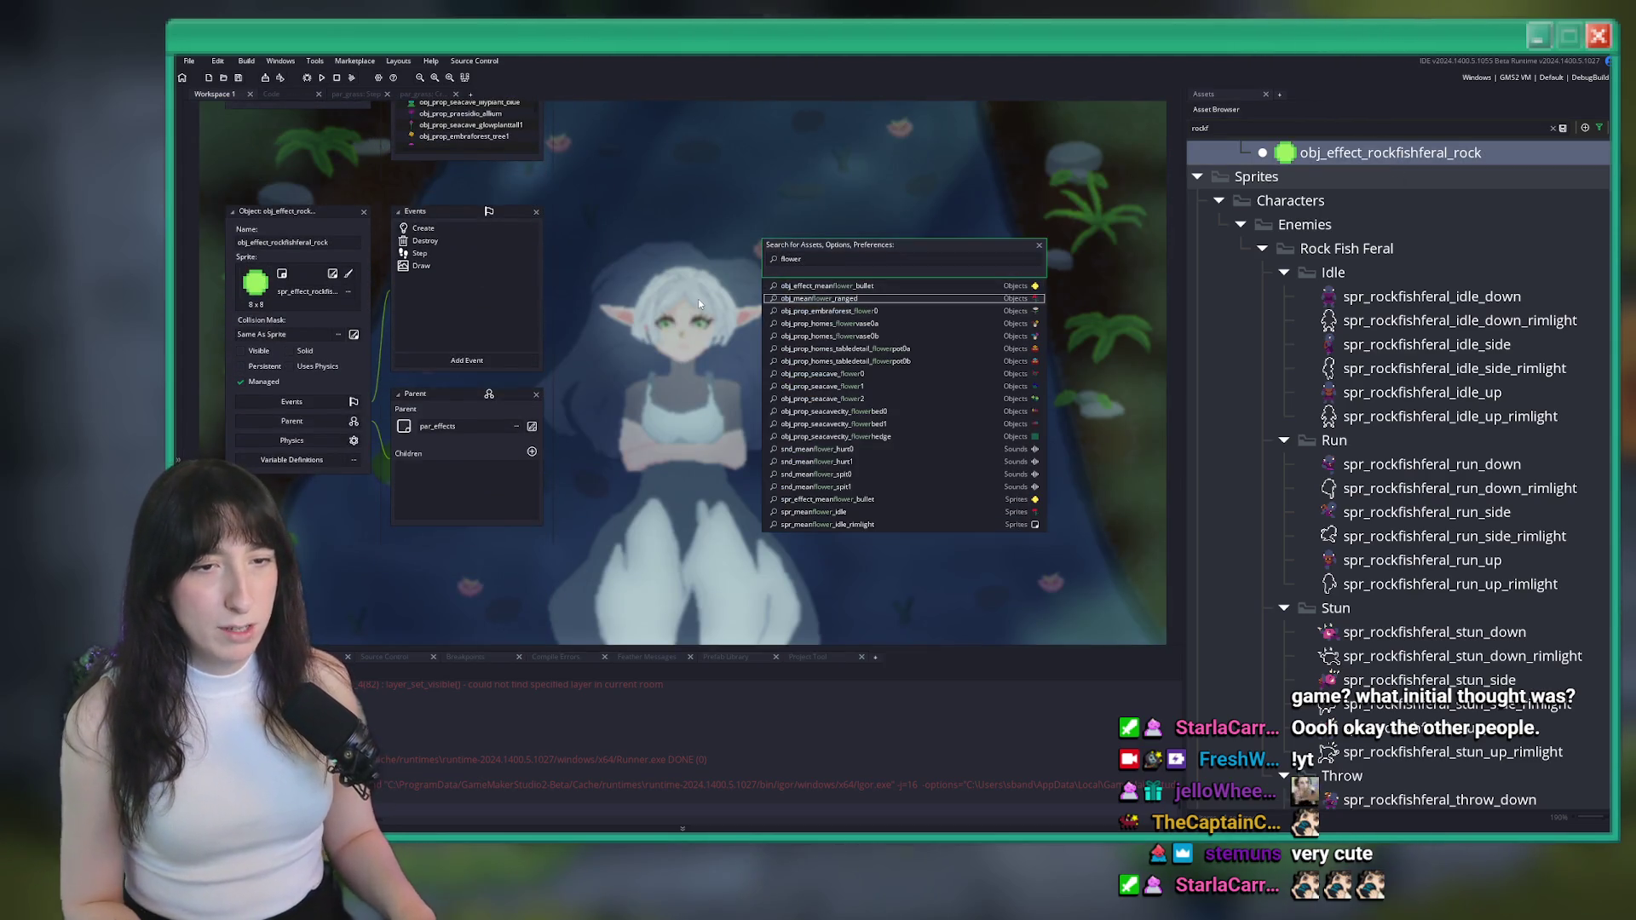
pyautogui.press('Return')
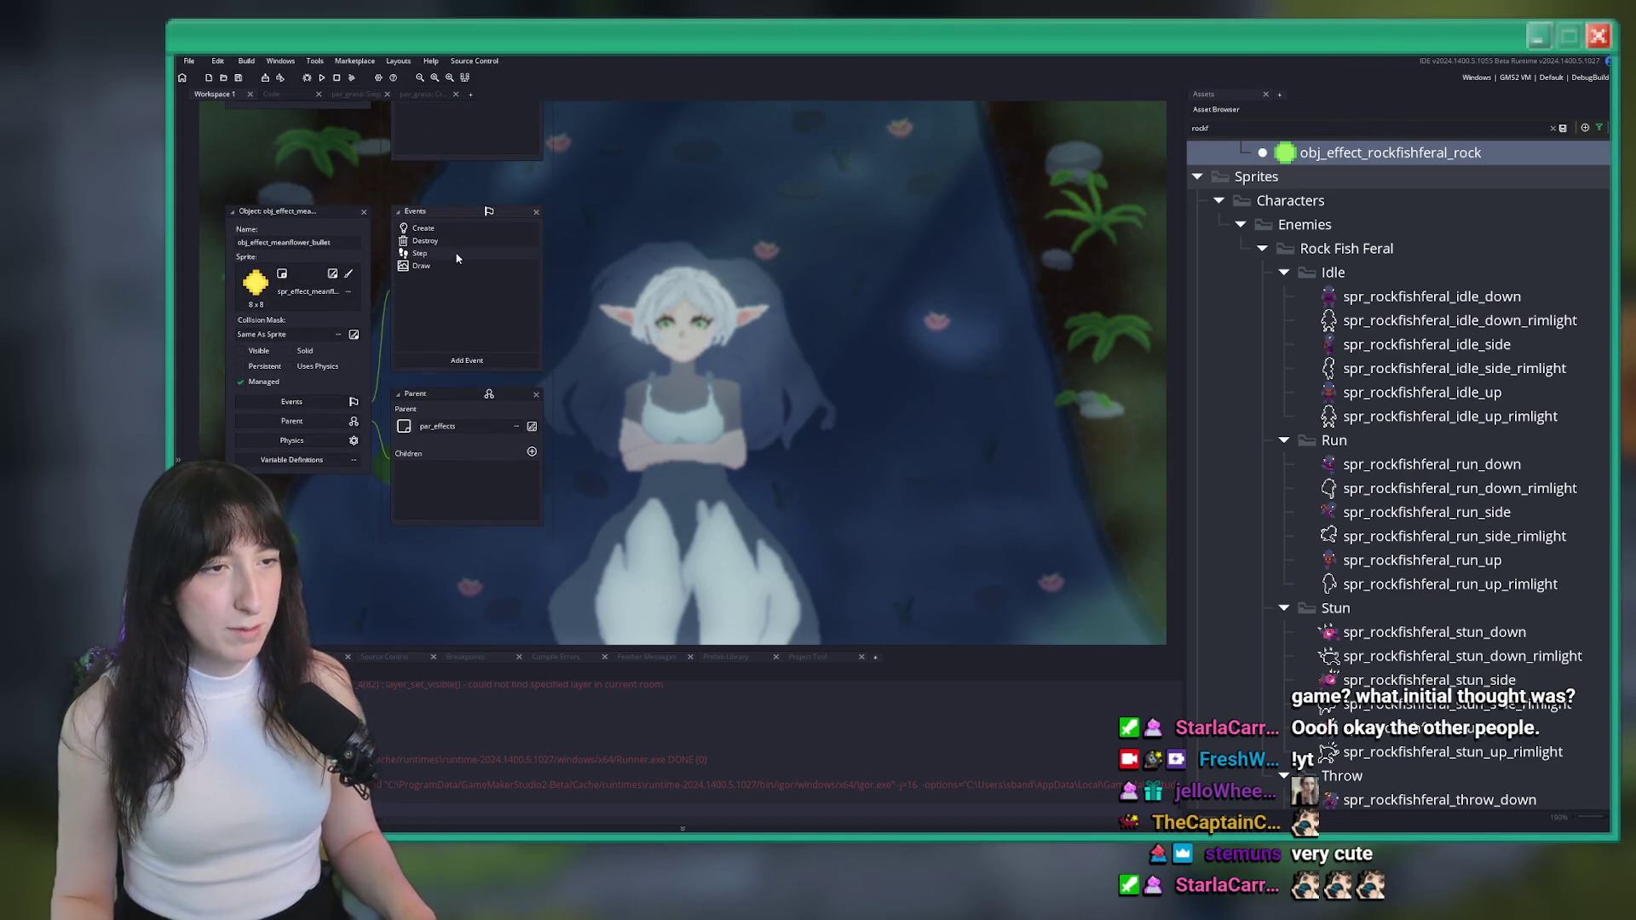
pyautogui.doubleClick(458, 257)
# Select the bullet's hit block from the line-42 player check and open the rock's Step code
pyautogui.scroll(-10, 816, 378)
pyautogui.scroll(4, 816, 379)
pyautogui.scroll(-1, 852, 332)
pyautogui.scroll(-4, 935, 426)
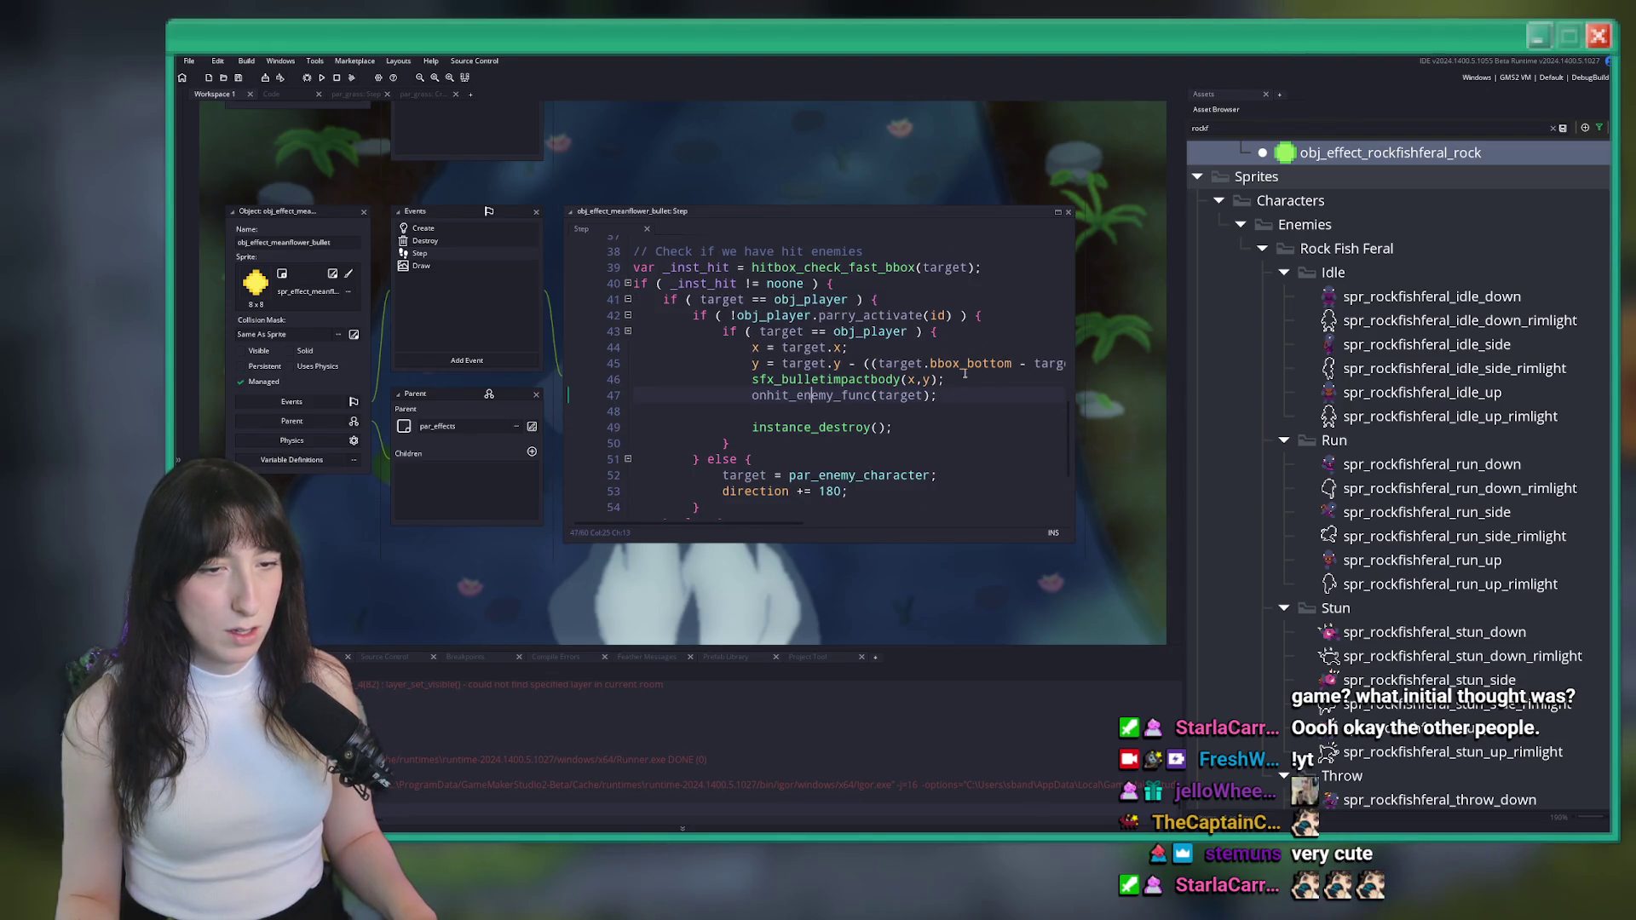
pyautogui.moveTo(1084, 561); pyautogui.dragTo(1152, 645)
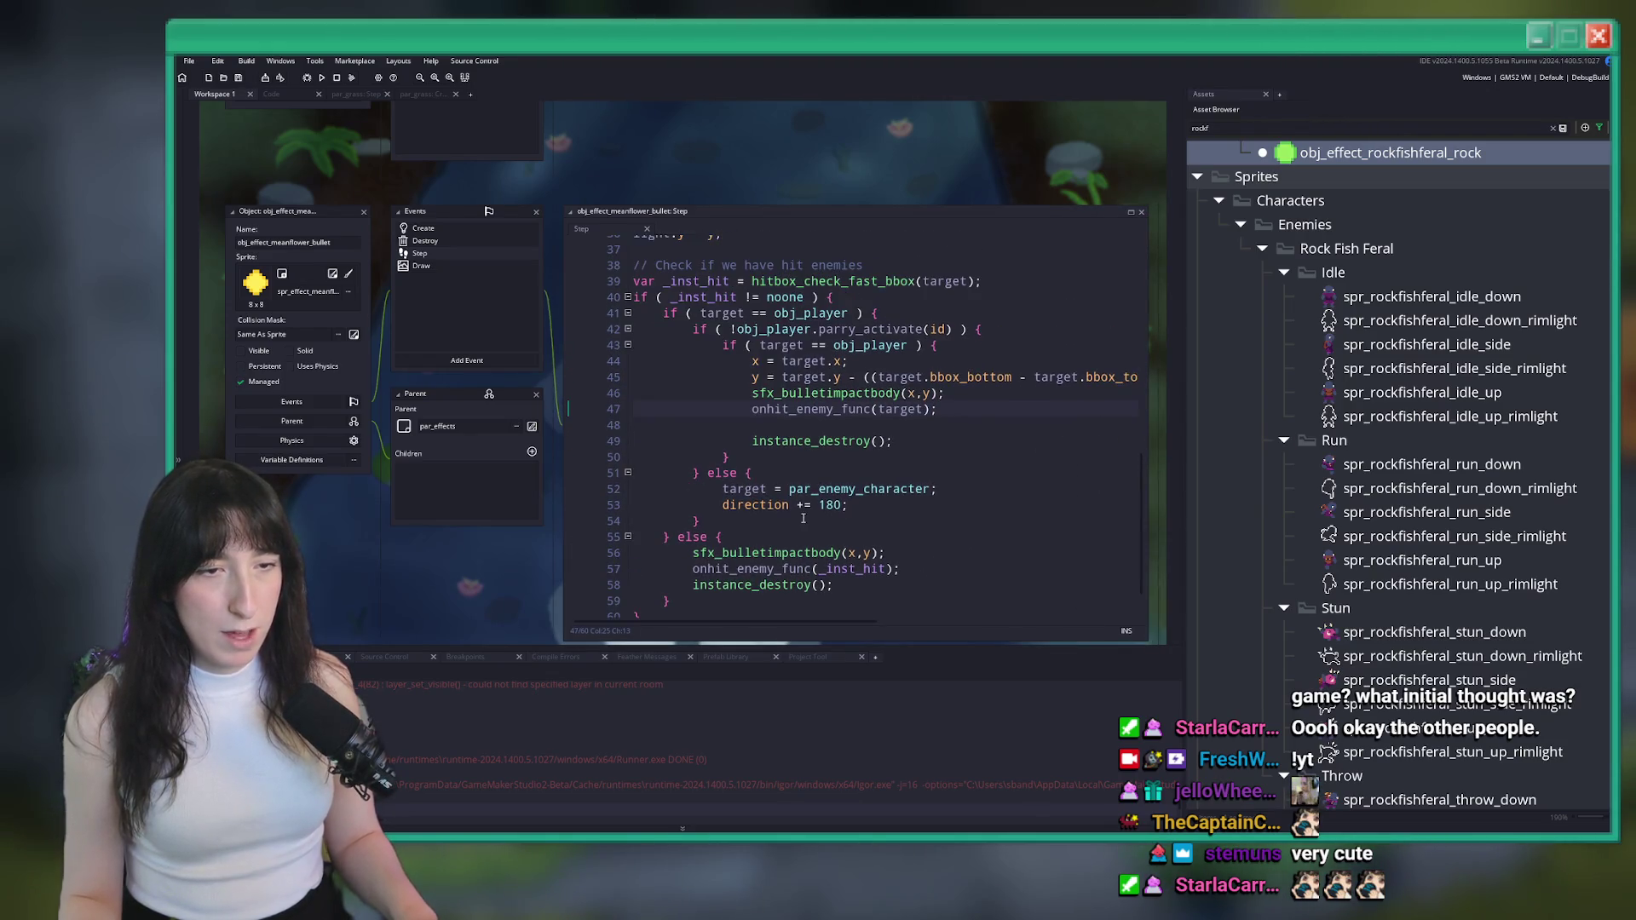
pyautogui.click(695, 329)
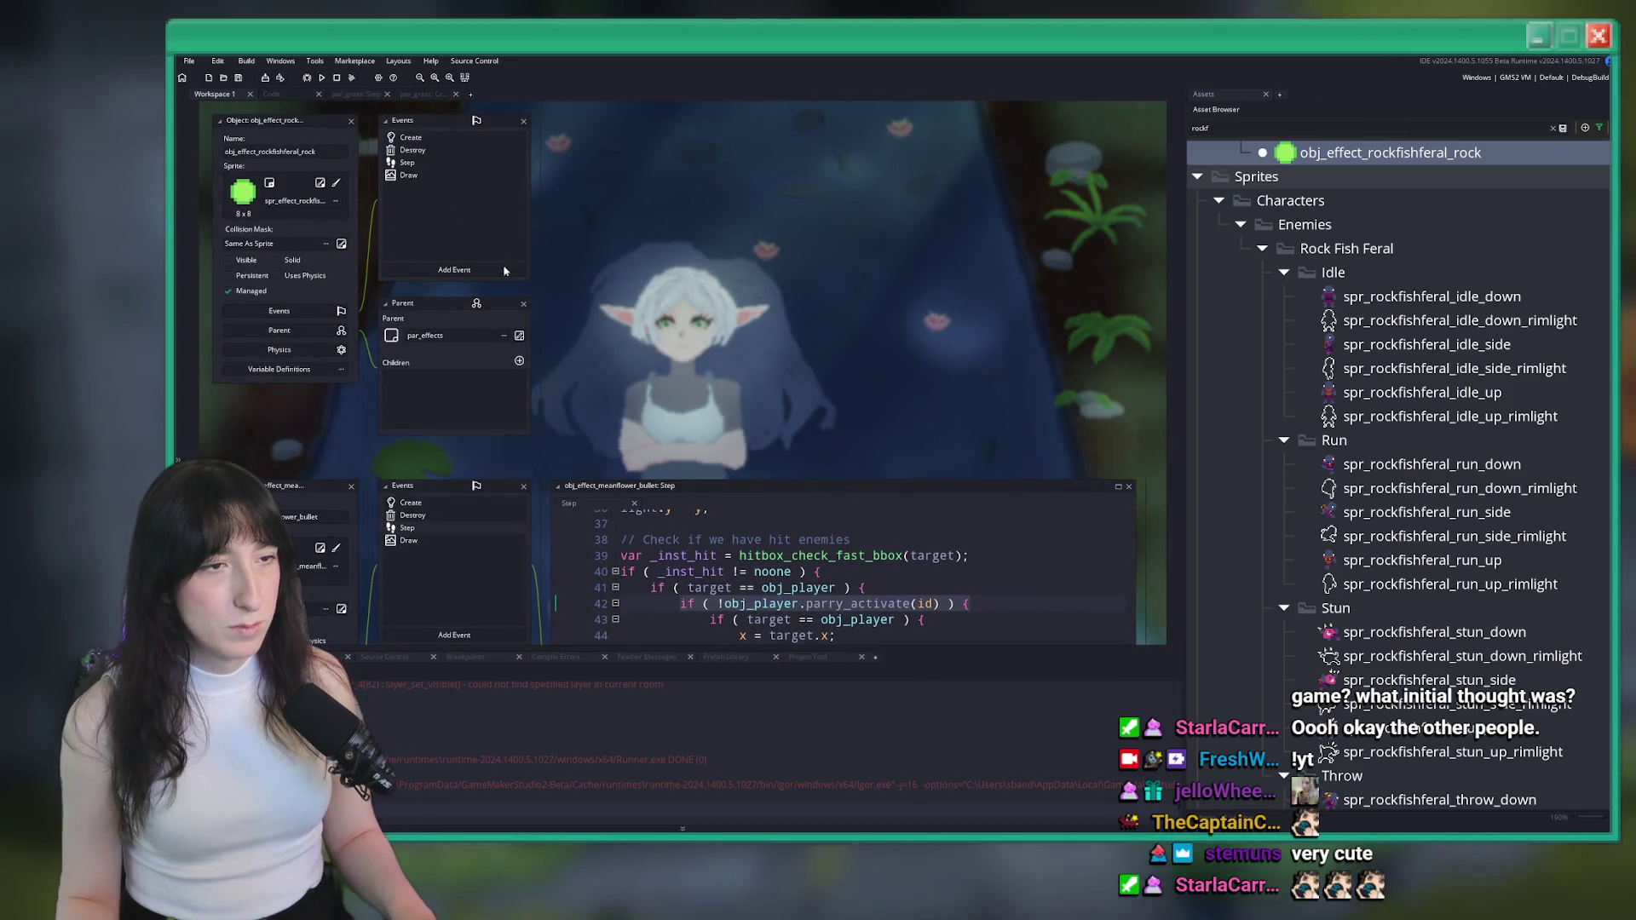
pyautogui.click(971, 603)
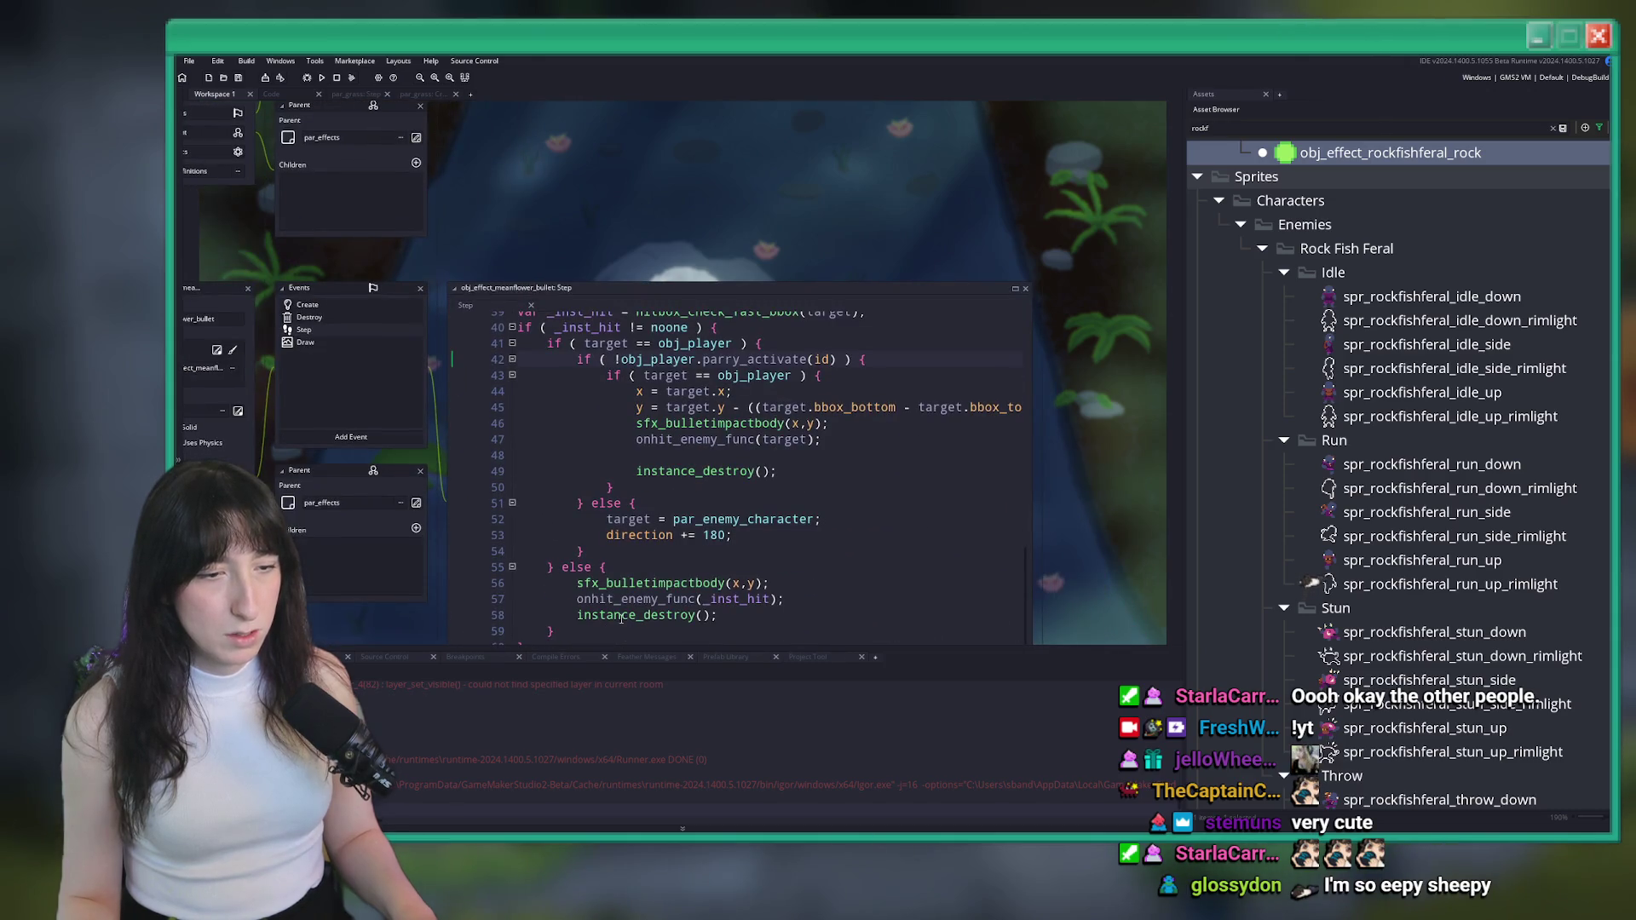
pyautogui.moveTo(559, 580)
pyautogui.mouseDown()
pyautogui.moveTo(516, 501)
pyautogui.moveTo(508, 359)
pyautogui.mouseUp()
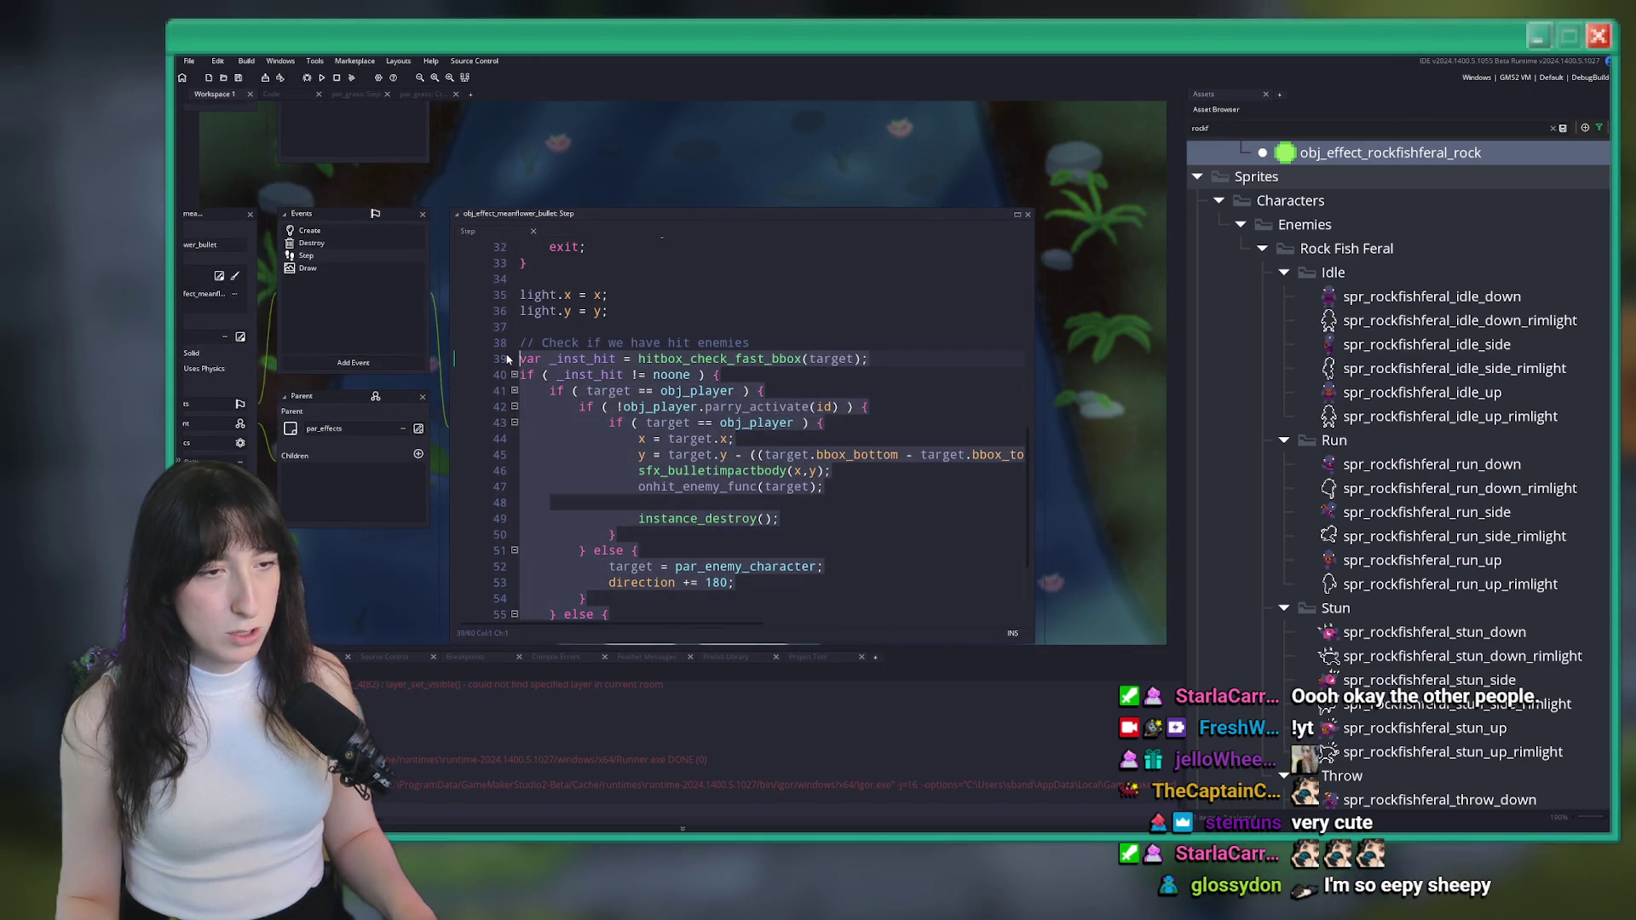
pyautogui.scroll(5, 511, 386)
pyautogui.doubleClick(367, 290)
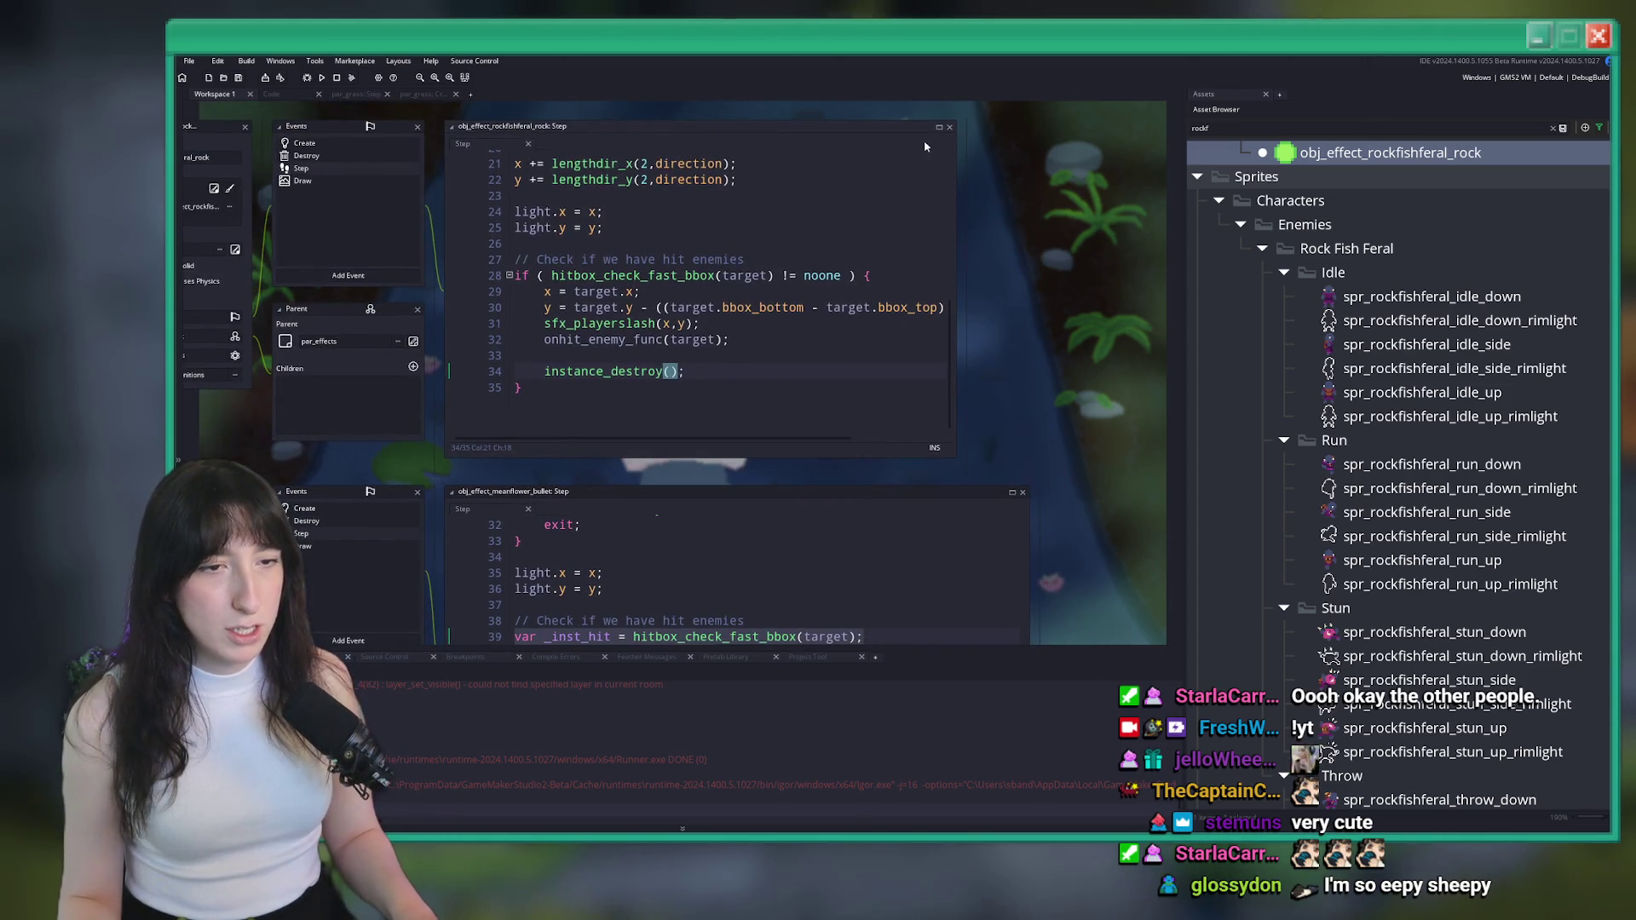
# Paste the parry-aware hit block into the rock's Step code, delete the old check (lines 49–55), and save
pyautogui.click(942, 131)
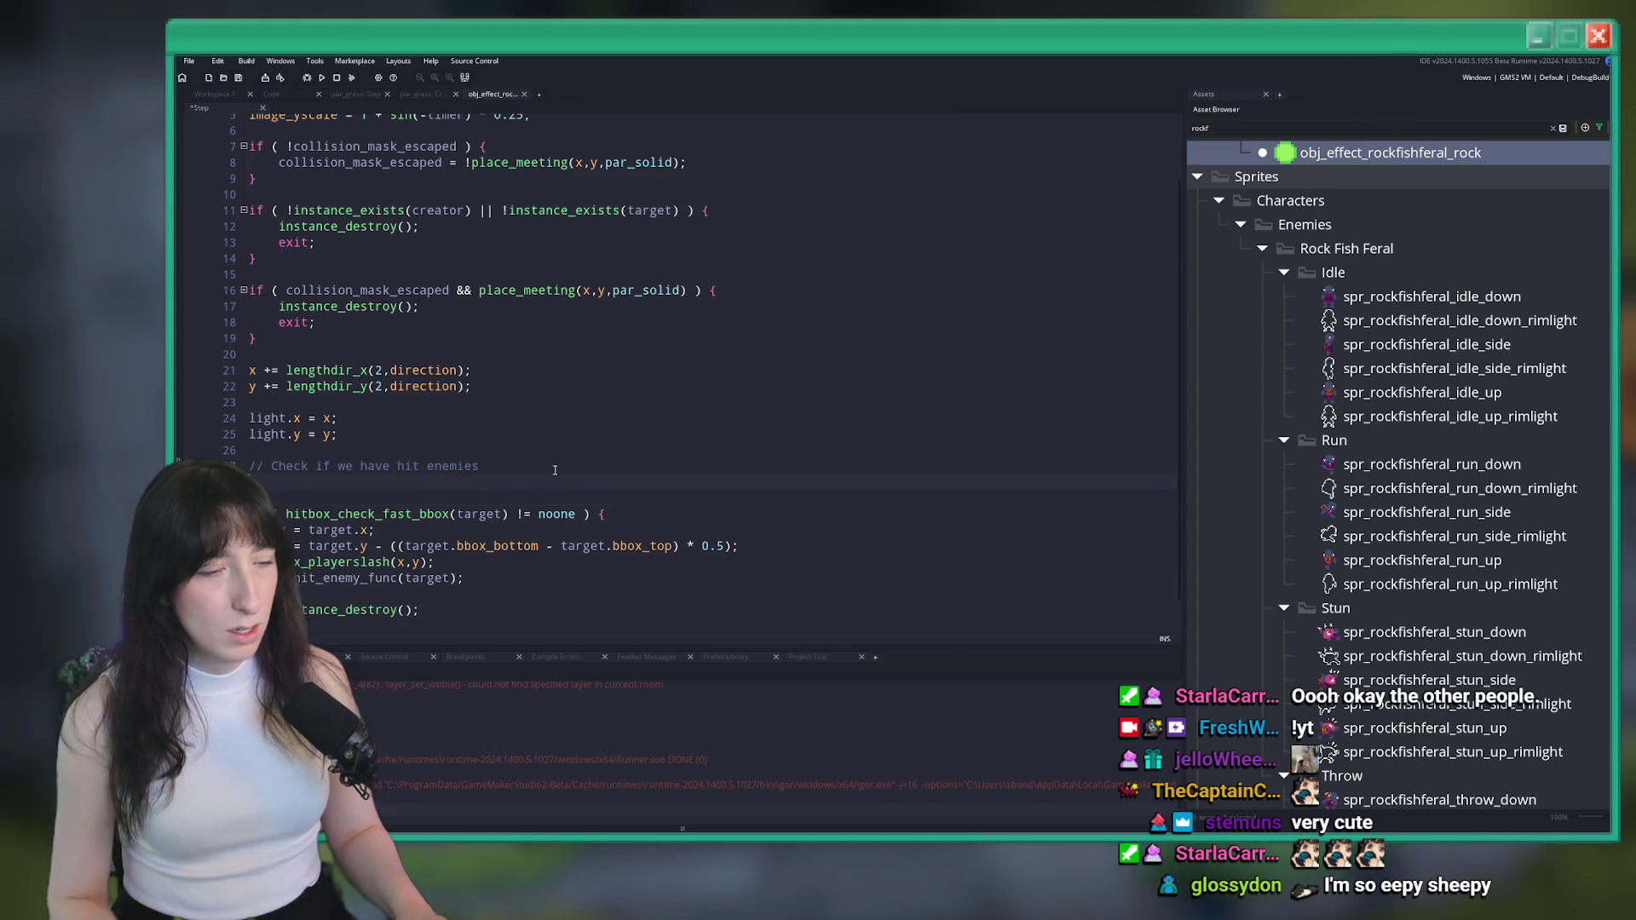
pyautogui.write('var _inst_hit = hitbox_check_fast_bbox(target); if ( _inst_hit != noone ) { \tif ( target == obj_player ) { \t\tif ( !obj_player.parry_activate(id) ) { \t\t\tif ( target == obj_player ) { \t\t\t\tx = target.x; \t\t\t\ty = target.y - ((target.bbox_bottom - target.bbox_top) * 0.5); \t\t\t\tsfx_bulletimpactbody(x,y); \t\t\t\tonhit_enemy_func(target);  \t\t\t\tinstance_destroy(); \t\t\t} \t\t} else { \t\t\ttarget = par_enemy_character; \t\t\tdirection += 180; \t\t} \t} else { \t\tsfx_bulletimpactbody(x,y); \t\tonhit_enemy_func(_inst_hit); \t\tinstance_destroy(); \t} }')
pyautogui.scroll(-4, 436, 480)
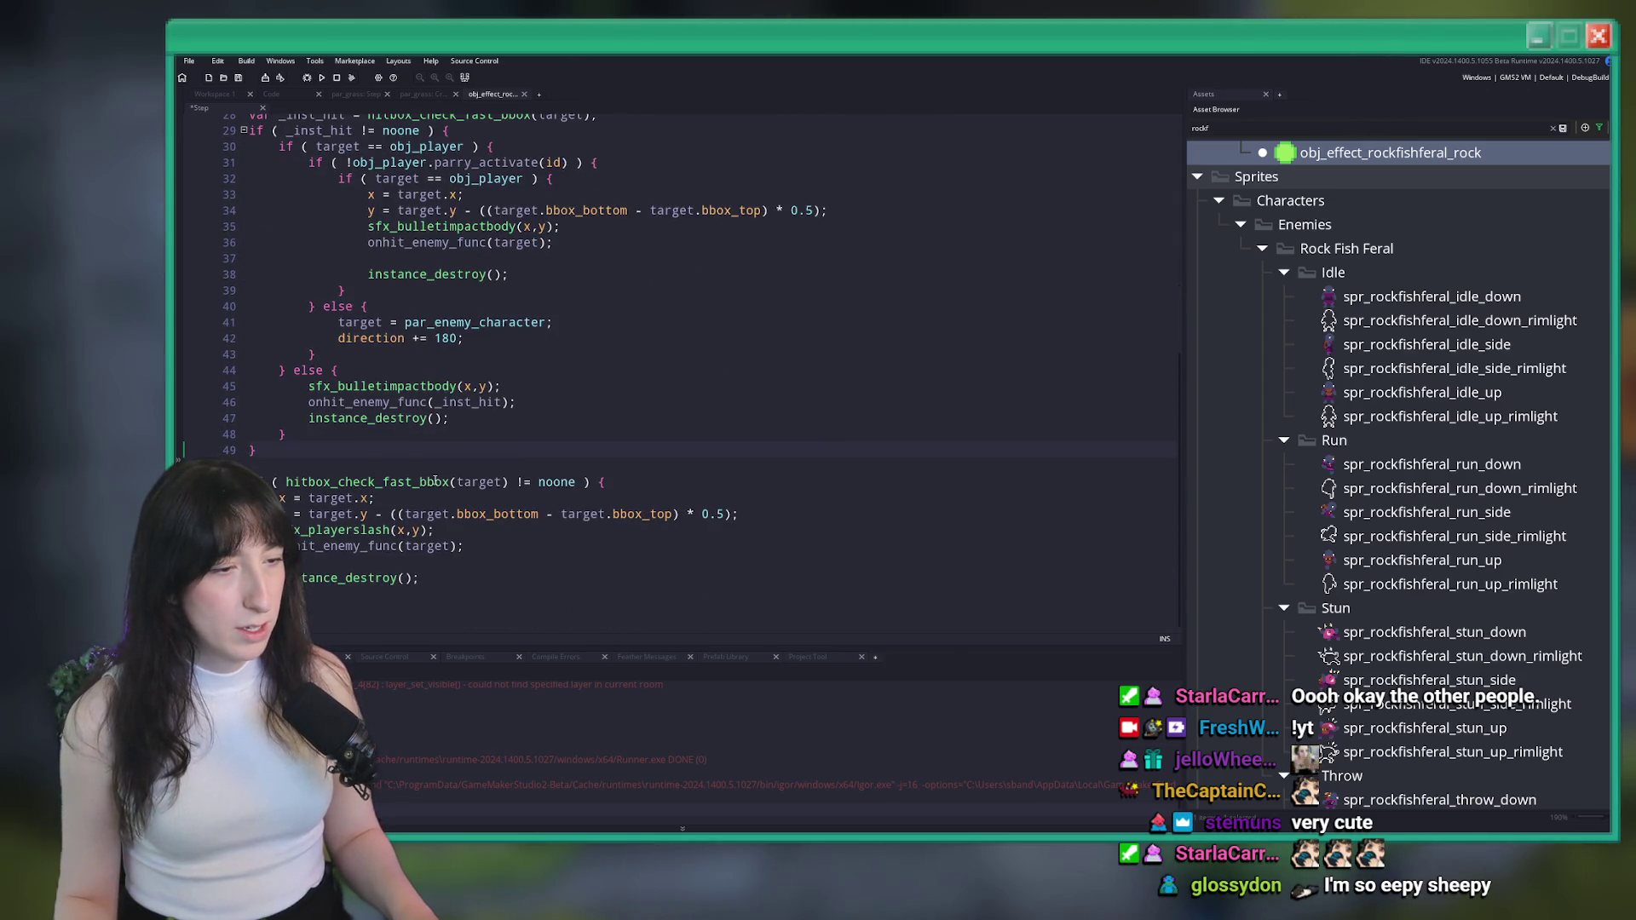
pyautogui.scroll(1, 443, 406)
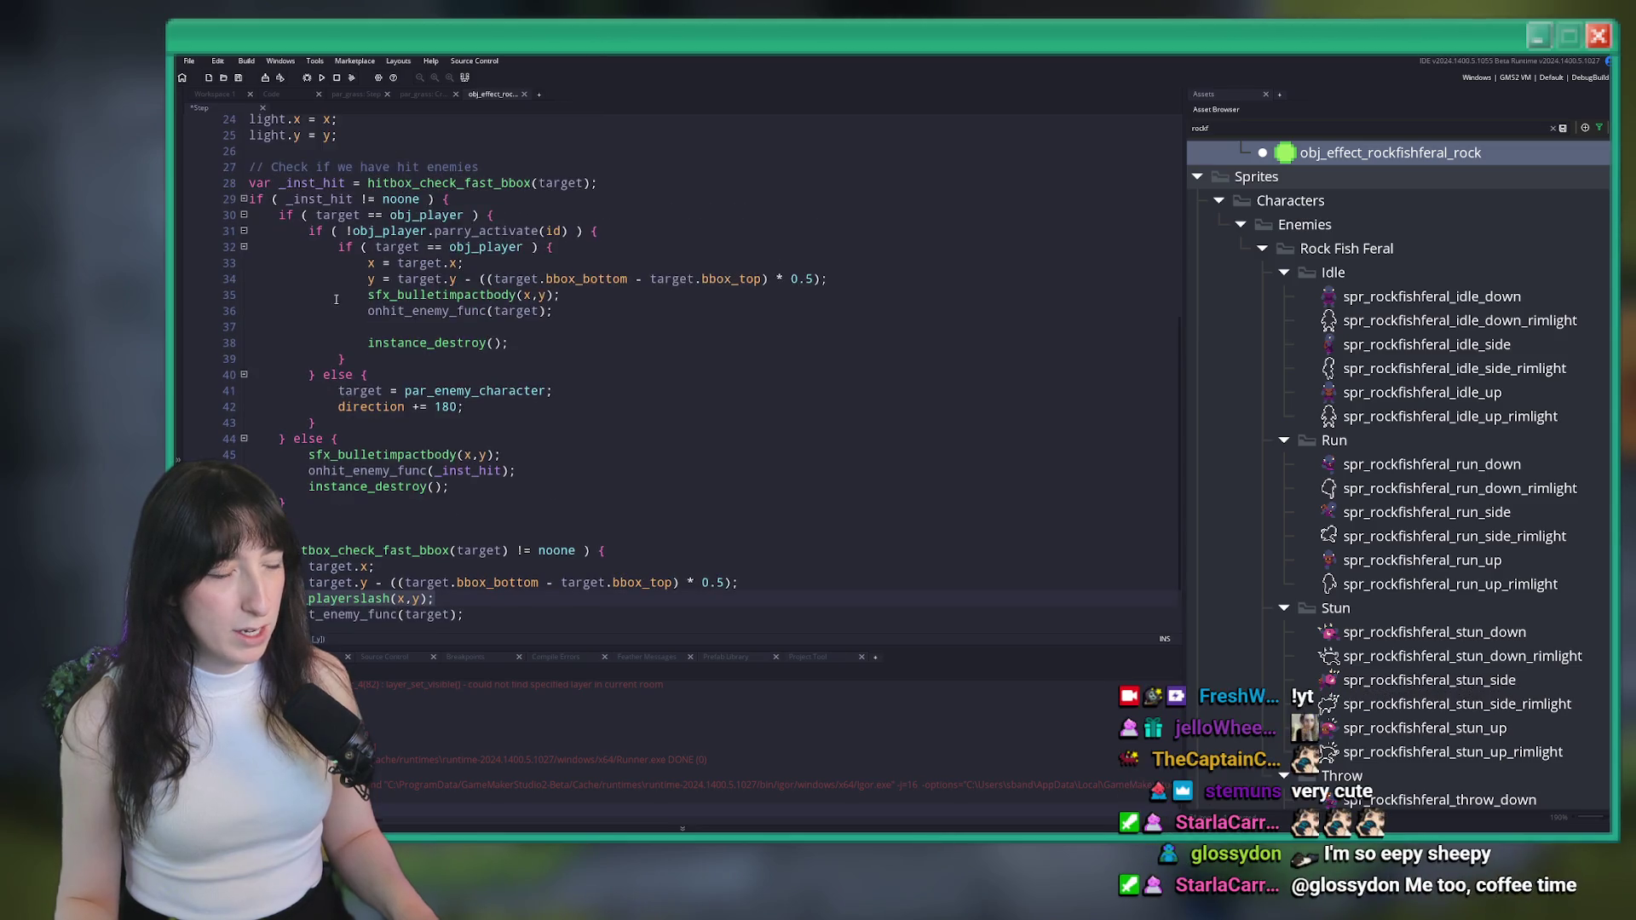
pyautogui.scroll(1, 443, 407)
pyautogui.scroll(-1, 441, 554)
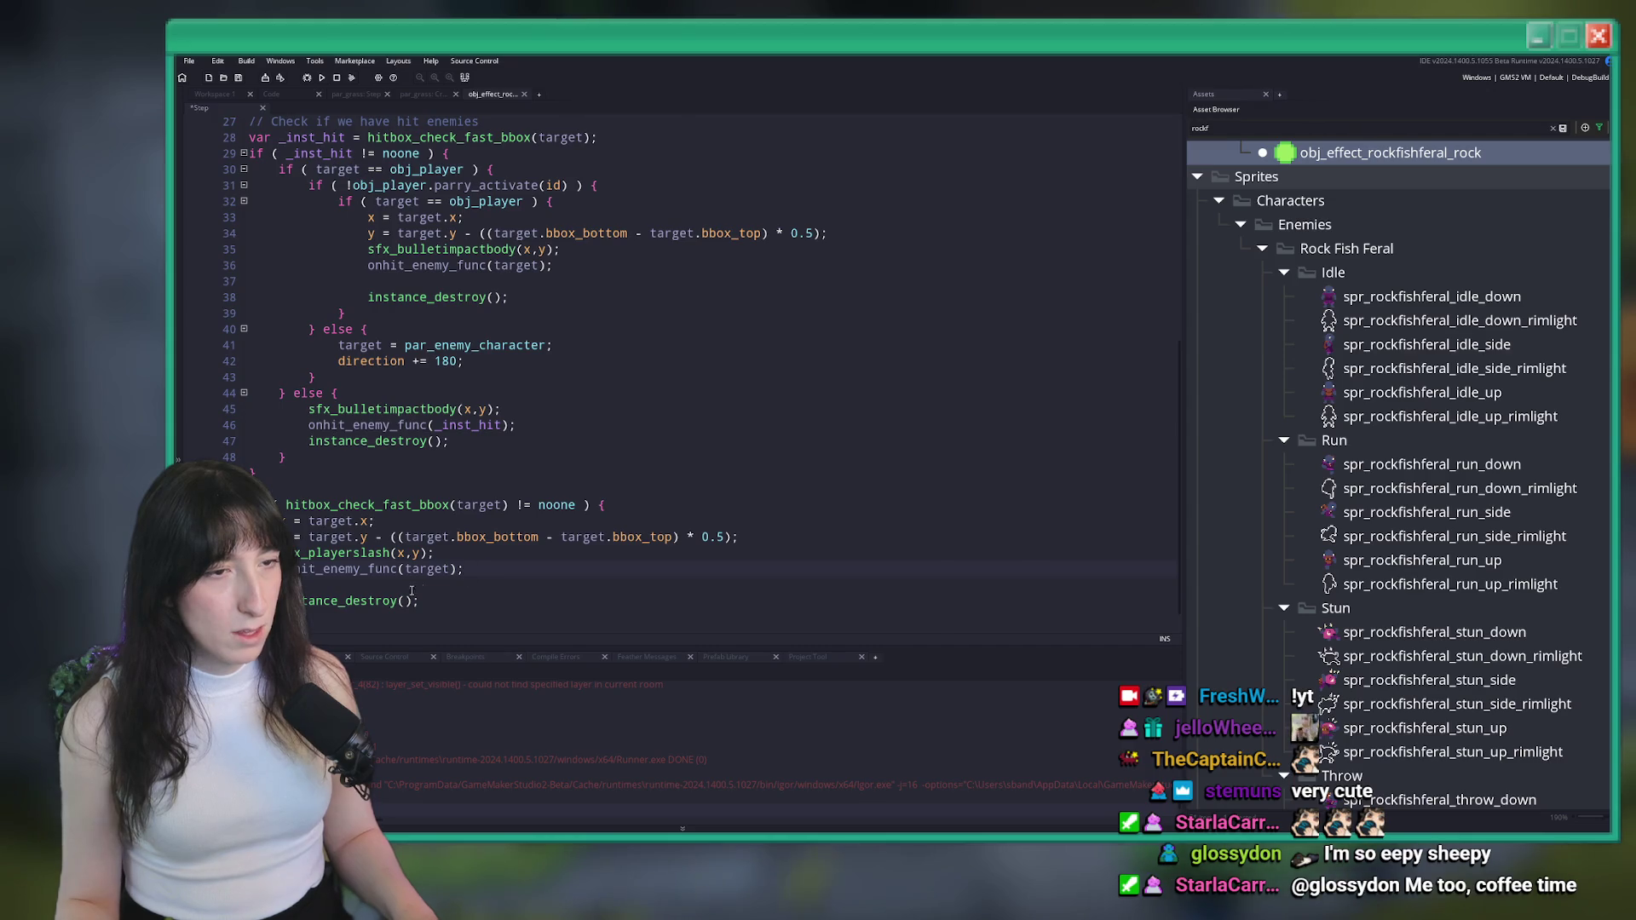
pyautogui.scroll(-1, 379, 569)
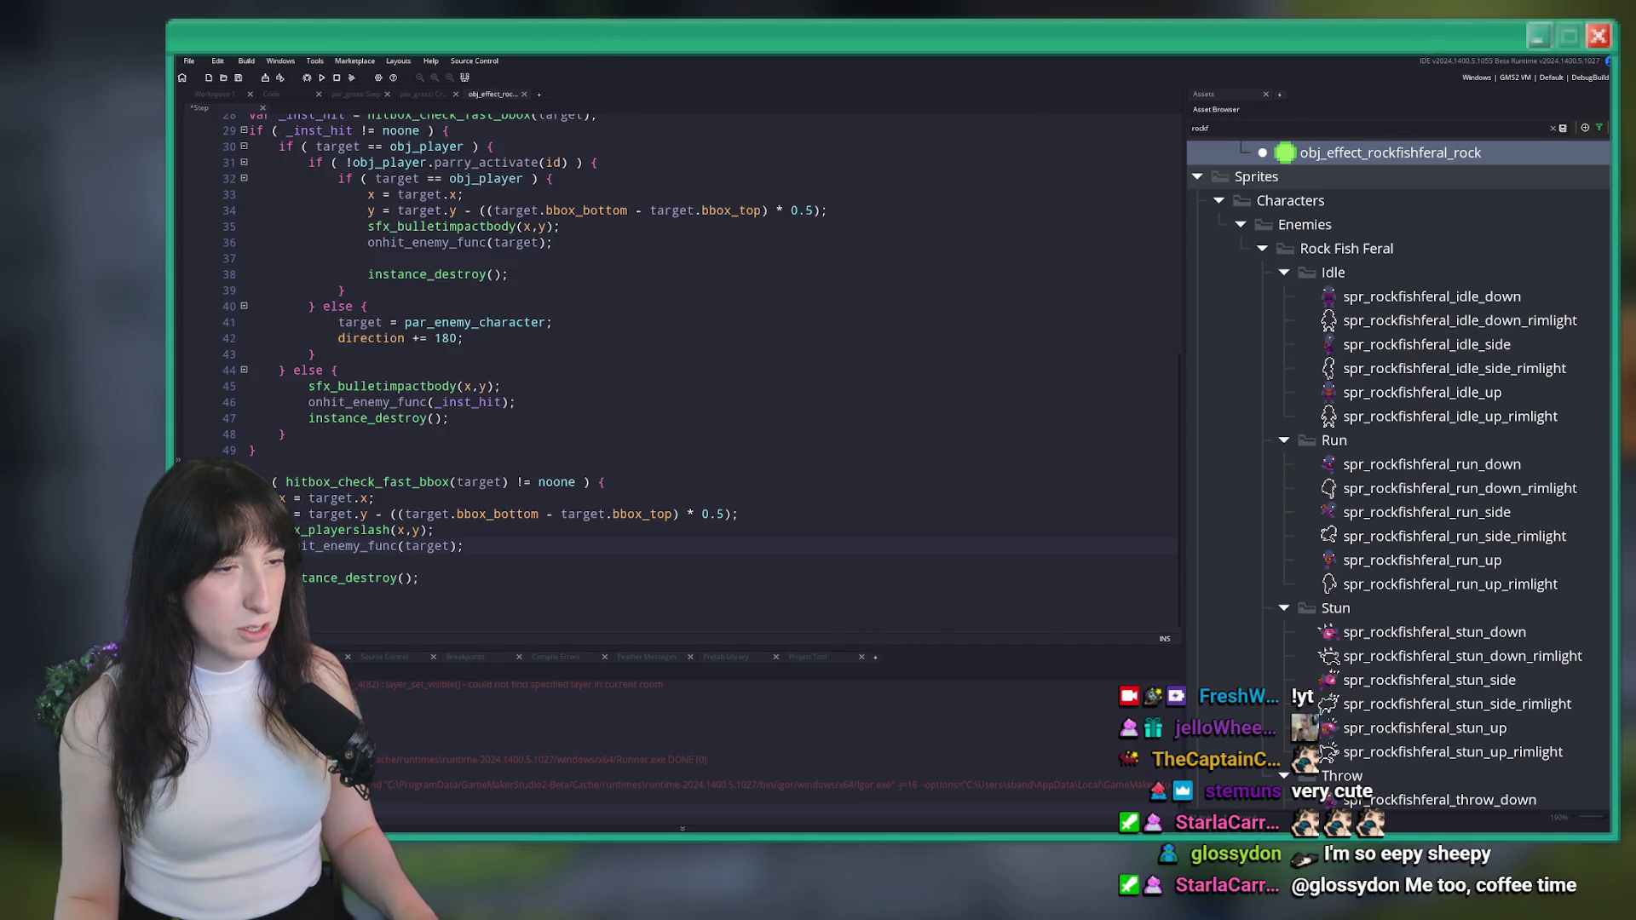
pyautogui.moveTo(420, 577); pyautogui.dragTo(238, 449)
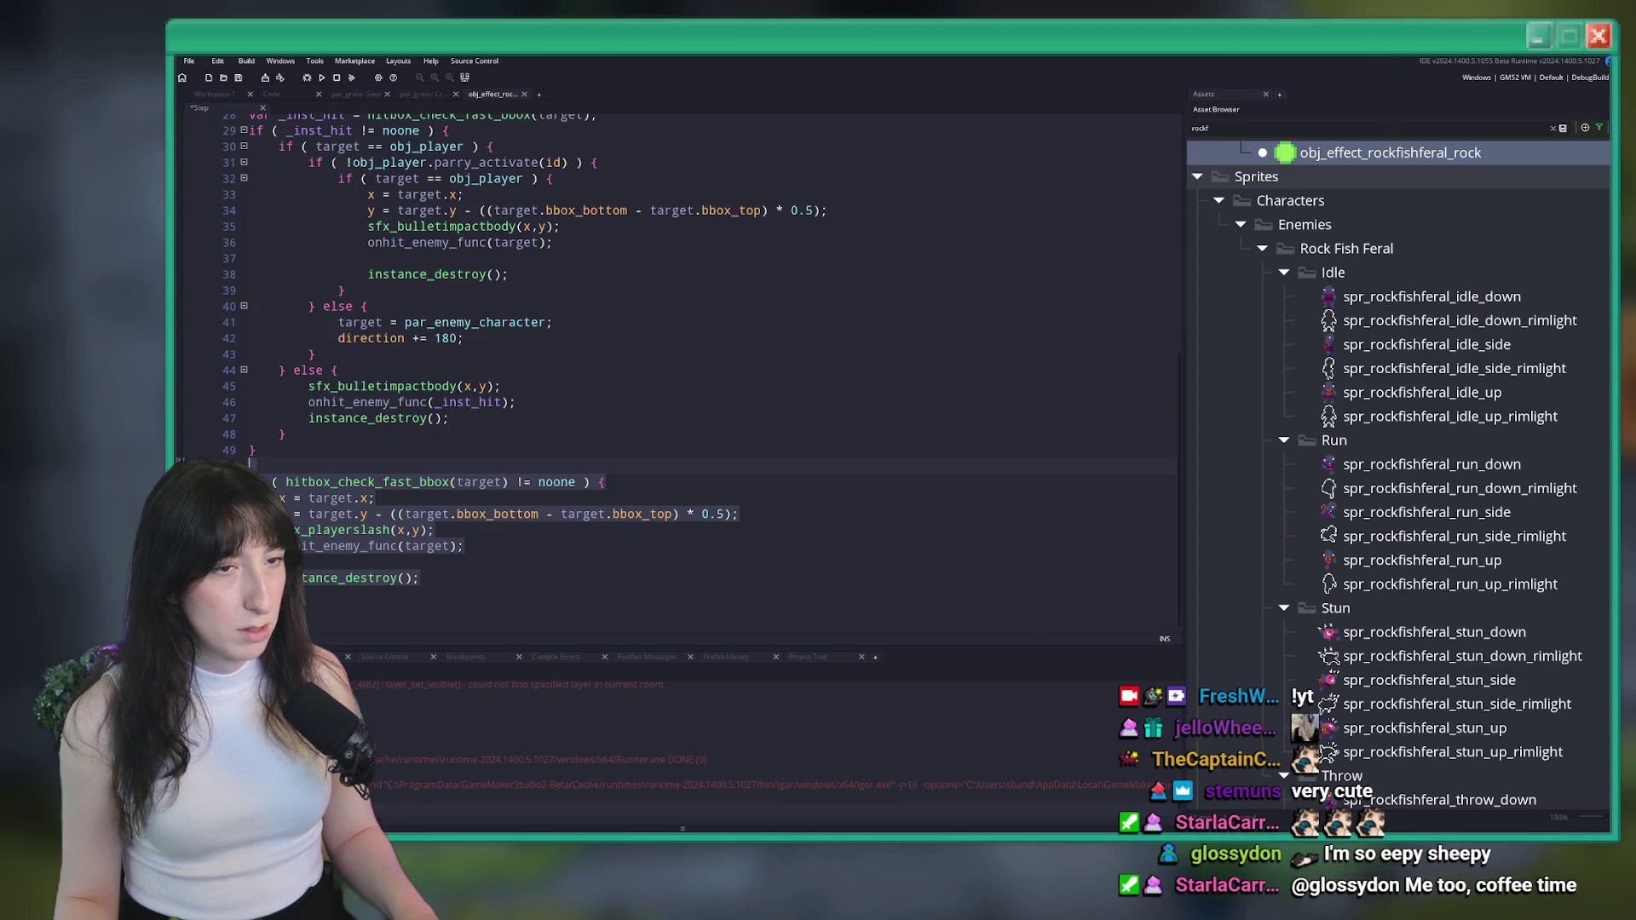
pyautogui.scroll(2, 305, 592)
pyautogui.press('Delete')
pyautogui.scroll(1, 305, 592)
pyautogui.hotkey('ctrl', 's')
# Open the obj_effect_guncrab_bullet object from an asset search for 'llet'
pyautogui.hotkey('ctrl', 't')
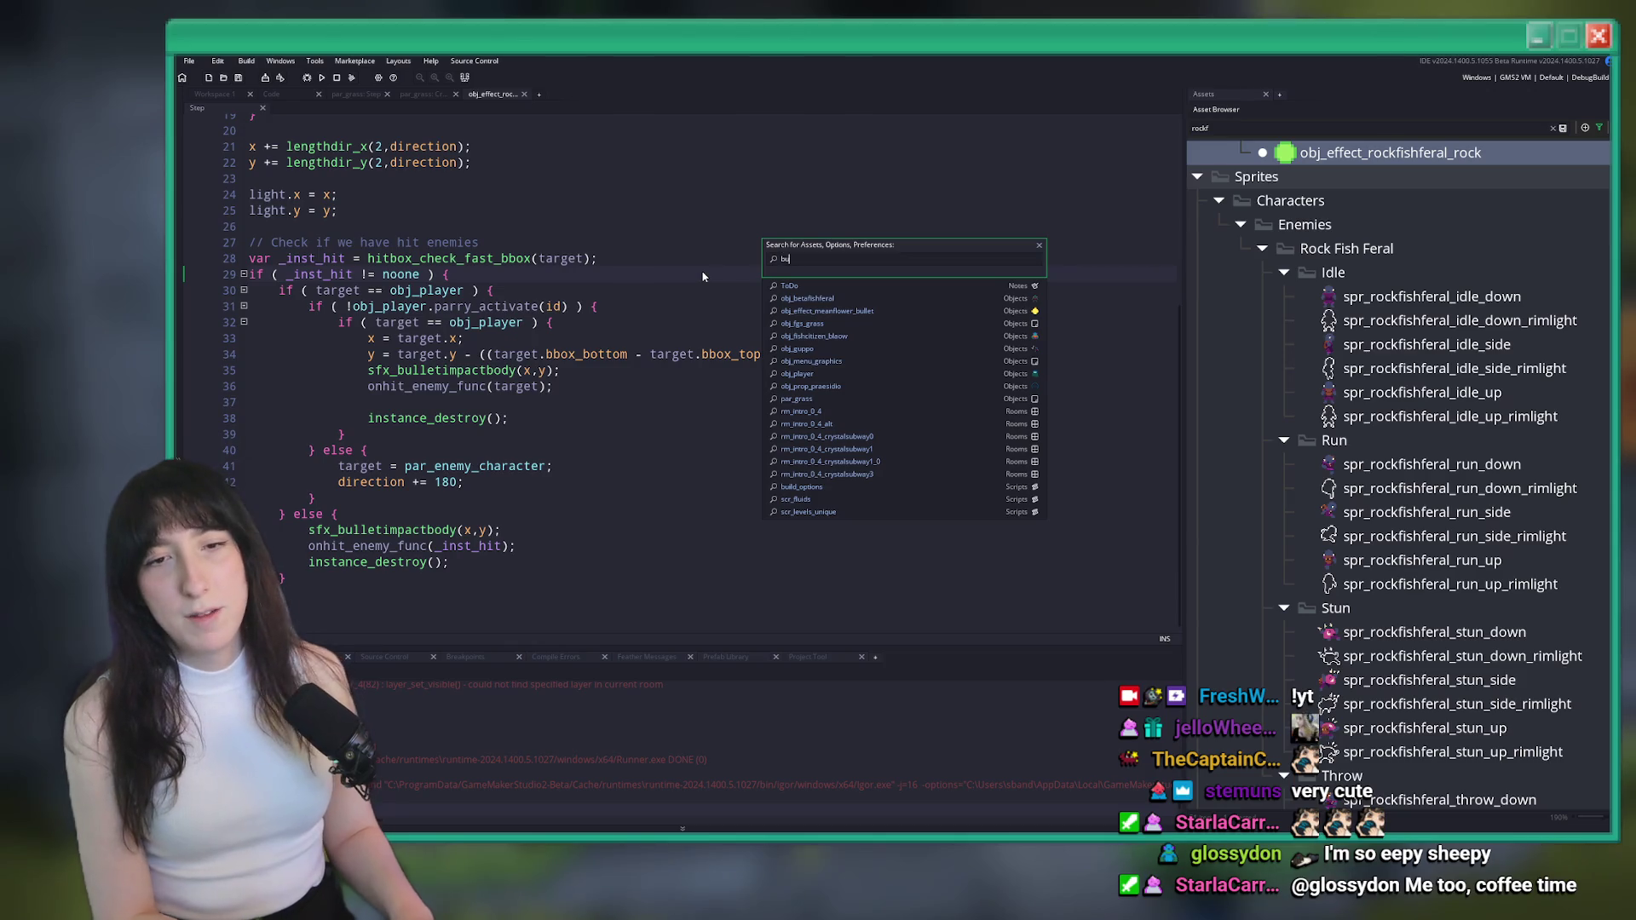
pyautogui.write('llet')
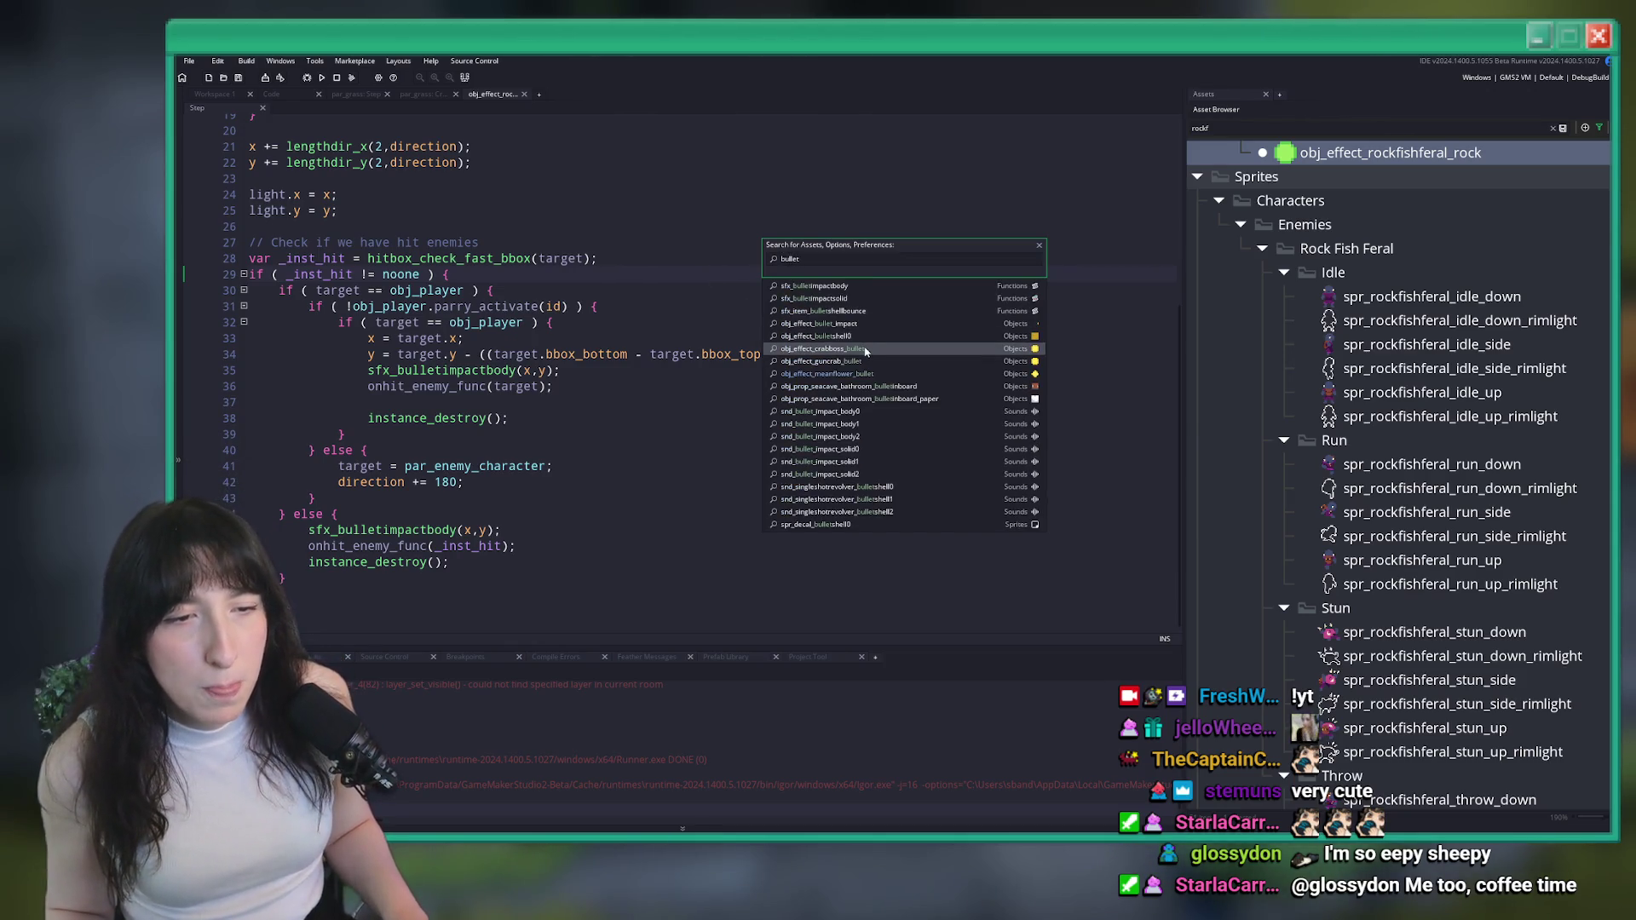
pyautogui.click(865, 361)
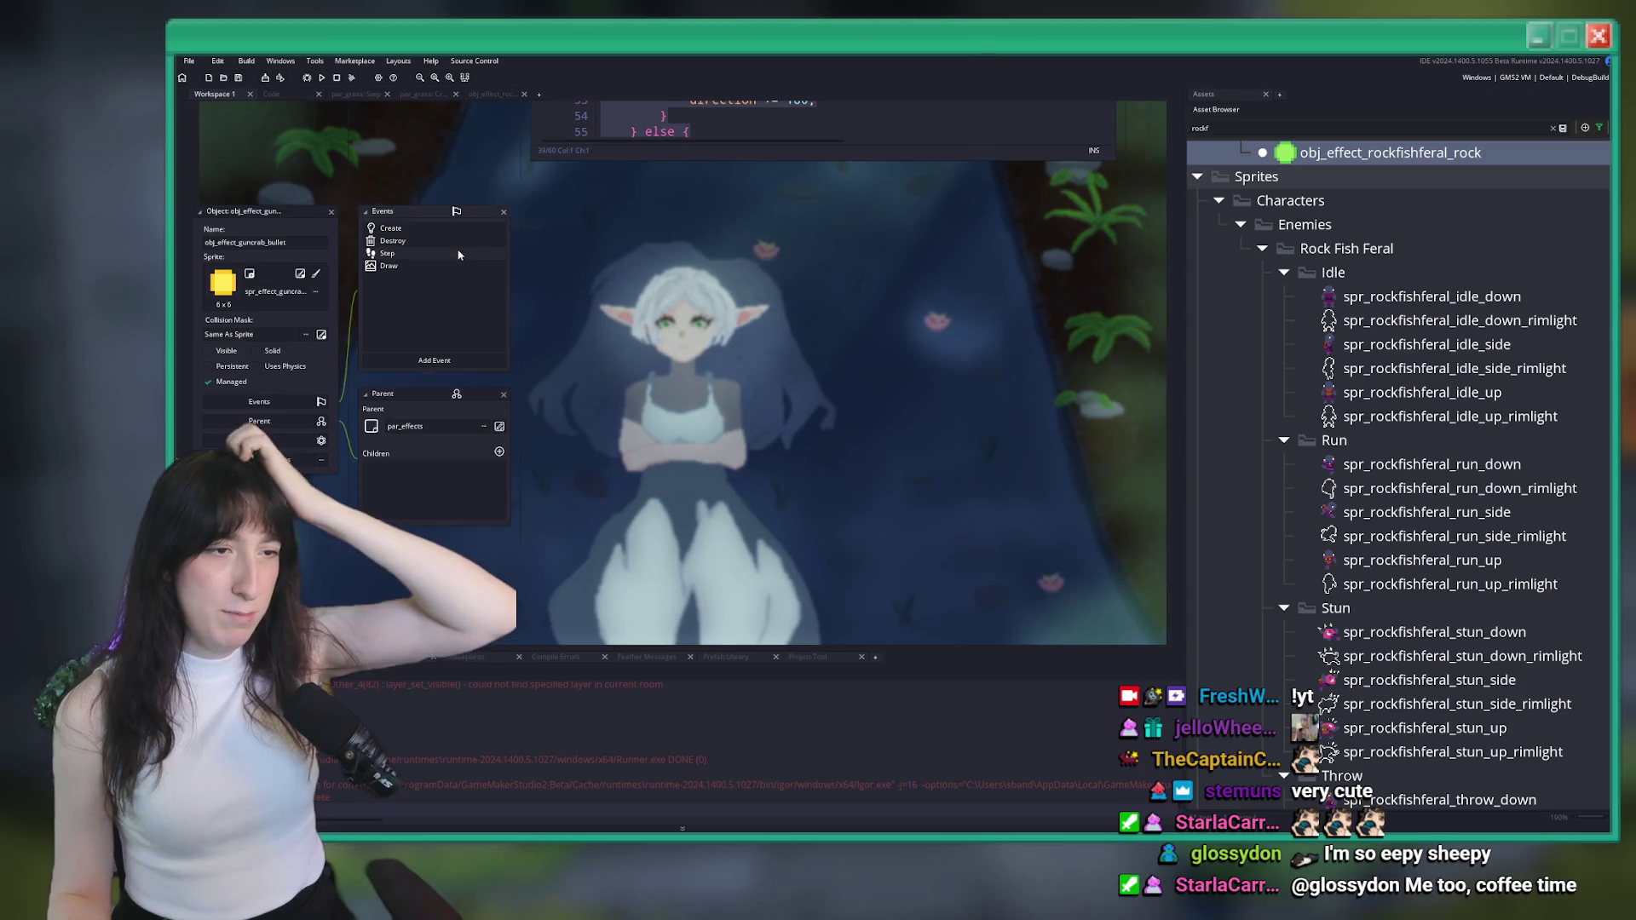